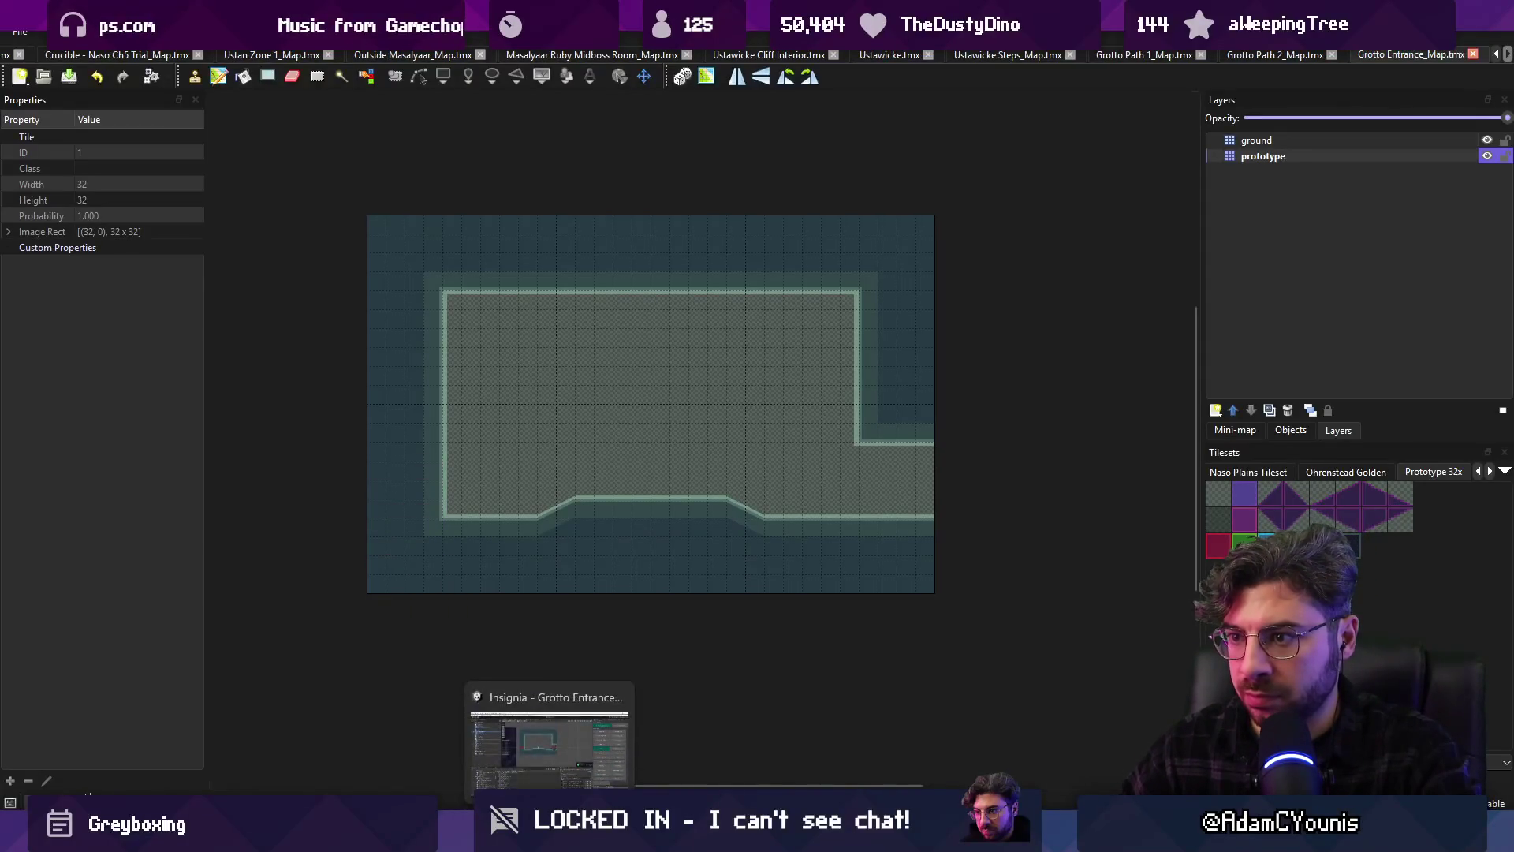
# Switch from Tiled to the Unity editor showing the Grotto Entrance scene
pyautogui.click(550, 741)
pyautogui.click(151, 312)
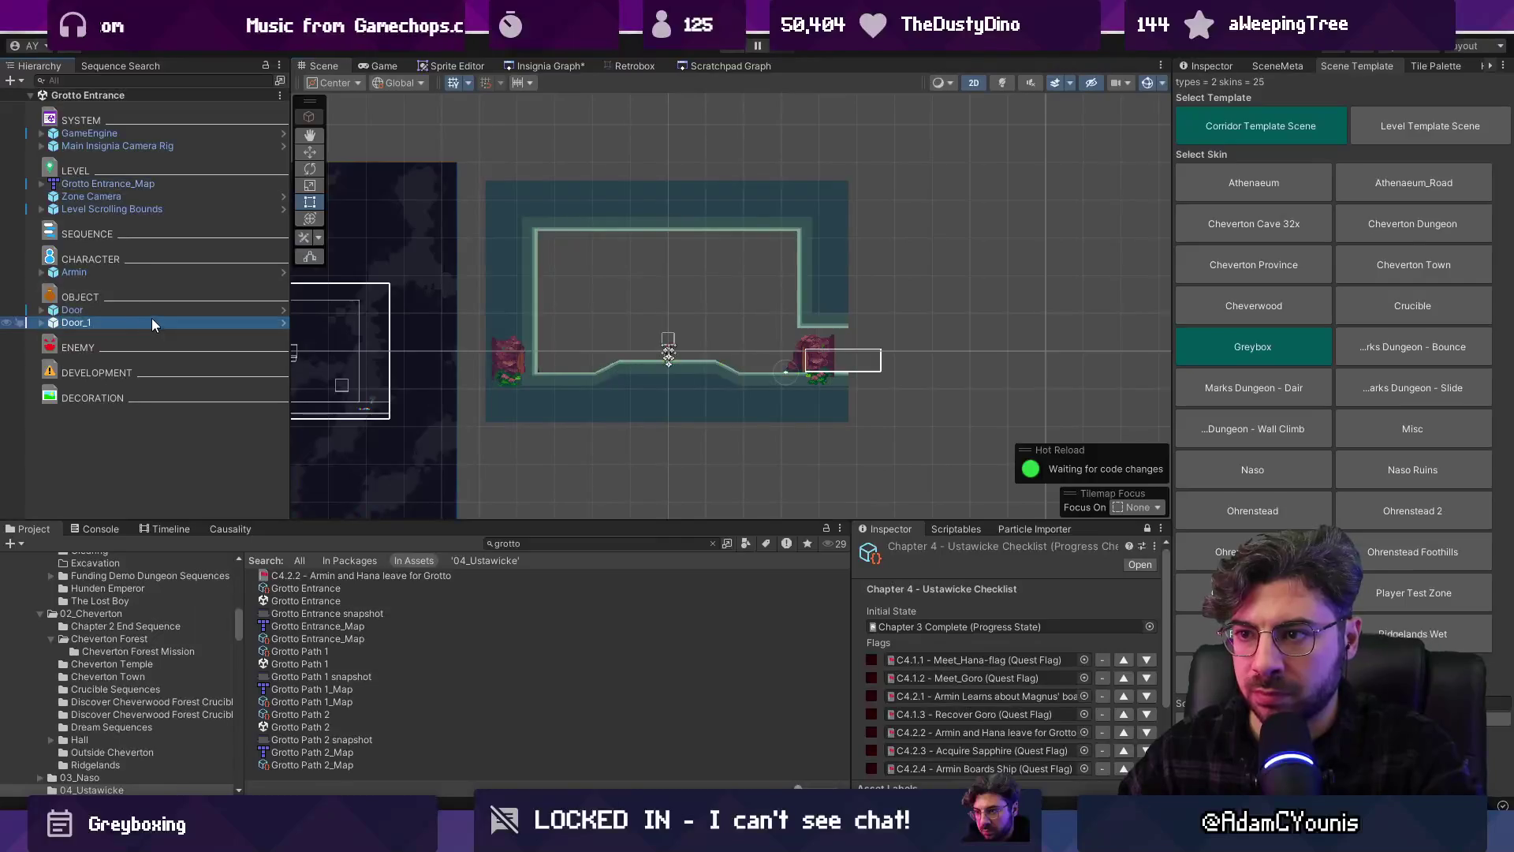
# Delete the extra door from Grotto Entrance and save the scene
pyautogui.press('Delete')
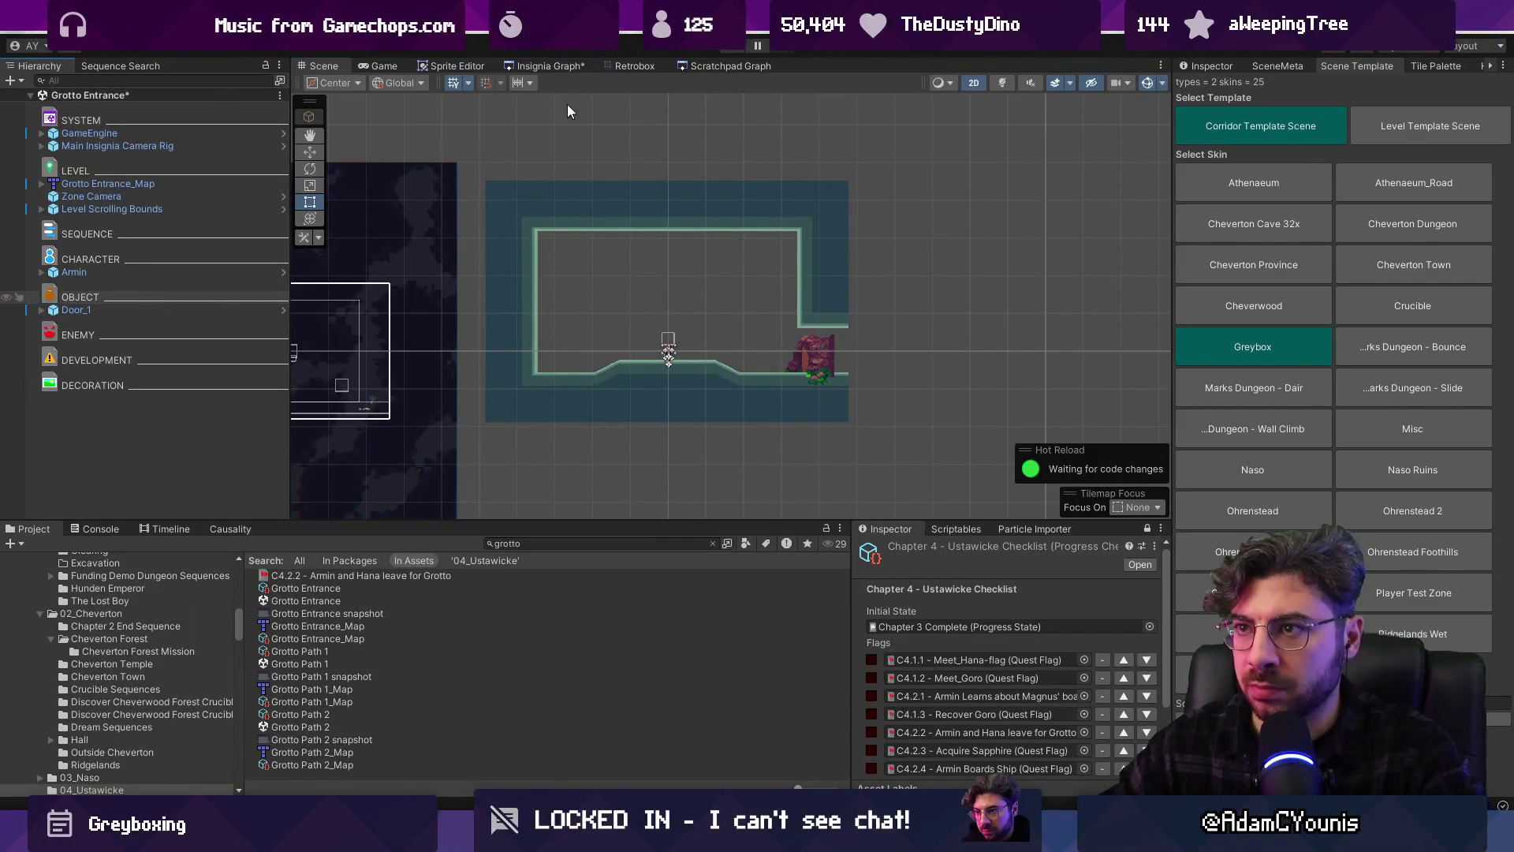
pyautogui.hotkey('ctrl', 's')
pyautogui.scroll(-3, 630, 317)
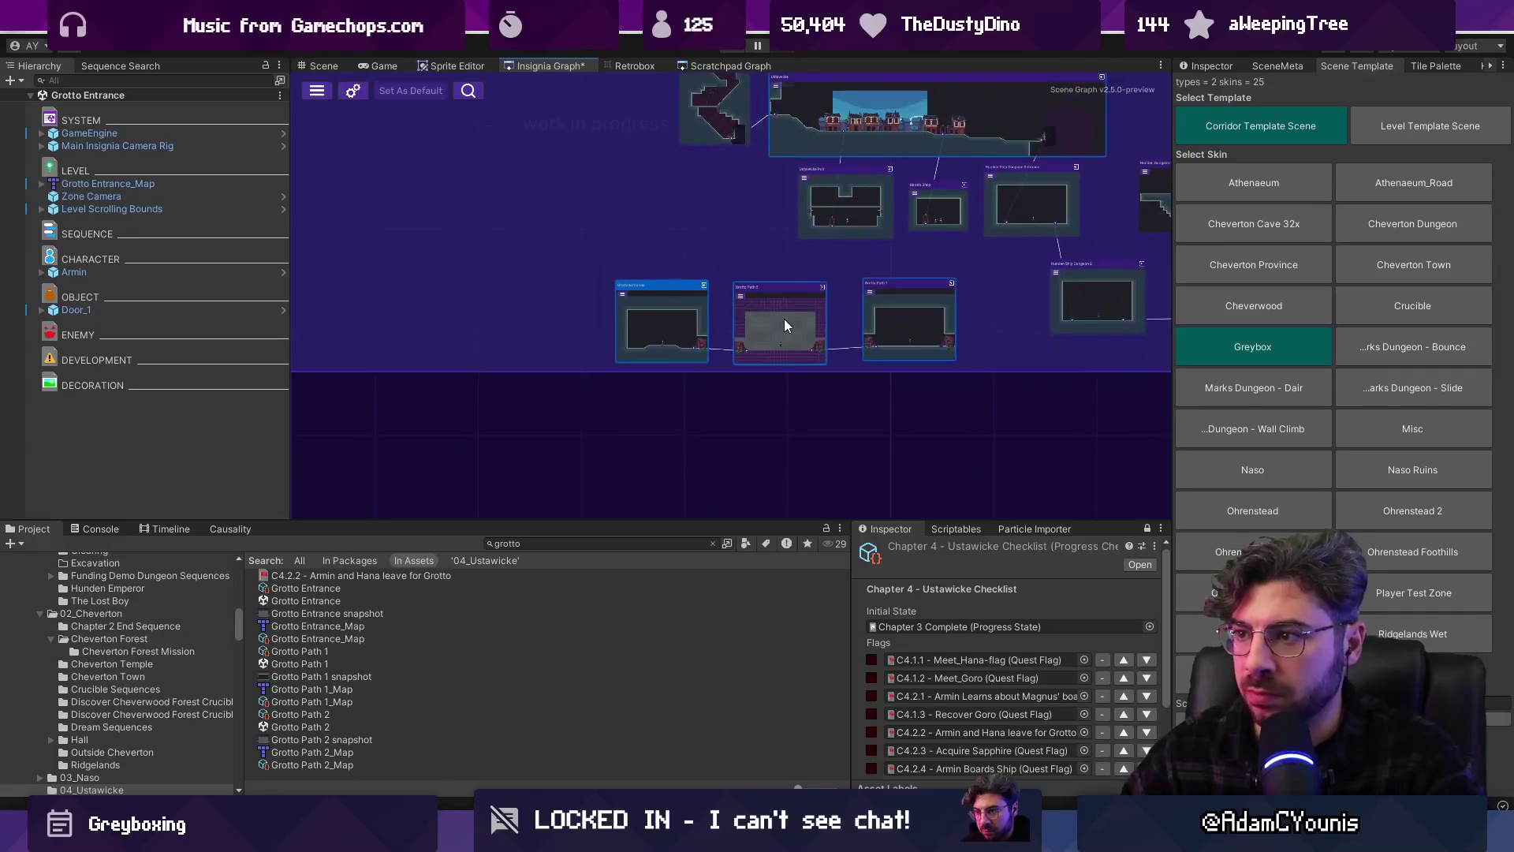
# Open the Grotto Path 2 scene and inspect its scrolling camera bounds components
pyautogui.doubleClick(622, 296)
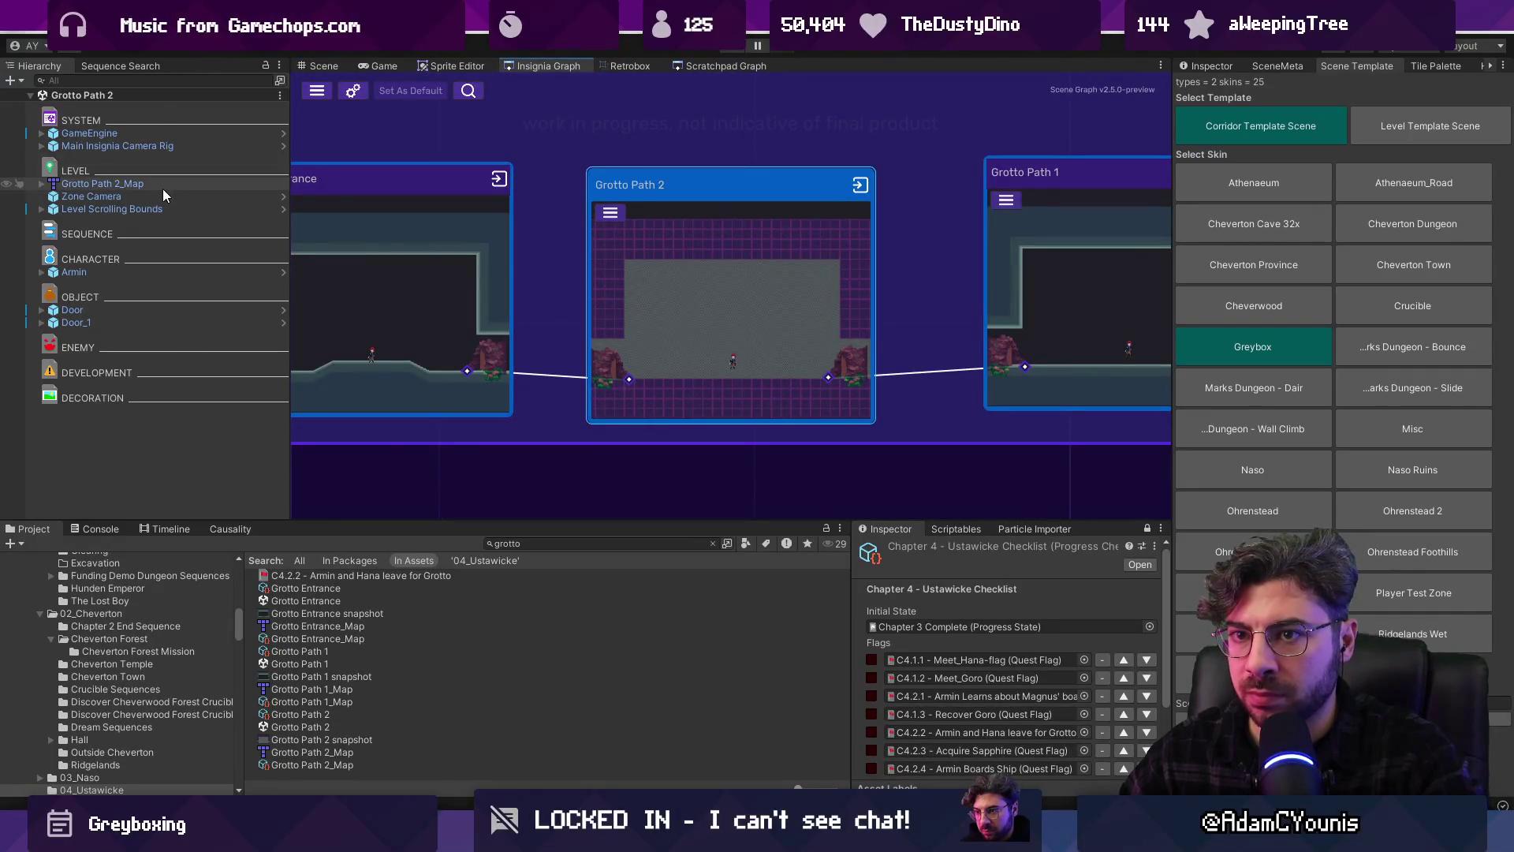
pyautogui.click(111, 208)
pyautogui.click(1212, 69)
pyautogui.click(1210, 243)
pyautogui.scroll(-5, 716, 247)
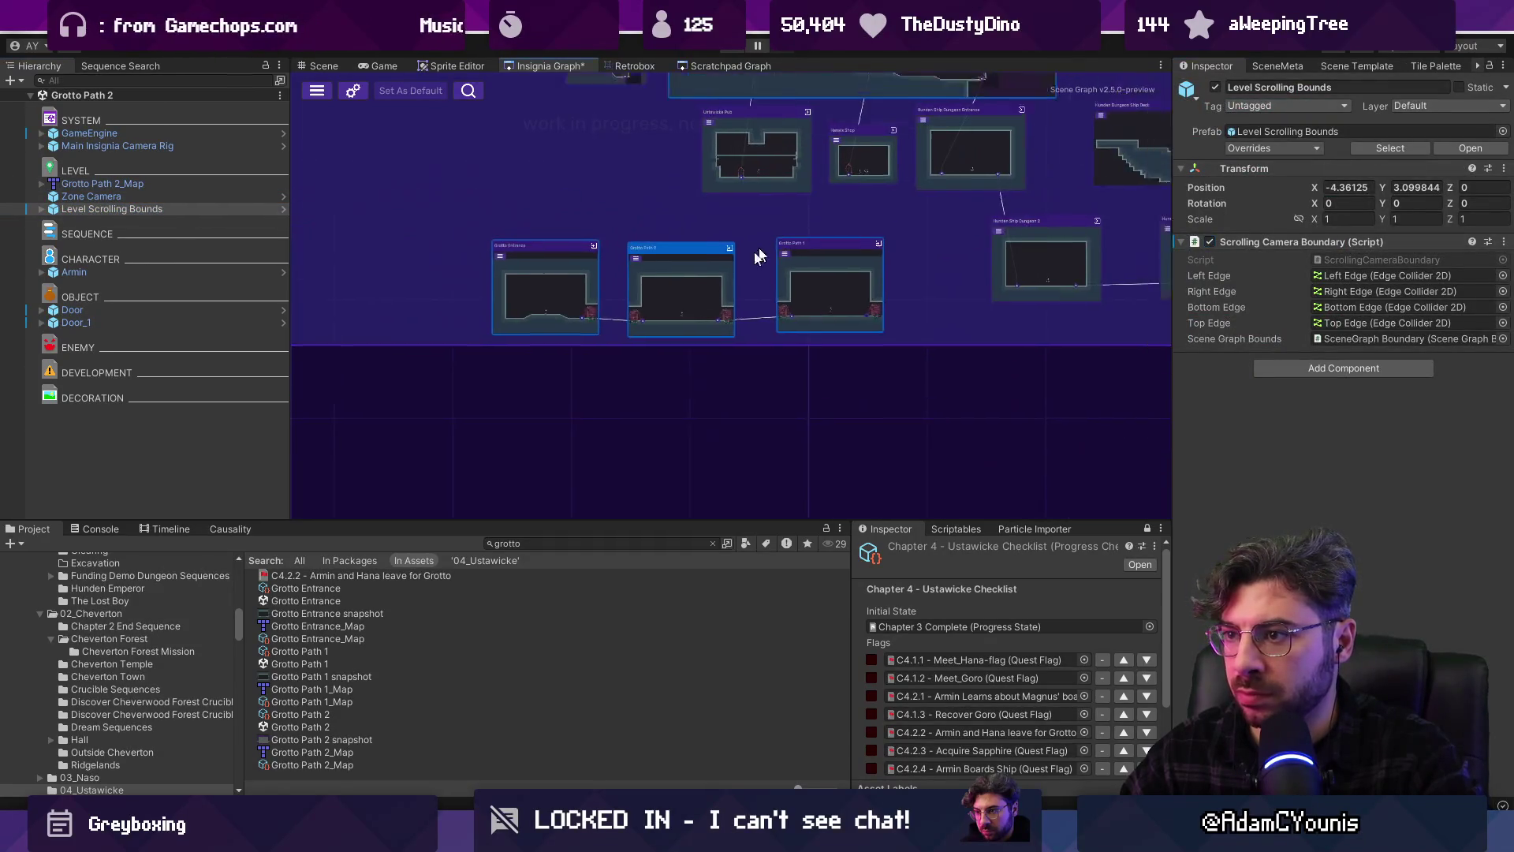
# Nudge the Grotto Path 2 node slightly right and down in the Insignia graph
pyautogui.moveTo(623, 319); pyautogui.dragTo(634, 305)
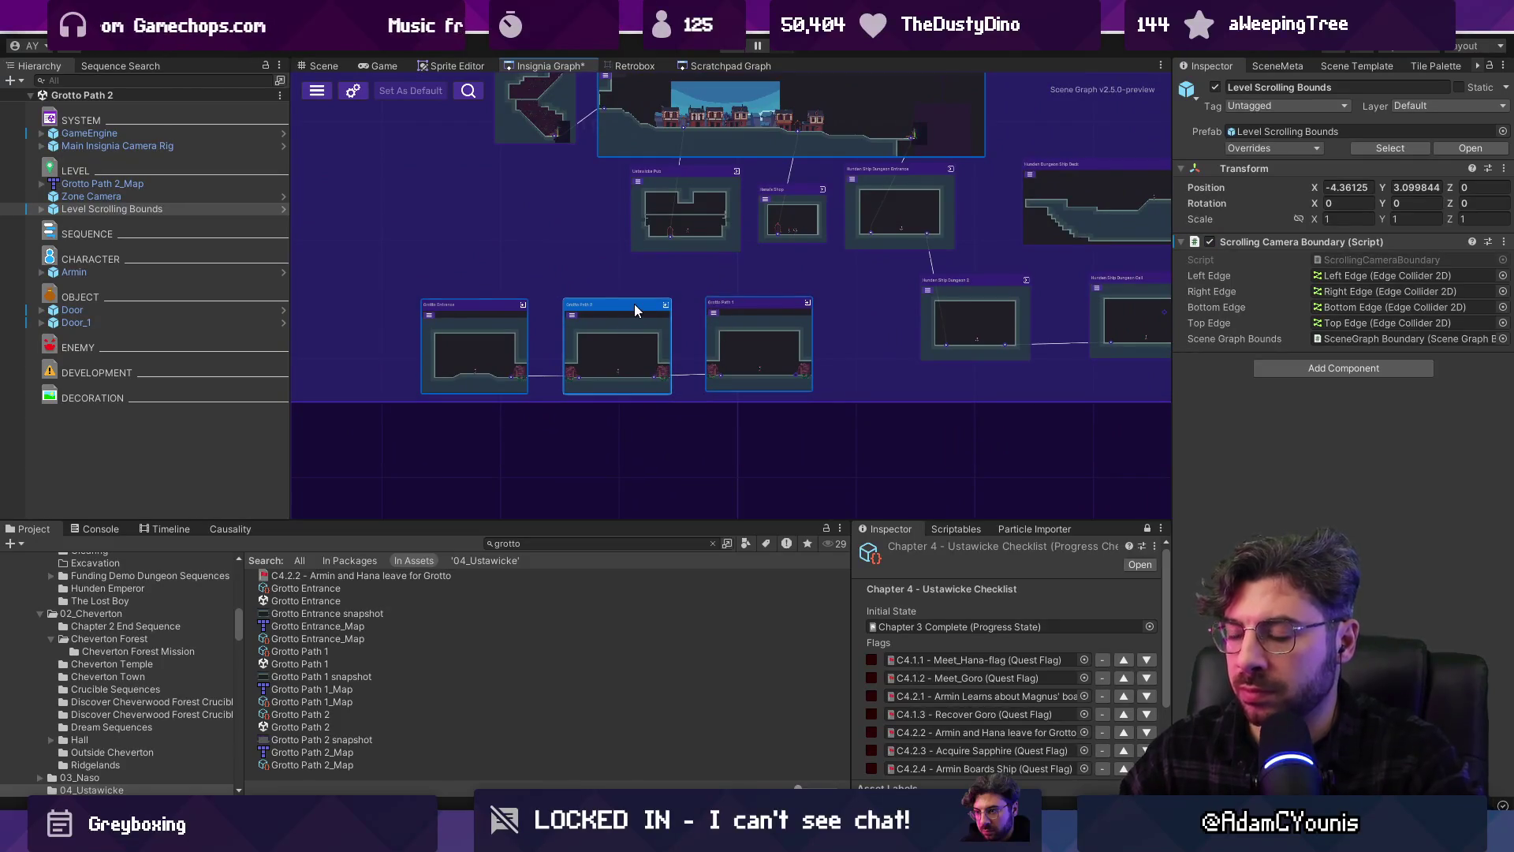
pyautogui.scroll(3, 820, 371)
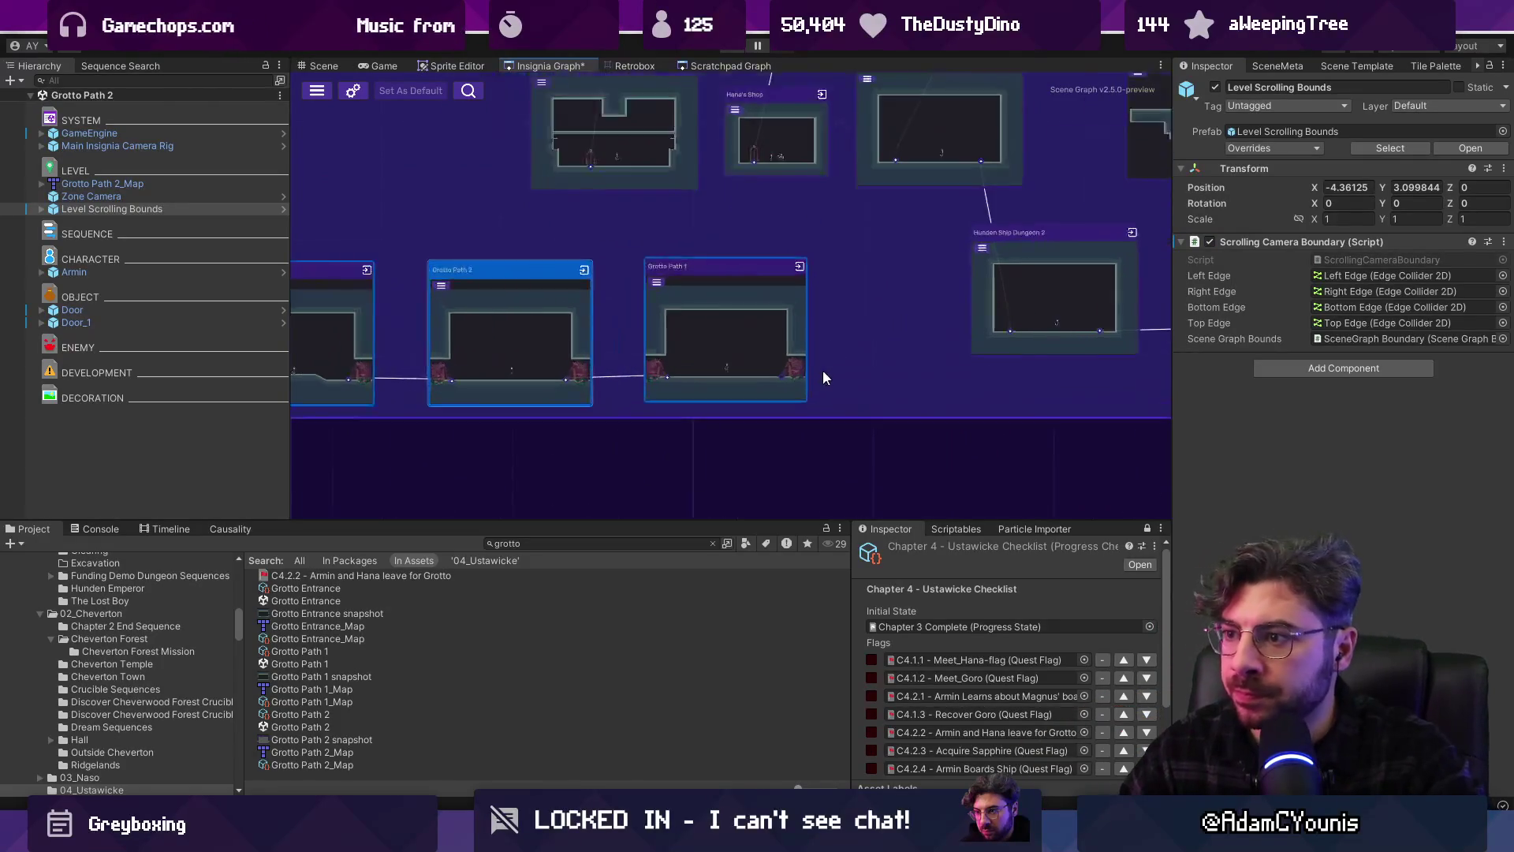
pyautogui.scroll(-1, 806, 265)
pyautogui.scroll(-1, 825, 328)
pyautogui.scroll(3, 773, 353)
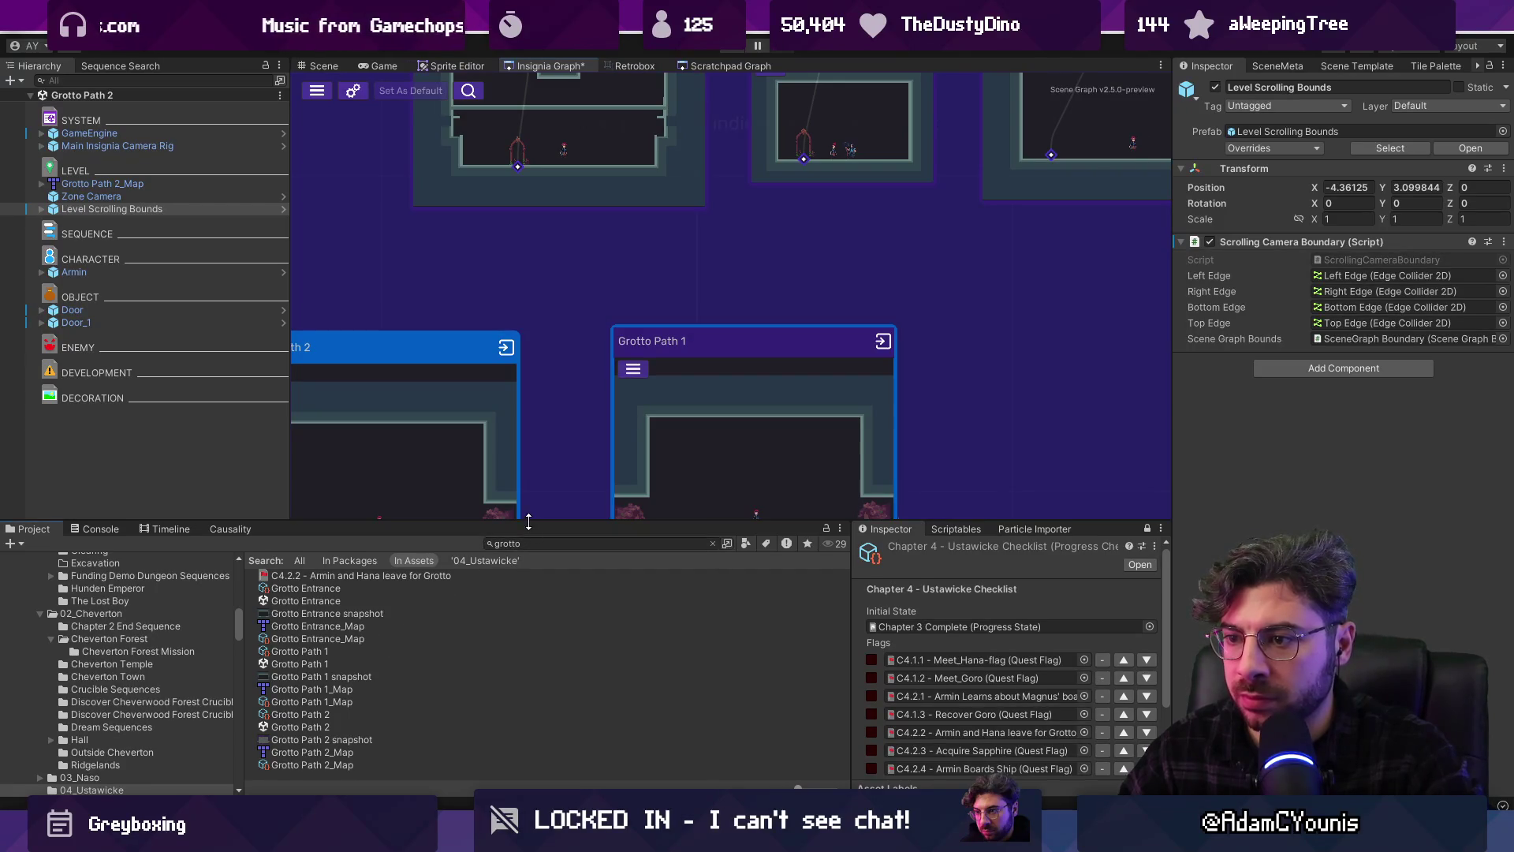
# Enlarge the project file list and reopen the Grotto Entrance scene
pyautogui.moveTo(529, 521); pyautogui.dragTo(528, 500)
pyautogui.scroll(-1, 579, 369)
pyautogui.scroll(-2, 580, 405)
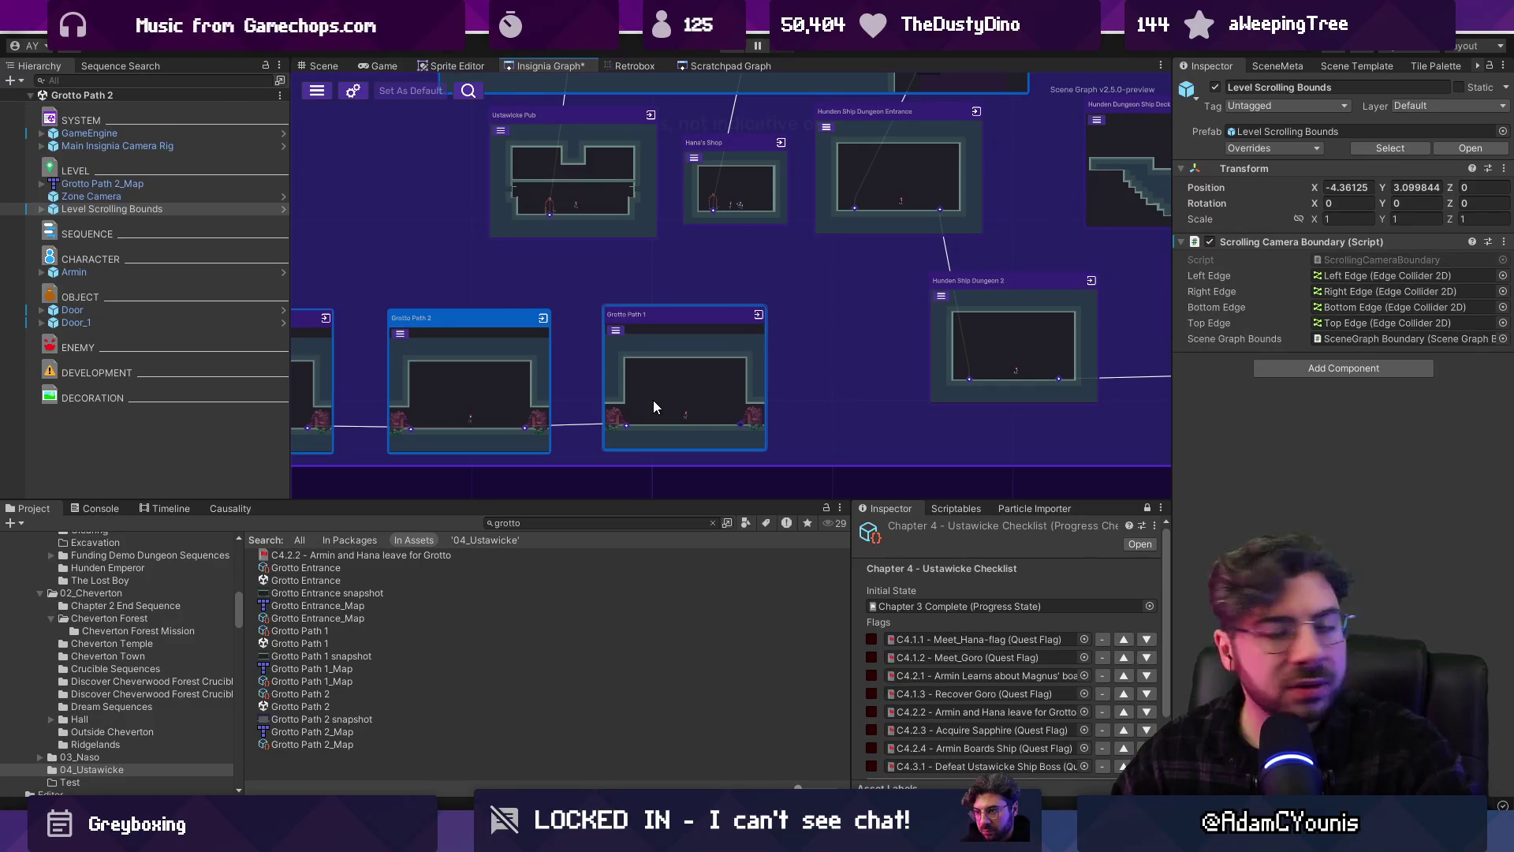
pyautogui.scroll(-2, 762, 387)
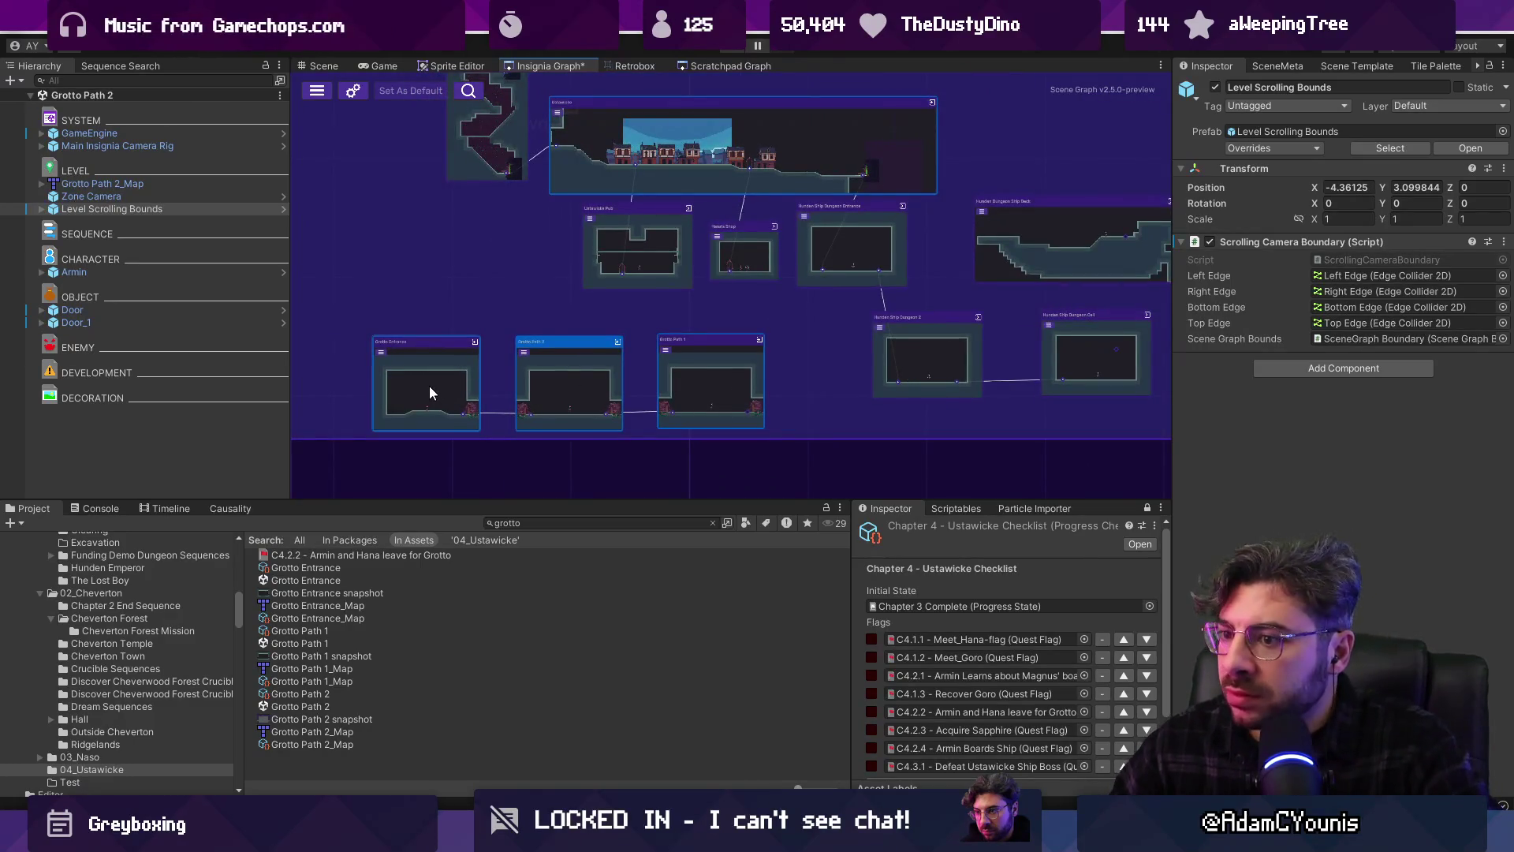
pyautogui.click(570, 523)
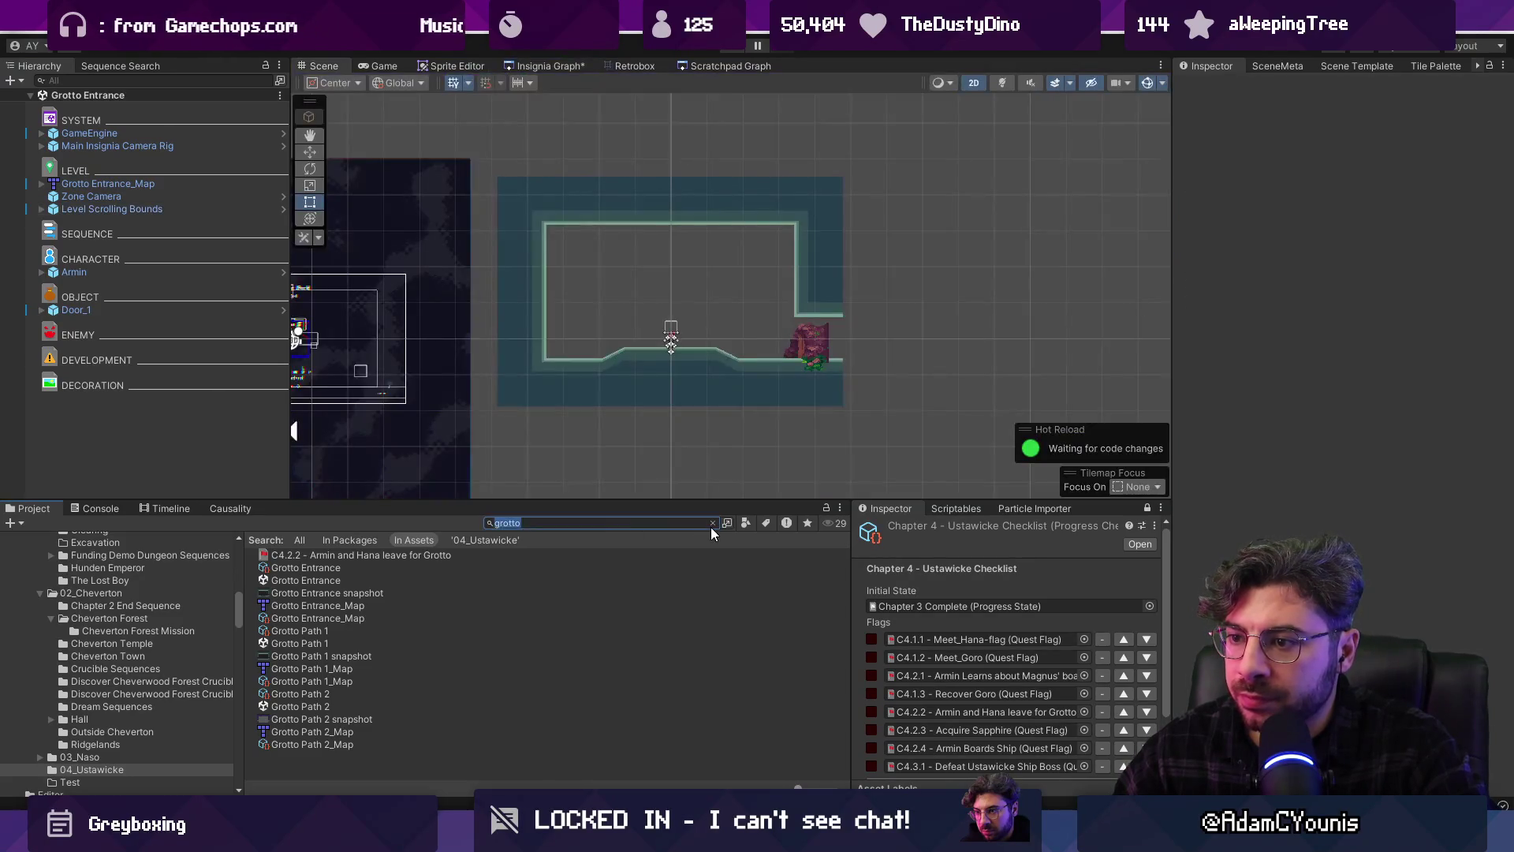
pyautogui.click(712, 523)
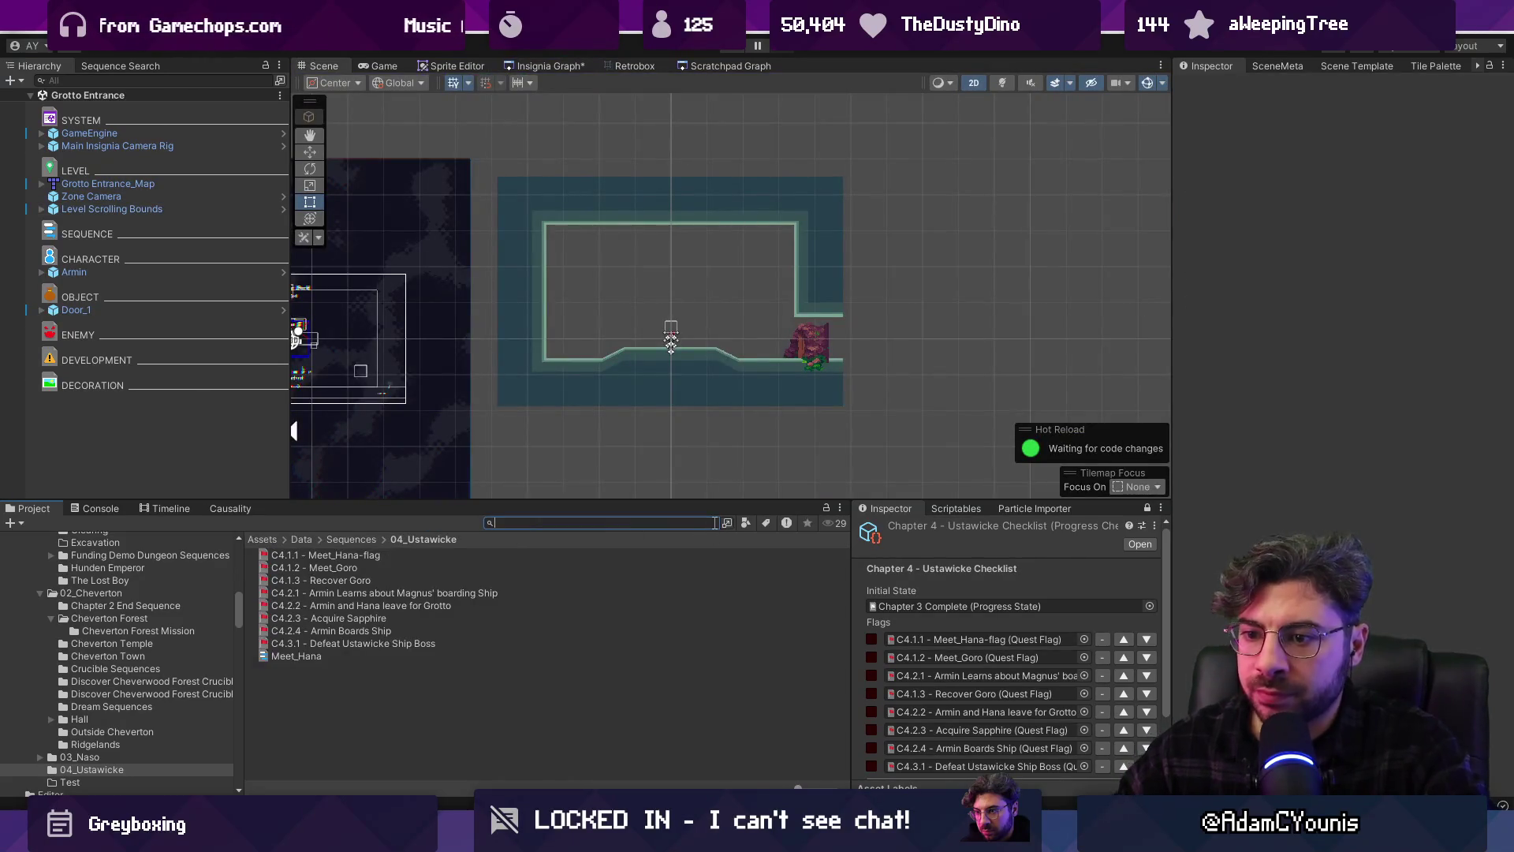
# Search the project for 'anvil' and drop the Crucible Anvil into the Grotto Entrance room
pyautogui.write('anvil')
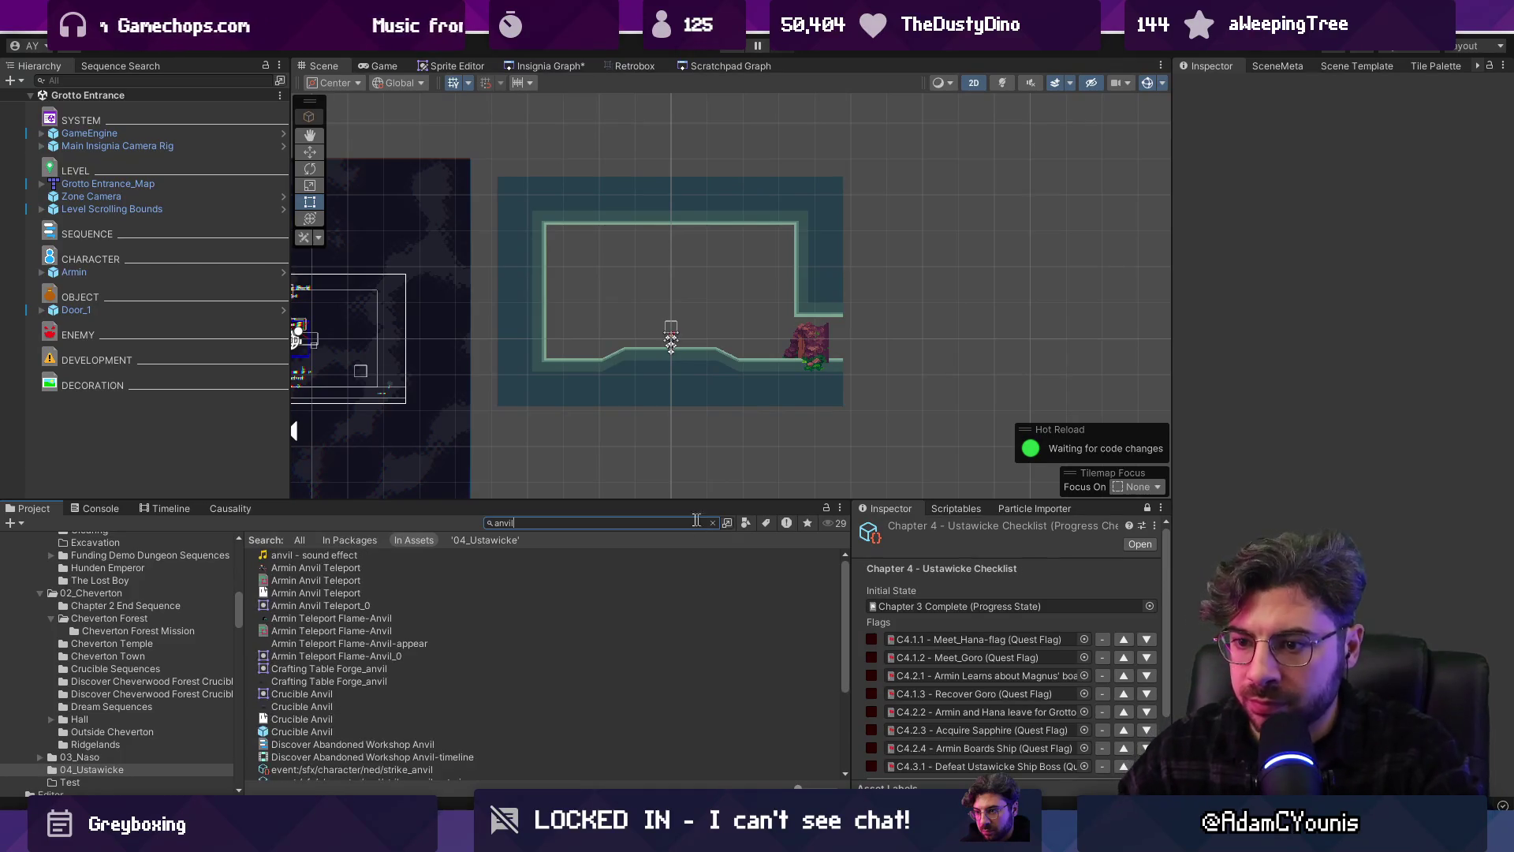
pyautogui.moveTo(325, 683)
pyautogui.mouseDown()
pyautogui.moveTo(688, 299)
pyautogui.moveTo(687, 311)
pyautogui.mouseUp()
pyautogui.scroll(5, 668, 323)
# Position the anvil at X -0.046, Y 0.34 and save the scene
pyautogui.press('w')
pyautogui.press('BackSpace')
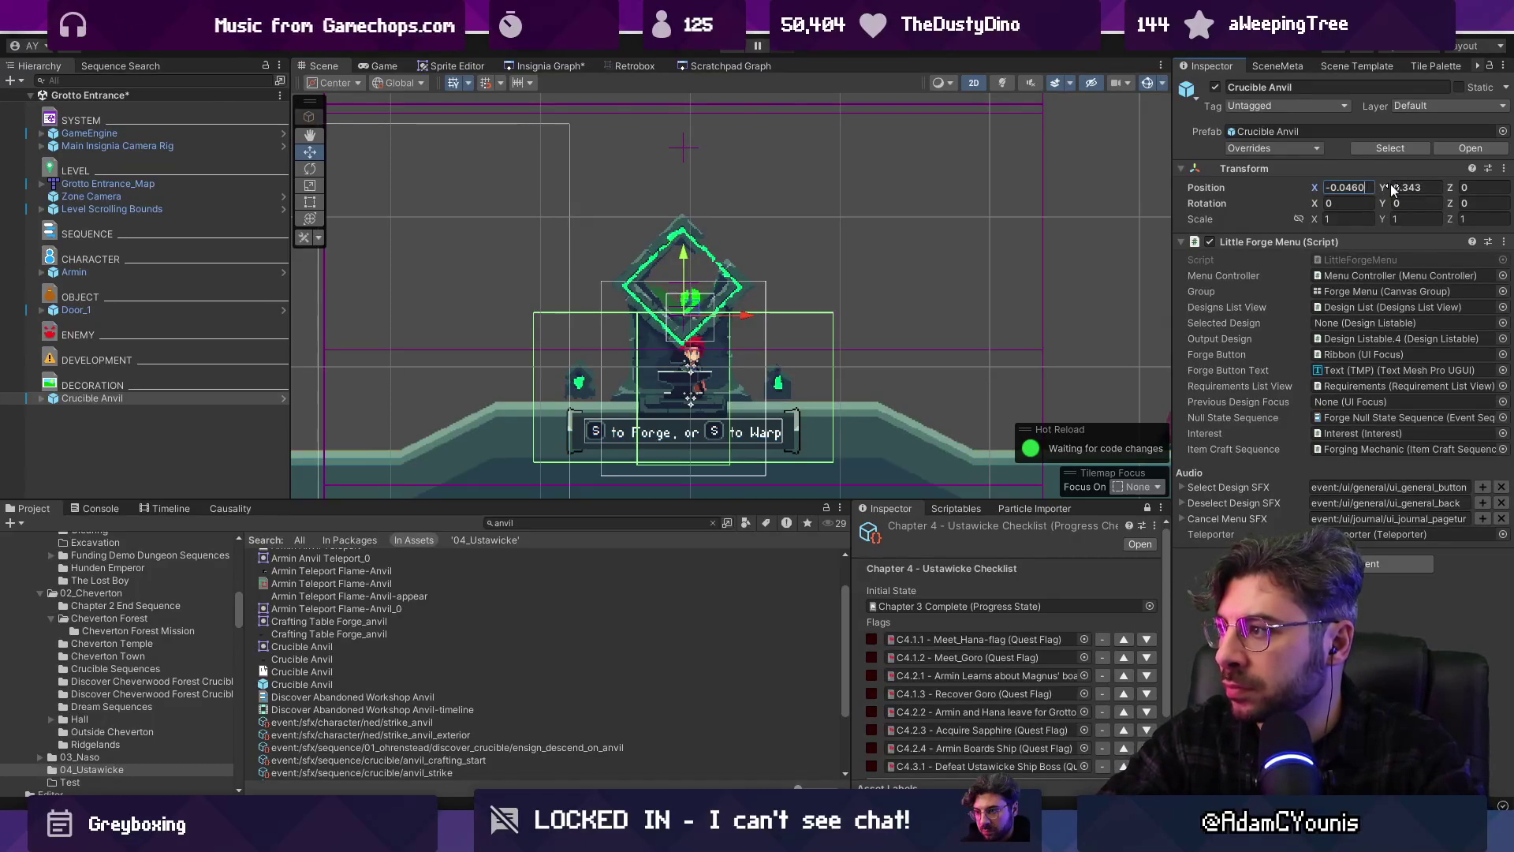
pyautogui.click(1394, 189)
pyautogui.press('BackSpace')
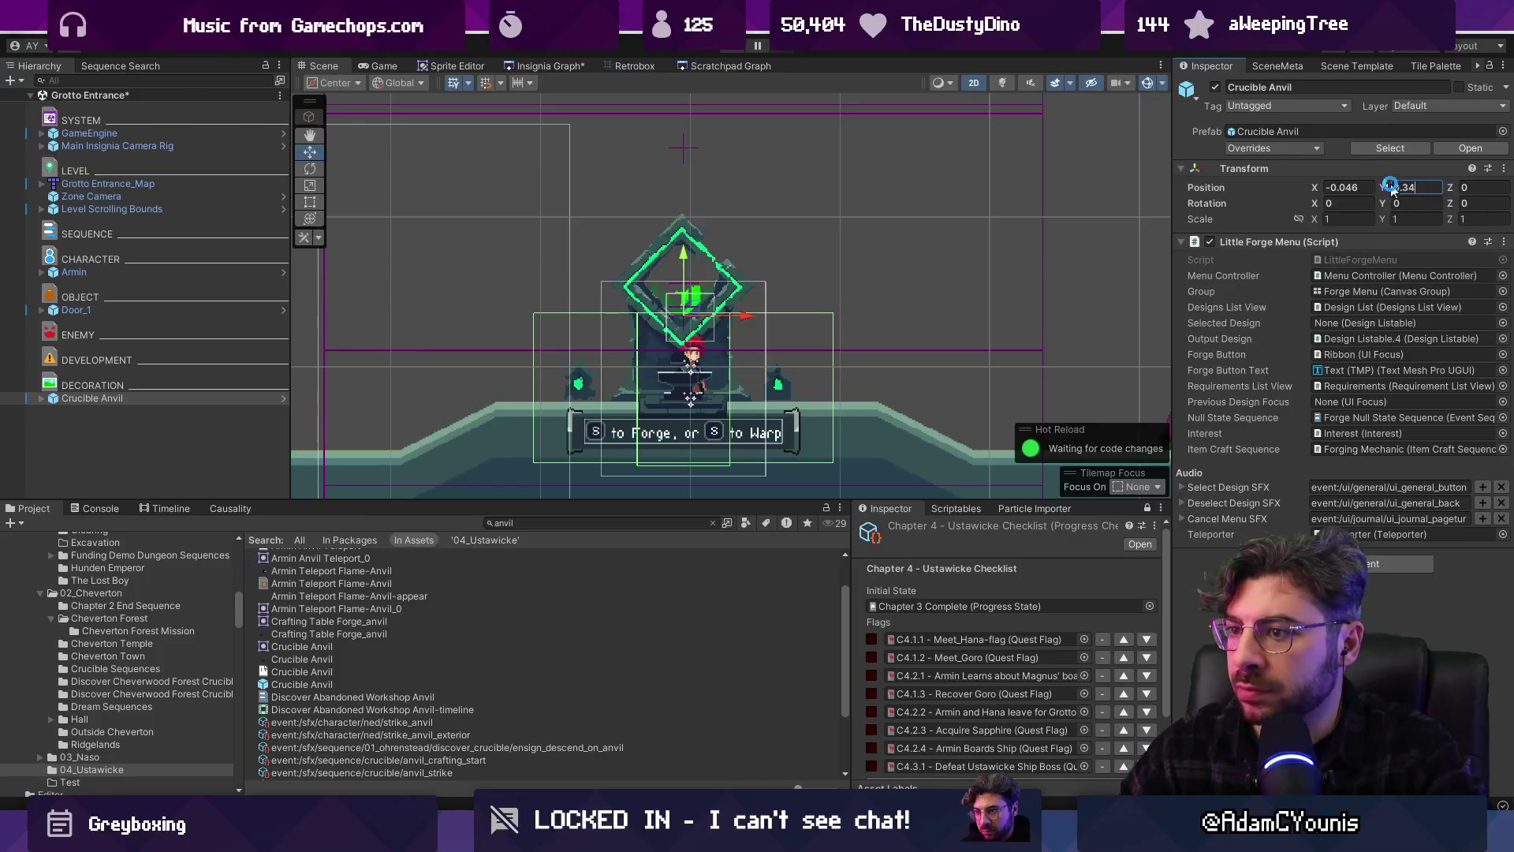
pyautogui.hotkey('ctrl', 's')
pyautogui.scroll(-3, 674, 329)
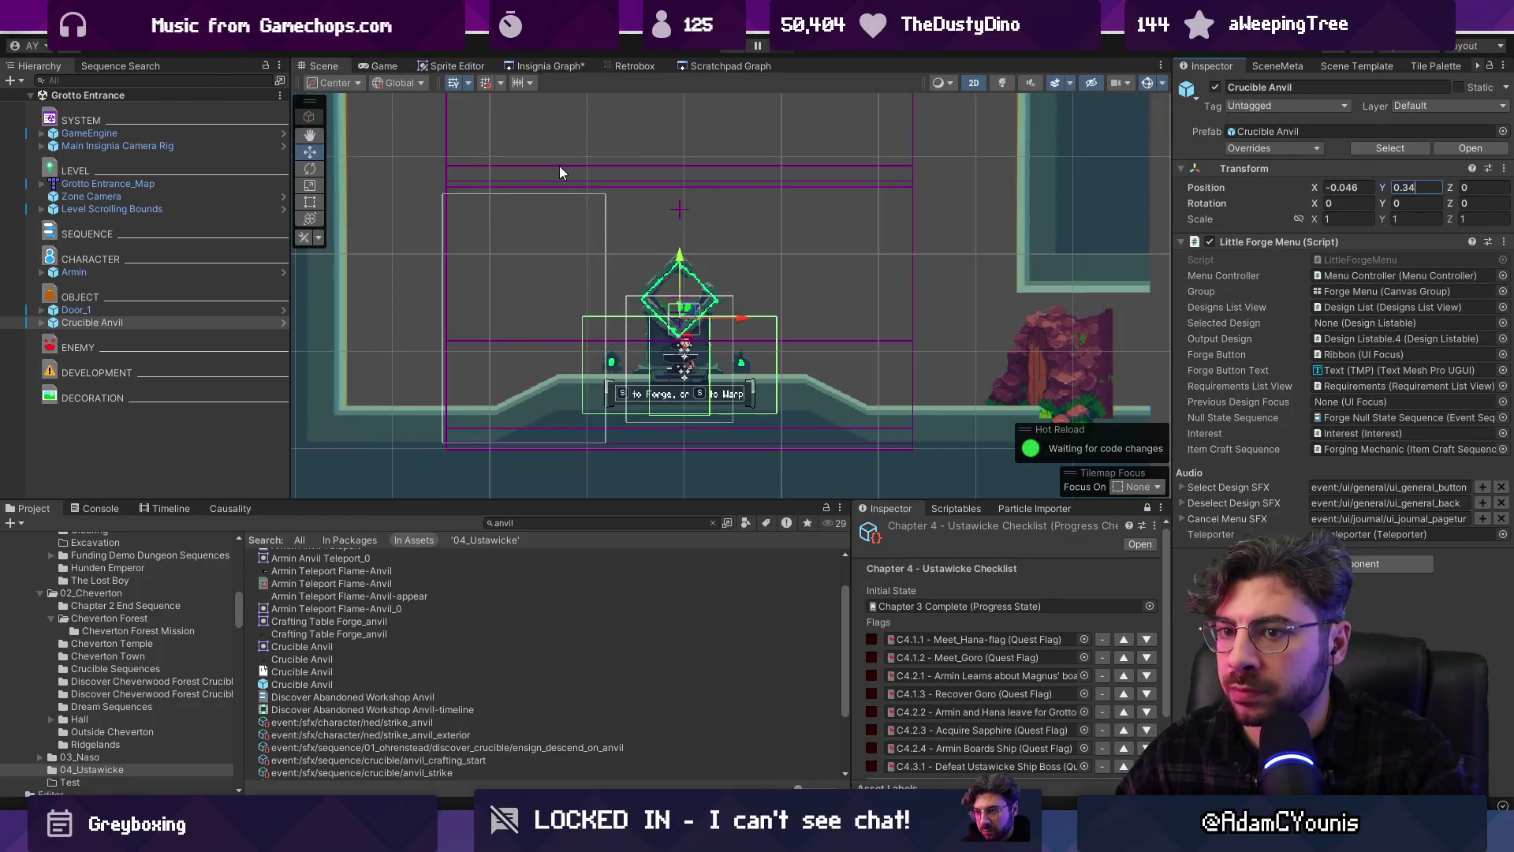
pyautogui.click(537, 65)
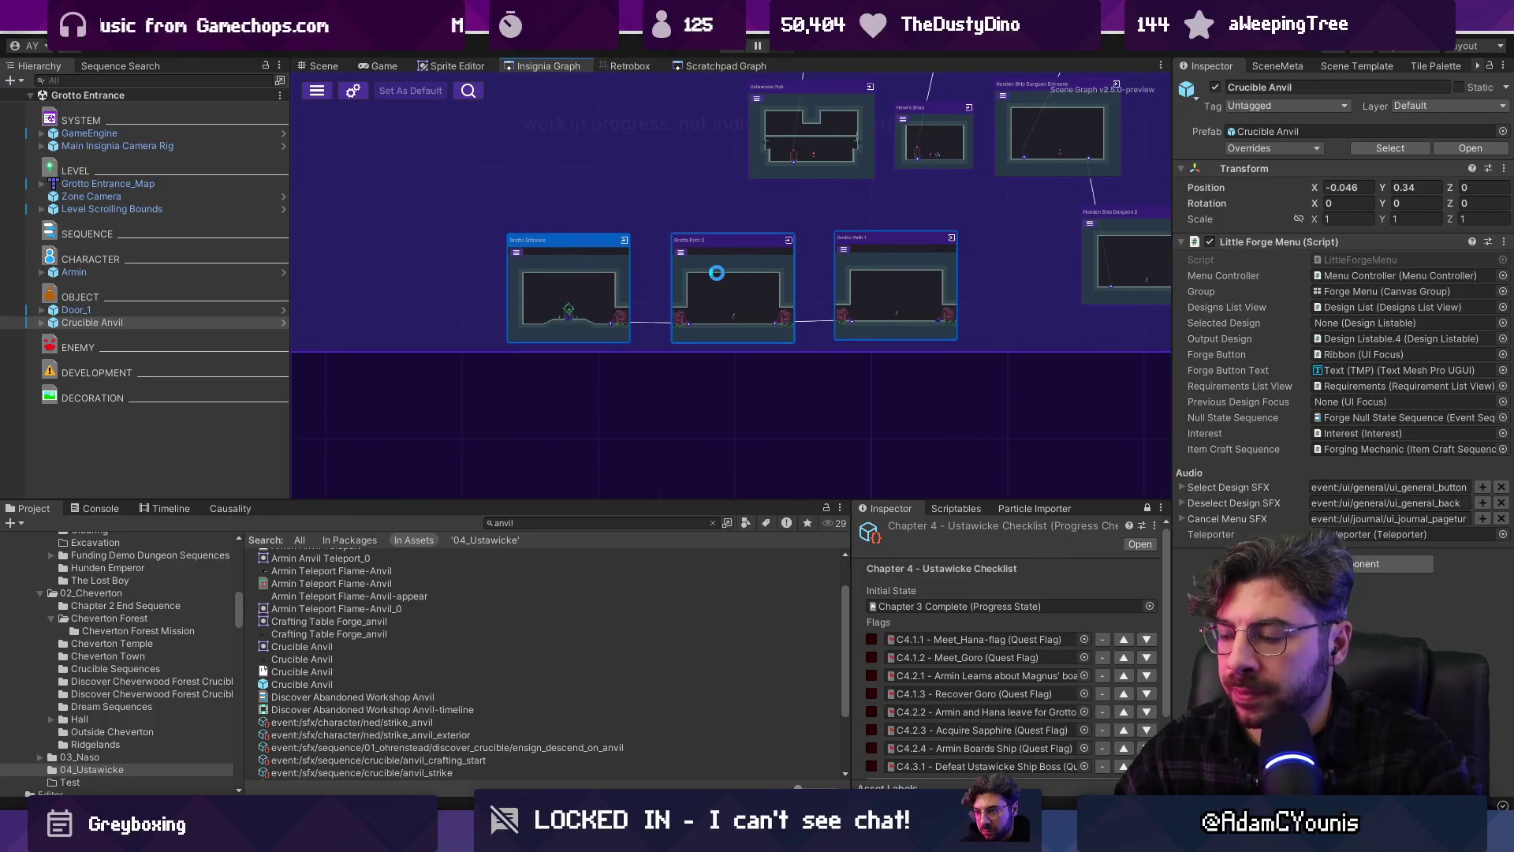
# Pan the Insignia graph to the Ustawicke Pub node and load that scene
pyautogui.scroll(-3, 639, 331)
pyautogui.scroll(3, 638, 359)
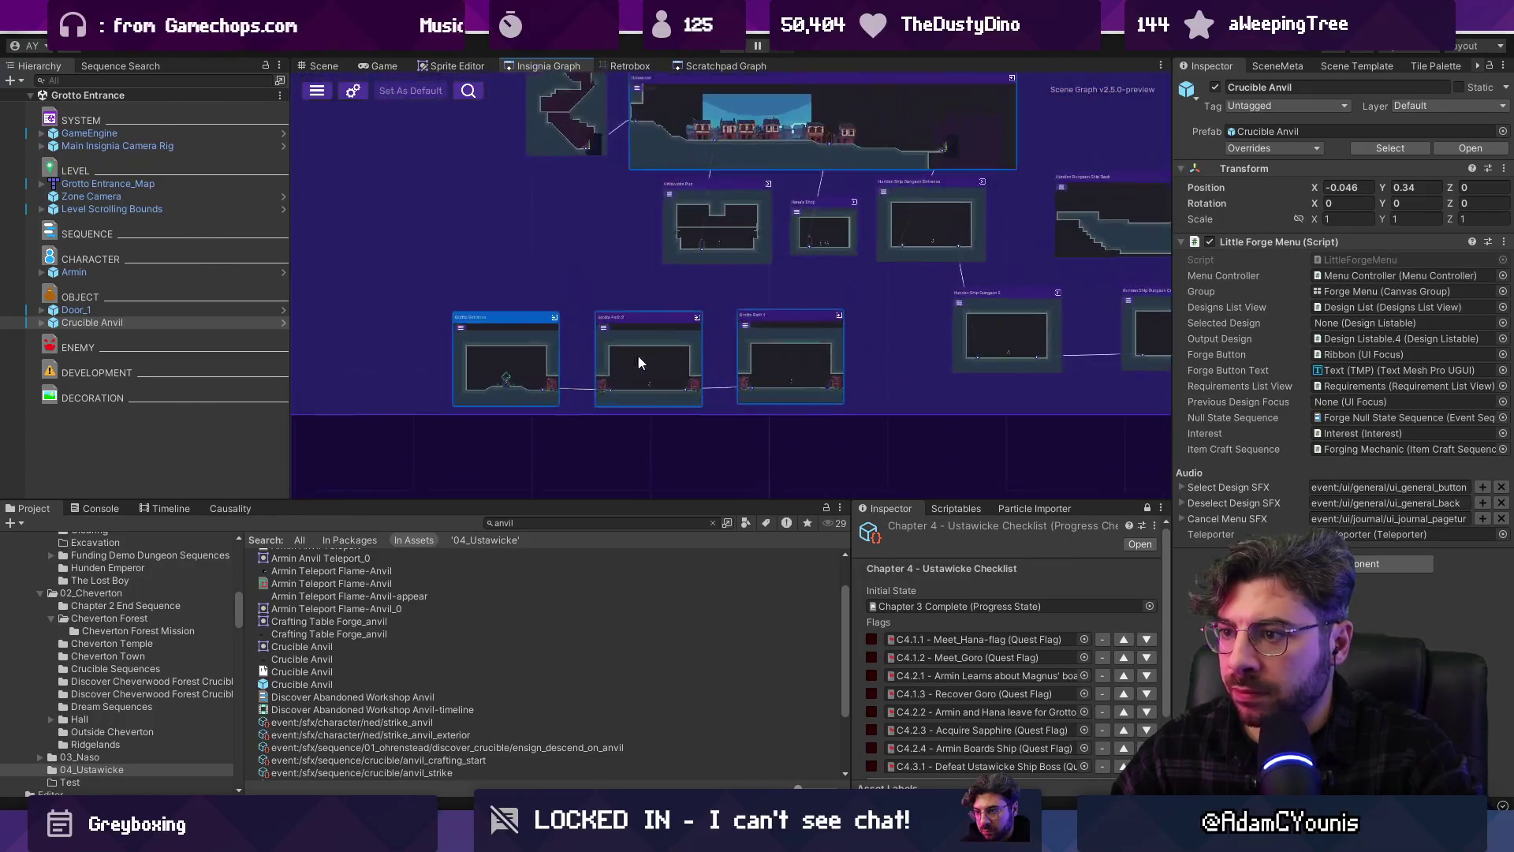
pyautogui.moveTo(537, 359); pyautogui.dragTo(458, 458)
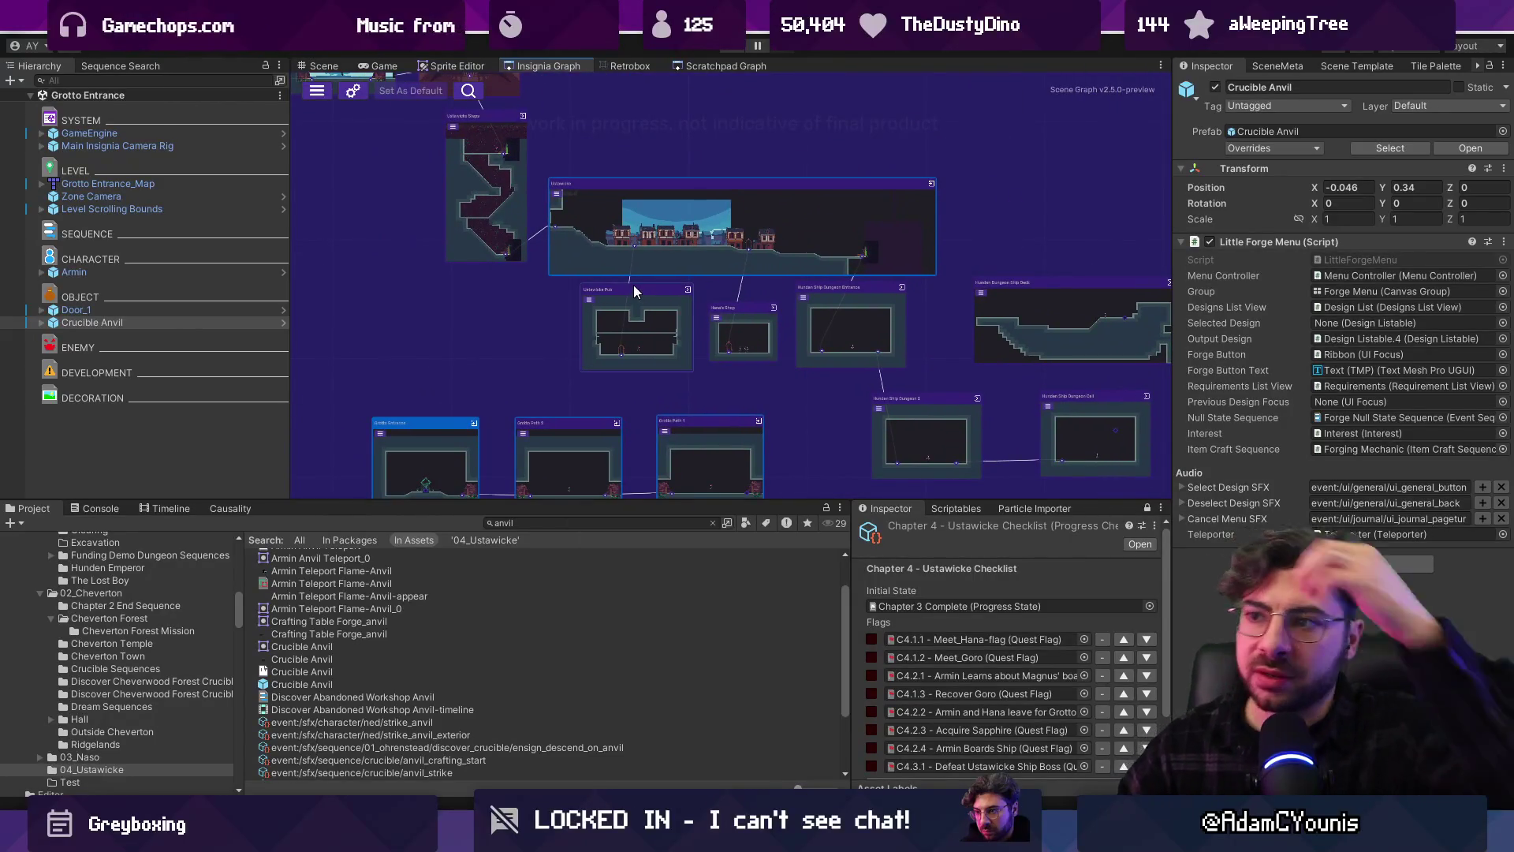
pyautogui.doubleClick(653, 327)
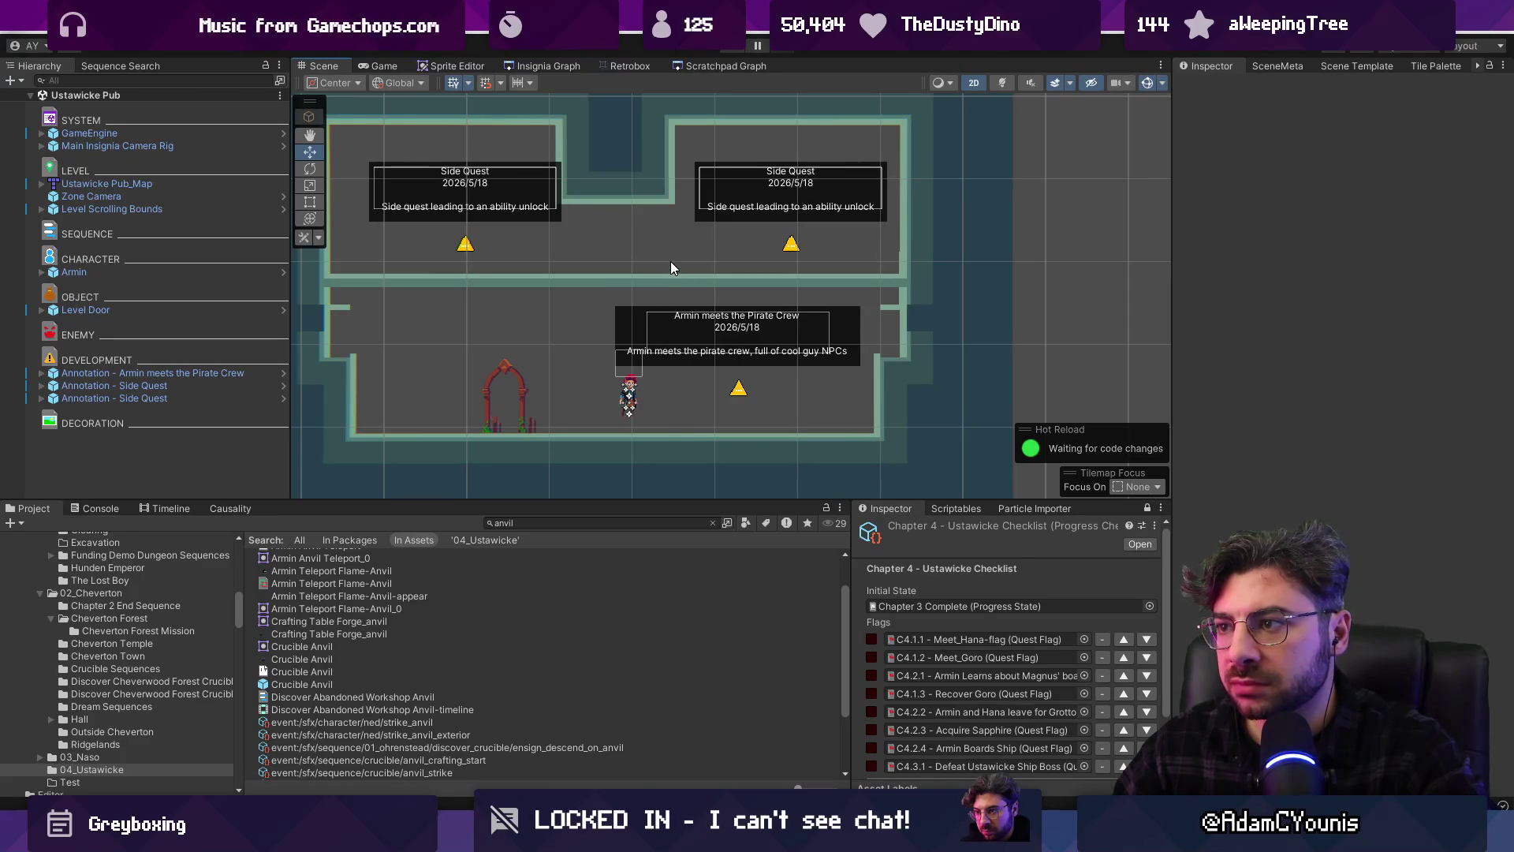
# Append 'including Hana's son, Goro' to the pirate-crew note, with '...' and a line break after NPCs
pyautogui.click(739, 392)
pyautogui.click(245, 374)
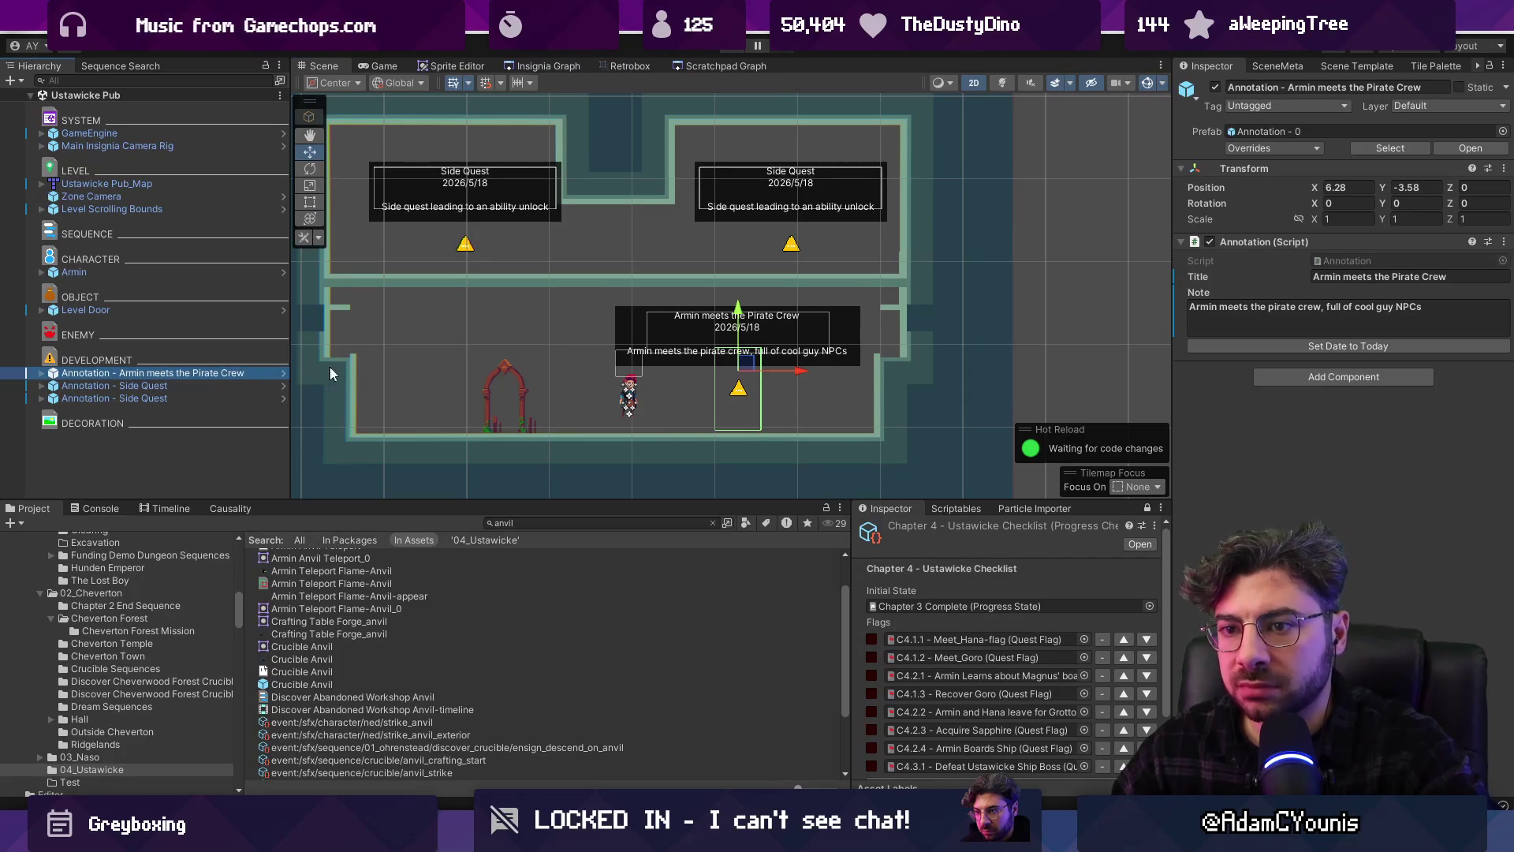
pyautogui.click(1458, 310)
pyautogui.write('incl')
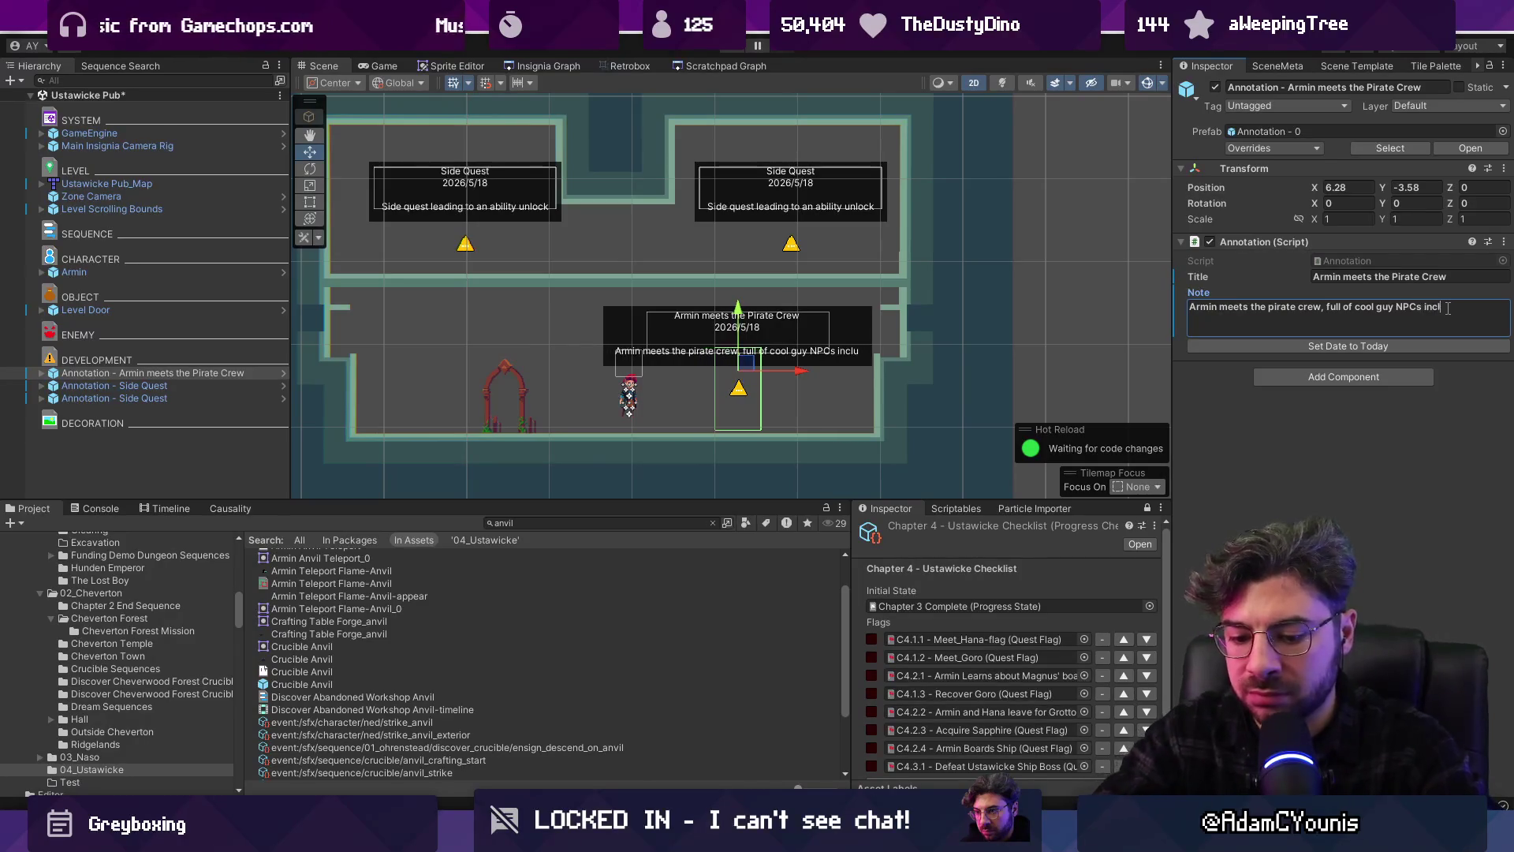
pyautogui.write('uding ')
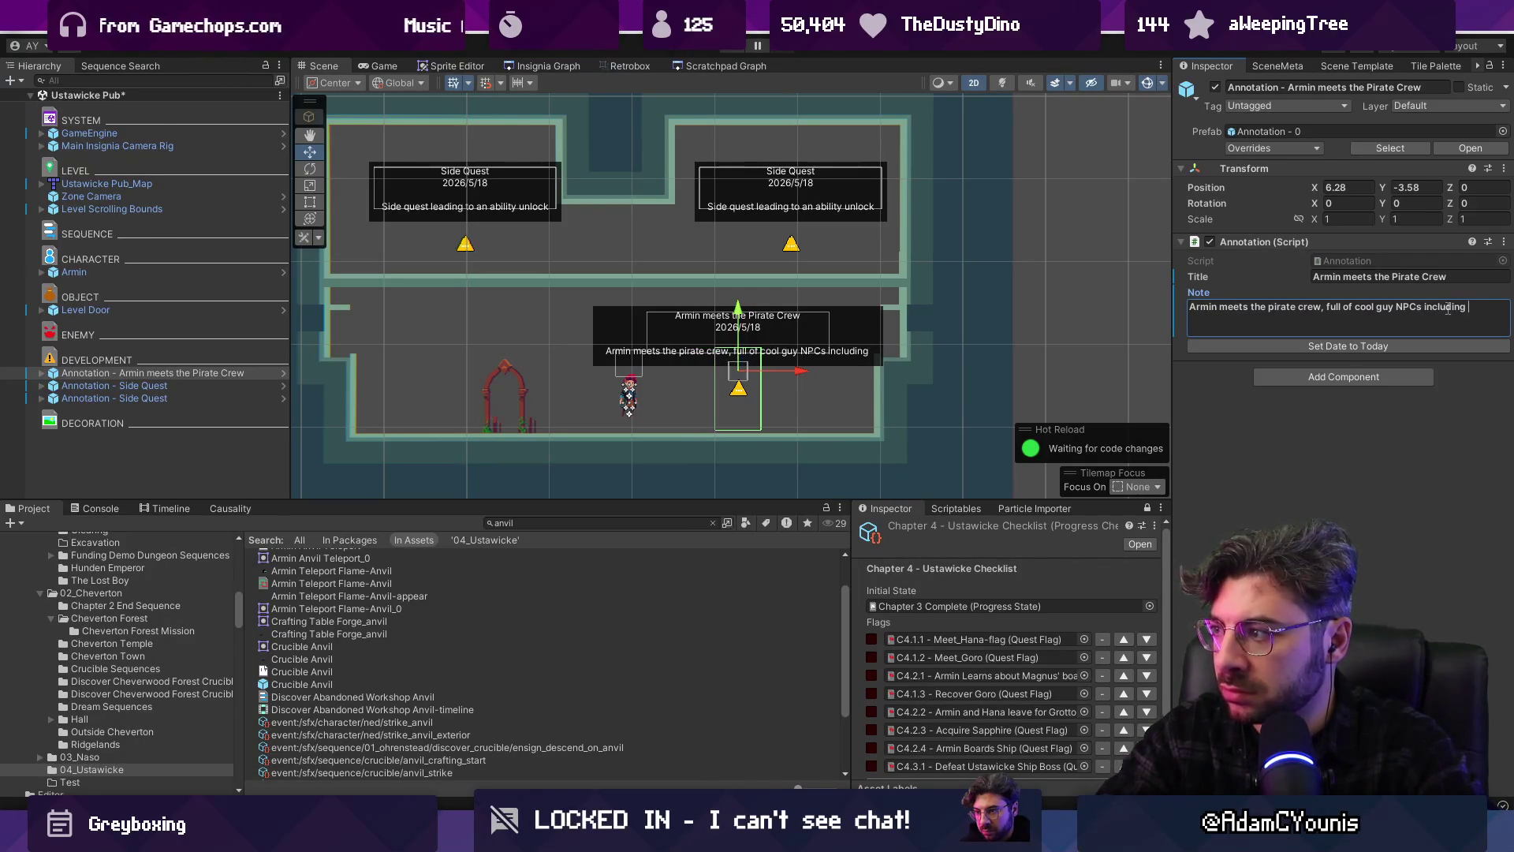
pyautogui.write("Hana's s")
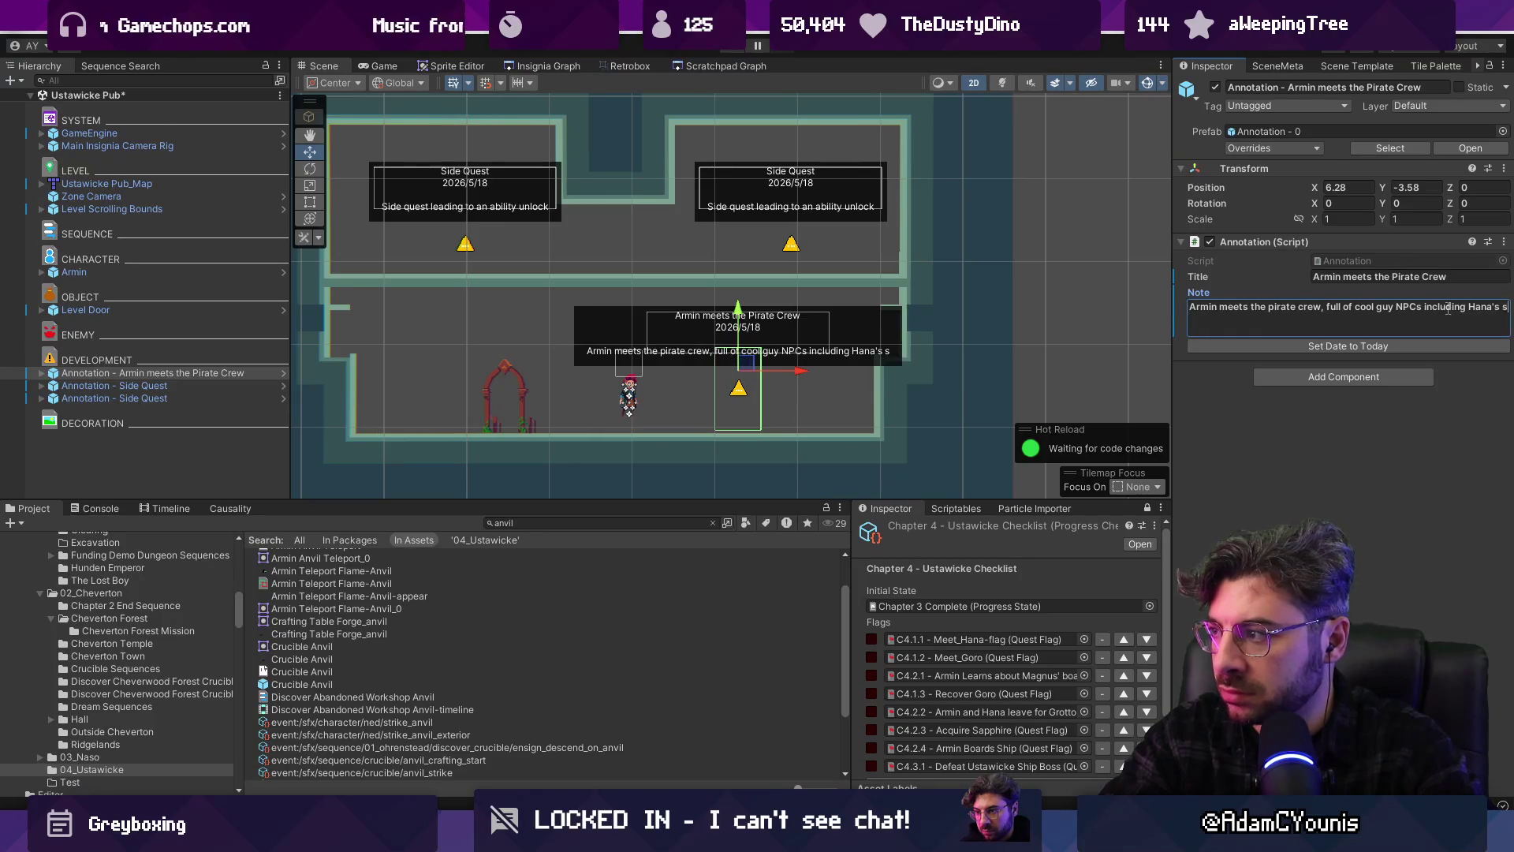
pyautogui.write('on, Goro')
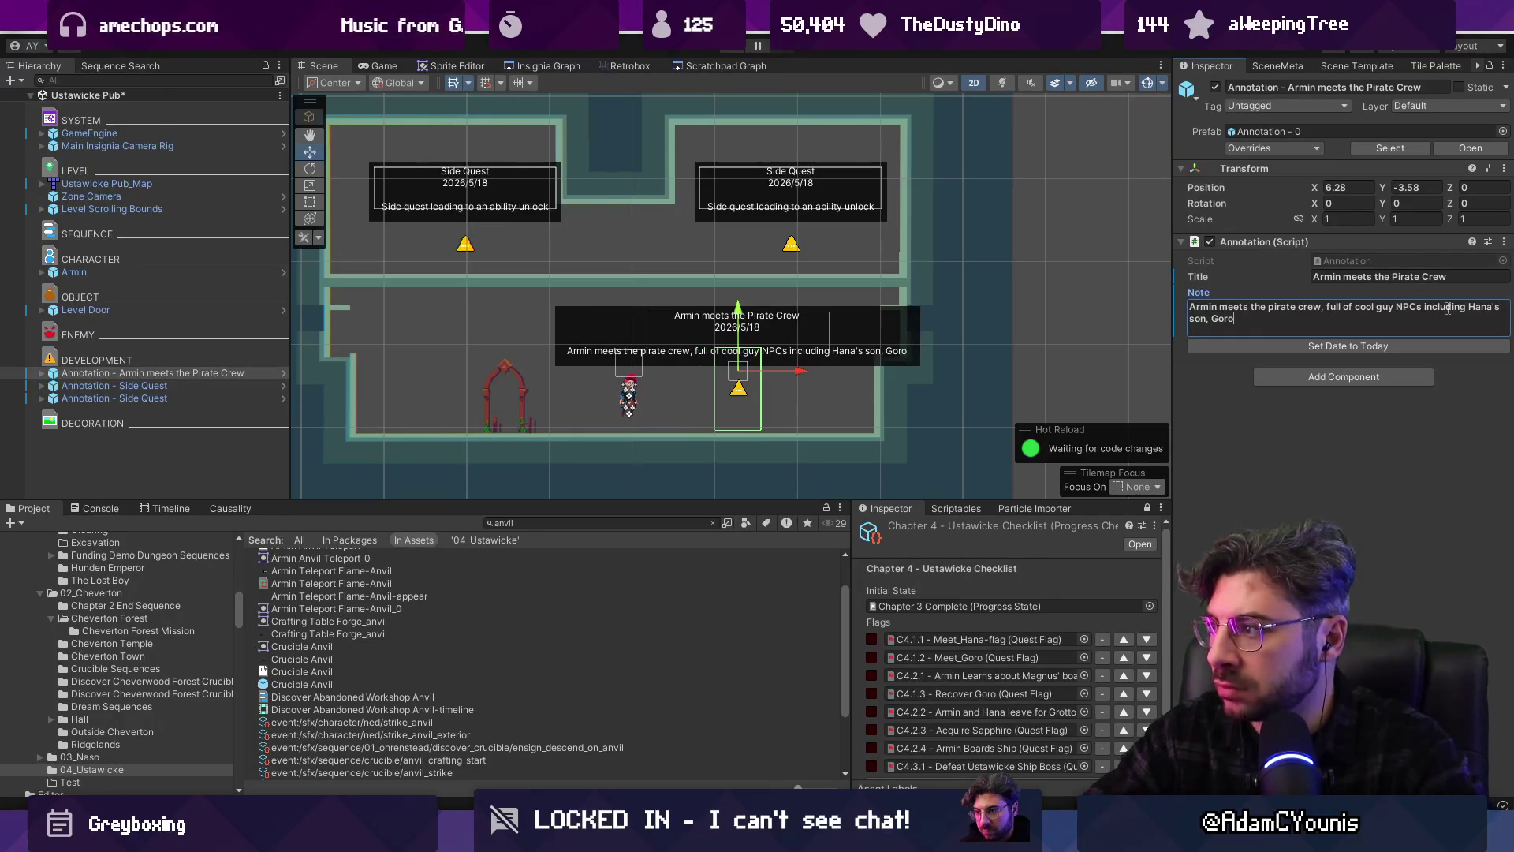
pyautogui.hotkey('ctrl', 'Left')
pyautogui.hotkey('ctrl', 'Left')
pyautogui.hotkey('ctrl', 'Left')
pyautogui.press('BackSpace')
pyautogui.write('...')
pyautogui.press('Return')
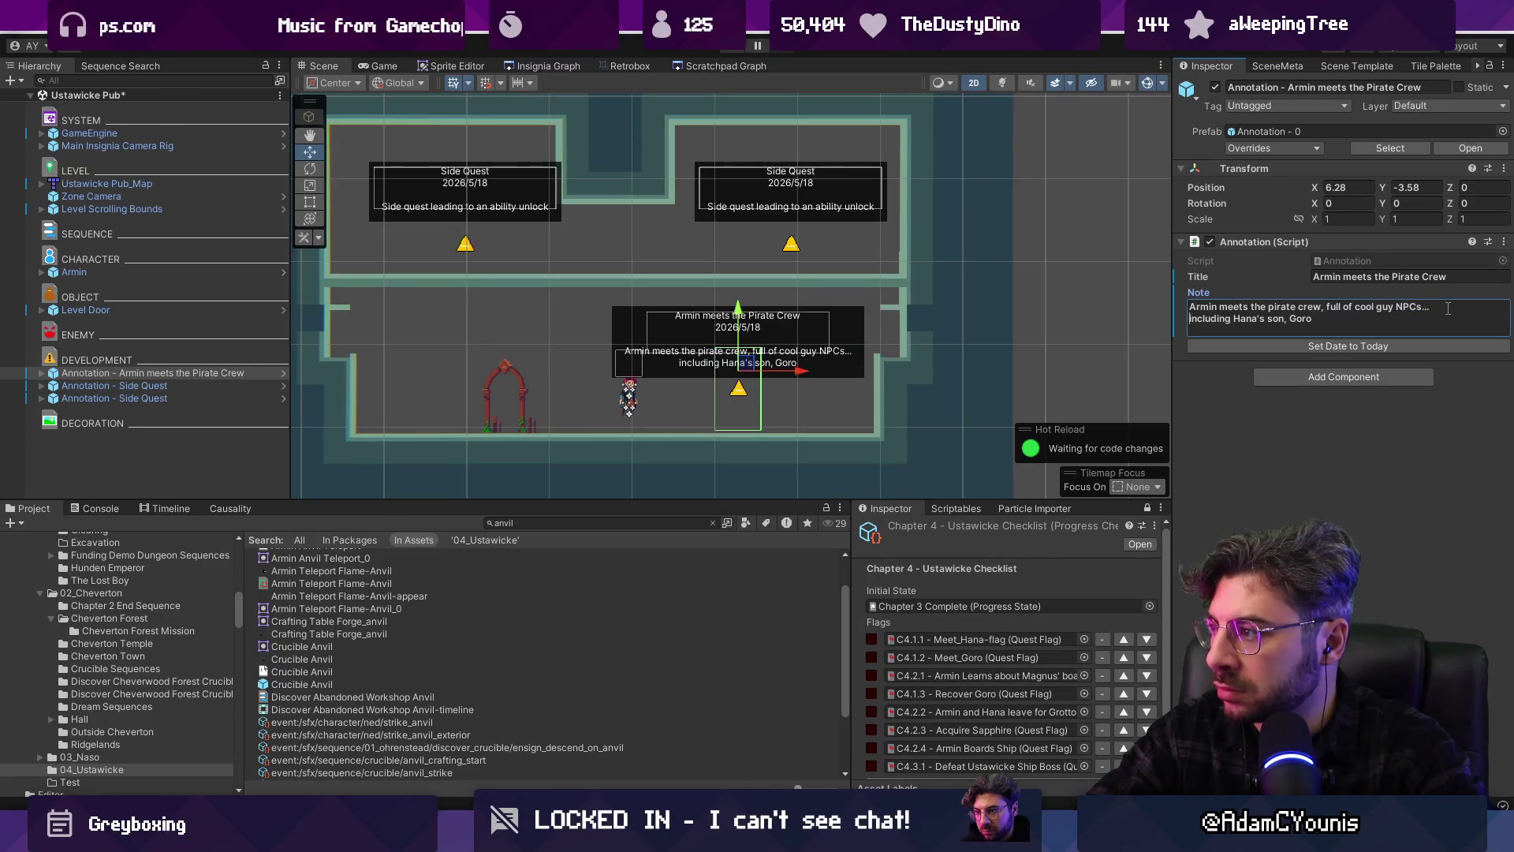
pyautogui.click(1089, 339)
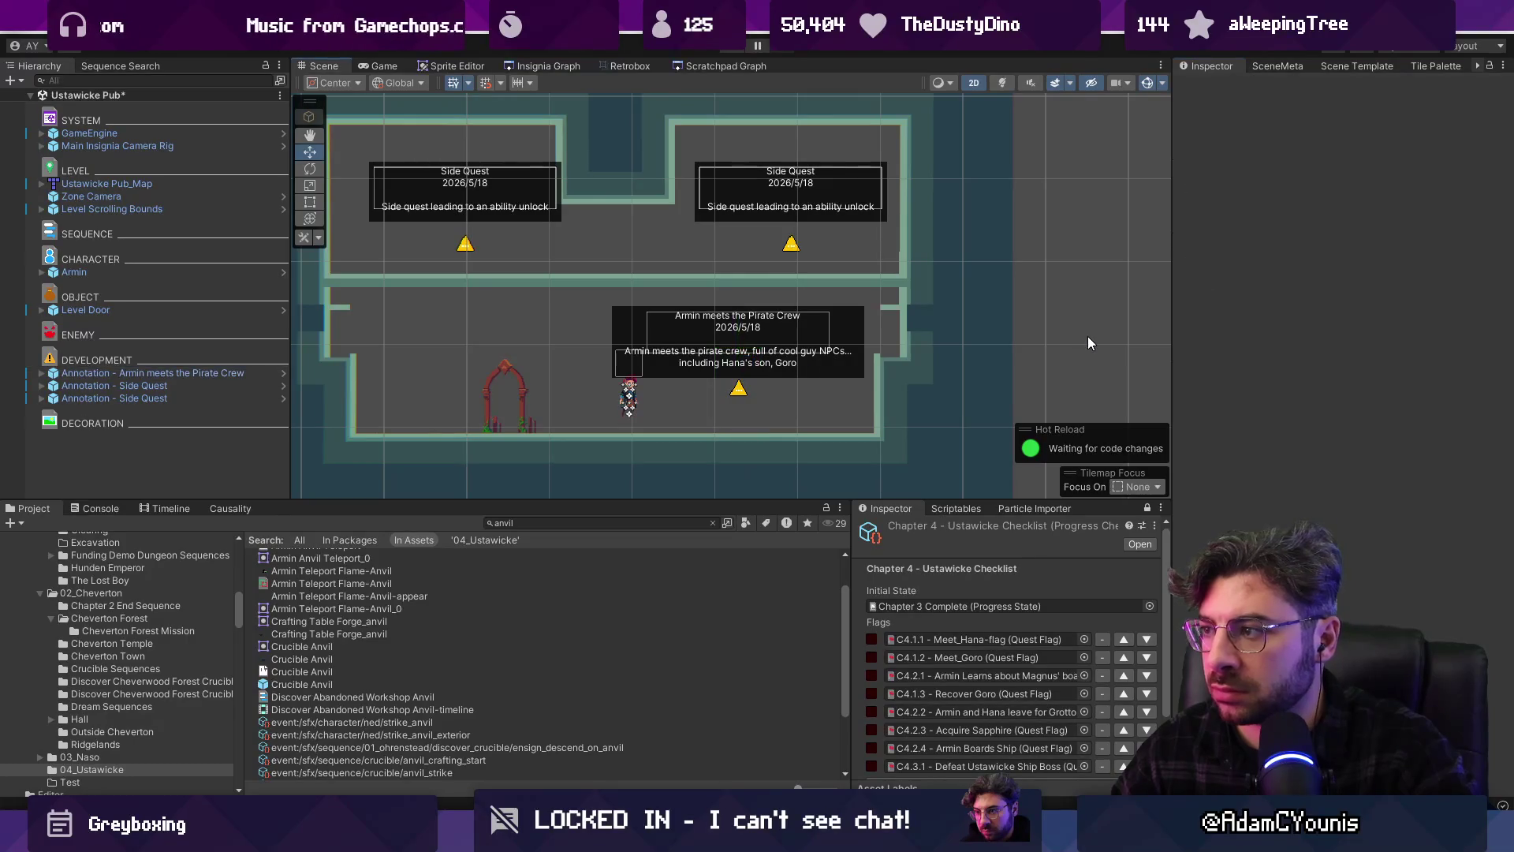
pyautogui.click(753, 390)
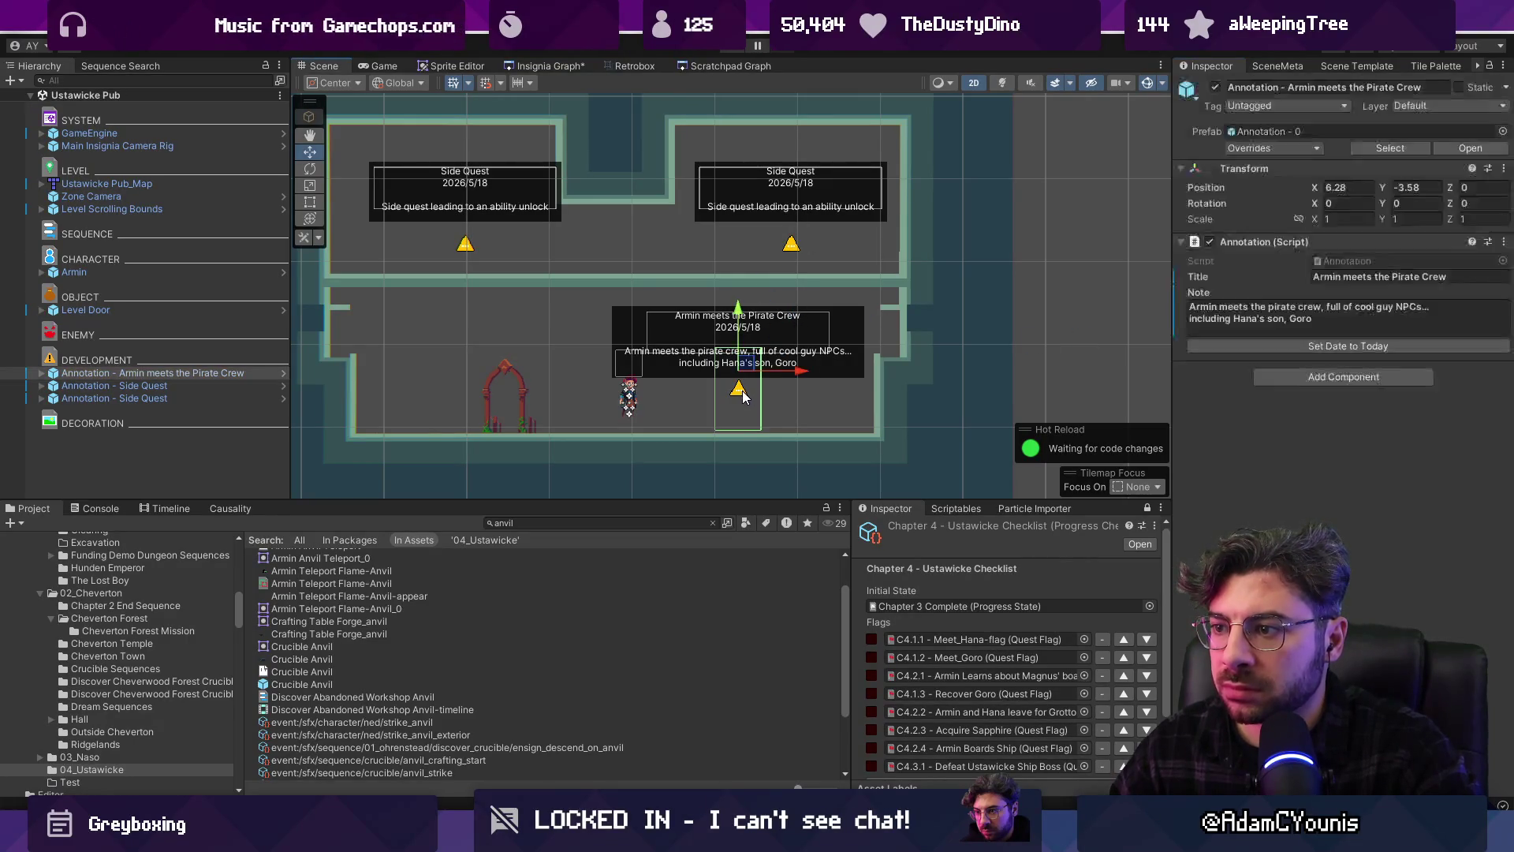
# Enable the pirate-crew annotation's Flag Toggle and set its flag to C4.1.2 Meet_Goro
pyautogui.click(41, 373)
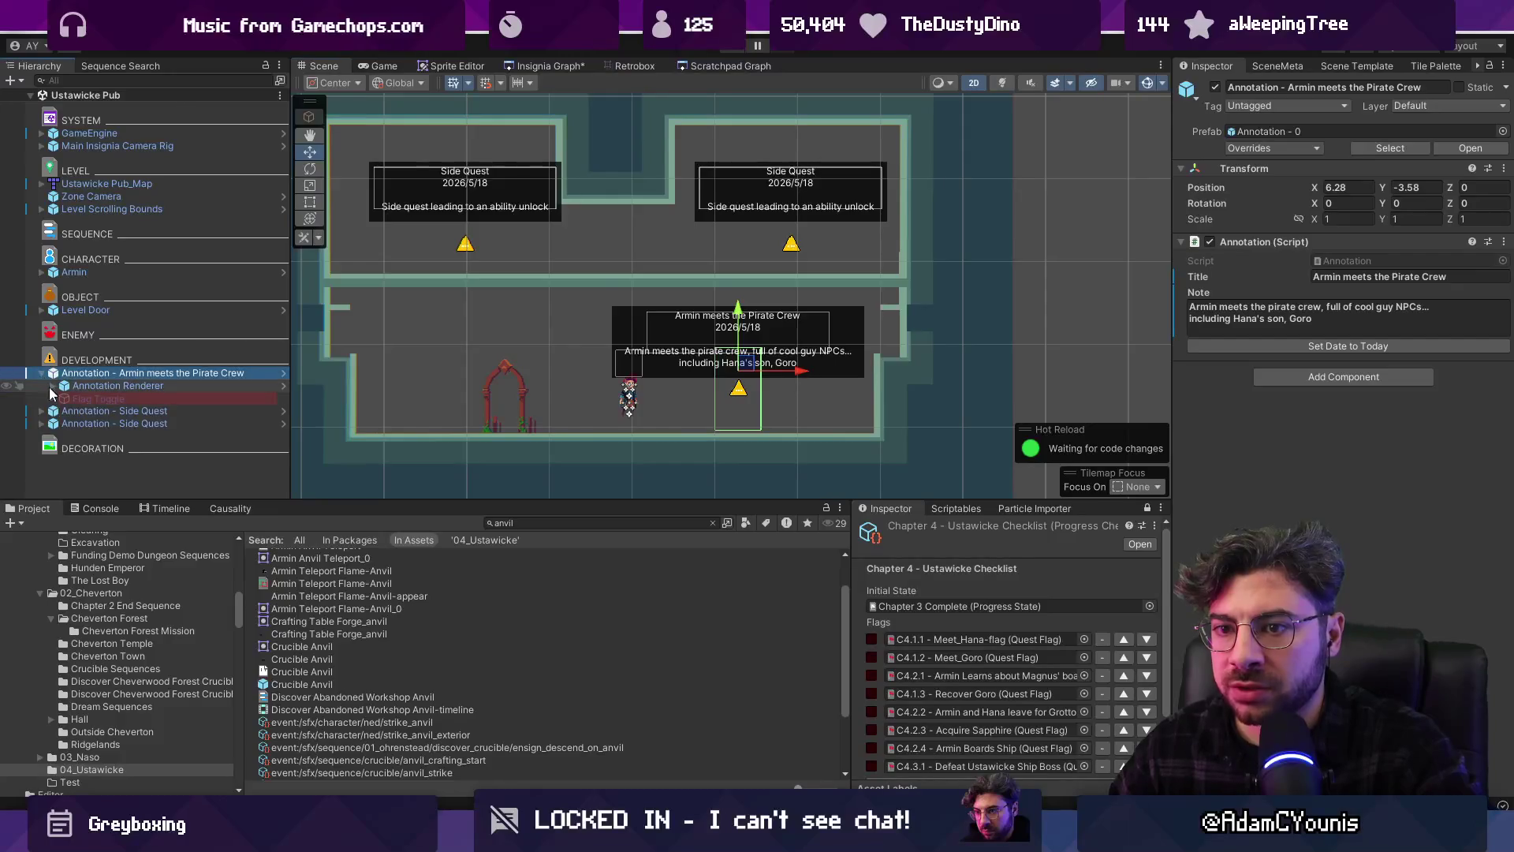
pyautogui.click(63, 399)
pyautogui.click(1215, 87)
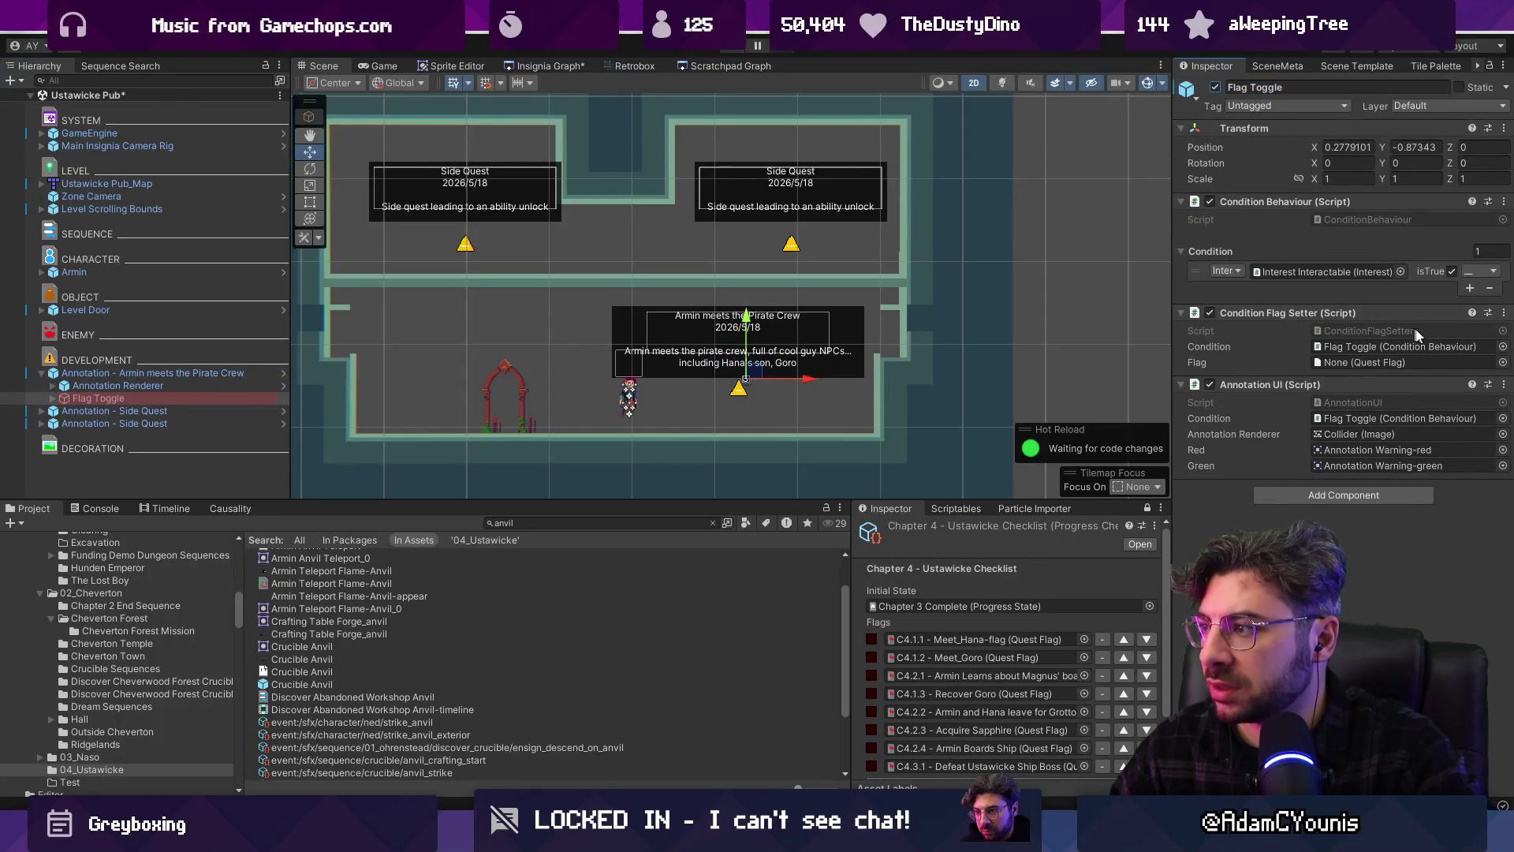
pyautogui.click(1502, 362)
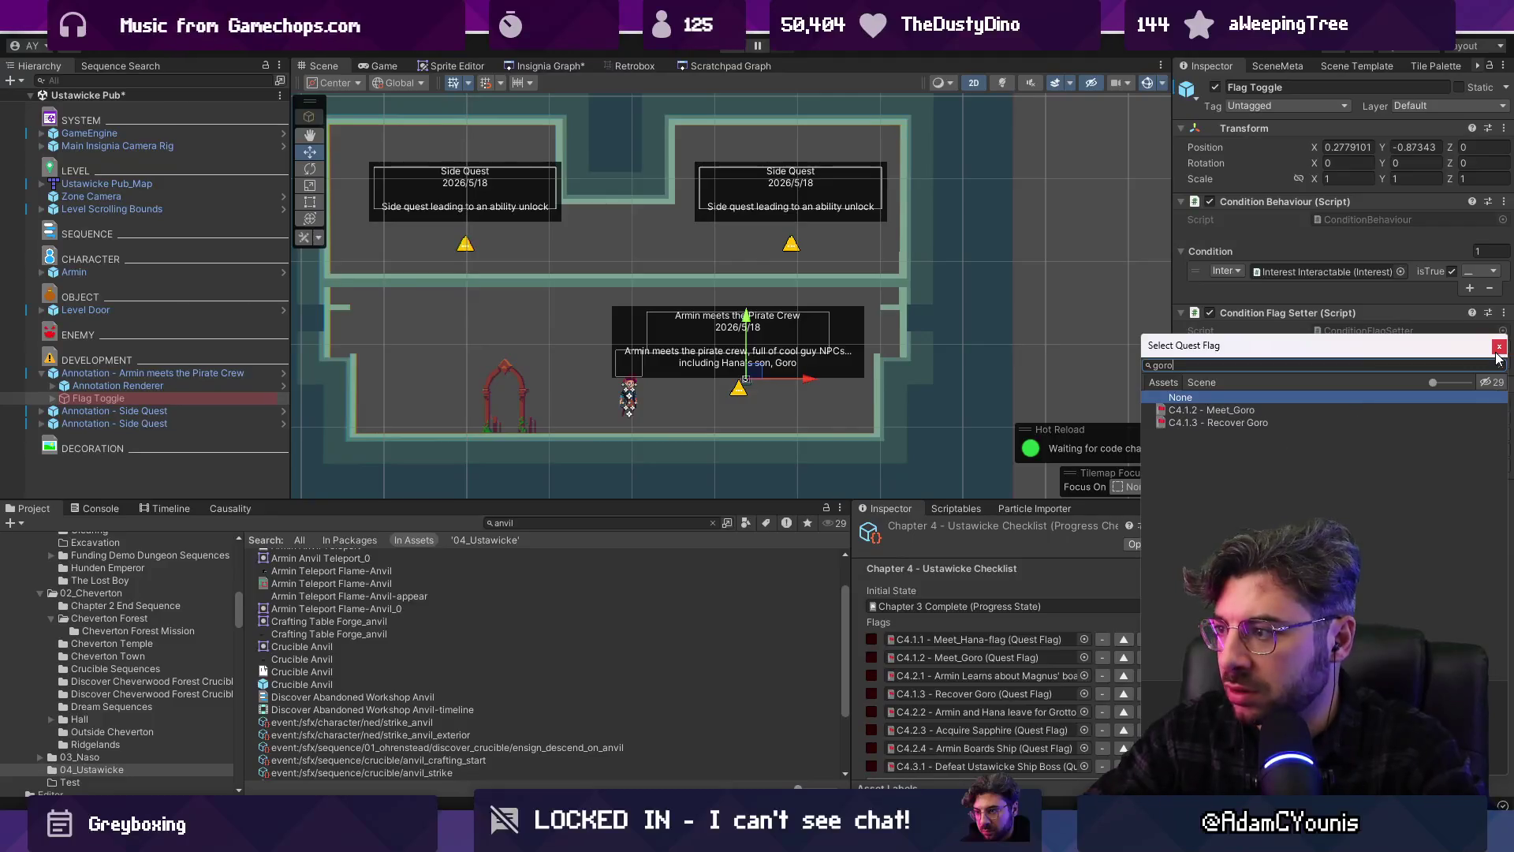
pyautogui.press('Down')
pyautogui.press('Return')
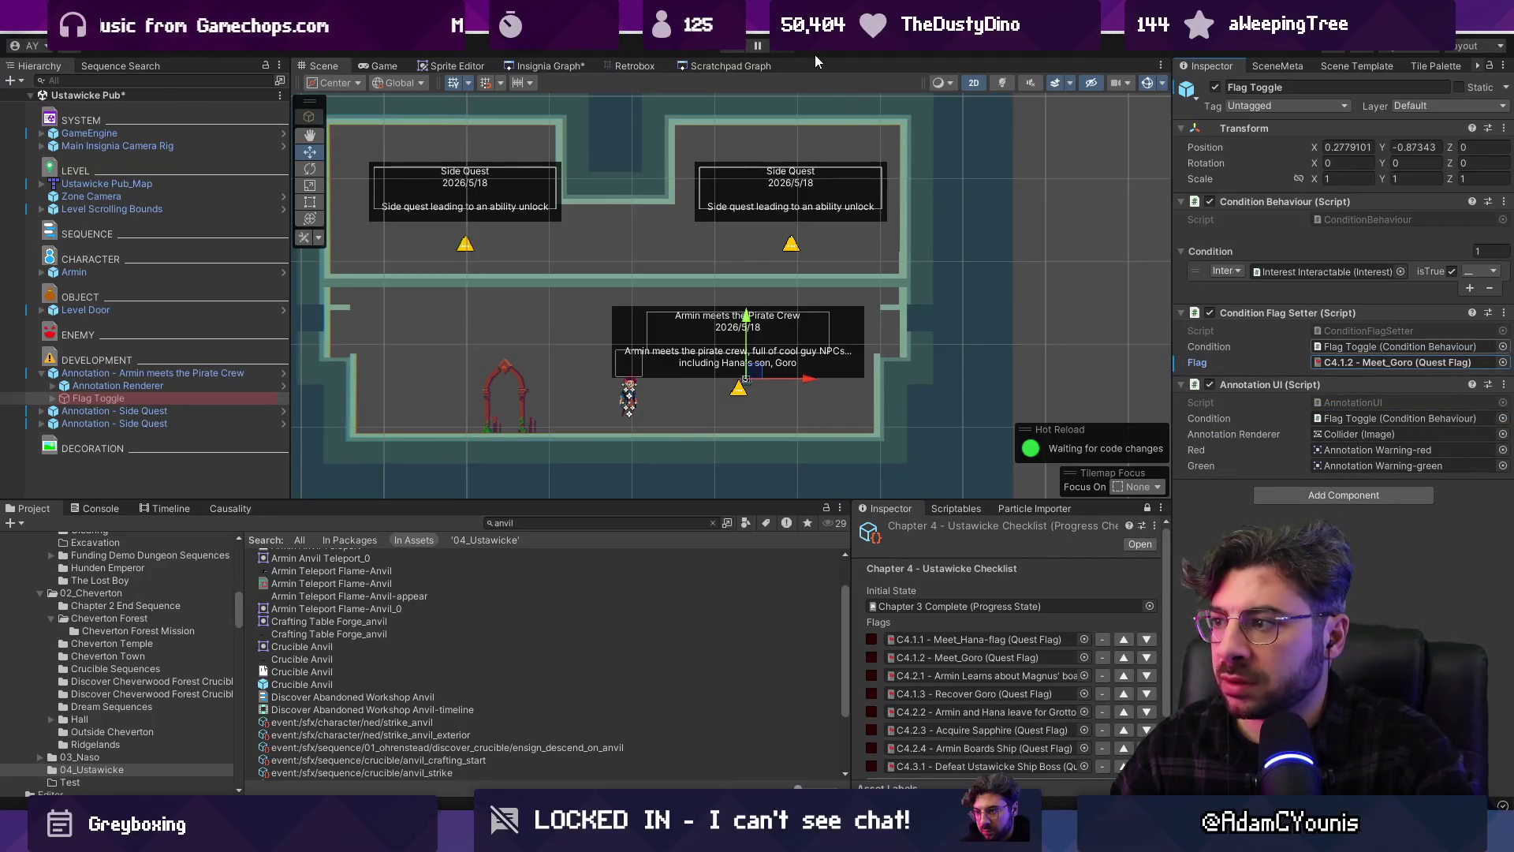
# Play-test the scene, walking into the annotation to confirm the Meet_Goro flag triggers
pyautogui.click(730, 49)
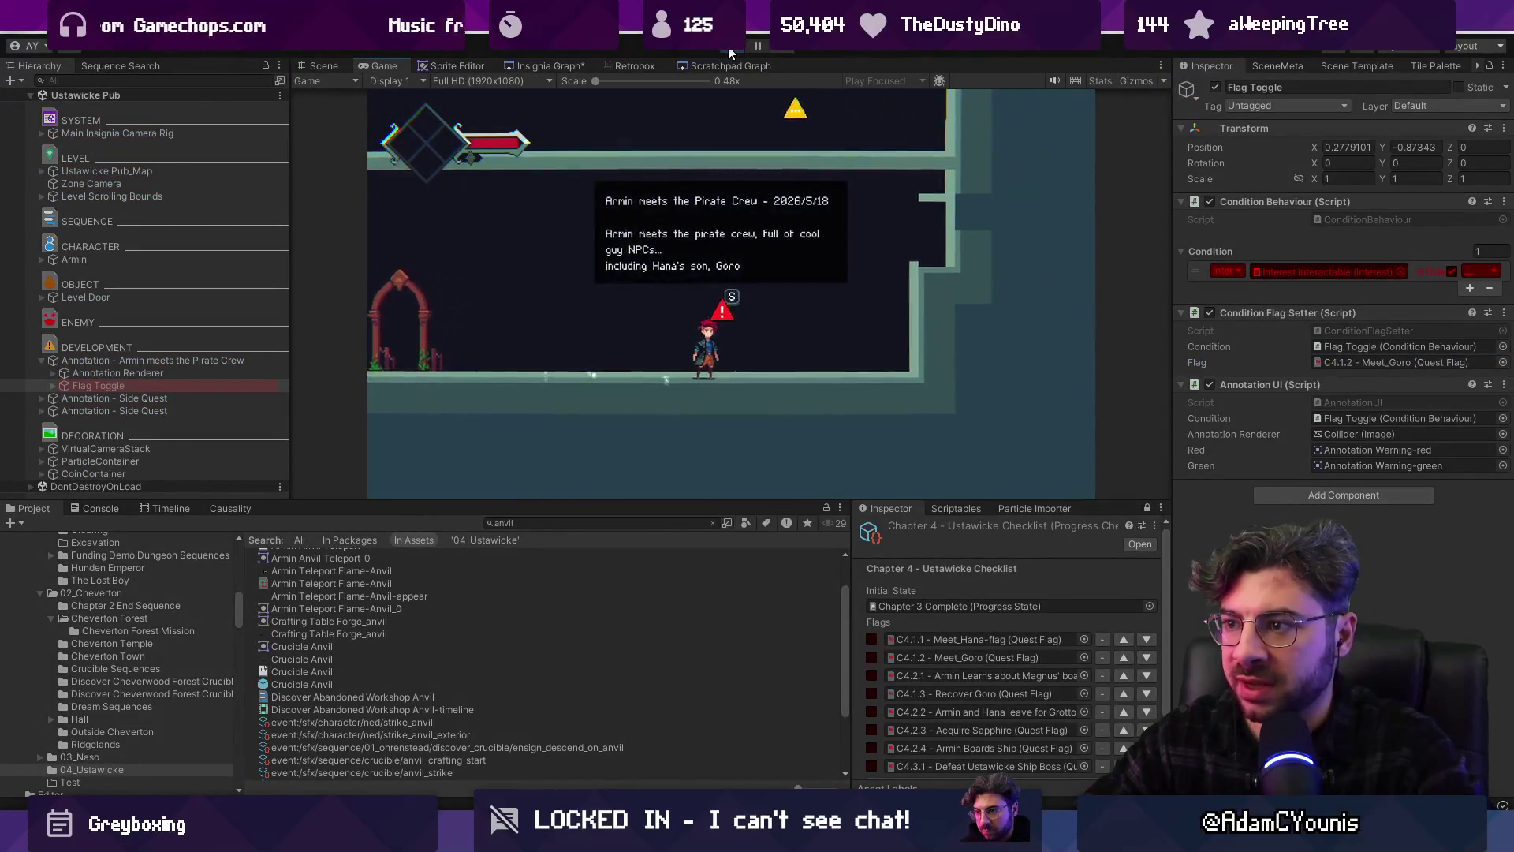
pyautogui.press('s')
pyautogui.press('Right')
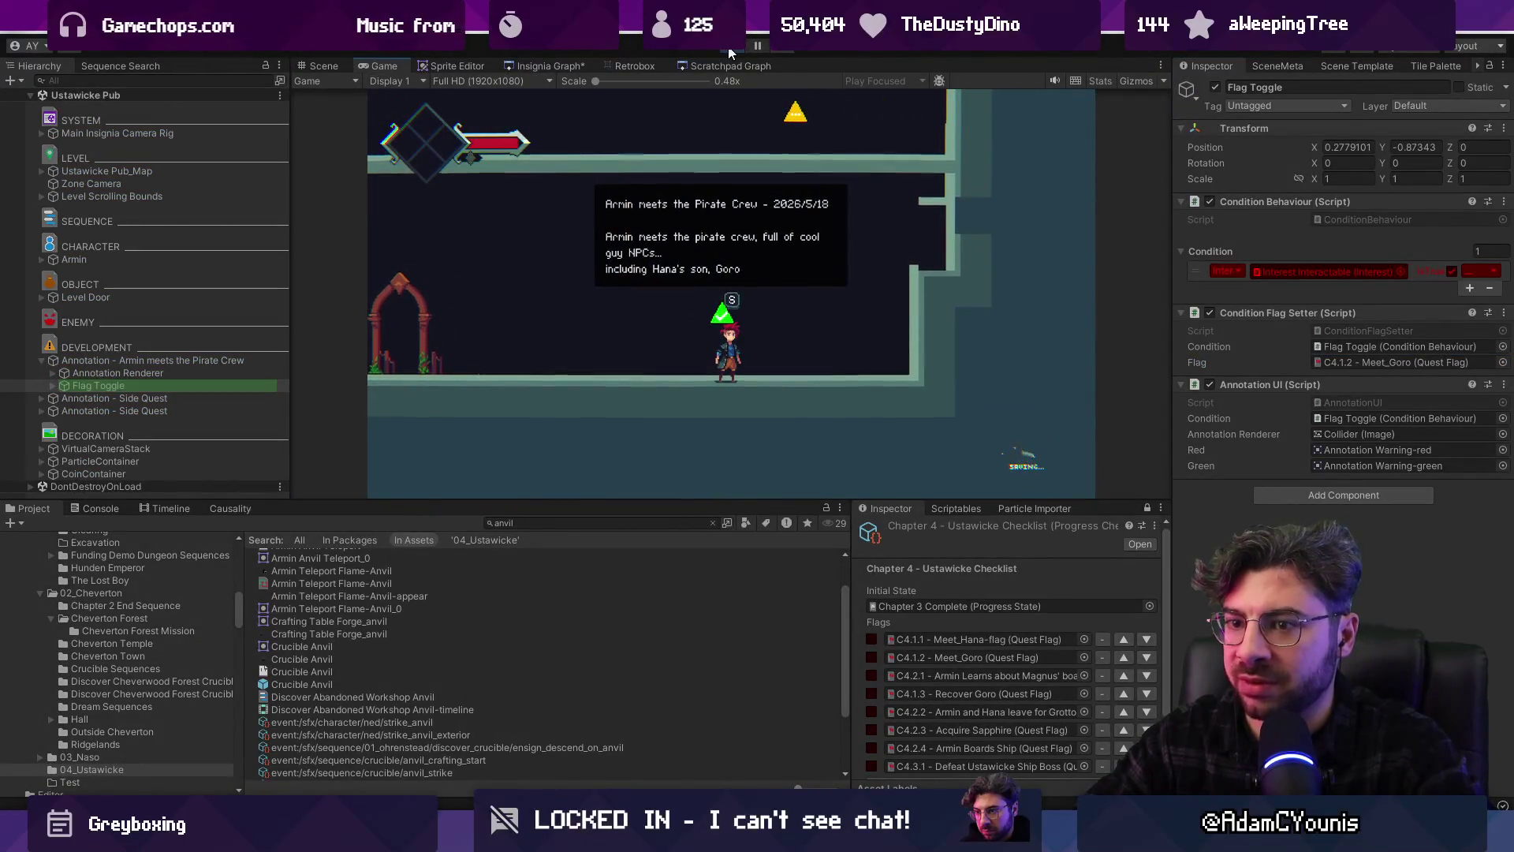
pyautogui.click(729, 49)
pyautogui.click(550, 65)
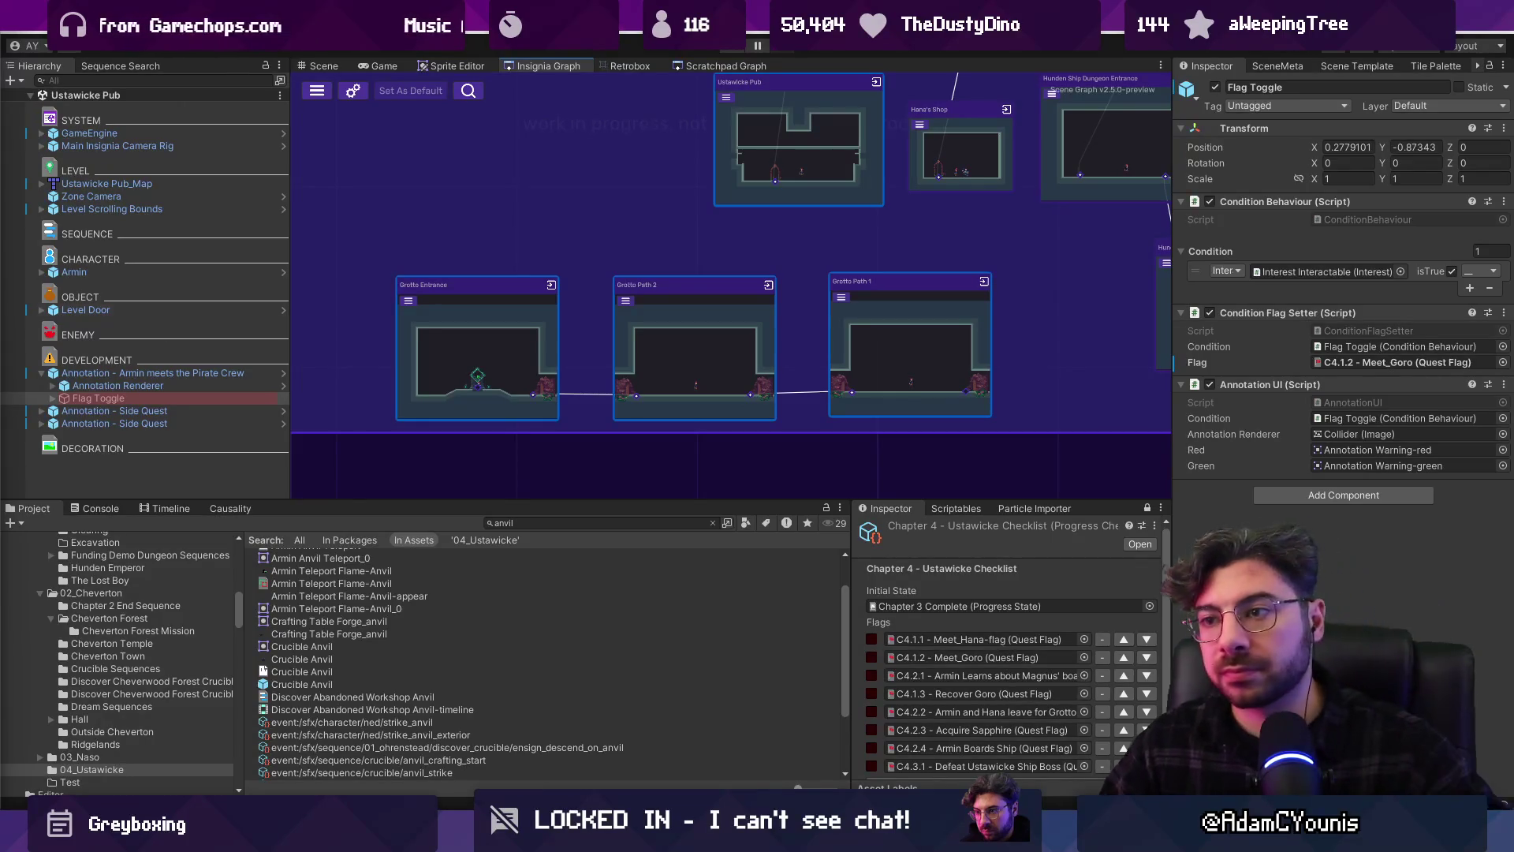
pyautogui.moveTo(708, 500); pyautogui.dragTo(789, 559)
pyautogui.scroll(-8, 835, 448)
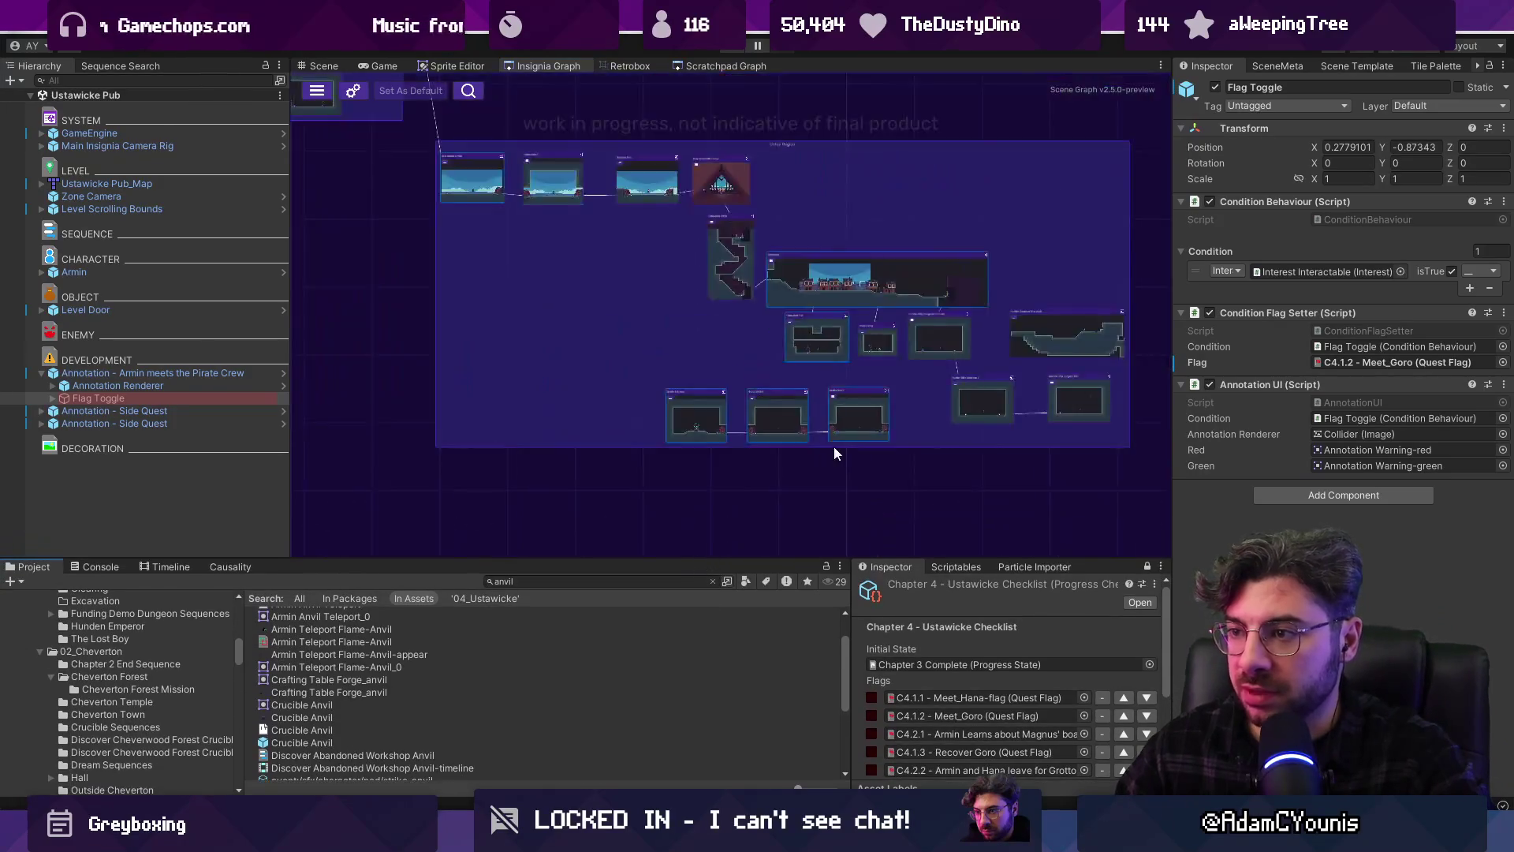
pyautogui.scroll(-4, 970, 392)
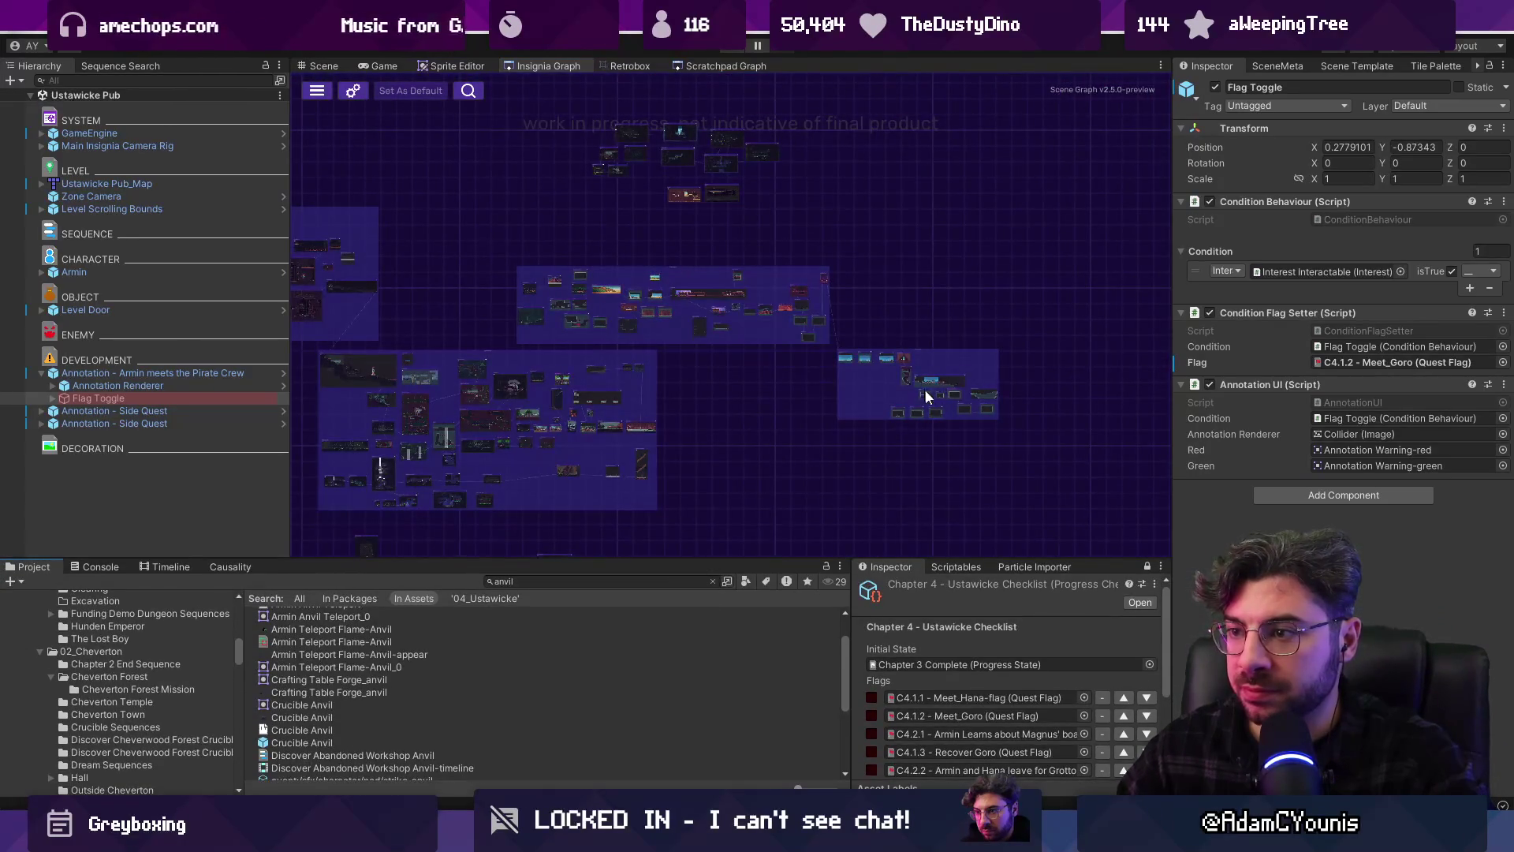
pyautogui.scroll(10, 924, 392)
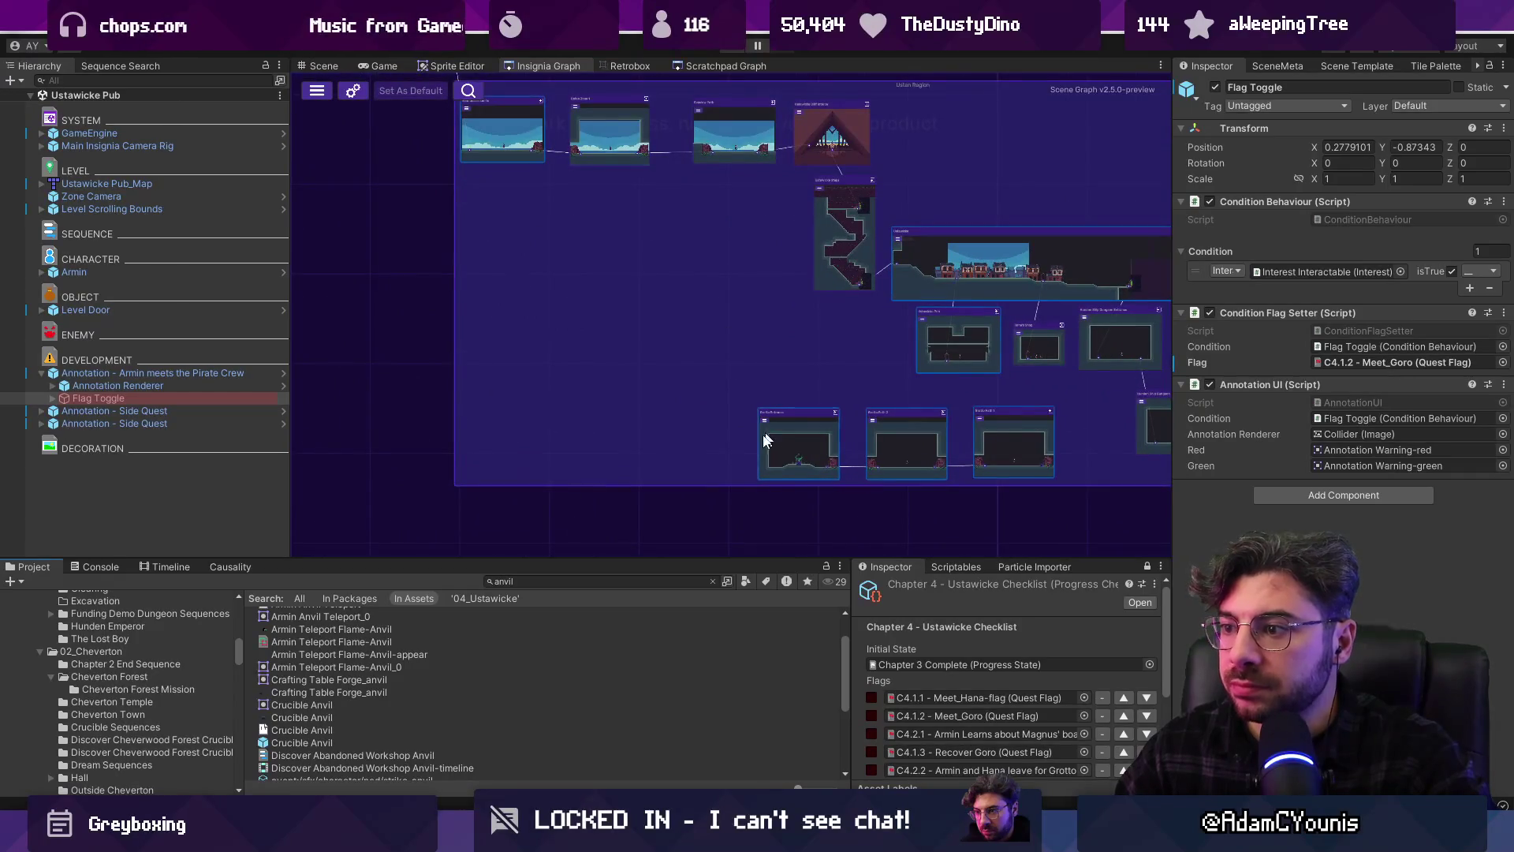
pyautogui.scroll(3, 761, 453)
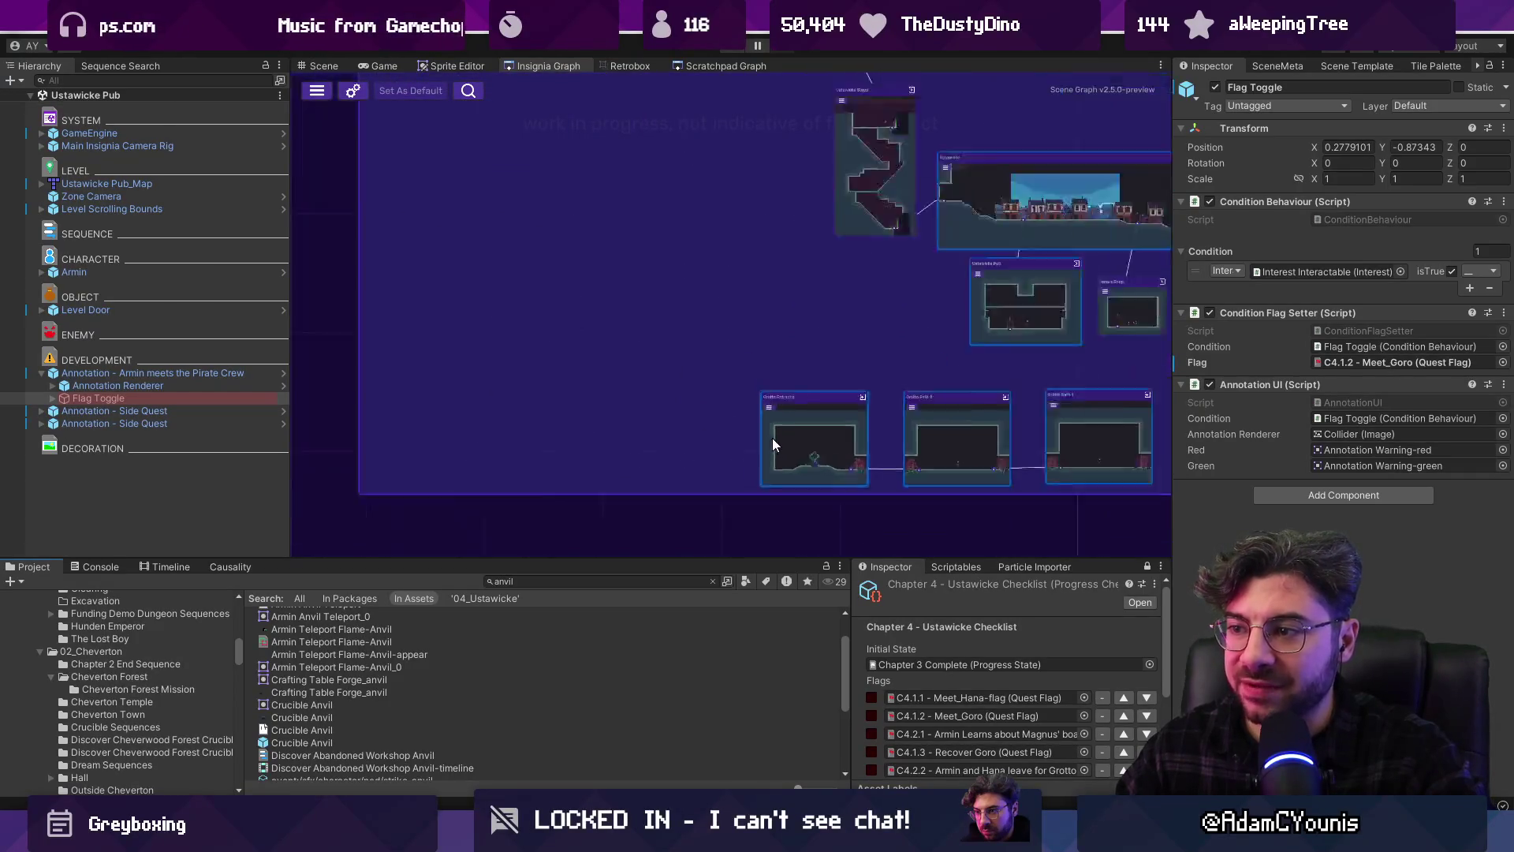
pyautogui.scroll(-3, 667, 341)
pyautogui.moveTo(802, 401); pyautogui.dragTo(811, 409)
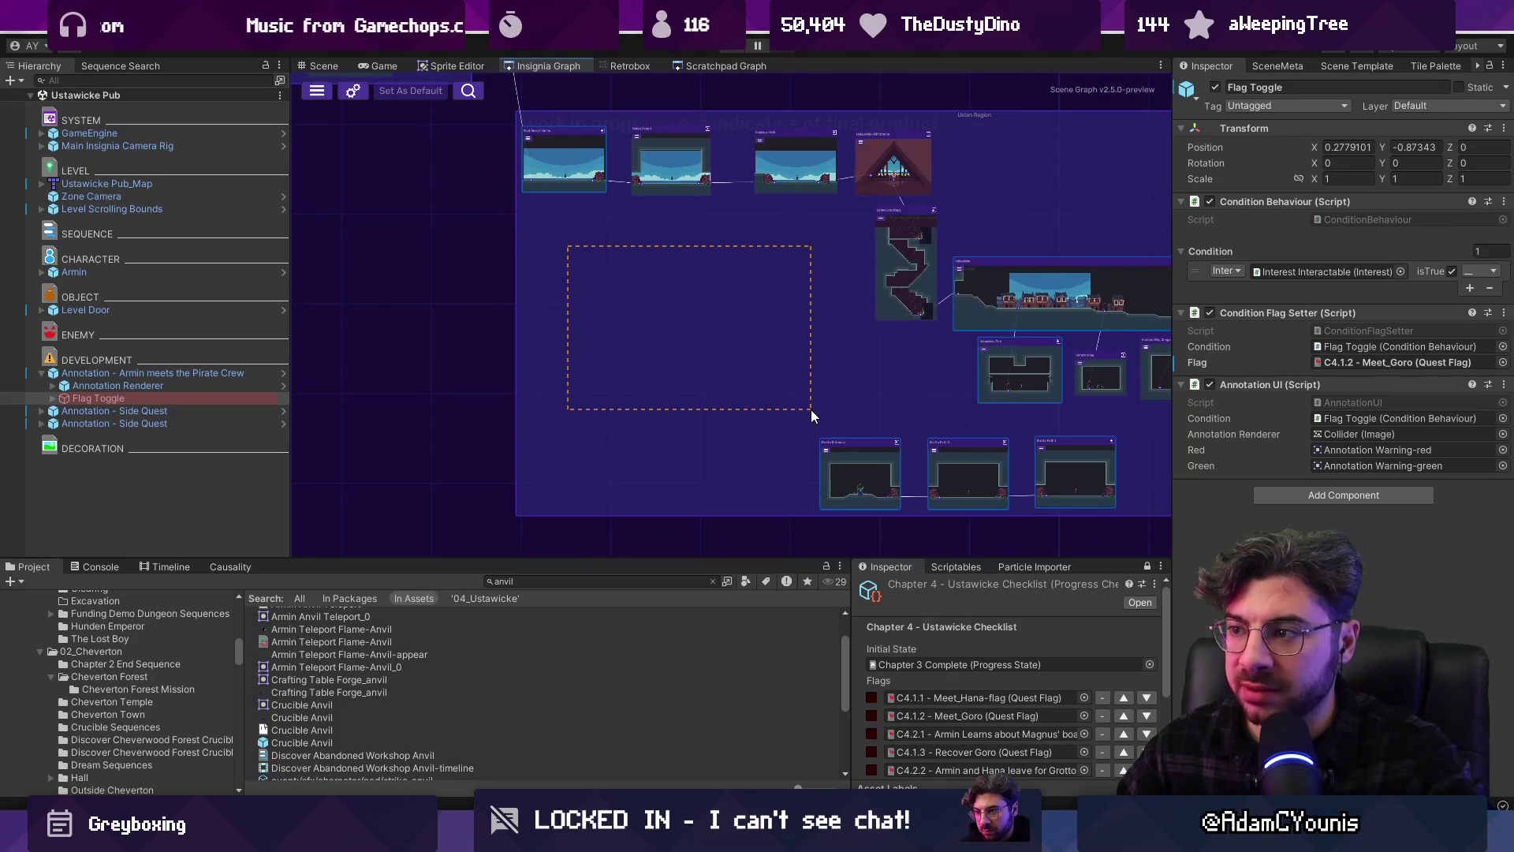
pyautogui.scroll(-6, 706, 352)
pyautogui.scroll(3, 763, 381)
pyautogui.scroll(-3, 901, 336)
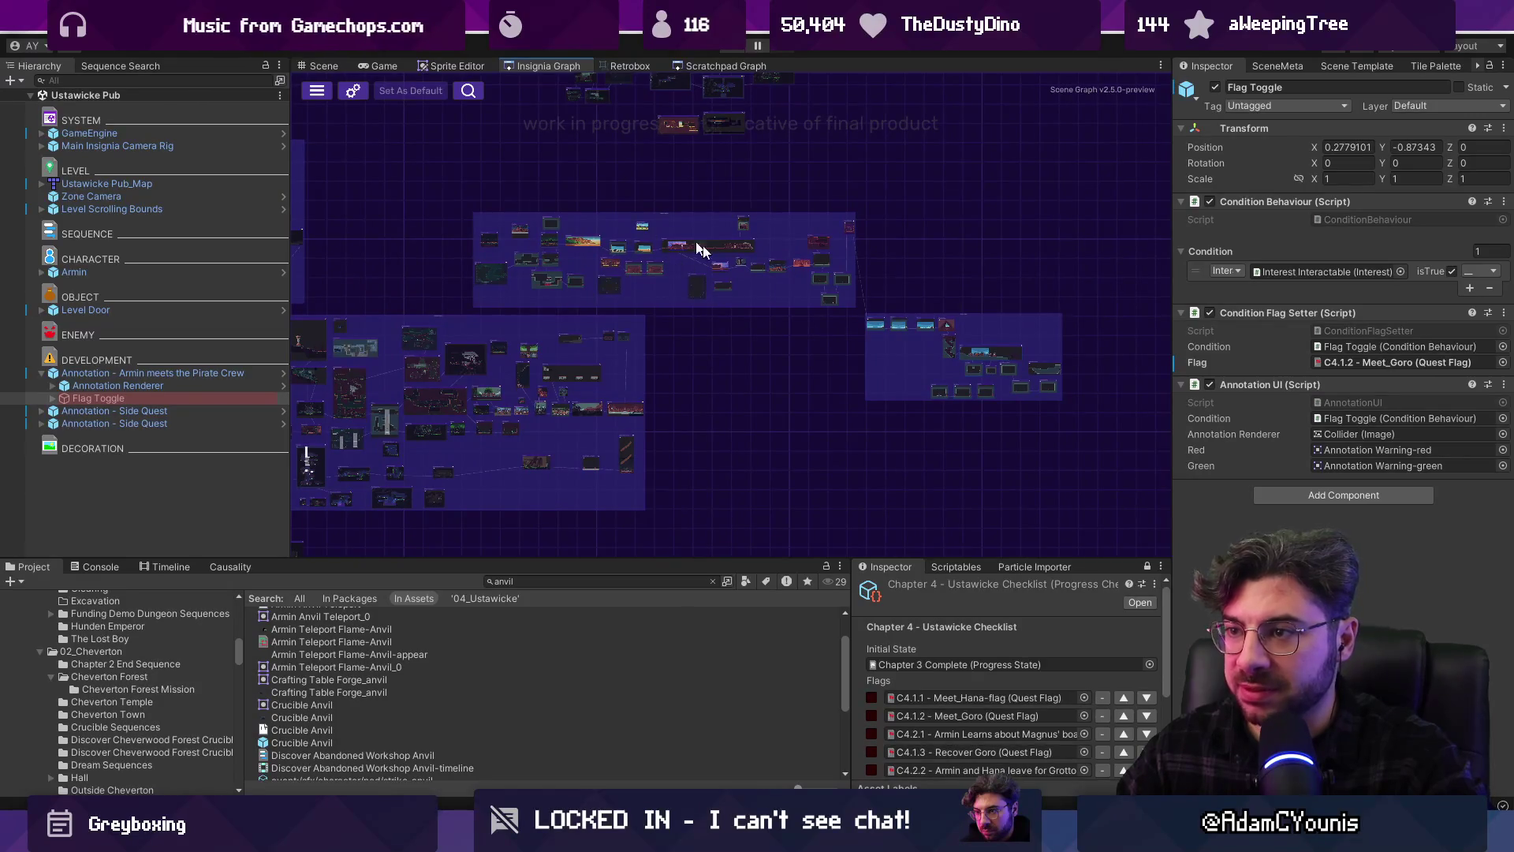
pyautogui.scroll(2, 948, 348)
pyautogui.scroll(5, 740, 351)
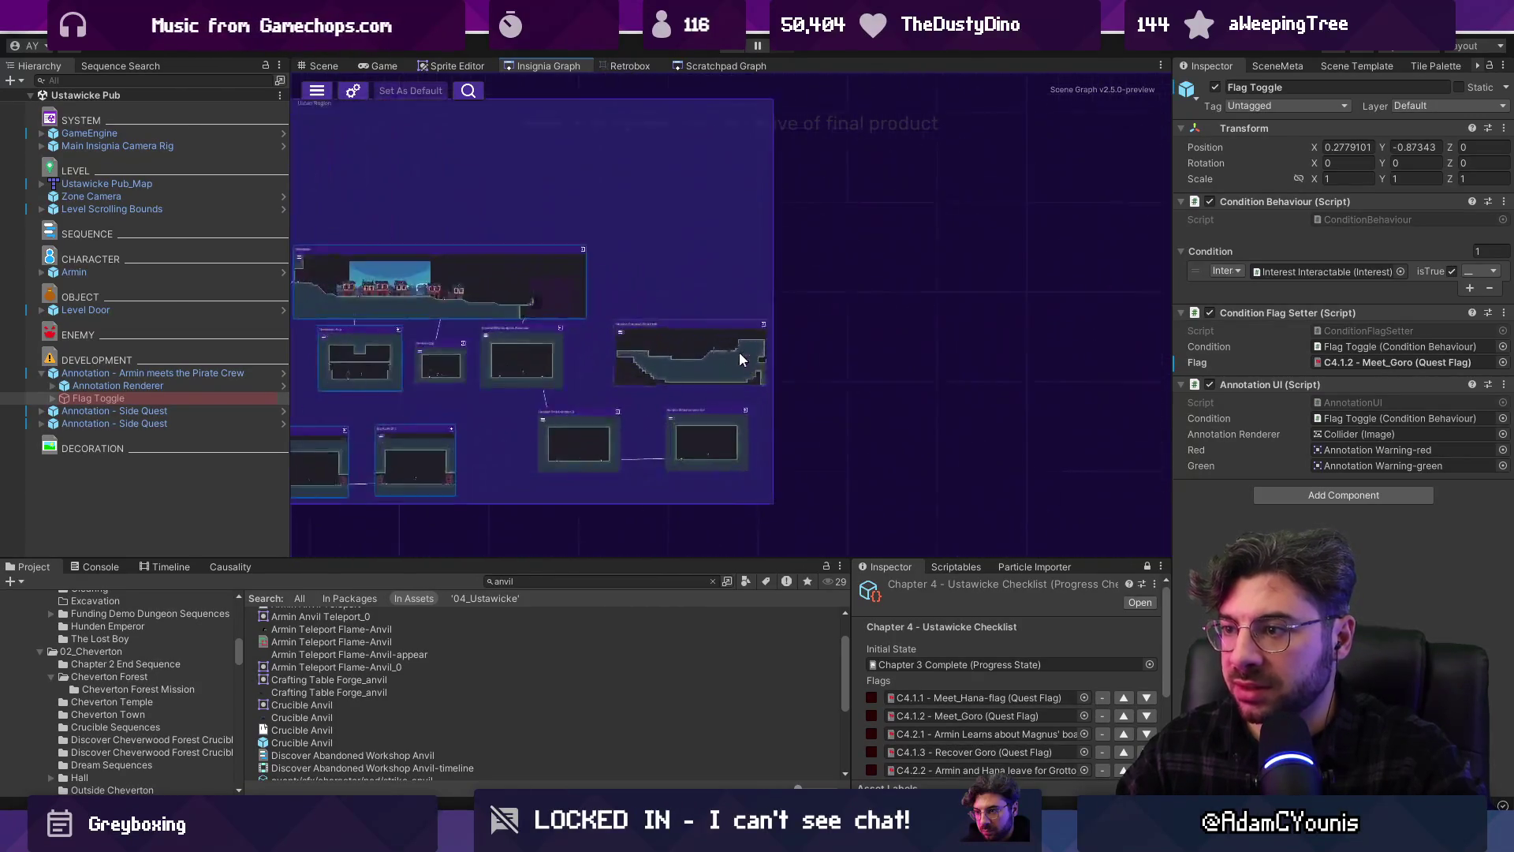
pyautogui.scroll(2, 739, 352)
pyautogui.scroll(-6, 697, 352)
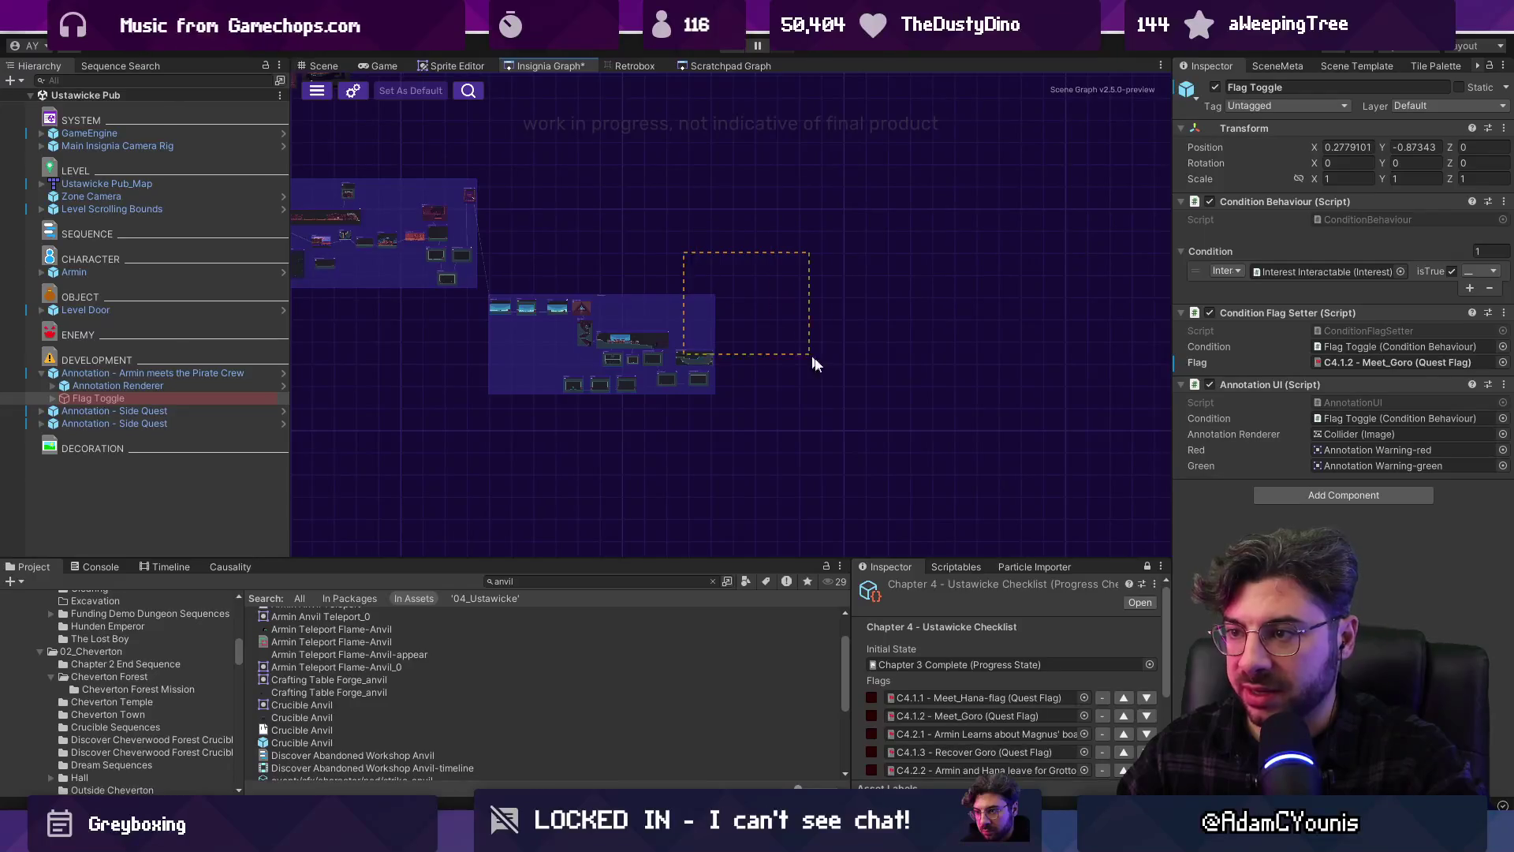
pyautogui.scroll(3, 830, 356)
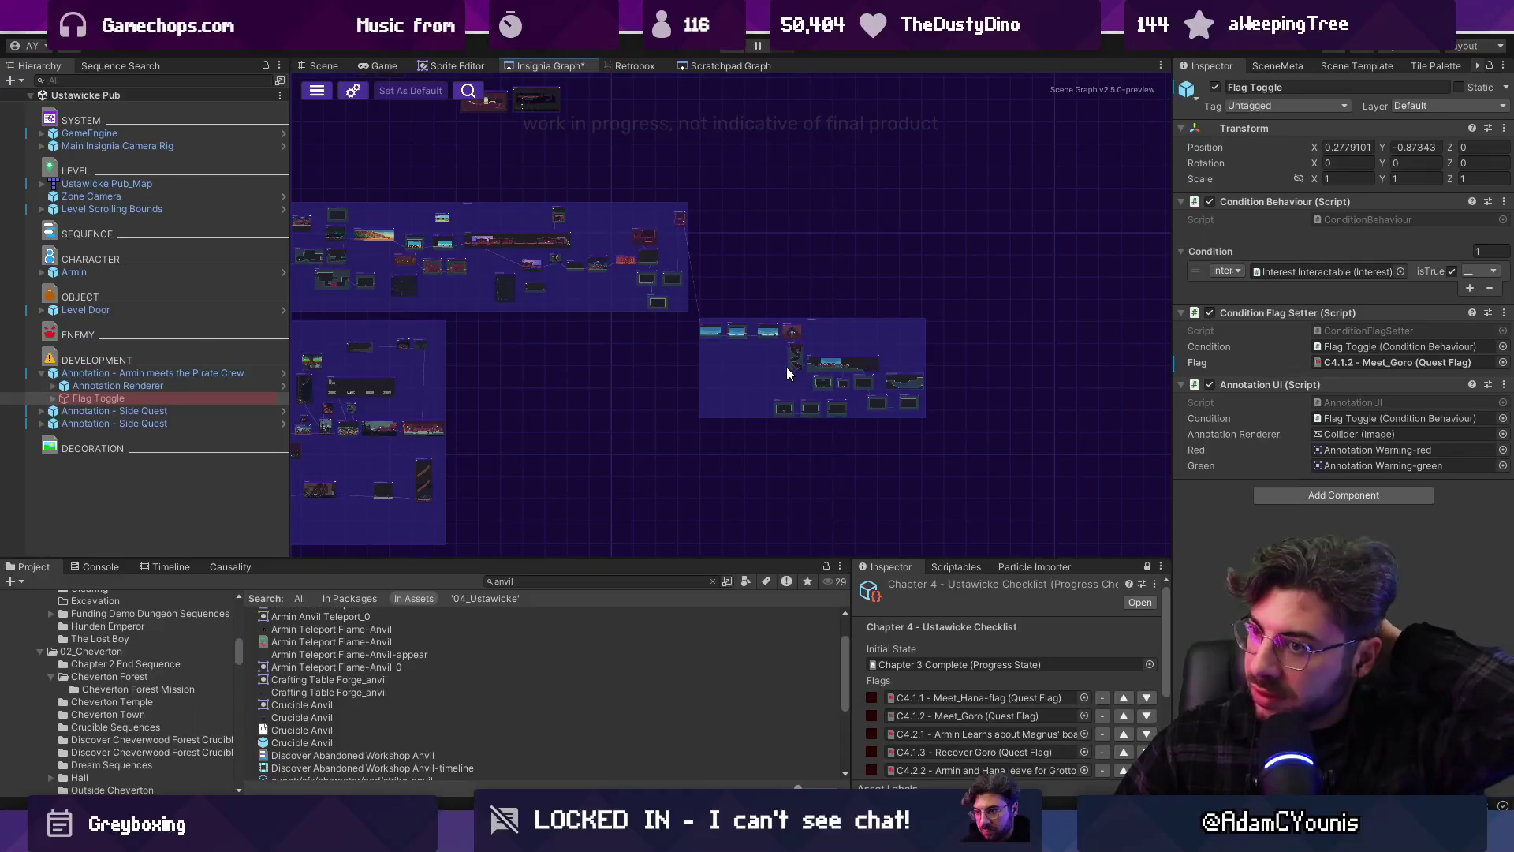
pyautogui.moveTo(746, 357); pyautogui.dragTo(928, 370)
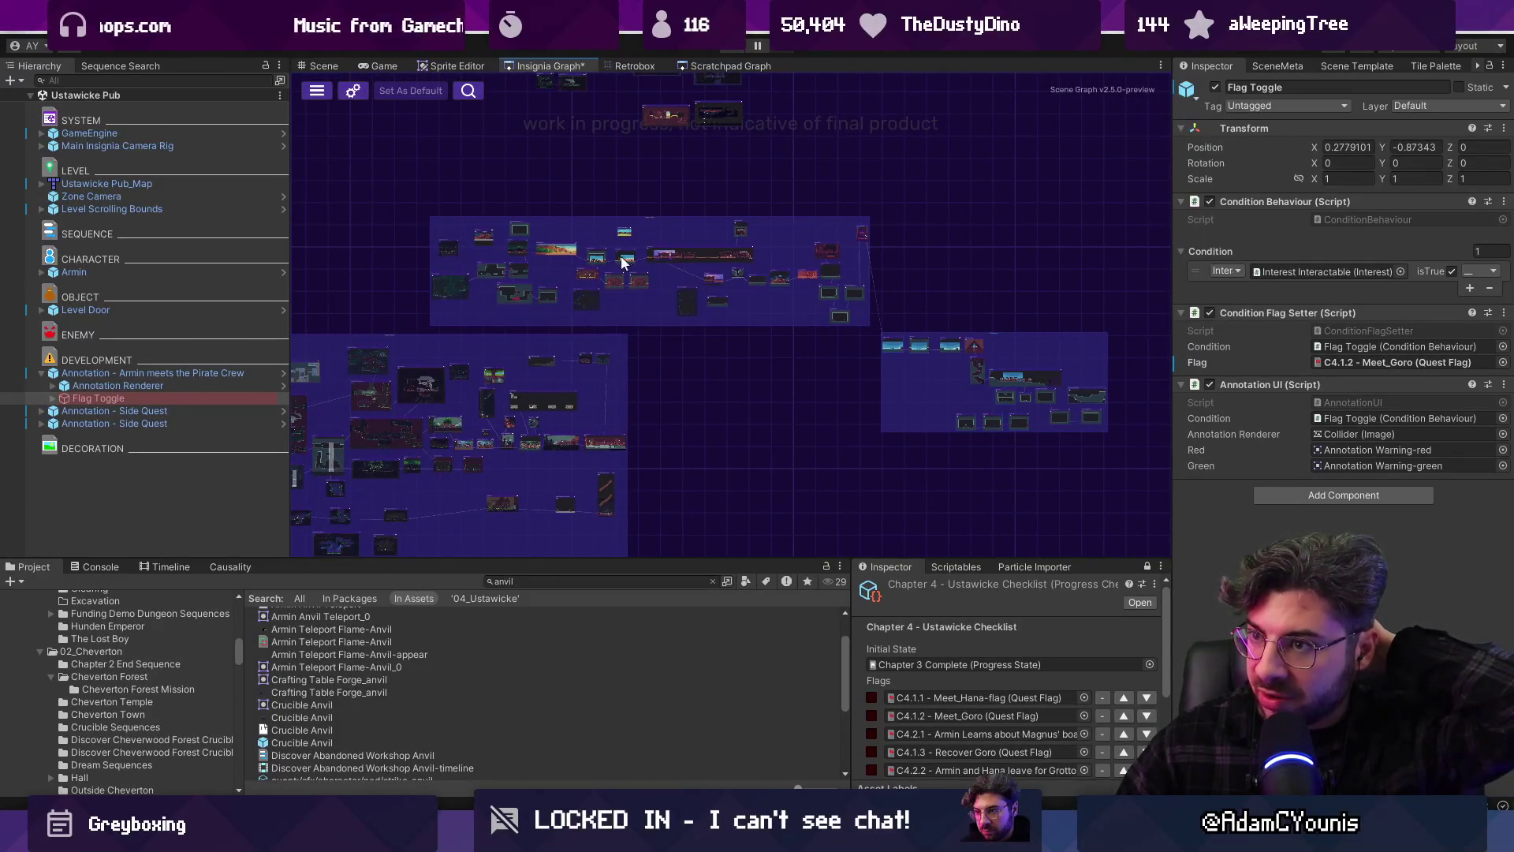
pyautogui.moveTo(384, 389); pyautogui.dragTo(704, 338)
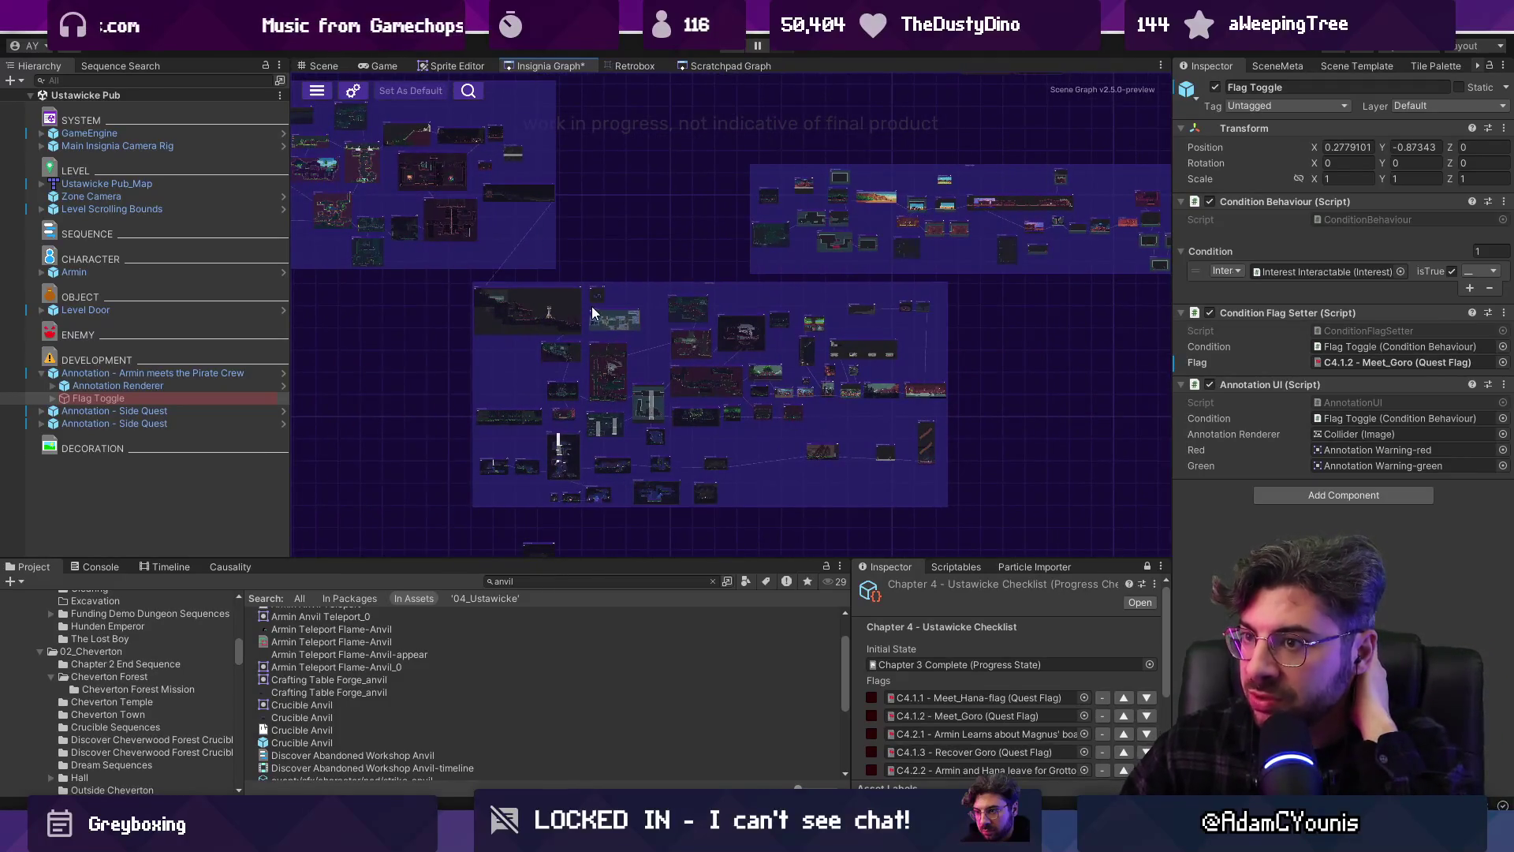
pyautogui.moveTo(593, 312); pyautogui.dragTo(856, 408)
pyautogui.moveTo(724, 293); pyautogui.dragTo(655, 320)
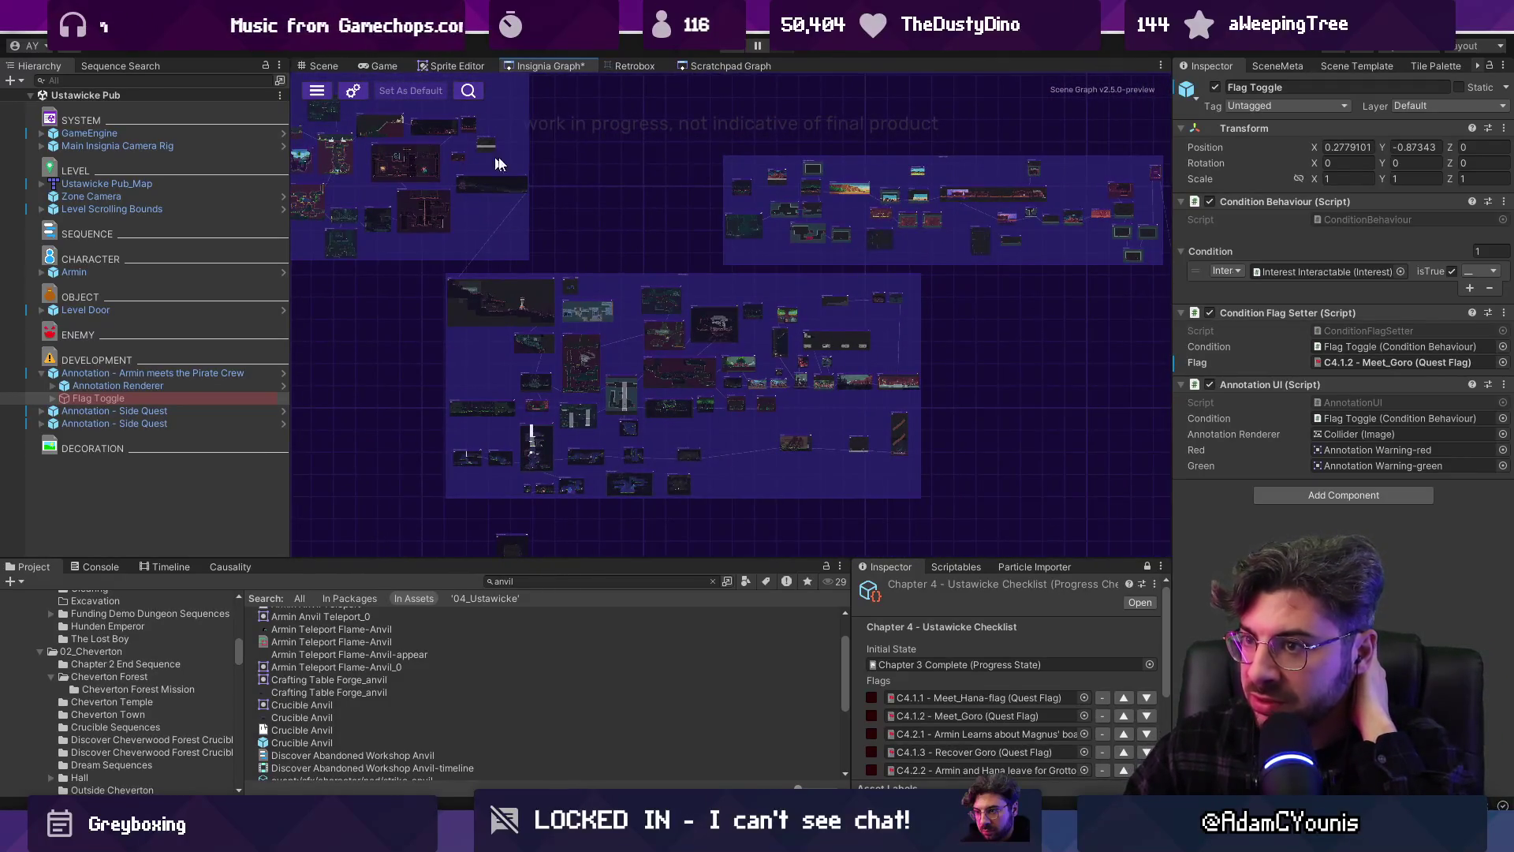
pyautogui.moveTo(867, 327); pyautogui.dragTo(619, 303)
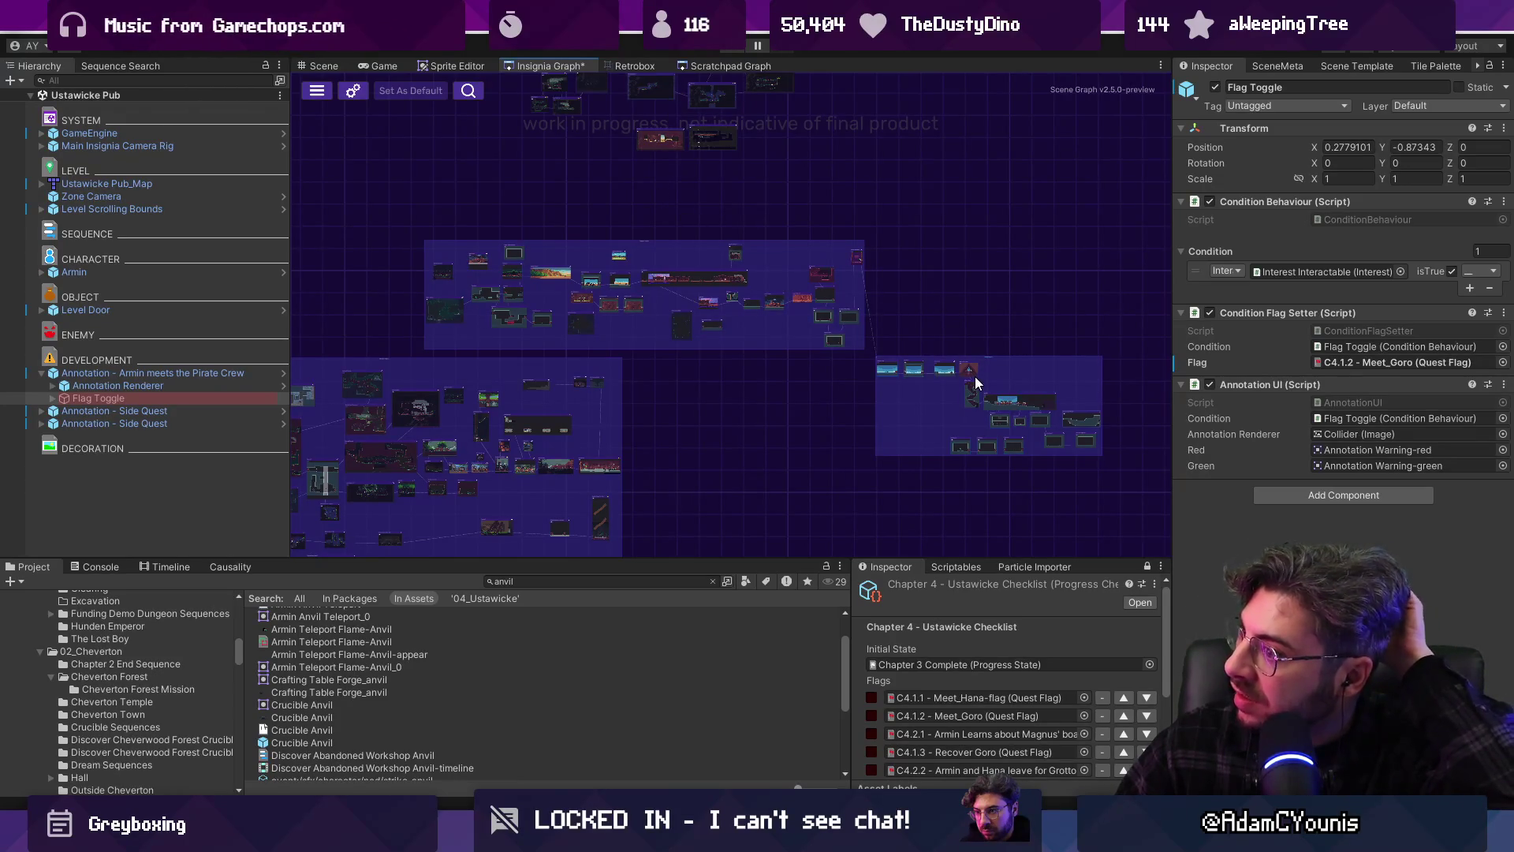
pyautogui.scroll(-2, 973, 375)
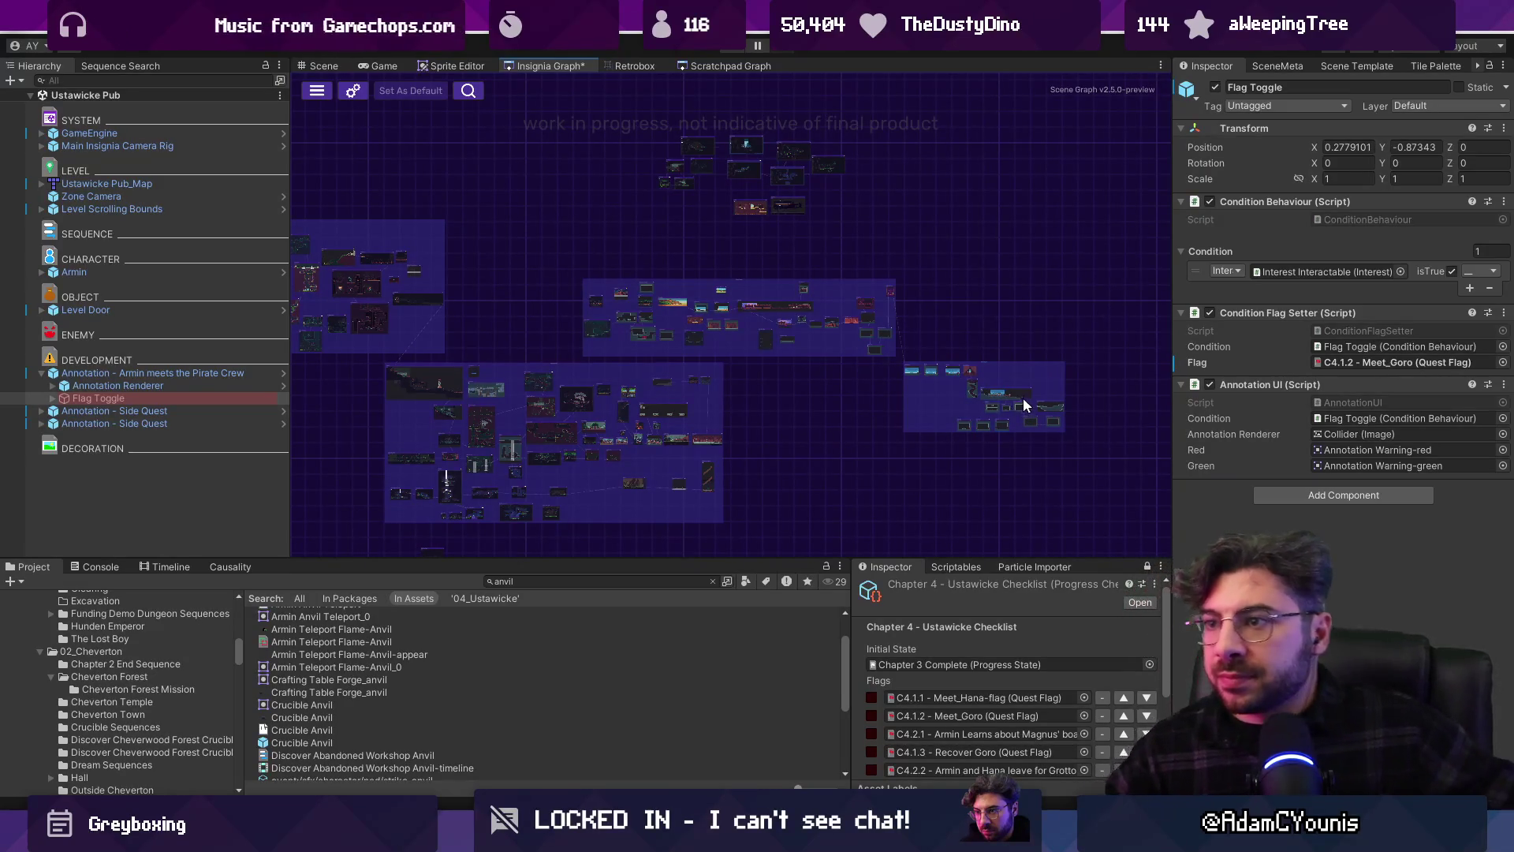
pyautogui.scroll(5, 1082, 419)
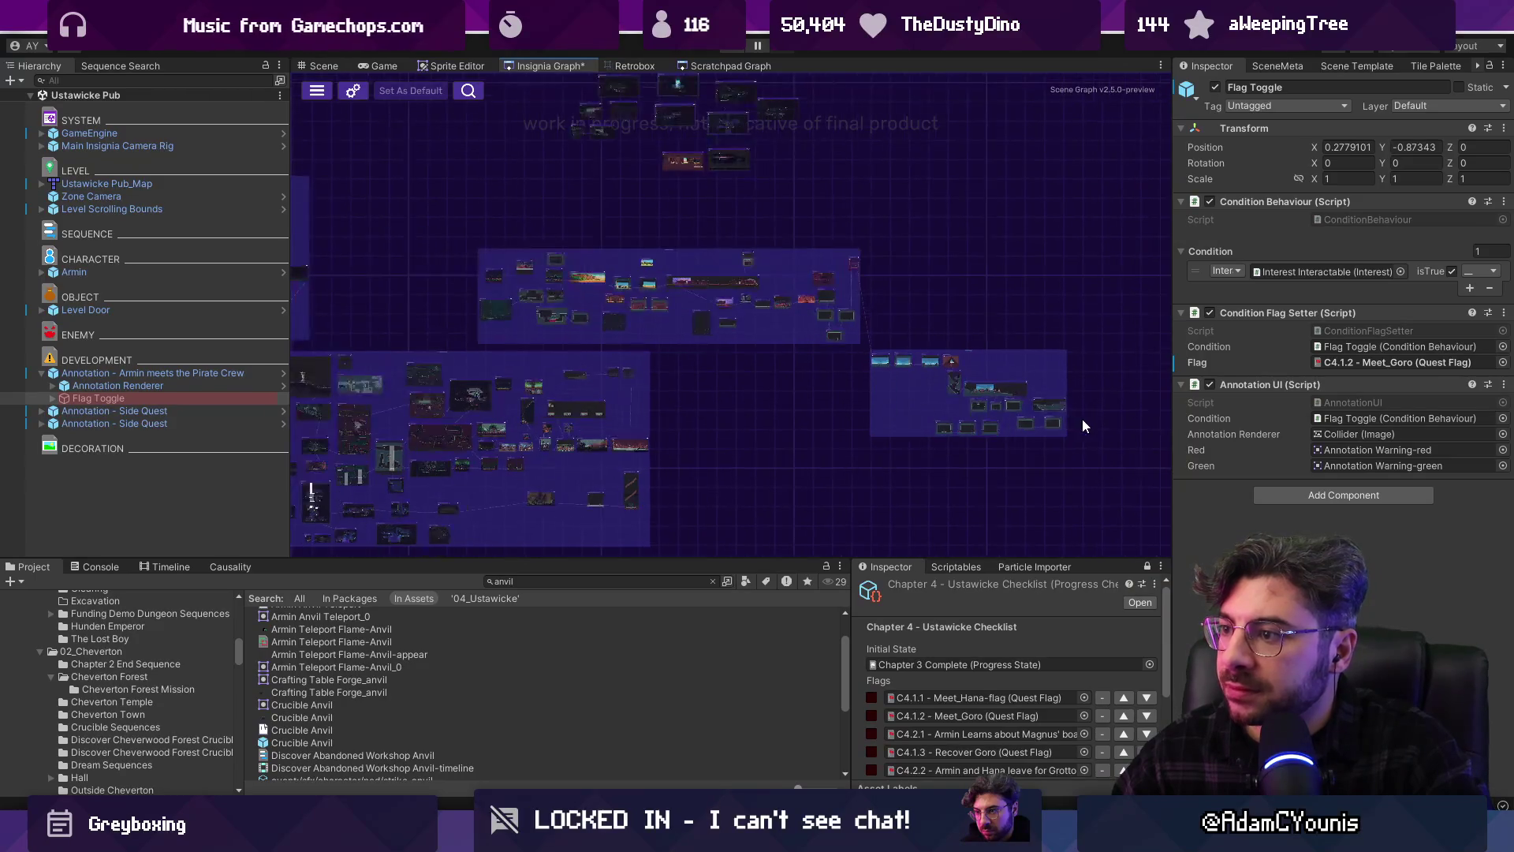
pyautogui.scroll(4, 1080, 442)
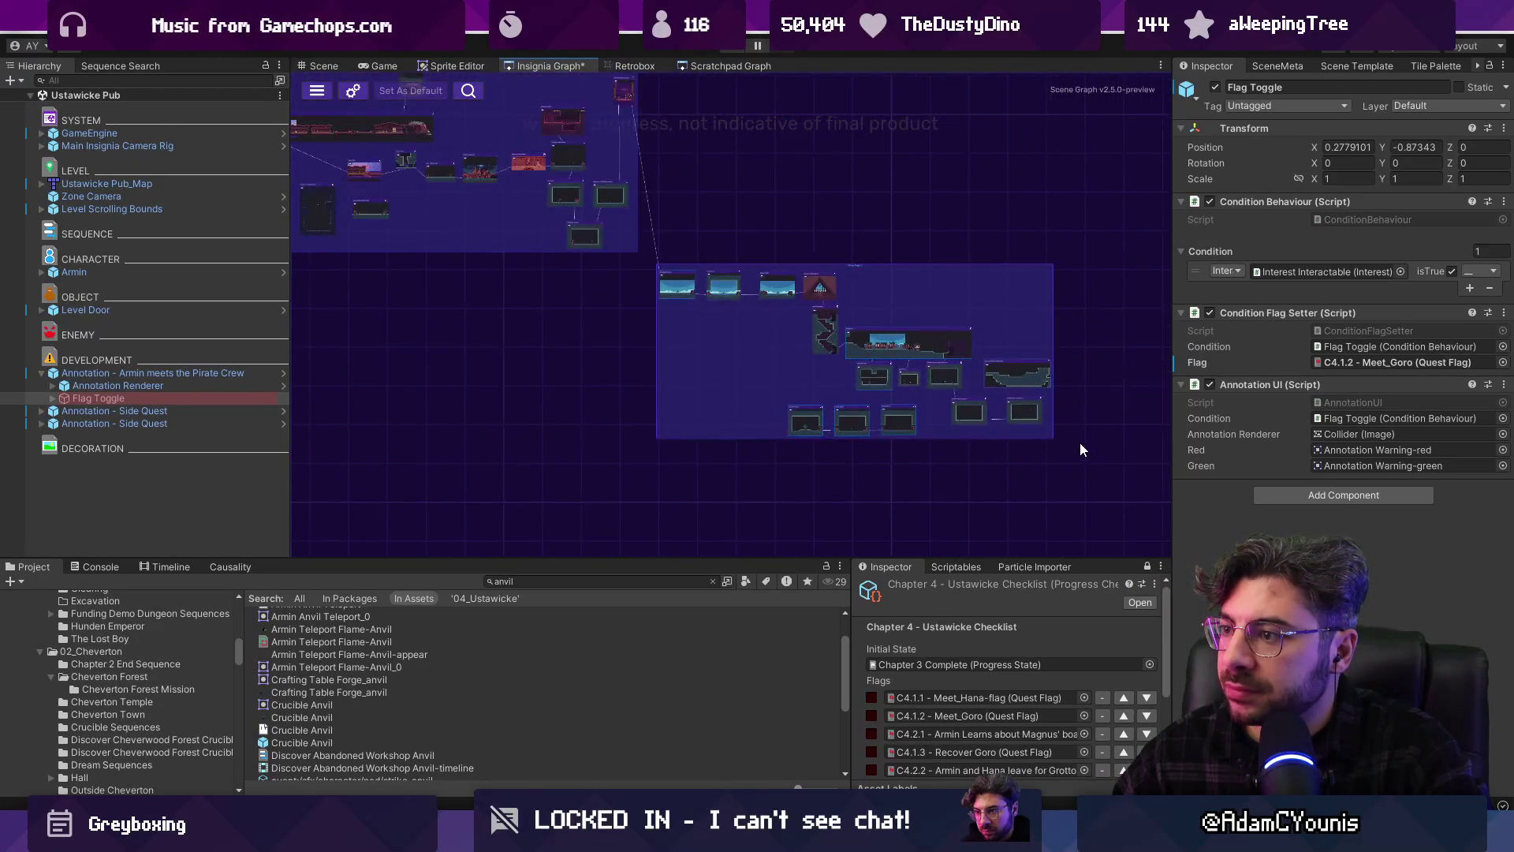
pyautogui.scroll(8, 599, 315)
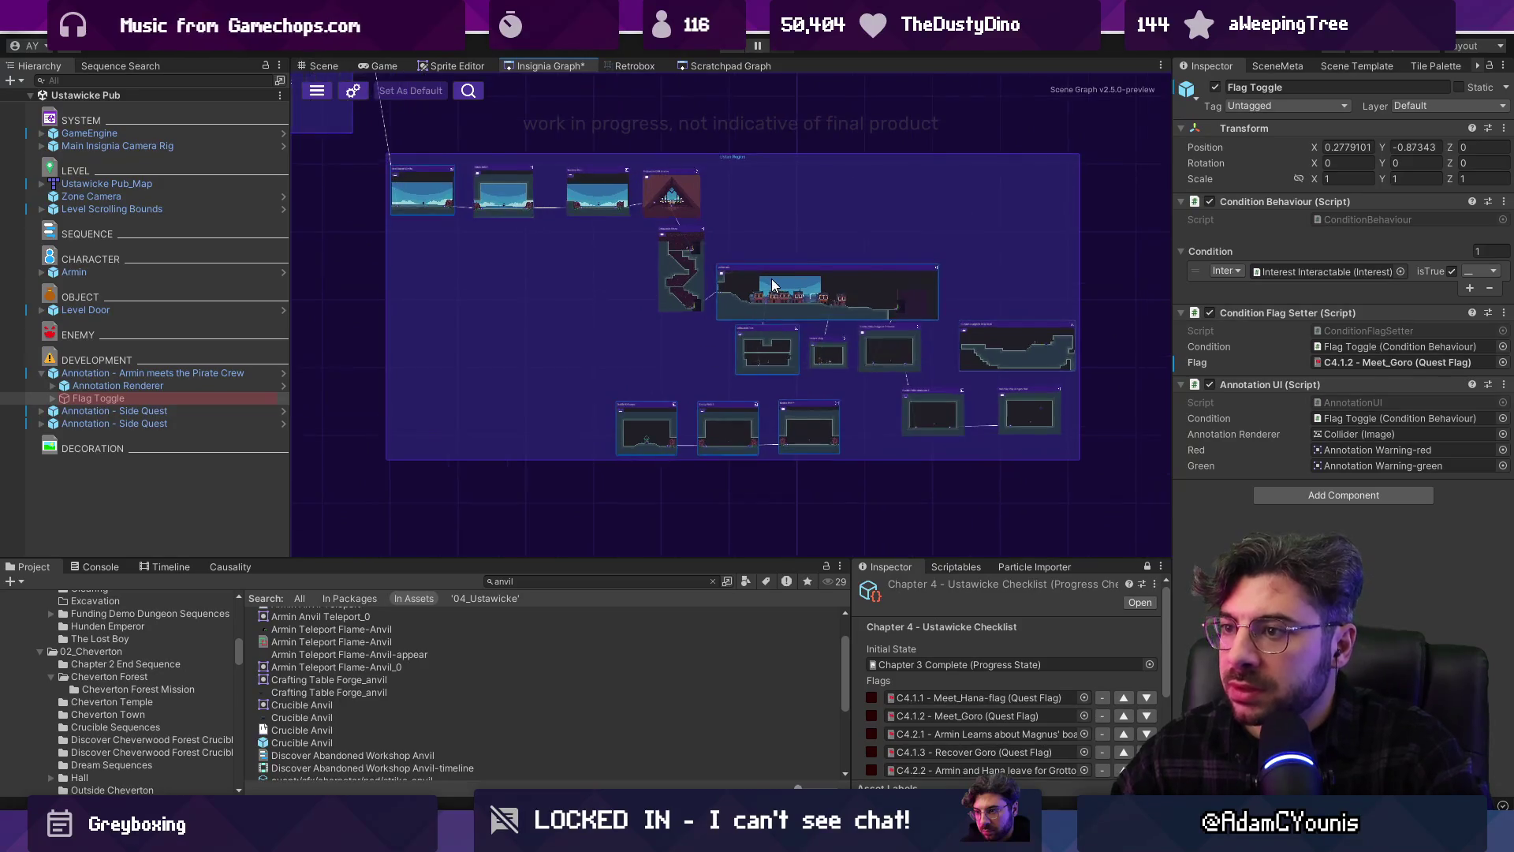
pyautogui.scroll(-4, 474, 268)
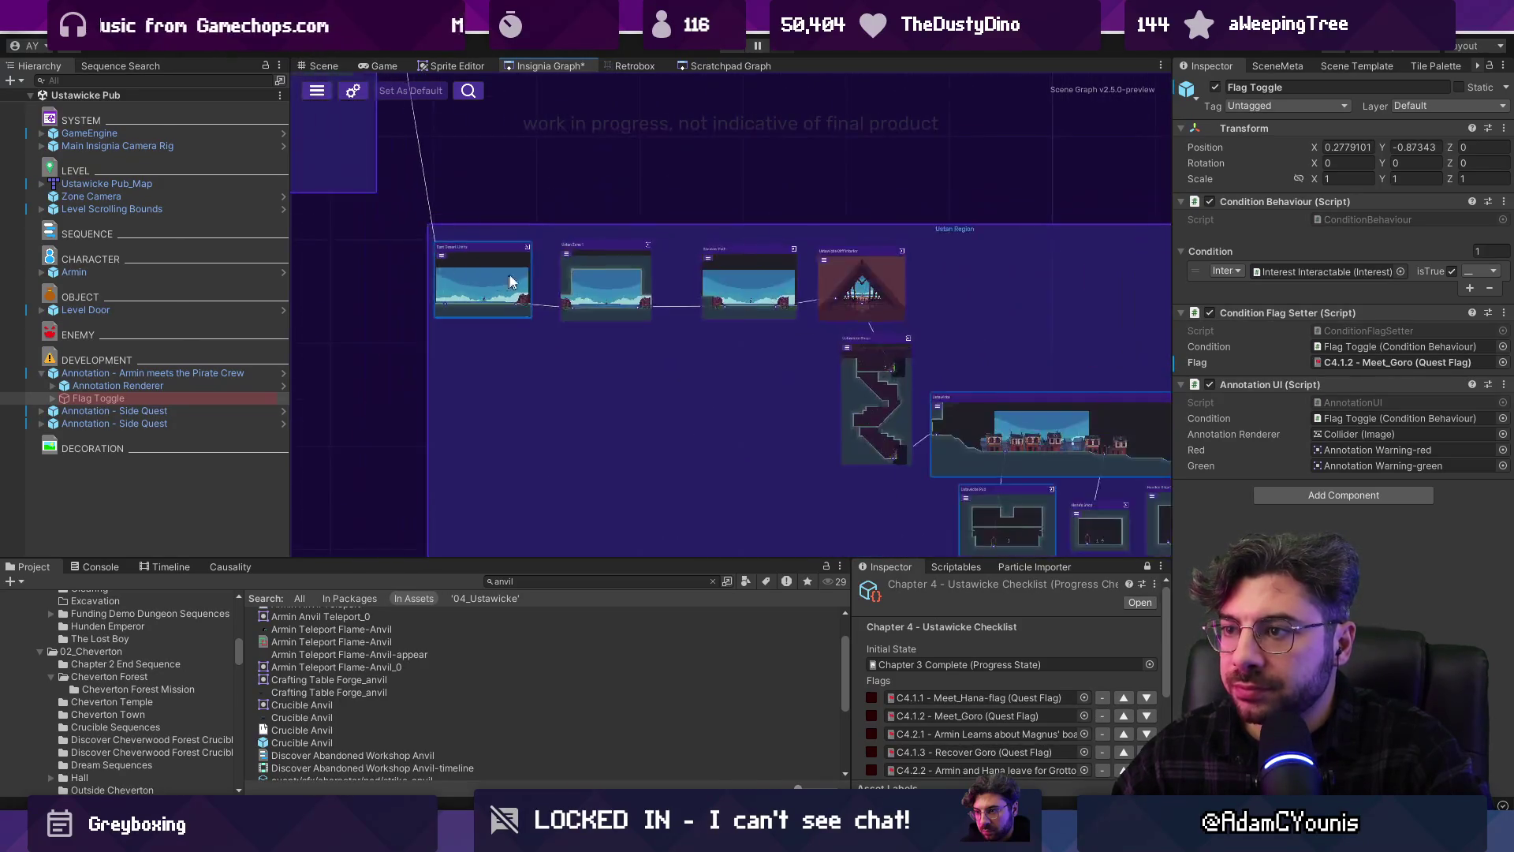
pyautogui.moveTo(819, 344); pyautogui.dragTo(462, 168)
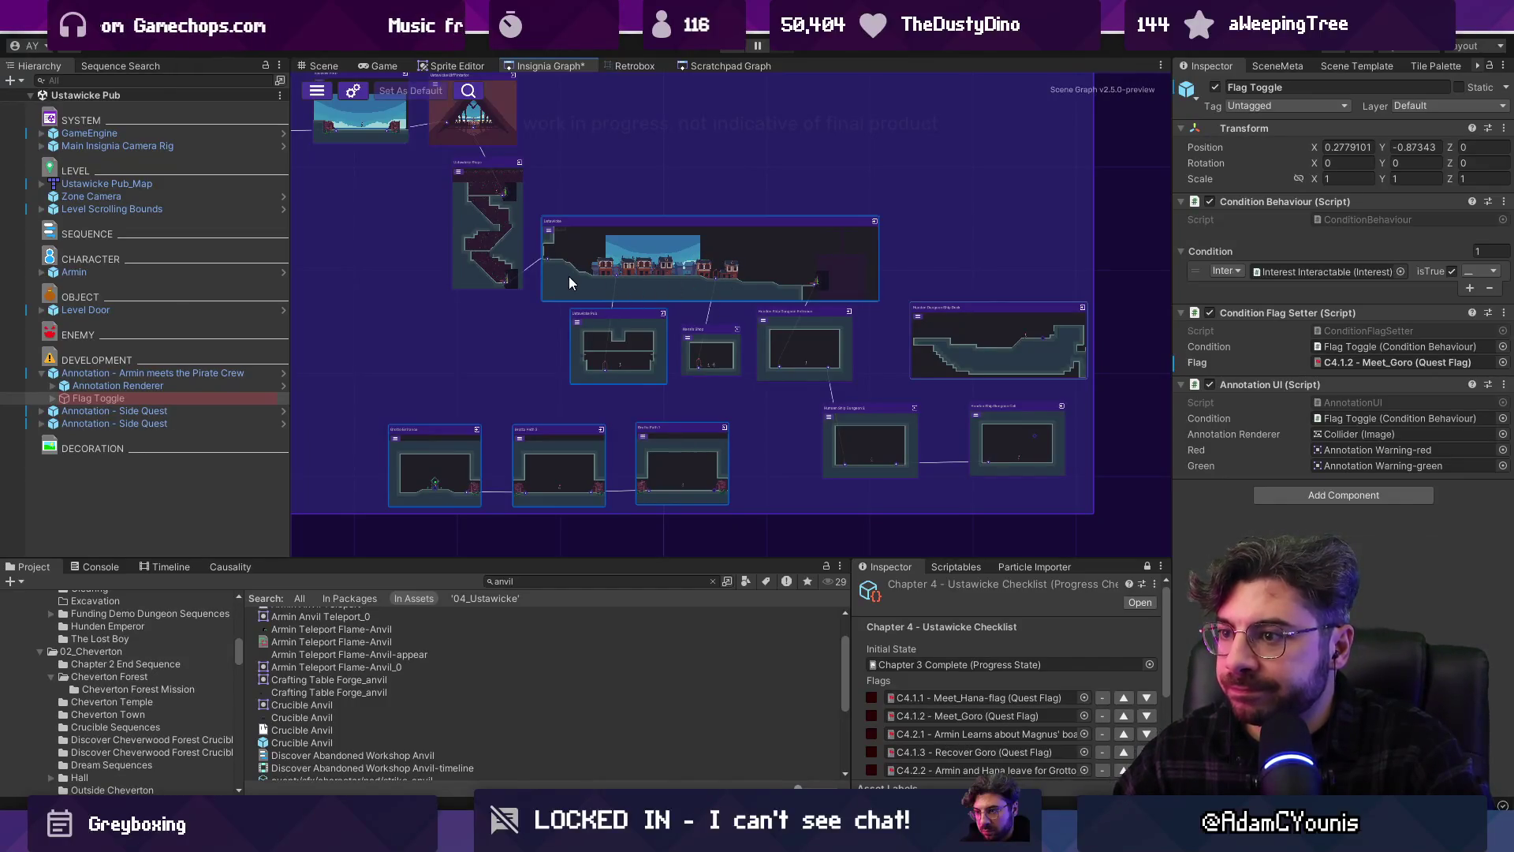
pyautogui.scroll(1, 626, 499)
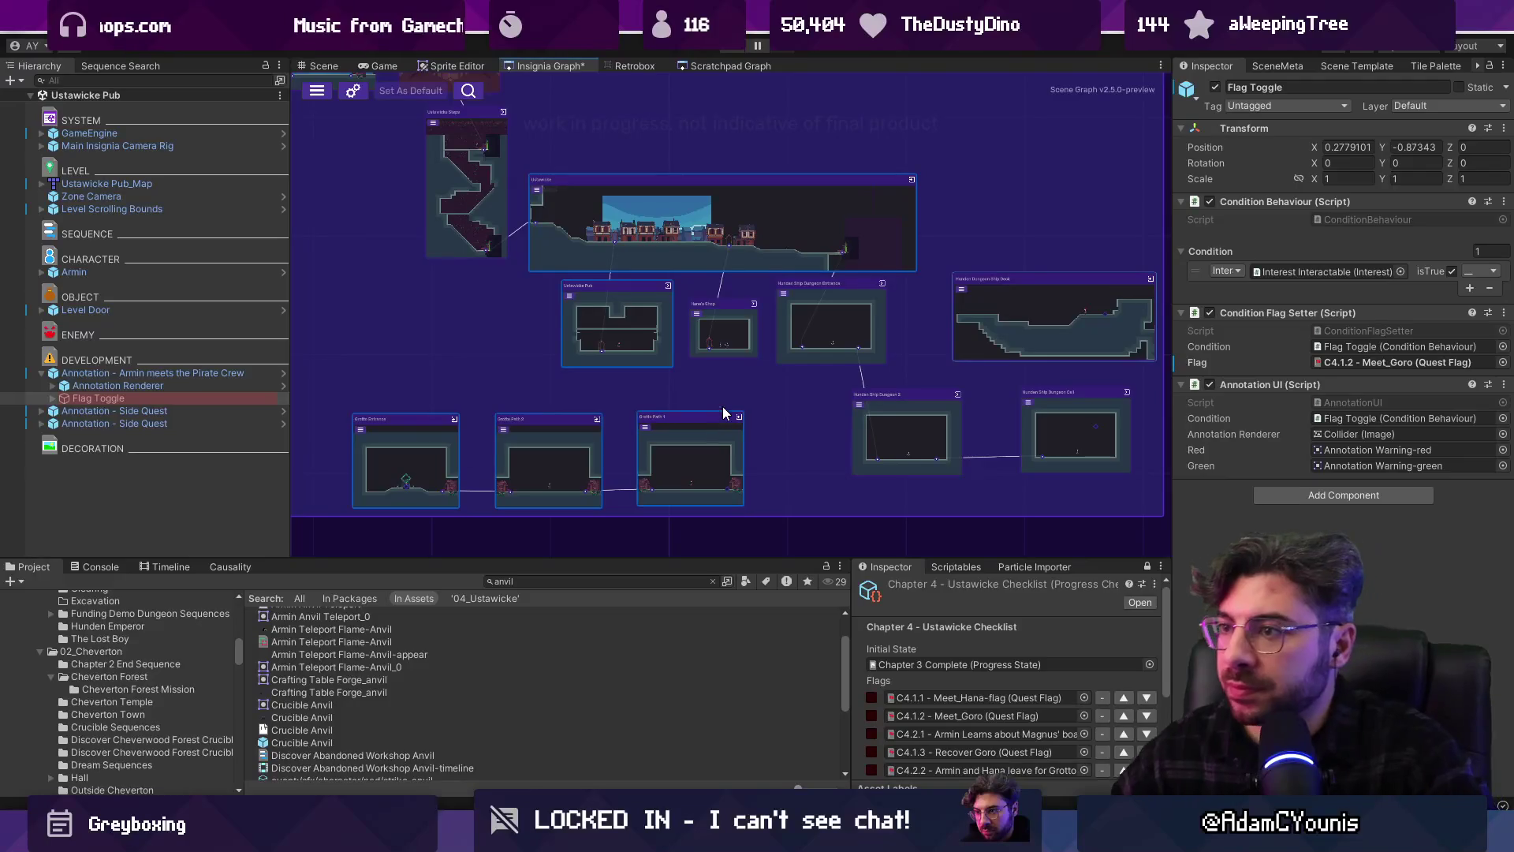
pyautogui.hotkey('ctrl', 's')
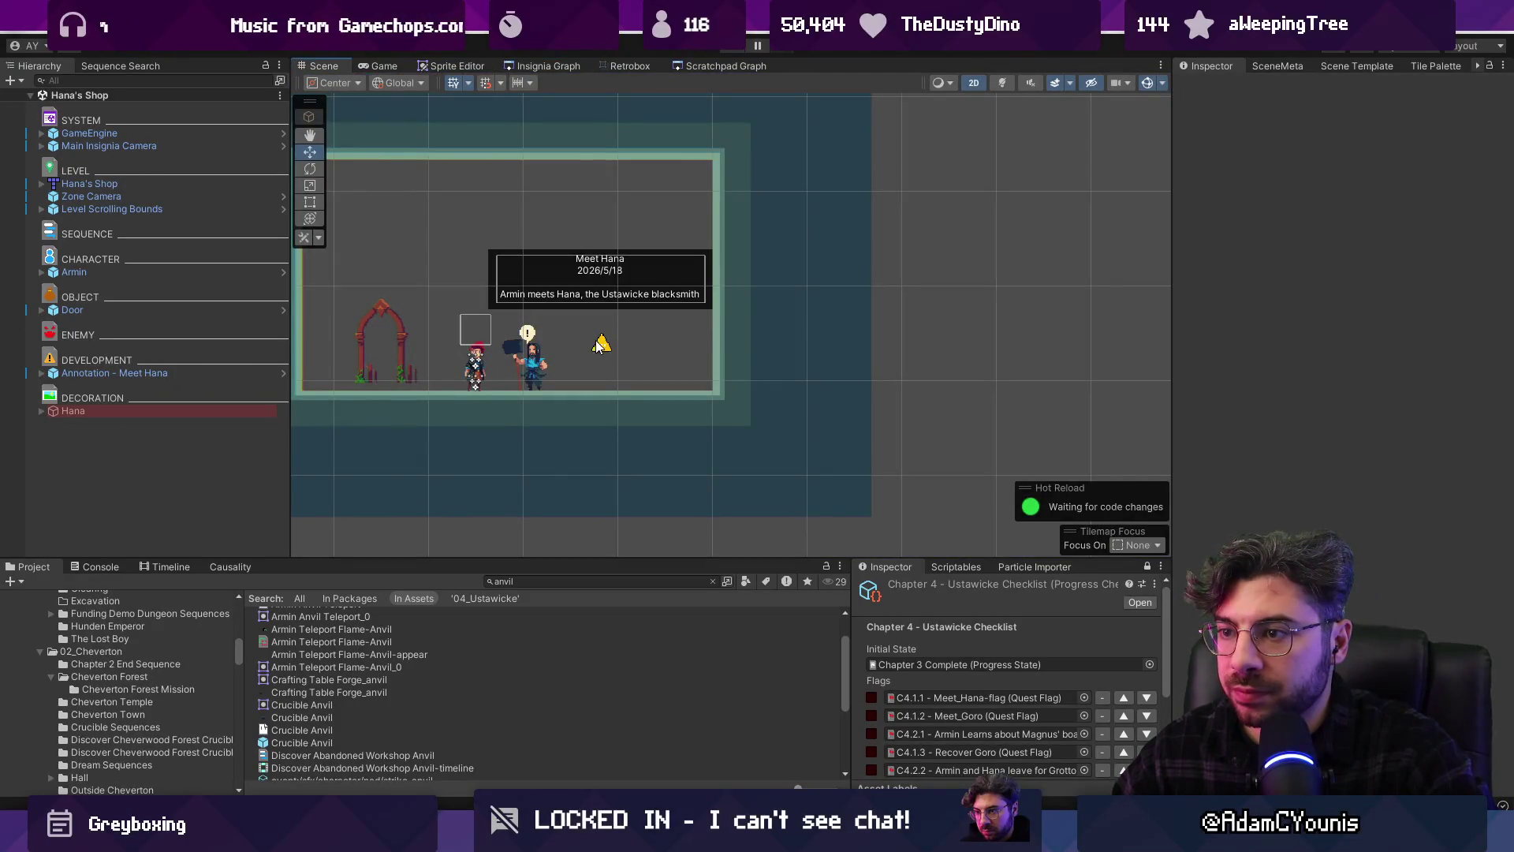
# Enable the Meet Hana annotation's Flag Toggle with the C4.1.1 Meet_Hana-flag quest flag
pyautogui.click(602, 344)
pyautogui.click(42, 373)
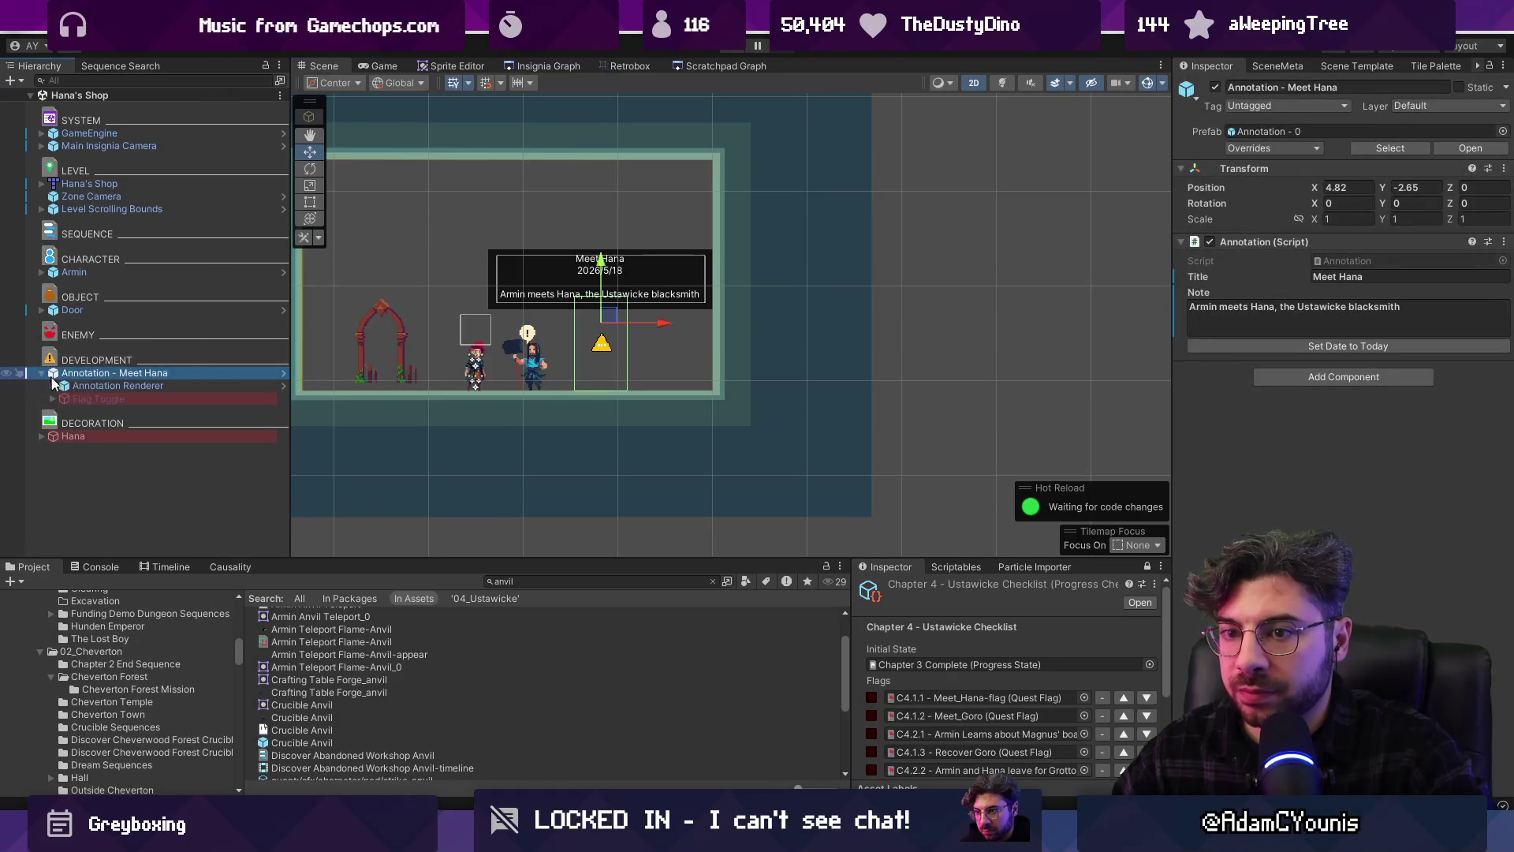
pyautogui.click(117, 397)
pyautogui.click(1216, 87)
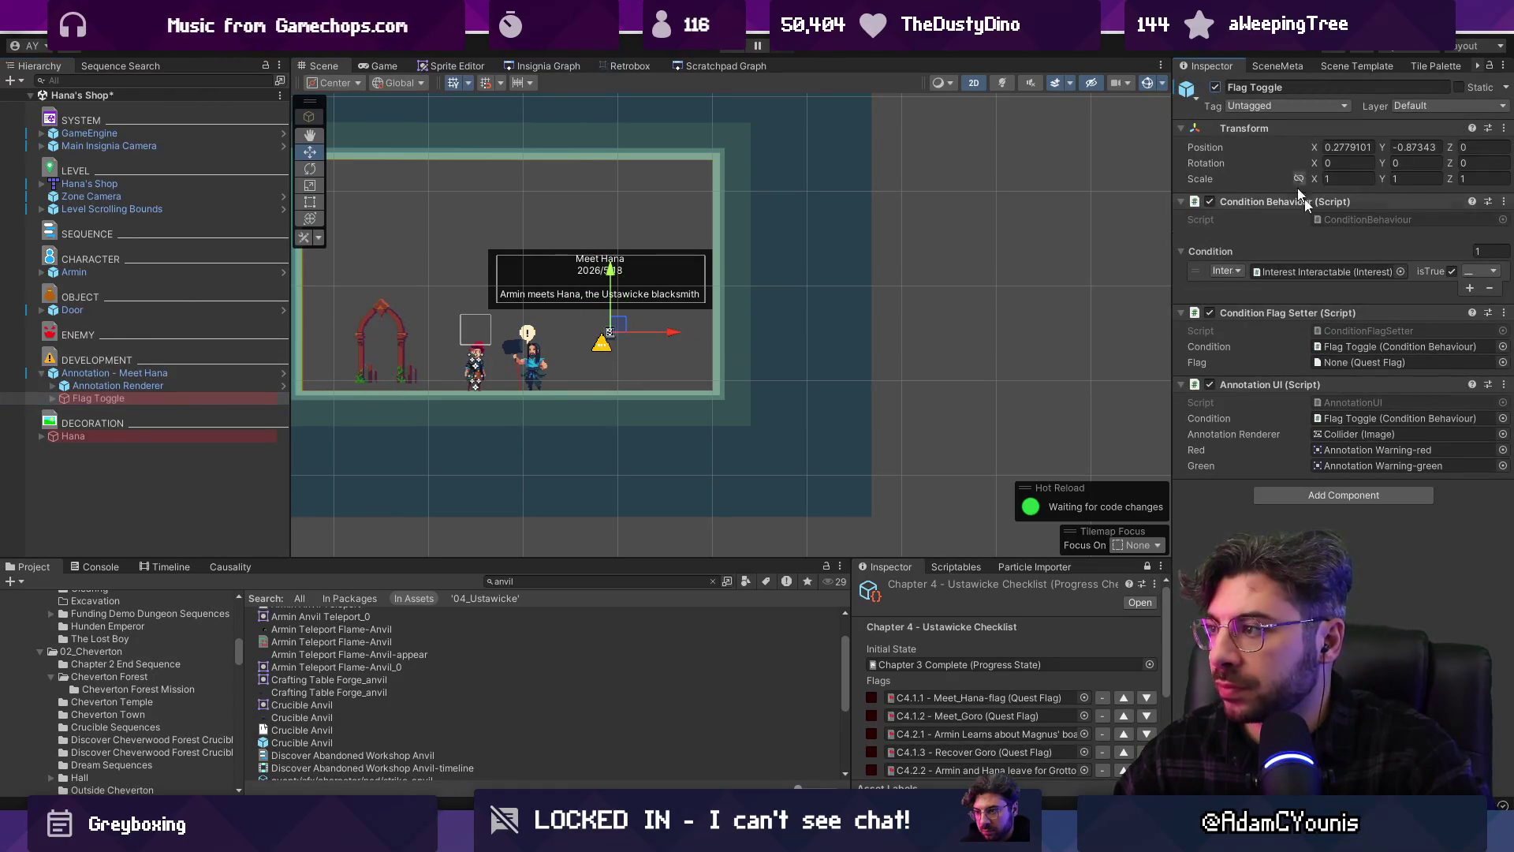
pyautogui.click(1503, 362)
pyautogui.write('hana')
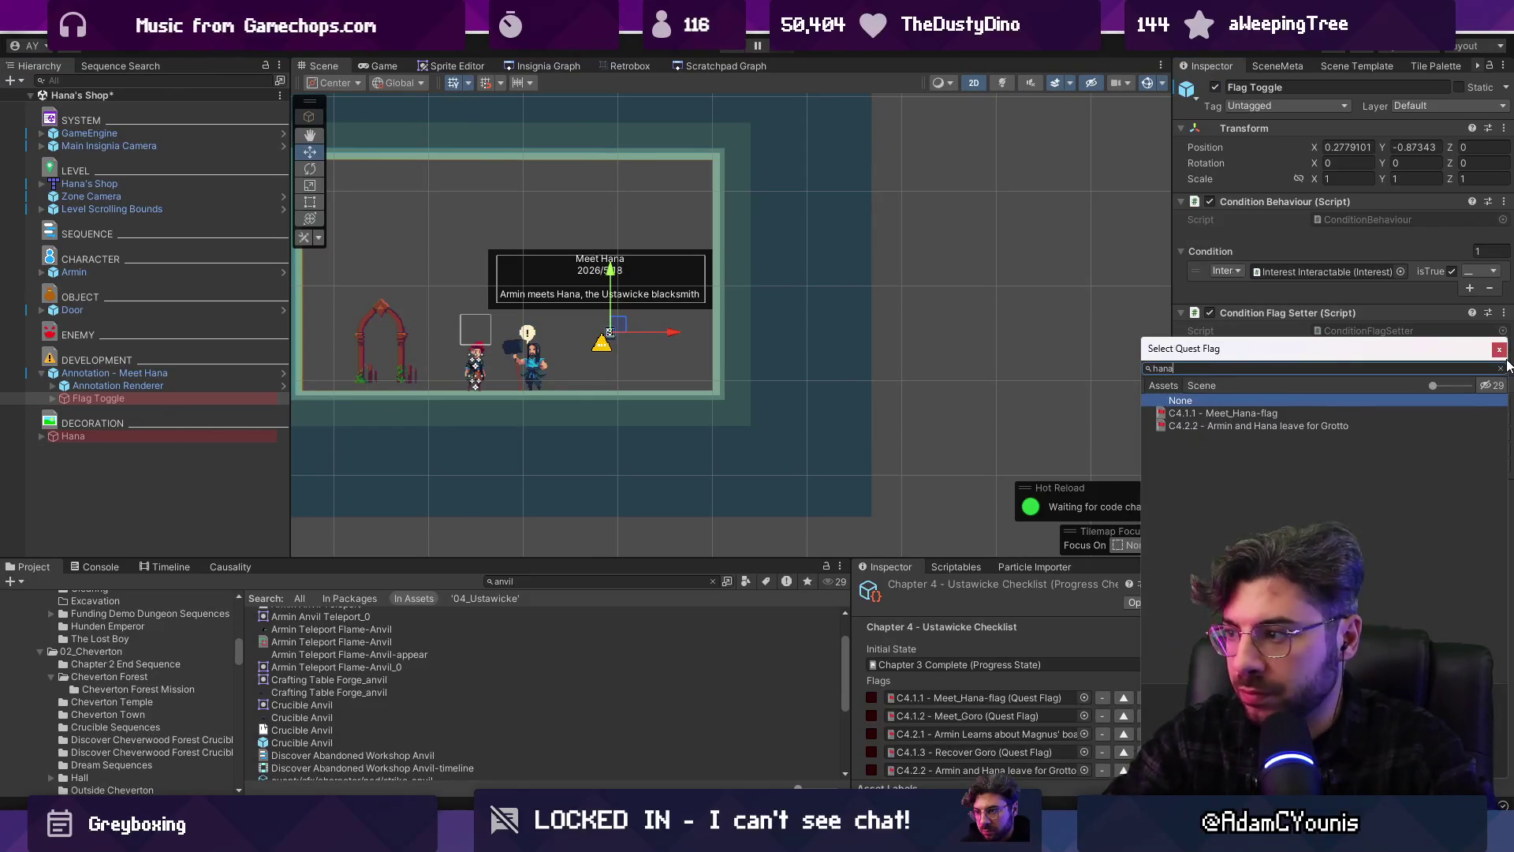
pyautogui.press('Down')
pyautogui.press('Return')
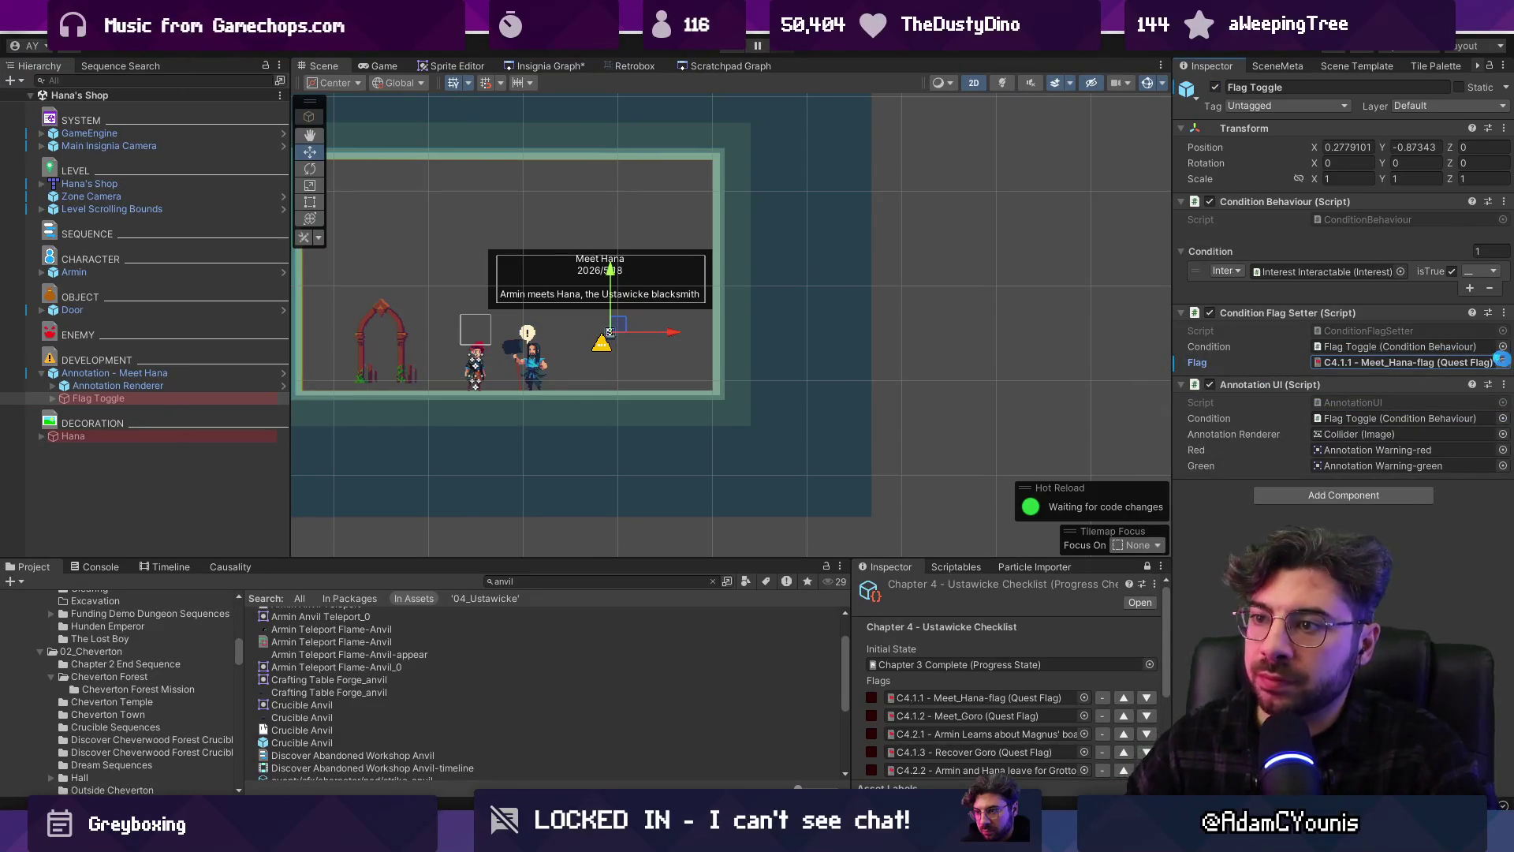
pyautogui.click(545, 65)
pyautogui.scroll(-3, 708, 270)
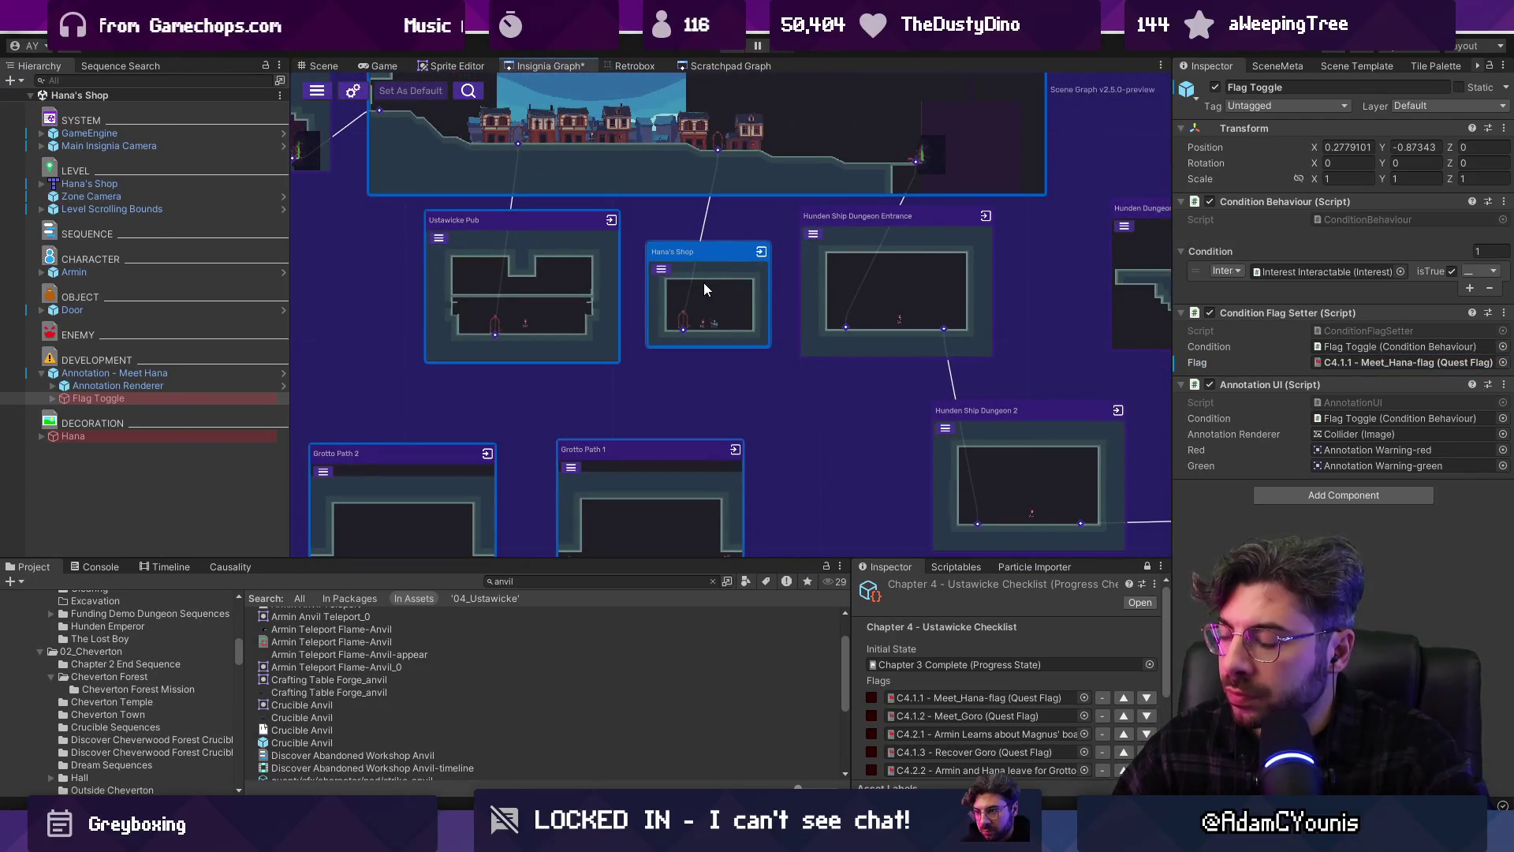
# Move the group of Hunden room nodes right and up, repositioning the Ship Deck node
pyautogui.moveTo(892, 286); pyautogui.dragTo(783, 290)
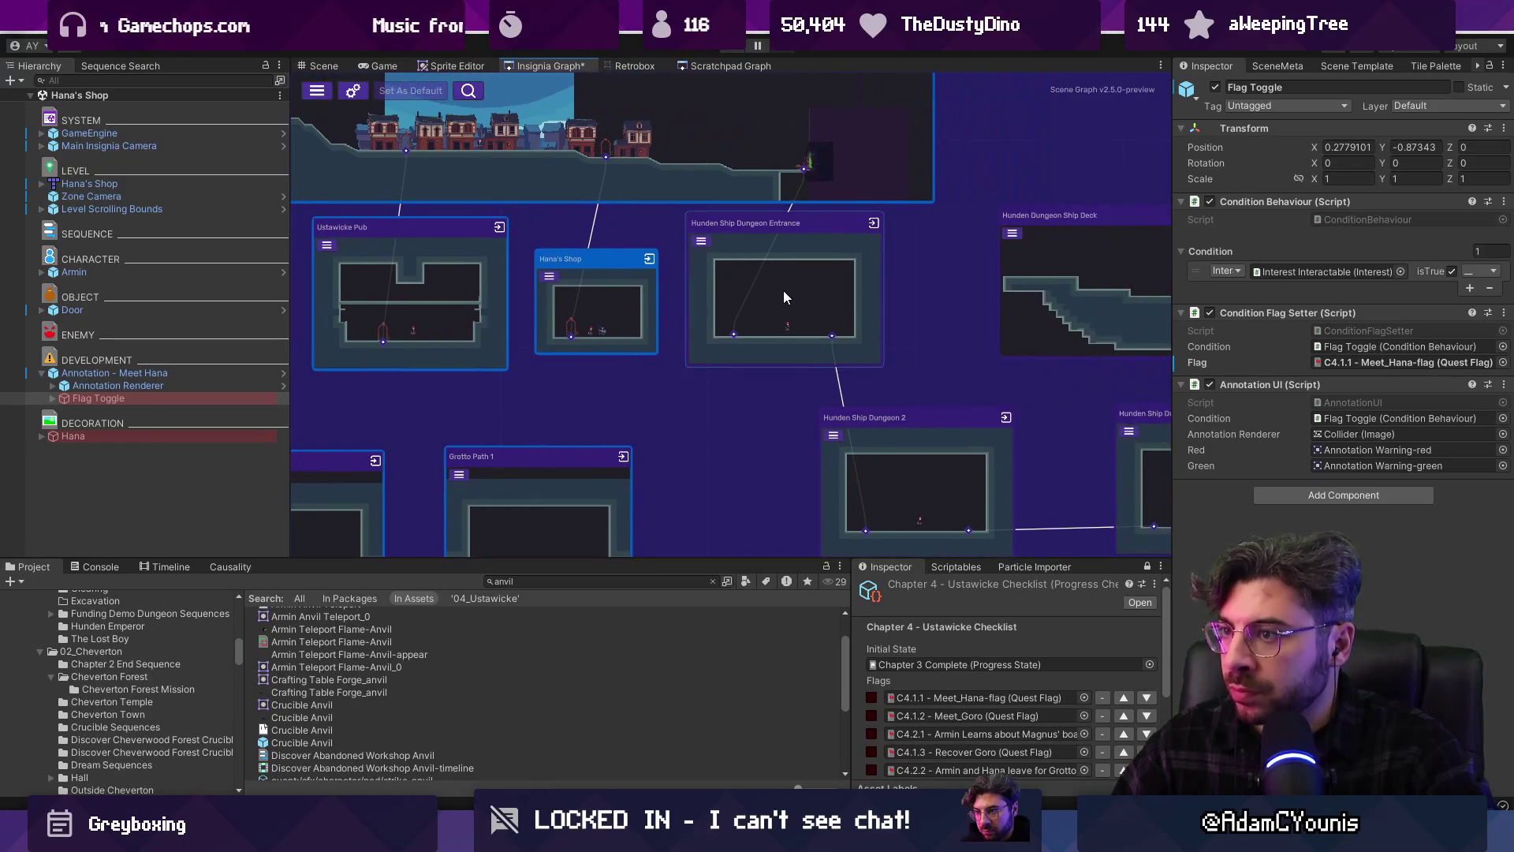
pyautogui.scroll(-4, 788, 292)
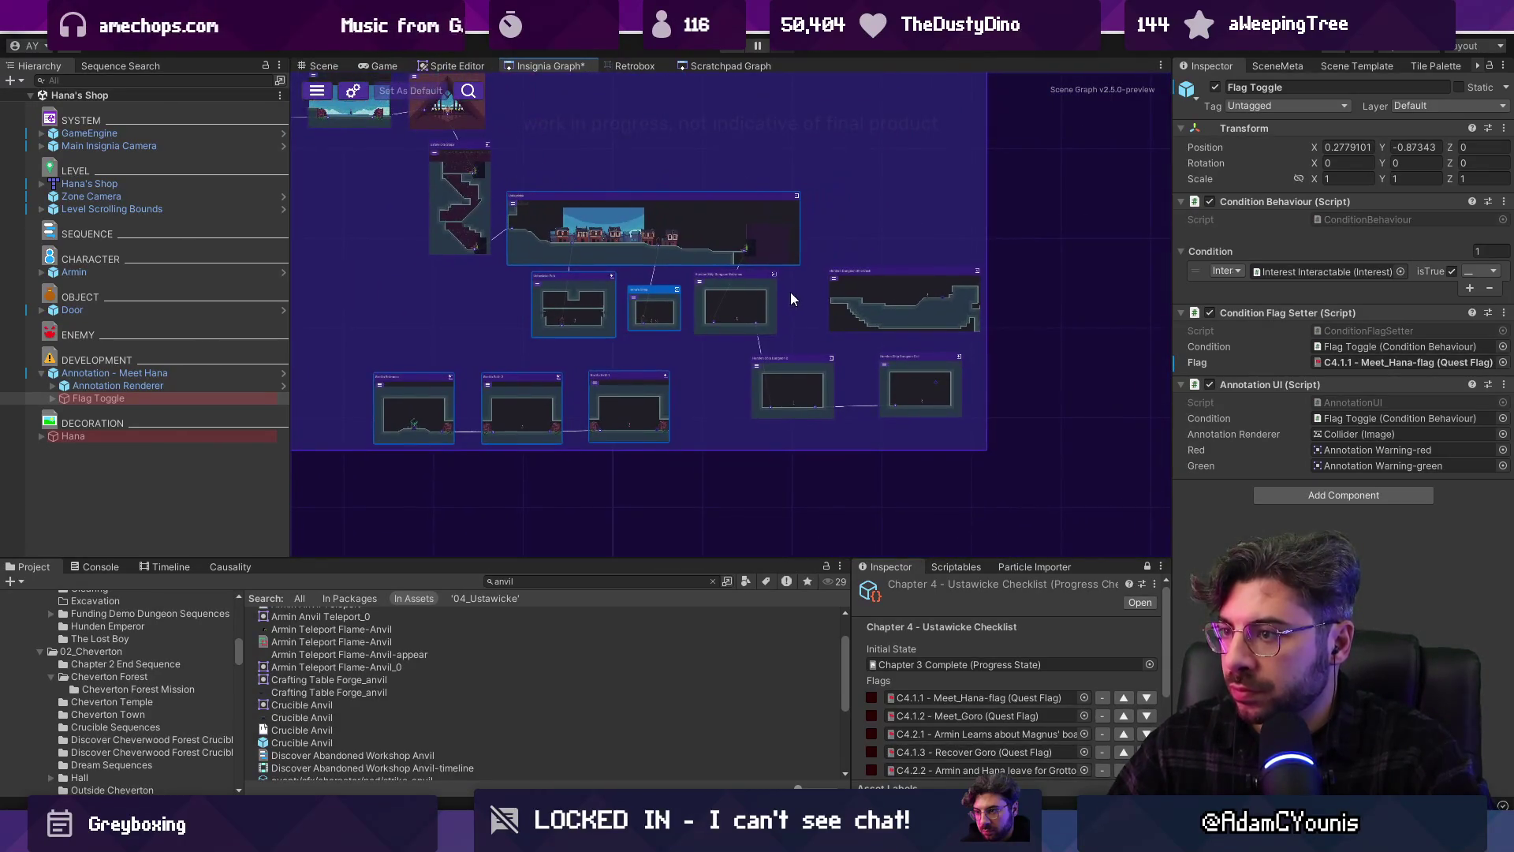
pyautogui.moveTo(727, 411); pyautogui.dragTo(952, 320)
pyautogui.moveTo(747, 309); pyautogui.dragTo(870, 280)
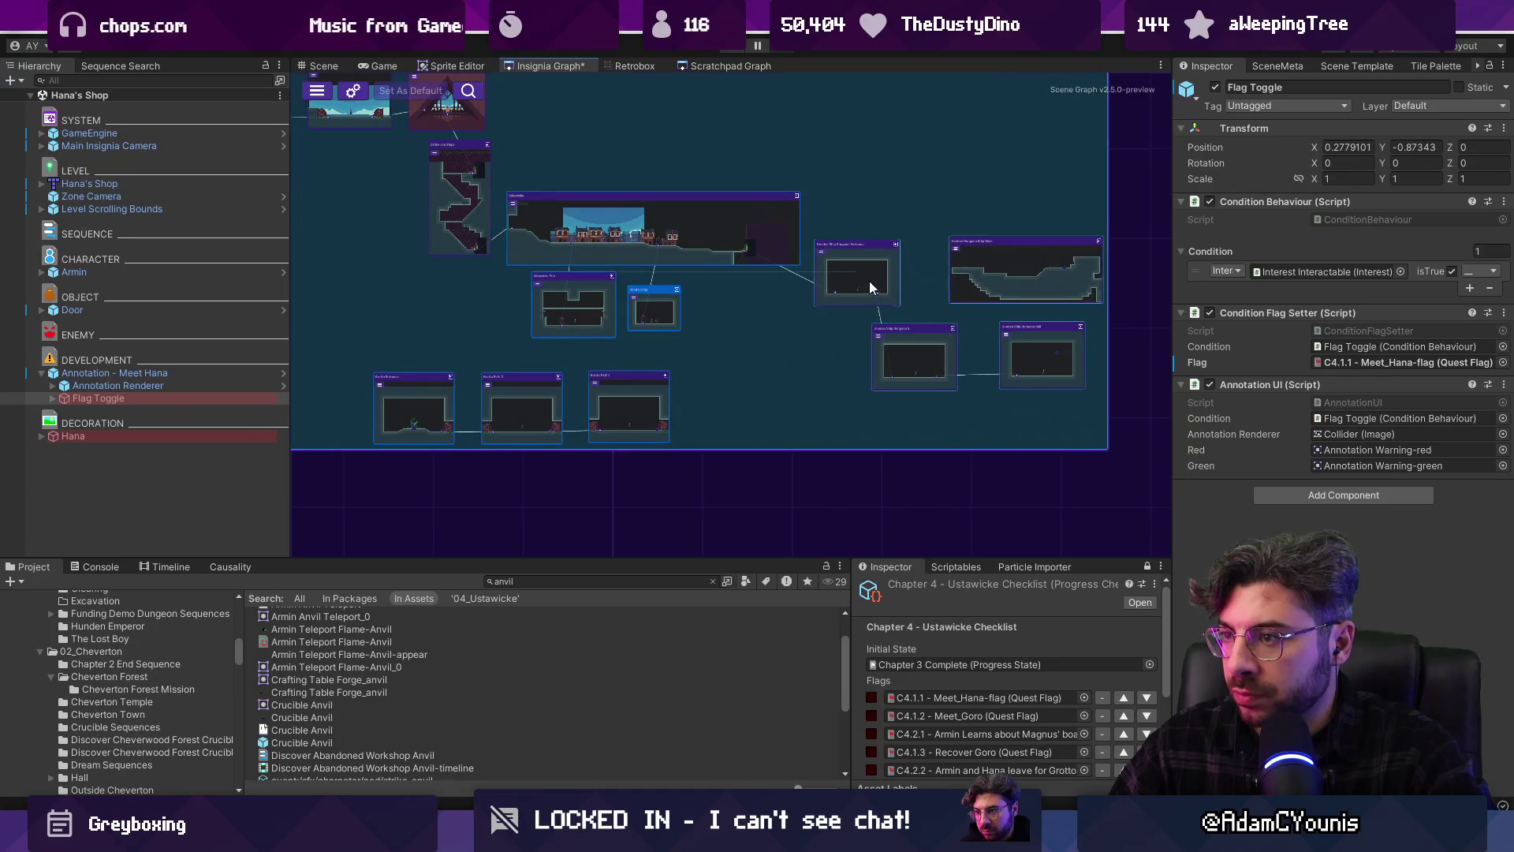
pyautogui.moveTo(991, 270)
pyautogui.mouseDown()
pyautogui.moveTo(973, 172)
pyautogui.moveTo(971, 206)
pyautogui.mouseUp()
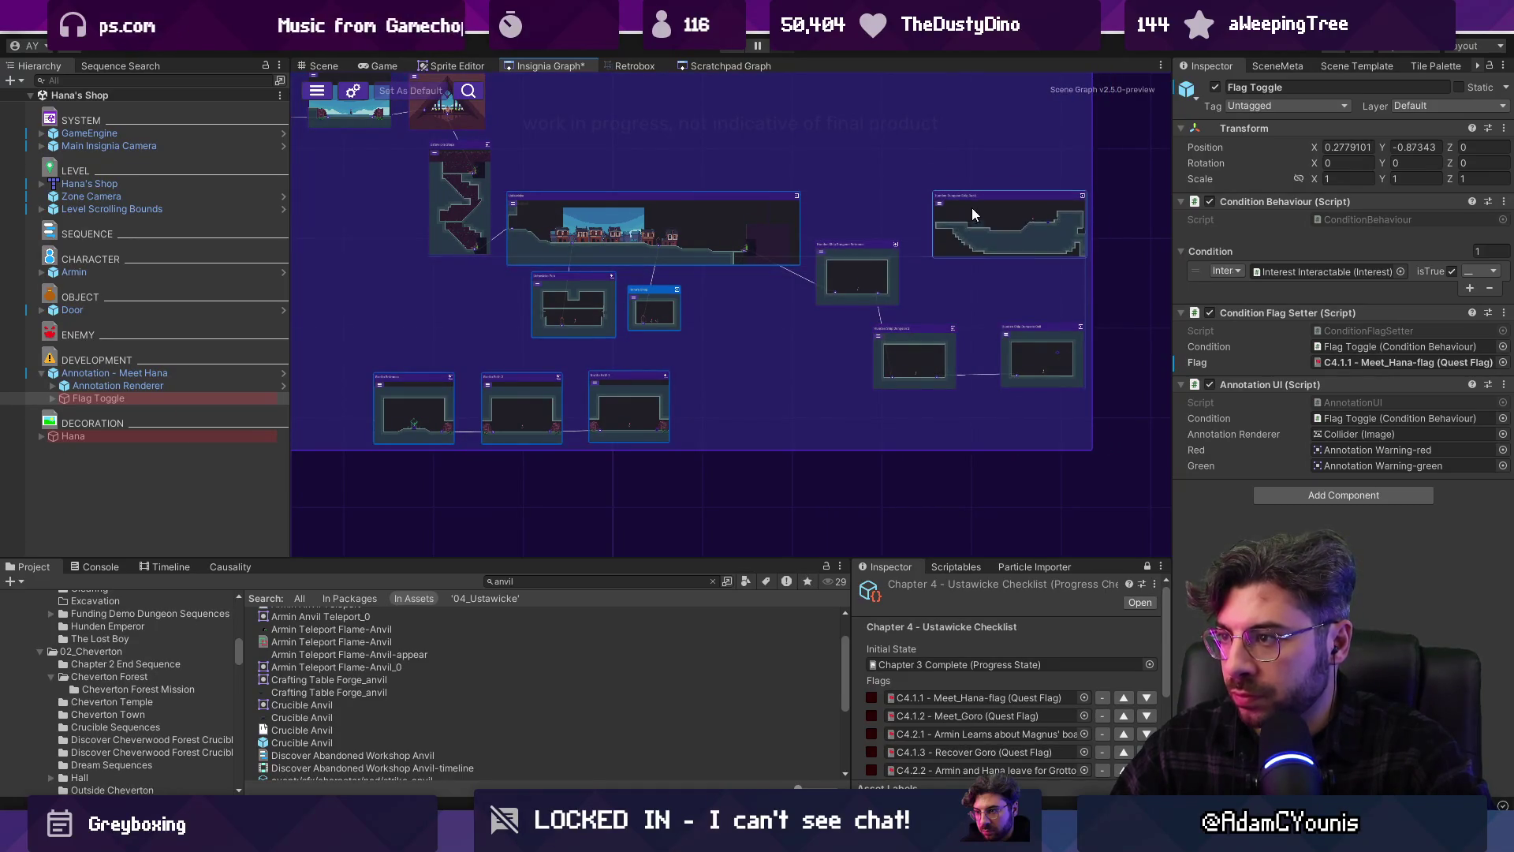
pyautogui.scroll(4, 935, 305)
# Rearrange Hunden Ship Dungeon 2, Dungeon Cell and Ship Deck nodes, then save the graph
pyautogui.moveTo(928, 365); pyautogui.dragTo(792, 355)
pyautogui.moveTo(1106, 370); pyautogui.dragTo(927, 357)
pyautogui.moveTo(934, 243)
pyautogui.mouseDown()
pyautogui.moveTo(794, 180)
pyautogui.moveTo(723, 182)
pyautogui.mouseUp()
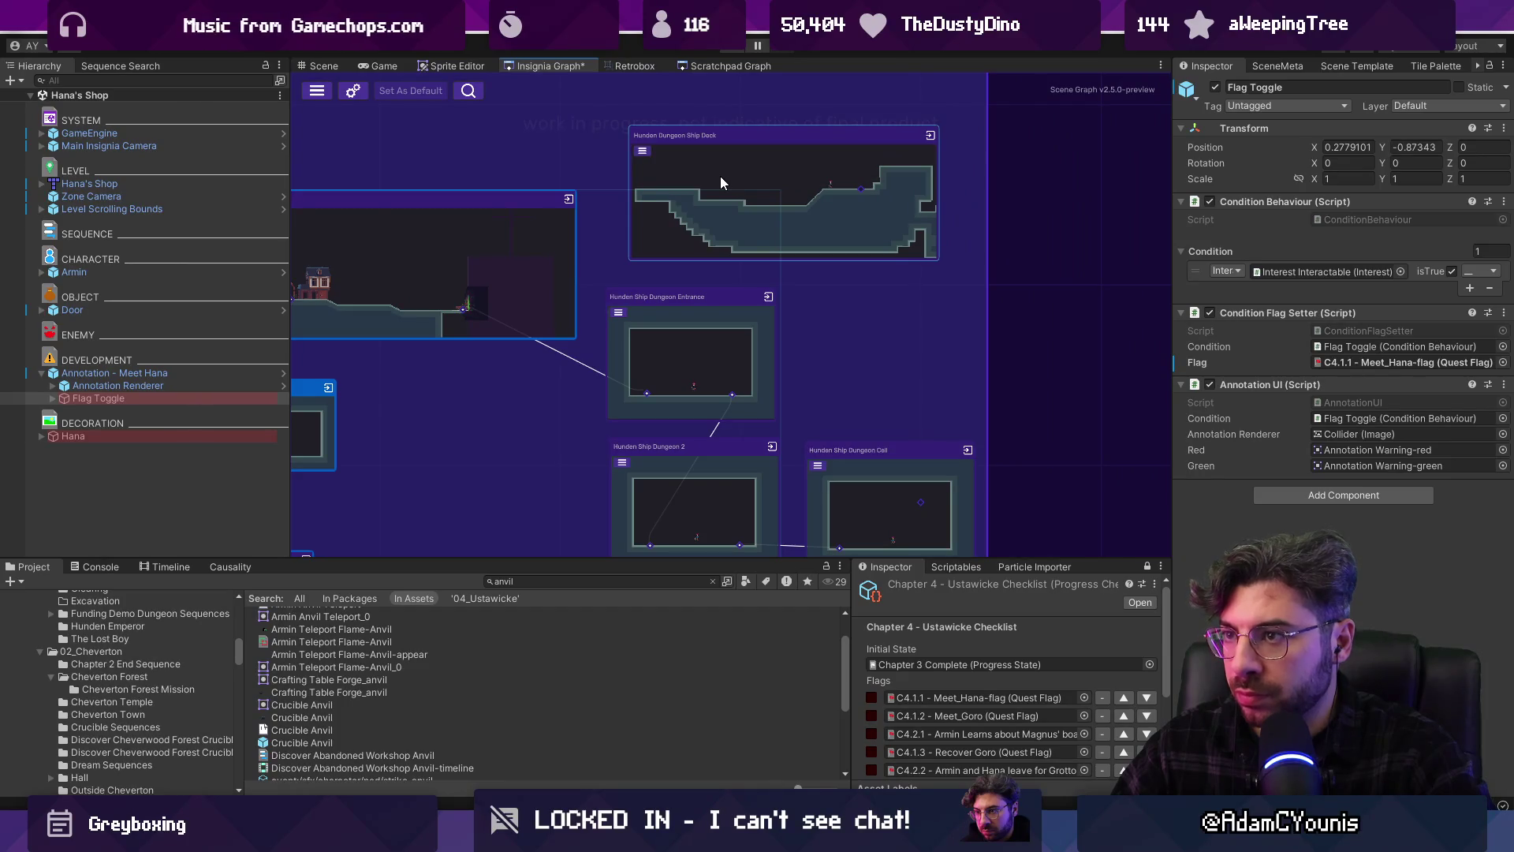
pyautogui.scroll(3, 716, 172)
pyautogui.scroll(-8, 711, 232)
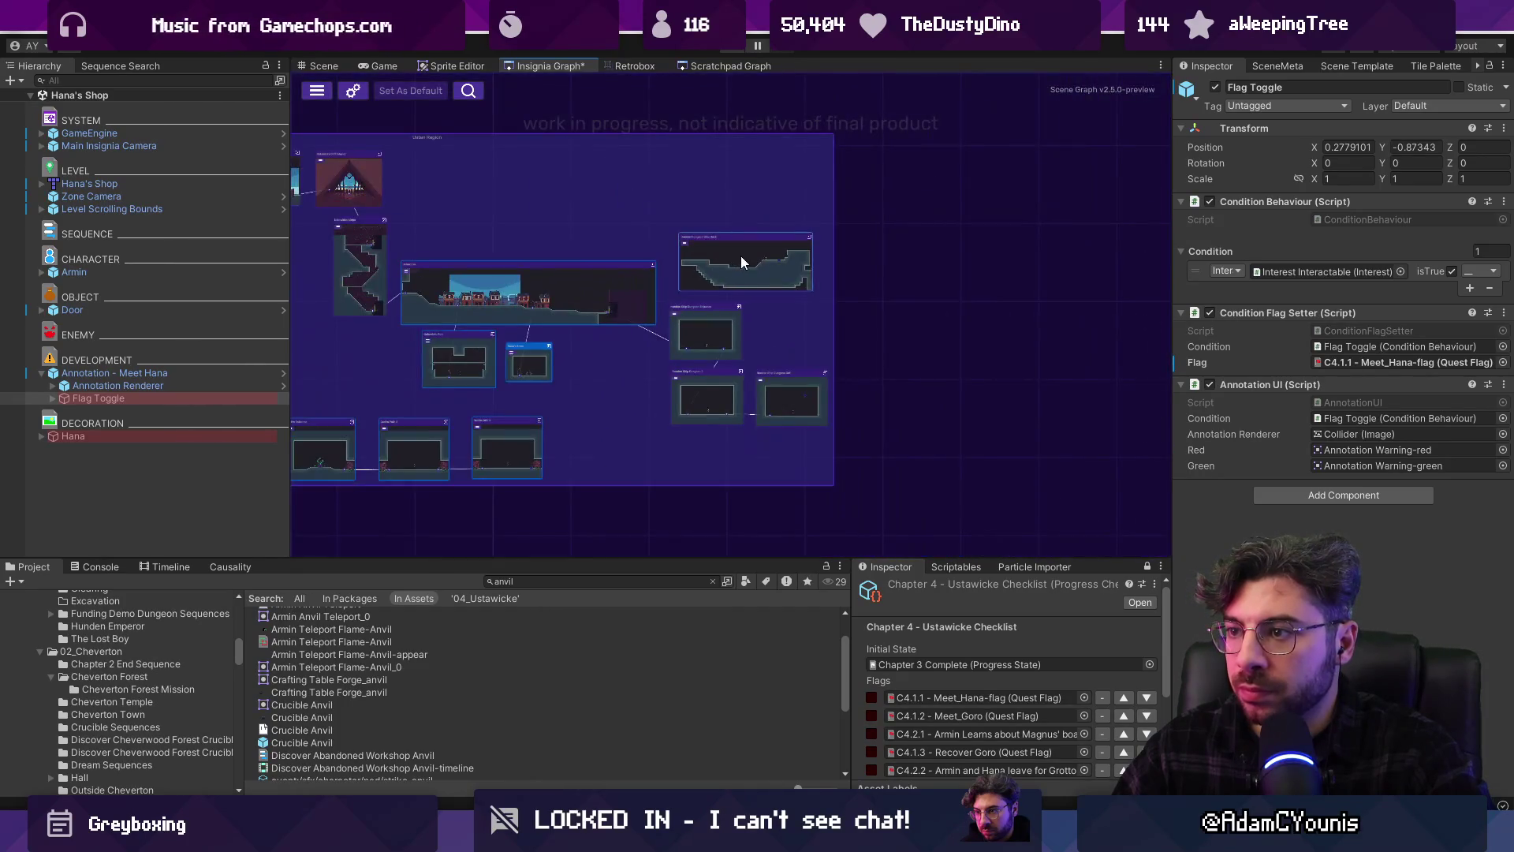
pyautogui.moveTo(738, 256); pyautogui.dragTo(738, 226)
pyautogui.hotkey('ctrl', 's')
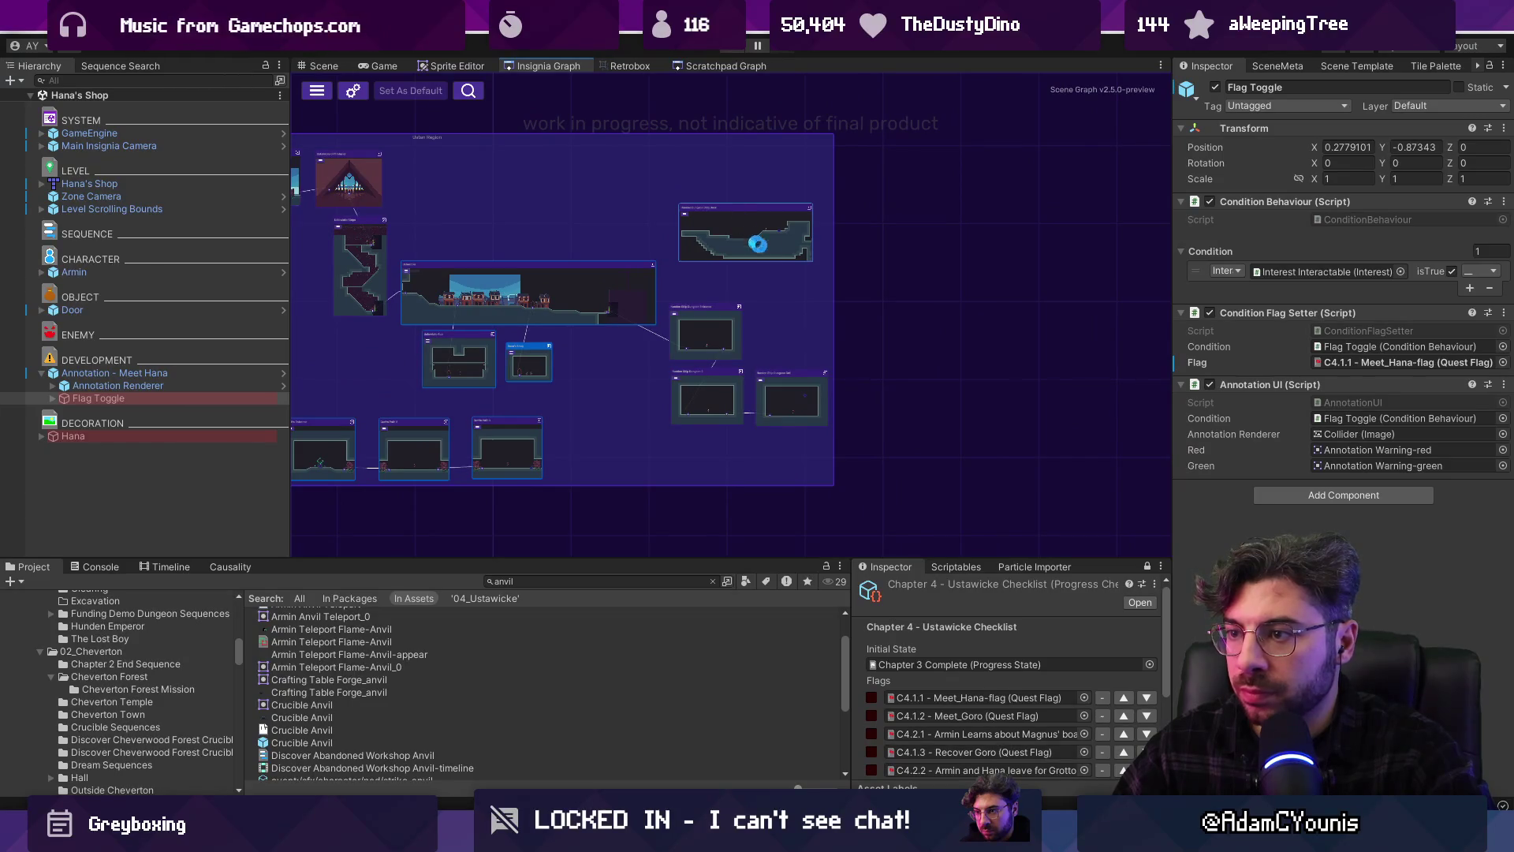
# Survey the neighbouring Ustawicke rooms in the graph and show the Hana's Shop scene metadata
pyautogui.scroll(-4, 658, 349)
pyautogui.scroll(4, 533, 347)
pyautogui.moveTo(533, 351)
pyautogui.mouseDown()
pyautogui.moveTo(500, 345)
pyautogui.moveTo(669, 380)
pyautogui.moveTo(644, 362)
pyautogui.mouseUp()
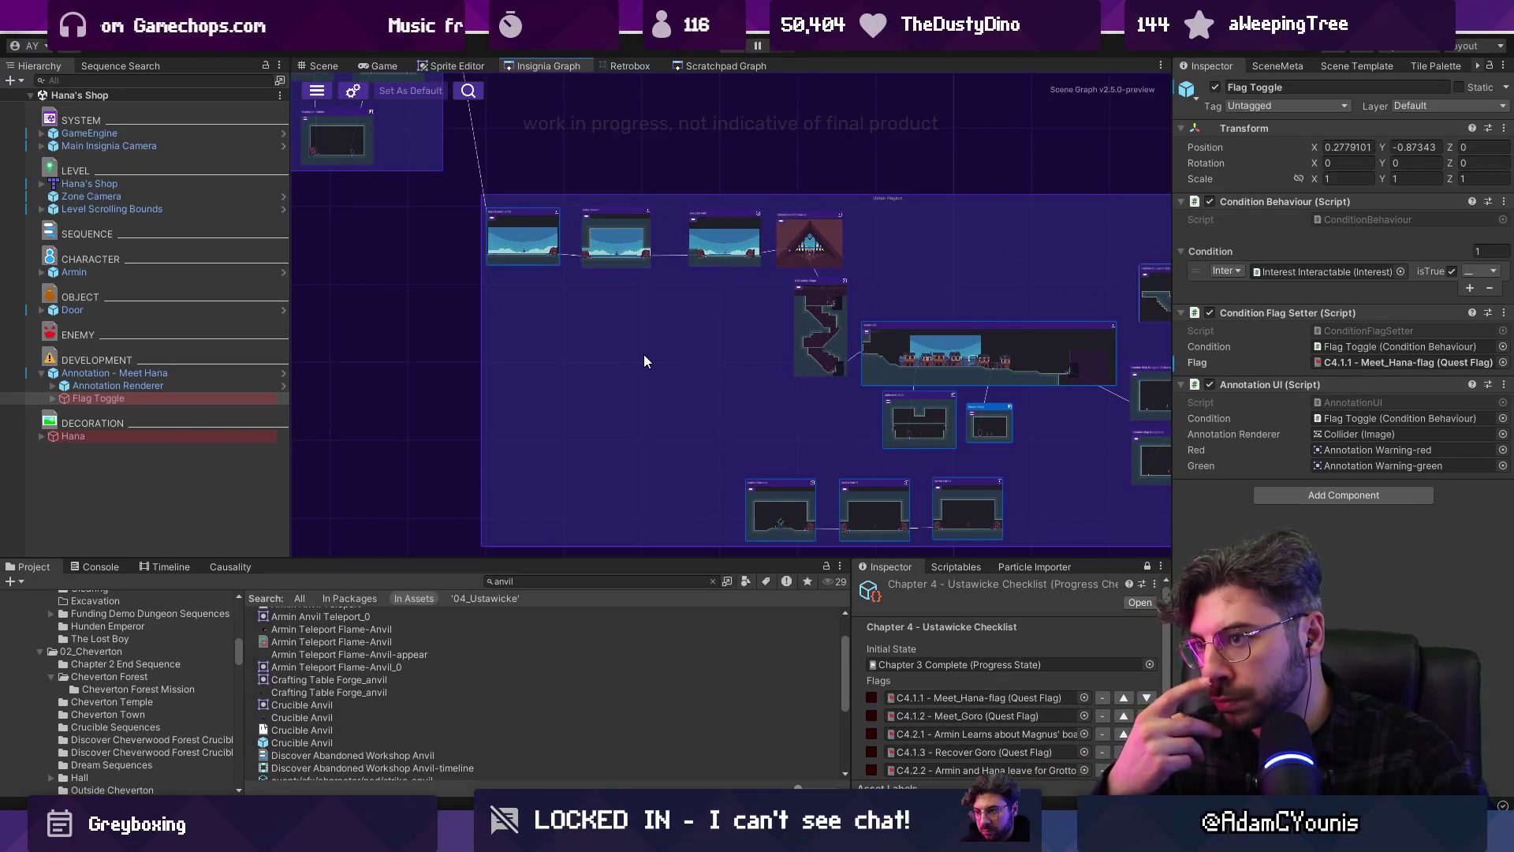
pyautogui.scroll(3, 615, 349)
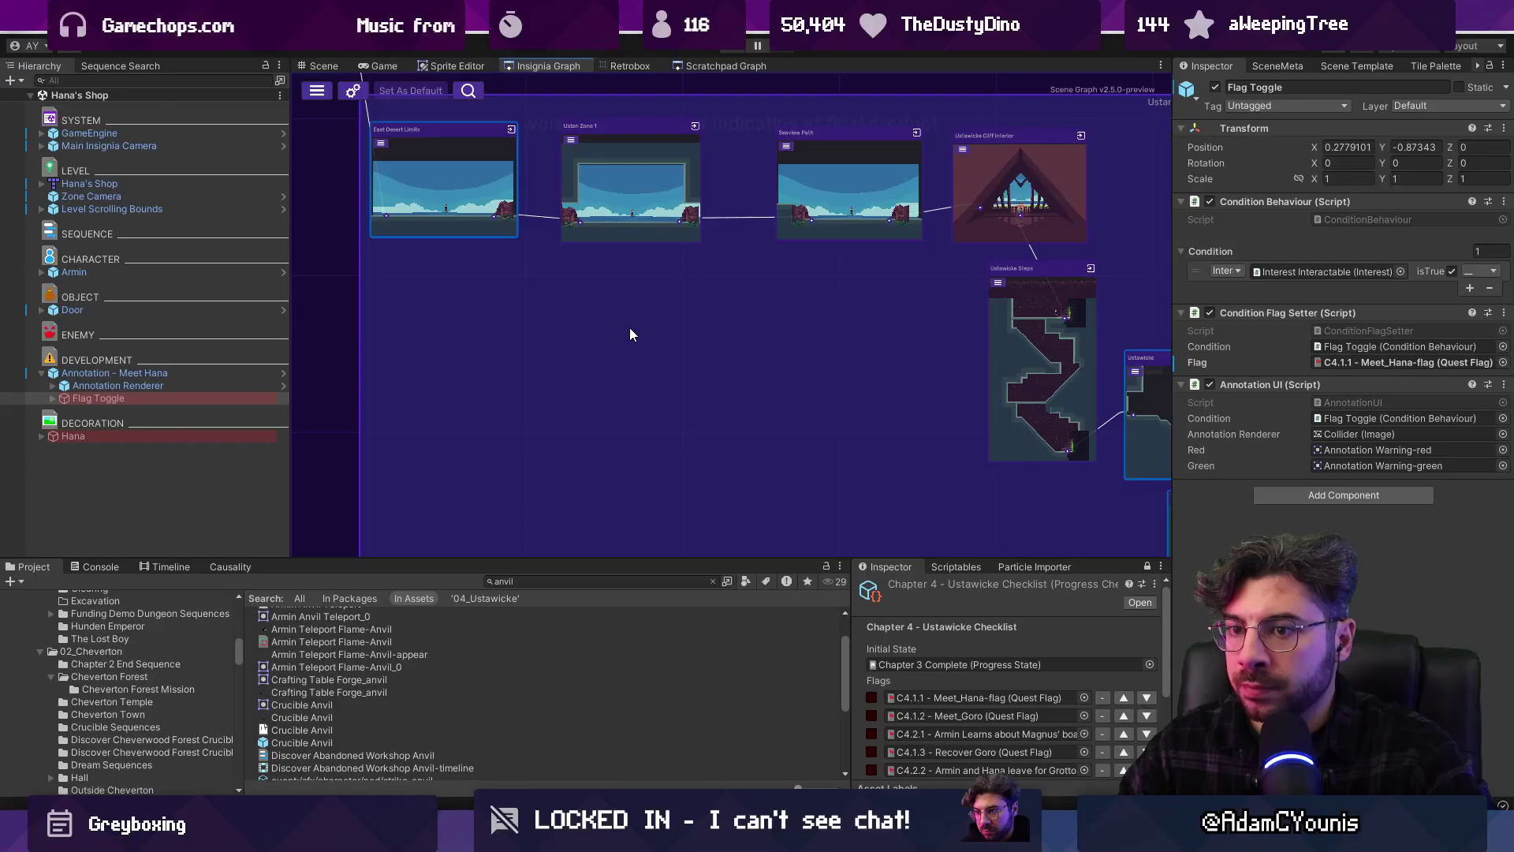
pyautogui.scroll(-3, 806, 363)
pyautogui.scroll(1, 798, 358)
pyautogui.scroll(1, 799, 358)
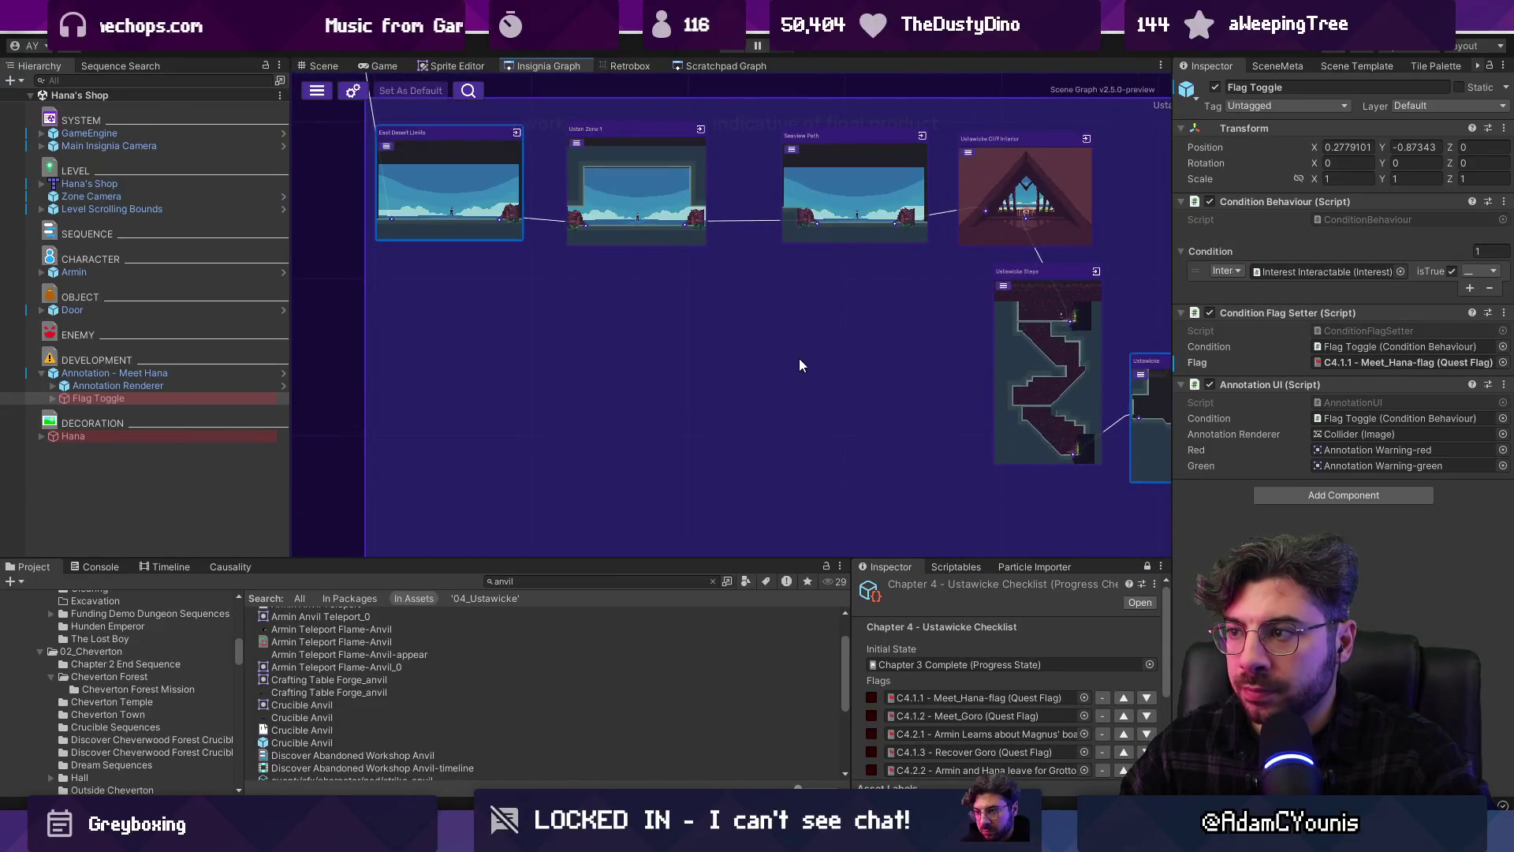
pyautogui.moveTo(707, 348); pyautogui.dragTo(661, 258)
pyautogui.scroll(-1, 661, 258)
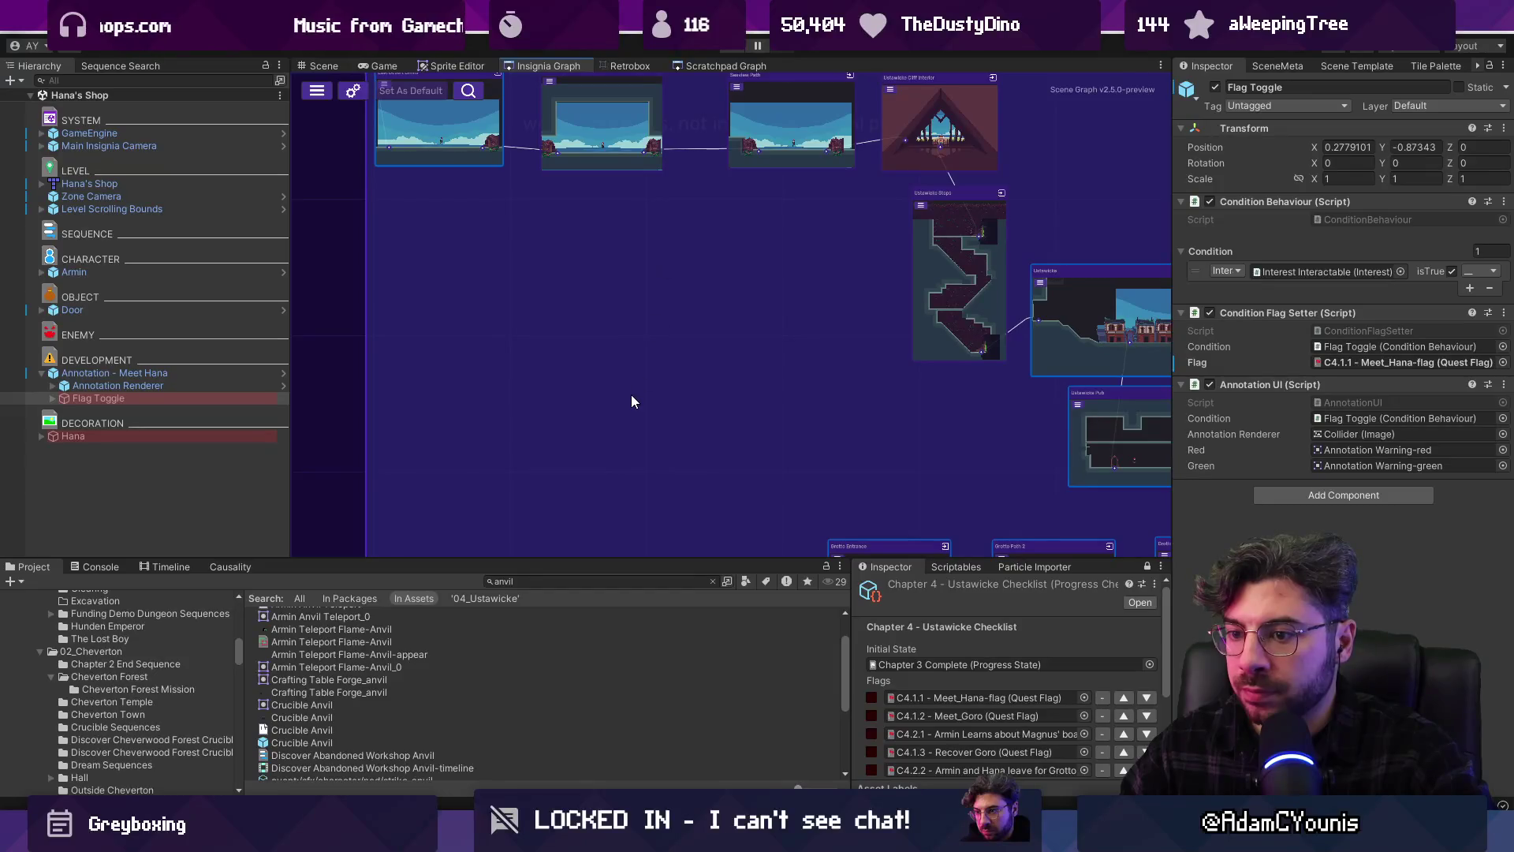
pyautogui.click(1300, 67)
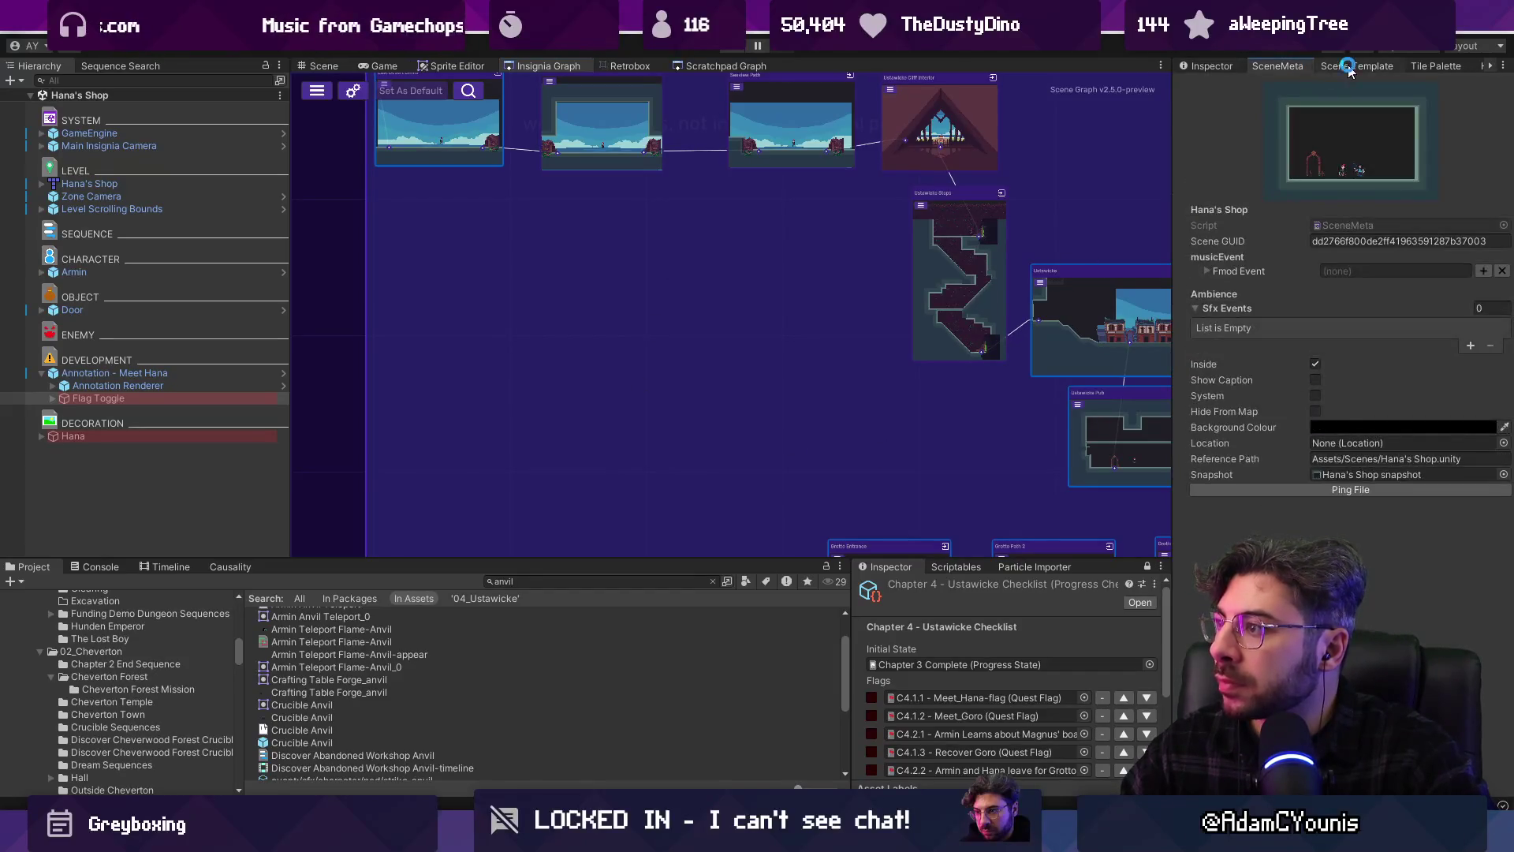
# Show the scene template and skin options, then search Windows for Chrome
pyautogui.click(1347, 65)
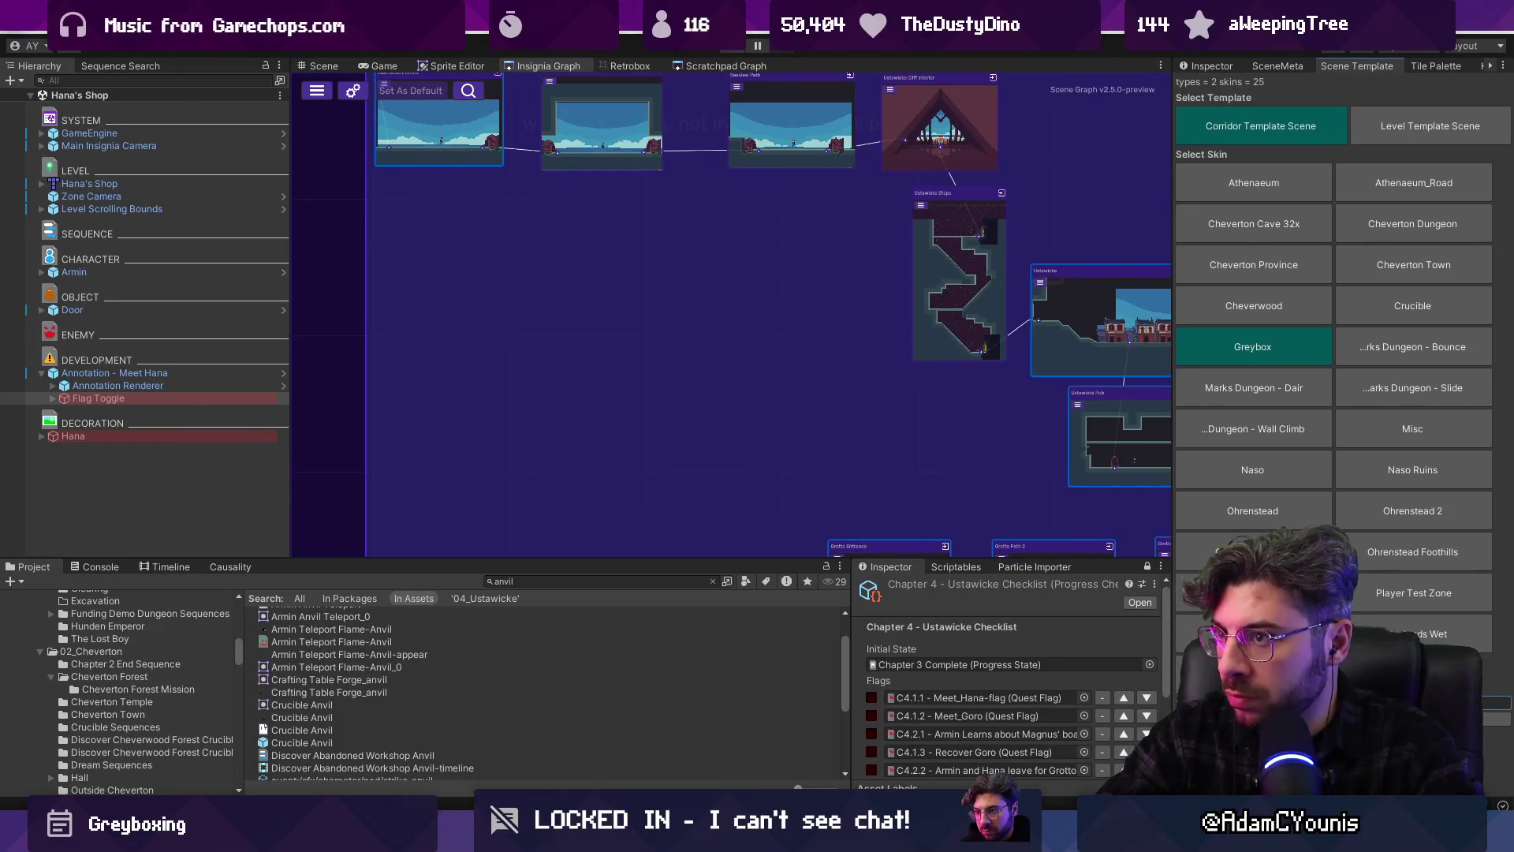
pyautogui.press('super')
pyautogui.write('chrome')
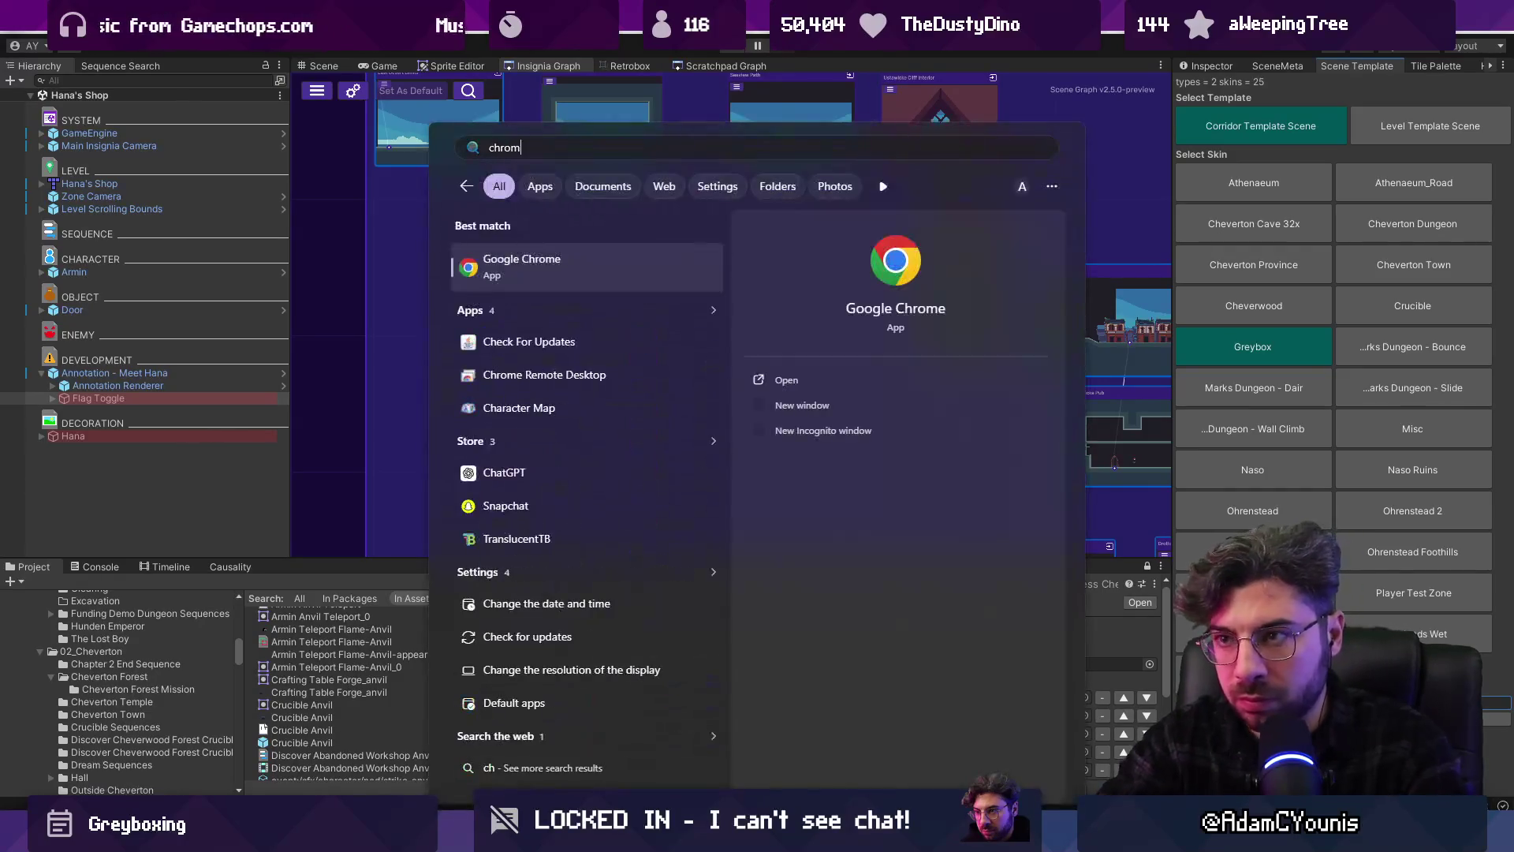
pyautogui.press('Return')
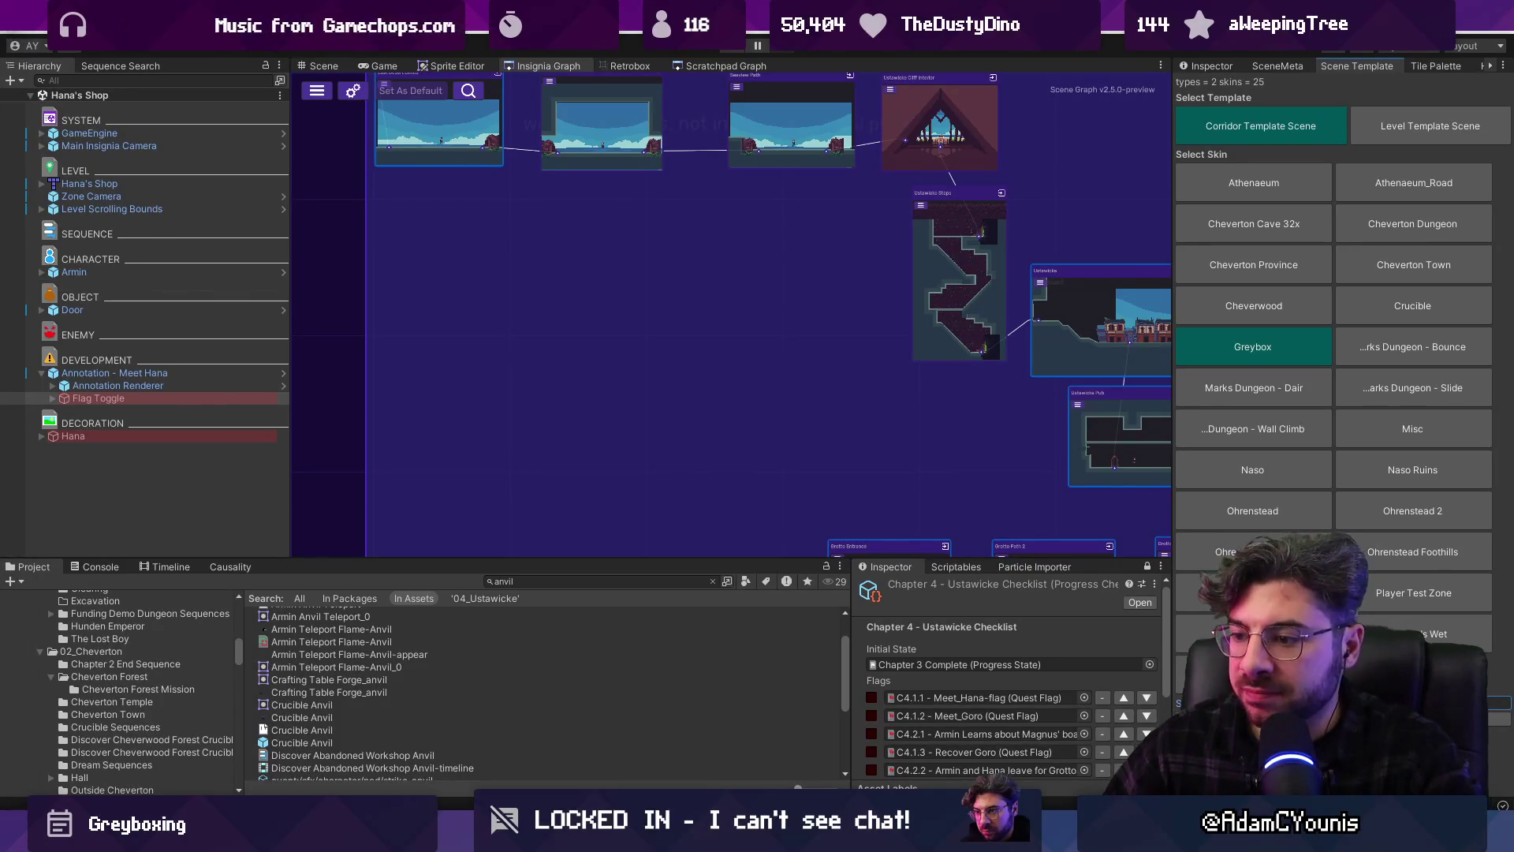
pyautogui.click(689, 836)
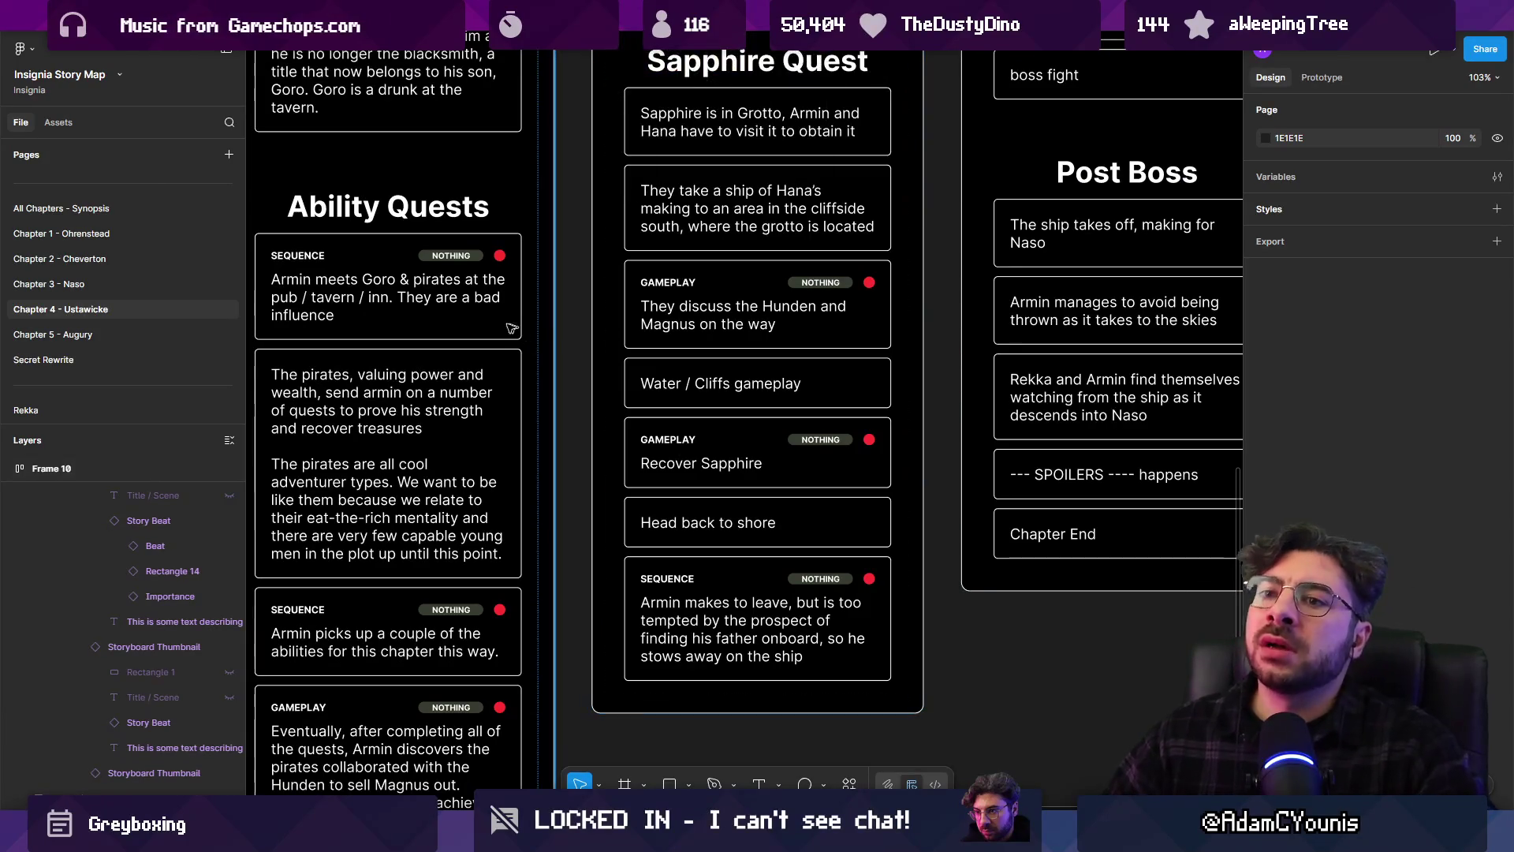
# Open the World page of the Insignia Story Map and look over the world layout
pyautogui.scroll(3, 97, 211)
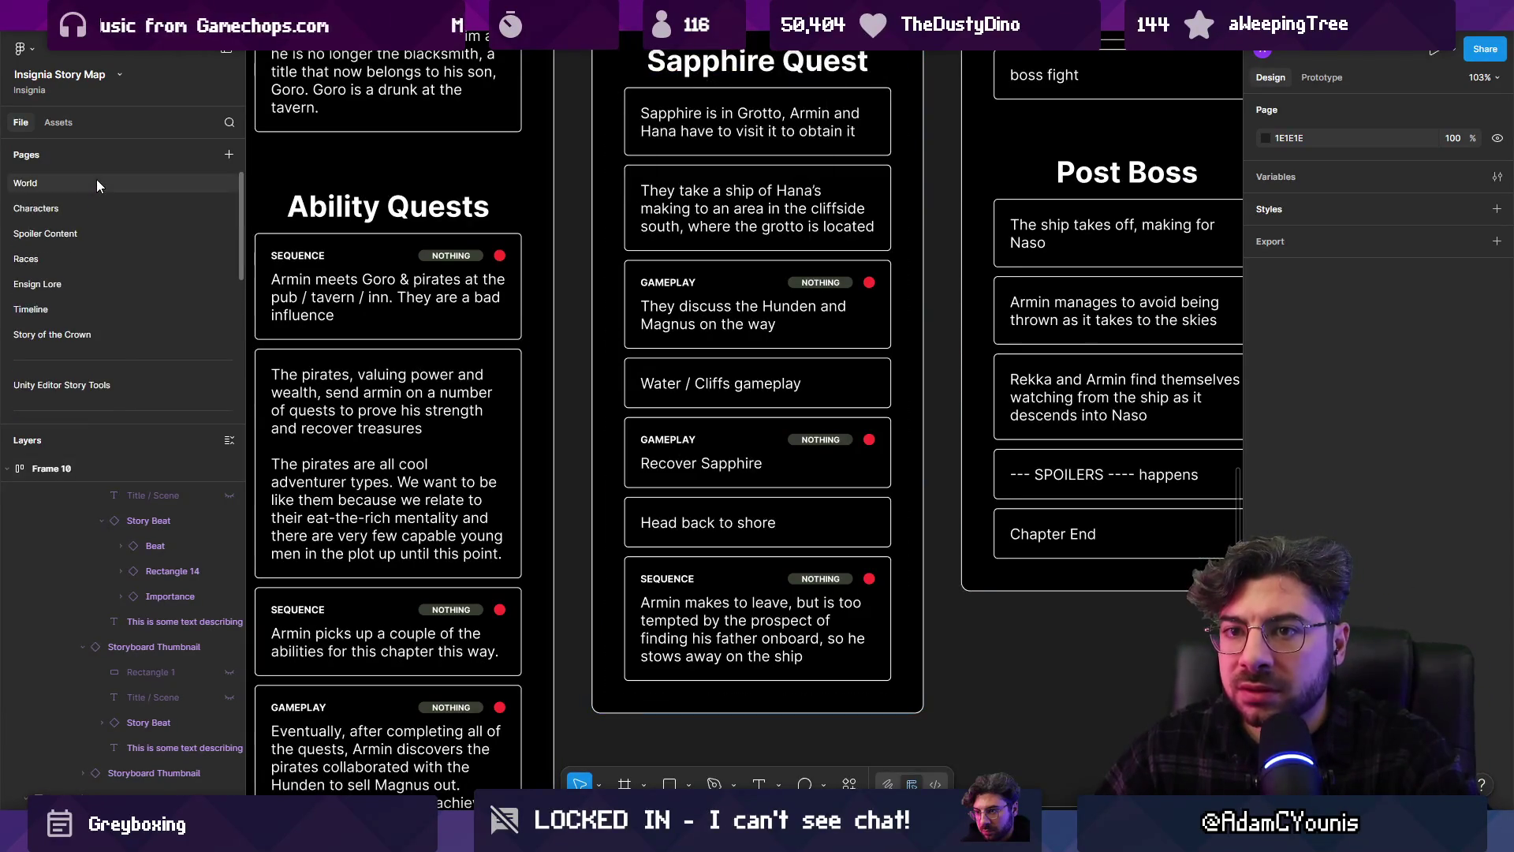
pyautogui.click(97, 182)
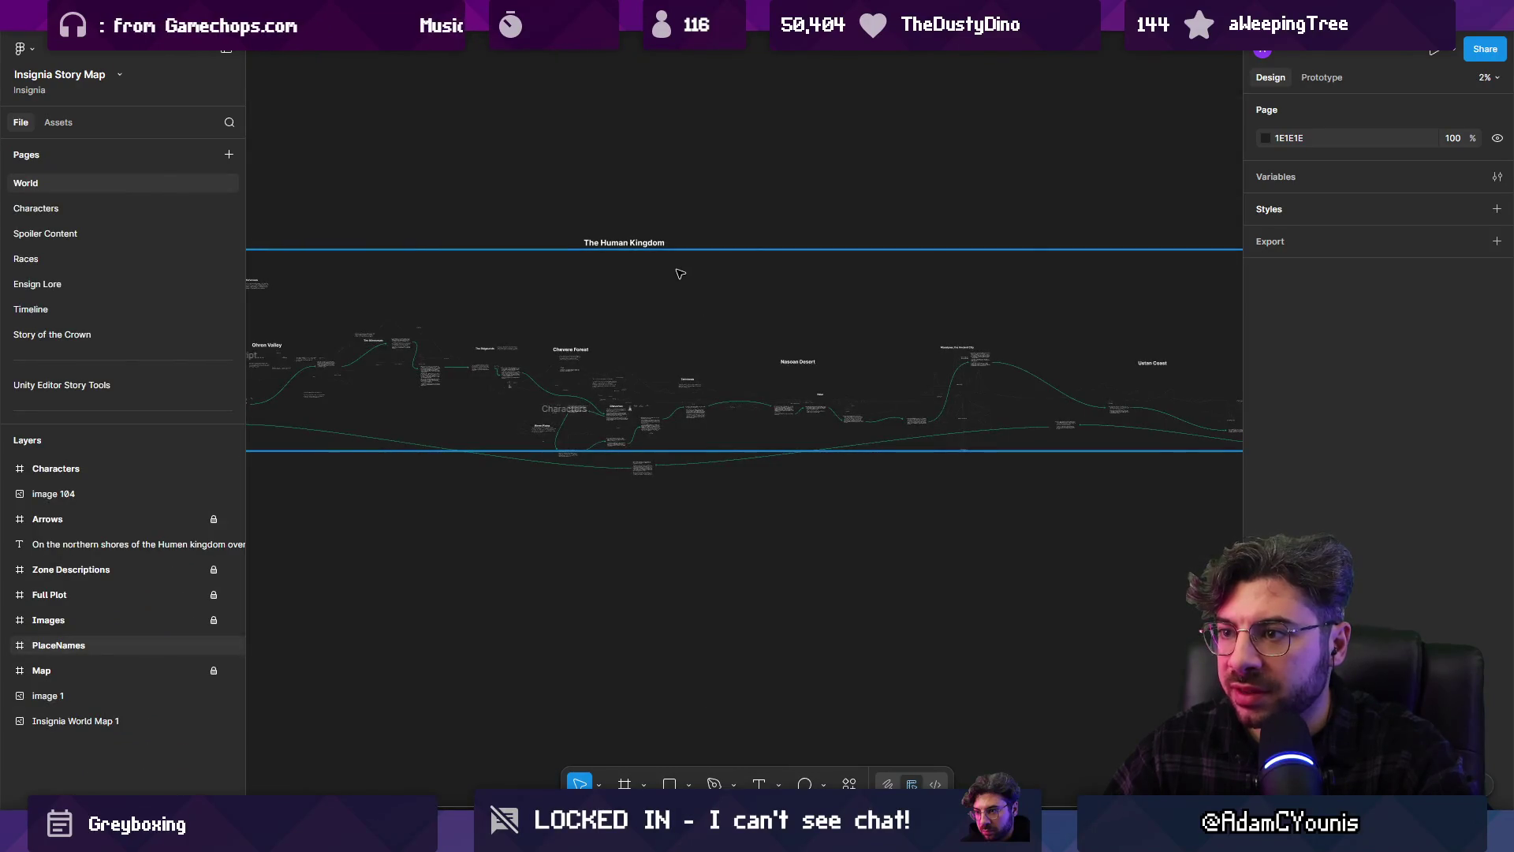
pyautogui.scroll(10, 771, 402)
pyautogui.scroll(-10, 771, 403)
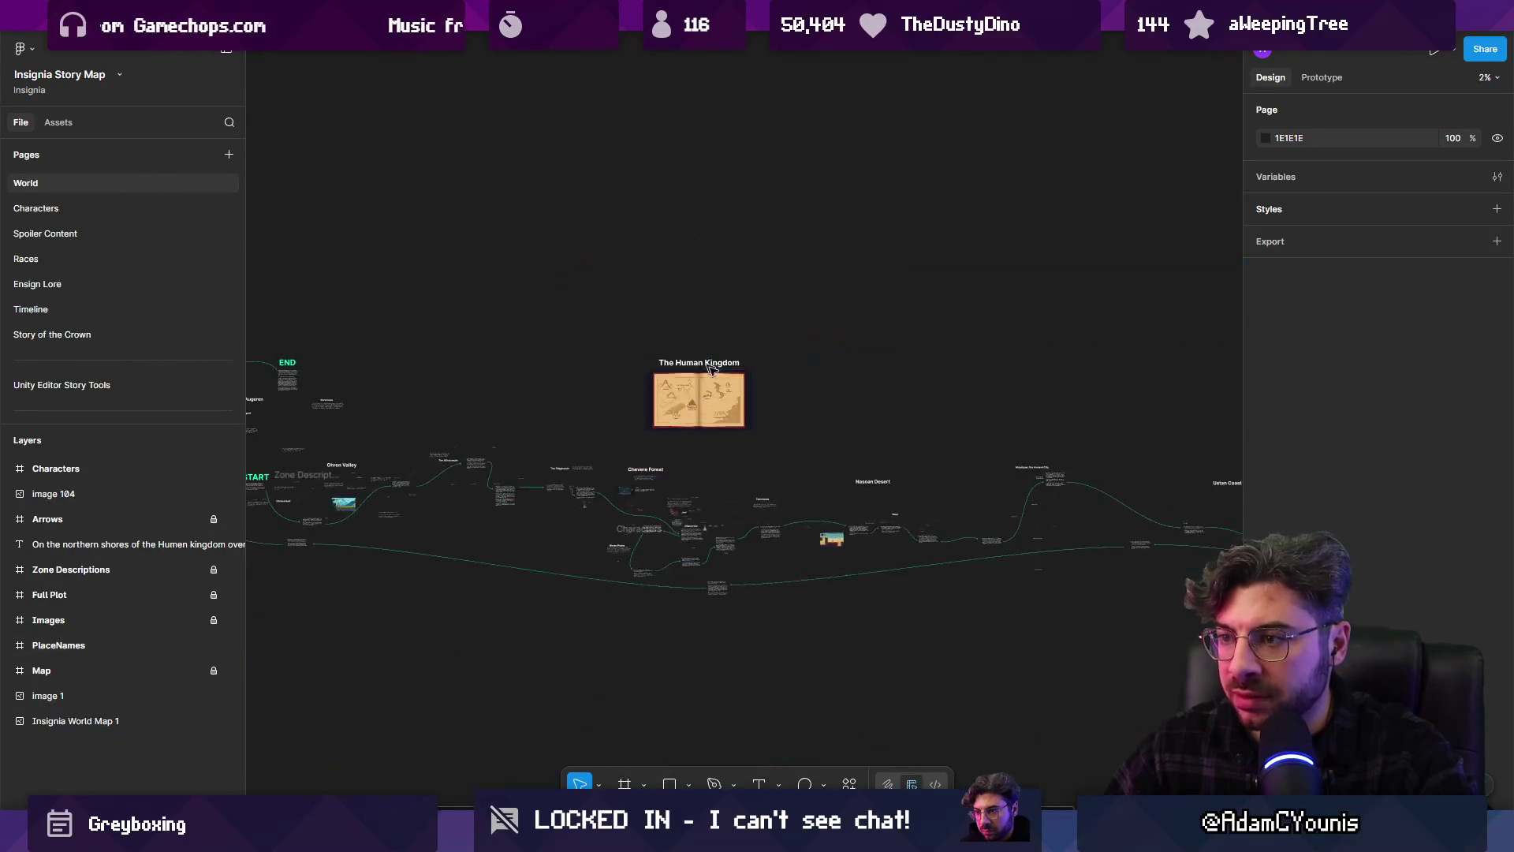
pyautogui.scroll(10, 817, 388)
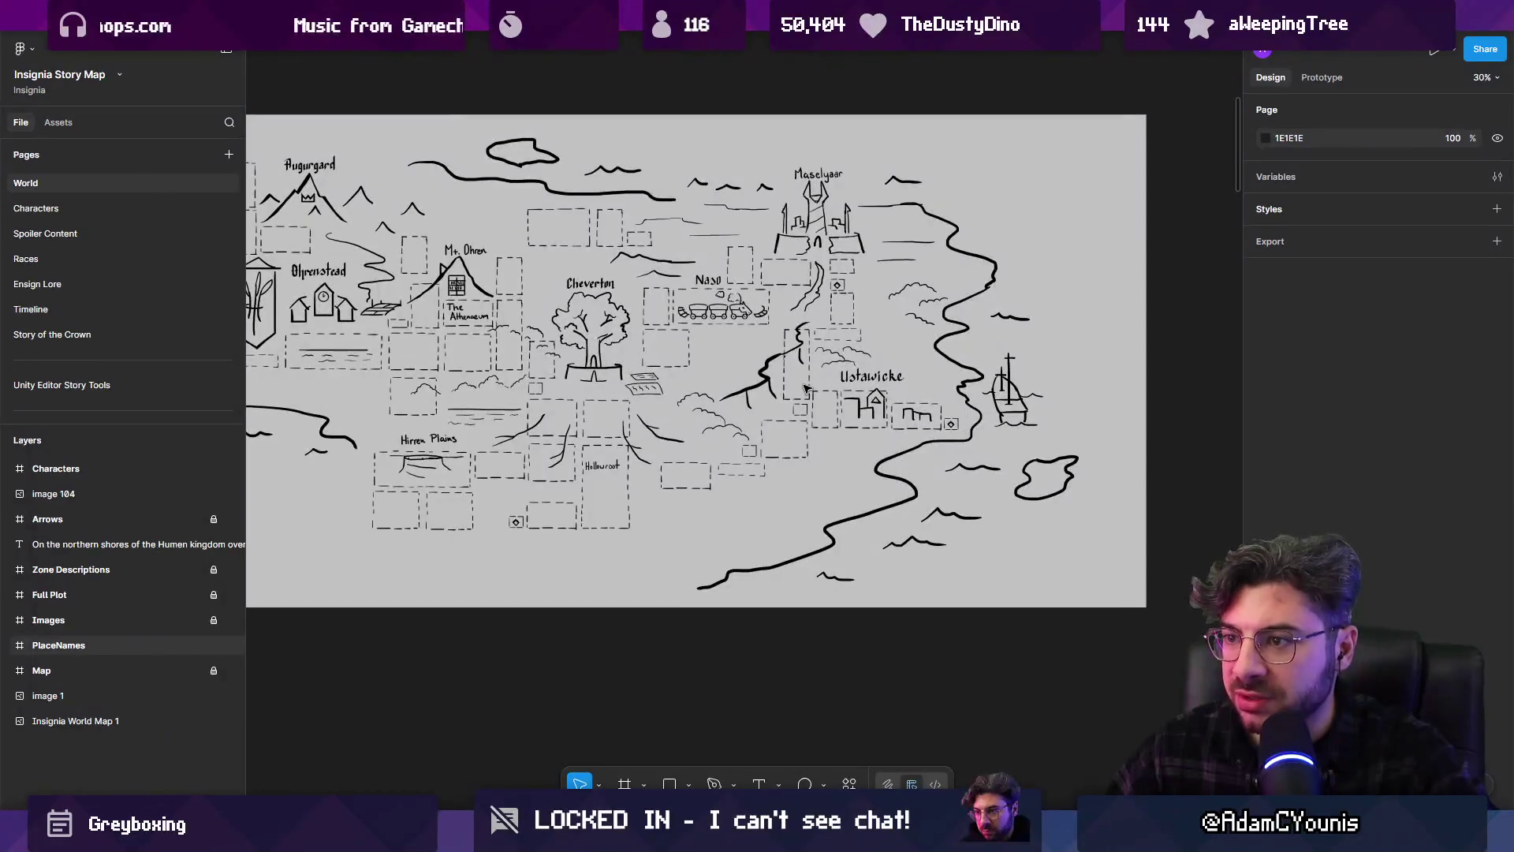
pyautogui.scroll(3, 631, 472)
pyautogui.scroll(-3, 631, 472)
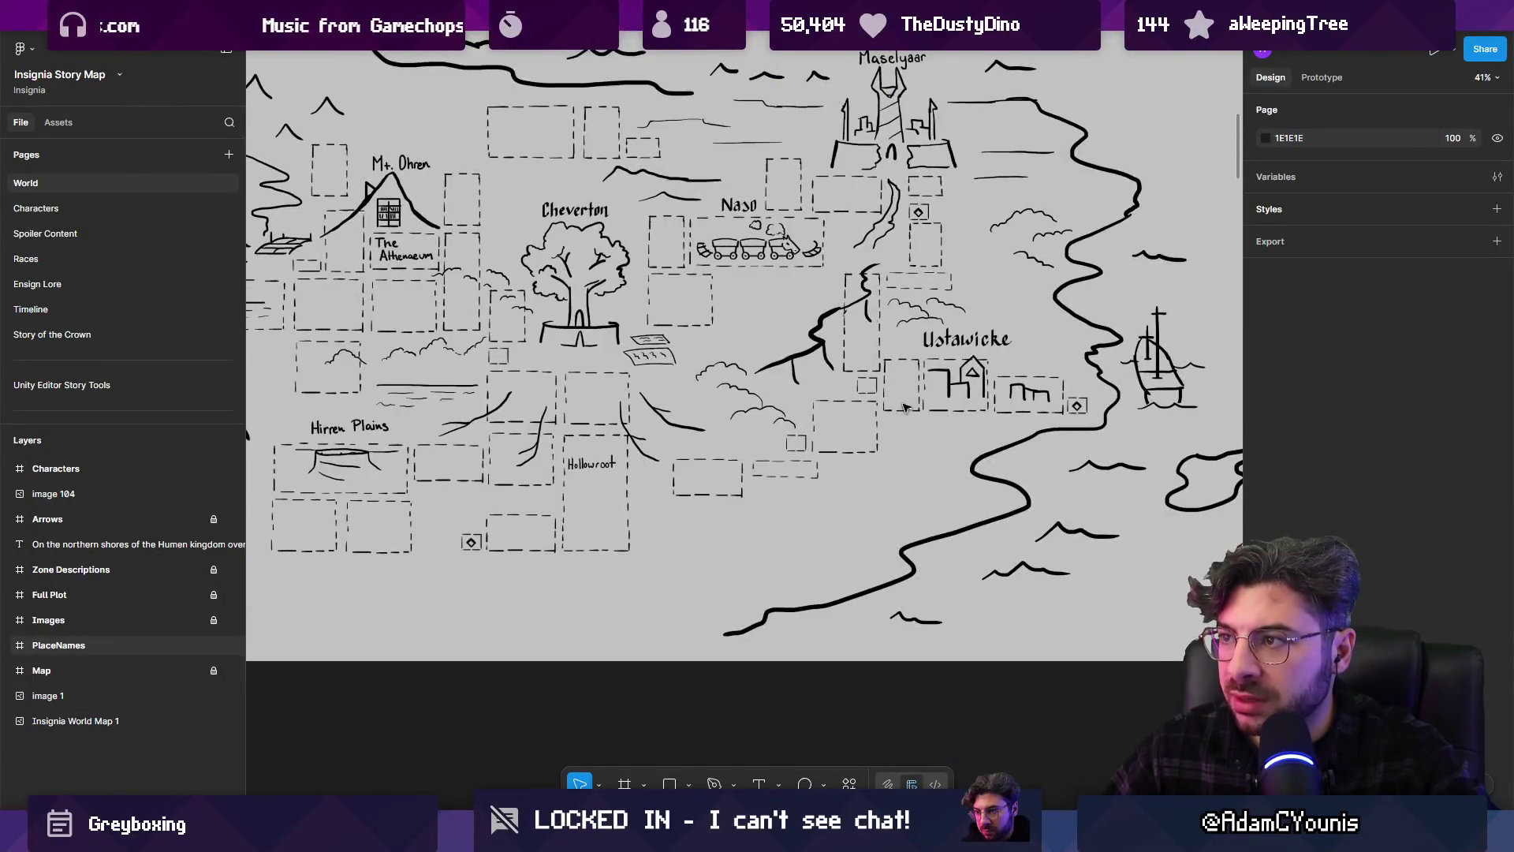
pyautogui.scroll(-3, 937, 368)
pyautogui.scroll(-5, 937, 368)
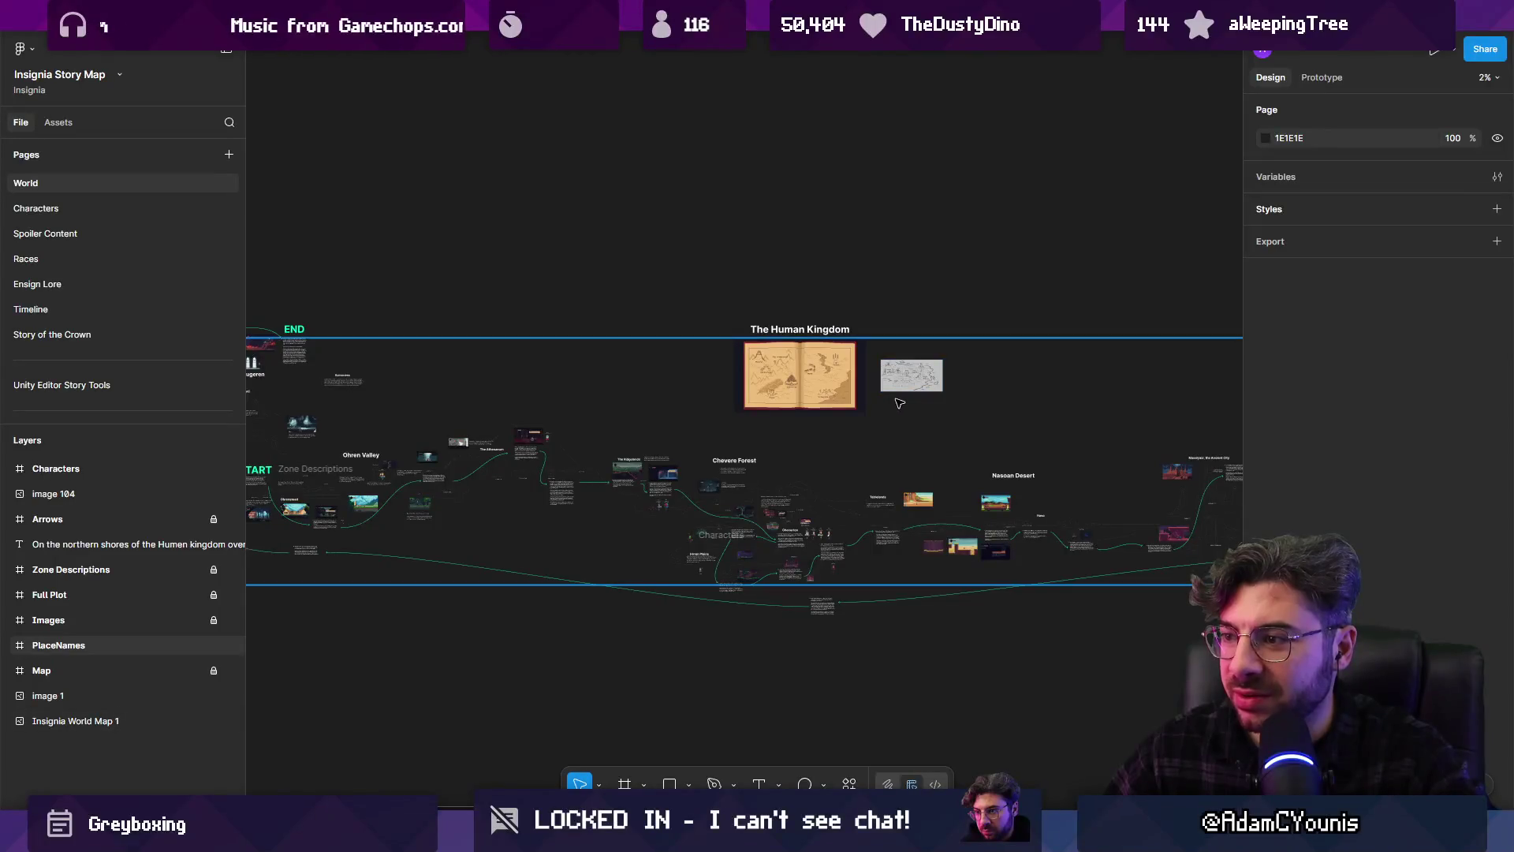
# Search Figma for 'ignia pitch' and open the Insignia - Pitch Document file
pyautogui.moveTo(563, 17)
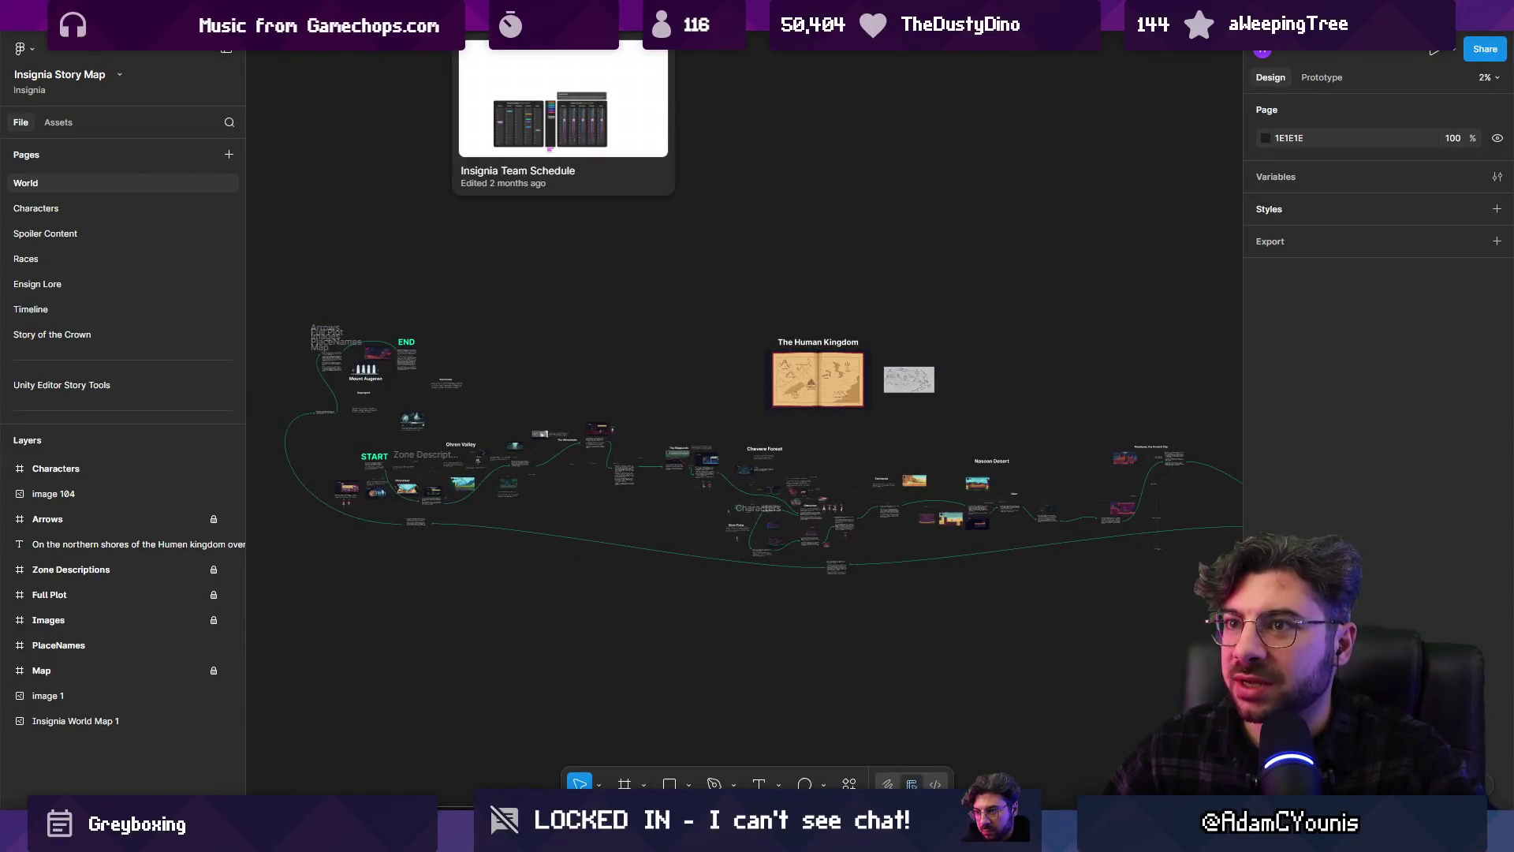
pyautogui.hotkey('ctrl', 't')
pyautogui.write('ign')
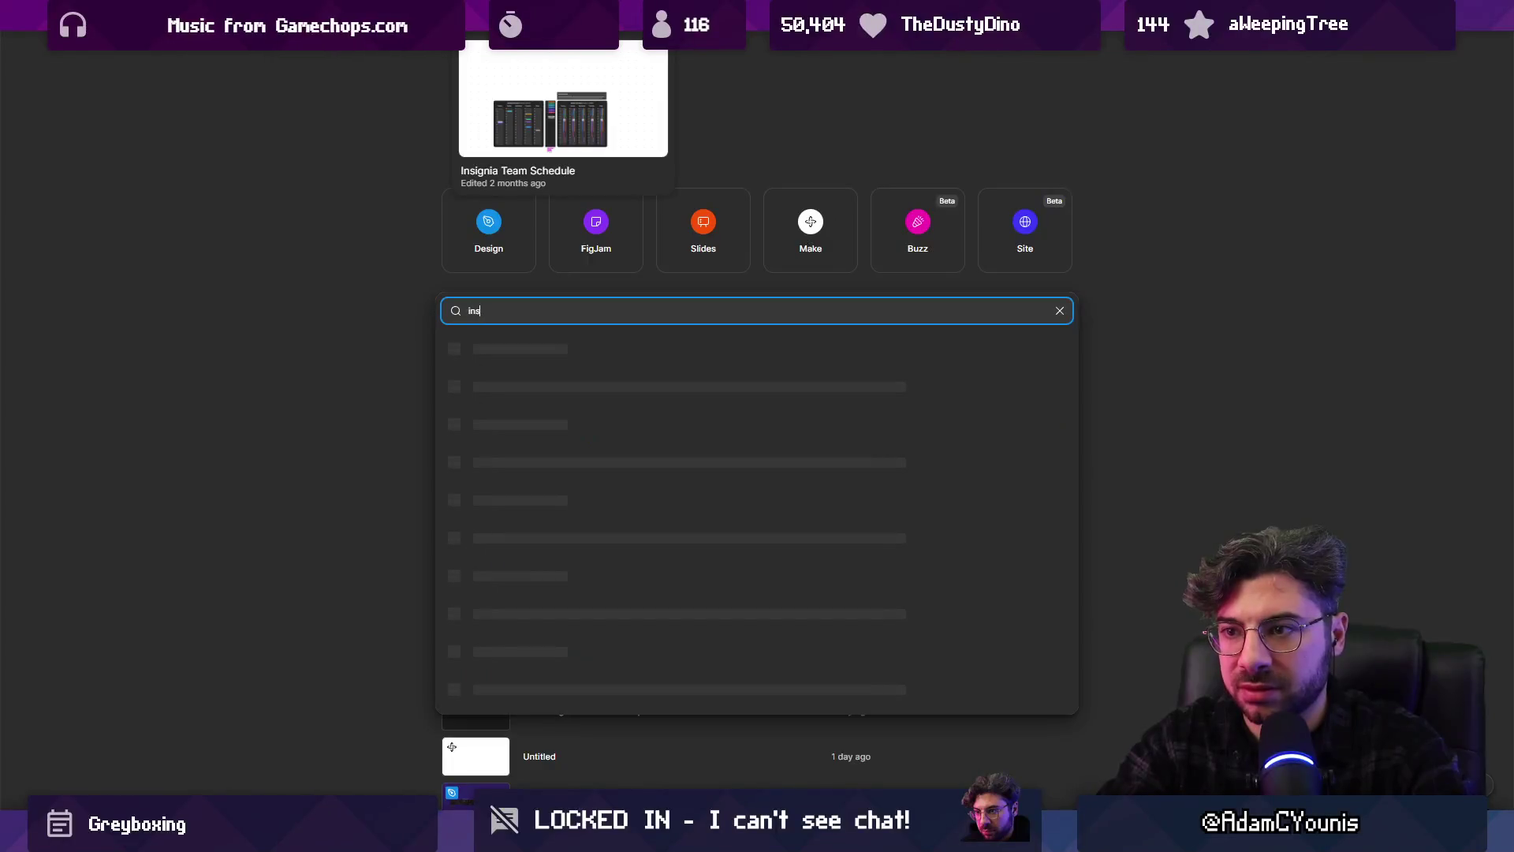
pyautogui.write('ia pitch')
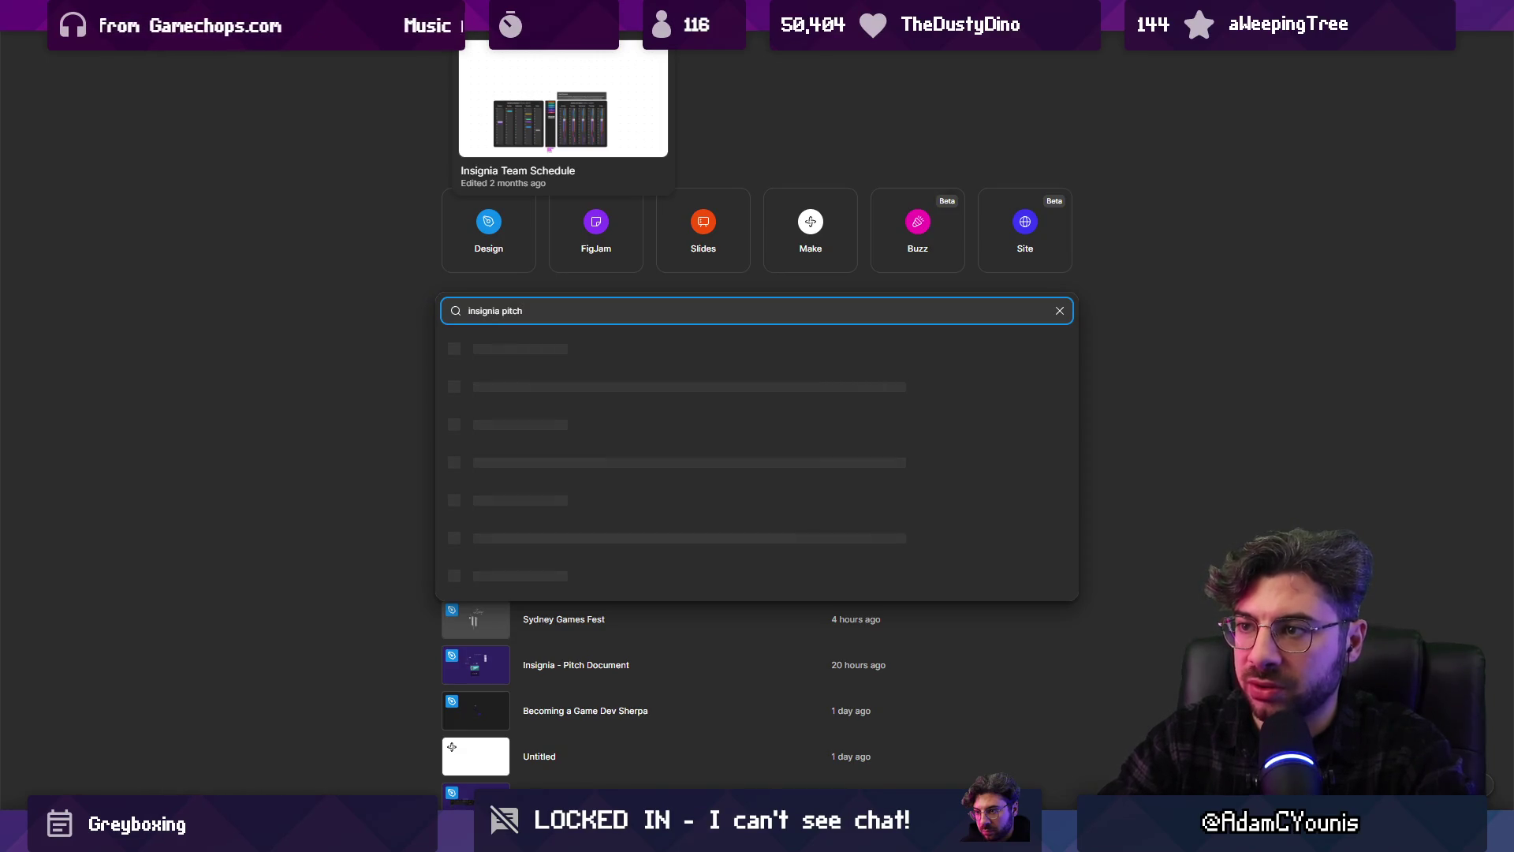
pyautogui.click(513, 340)
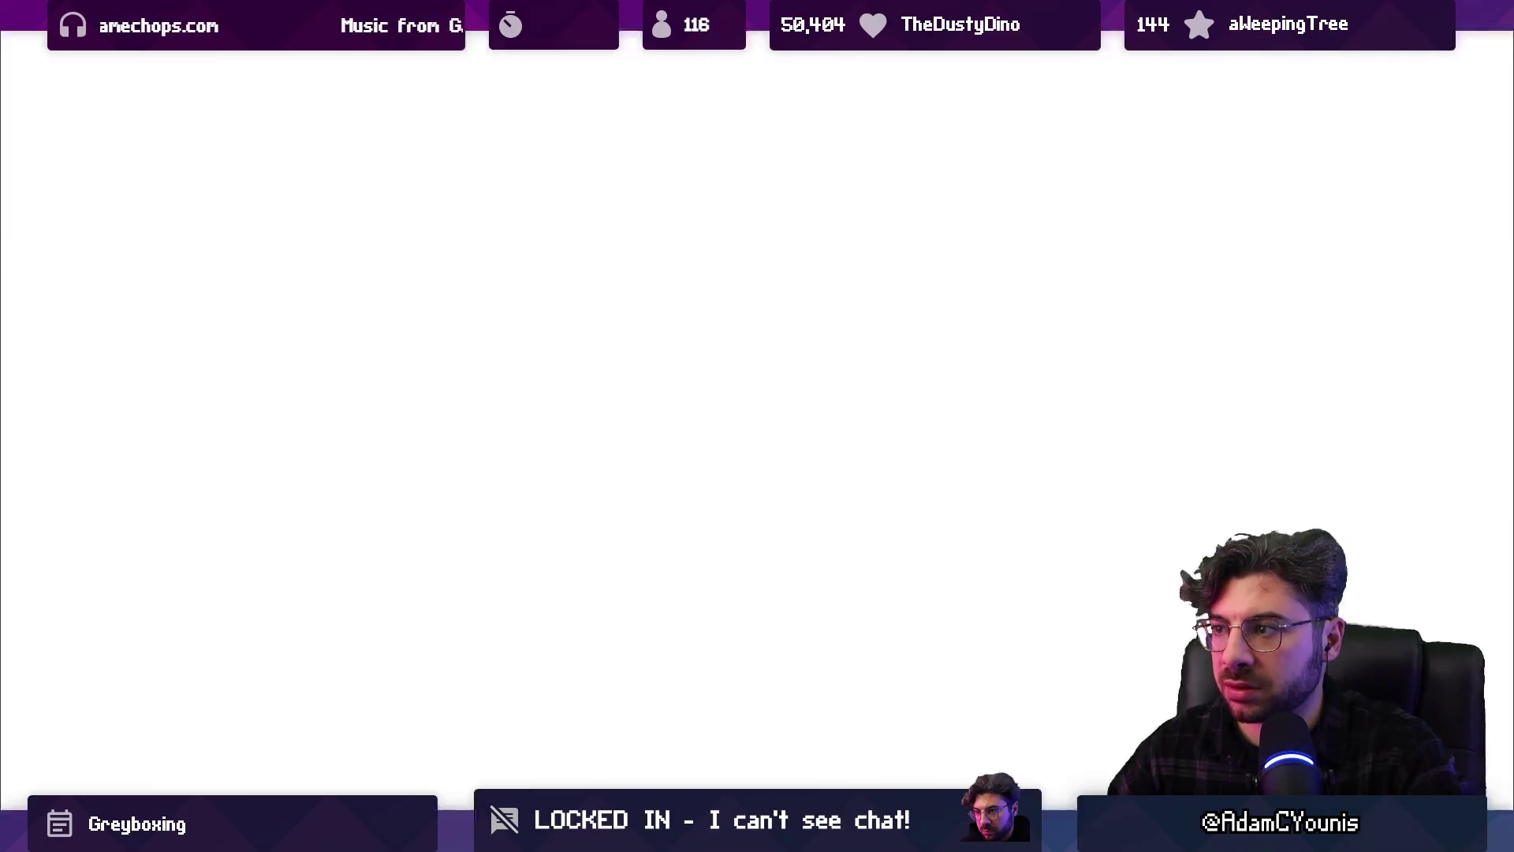
pyautogui.scroll(10, 726, 250)
pyautogui.scroll(5, 903, 359)
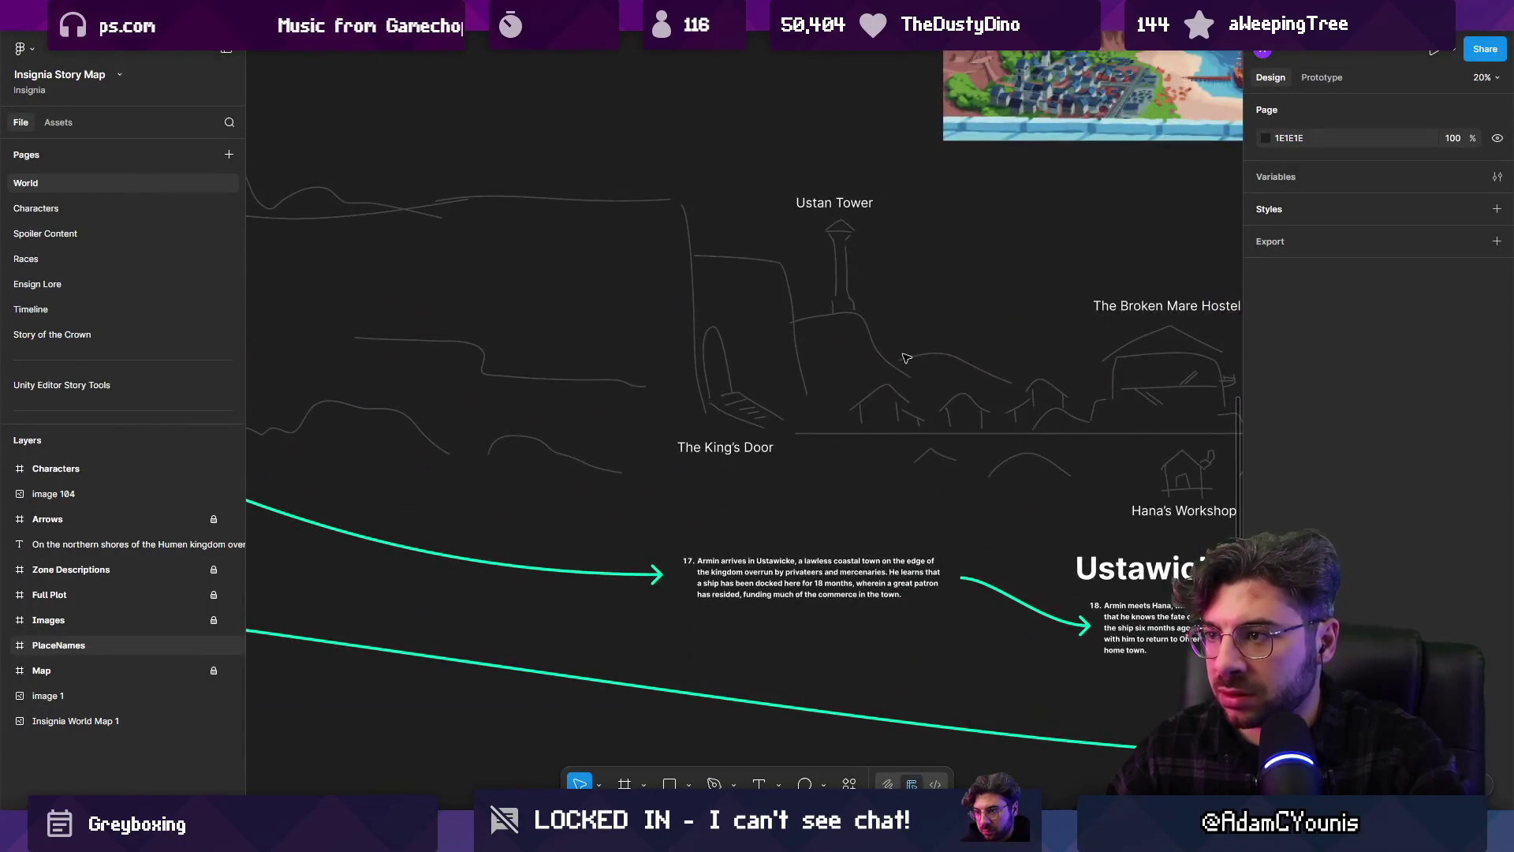
pyautogui.scroll(-3, 904, 358)
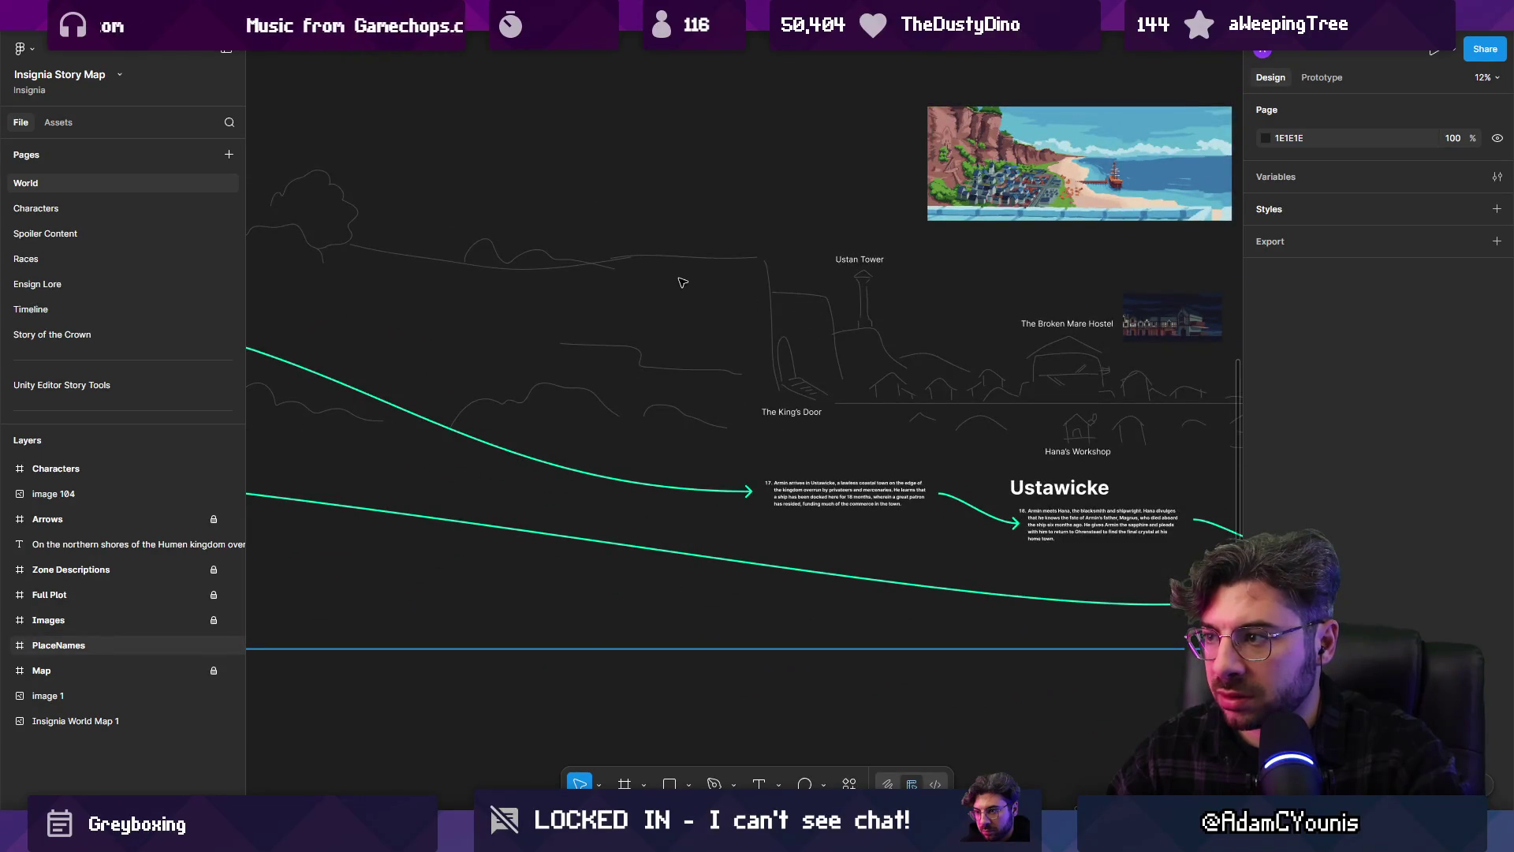
pyautogui.hscroll(-5, 1081, 426)
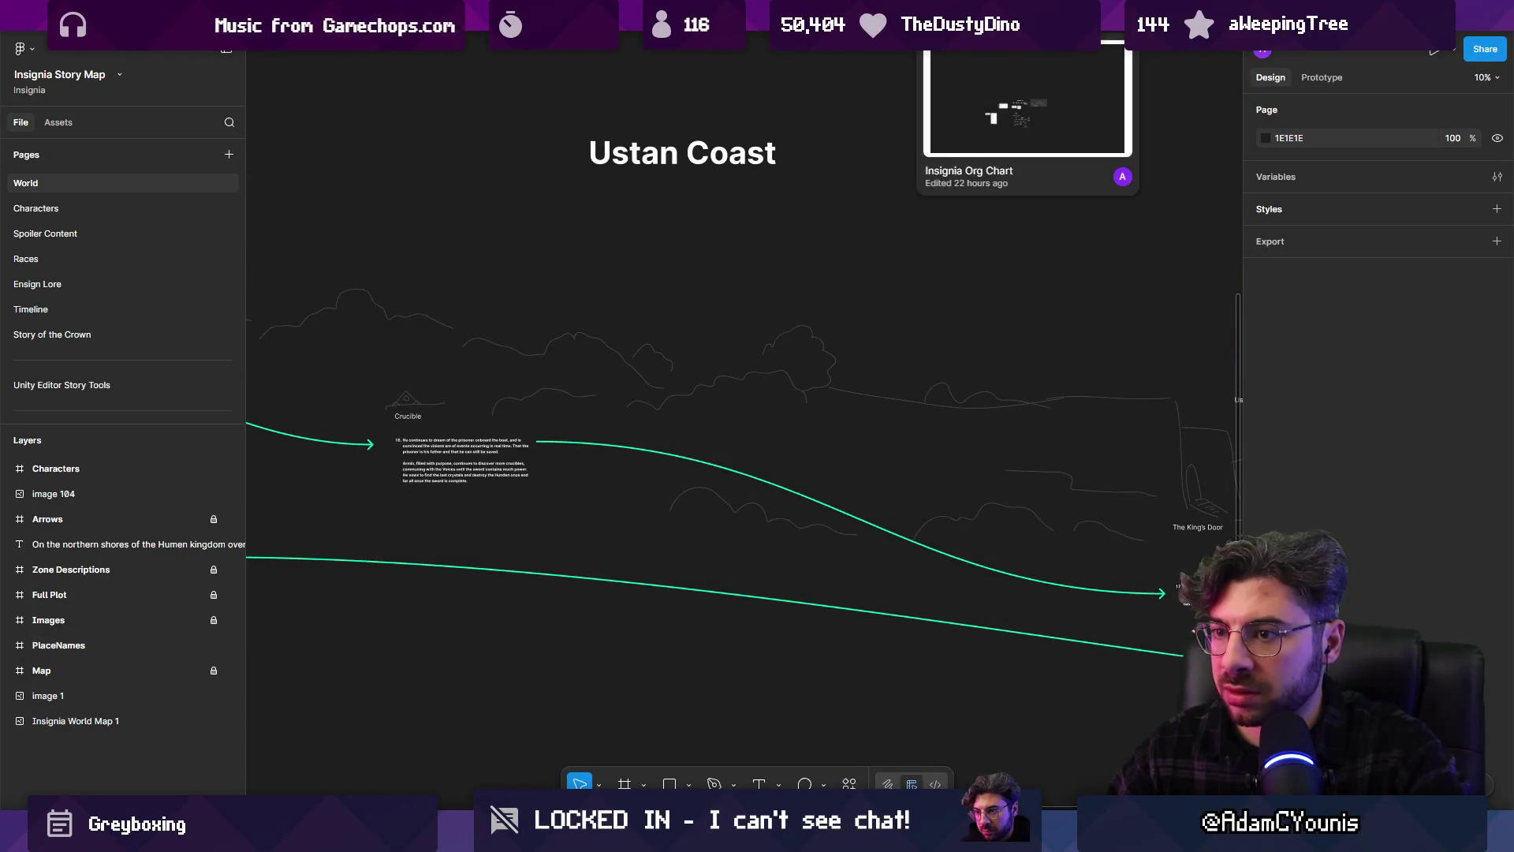
# Show the world map on Insignia Pitch 2's Document V3 - PlayNow page, then return to Unity
pyautogui.click(1163, 15)
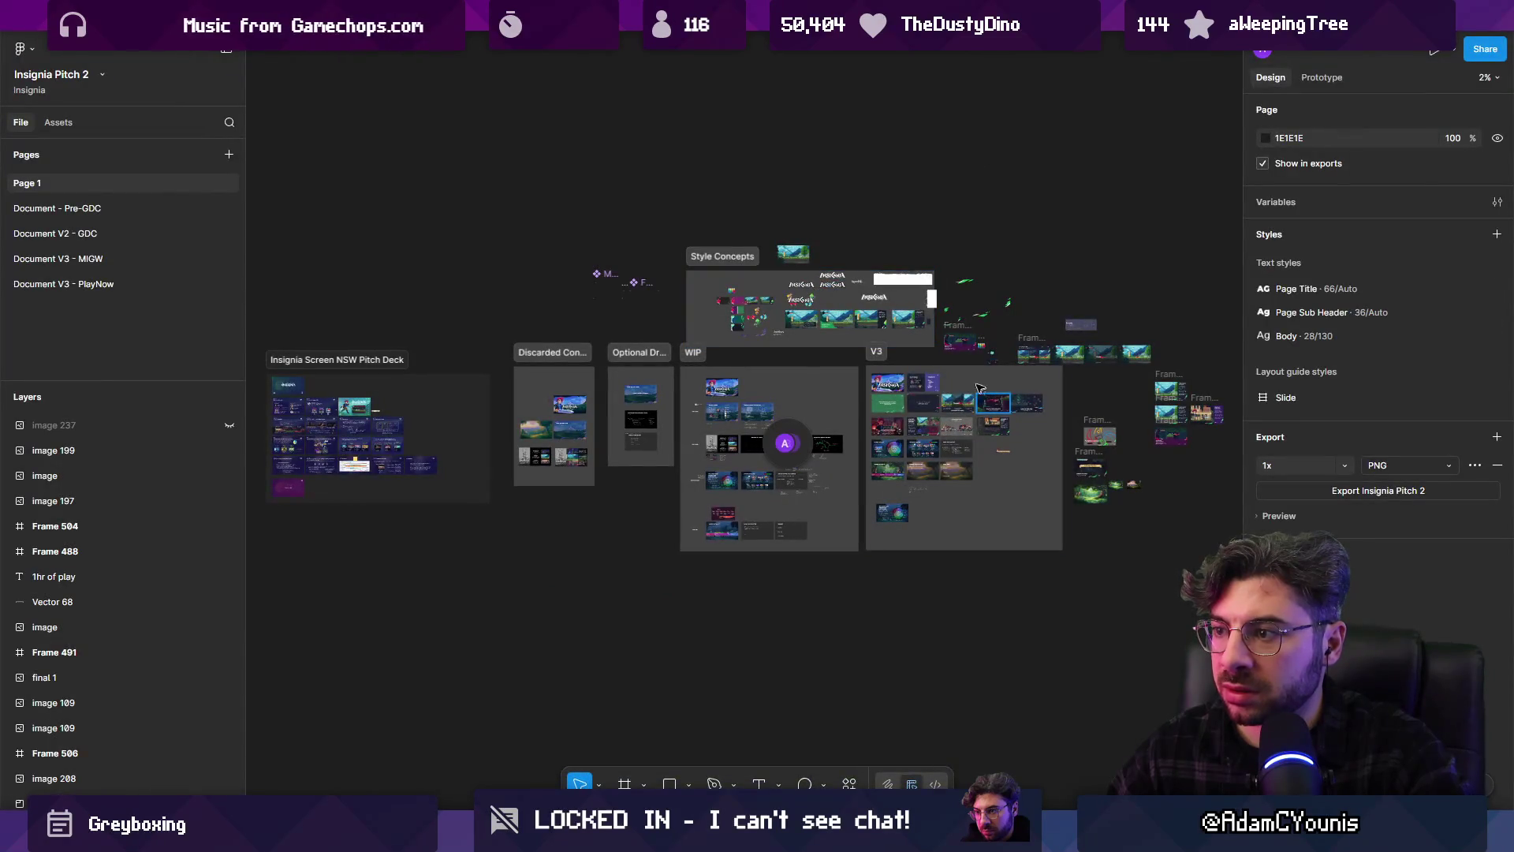
pyautogui.click(121, 286)
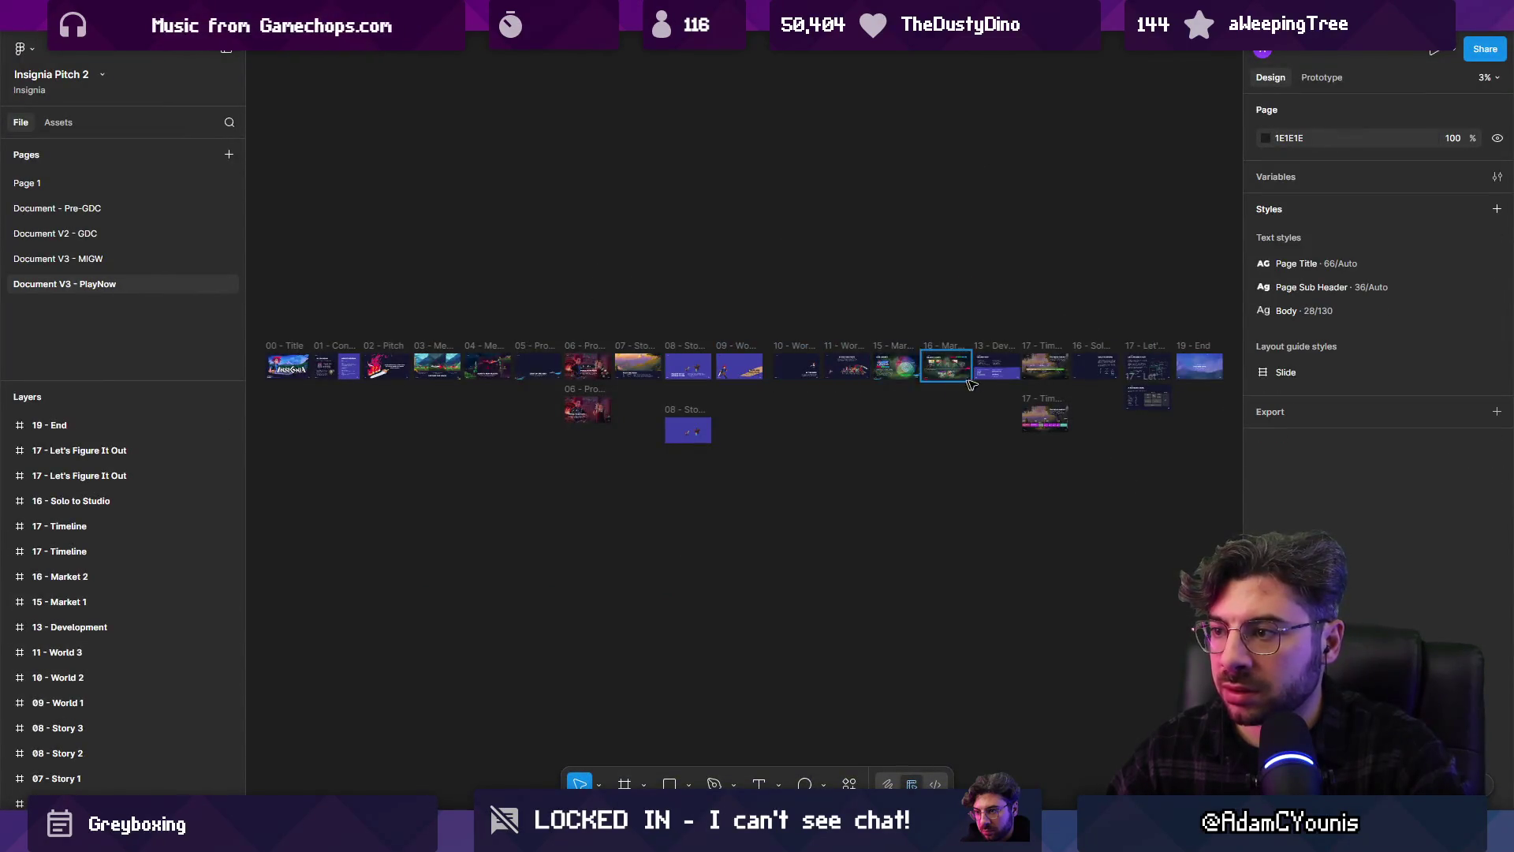
pyautogui.scroll(15, 790, 370)
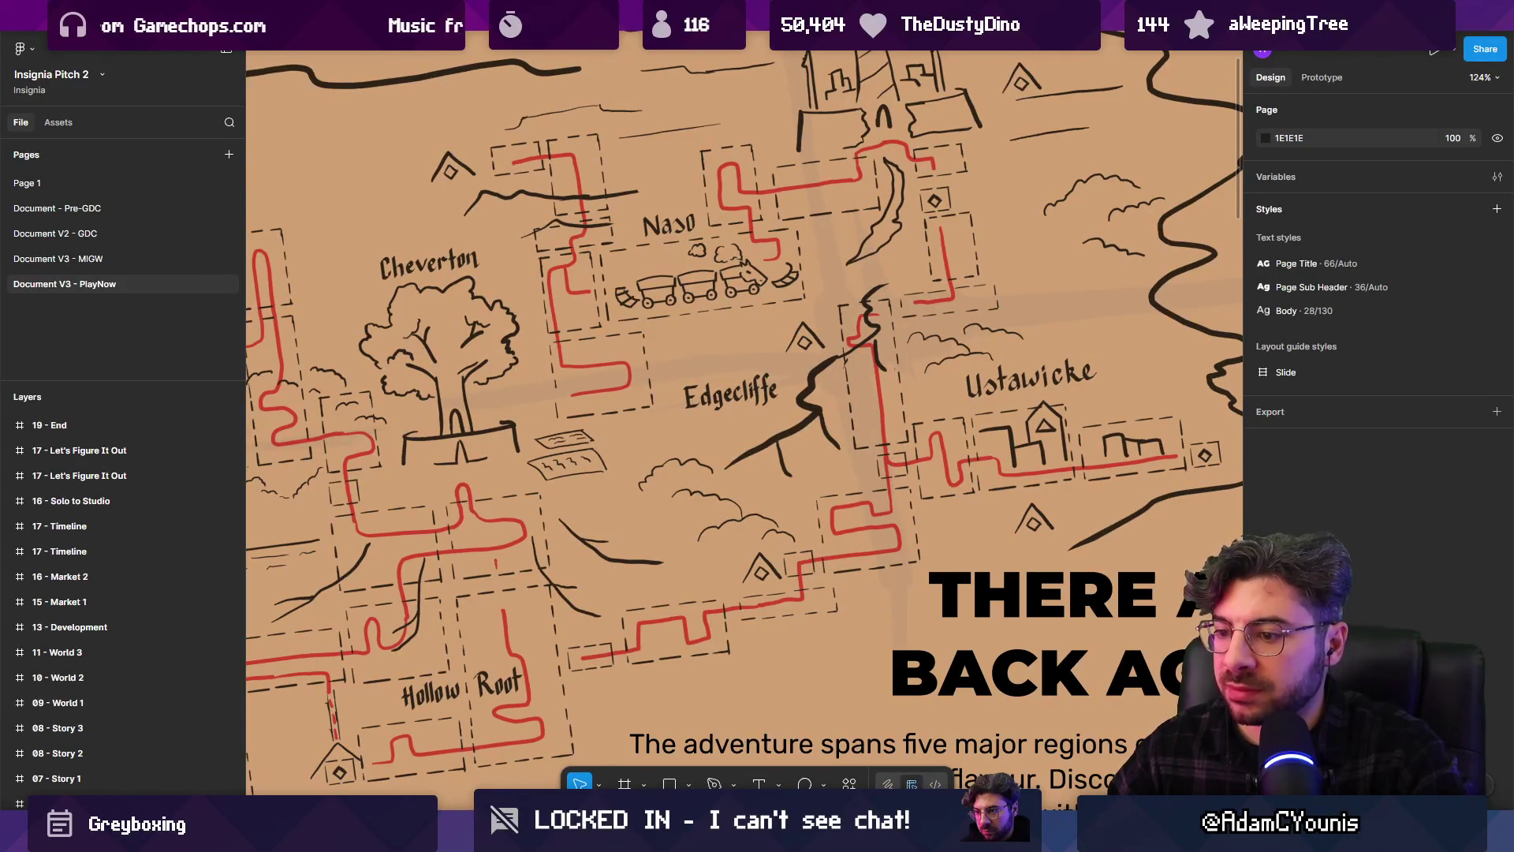
pyautogui.hotkey('alt', 'Tab')
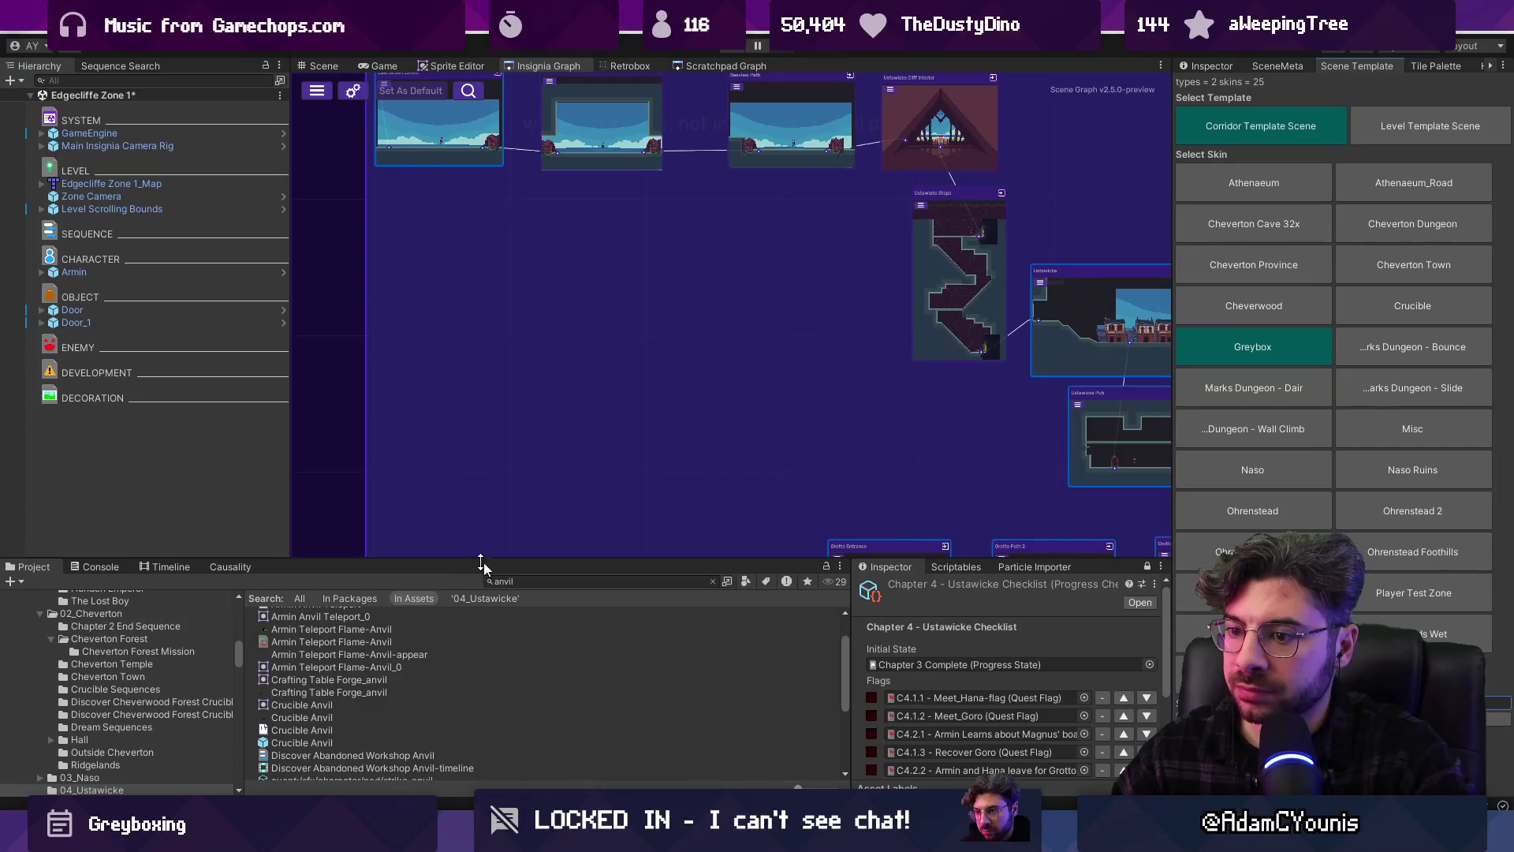
# Drag Edgecliffe Zone 1 into the Insignia Graph and flag its map's prototype layer unity:ignore in Tiled
pyautogui.write('edgecli')
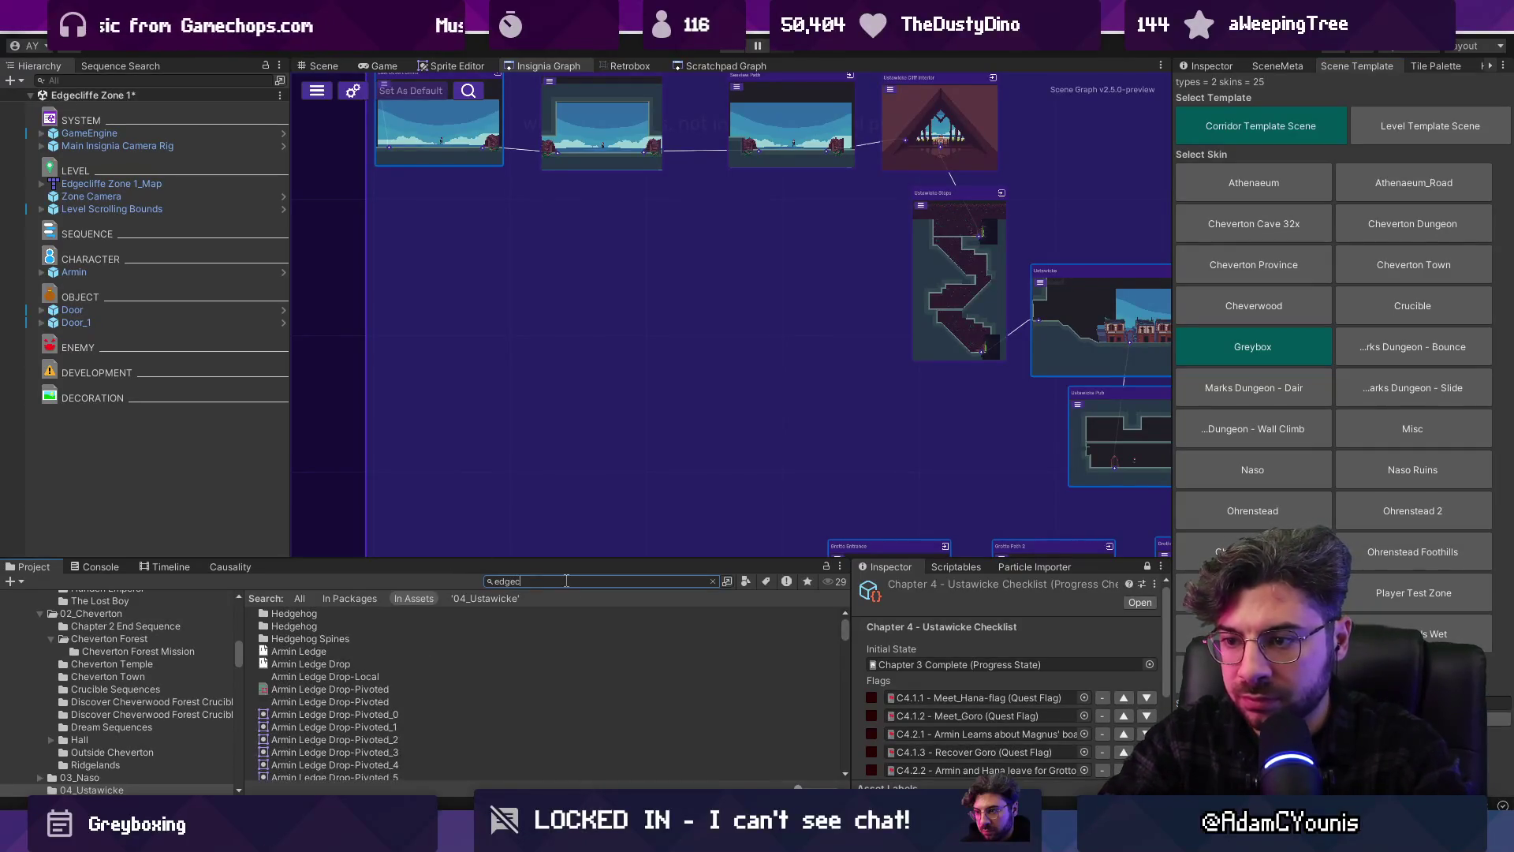
pyautogui.moveTo(316, 613)
pyautogui.mouseDown()
pyautogui.moveTo(421, 619)
pyautogui.moveTo(552, 484)
pyautogui.moveTo(625, 309)
pyautogui.moveTo(704, 300)
pyautogui.moveTo(683, 298)
pyautogui.mouseUp()
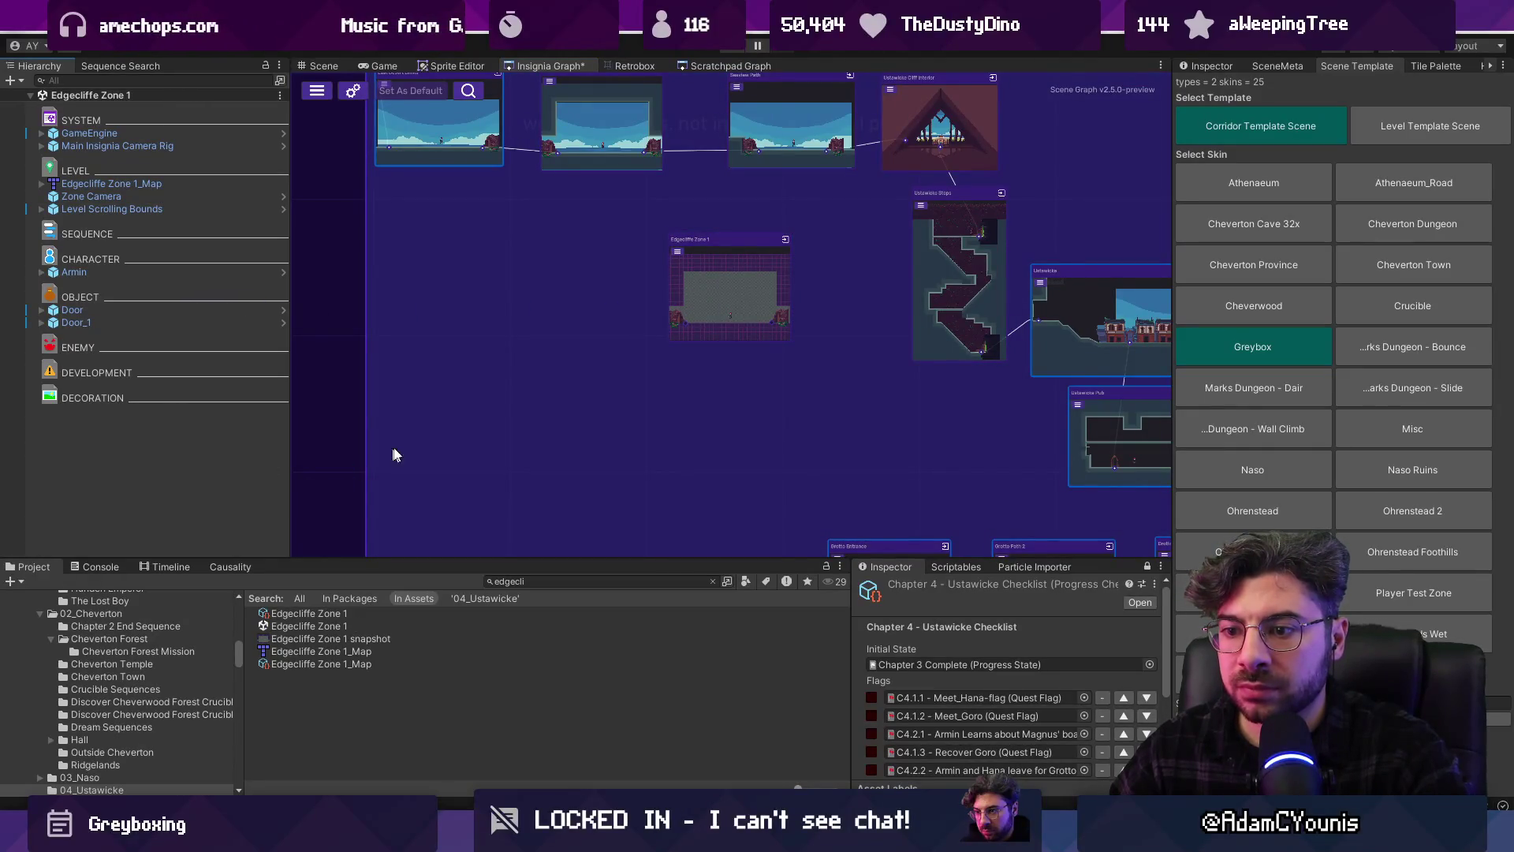
pyautogui.rightClick(92, 186)
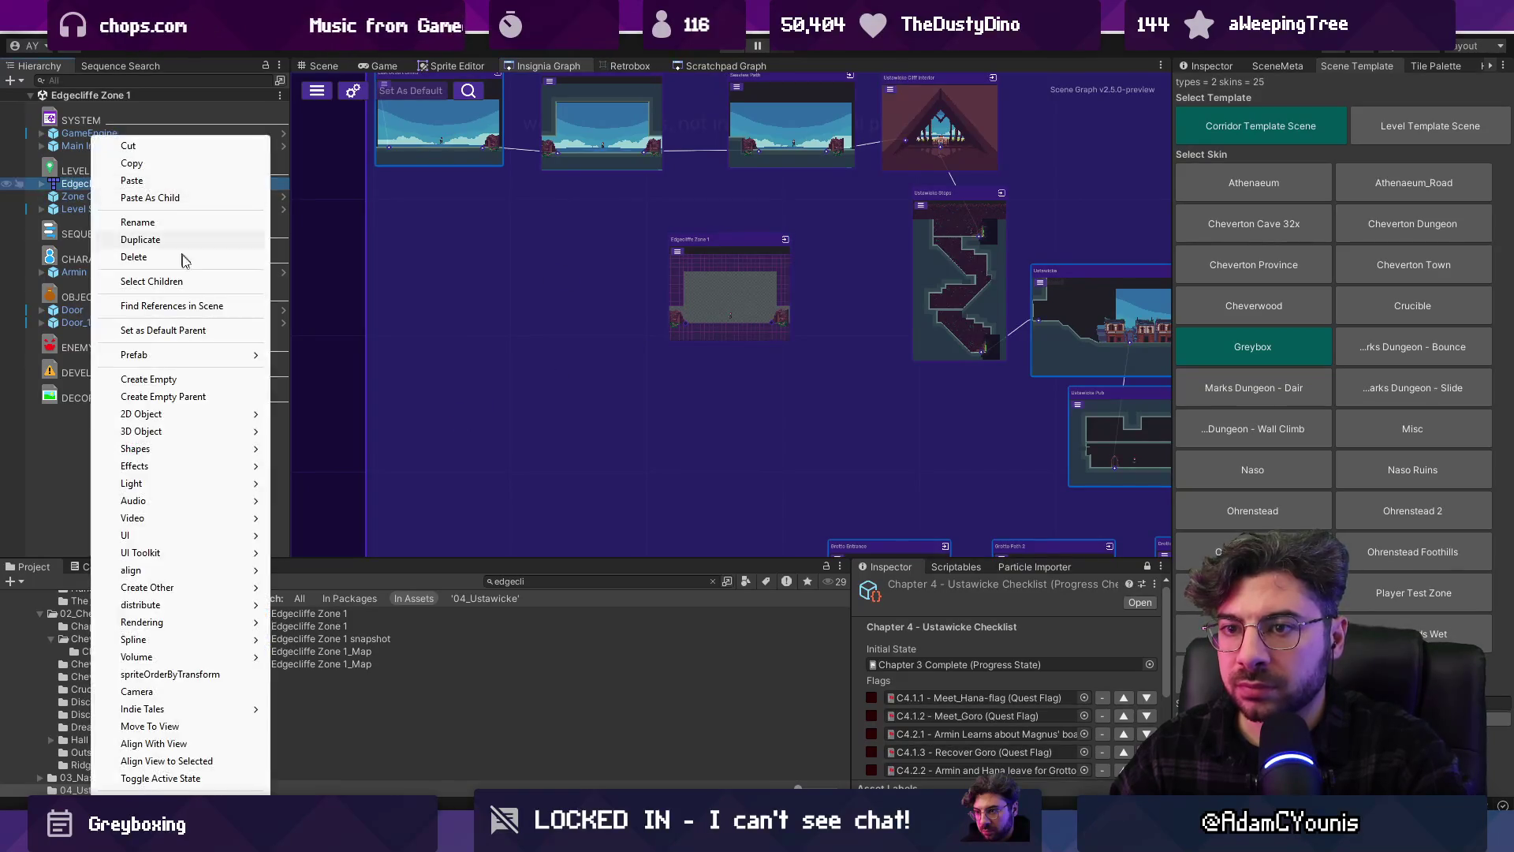
pyautogui.moveTo(221, 354)
pyautogui.click(316, 354)
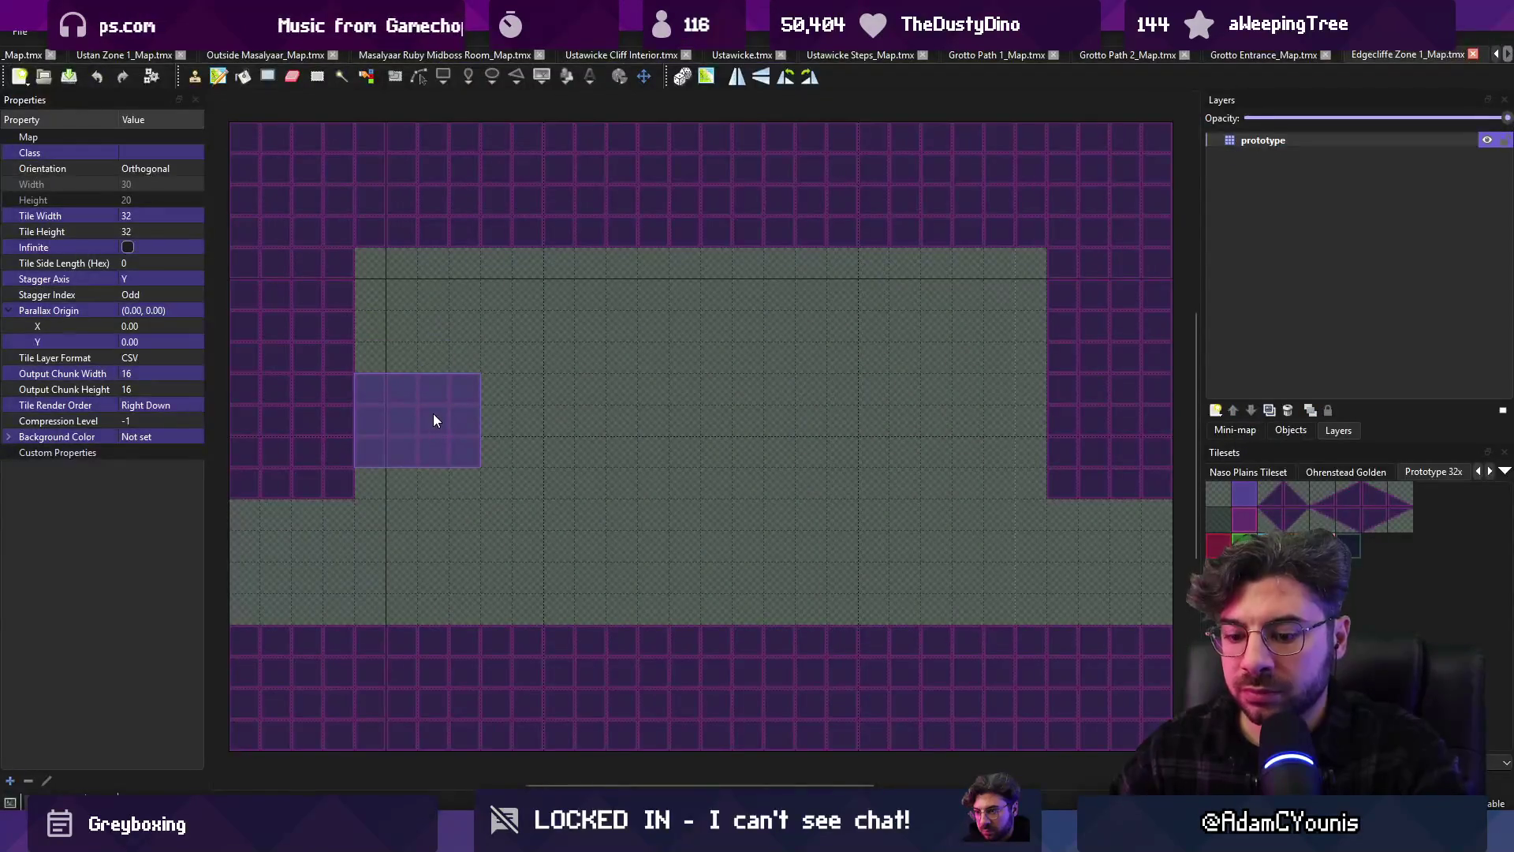
pyautogui.click(1266, 155)
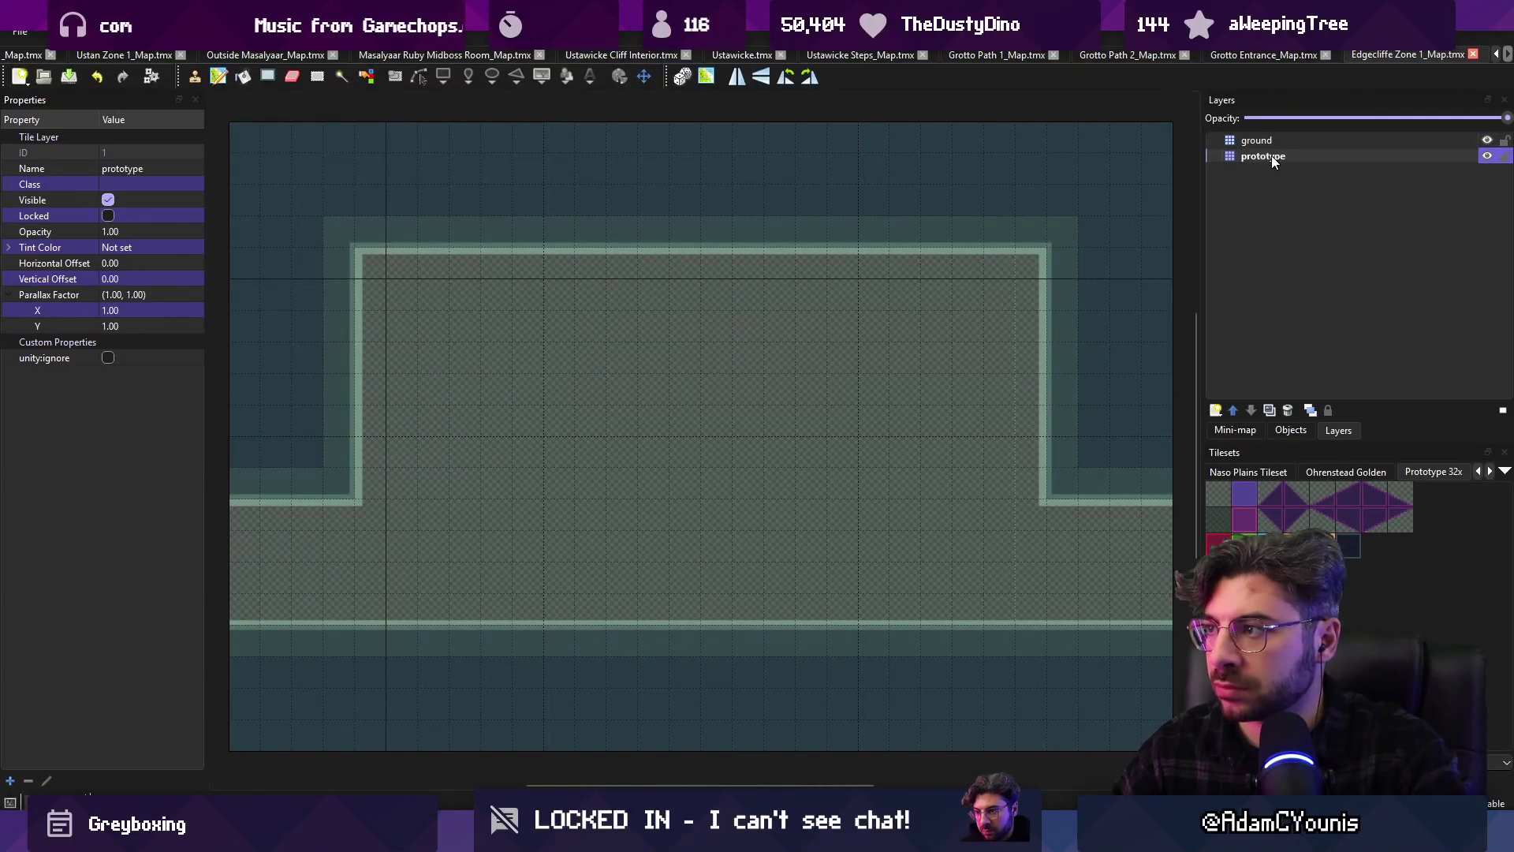
pyautogui.click(108, 358)
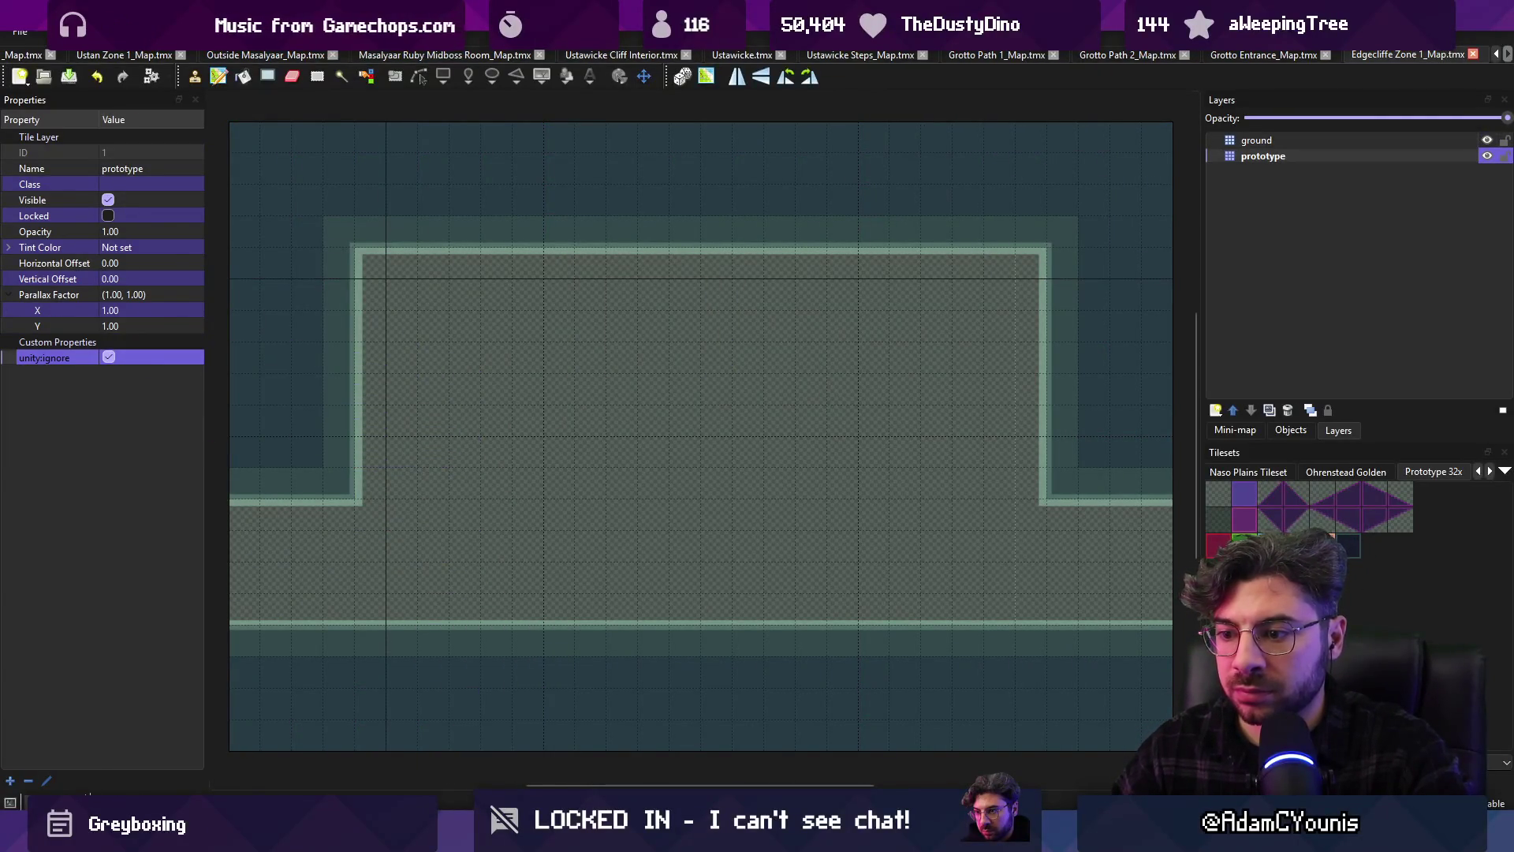
pyautogui.hotkey('alt', 'Tab')
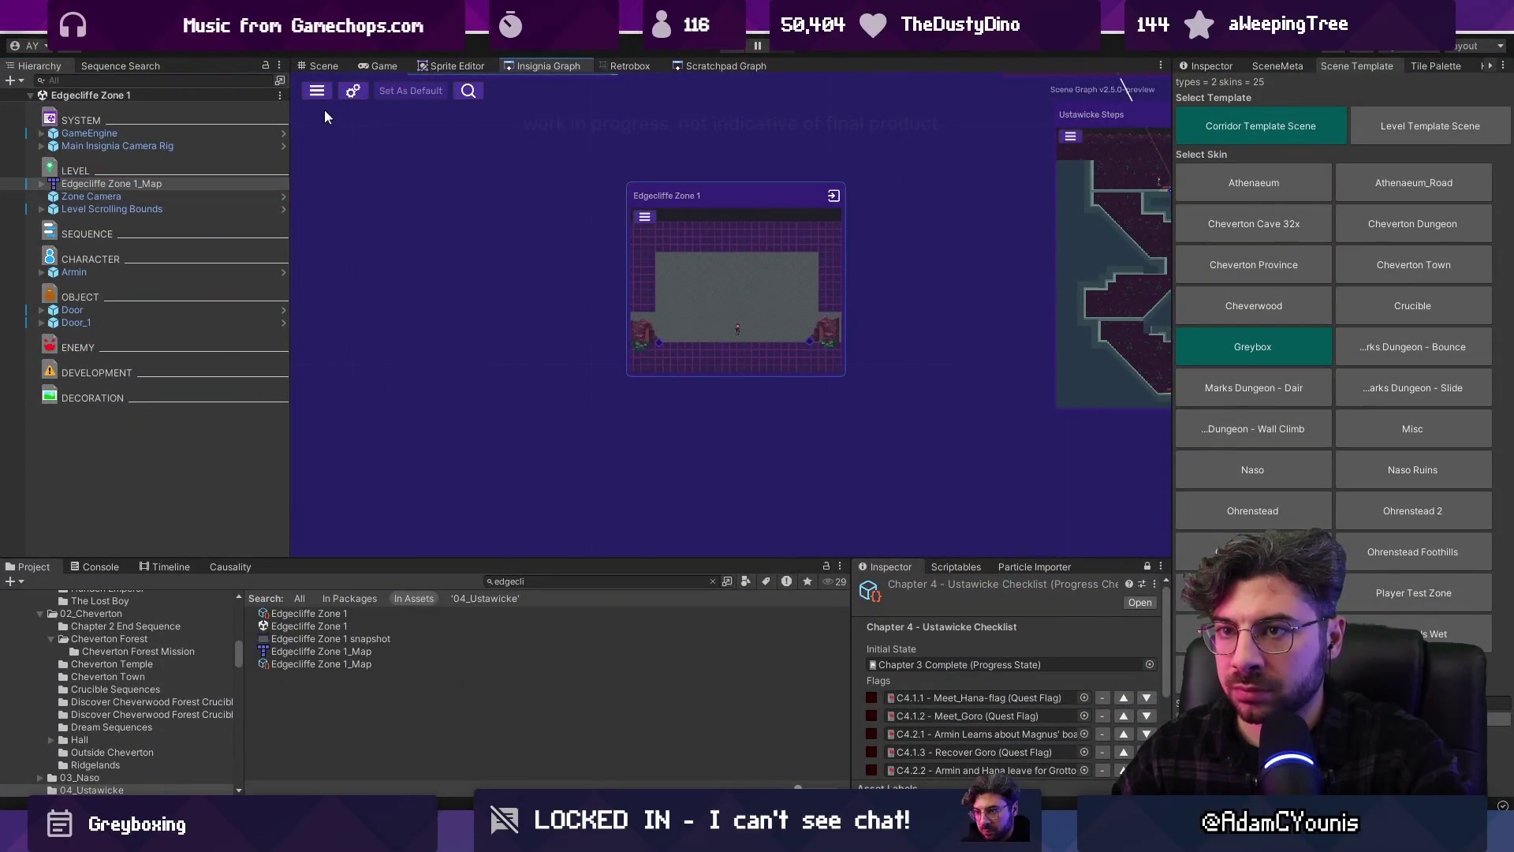
# Check the Edgecliffe room in the Scene view, then drag its graph node beside the Ustawicke rooms
pyautogui.click(324, 66)
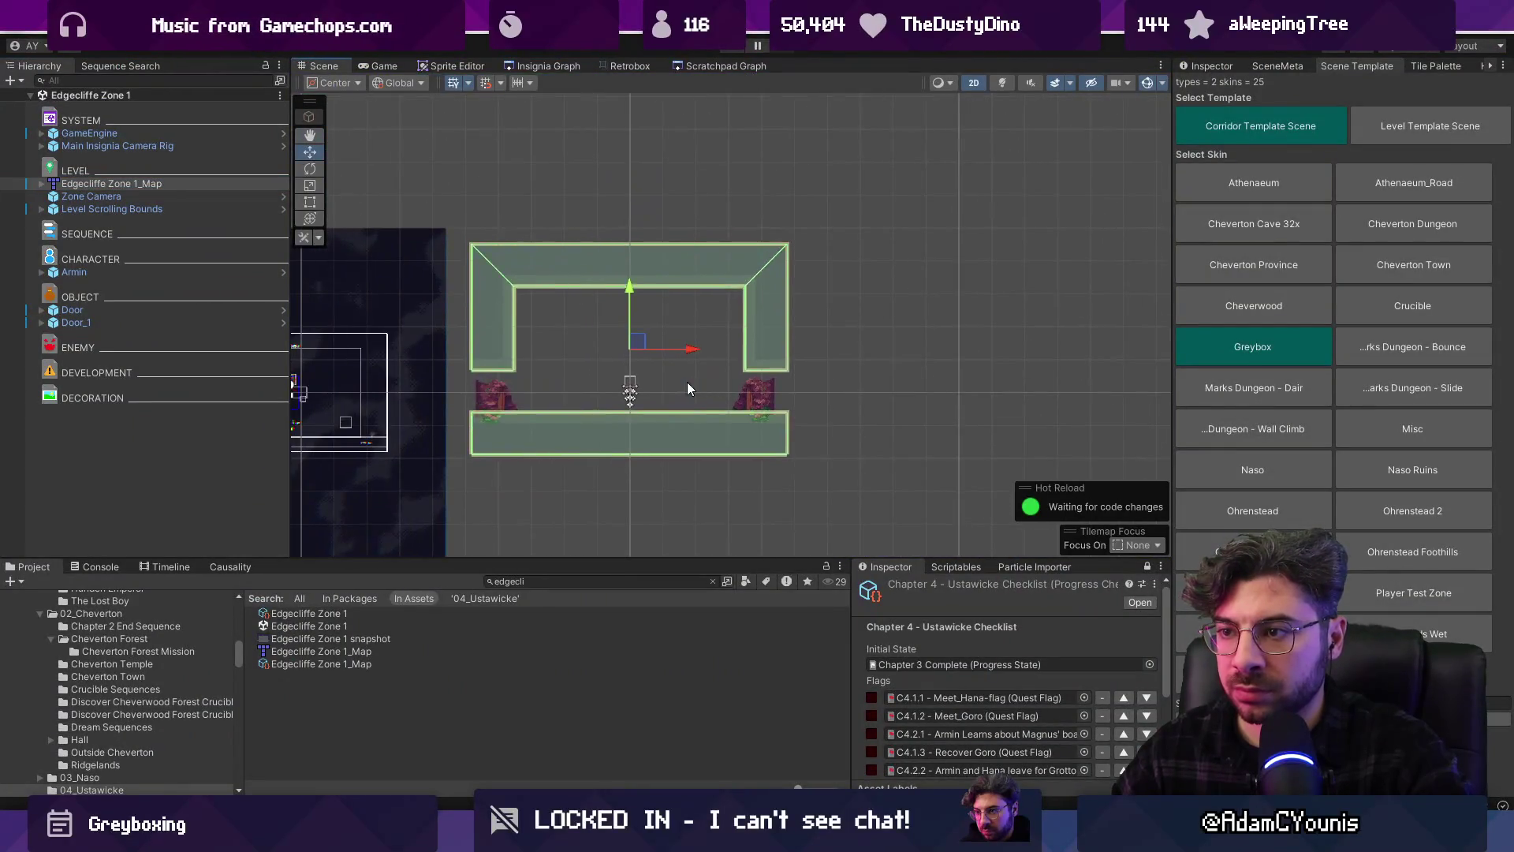
pyautogui.click(549, 66)
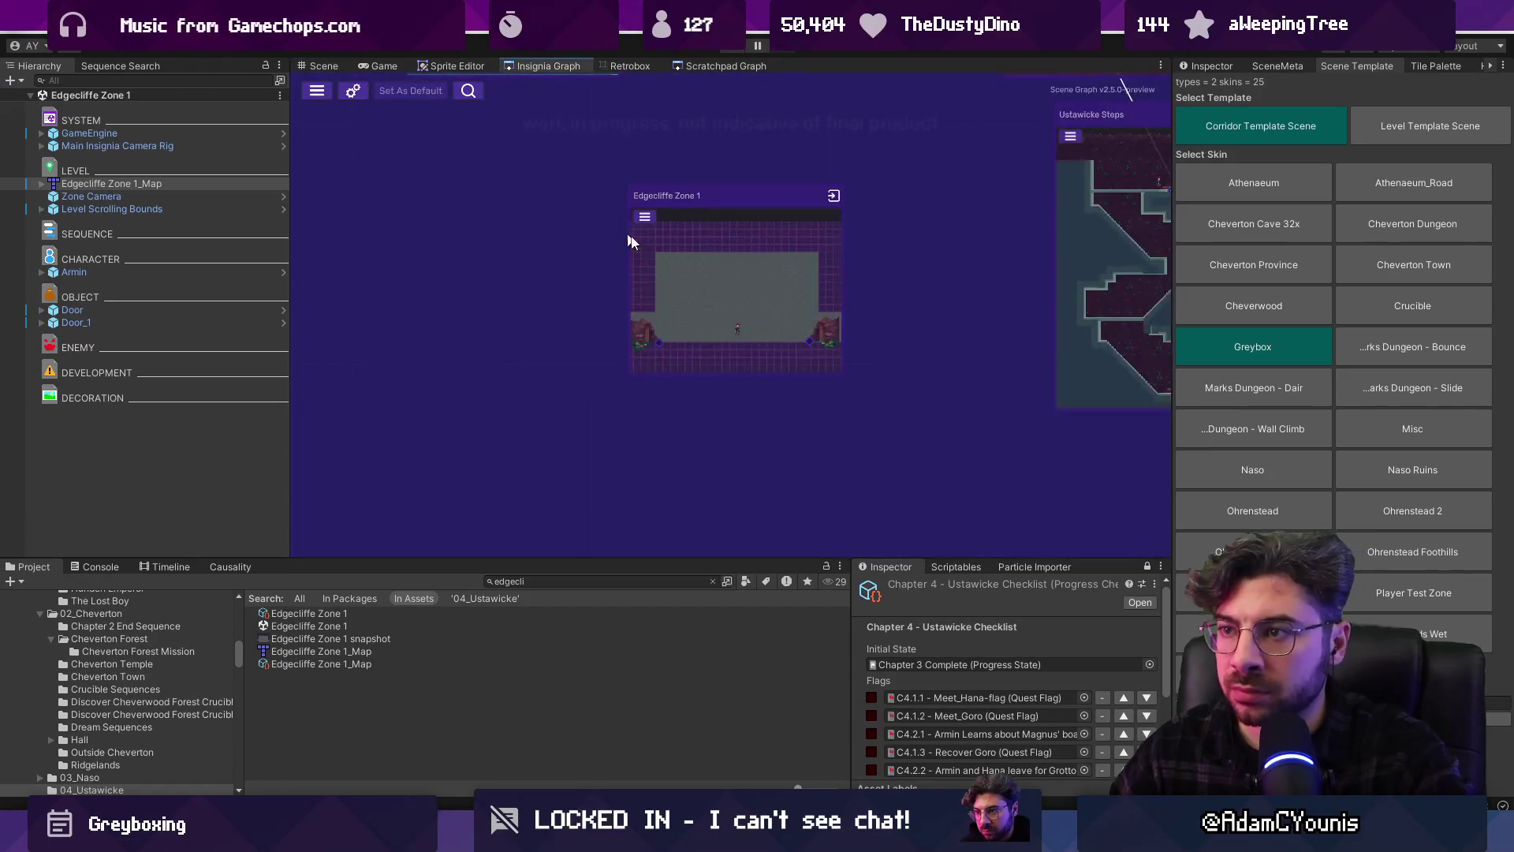
pyautogui.moveTo(665, 288)
pyautogui.mouseDown()
pyautogui.moveTo(636, 279)
pyautogui.moveTo(765, 427)
pyautogui.mouseUp()
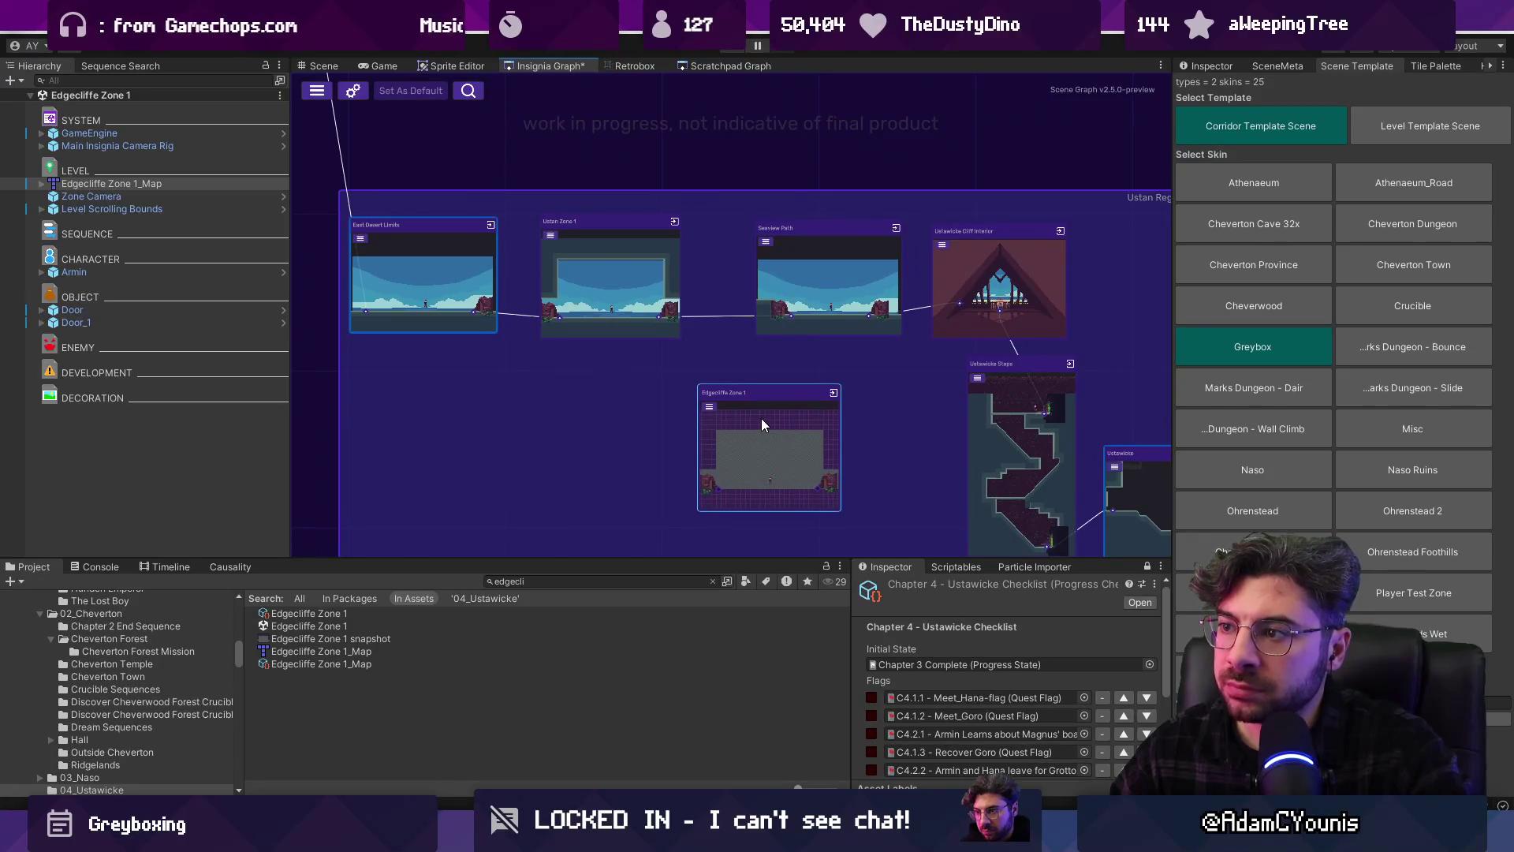
pyautogui.scroll(2, 836, 290)
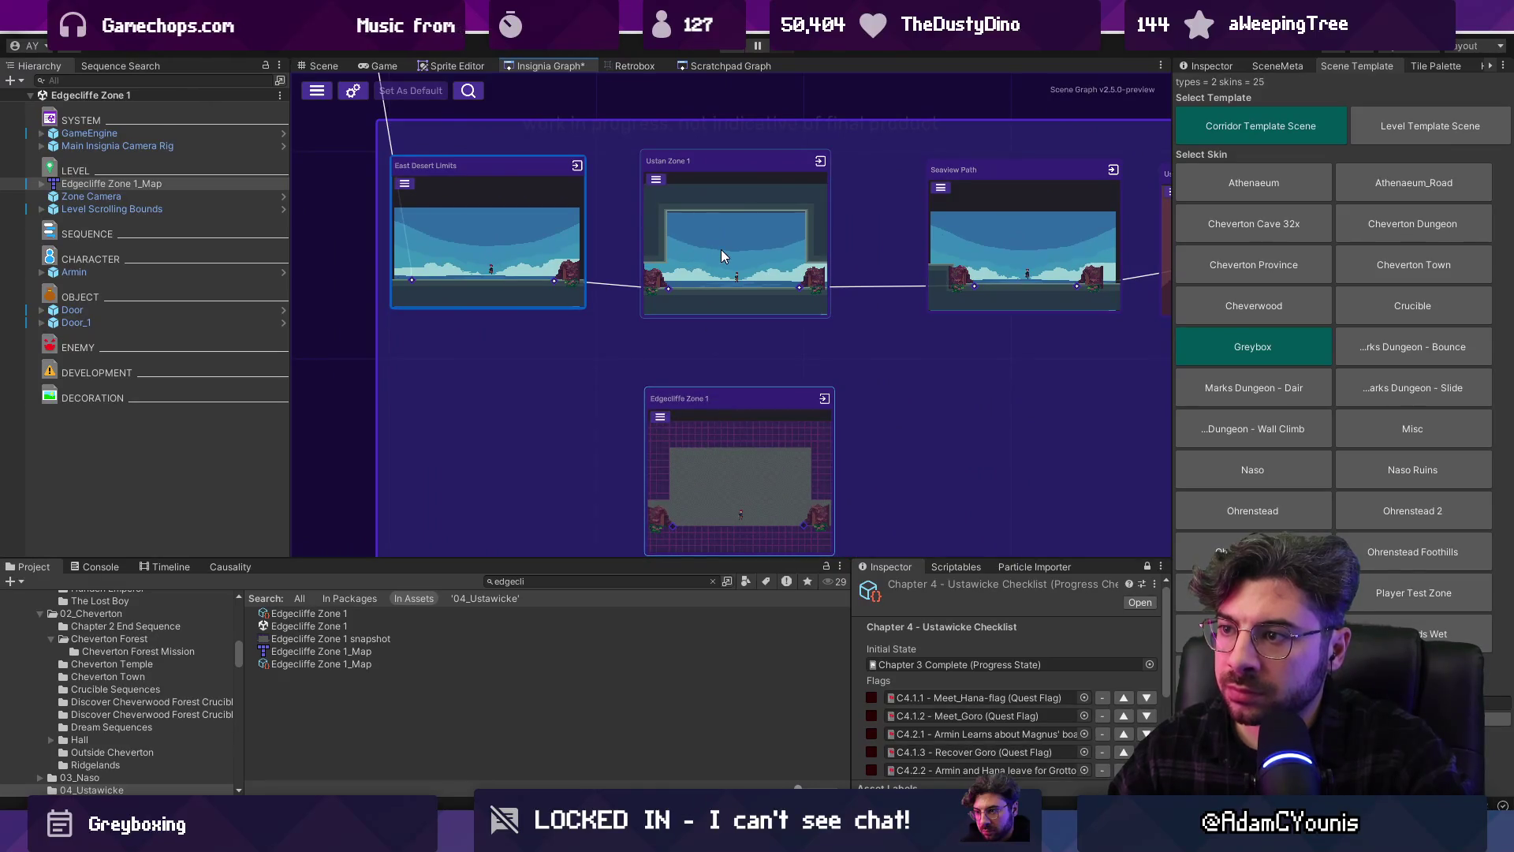
pyautogui.scroll(-3, 714, 249)
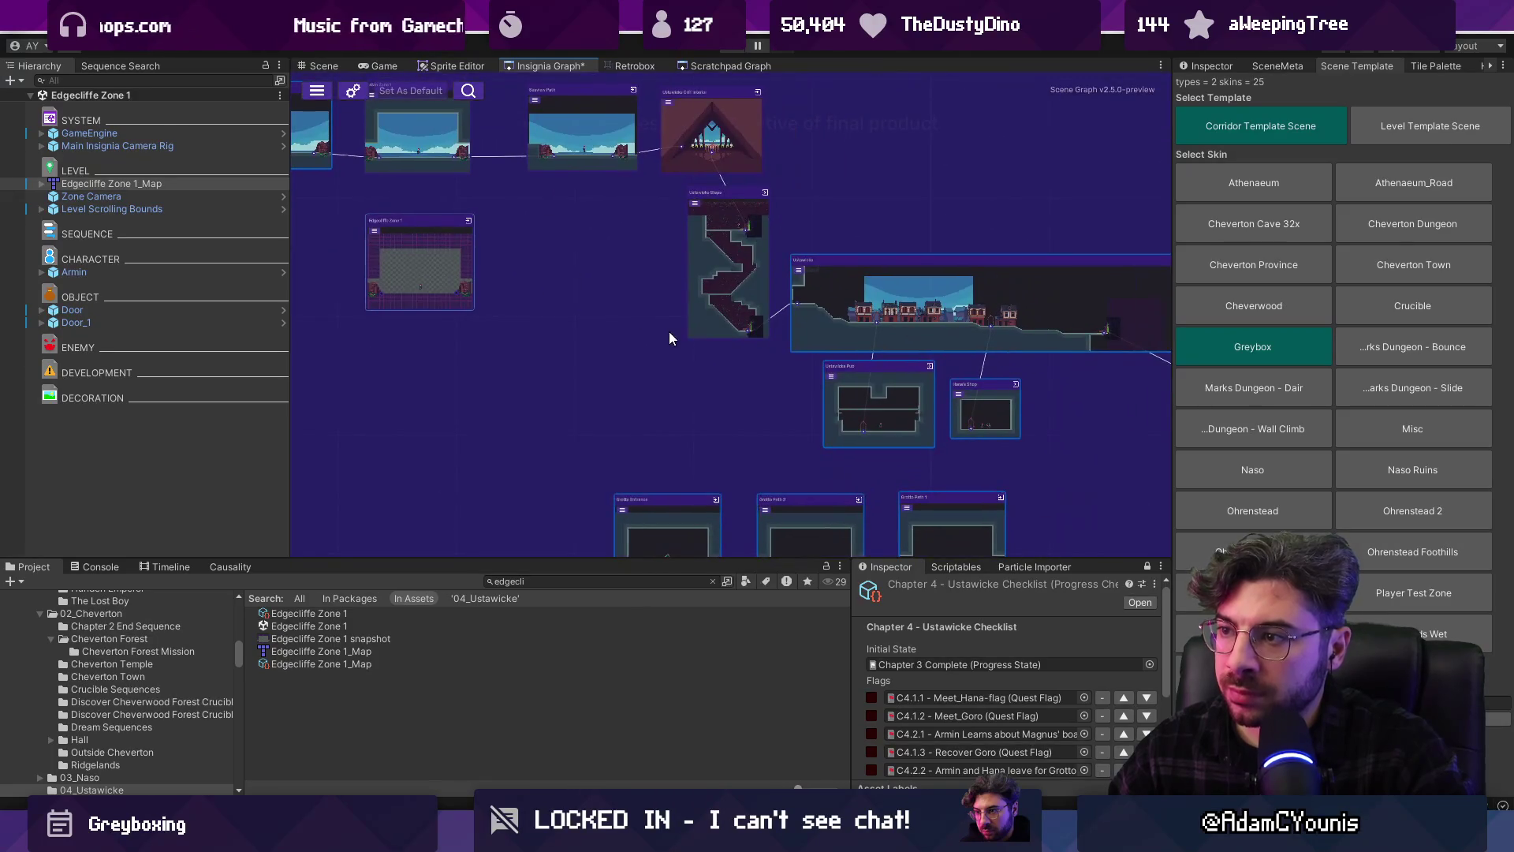
pyautogui.scroll(1, 745, 349)
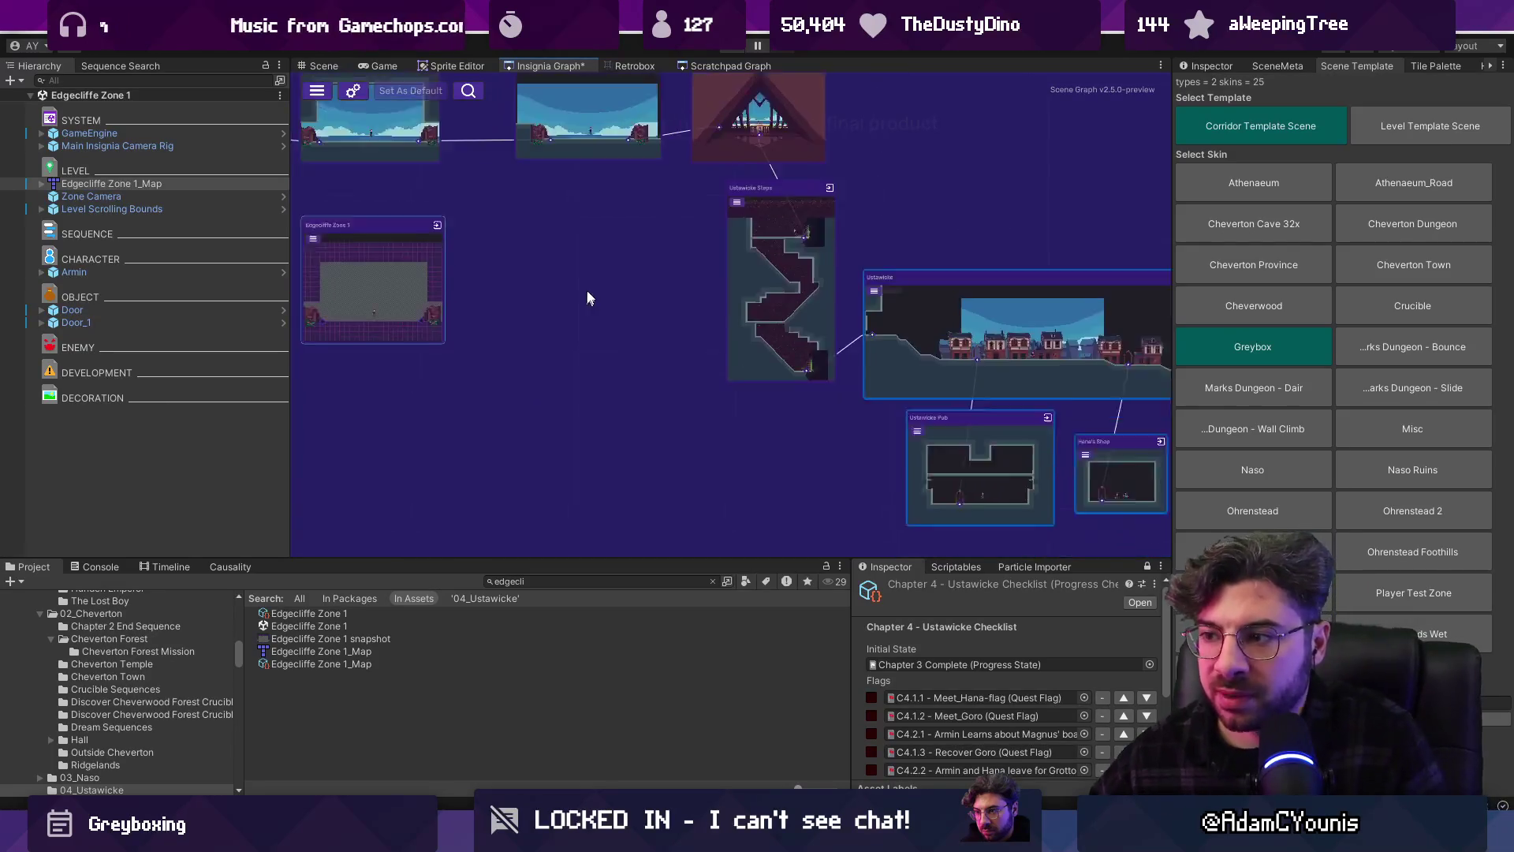
pyautogui.scroll(-2, 583, 308)
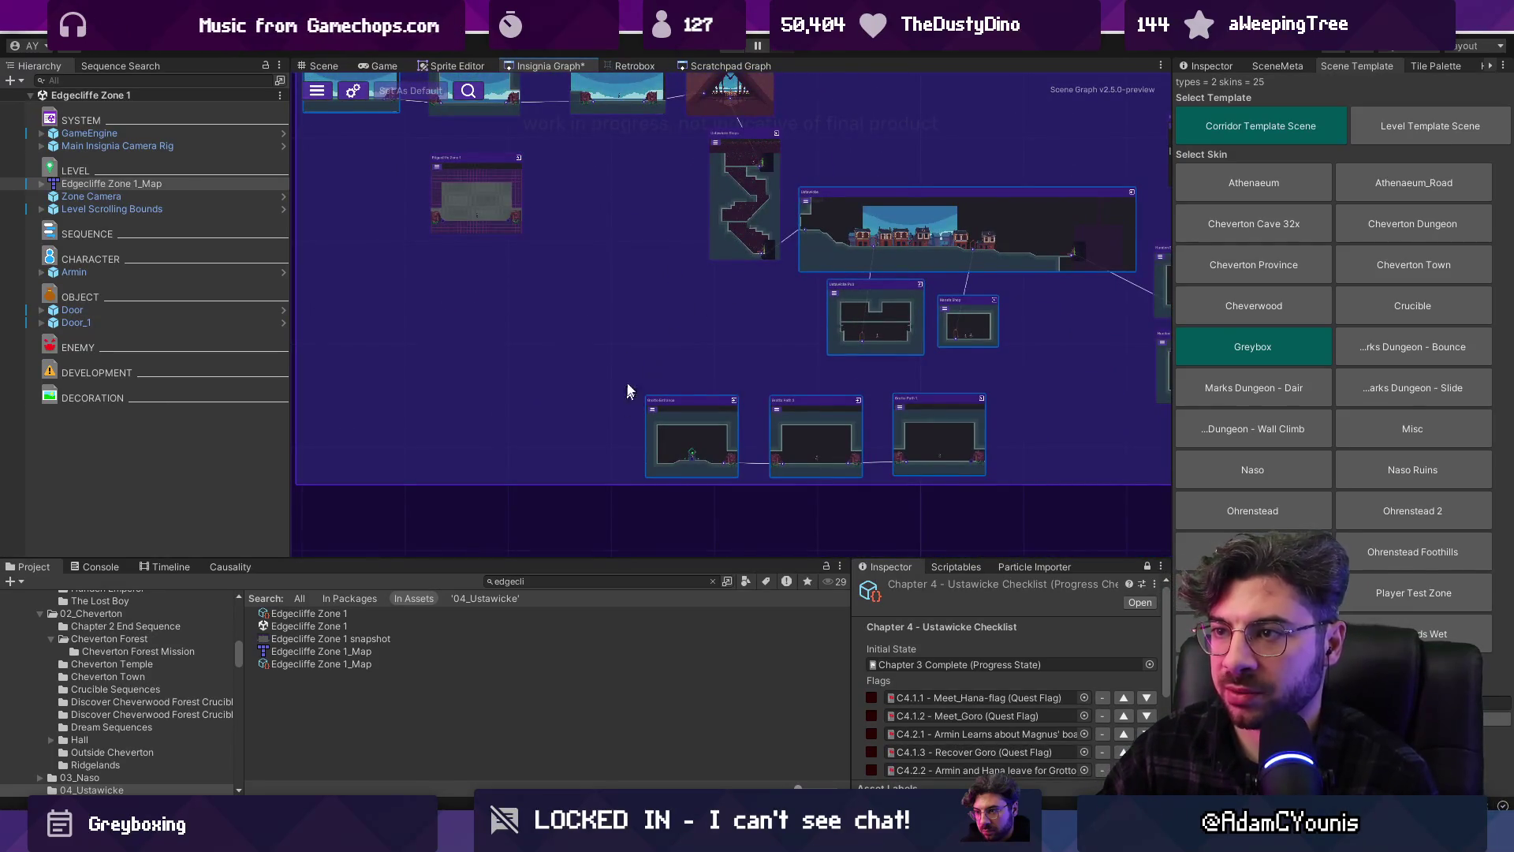
pyautogui.moveTo(436, 153); pyautogui.dragTo(526, 179)
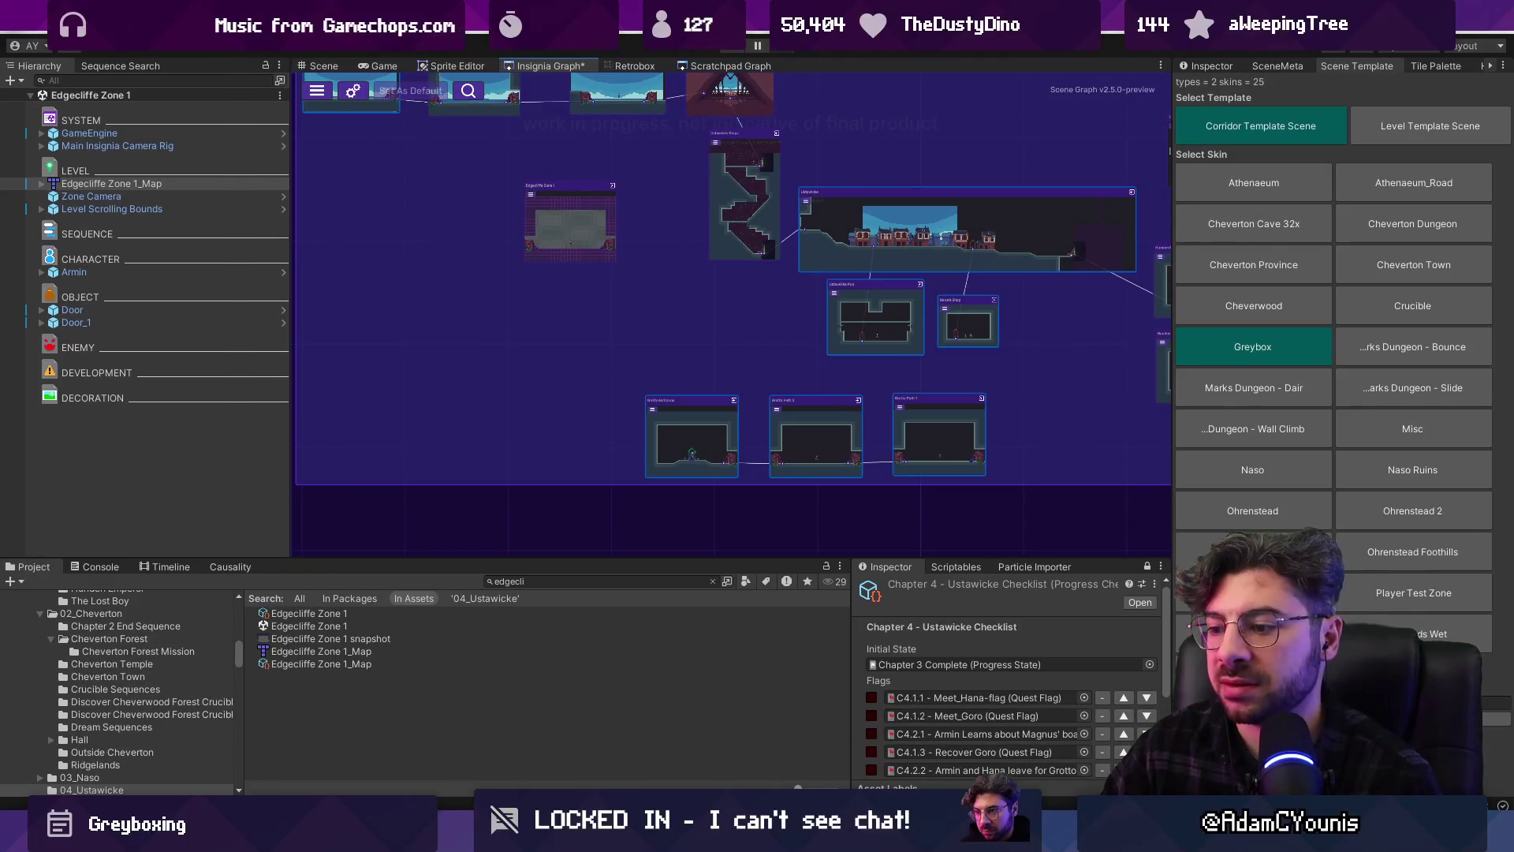
pyautogui.hotkey('alt', 'Tab')
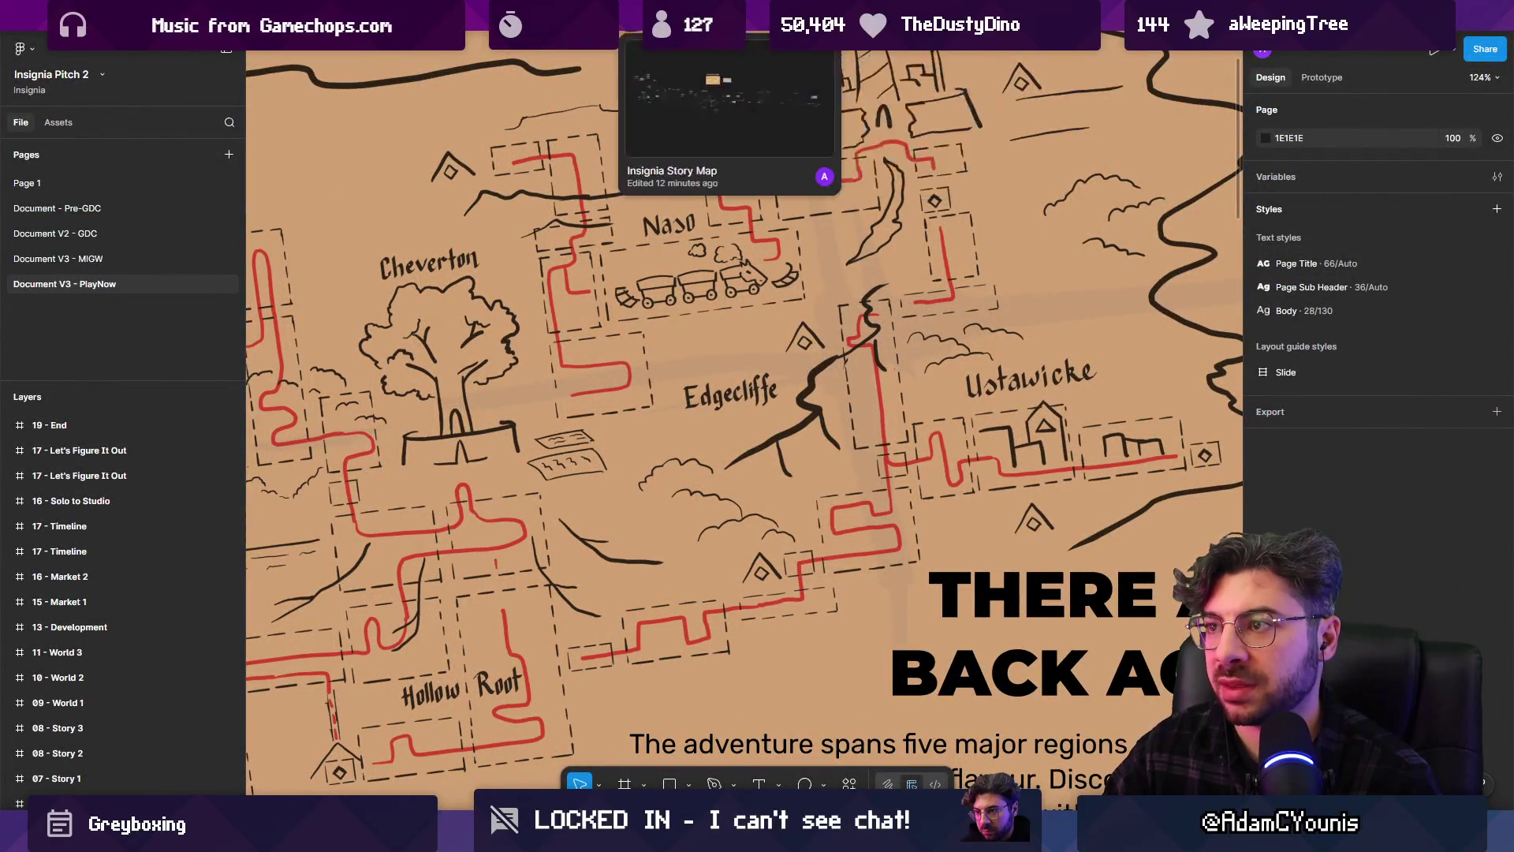
# Review Frame 10 on the Story Map's Chapter 4 - Ustawicke page, then zoom Unity's graph onto Edgecliffe Zone 1
pyautogui.click(729, 12)
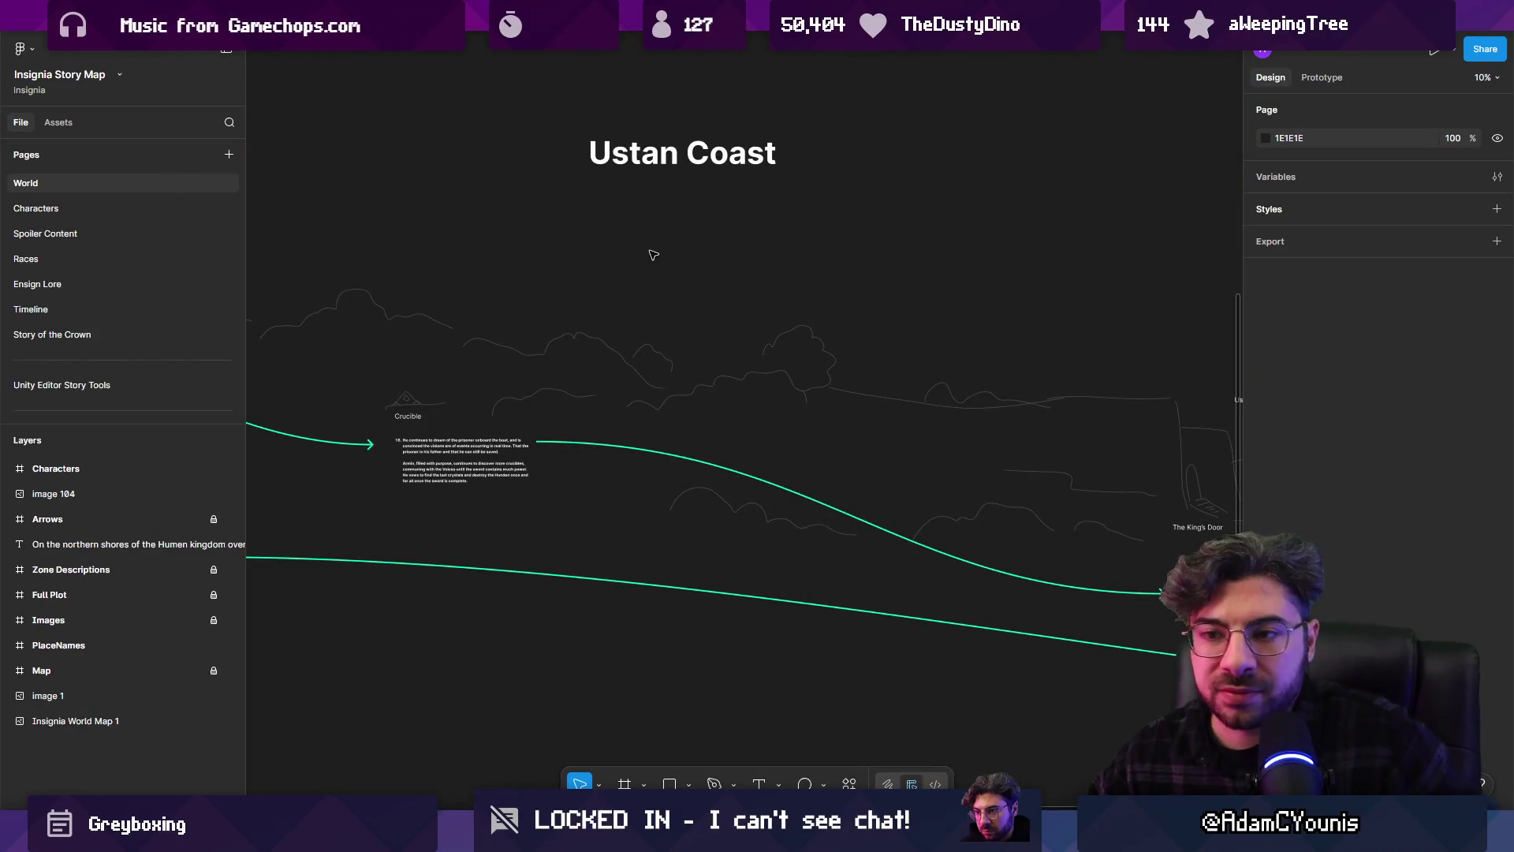
pyautogui.scroll(-5, 772, 278)
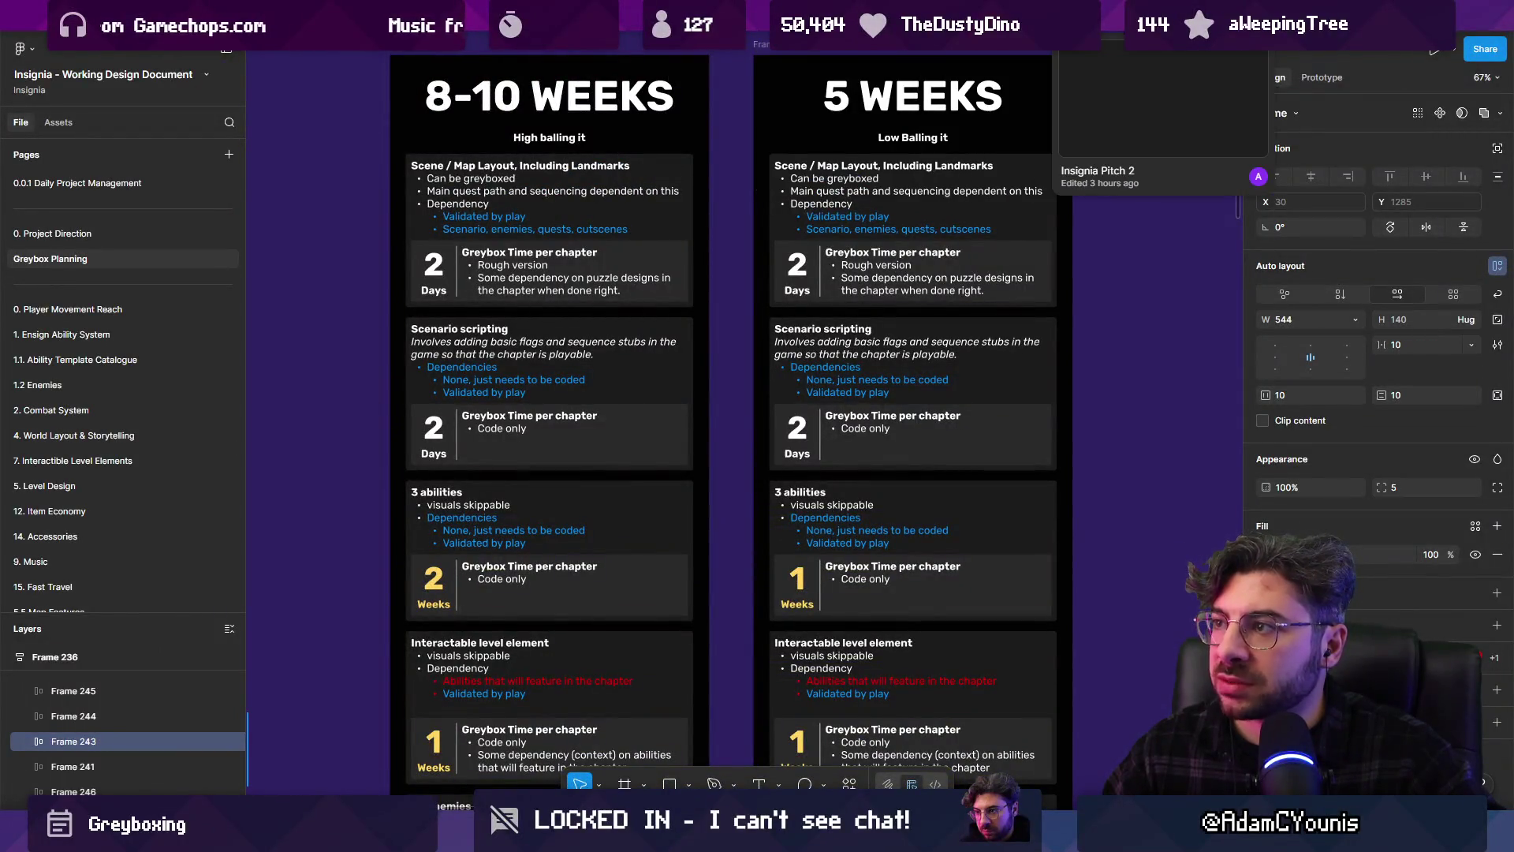
pyautogui.click(707, 51)
pyautogui.scroll(-10, 118, 260)
pyautogui.click(115, 233)
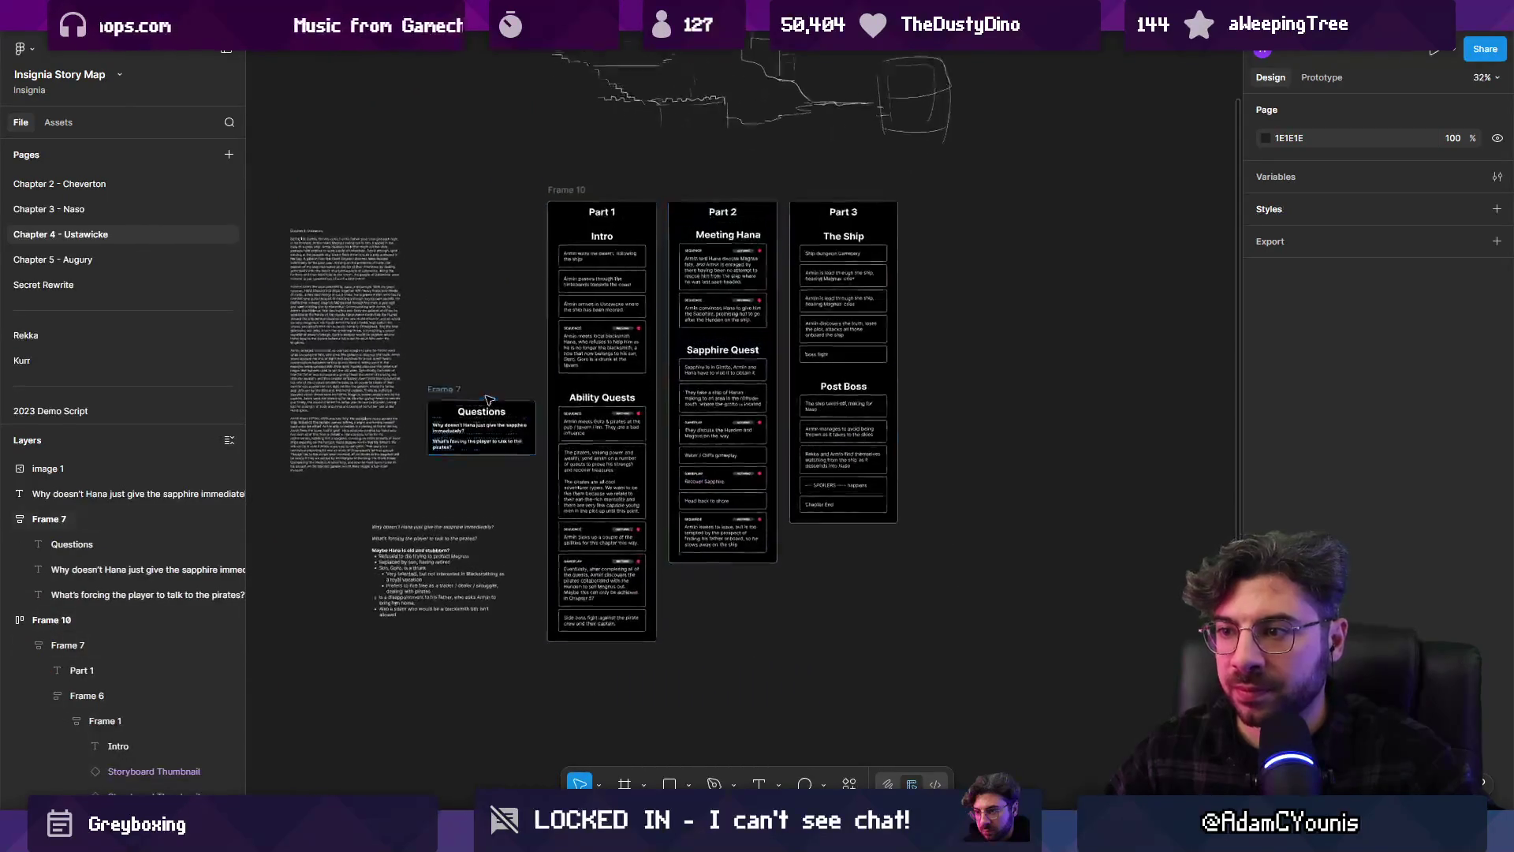
pyautogui.keyDown('ctrl'); pyautogui.scroll(3, 581, 425); pyautogui.keyUp('ctrl')
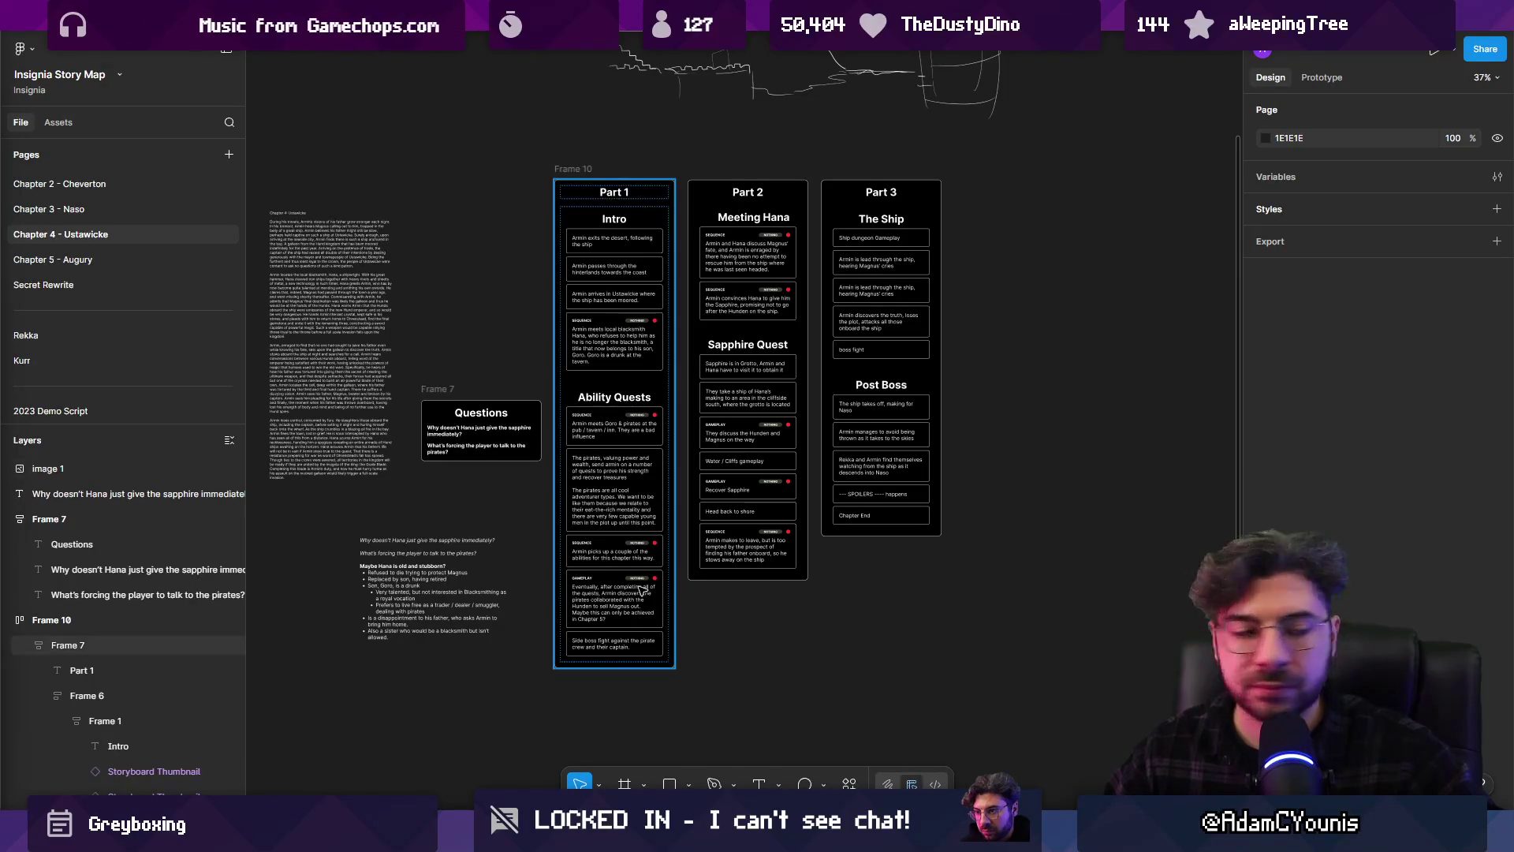
pyautogui.click(755, 601)
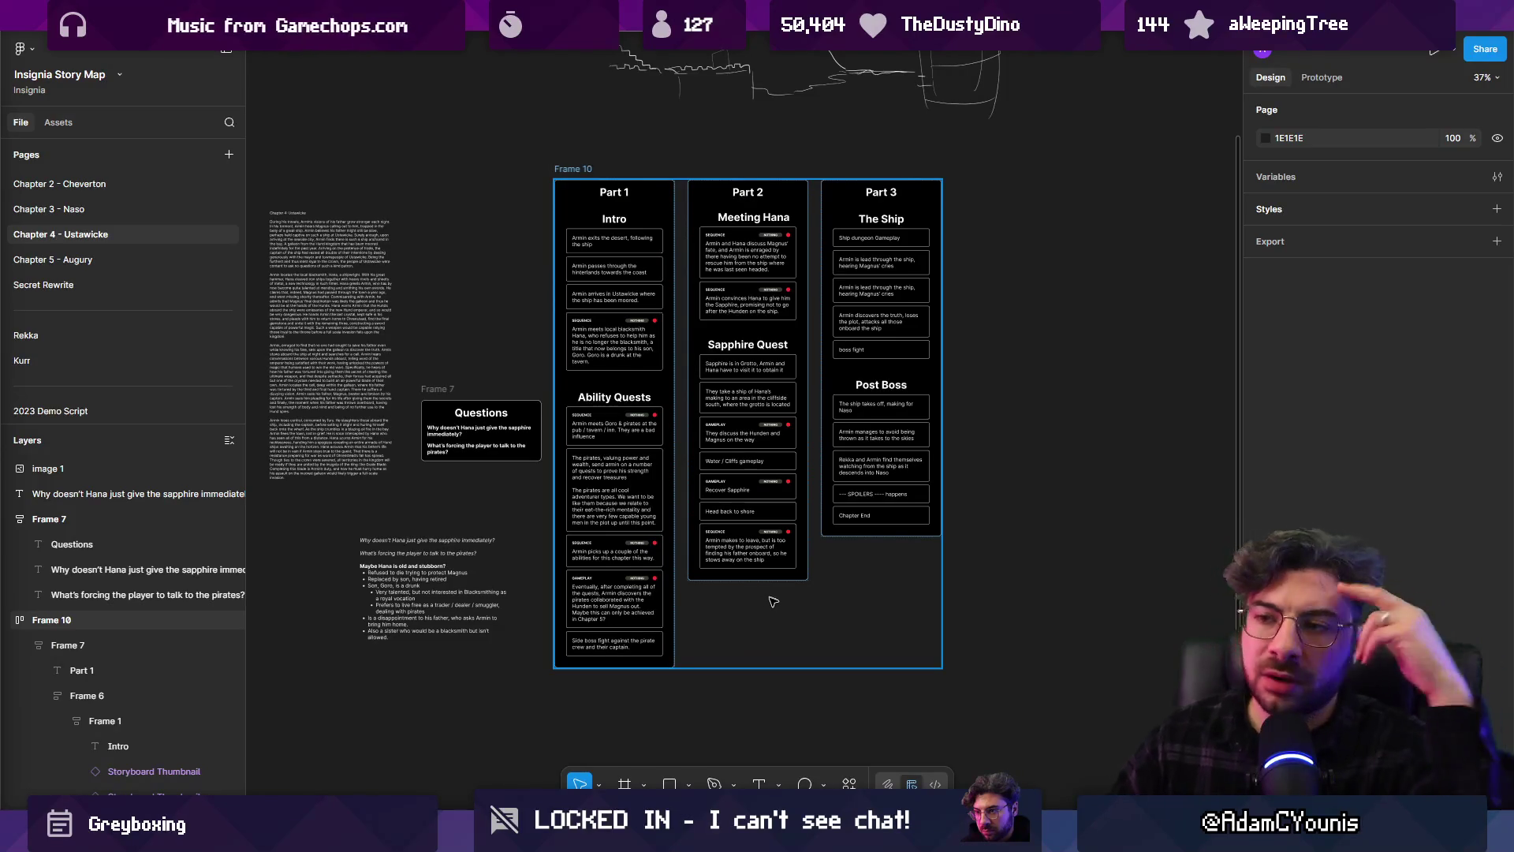
pyautogui.press('Escape')
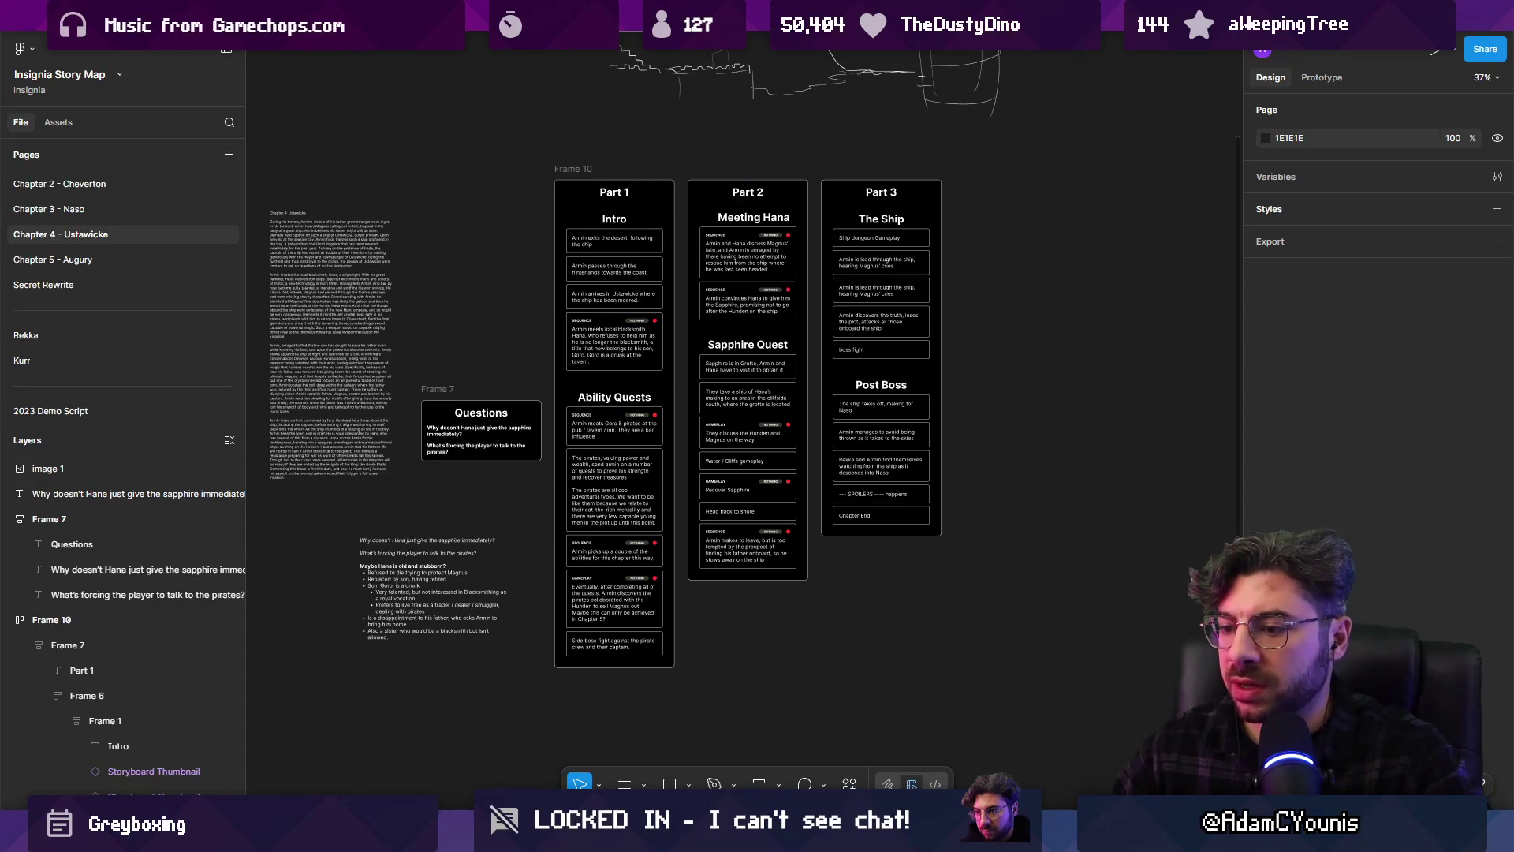
pyautogui.hotkey('alt', 'Tab')
pyautogui.doubleClick(552, 203)
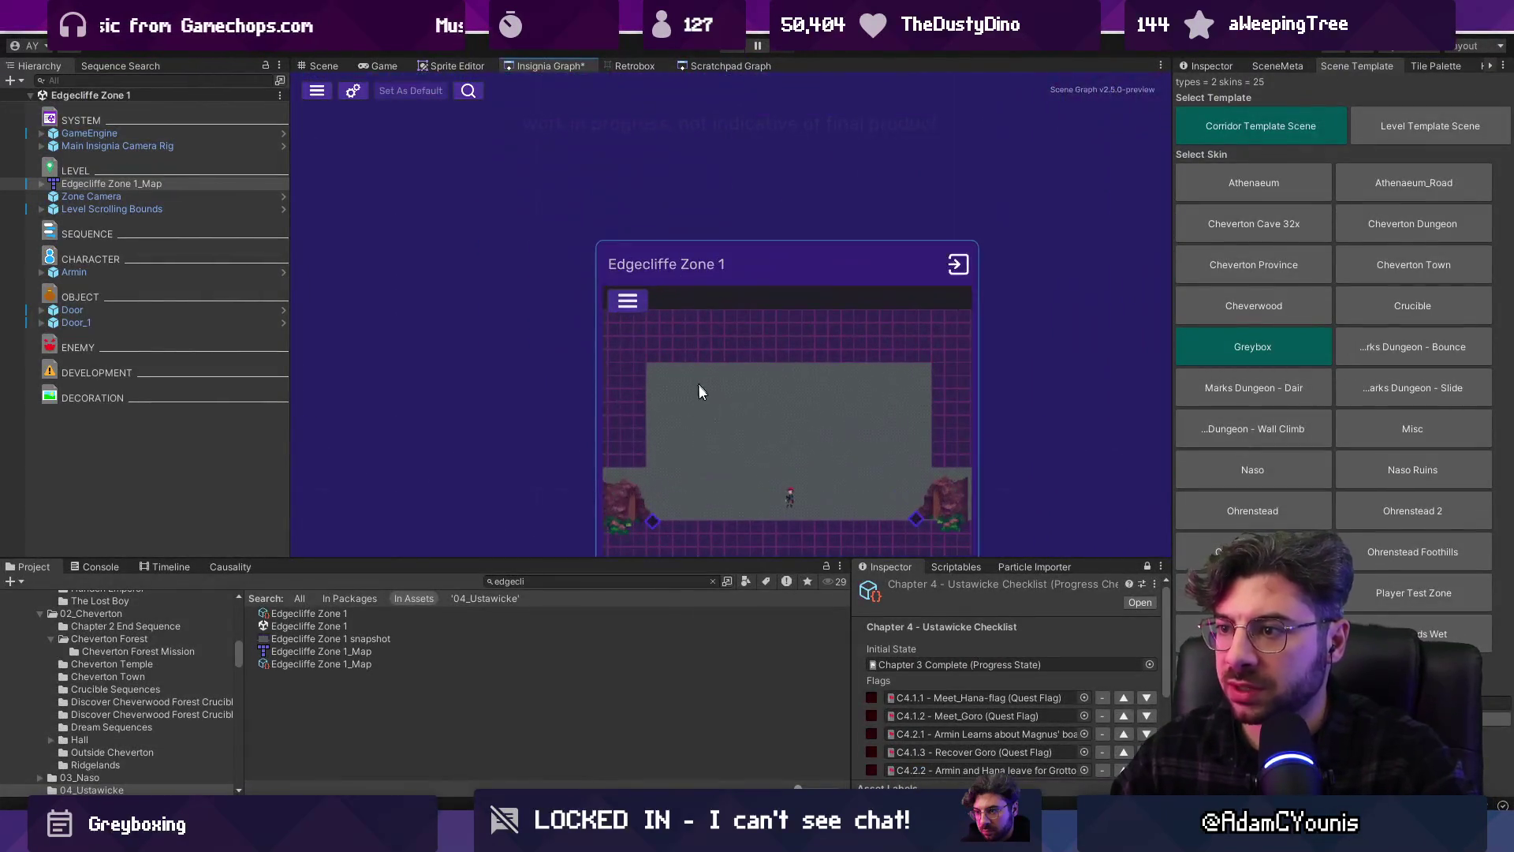
pyautogui.scroll(-5, 741, 398)
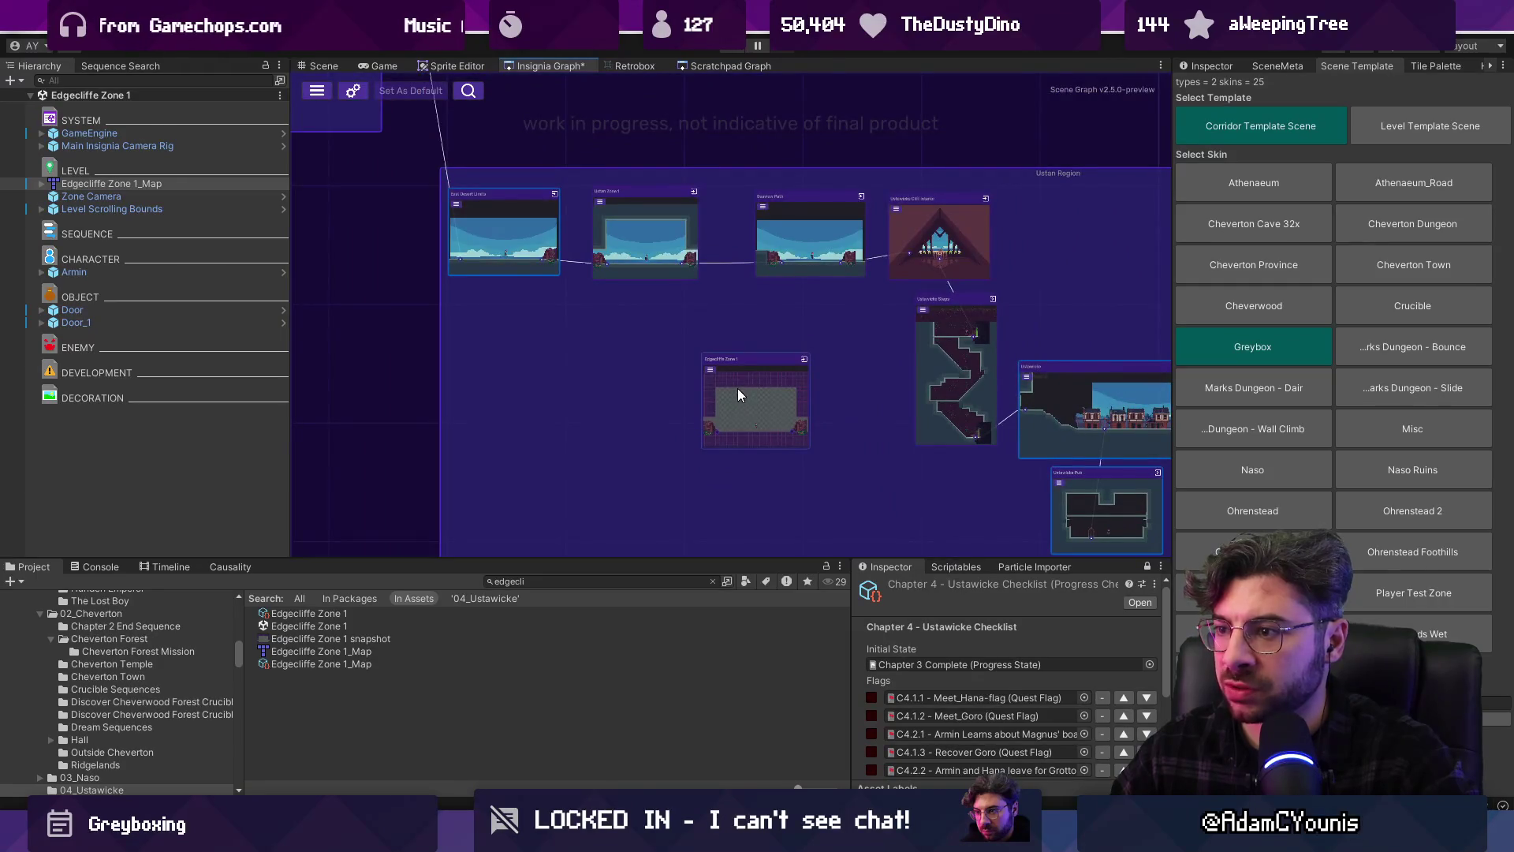
pyautogui.scroll(-4, 736, 402)
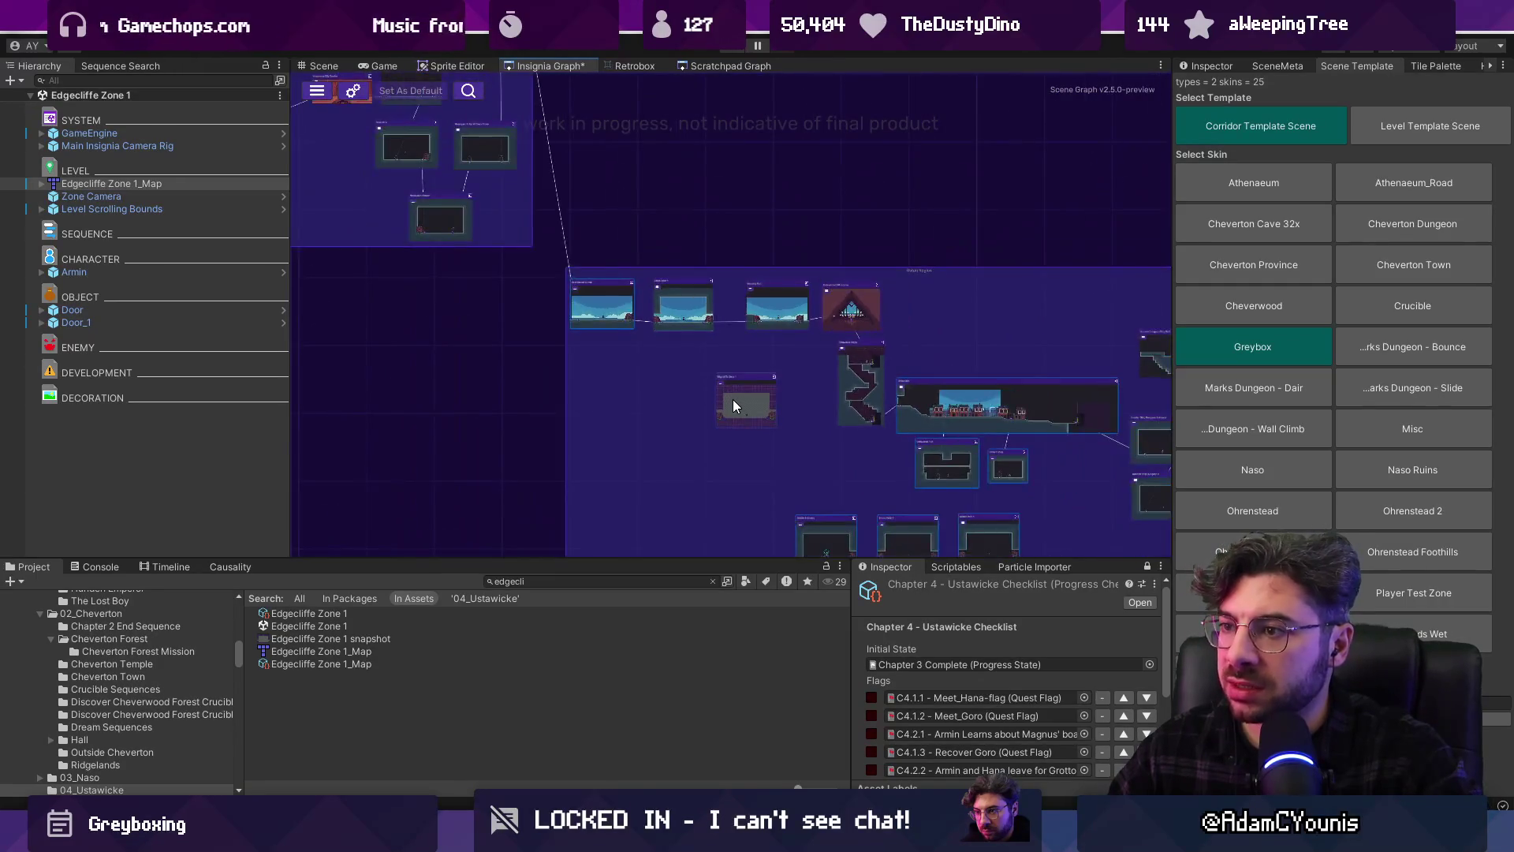
pyautogui.scroll(2, 853, 399)
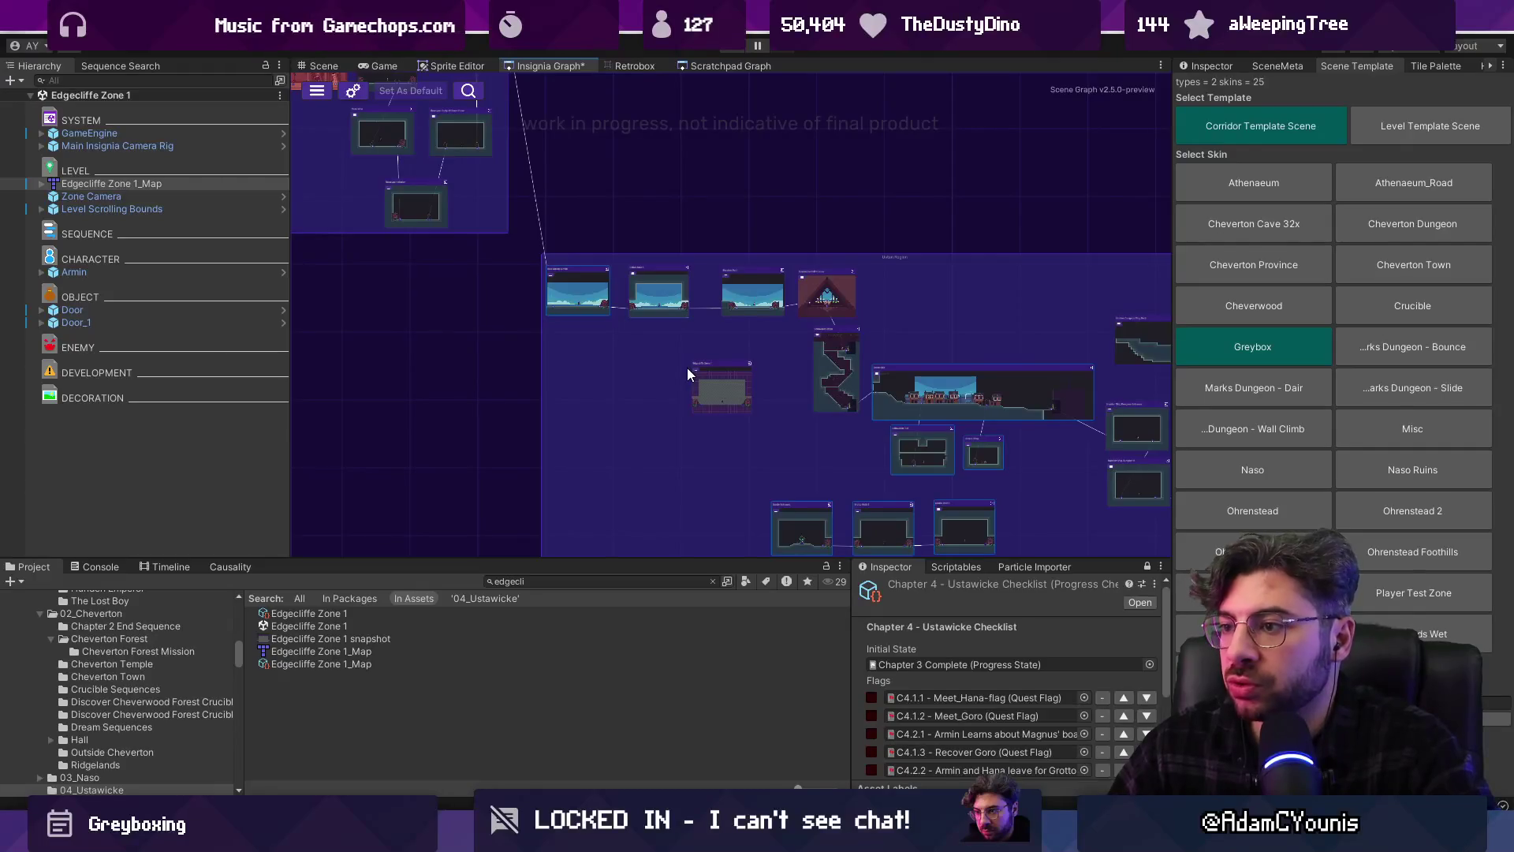
pyautogui.scroll(5, 688, 367)
pyautogui.scroll(-5, 716, 387)
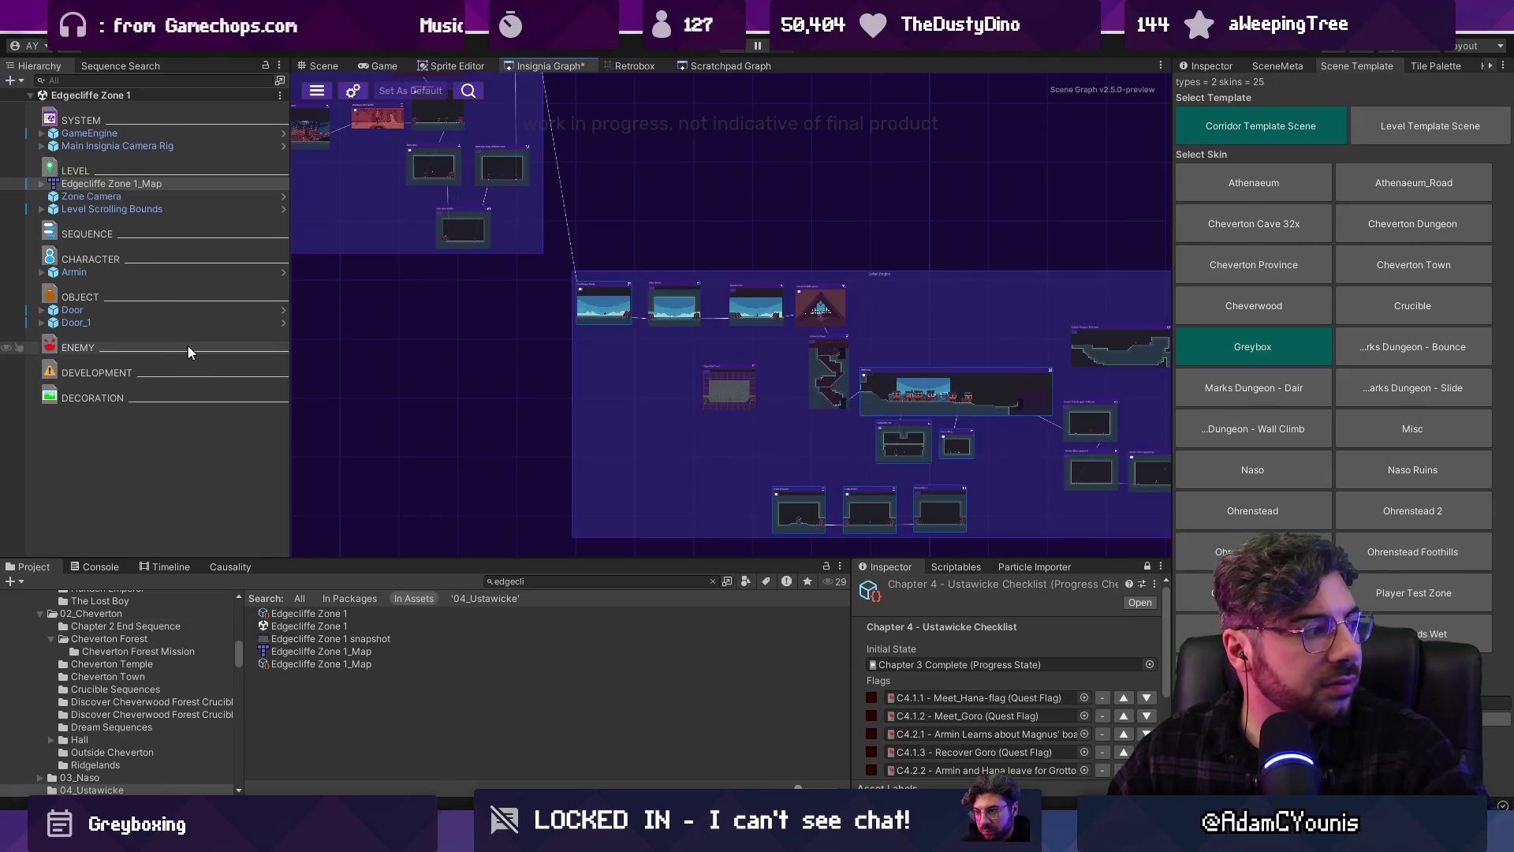
pyautogui.scroll(8, 731, 392)
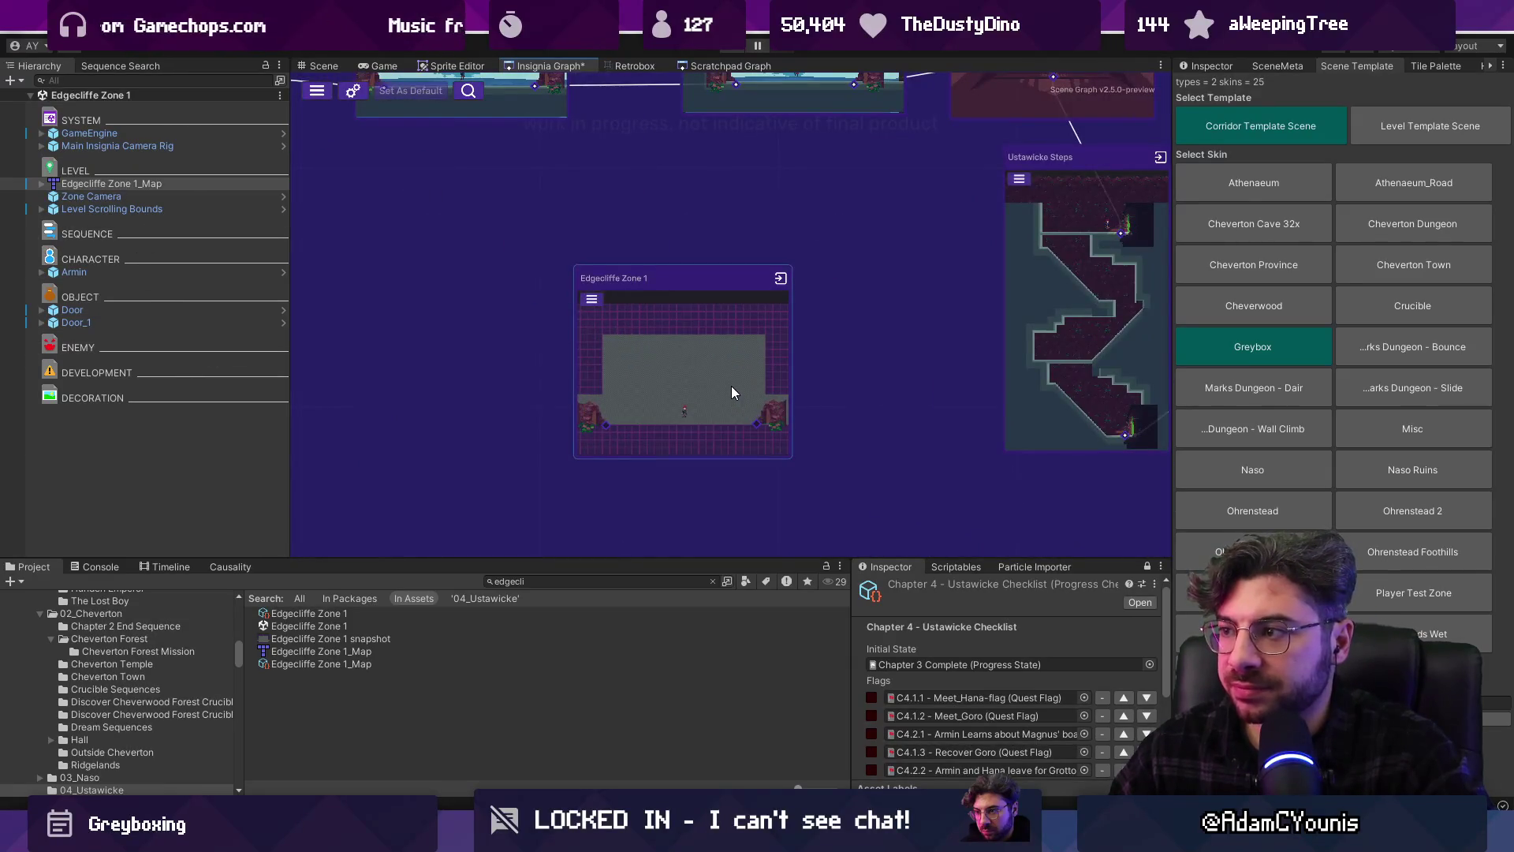
pyautogui.click(721, 377)
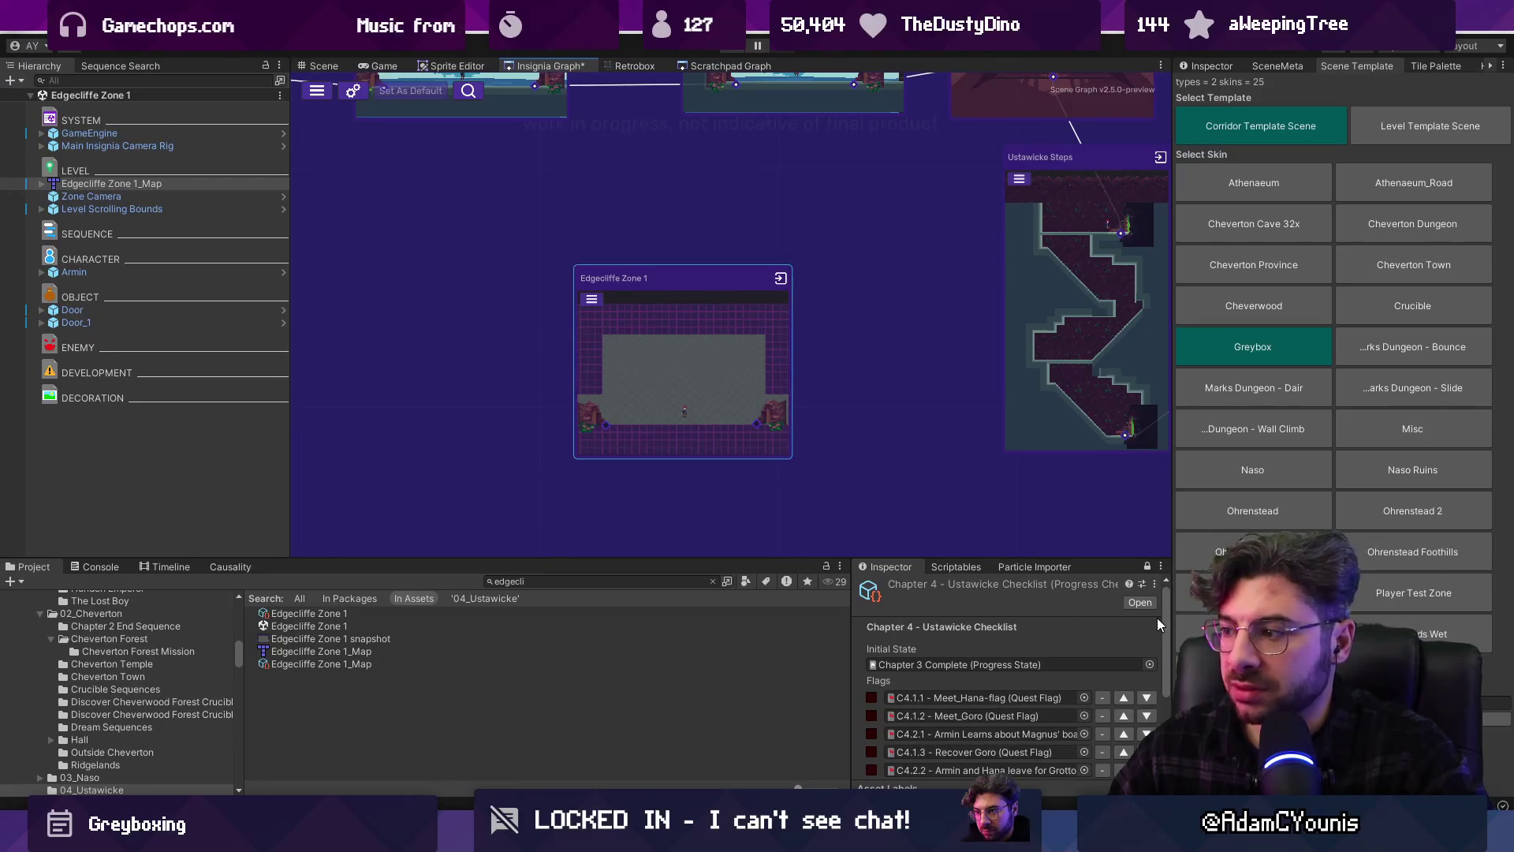
pyautogui.click(1491, 702)
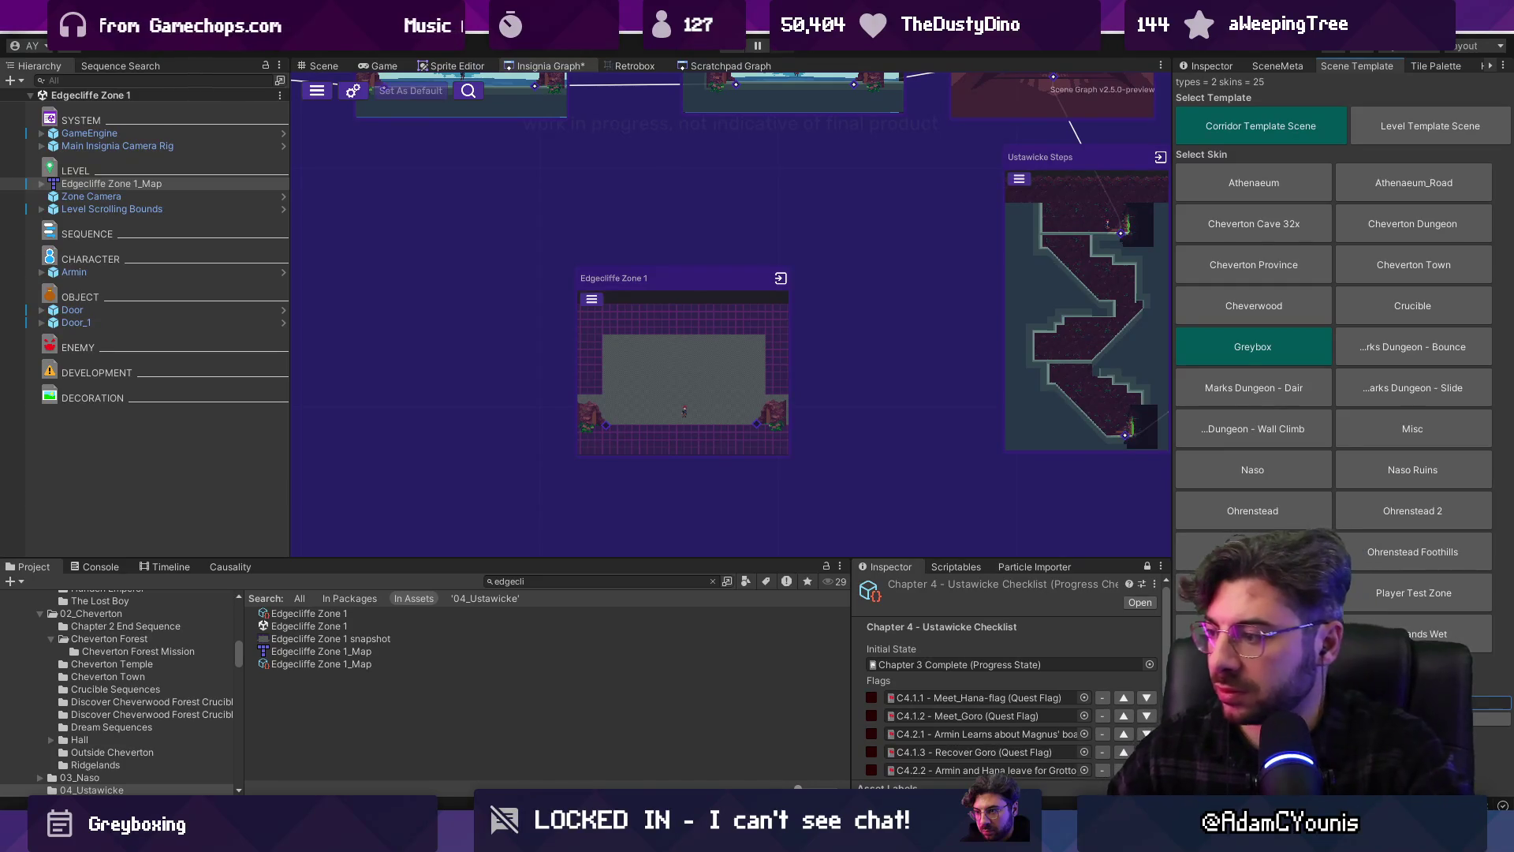
pyautogui.click(1376, 126)
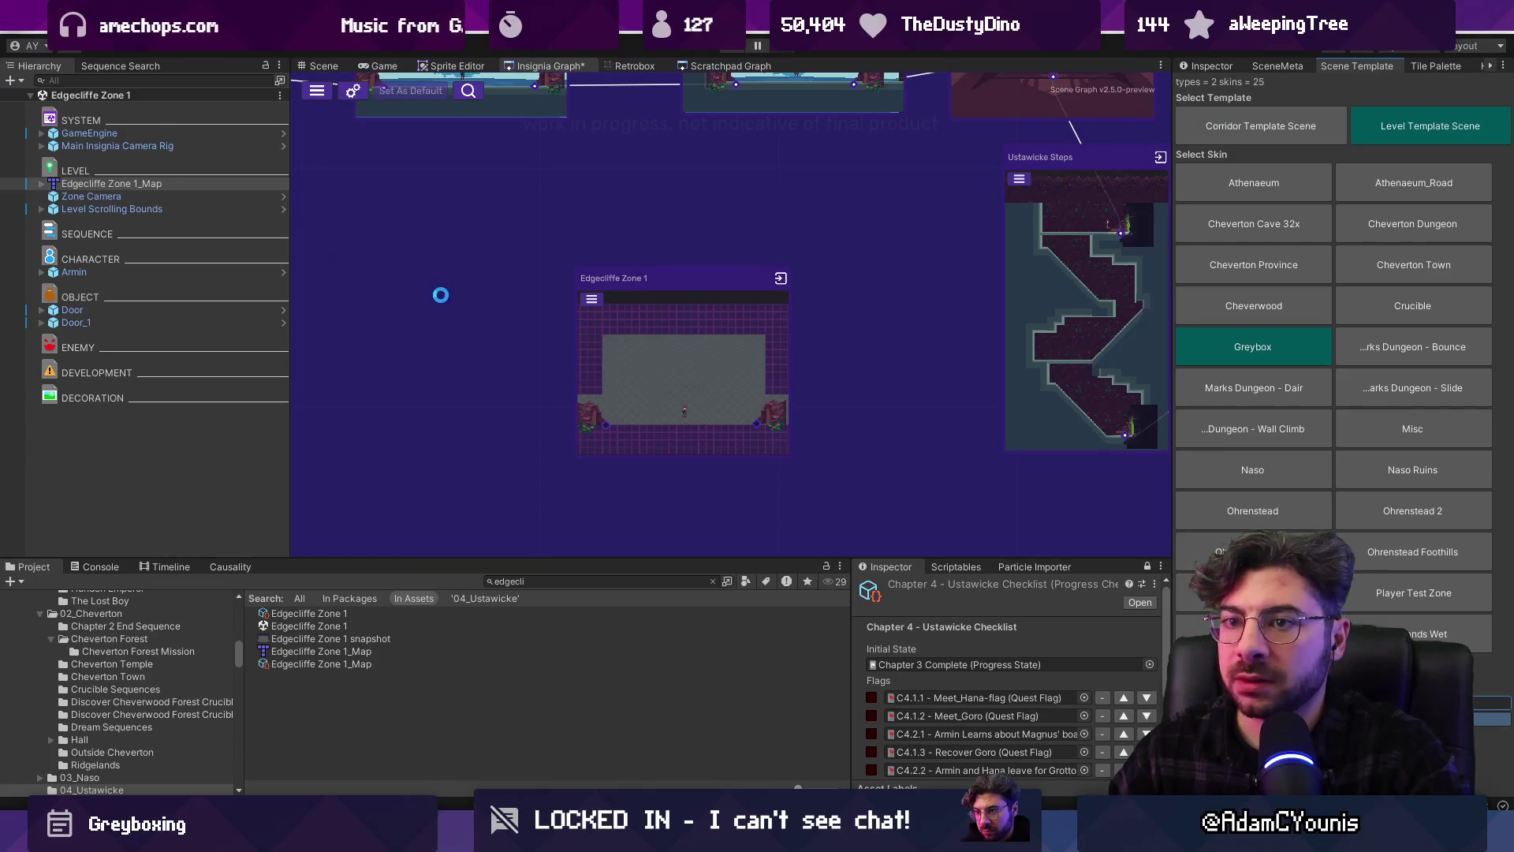
# Search 'ustan ability crucible' and drag Ustan Ability Crucible 1 and 2 into the Insignia Graph
pyautogui.click(603, 582)
pyautogui.write('ustan ability crucibl')
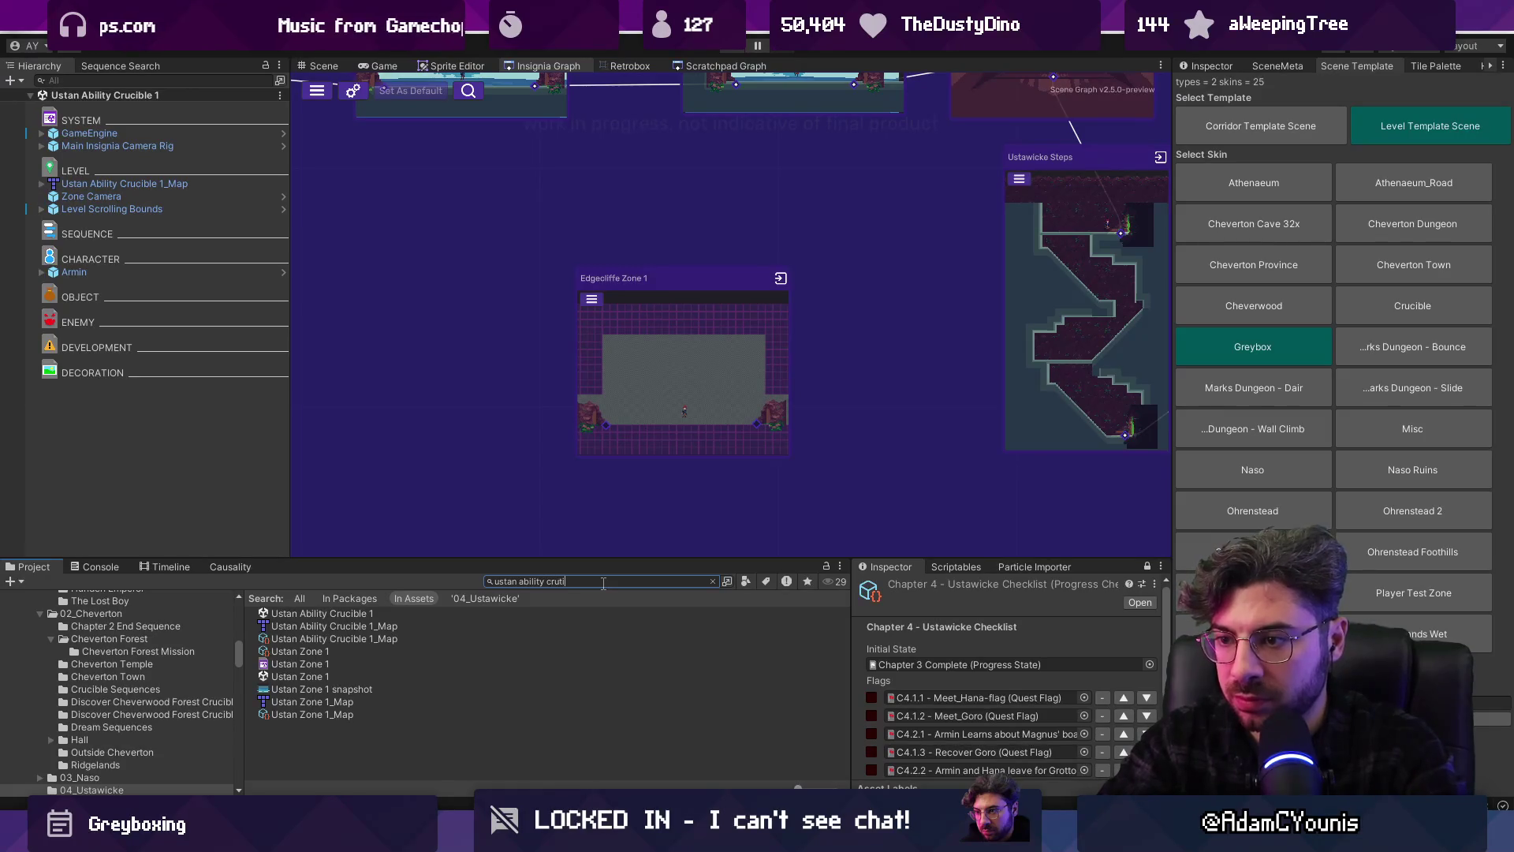
pyautogui.write('e')
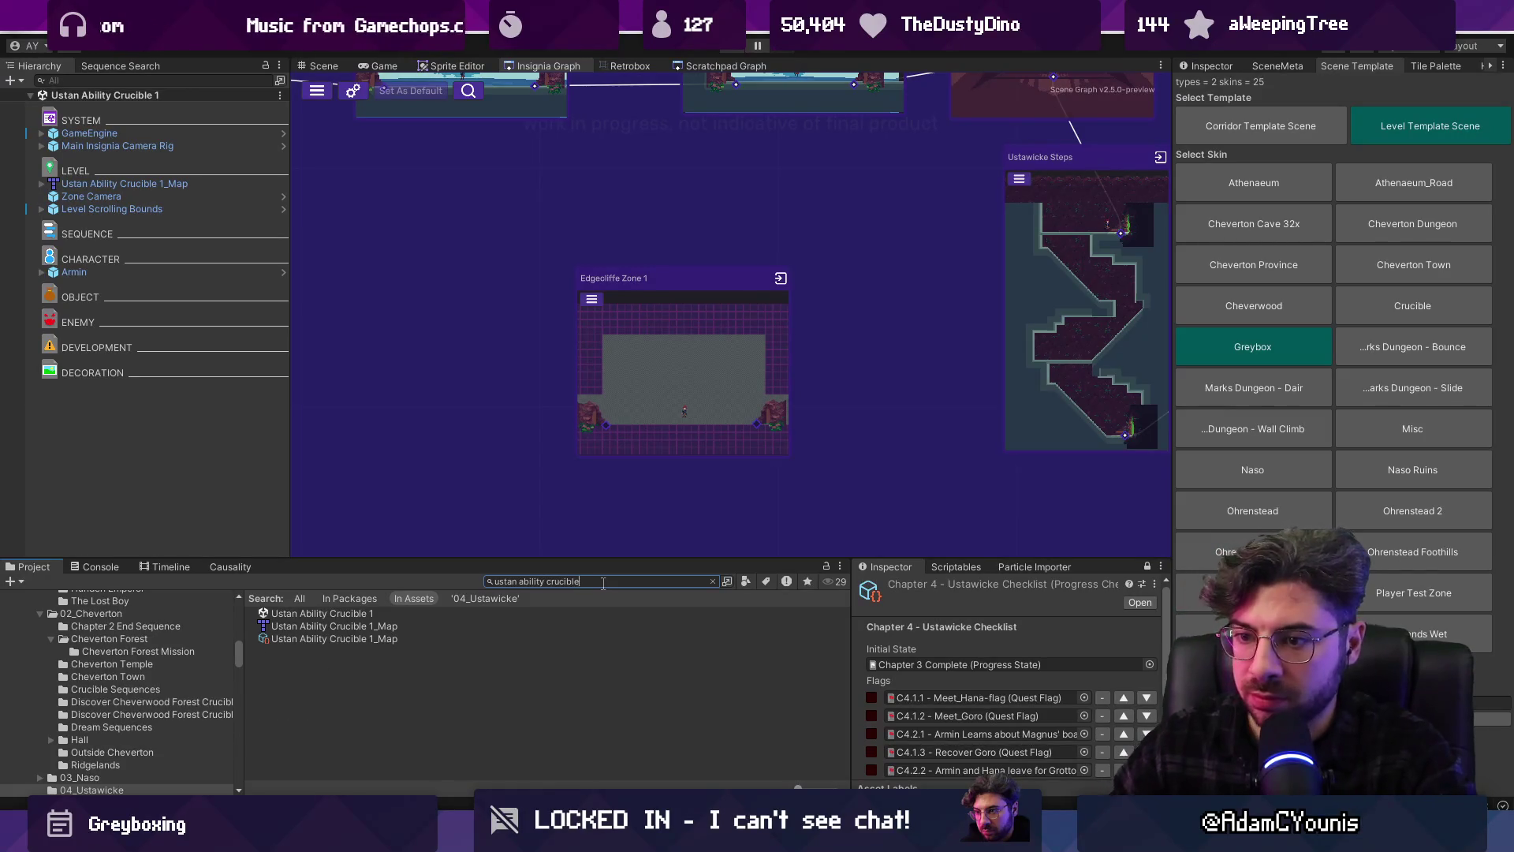
pyautogui.moveTo(322, 613)
pyautogui.mouseDown()
pyautogui.moveTo(395, 442)
pyautogui.moveTo(584, 427)
pyautogui.mouseUp()
pyautogui.scroll(3, 451, 448)
pyautogui.scroll(-2, 583, 427)
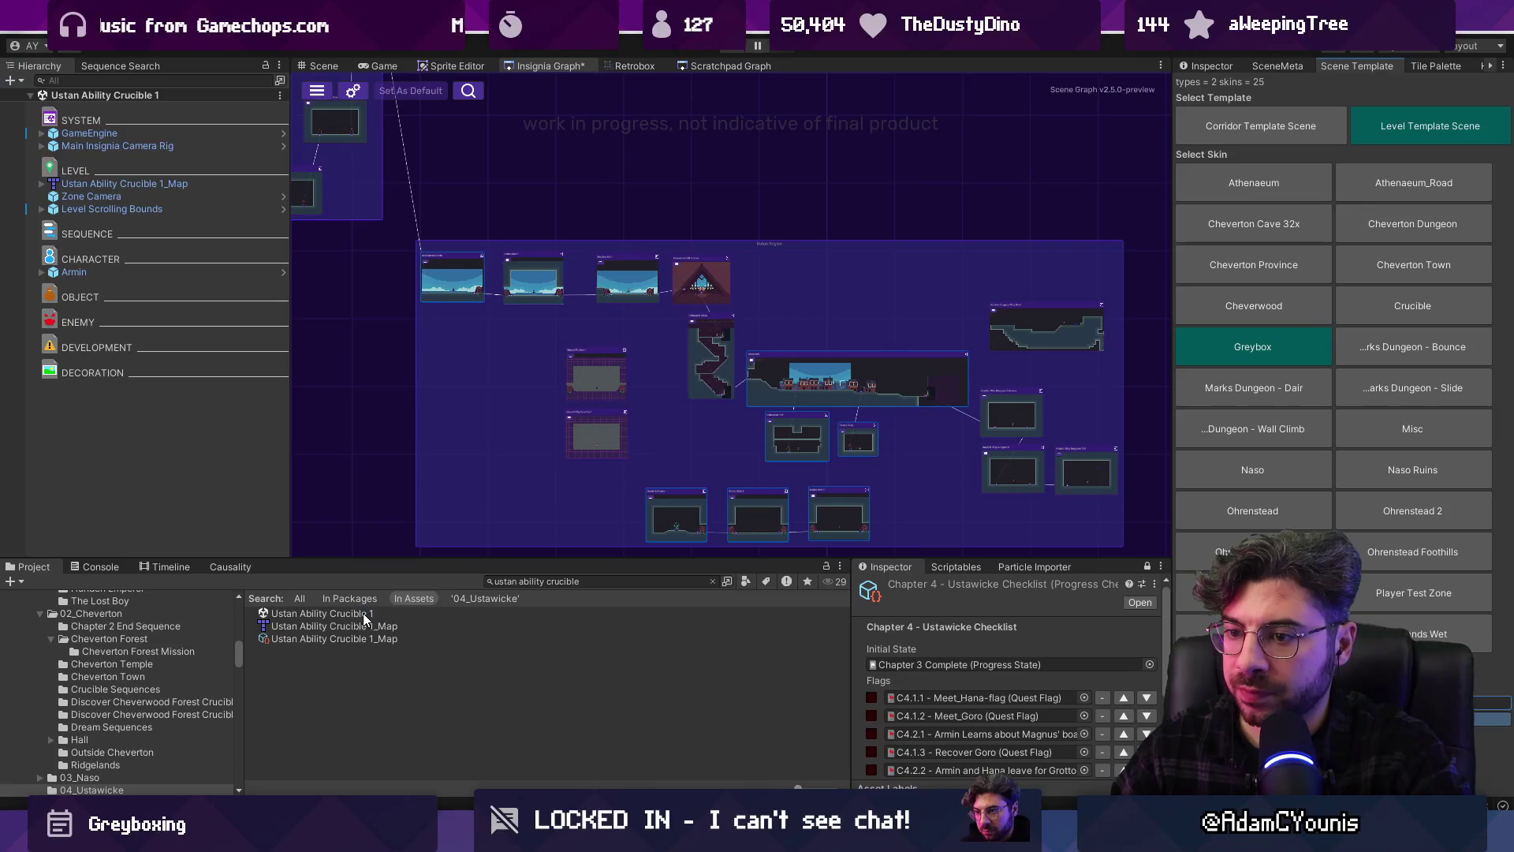
pyautogui.moveTo(344, 677)
pyautogui.mouseDown()
pyautogui.moveTo(458, 462)
pyautogui.moveTo(472, 484)
pyautogui.mouseUp()
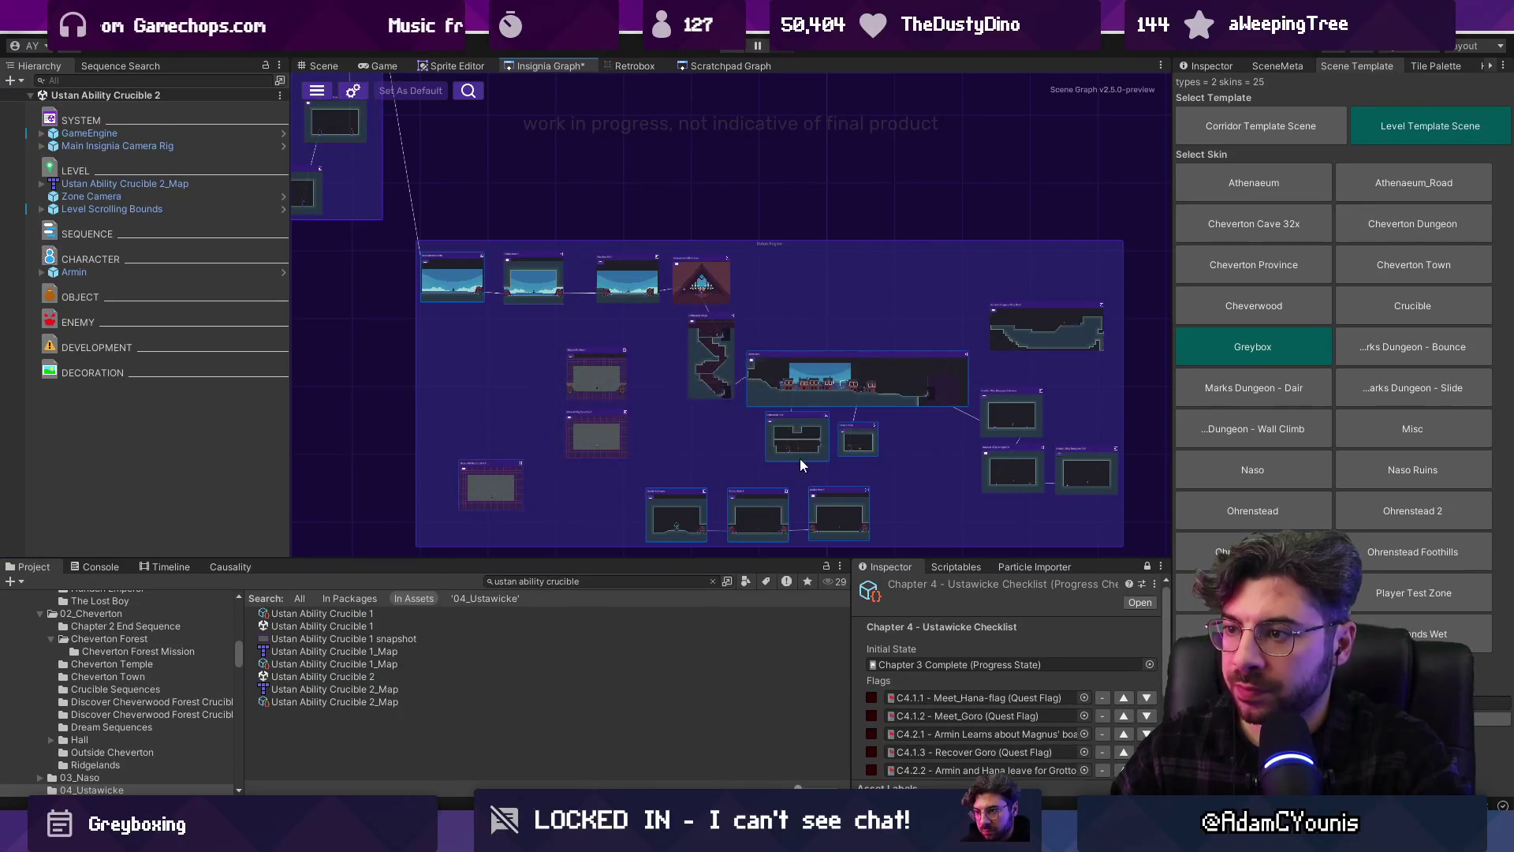
pyautogui.scroll(-6, 802, 459)
pyautogui.scroll(8, 740, 460)
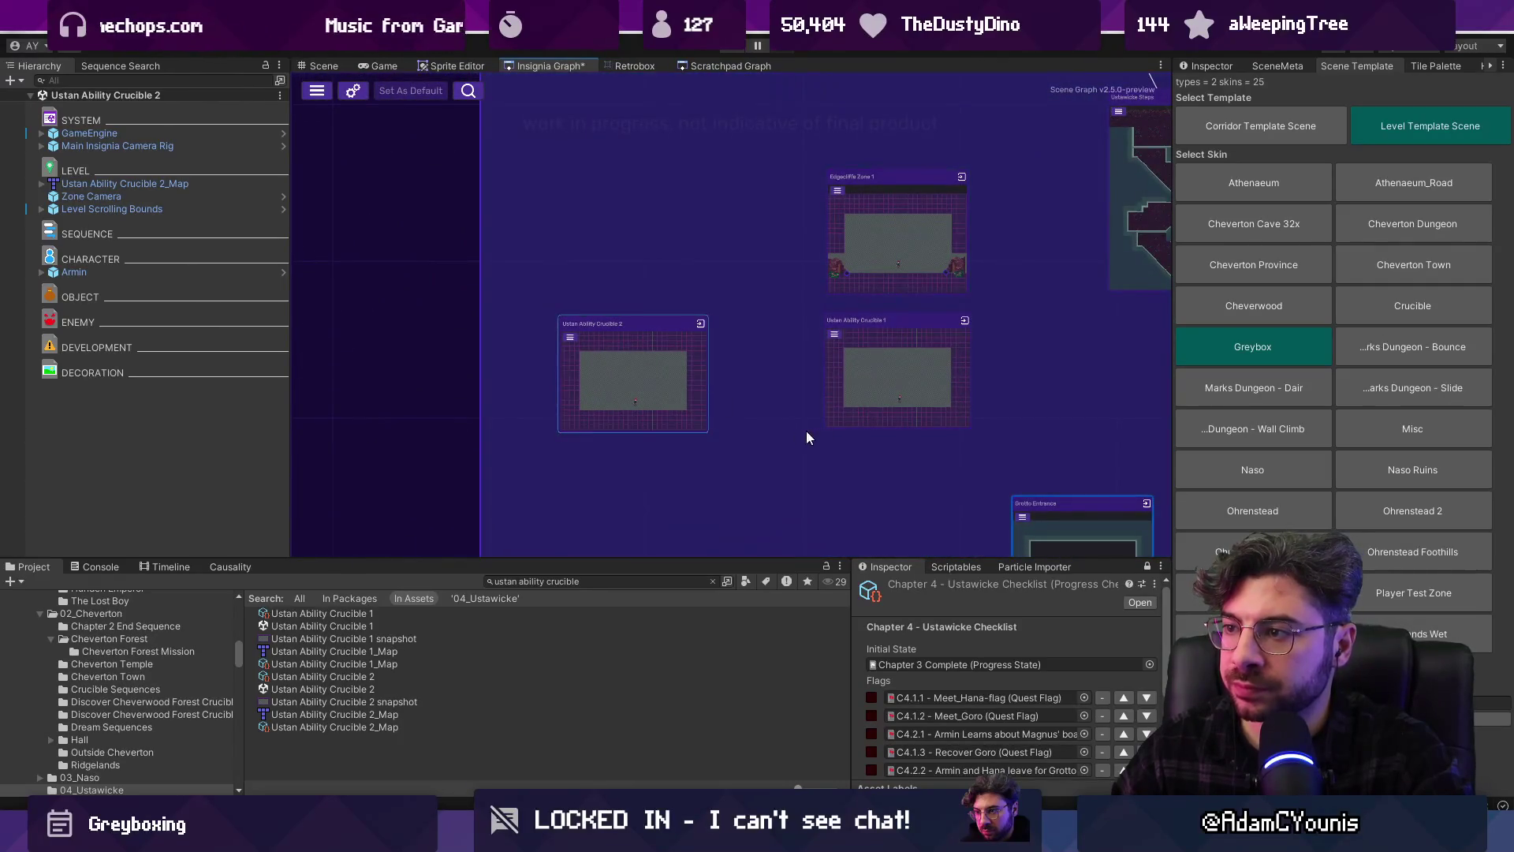
pyautogui.scroll(-3, 747, 429)
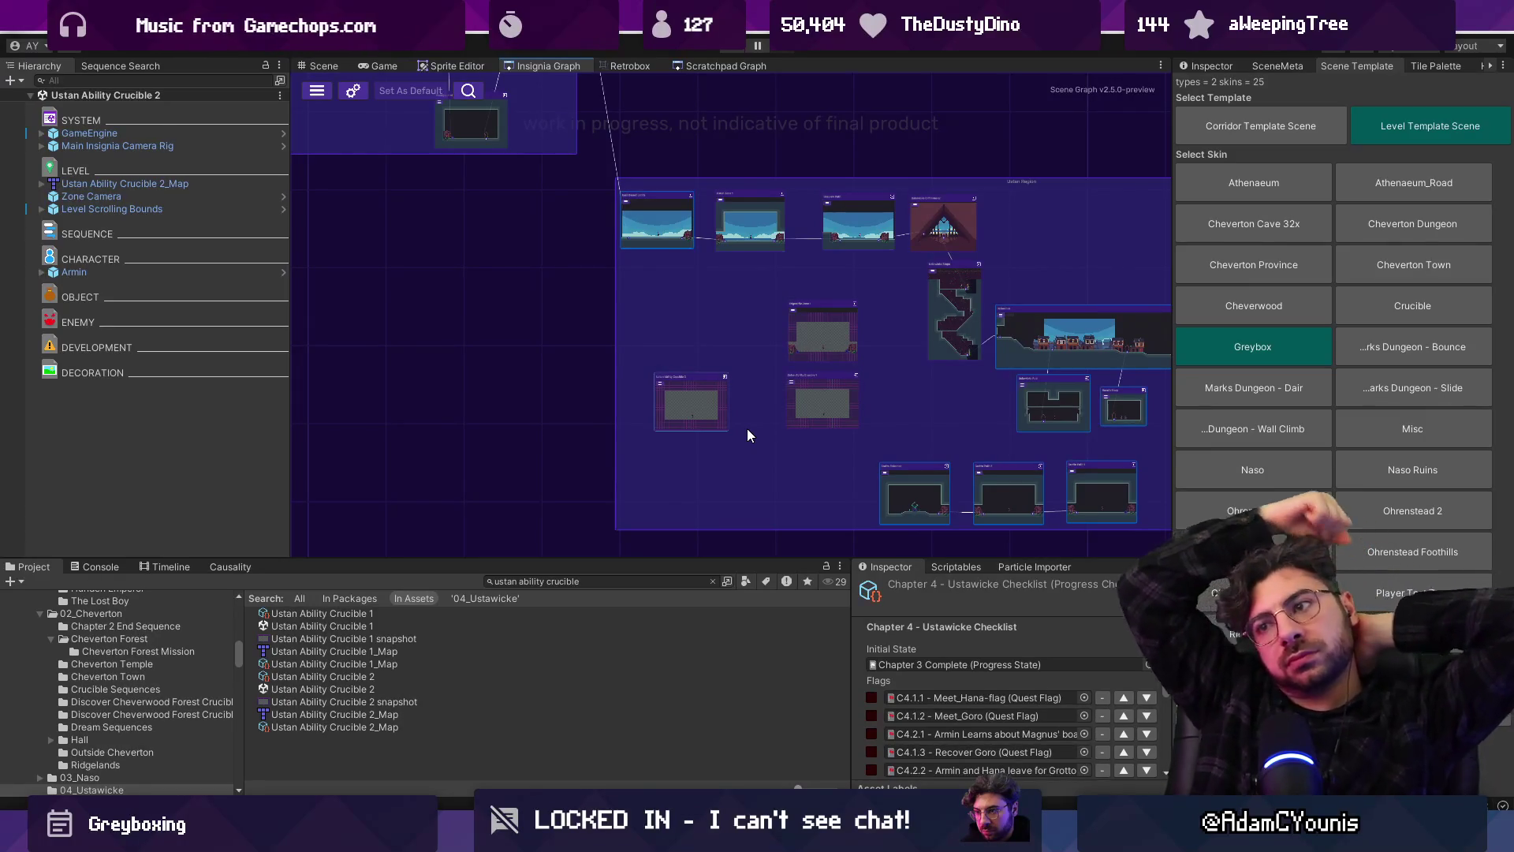
# Widen the graph, bring the crucible nodes into view, and show Crucible 2's map in the Scene view
pyautogui.moveTo(1172, 347)
pyautogui.mouseDown()
pyautogui.moveTo(1223, 347)
pyautogui.moveTo(1191, 347)
pyautogui.mouseUp()
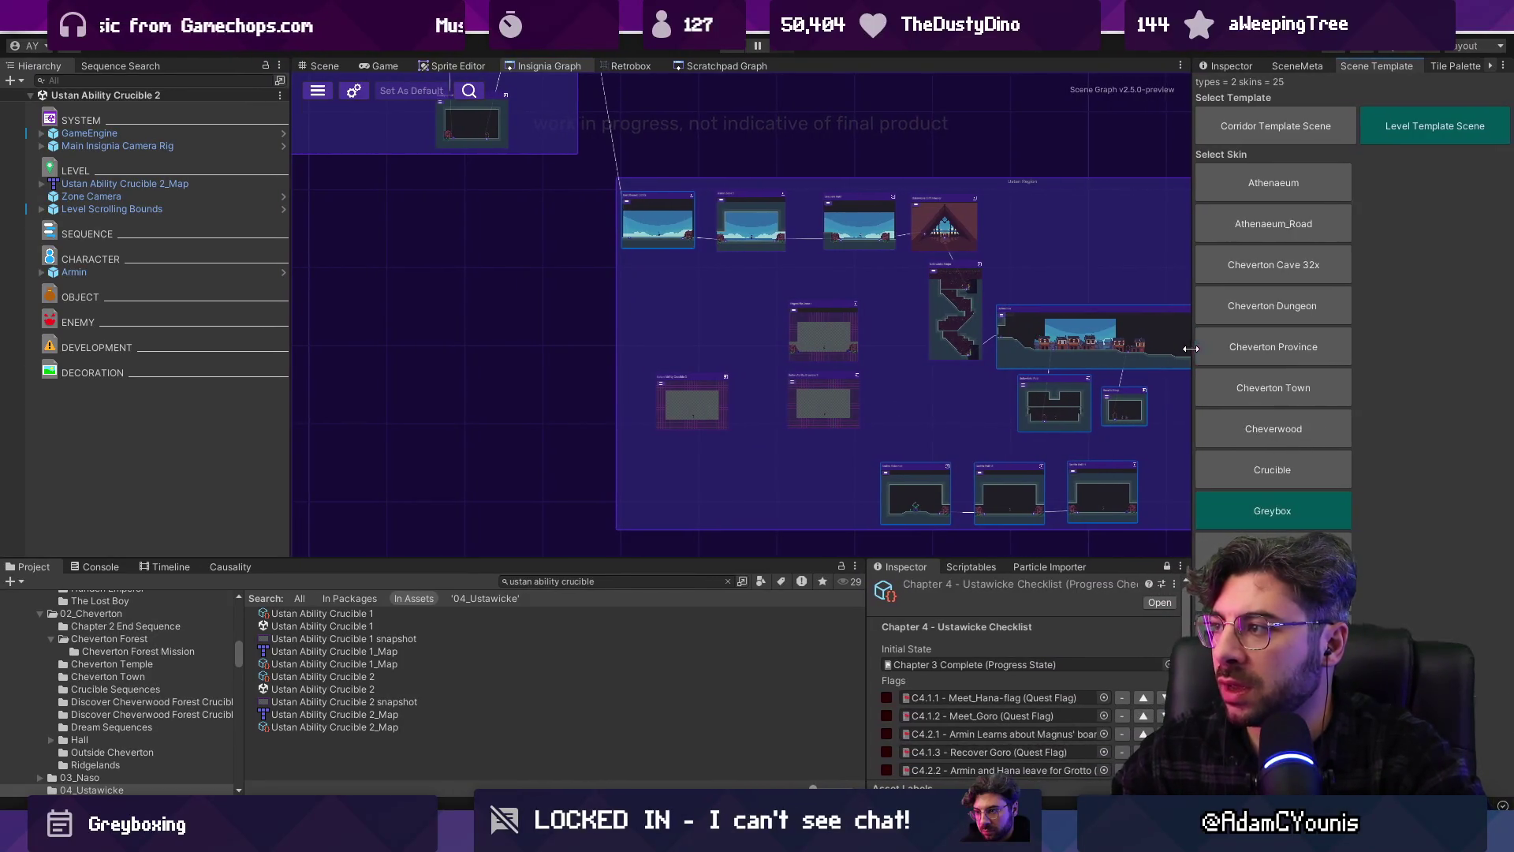
pyautogui.scroll(-5, 986, 383)
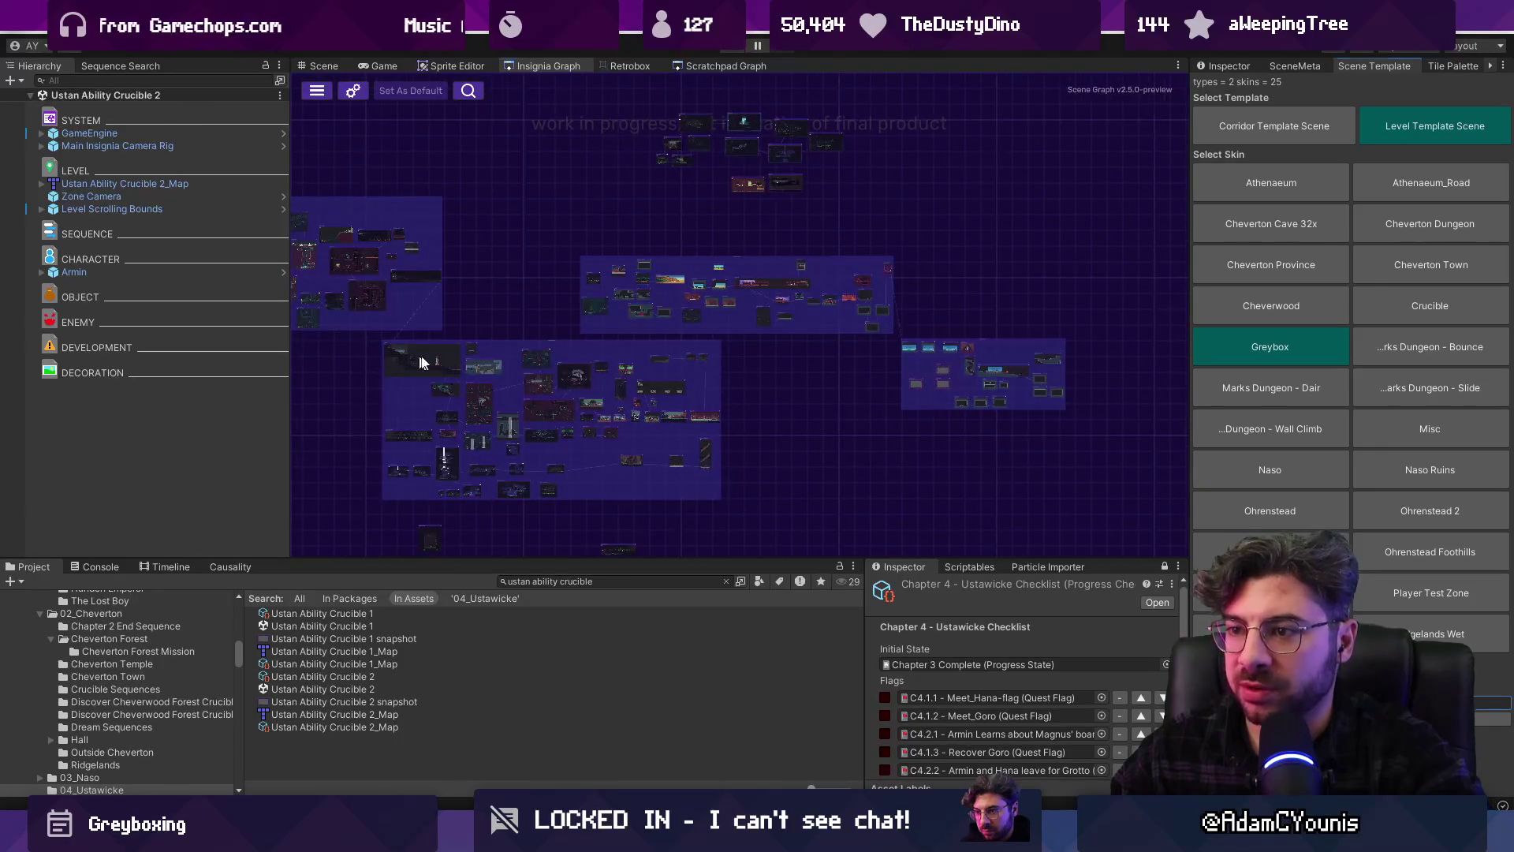
pyautogui.scroll(-3, 987, 437)
pyautogui.scroll(3, 784, 379)
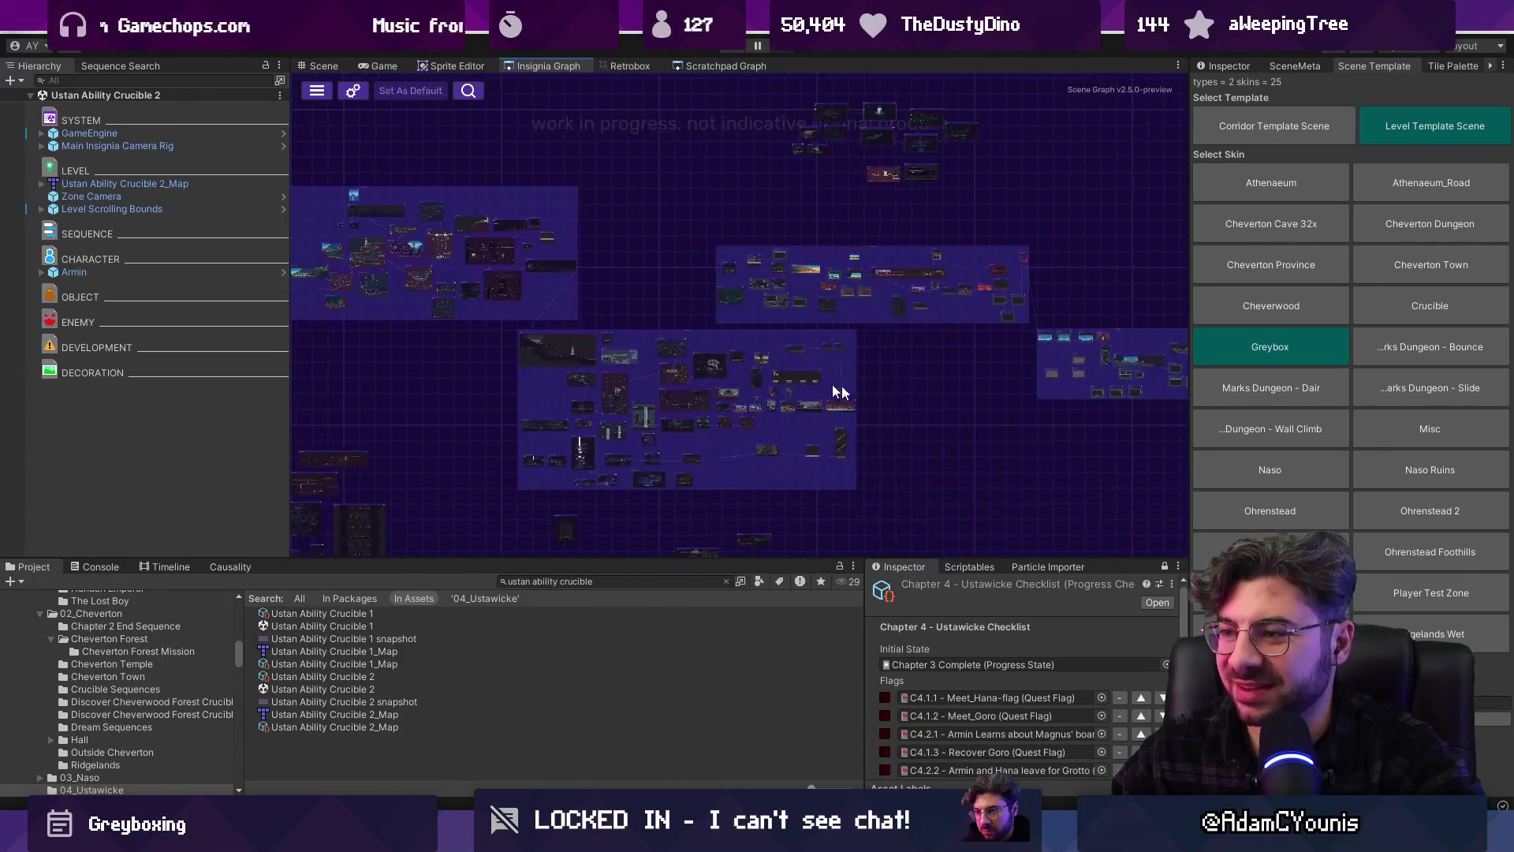
pyautogui.scroll(8, 580, 429)
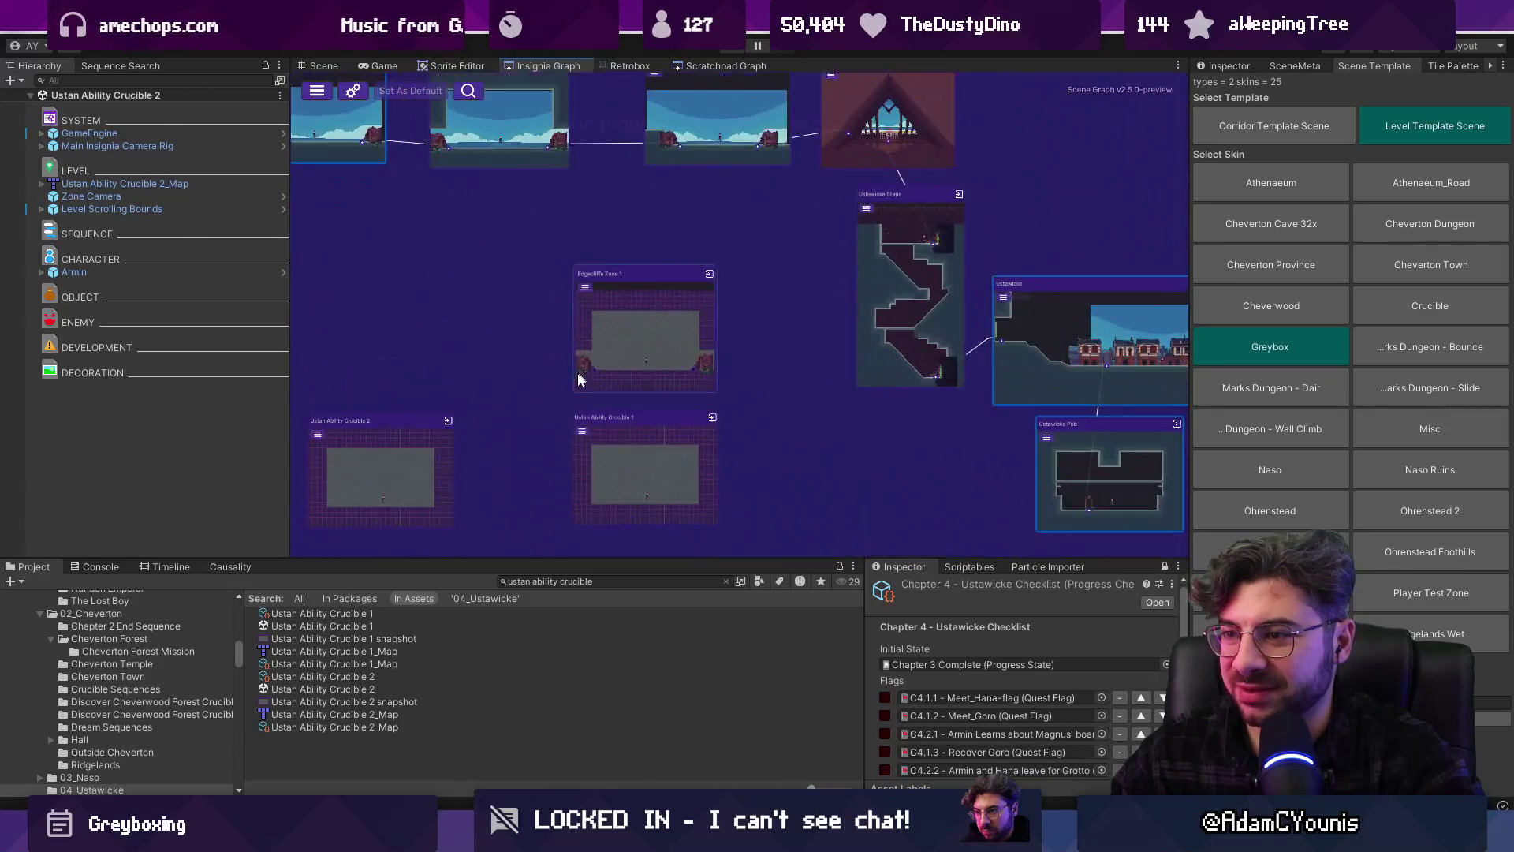
pyautogui.moveTo(522, 397); pyautogui.dragTo(615, 342)
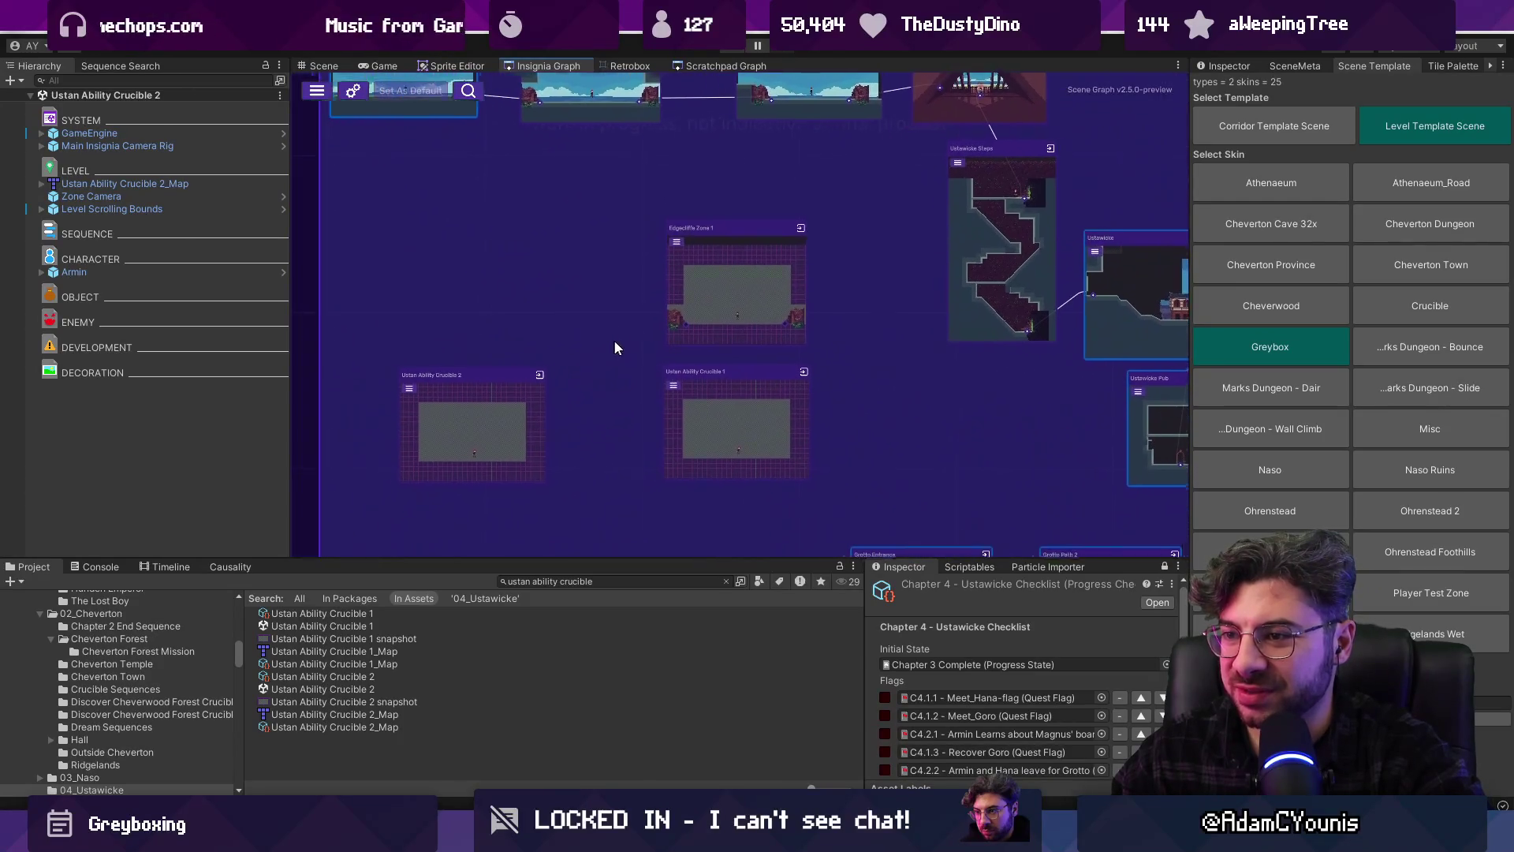
pyautogui.click(507, 400)
pyautogui.click(164, 183)
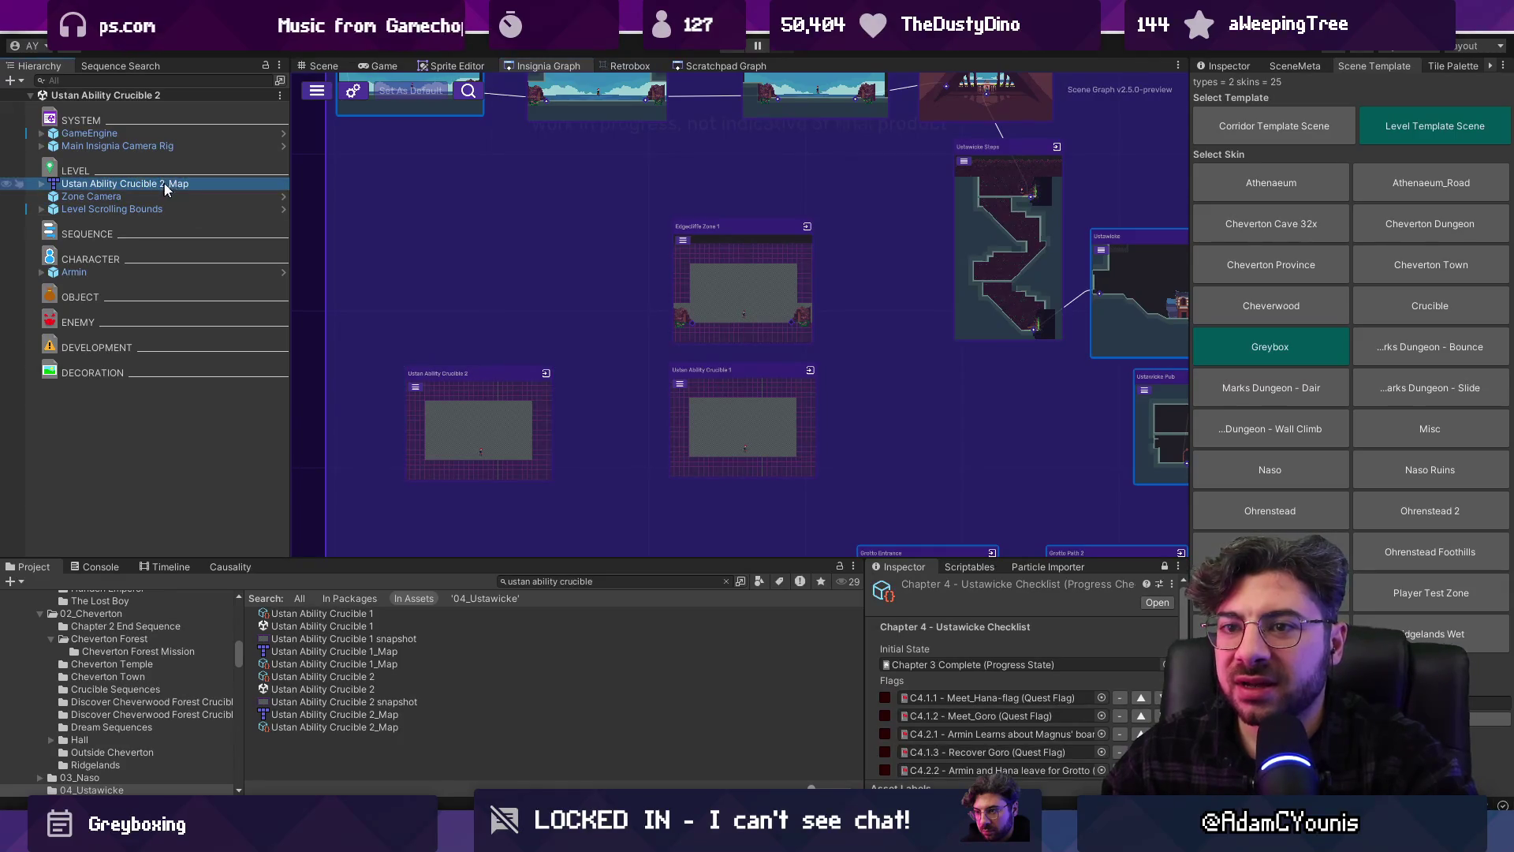
pyautogui.click(330, 61)
pyautogui.scroll(-1, 751, 324)
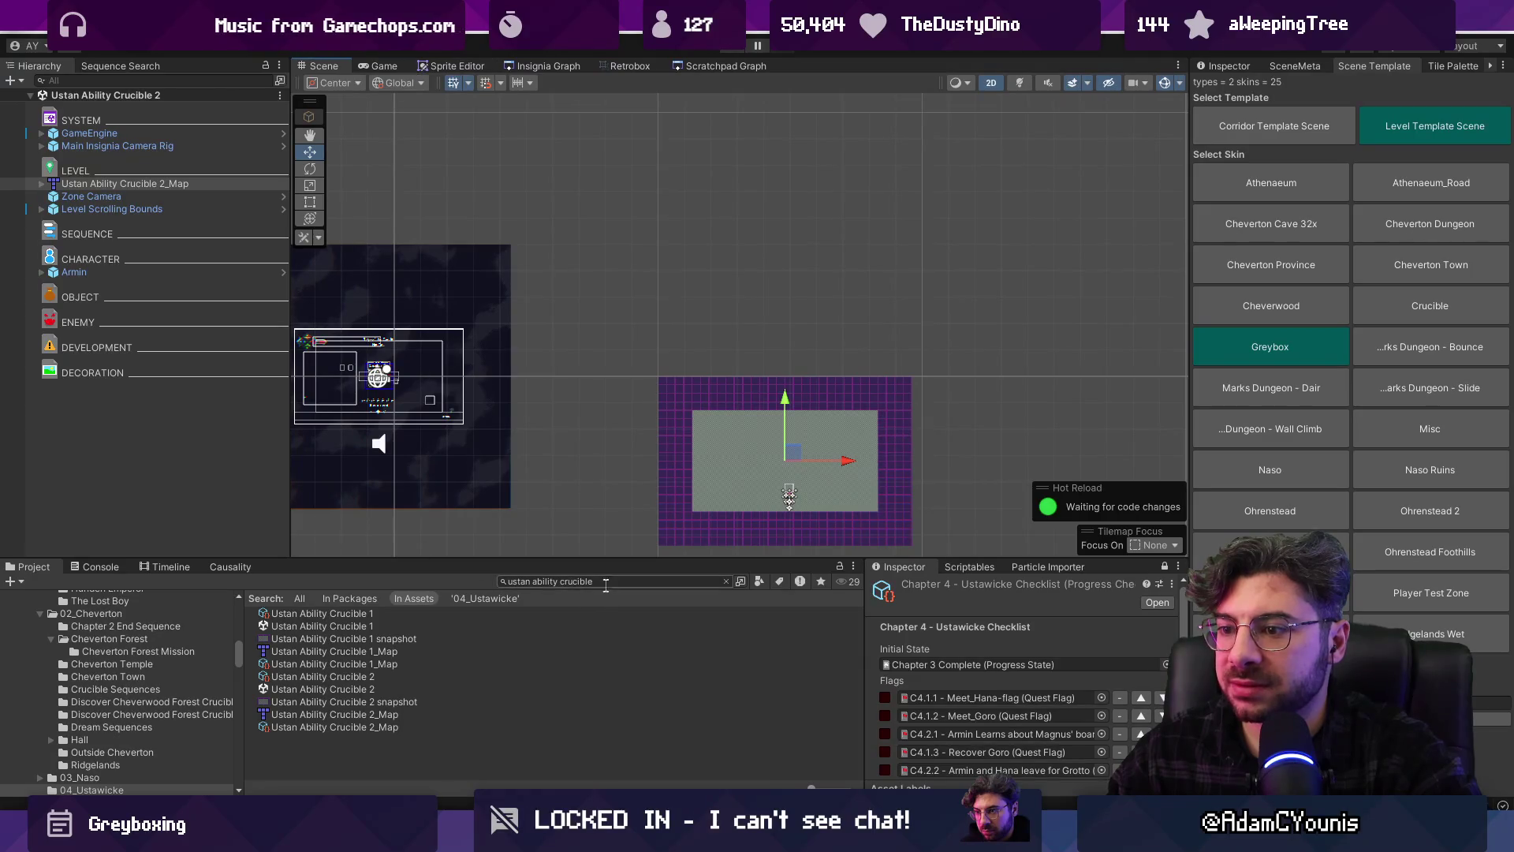
# Search the Project for 'ability c map' and locate the crucible map assets in the Greybox folder
pyautogui.click(635, 580)
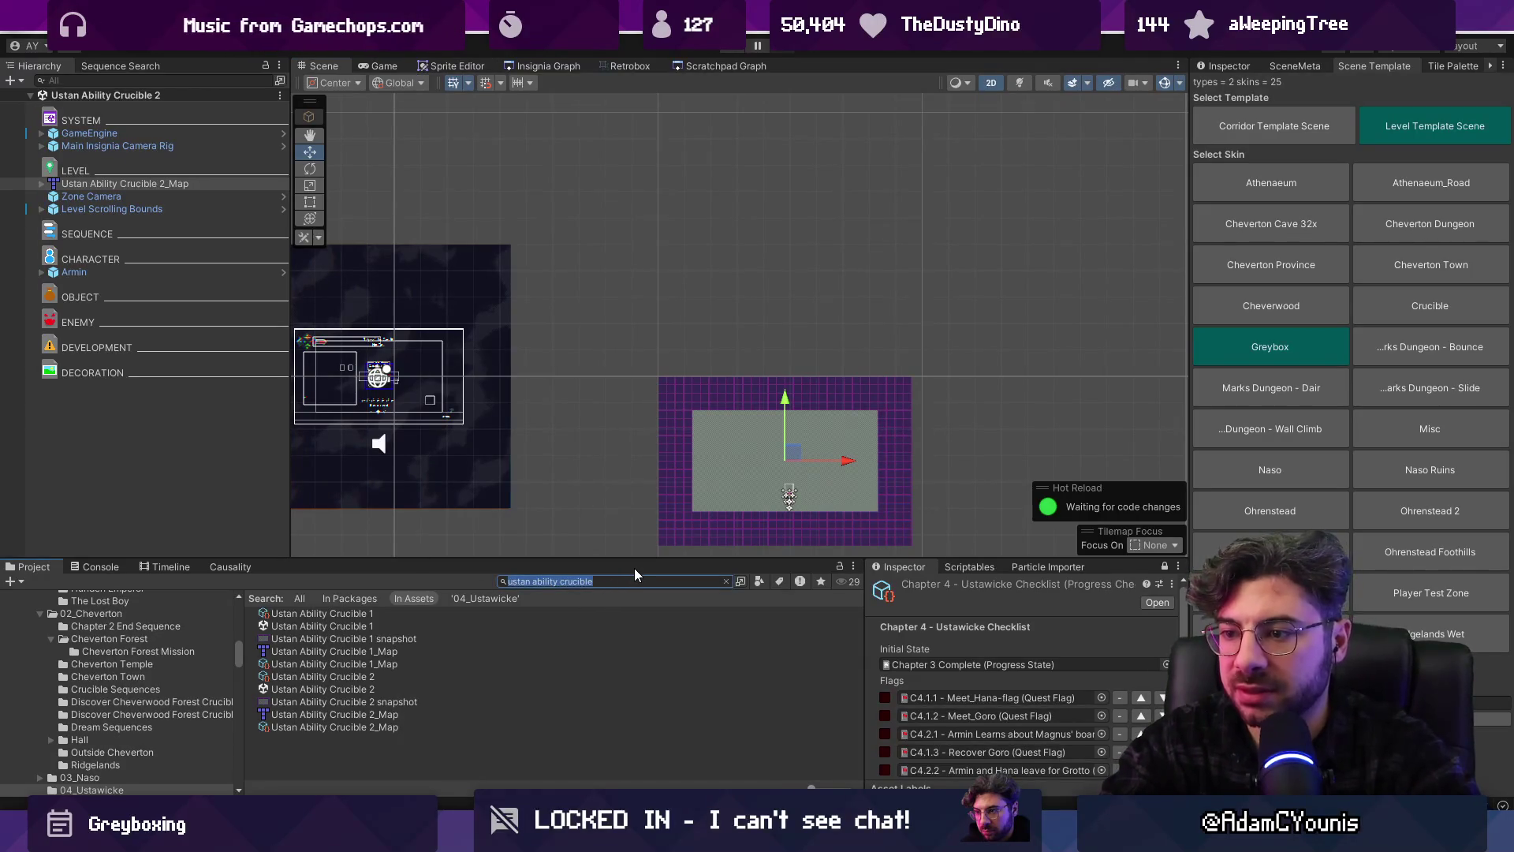
pyautogui.click(196, 185)
pyautogui.click(572, 580)
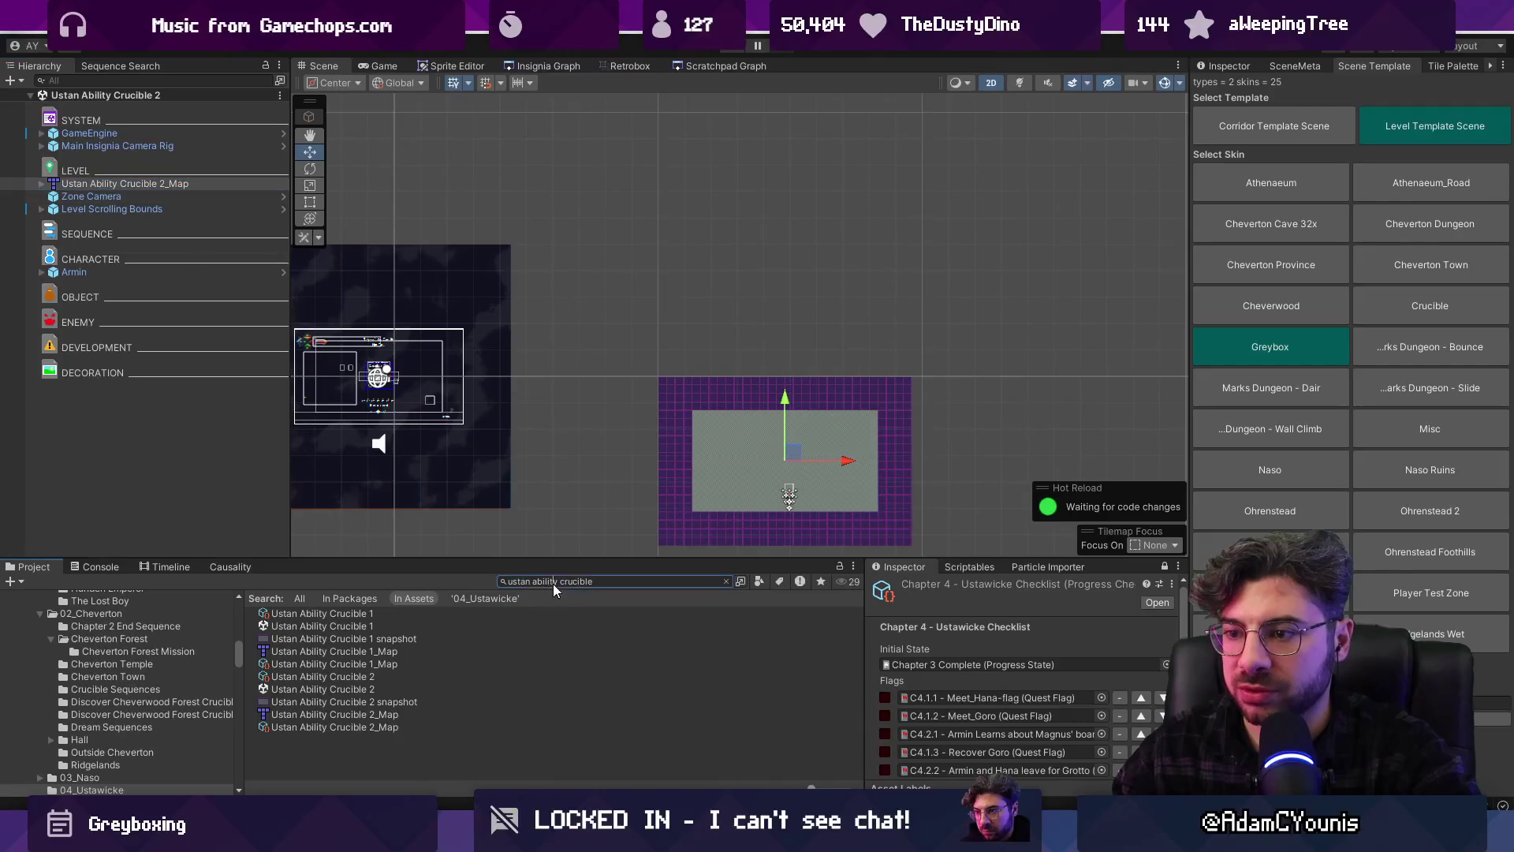
pyautogui.write('ability s')
pyautogui.press('BackSpace')
pyautogui.write('c')
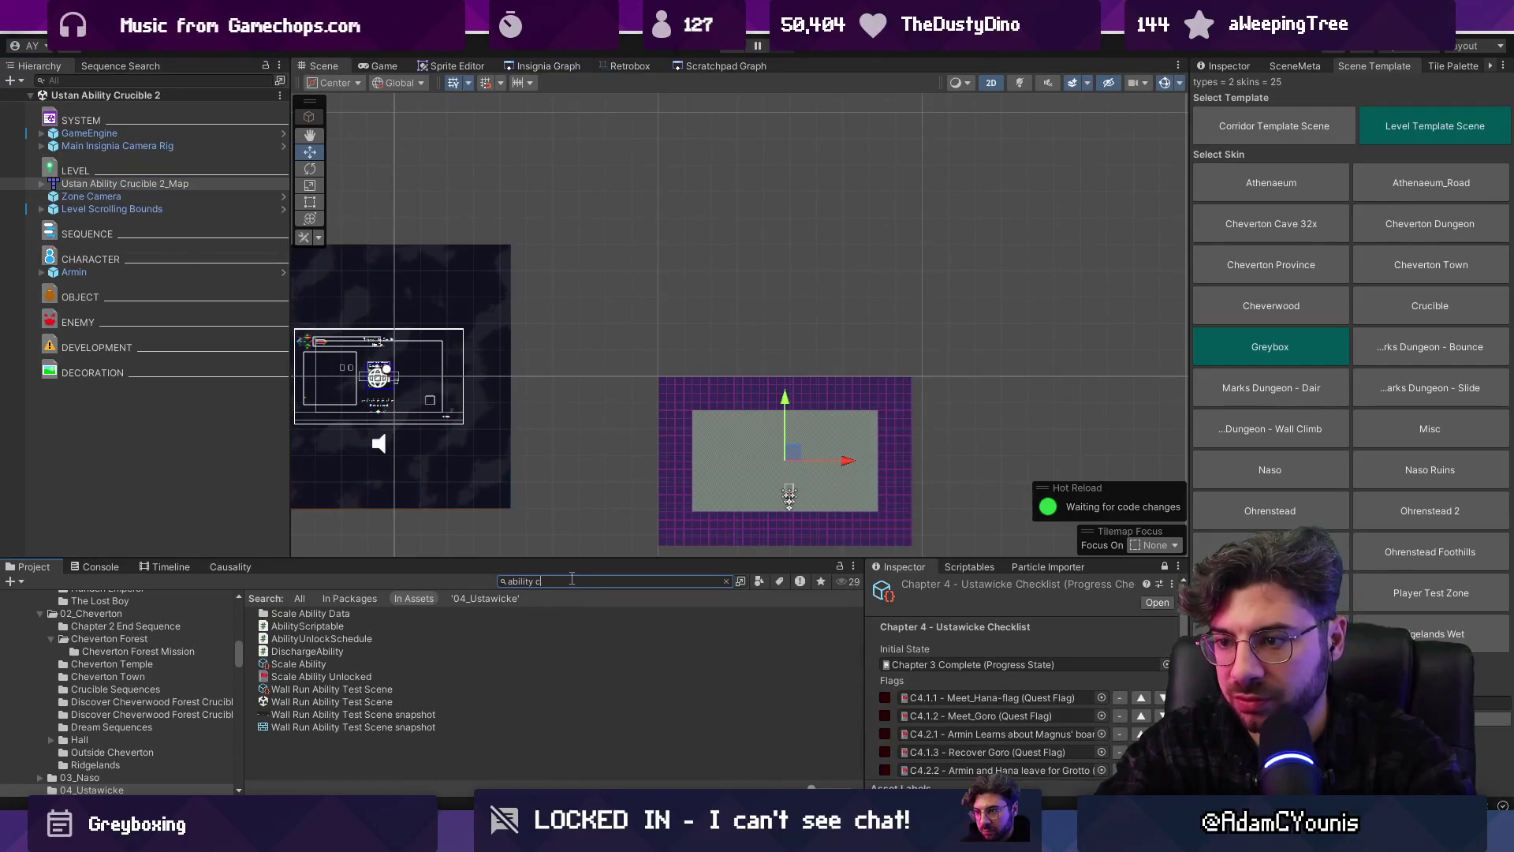
pyautogui.write(' map')
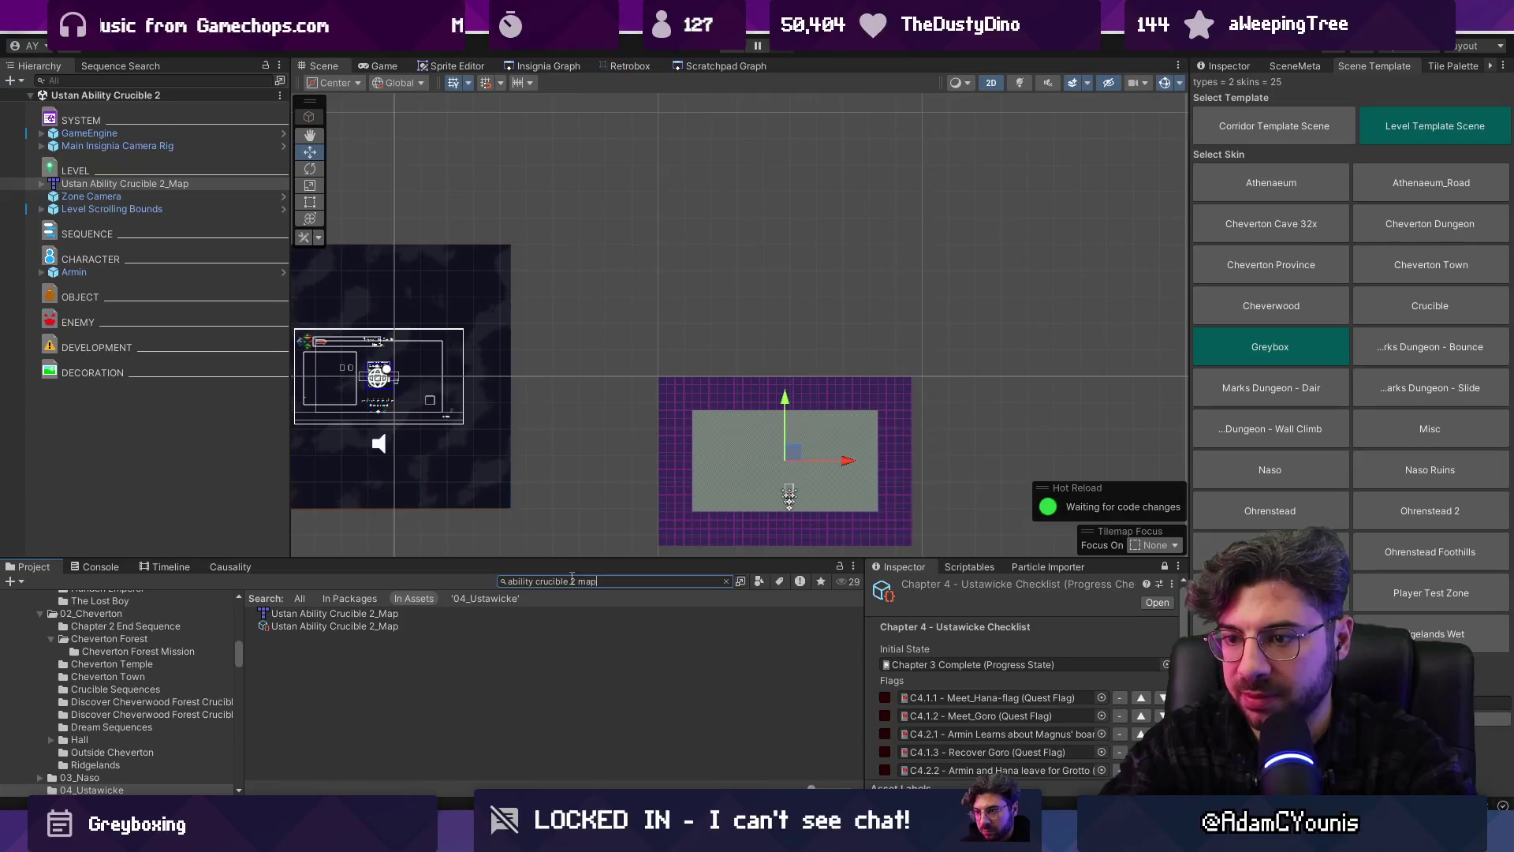
pyautogui.click(571, 612)
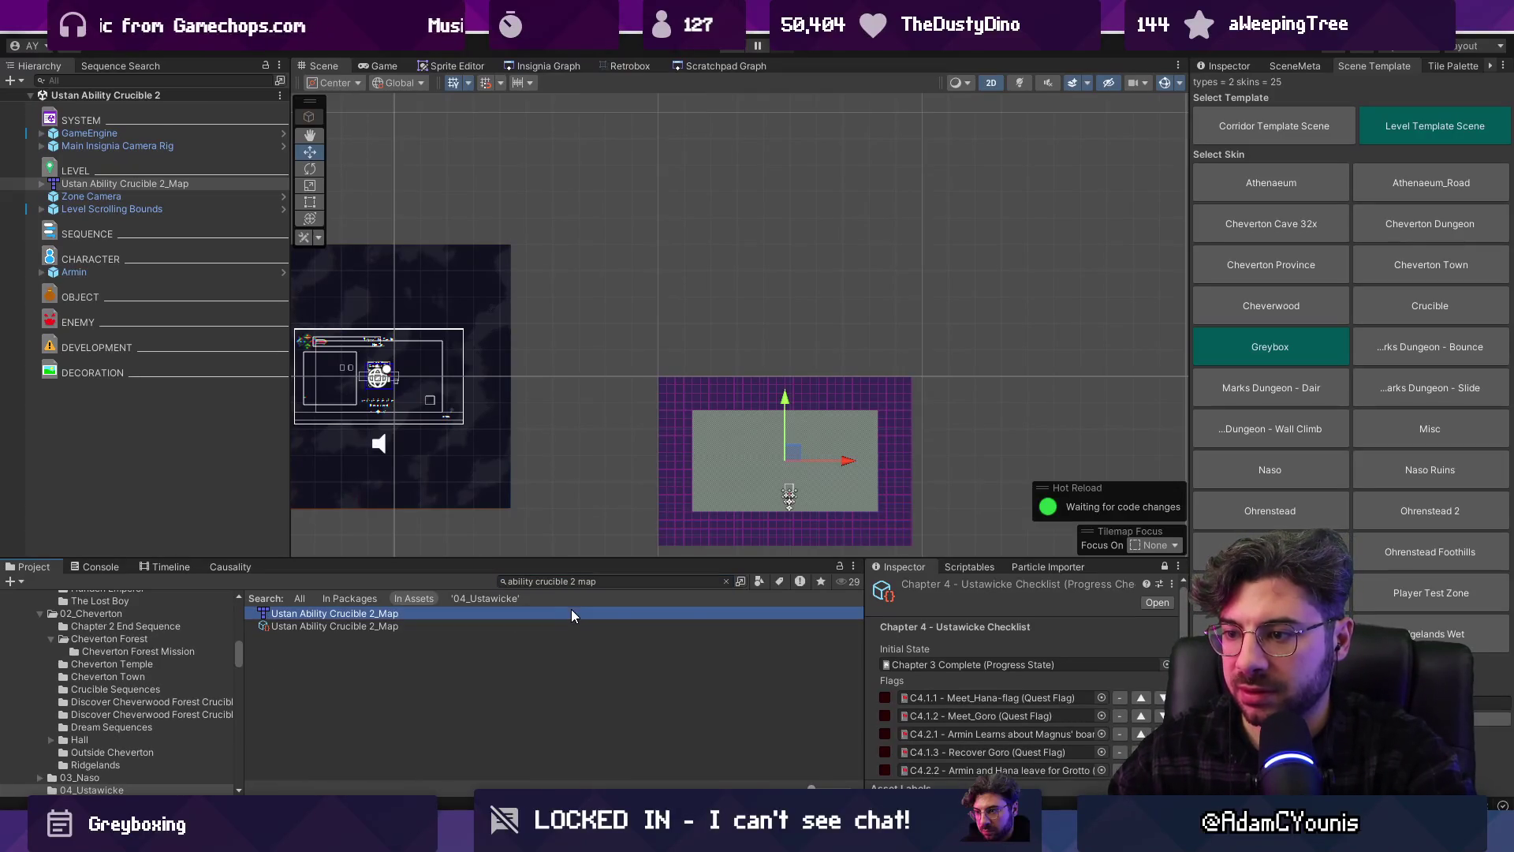
pyautogui.click(726, 581)
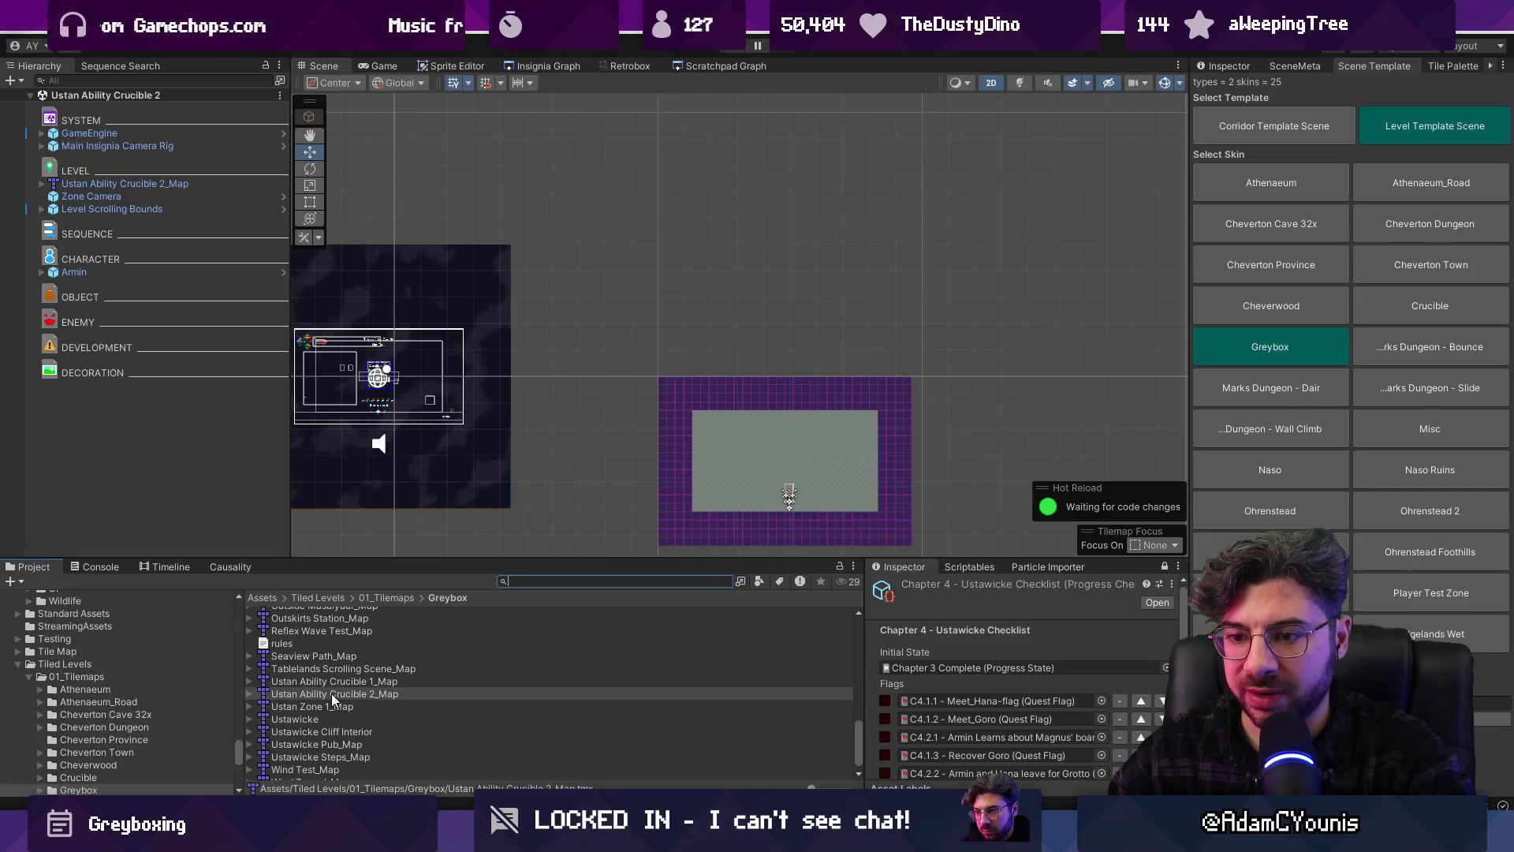
pyautogui.scroll(-4, 130, 664)
pyautogui.scroll(1, 131, 664)
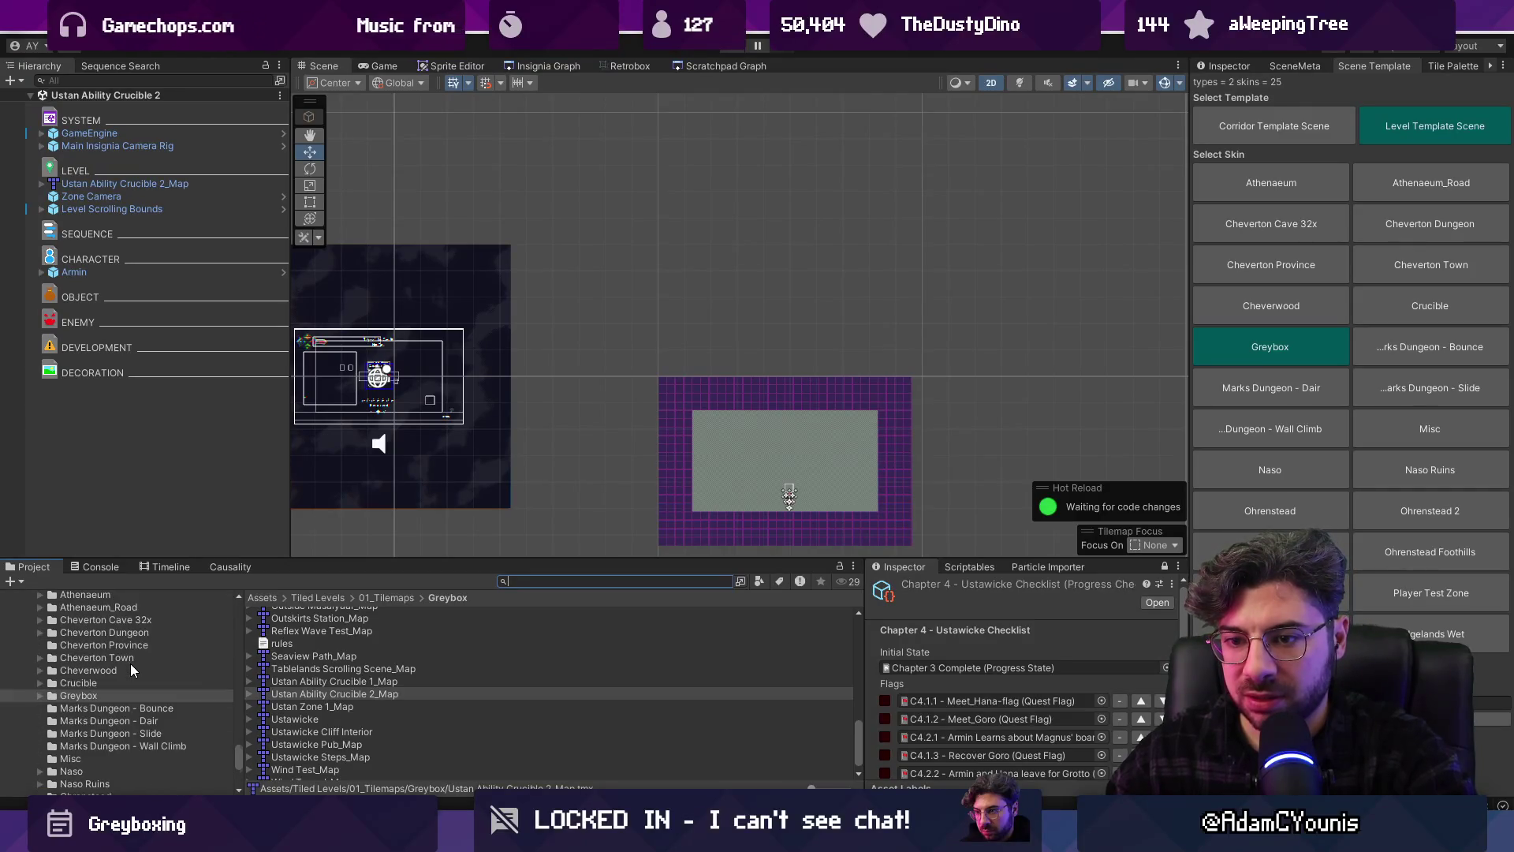
# Move both crucible maps into the Crucible folder and open Ustan Ability Crucible 1_Map in Tiled
pyautogui.keyDown('shift'); pyautogui.click(305, 683); pyautogui.keyUp('shift')
pyautogui.moveTo(267, 684); pyautogui.dragTo(87, 683)
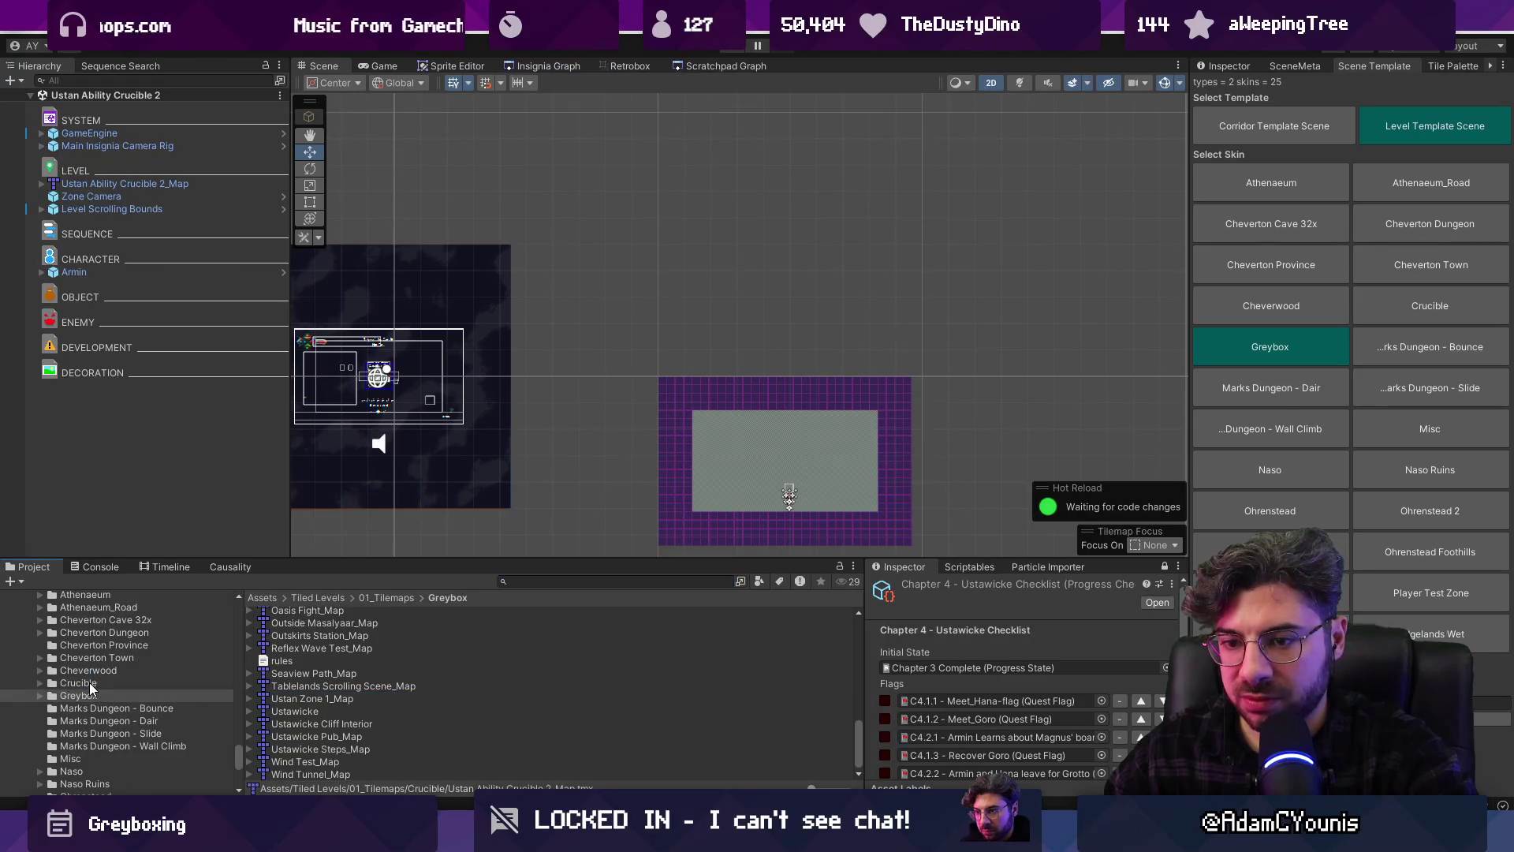
pyautogui.click(354, 761)
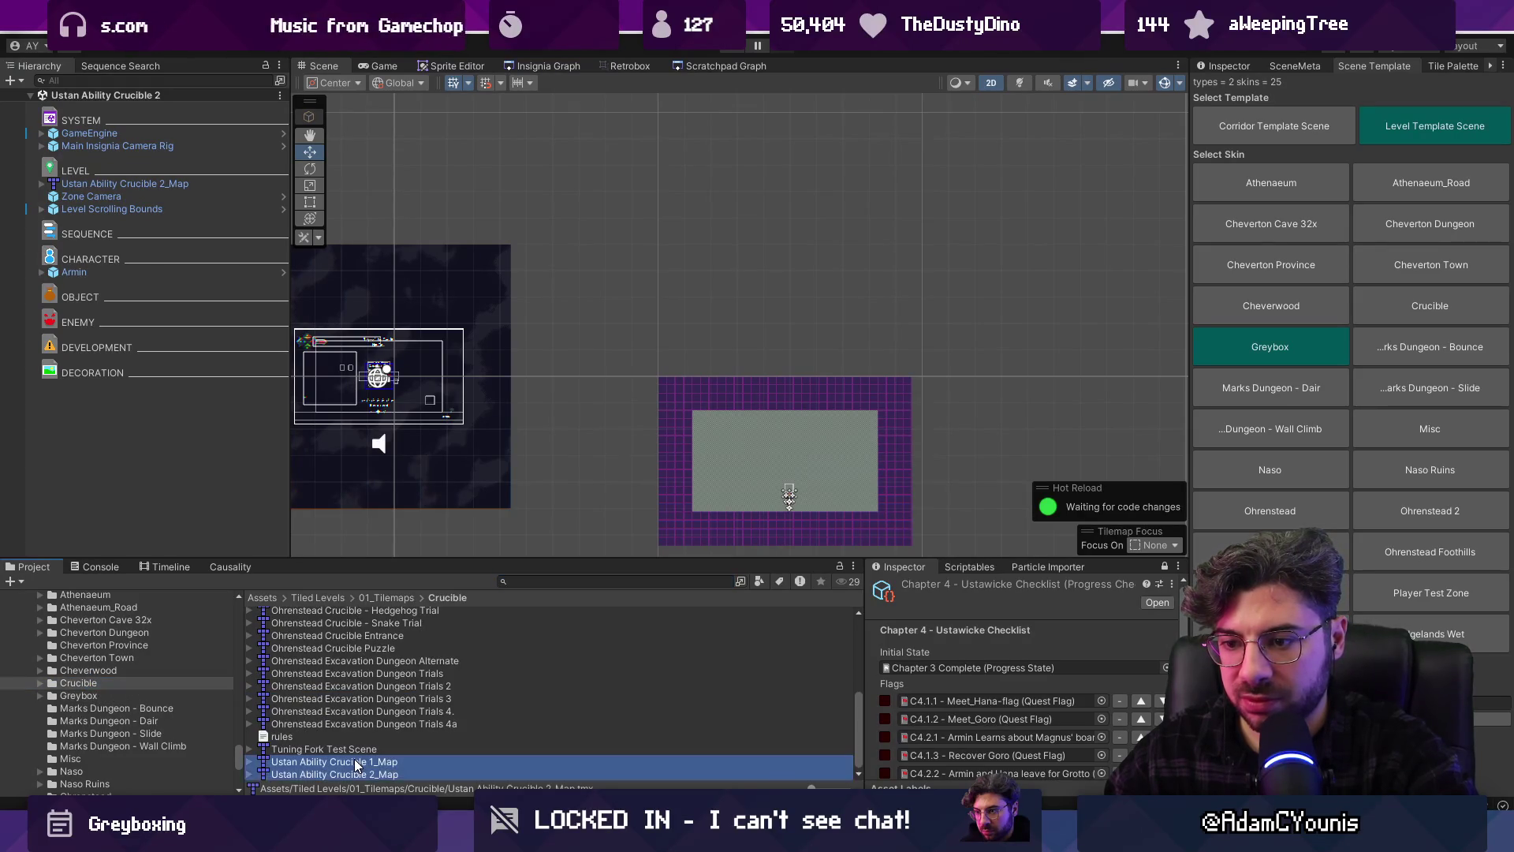
pyautogui.doubleClick(286, 763)
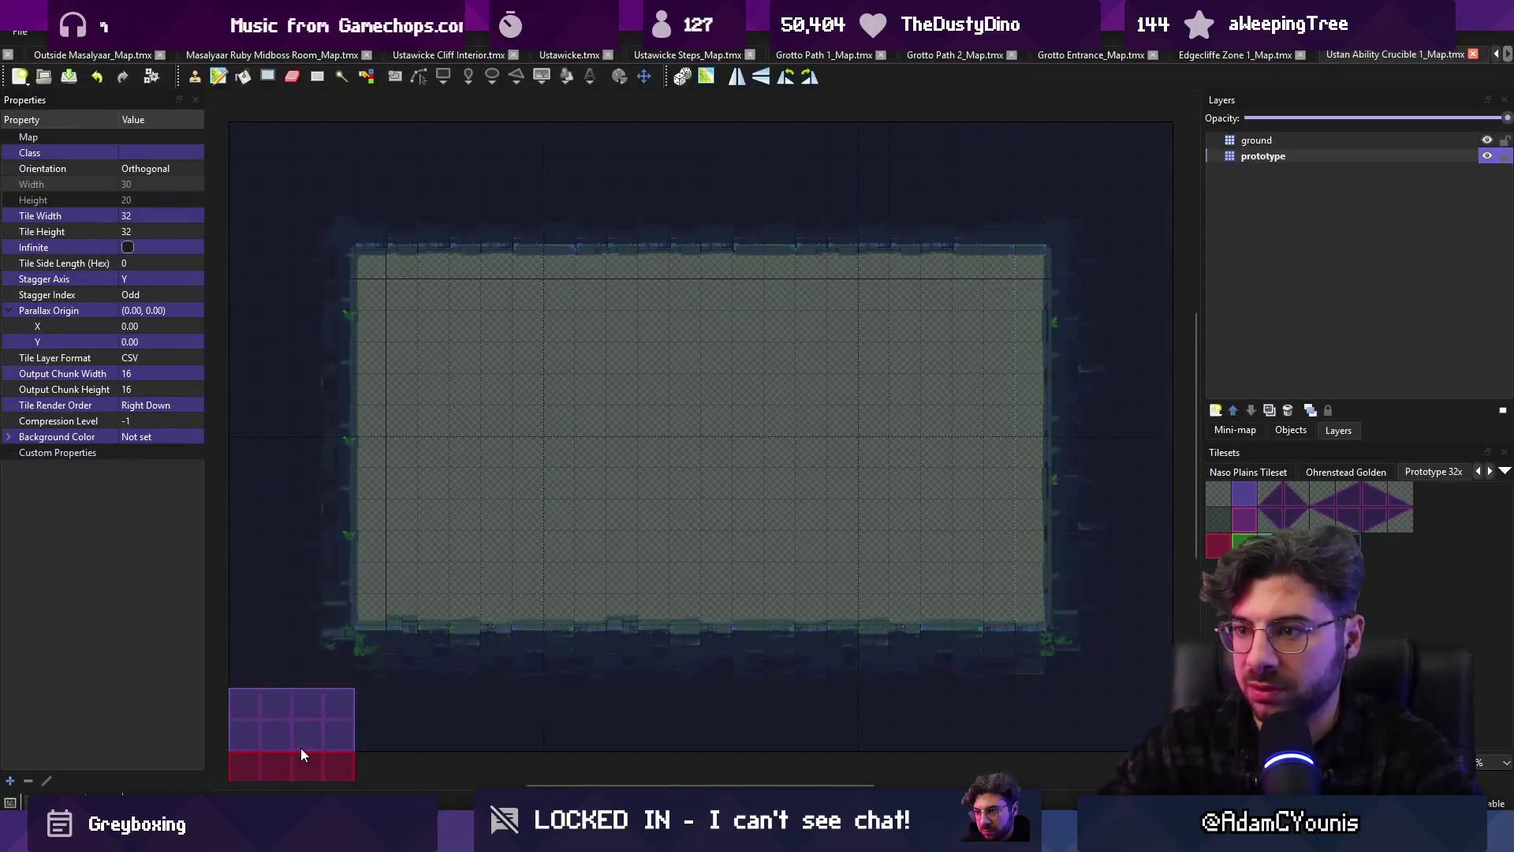
# Open Ustan Ability Crucible 2_Map in Tiled, flag its prototype layer unity:ignore, and close it
pyautogui.hotkey('alt', 'Tab')
pyautogui.click(339, 775)
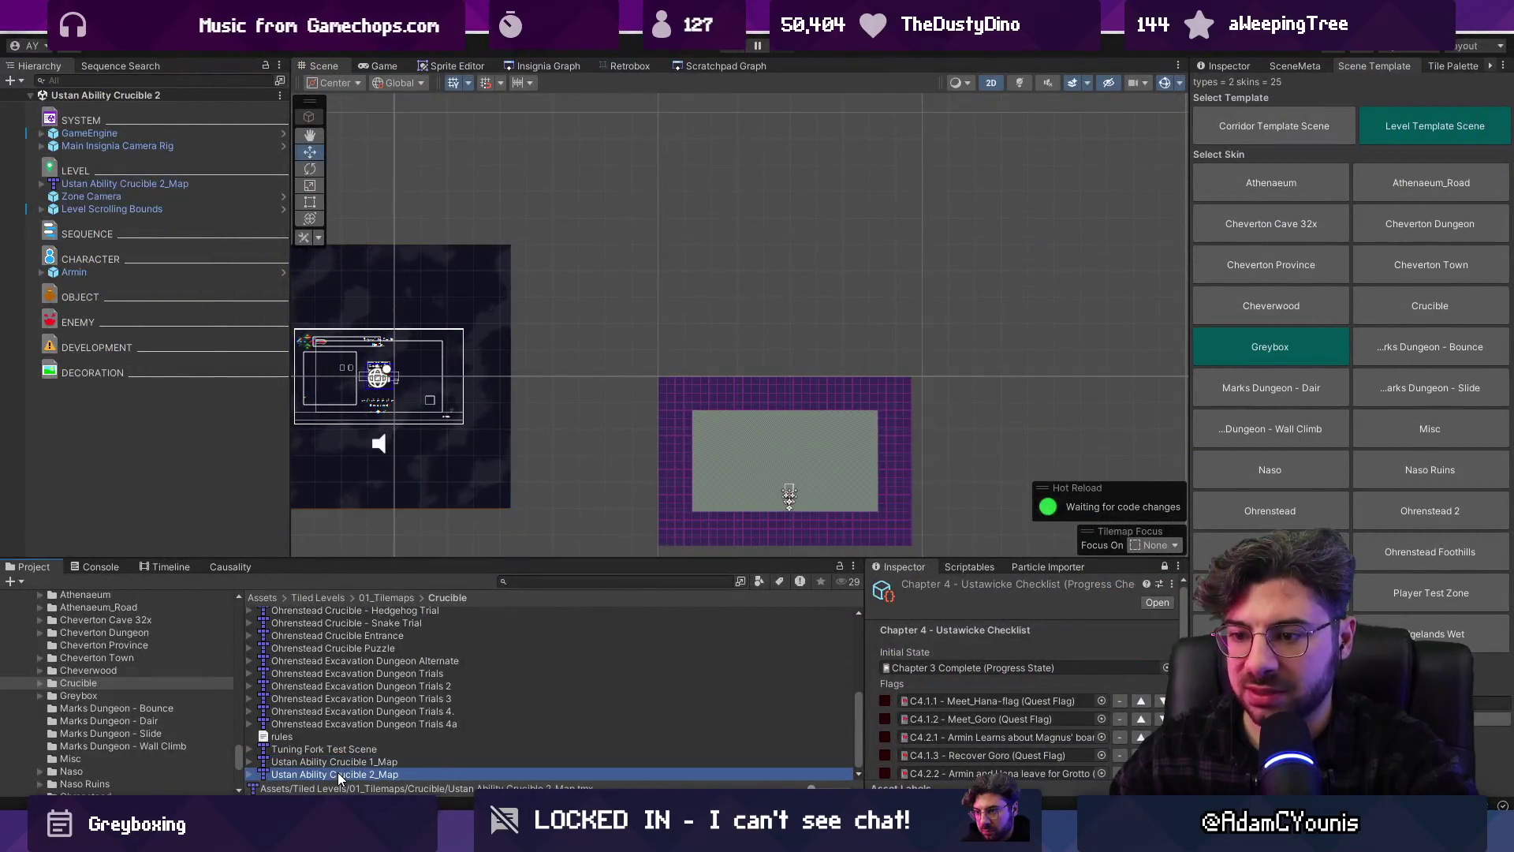
pyautogui.doubleClick(339, 775)
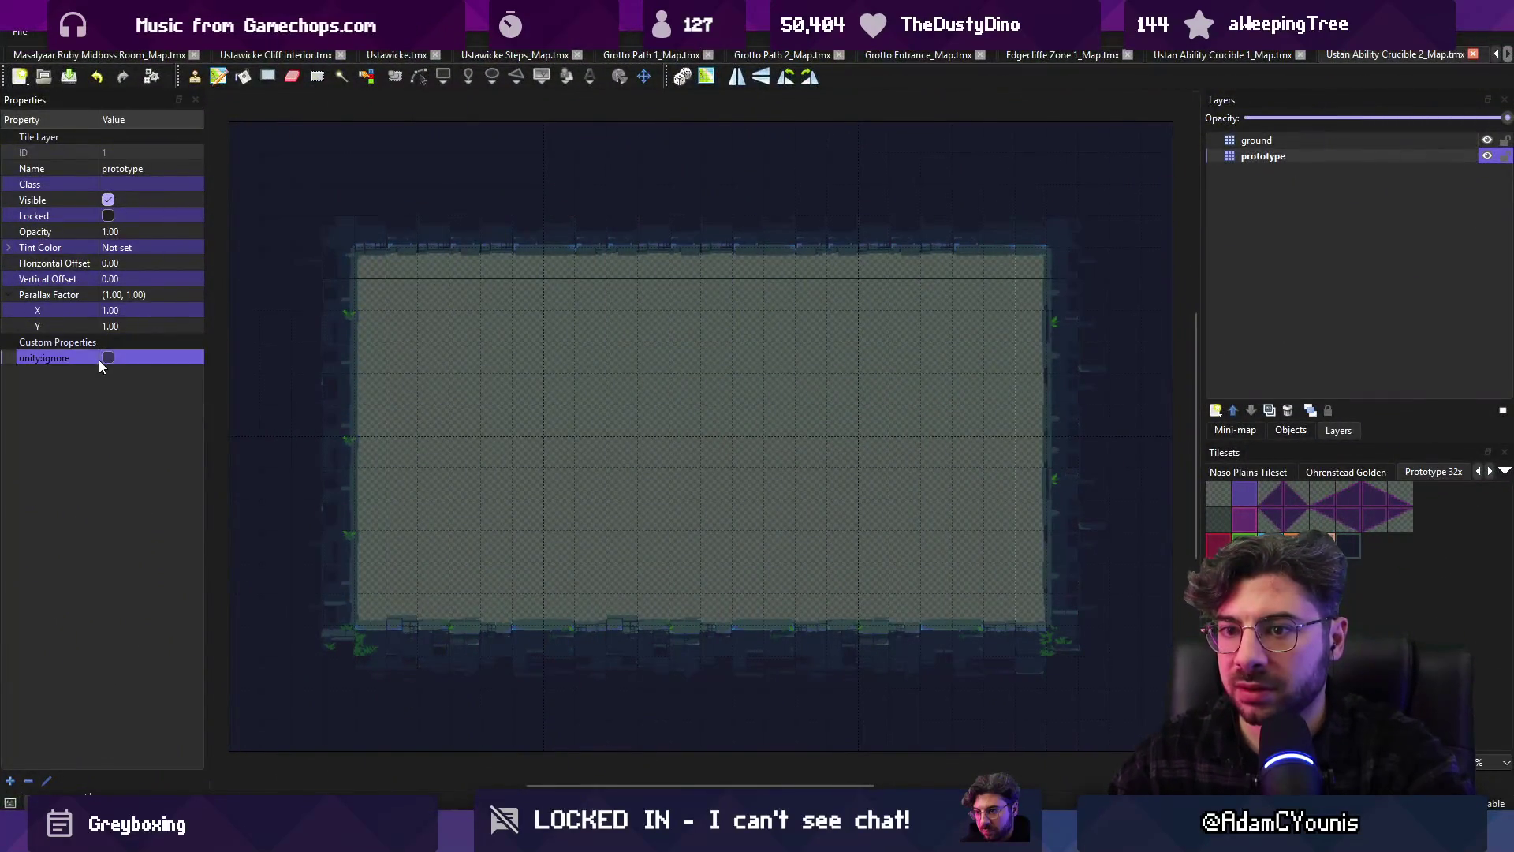
pyautogui.click(108, 358)
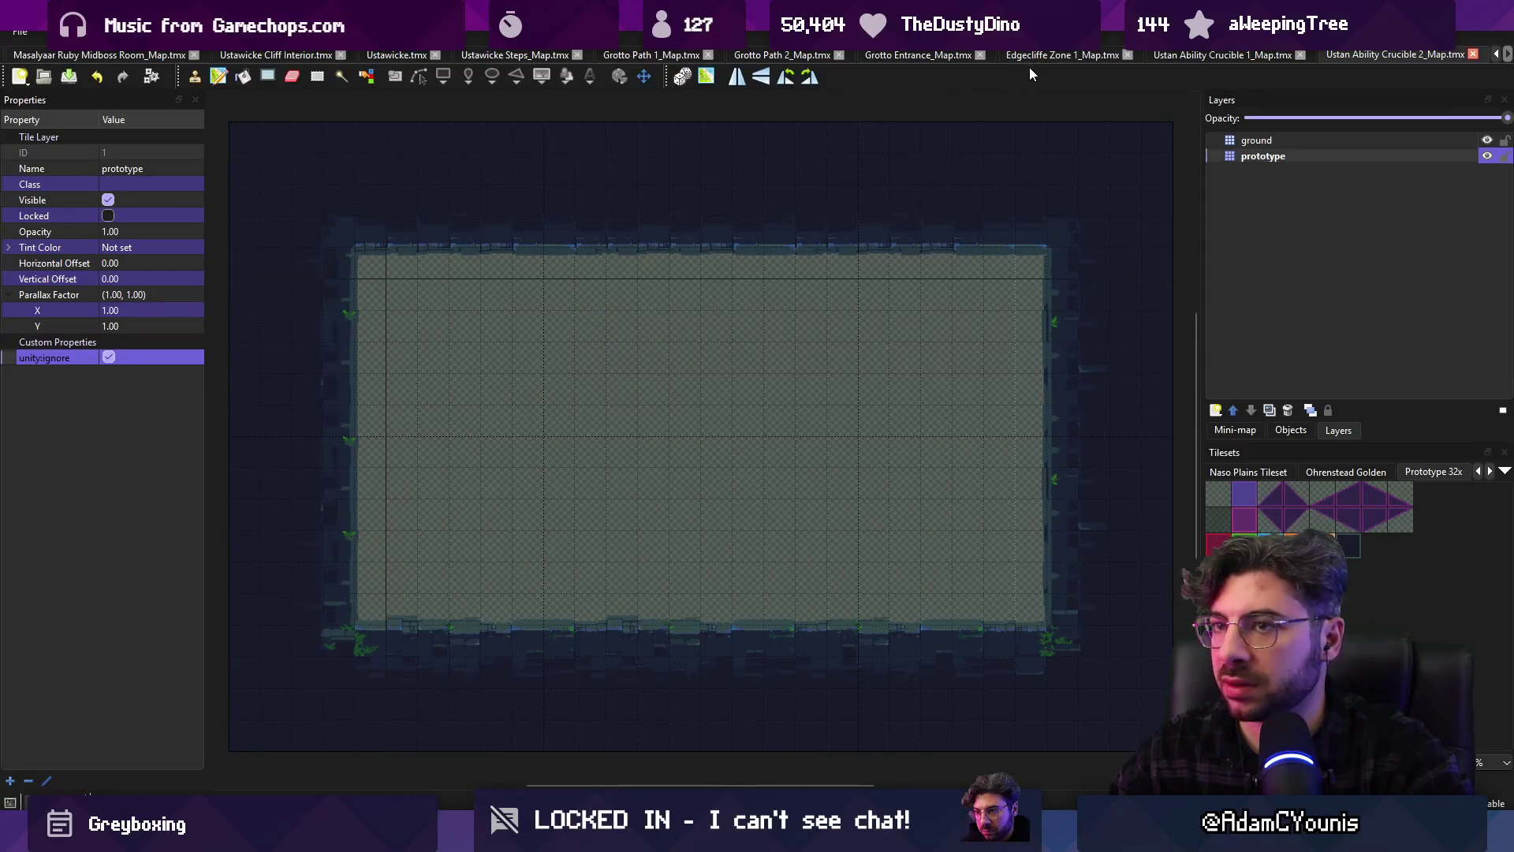
pyautogui.hotkey('ctrl', 'w')
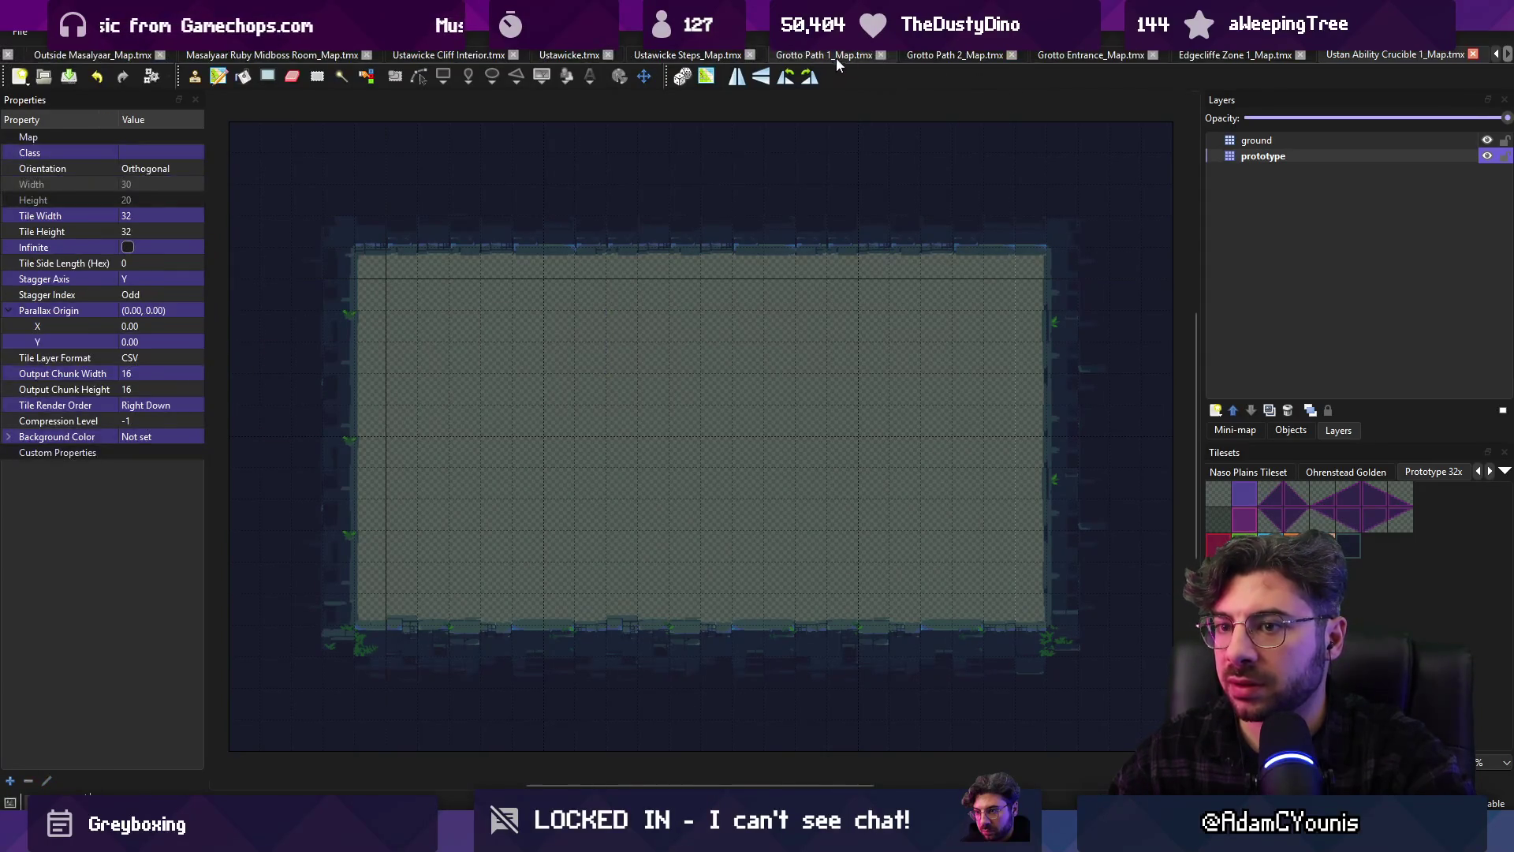
# Flag Crucible 1's prototype layer unity:ignore, close the remaining map files, and return to Unity
pyautogui.click(1264, 157)
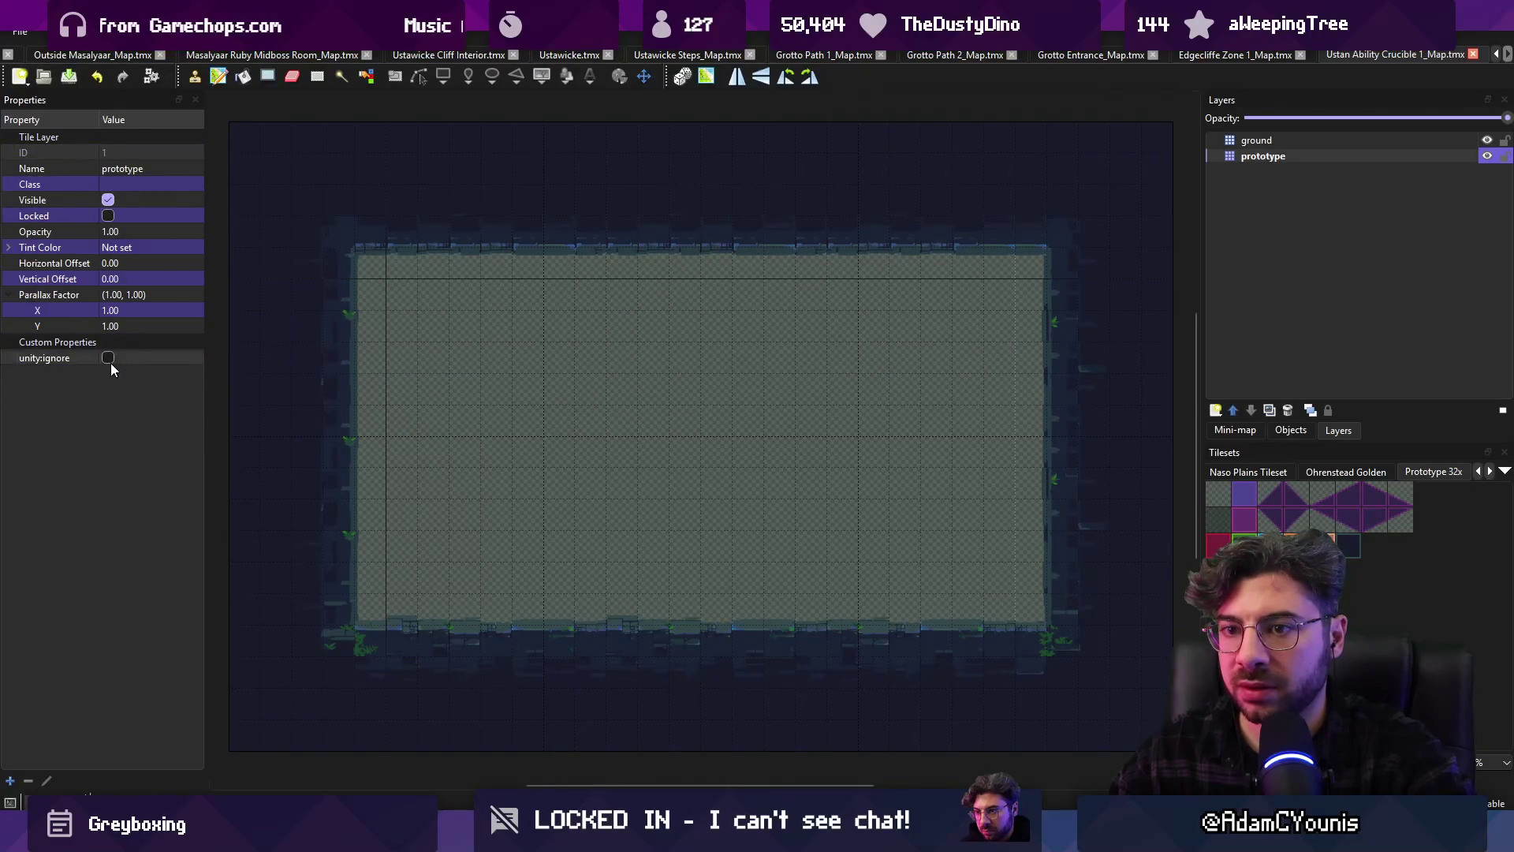
pyautogui.click(108, 358)
pyautogui.hotkey('ctrl', 'w')
pyautogui.hotkey('ctrl', 'w')
pyautogui.hotkey('ctrl', 'w')
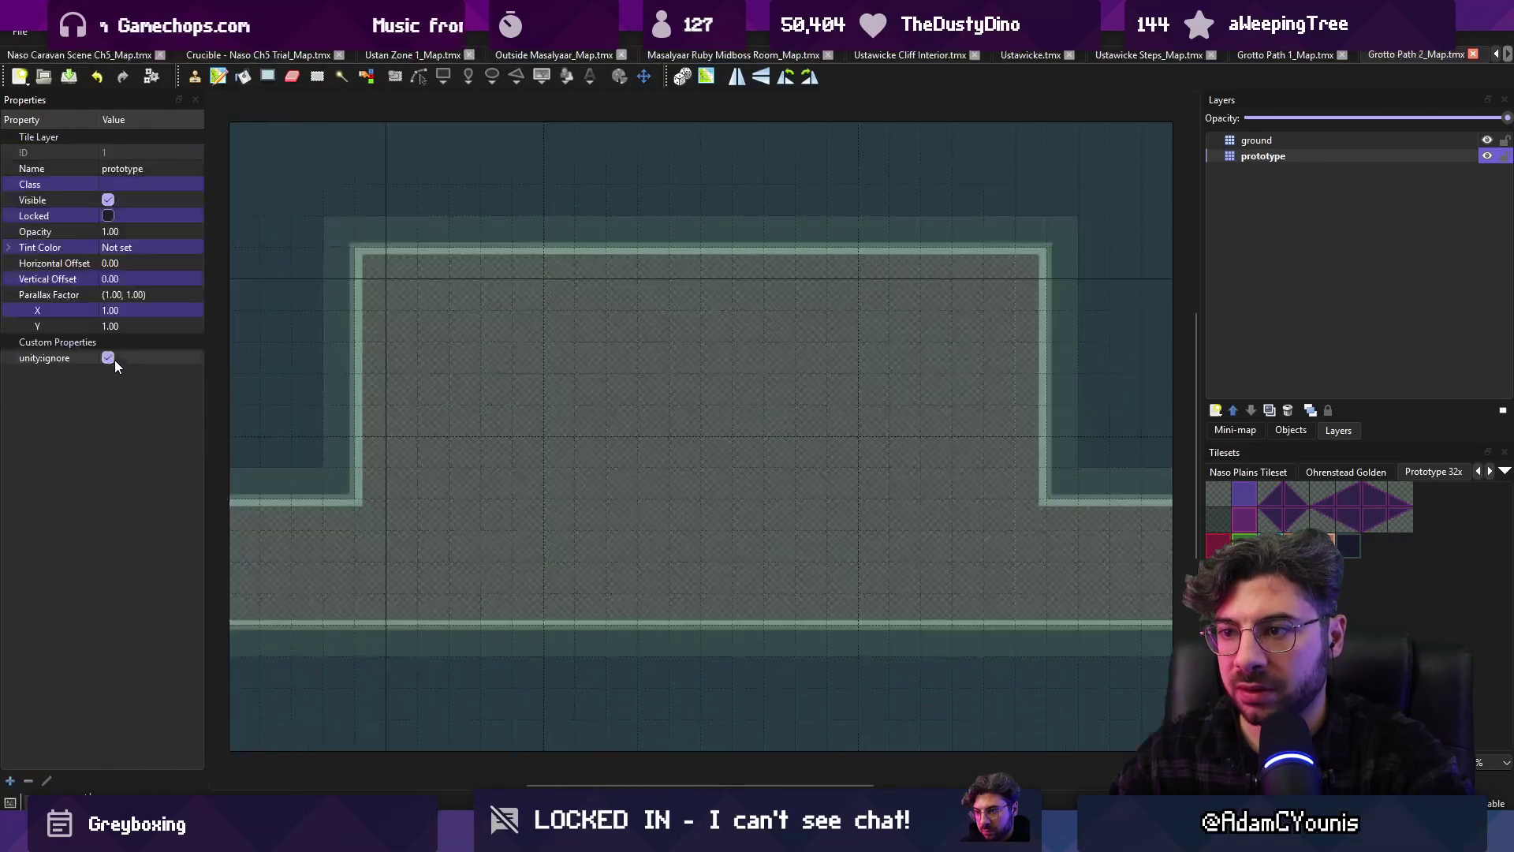
pyautogui.hotkey('ctrl', 'w')
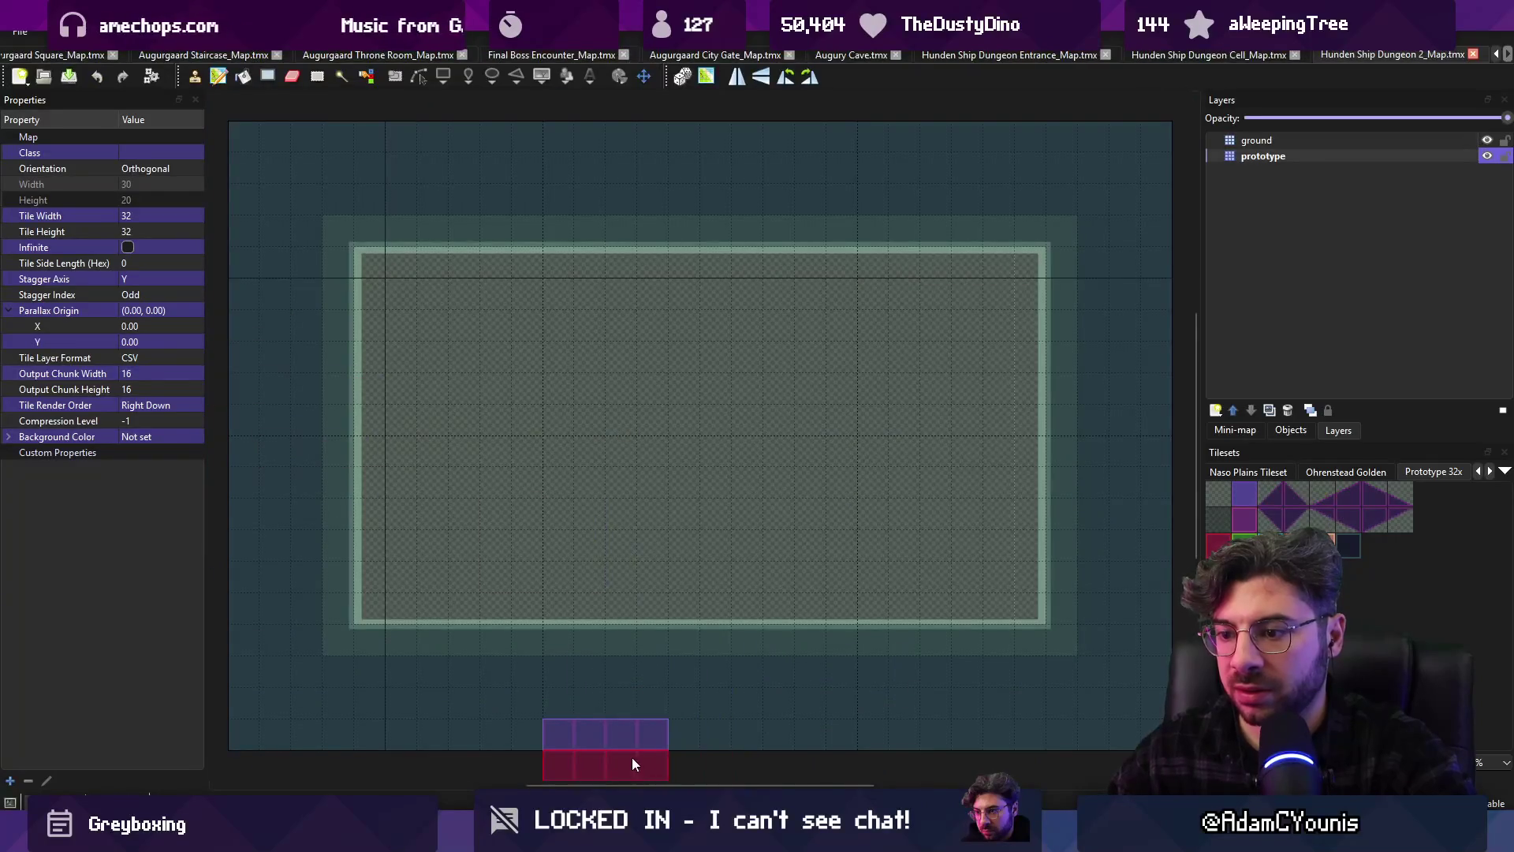
pyautogui.click(631, 832)
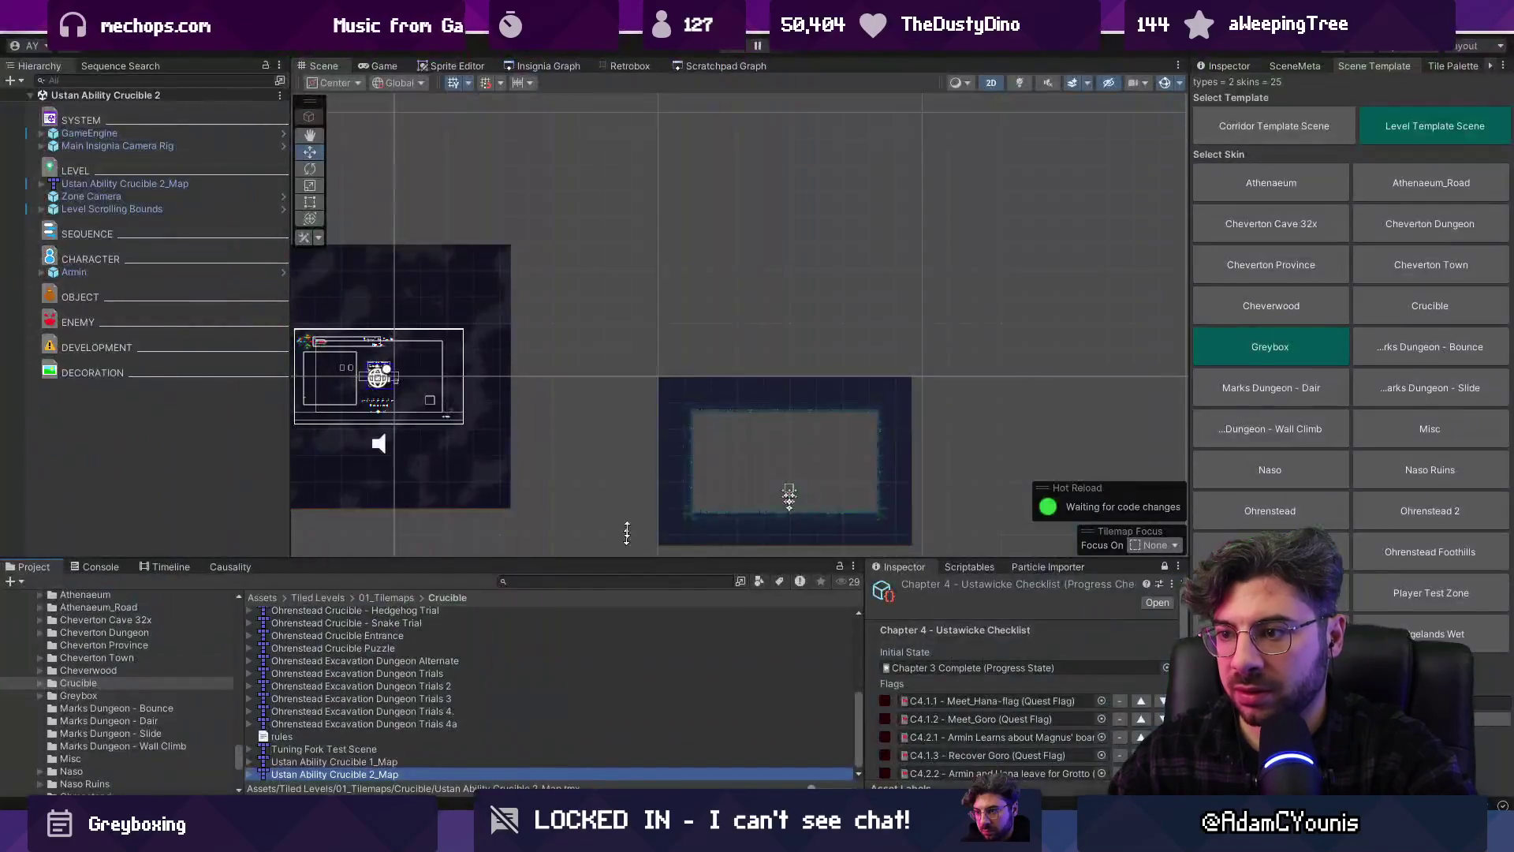
# Open Ustan Ability Crucible 2 and toggle Level Scrolling Bounds off and on to refresh its preview
pyautogui.click(525, 68)
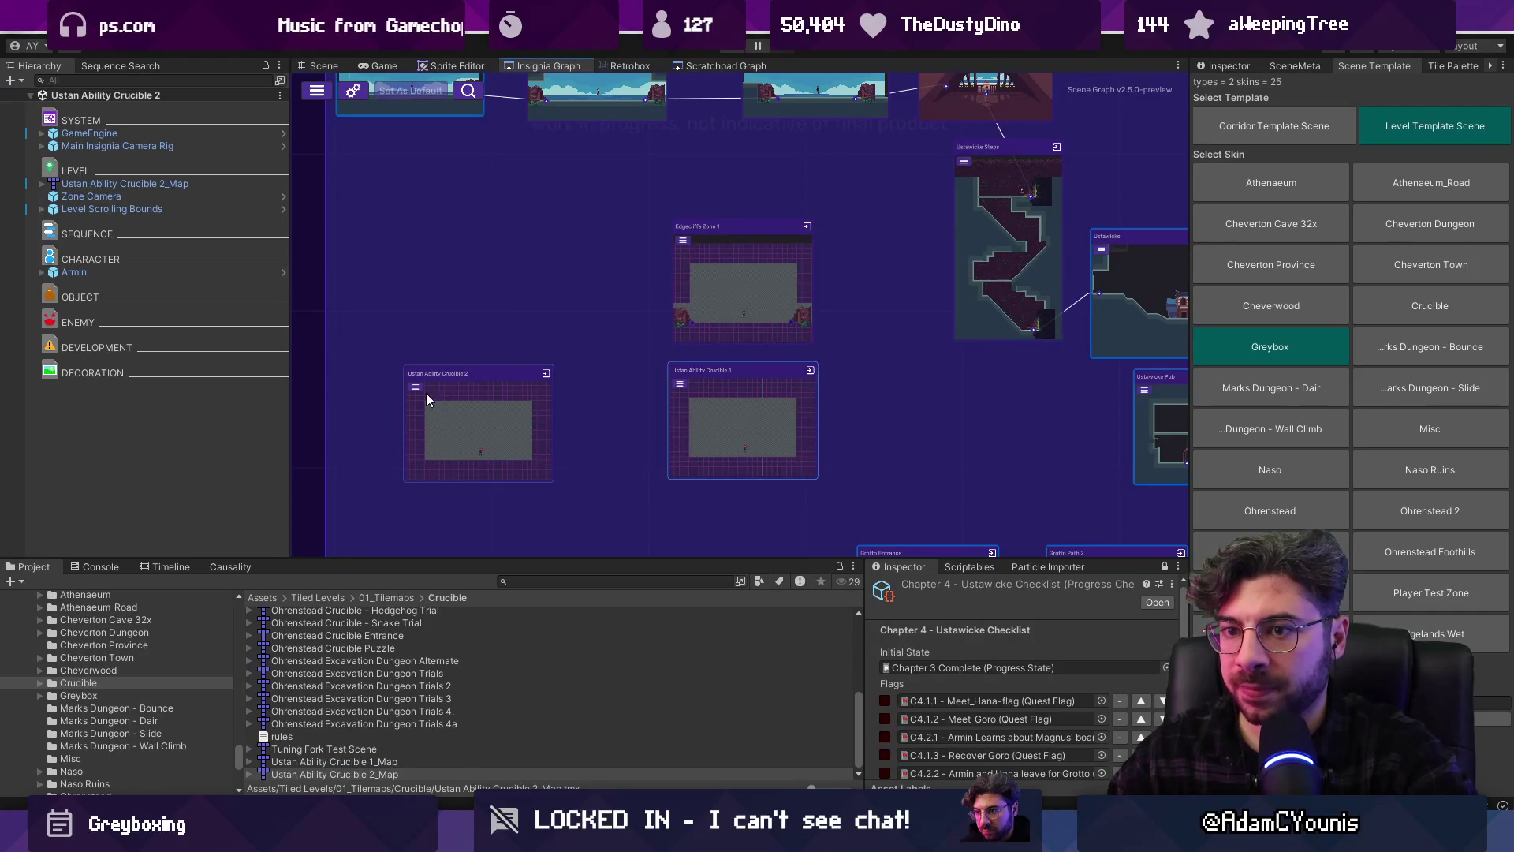
pyautogui.doubleClick(453, 412)
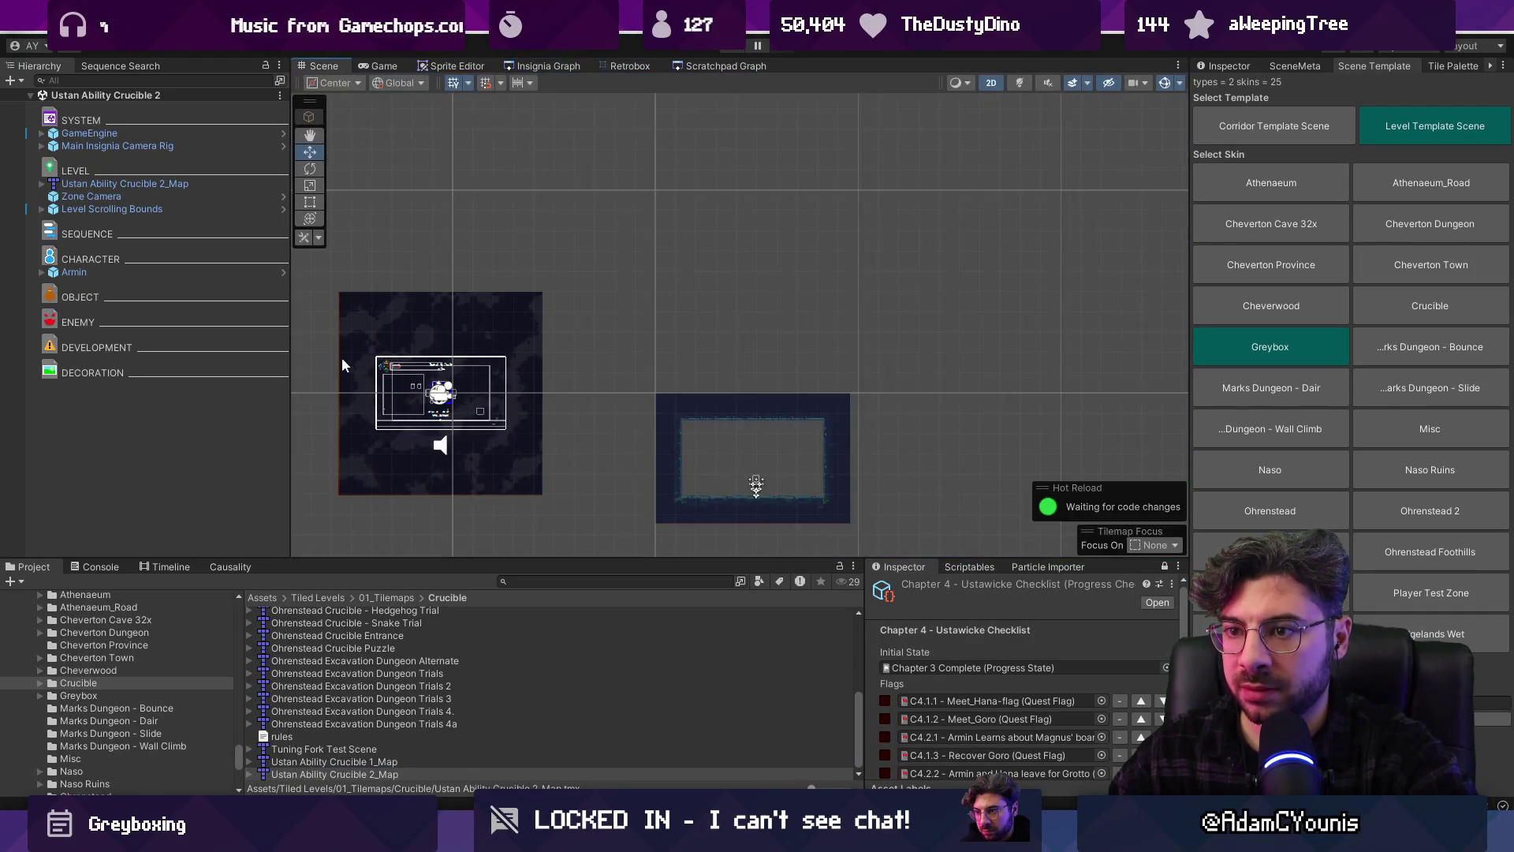
pyautogui.doubleClick(211, 287)
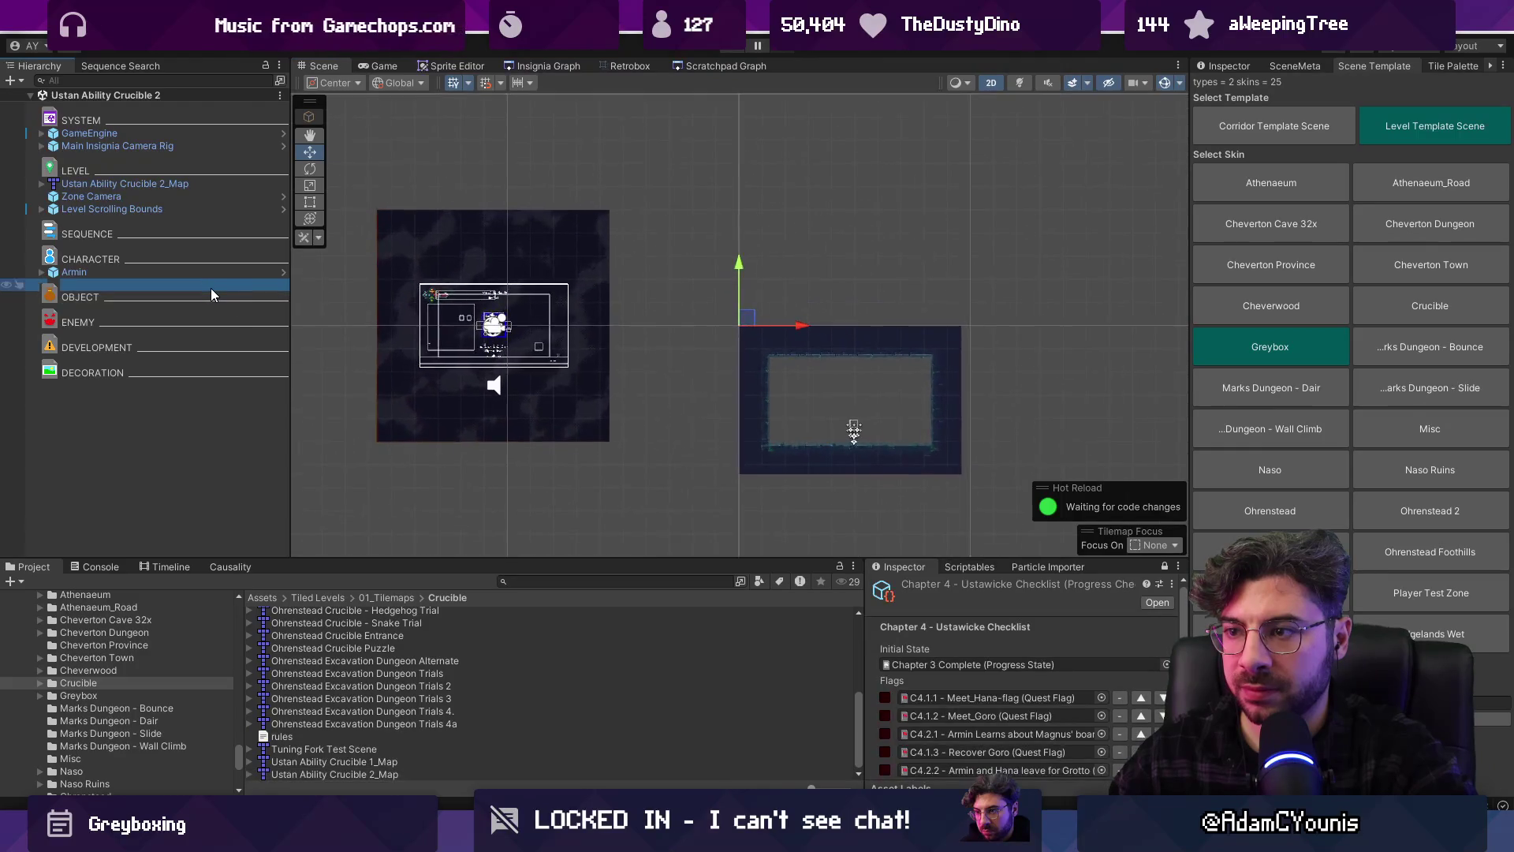
pyautogui.click(537, 66)
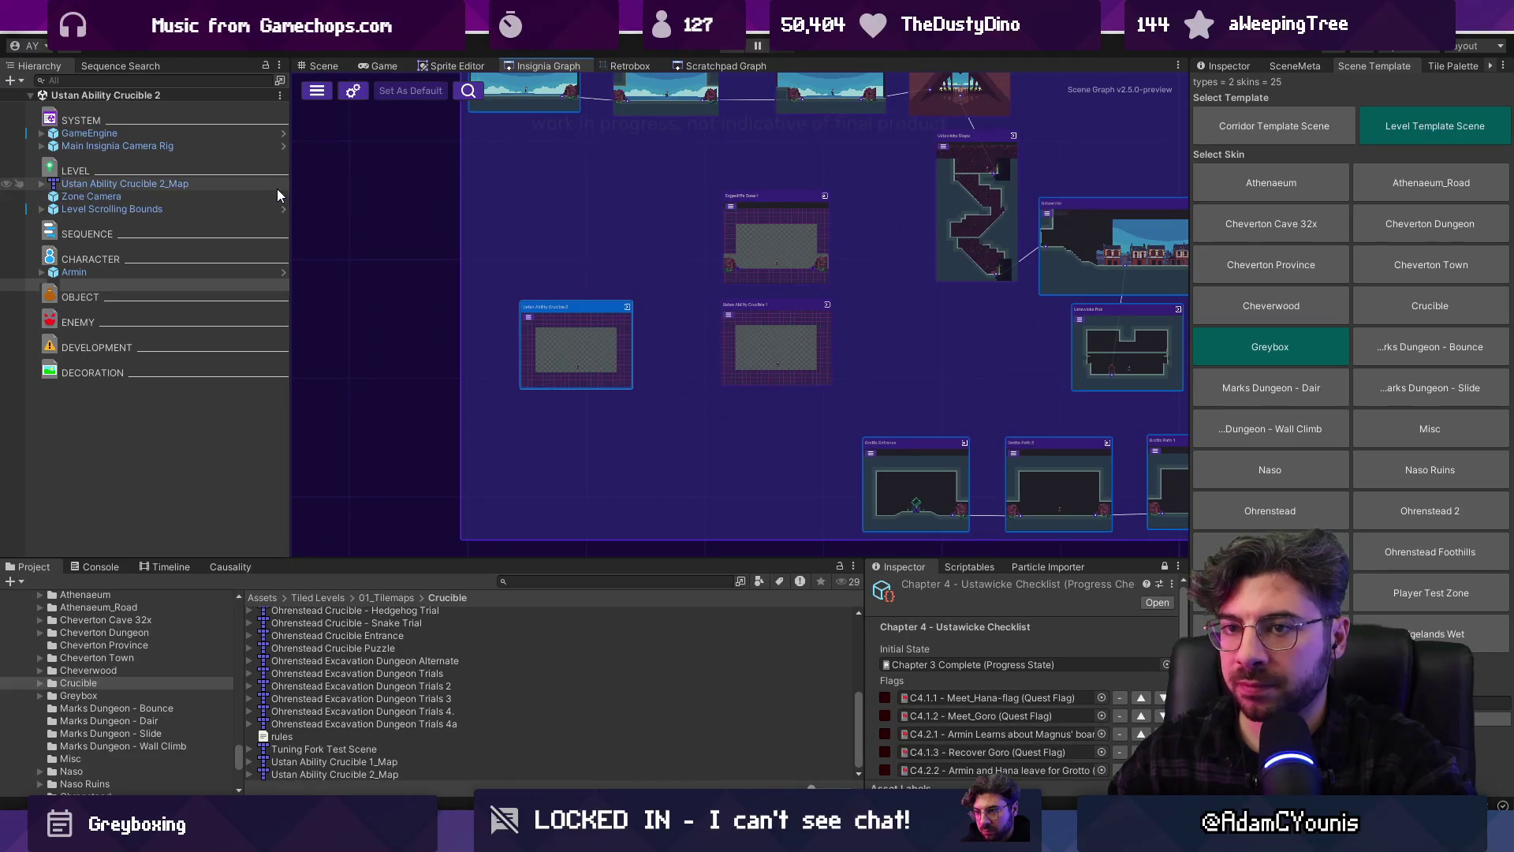
pyautogui.click(229, 209)
pyautogui.click(1217, 68)
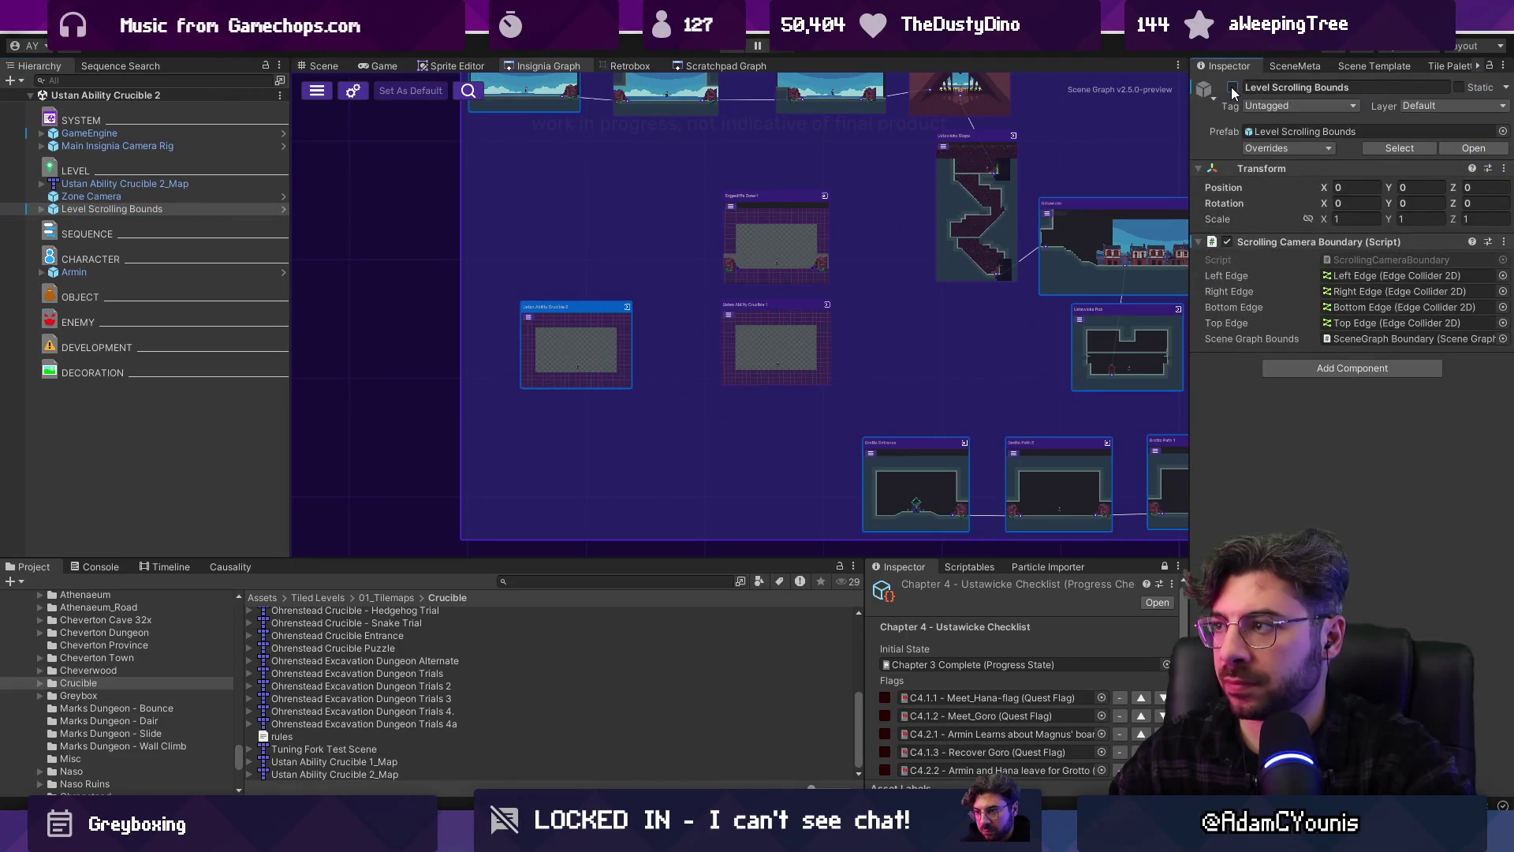
pyautogui.click(1233, 87)
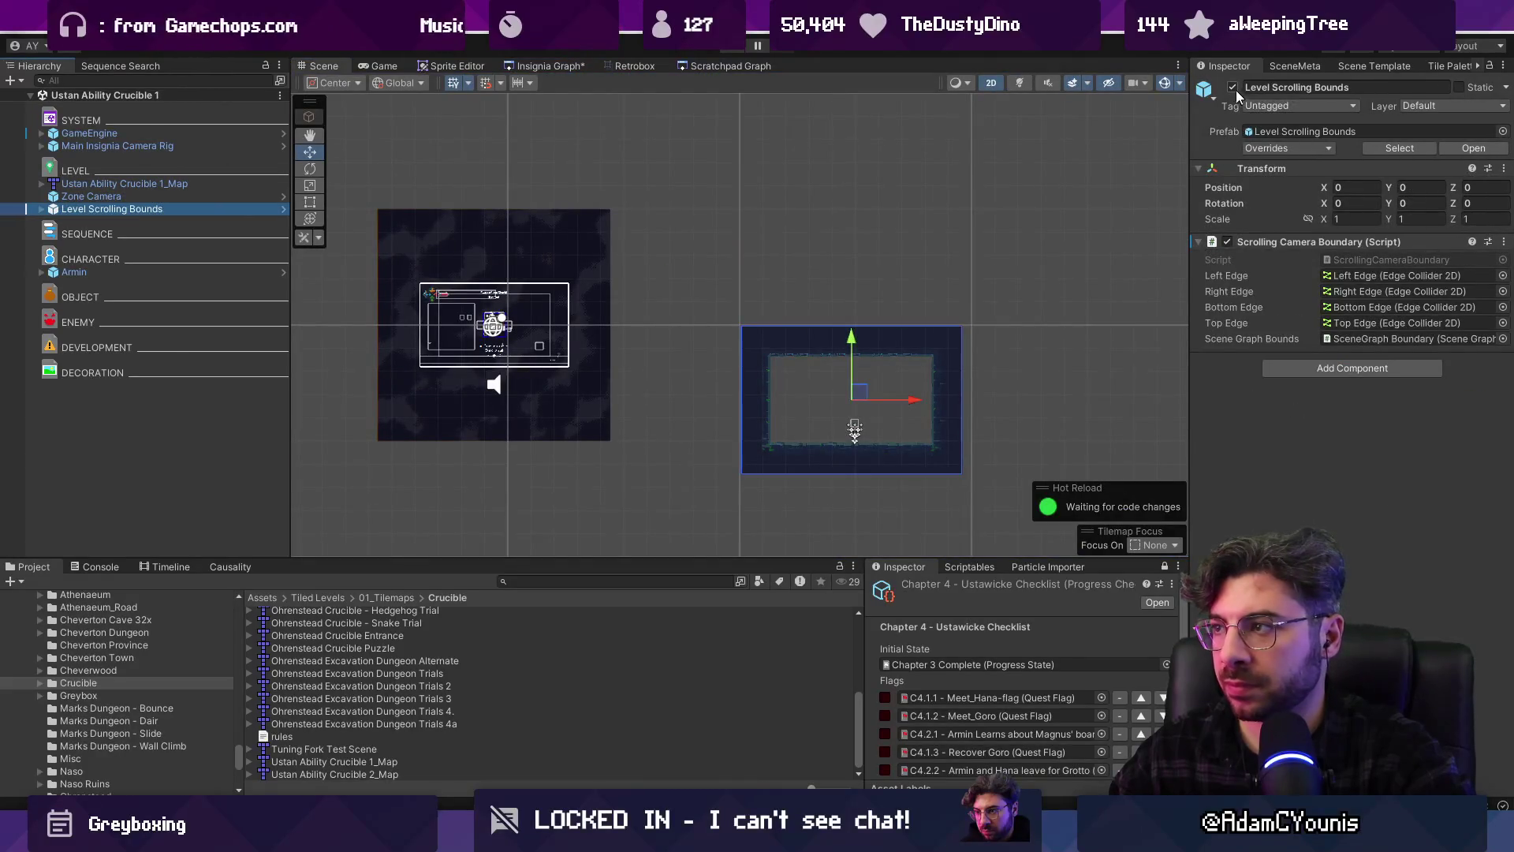
pyautogui.click(1233, 88)
pyautogui.click(545, 67)
# Move the Edgecliffe Zone 1 node higher and the Crucible 1 node down-left in the graph
pyautogui.scroll(-5, 765, 378)
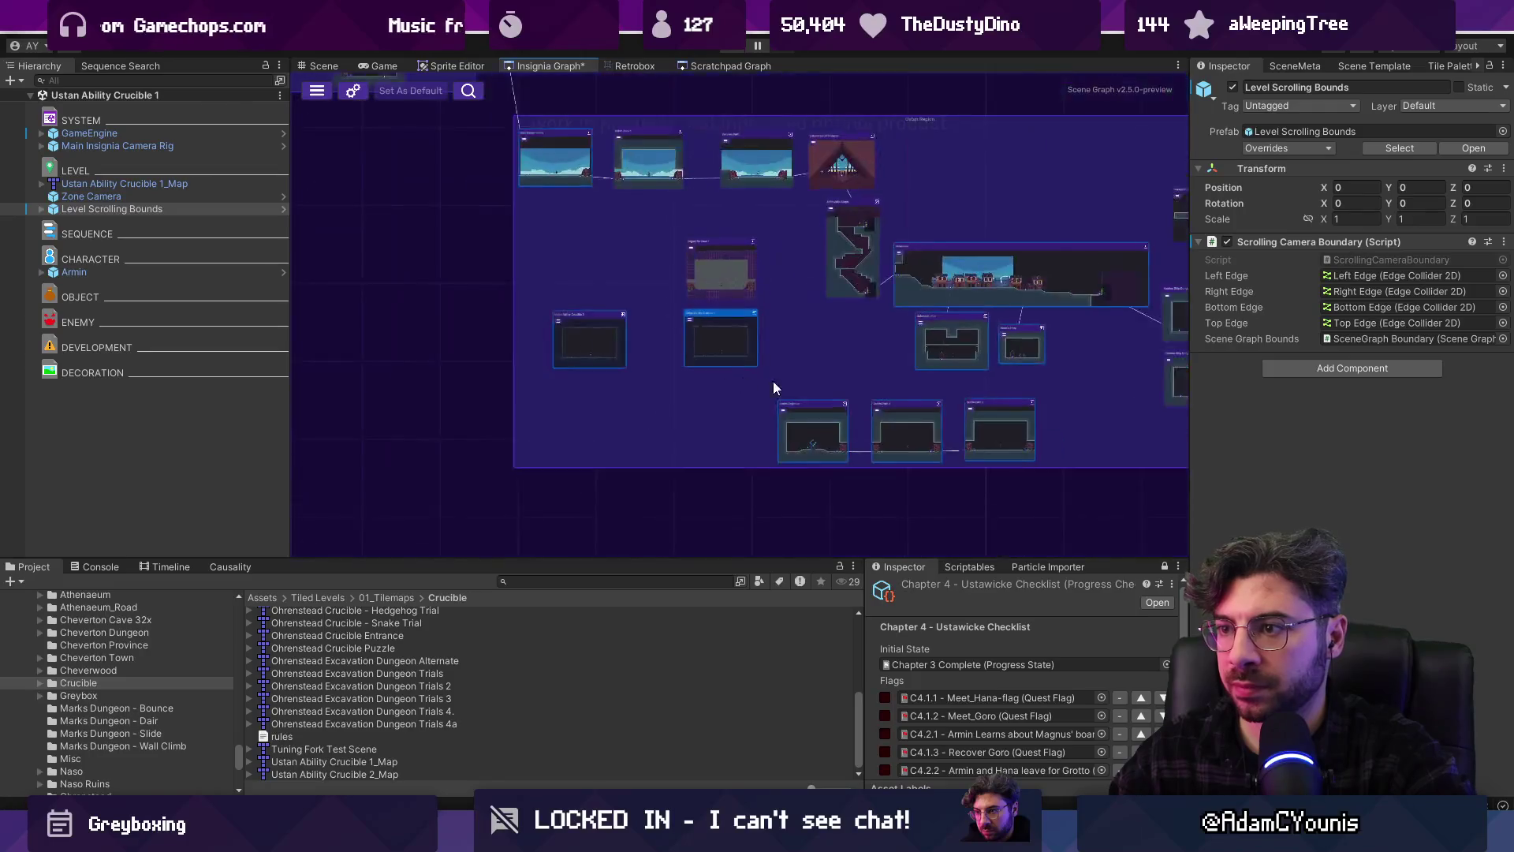
pyautogui.scroll(4, 713, 329)
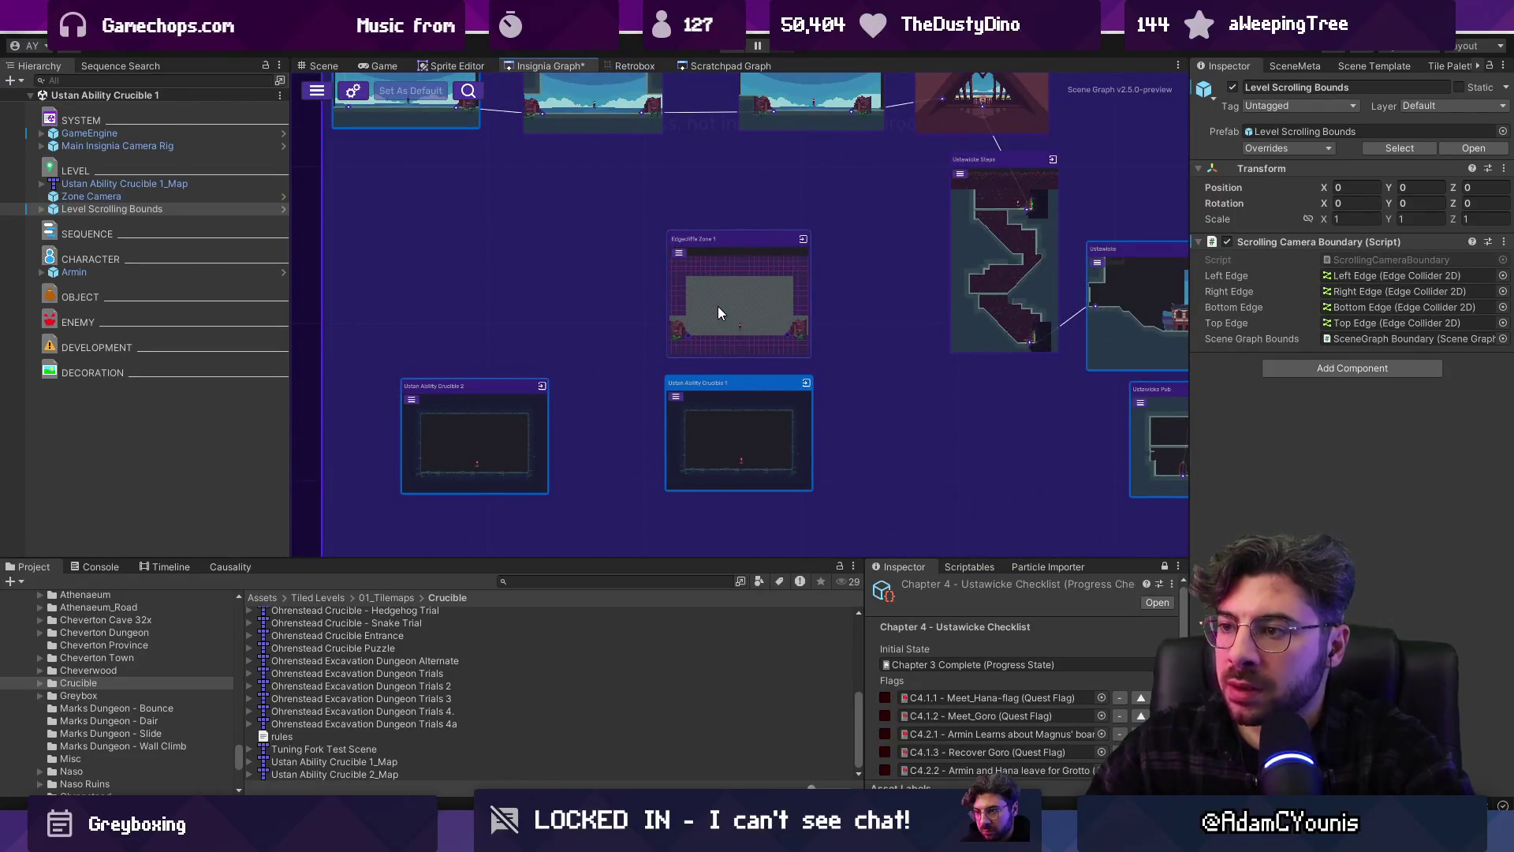
pyautogui.scroll(-4, 726, 291)
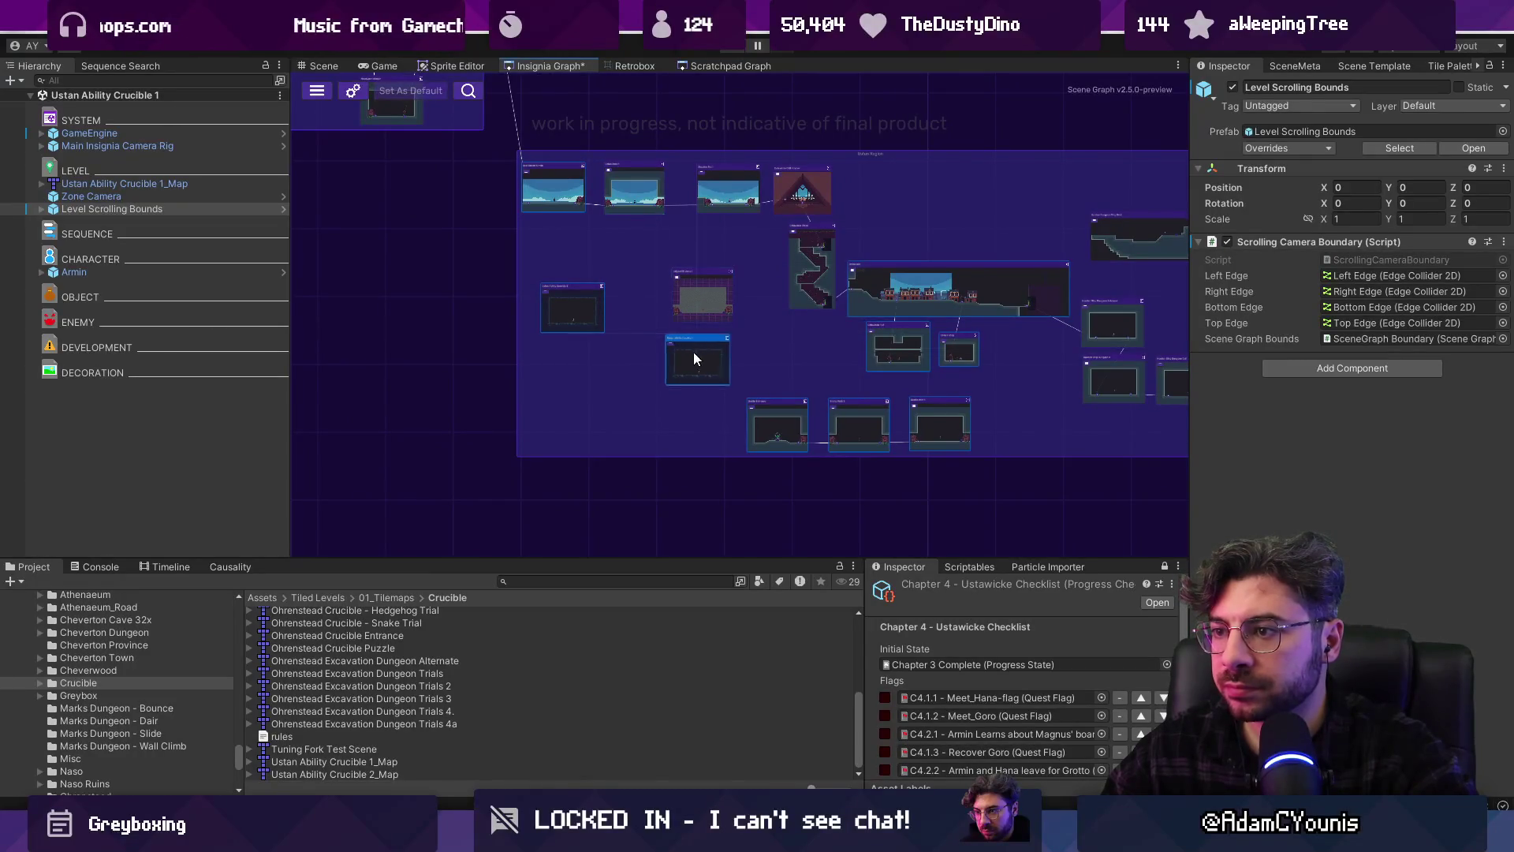
pyautogui.scroll(4, 691, 348)
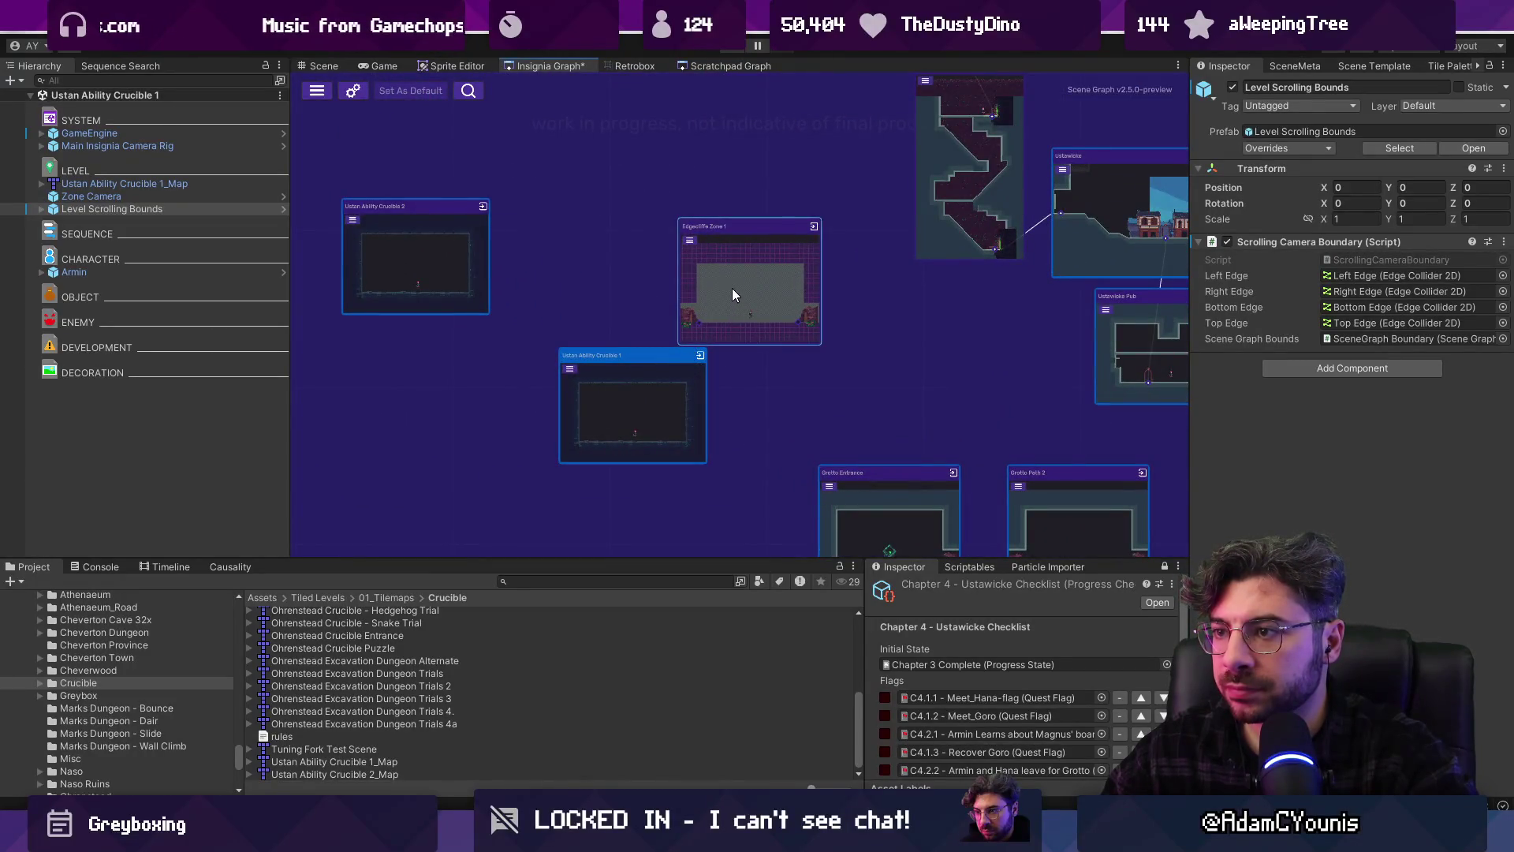
pyautogui.scroll(3, 732, 291)
pyautogui.scroll(-3, 727, 287)
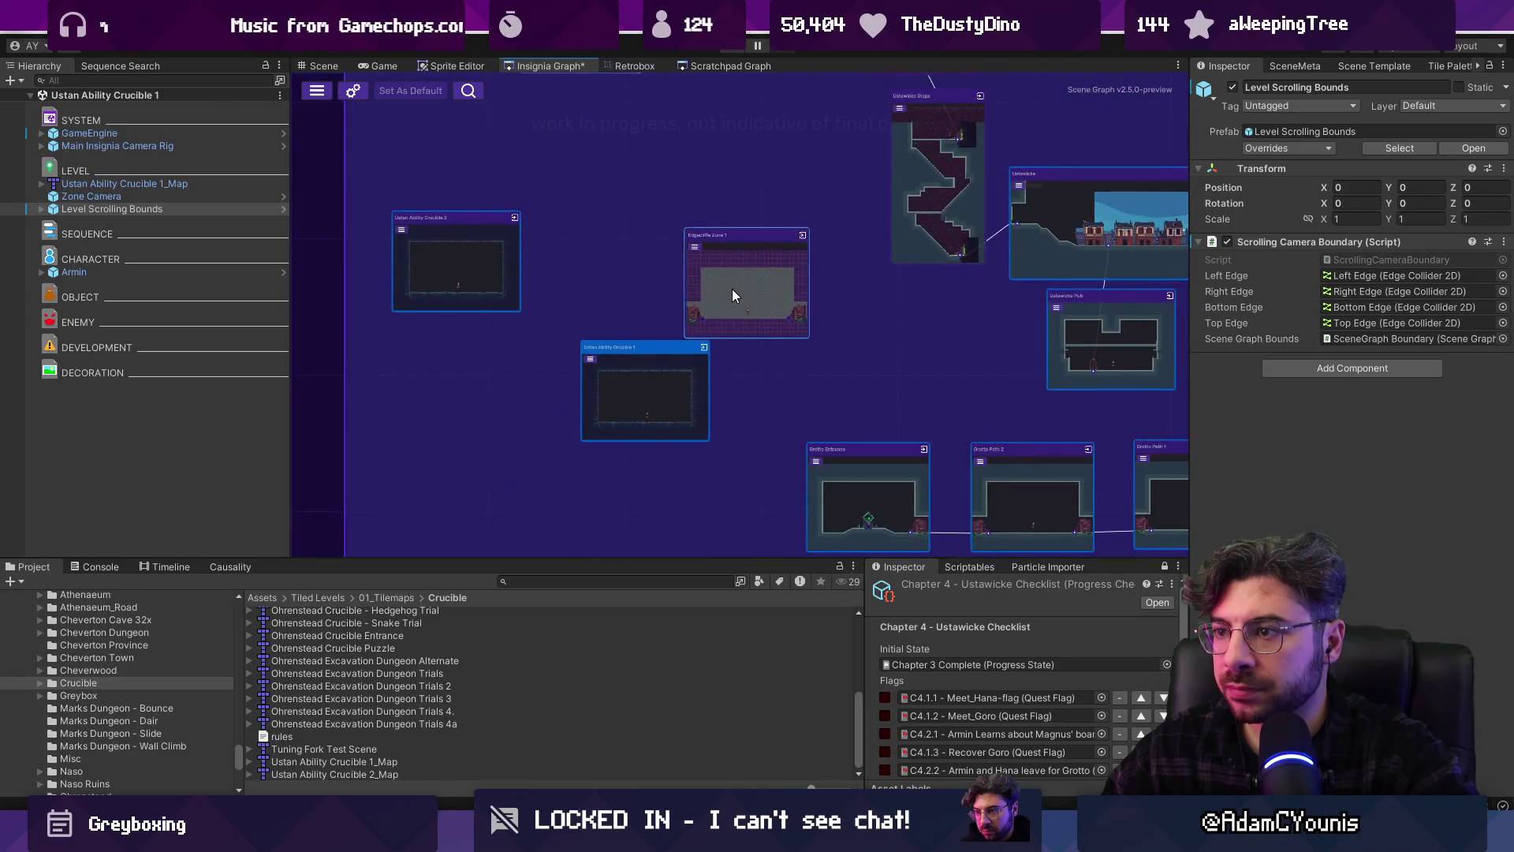
pyautogui.moveTo(731, 290); pyautogui.dragTo(711, 192)
pyautogui.moveTo(635, 387); pyautogui.dragTo(598, 402)
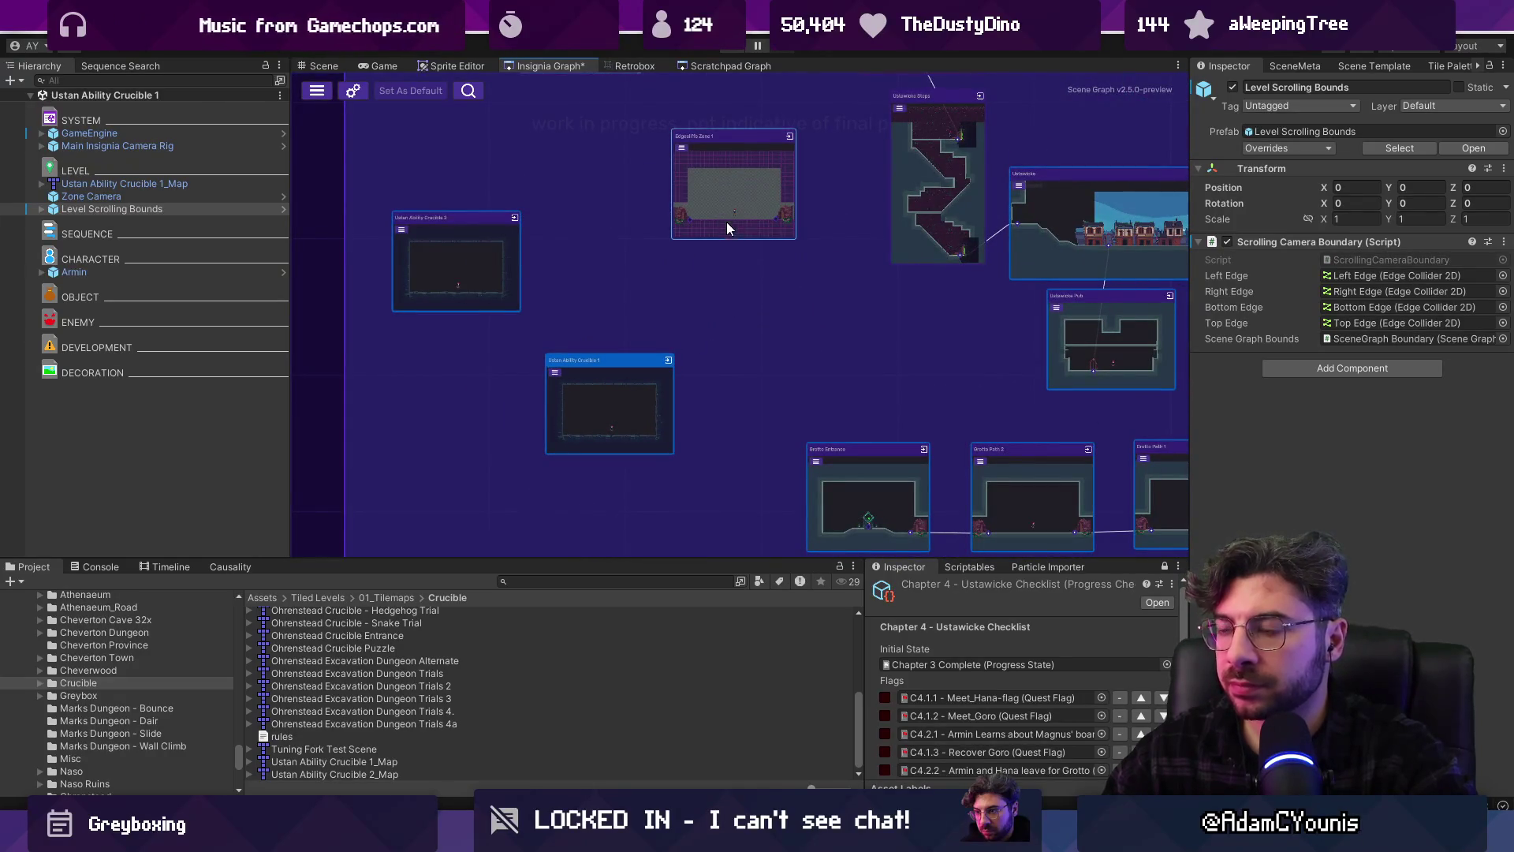
# Search the Project for 'edgecliffe', clear the search, and bring up Windows search
pyautogui.click(673, 587)
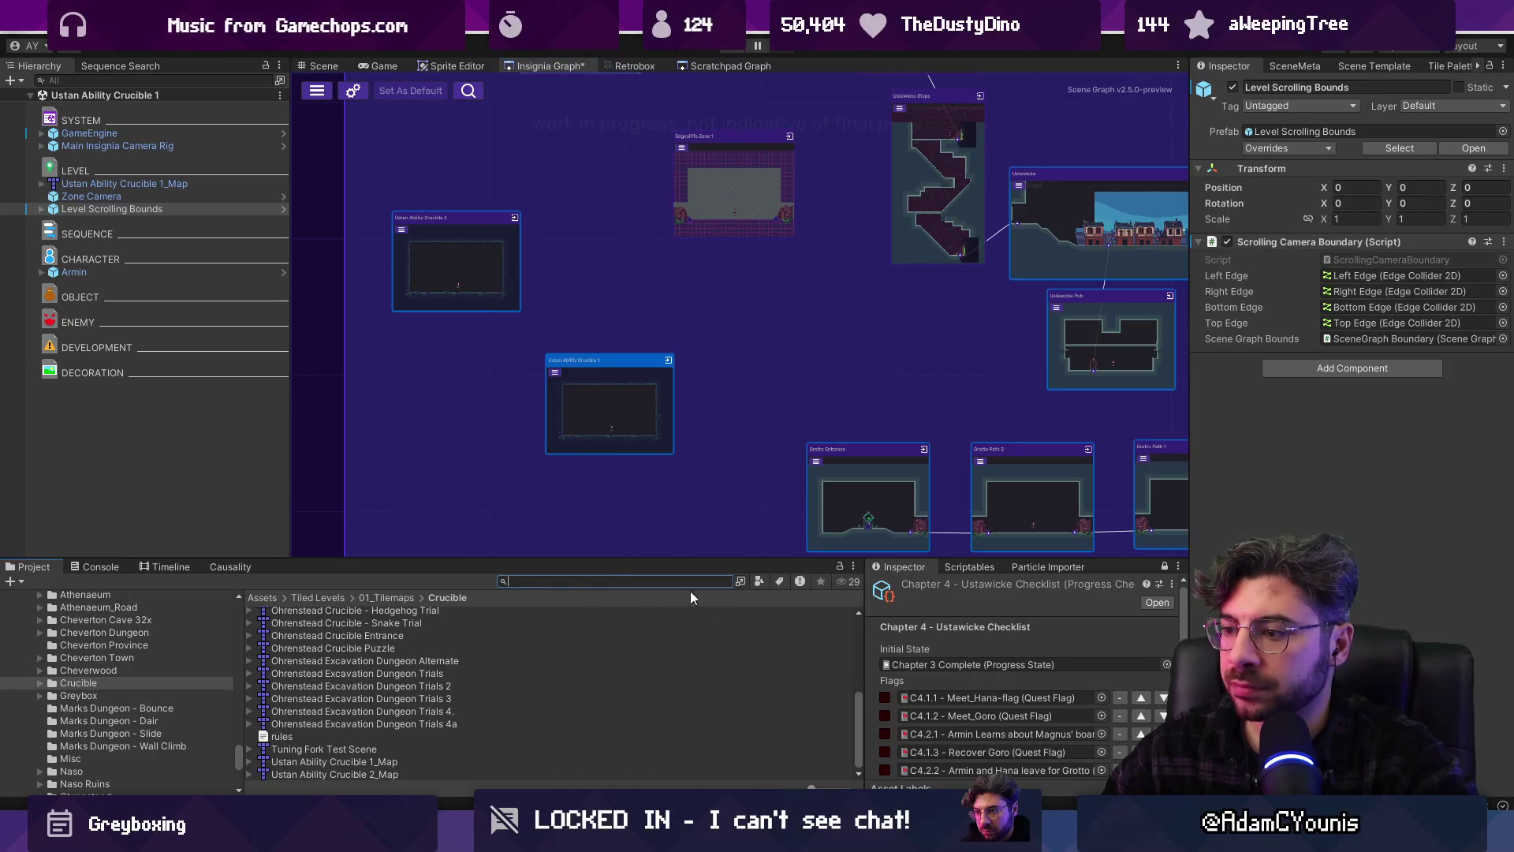
pyautogui.write('edgecliffe')
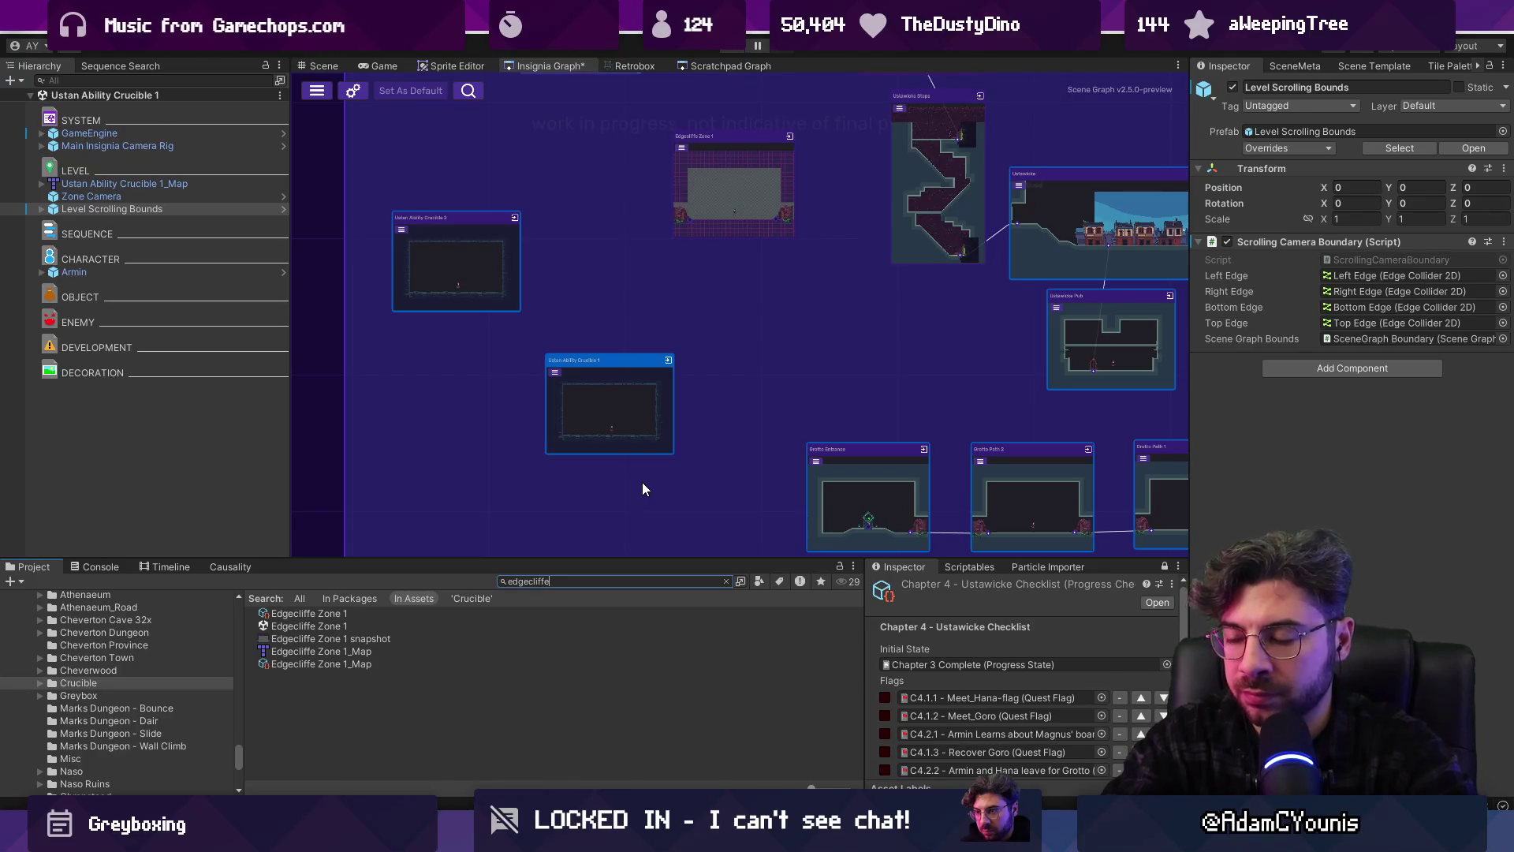
pyautogui.press('Escape')
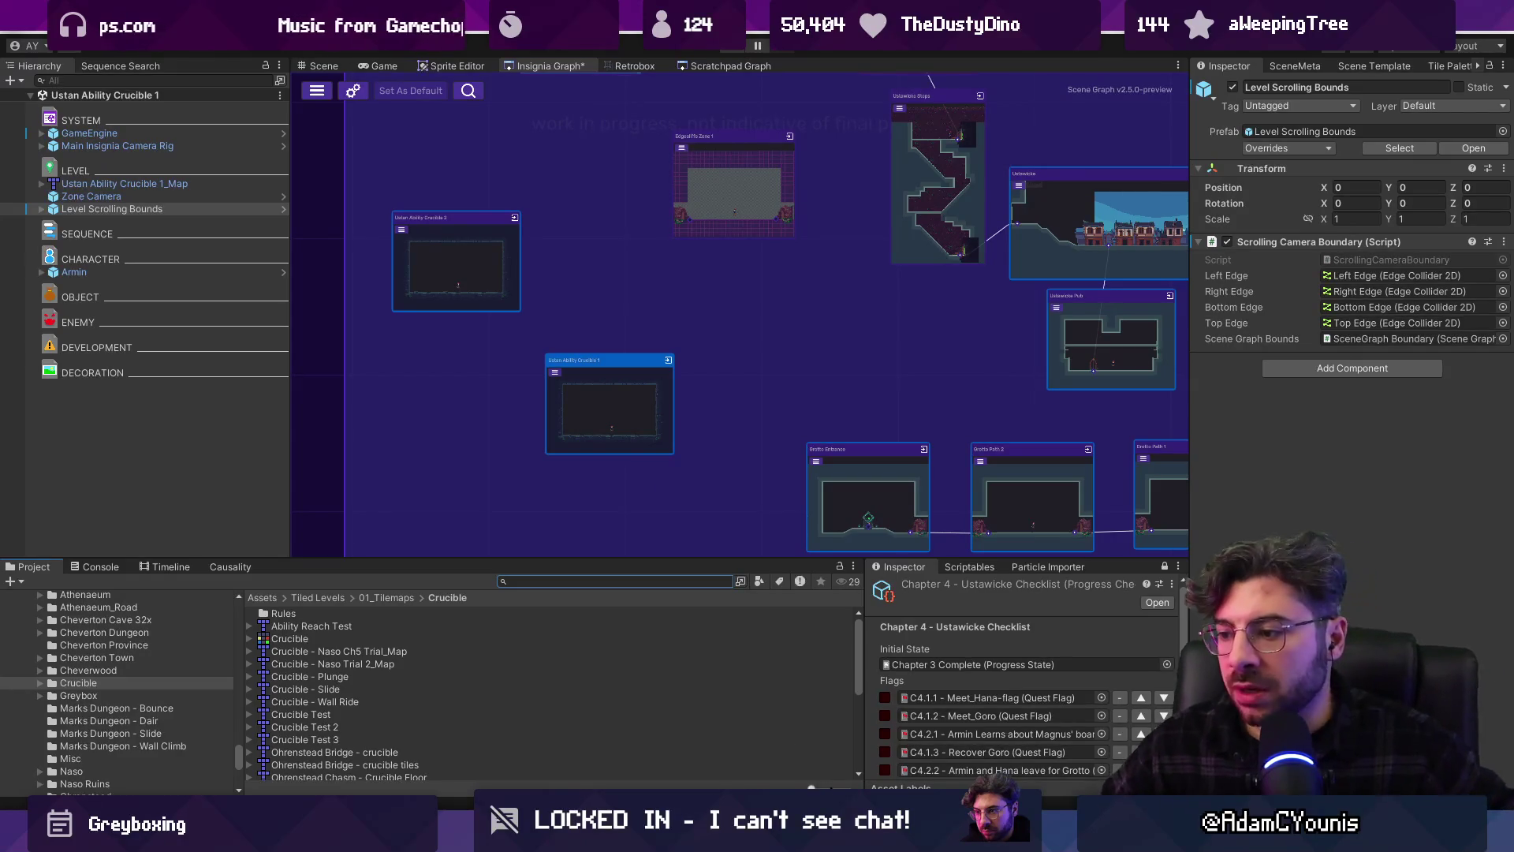
pyautogui.press('super')
# Launch Fork and view the Insignia repository's local changes
pyautogui.write('font')
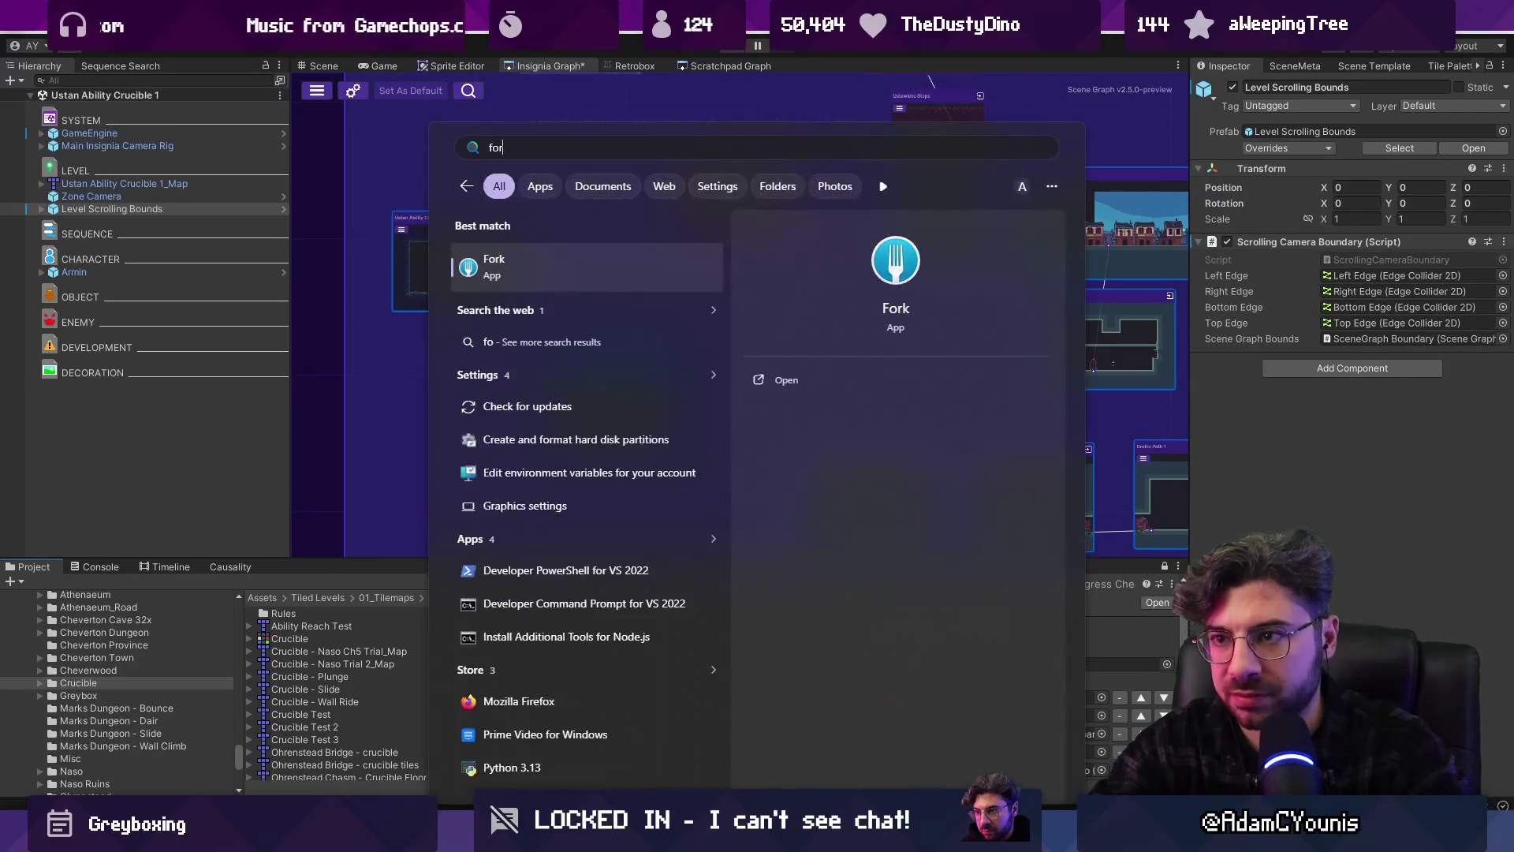
pyautogui.press('Escape')
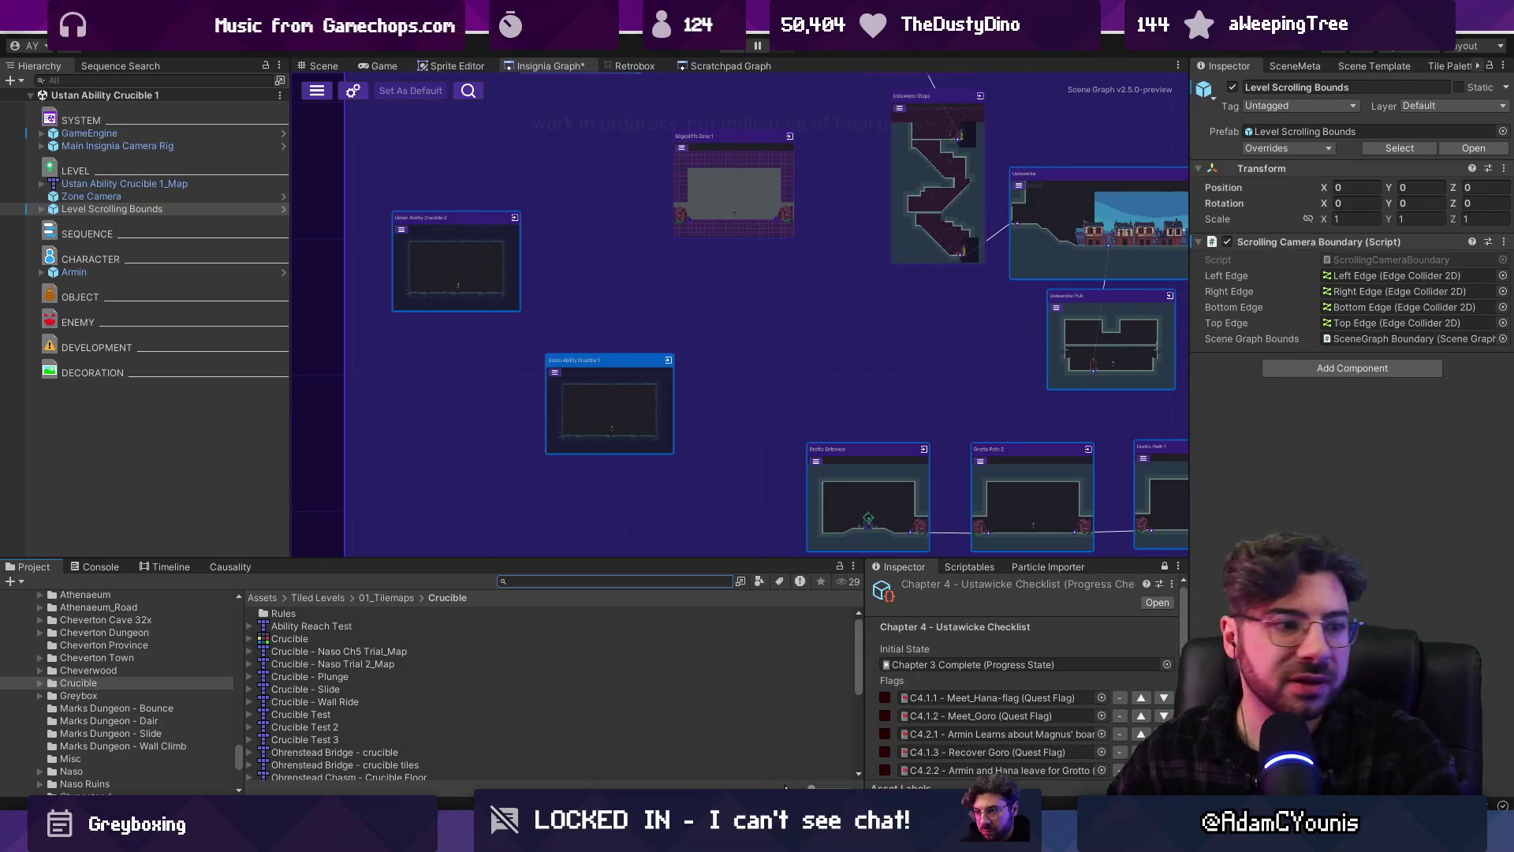
pyautogui.hotkey('alt', 'Tab')
pyautogui.click(75, 100)
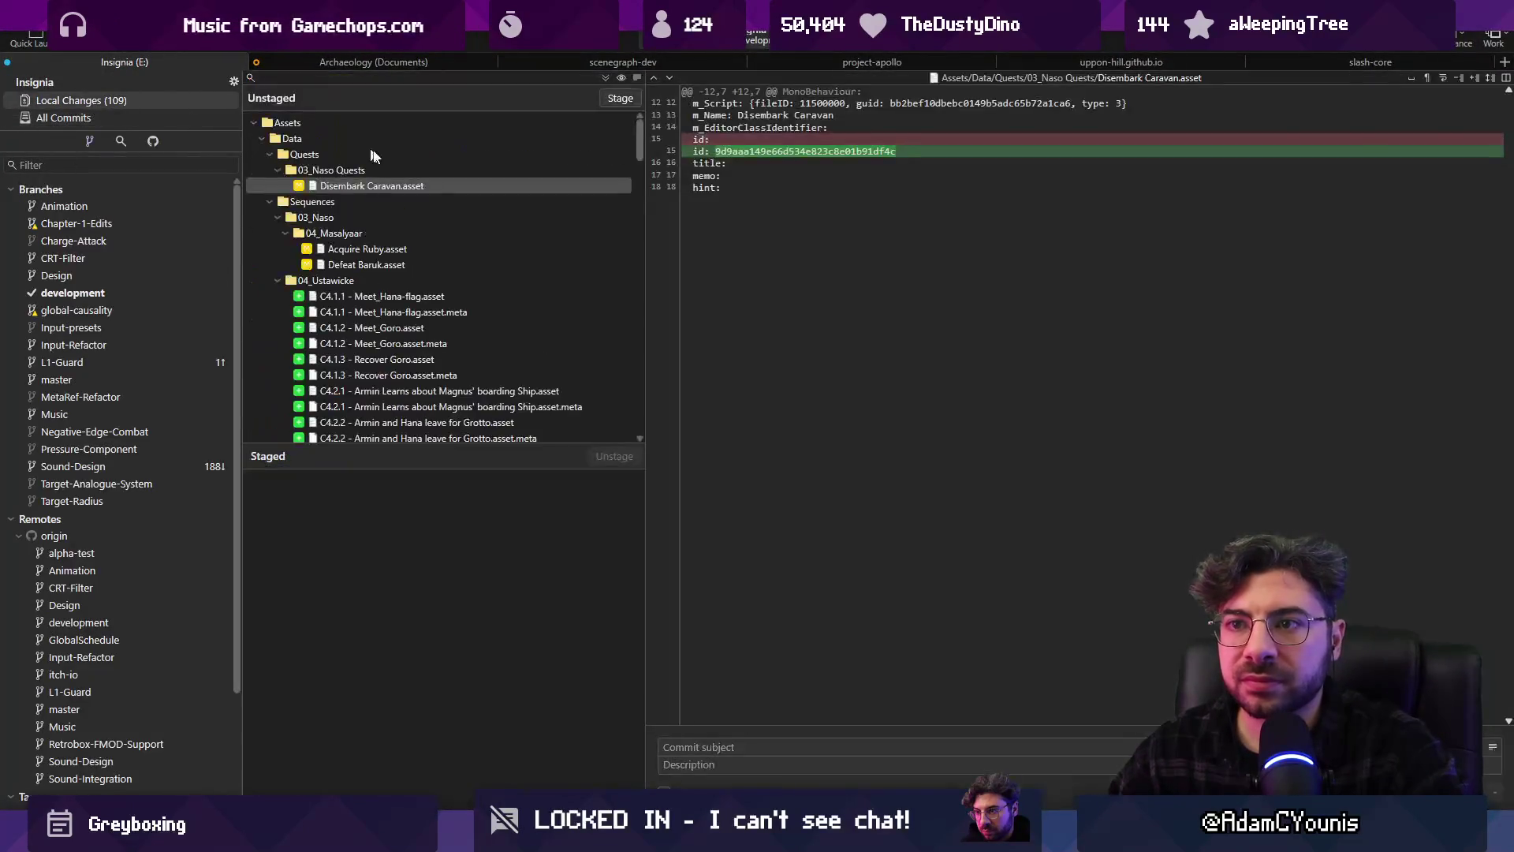
# Stage everything, commit as 'Adds many scenes and quest flags to Ch3 + Ch4', and push
pyautogui.click(605, 77)
pyautogui.write('Ad')
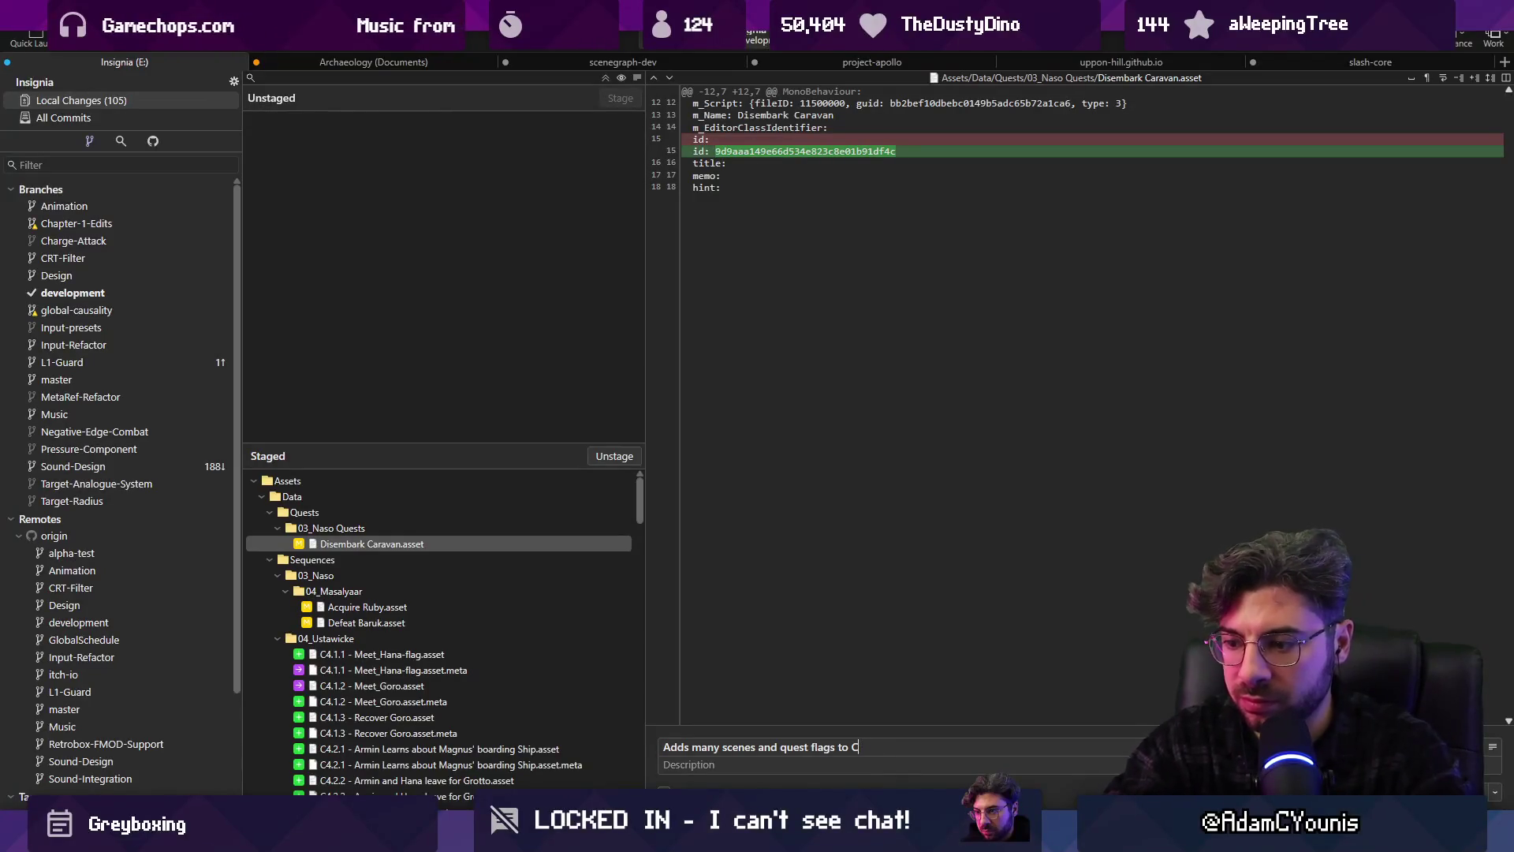
pyautogui.write('h4')
pyautogui.click(851, 747)
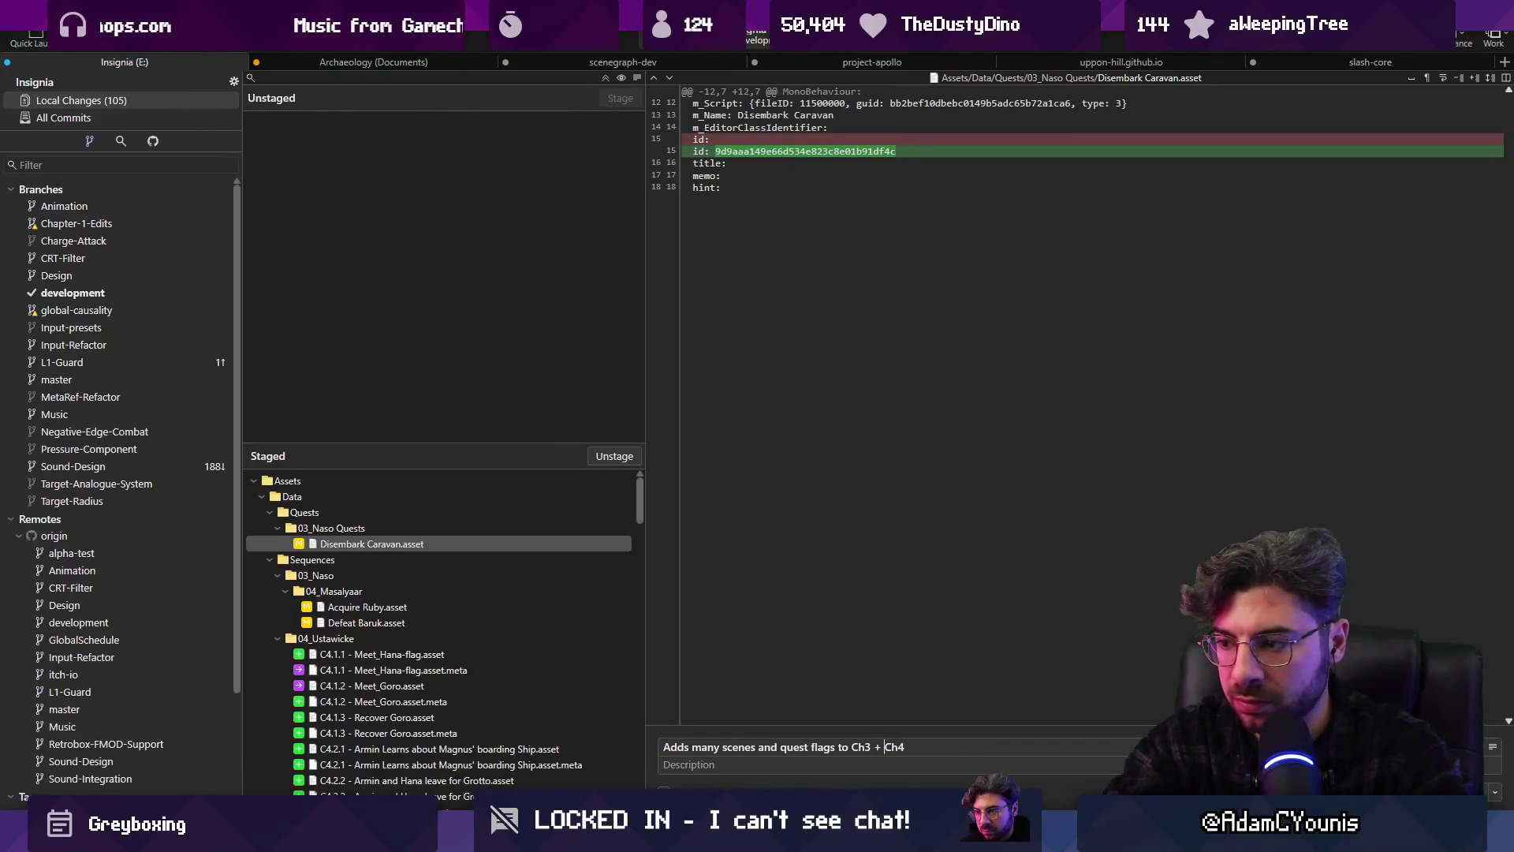
pyautogui.hotkey('ctrl', 'Return')
pyautogui.hotkey('ctrl', 'shift', 'p')
pyautogui.press('Return')
pyautogui.click(92, 118)
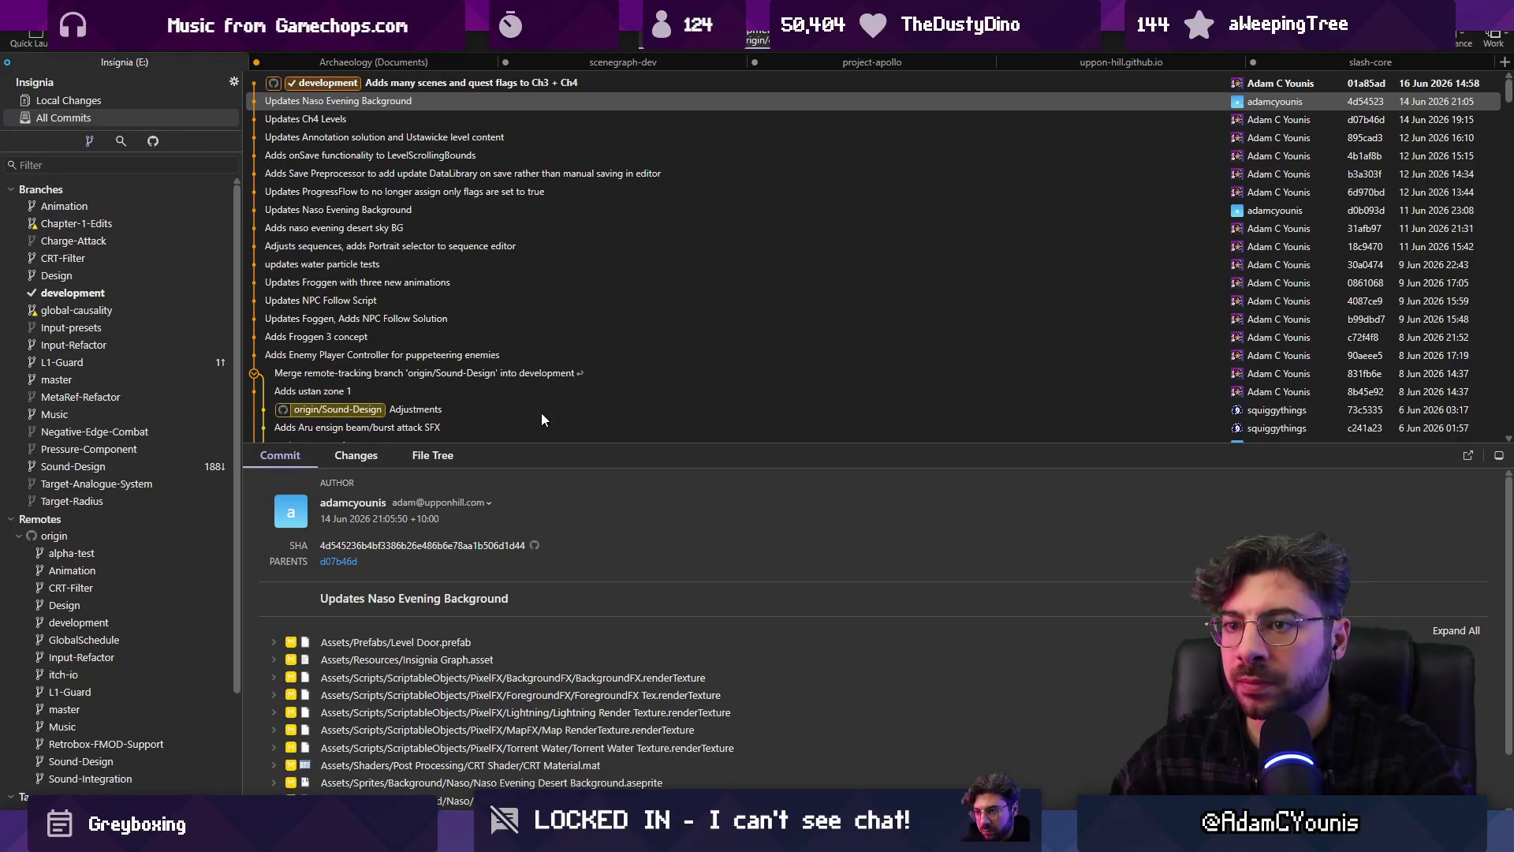
# Open the in-game Map of the World with M and pan across its rooms
pyautogui.scroll(-1, 521, 734)
pyautogui.hotkey('alt', 'Tab')
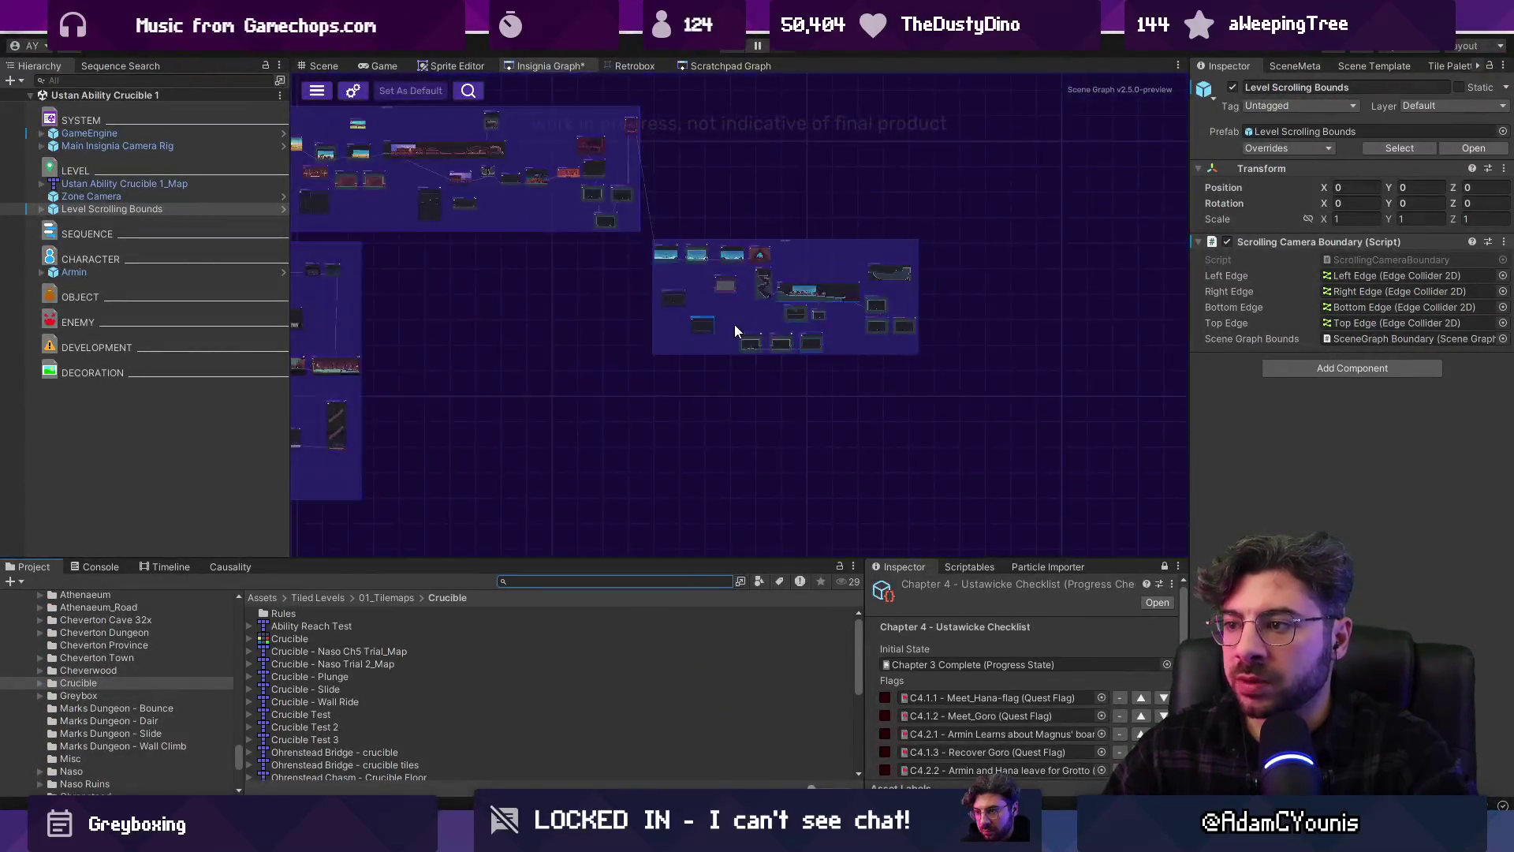
pyautogui.scroll(3, 735, 331)
pyautogui.scroll(3, 945, 392)
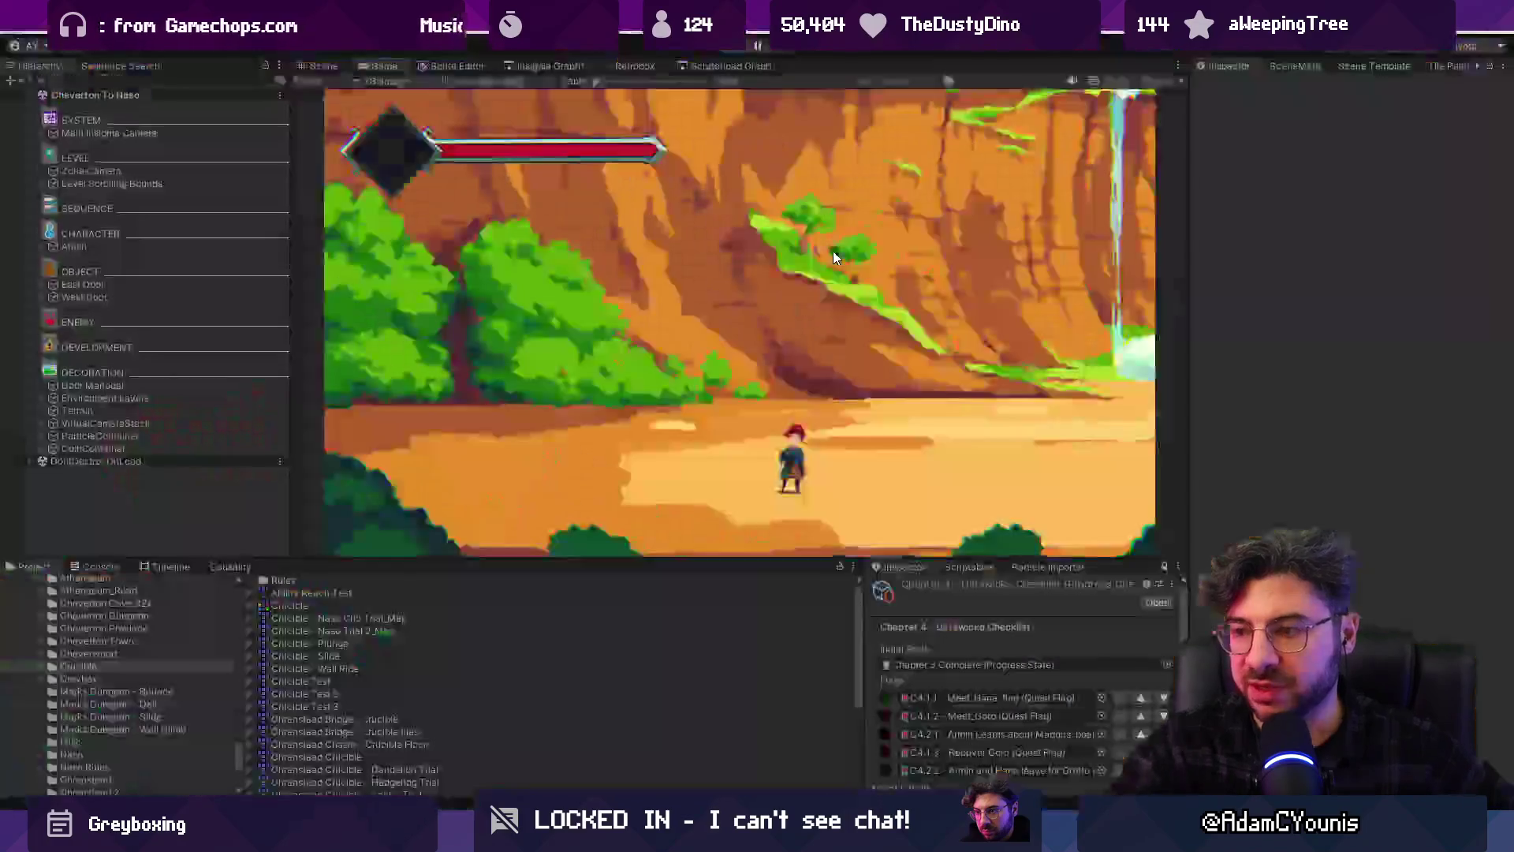
pyautogui.press('m')
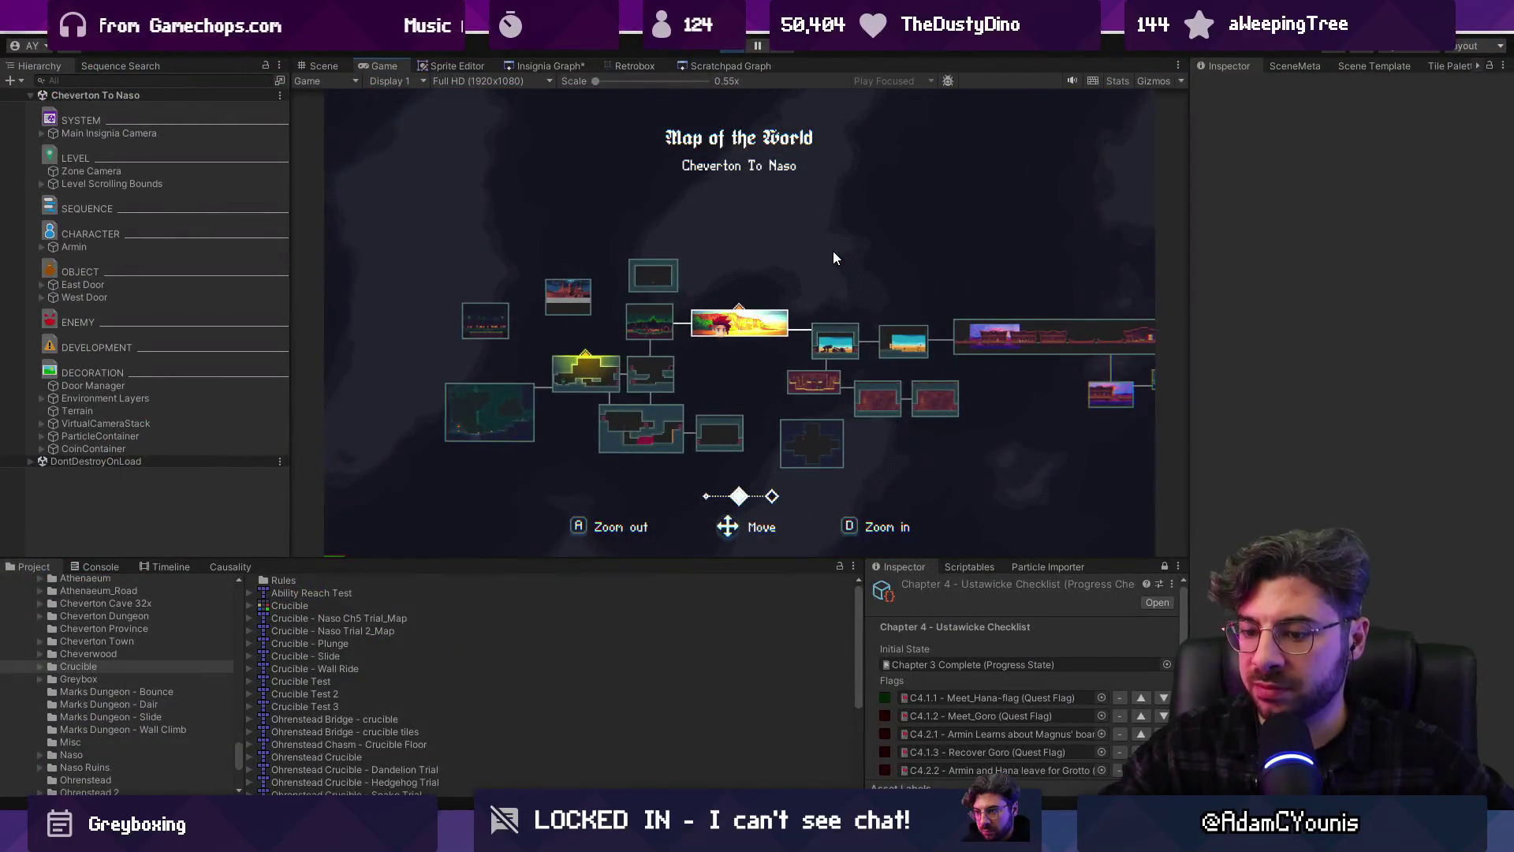
pyautogui.press('Right')
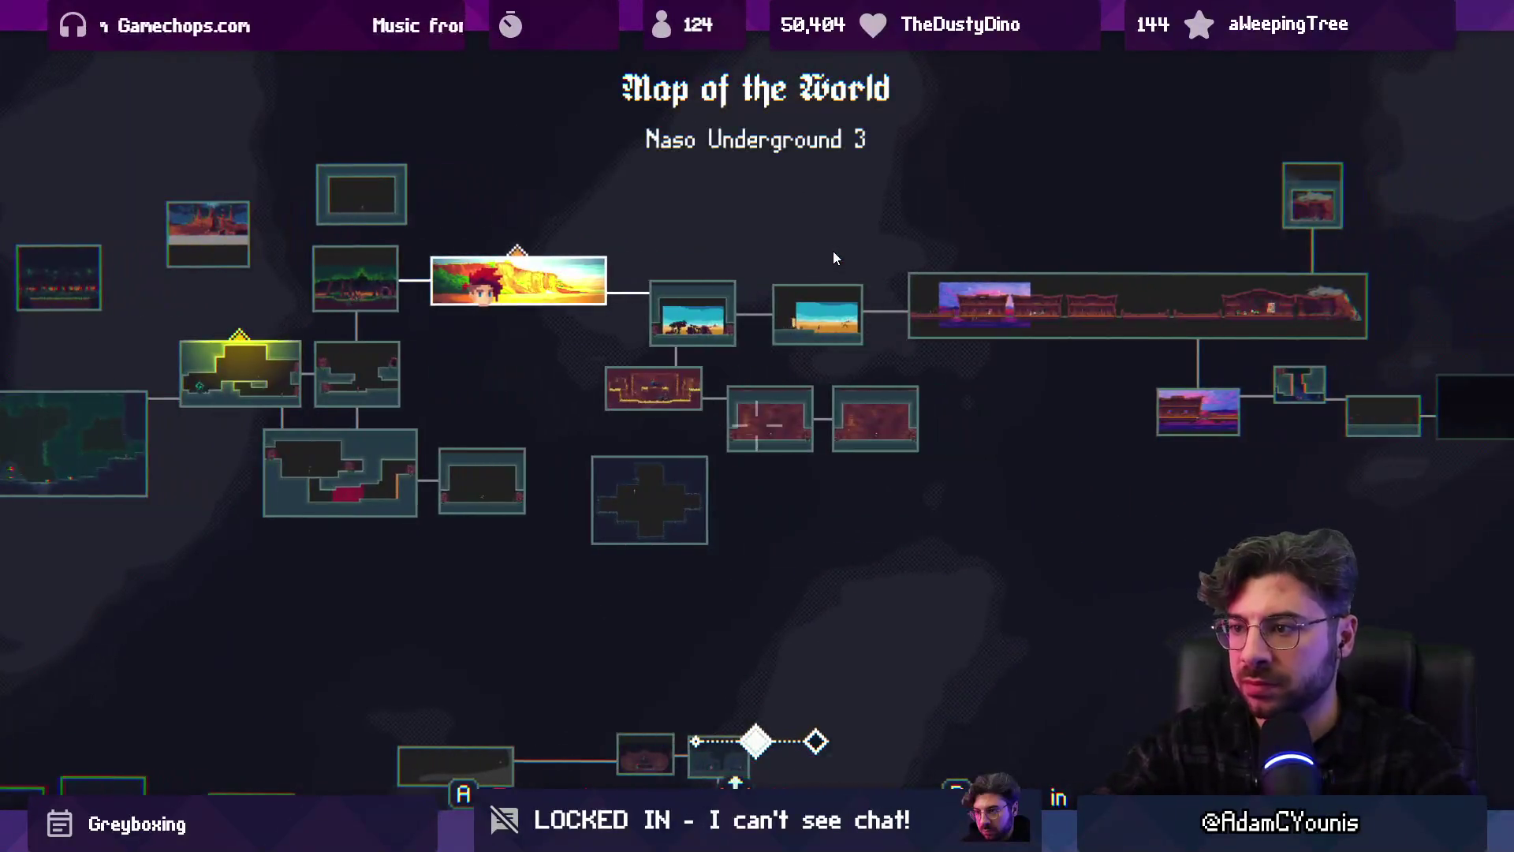
pyautogui.scroll(-1, 833, 251)
pyautogui.press('Right')
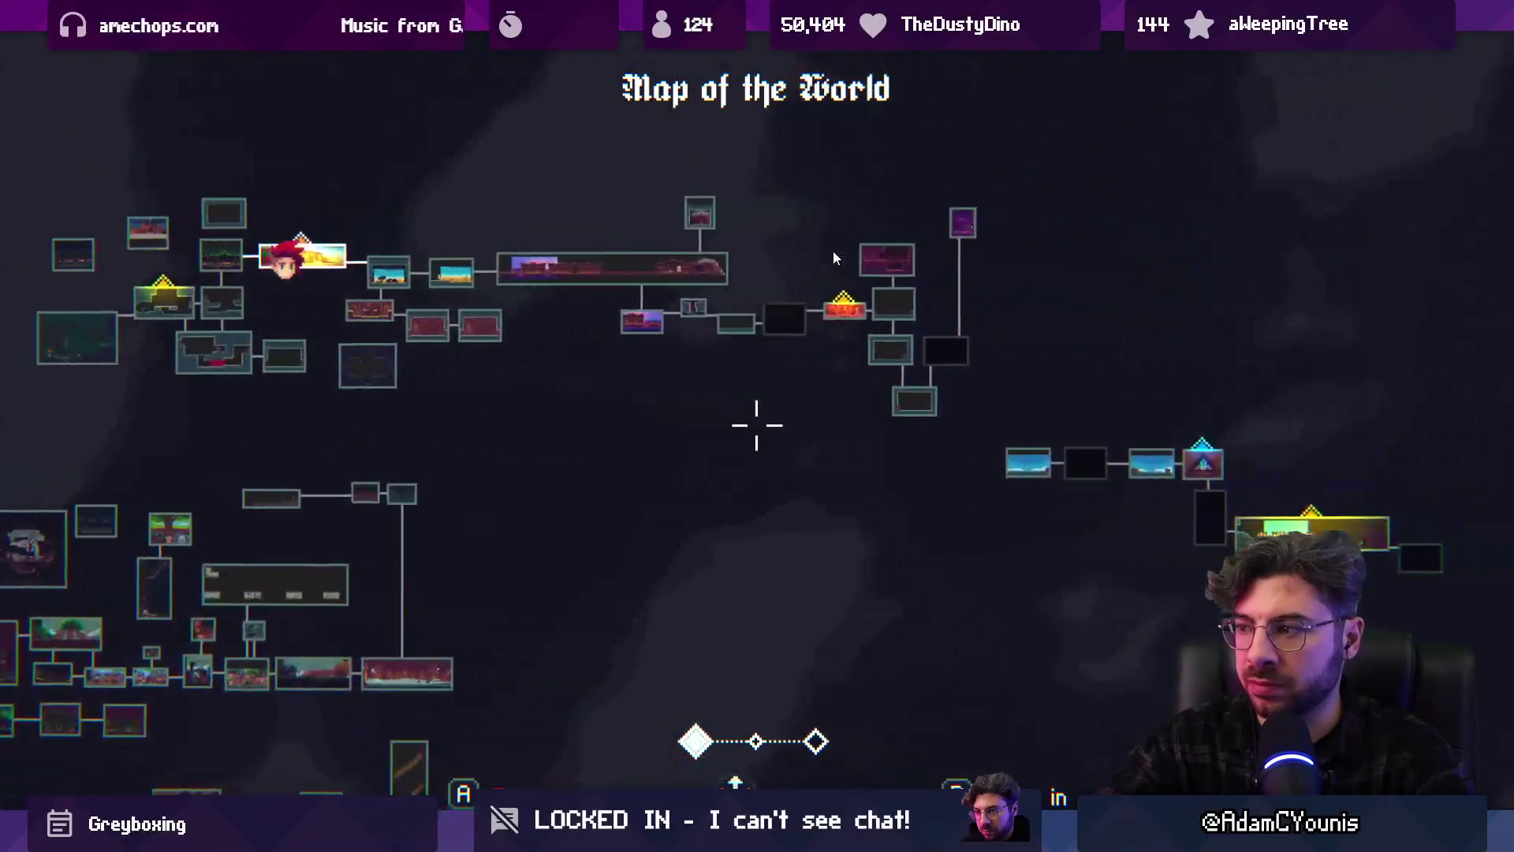
pyautogui.press('Left')
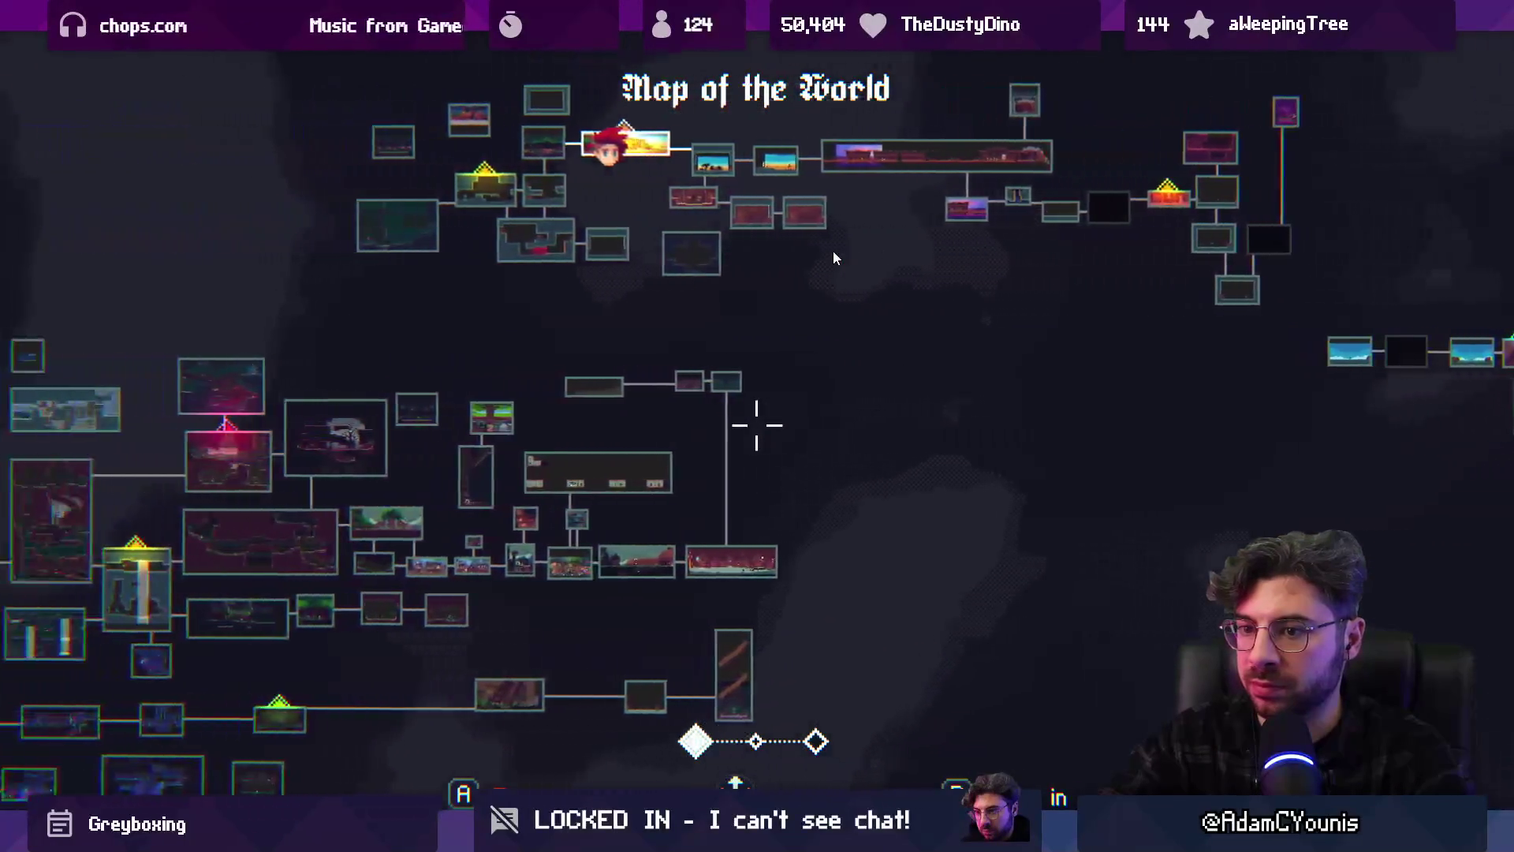
pyautogui.press('Right')
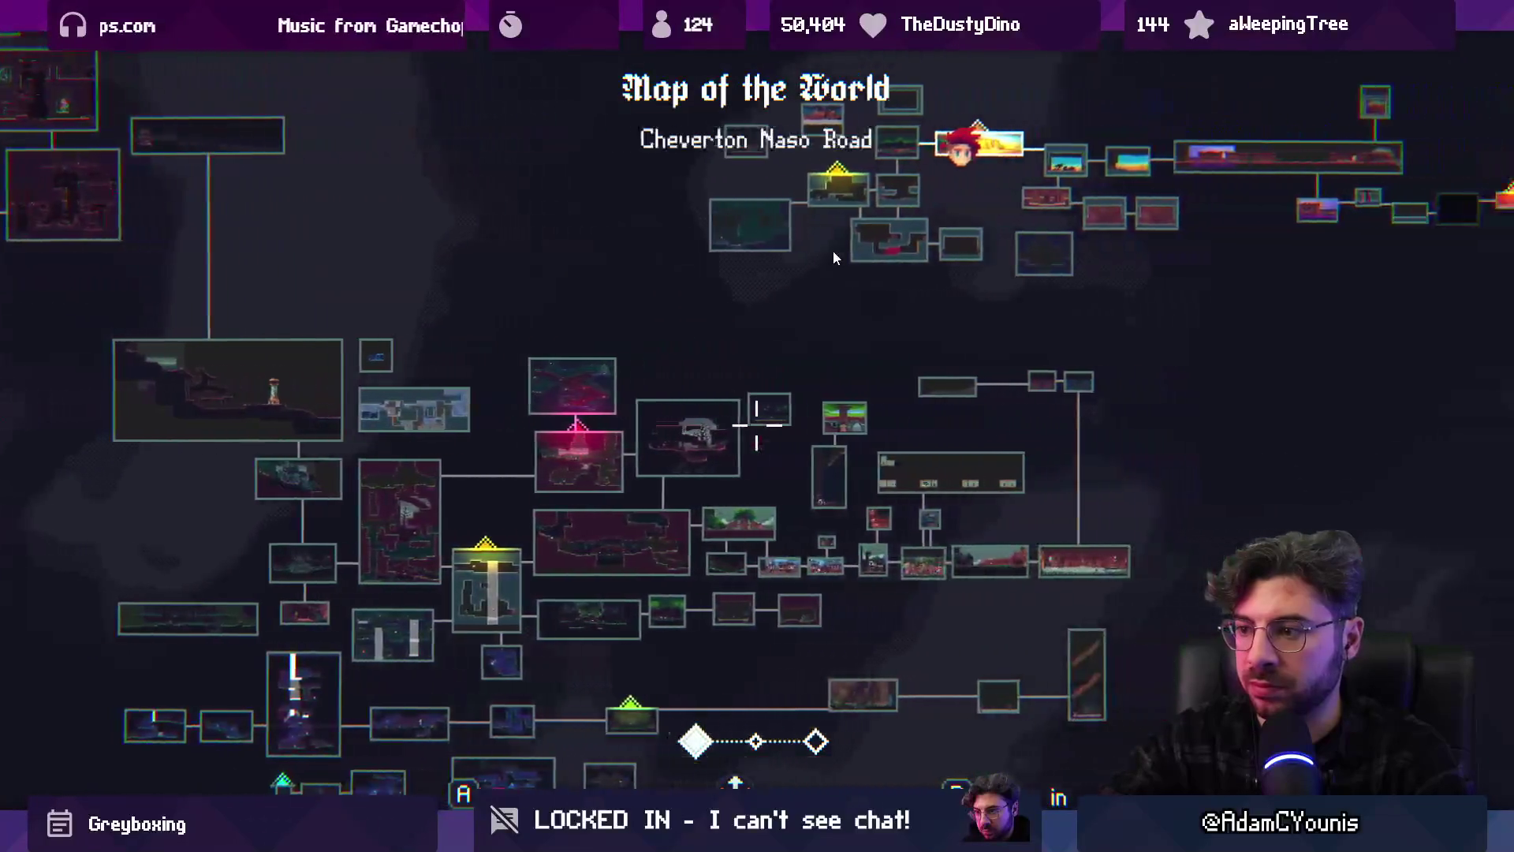
pyautogui.scroll(-1, 834, 258)
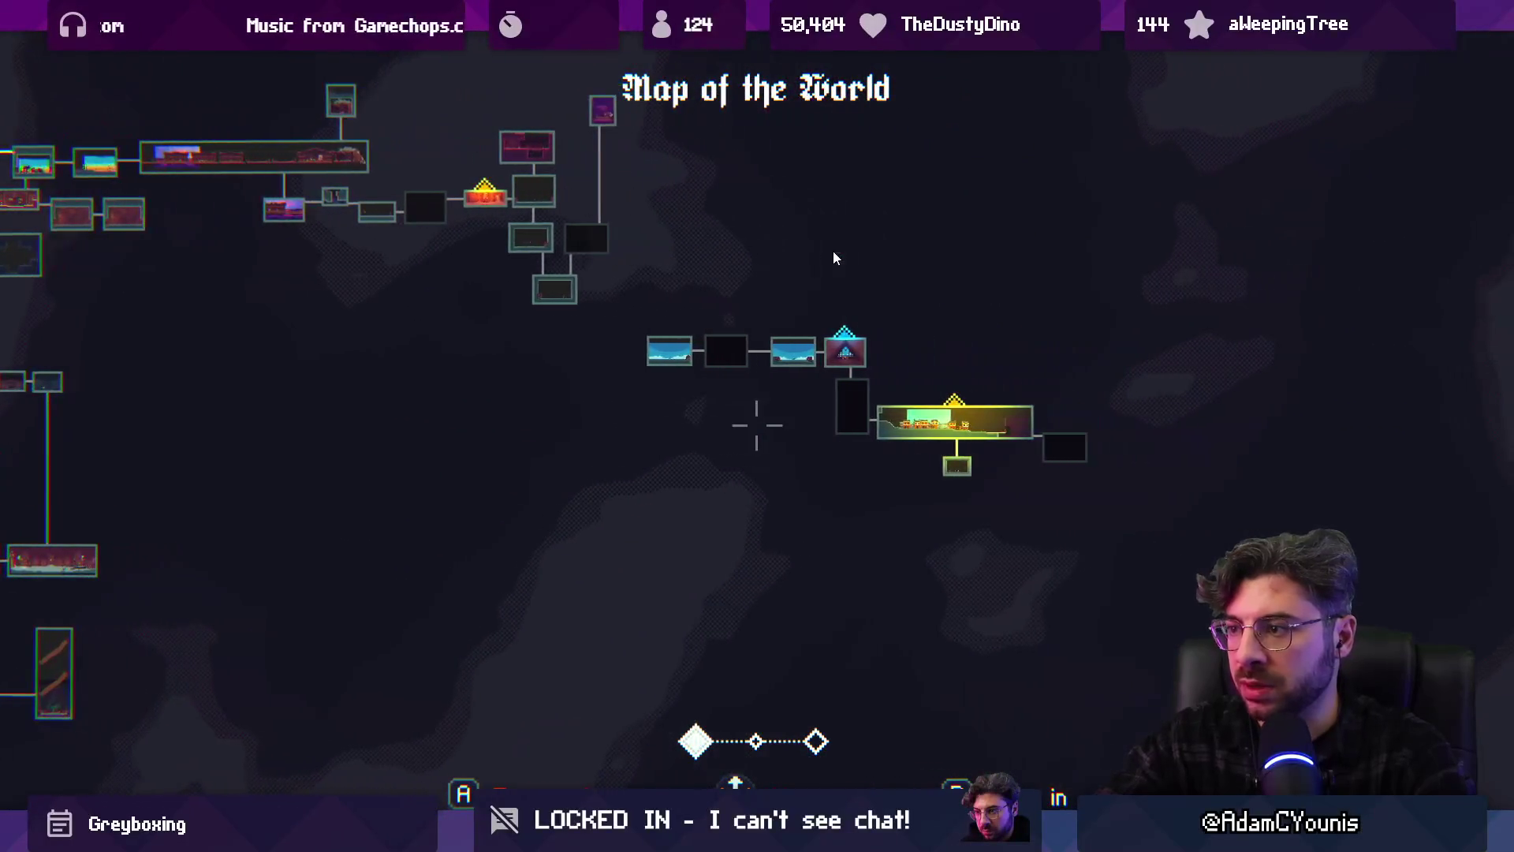
# Stop play mode and bring up the Insignia Graph
pyautogui.hotkey('shift', 'space')
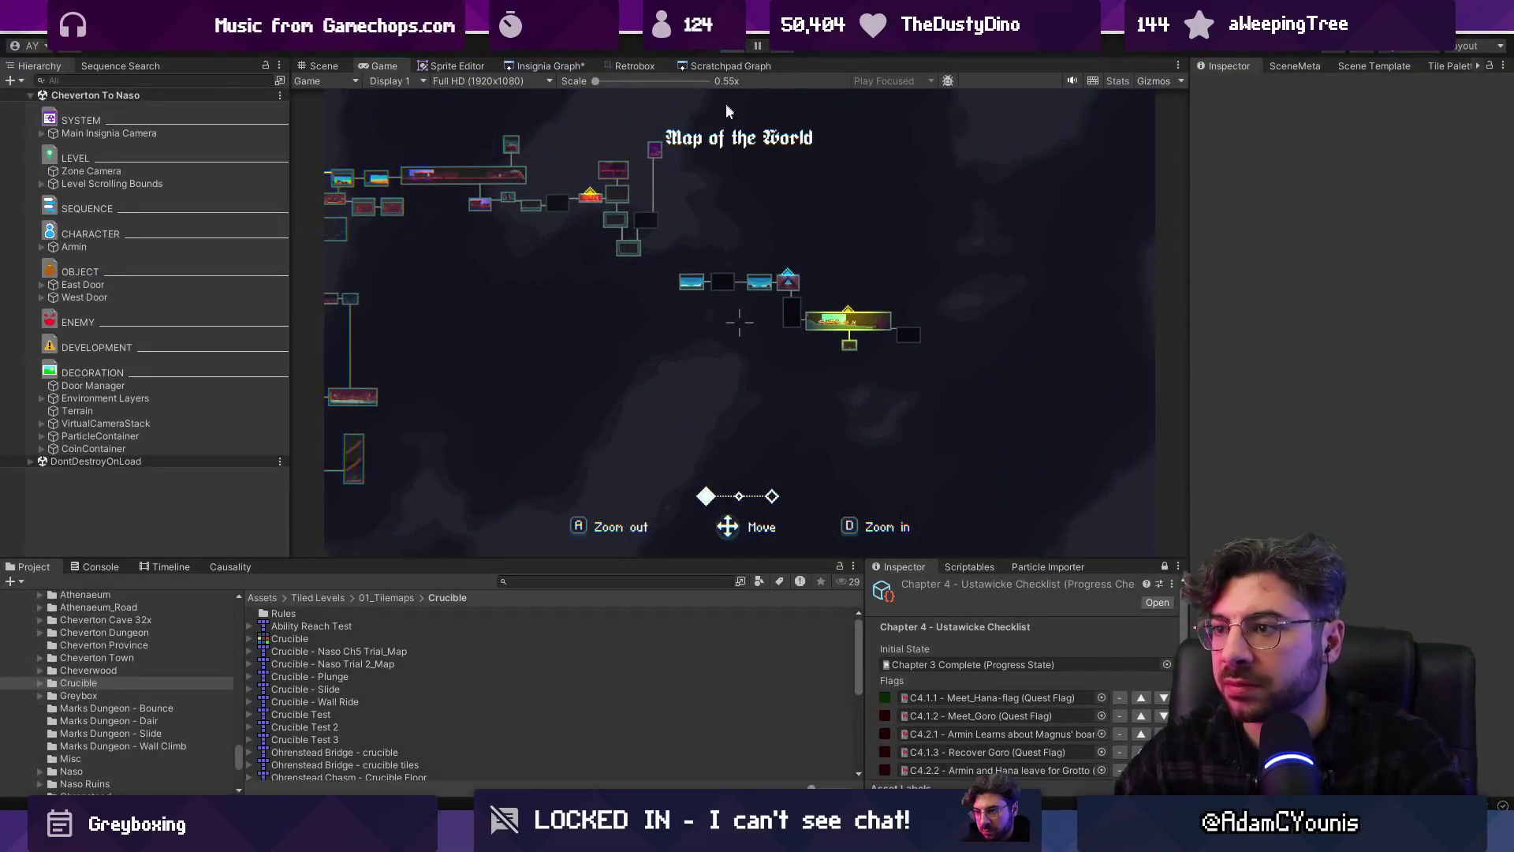
pyautogui.hotkey('ctrl', 'p')
pyautogui.click(576, 64)
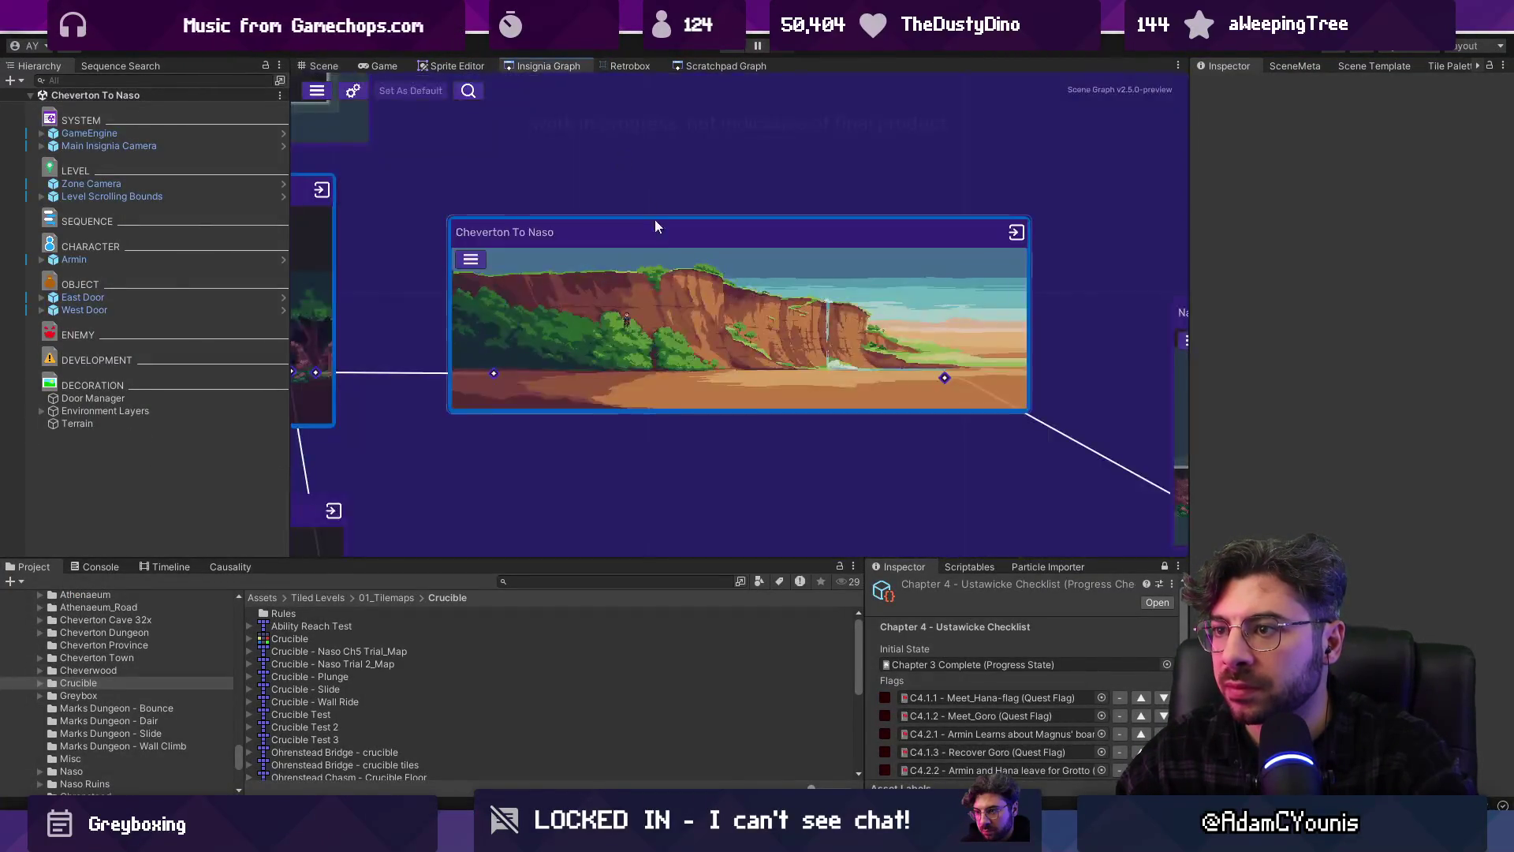
# Add every scene in the Insignia graph to the build with Add All To Build
pyautogui.scroll(-10, 670, 272)
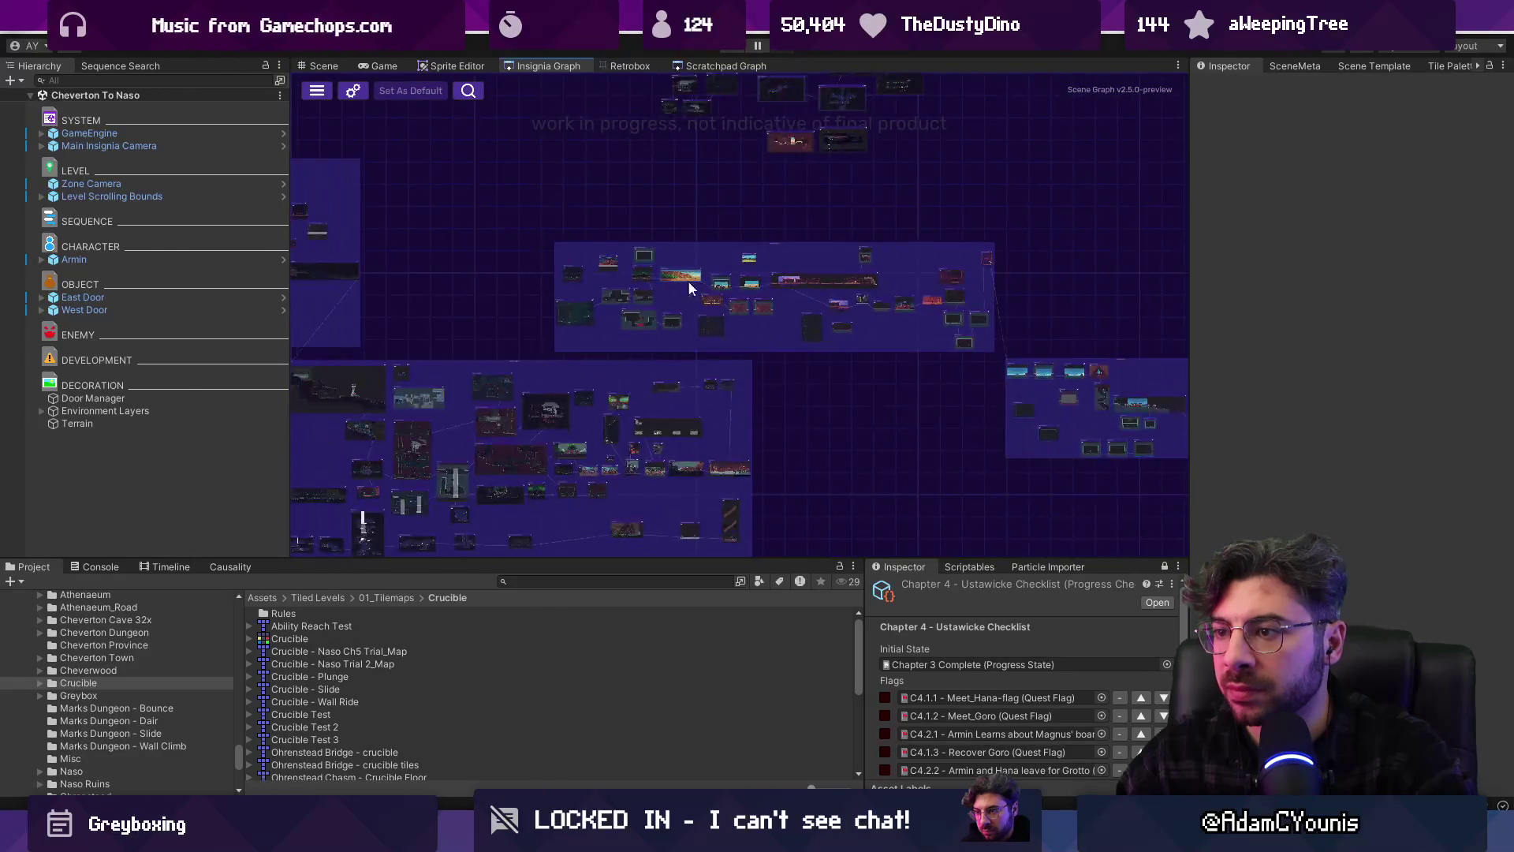
pyautogui.rightClick(693, 231)
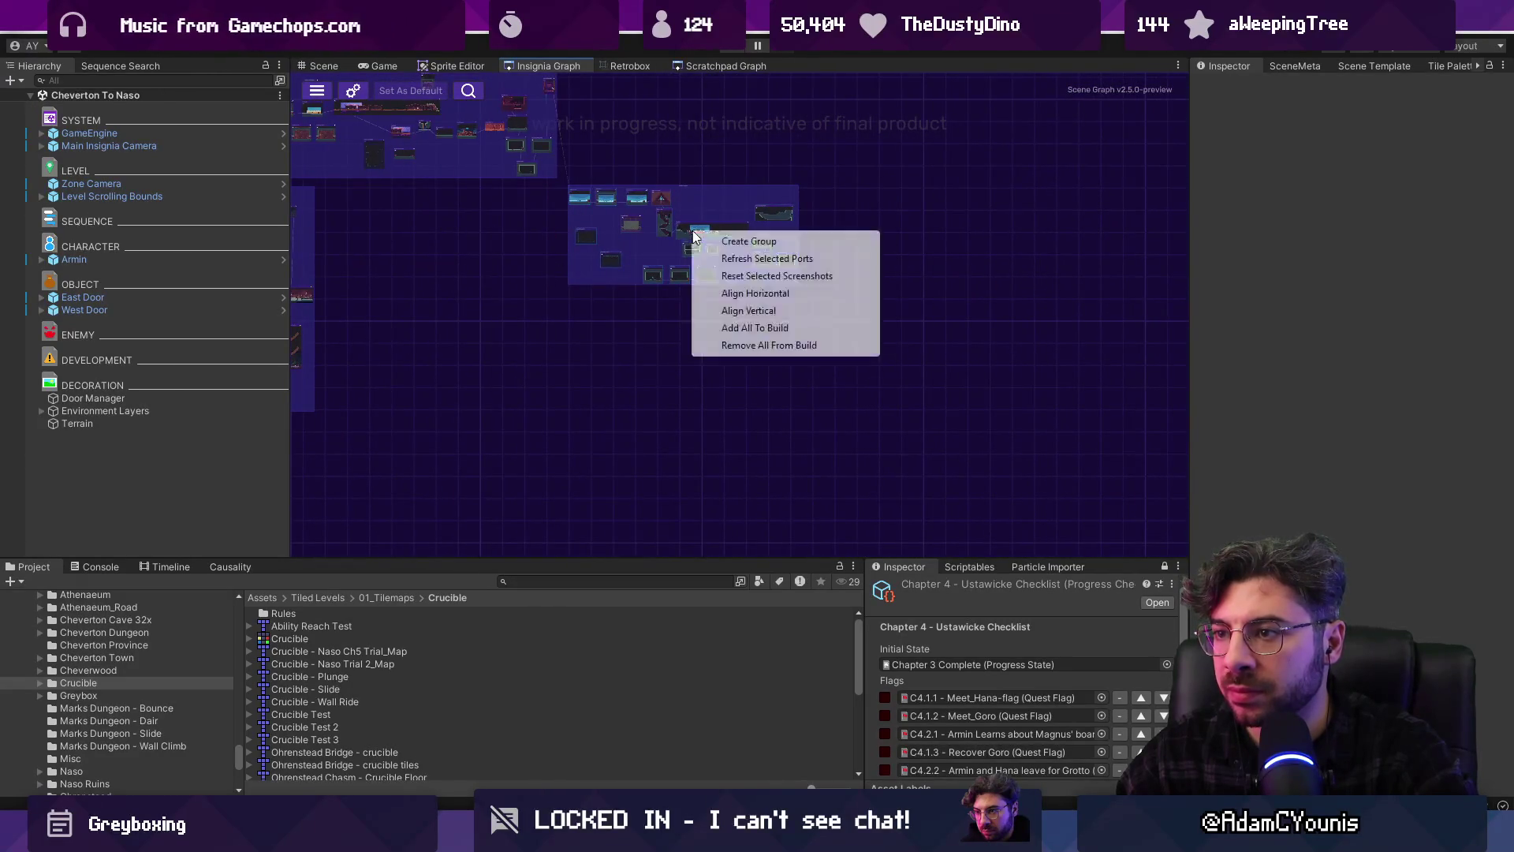
pyautogui.click(795, 329)
pyautogui.scroll(8, 683, 234)
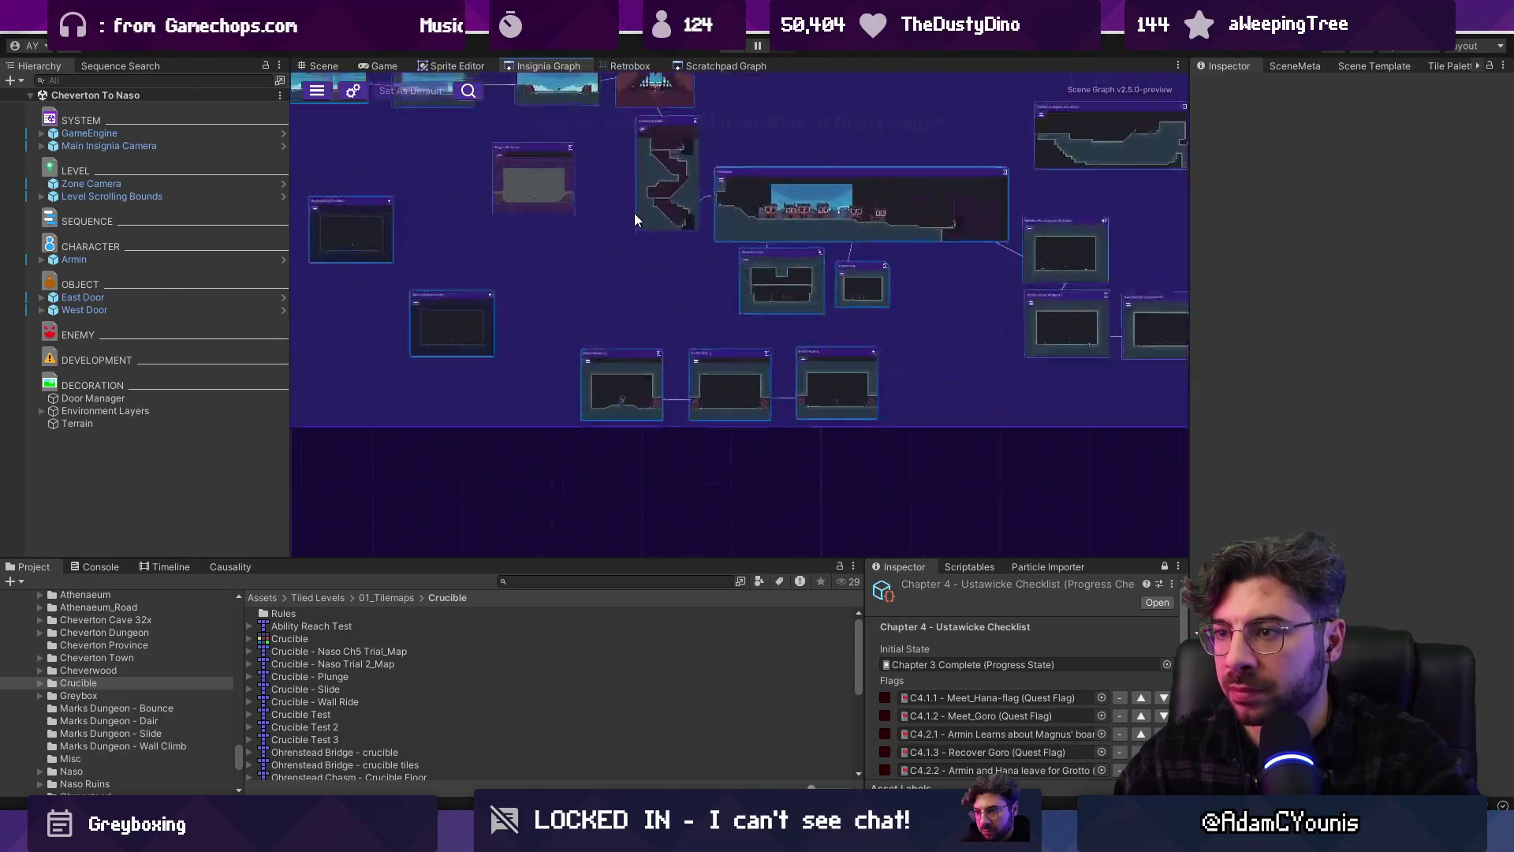
pyautogui.scroll(3, 556, 404)
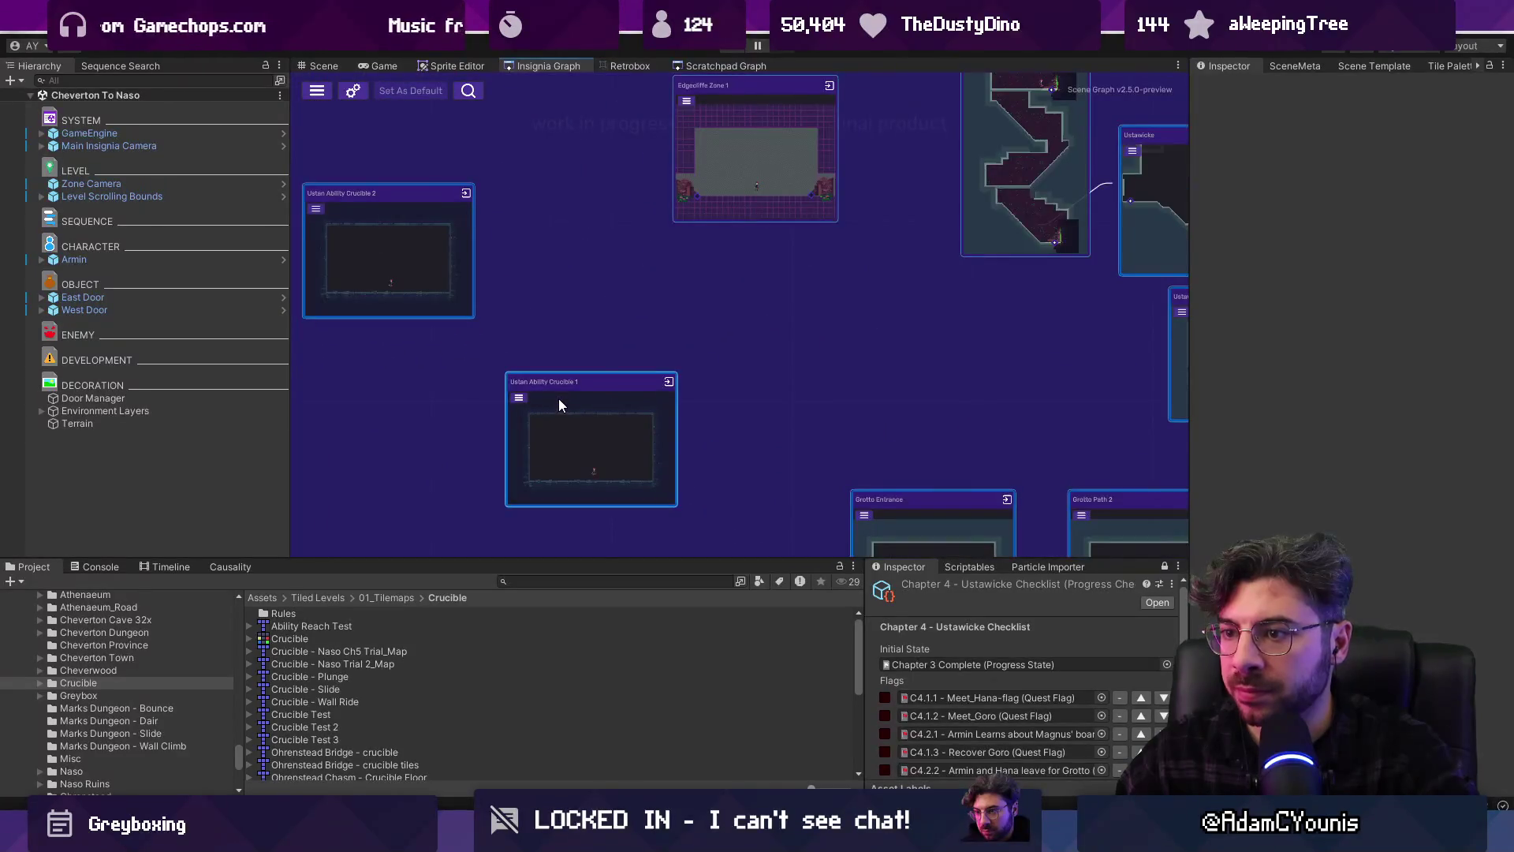
pyautogui.scroll(-3, 669, 353)
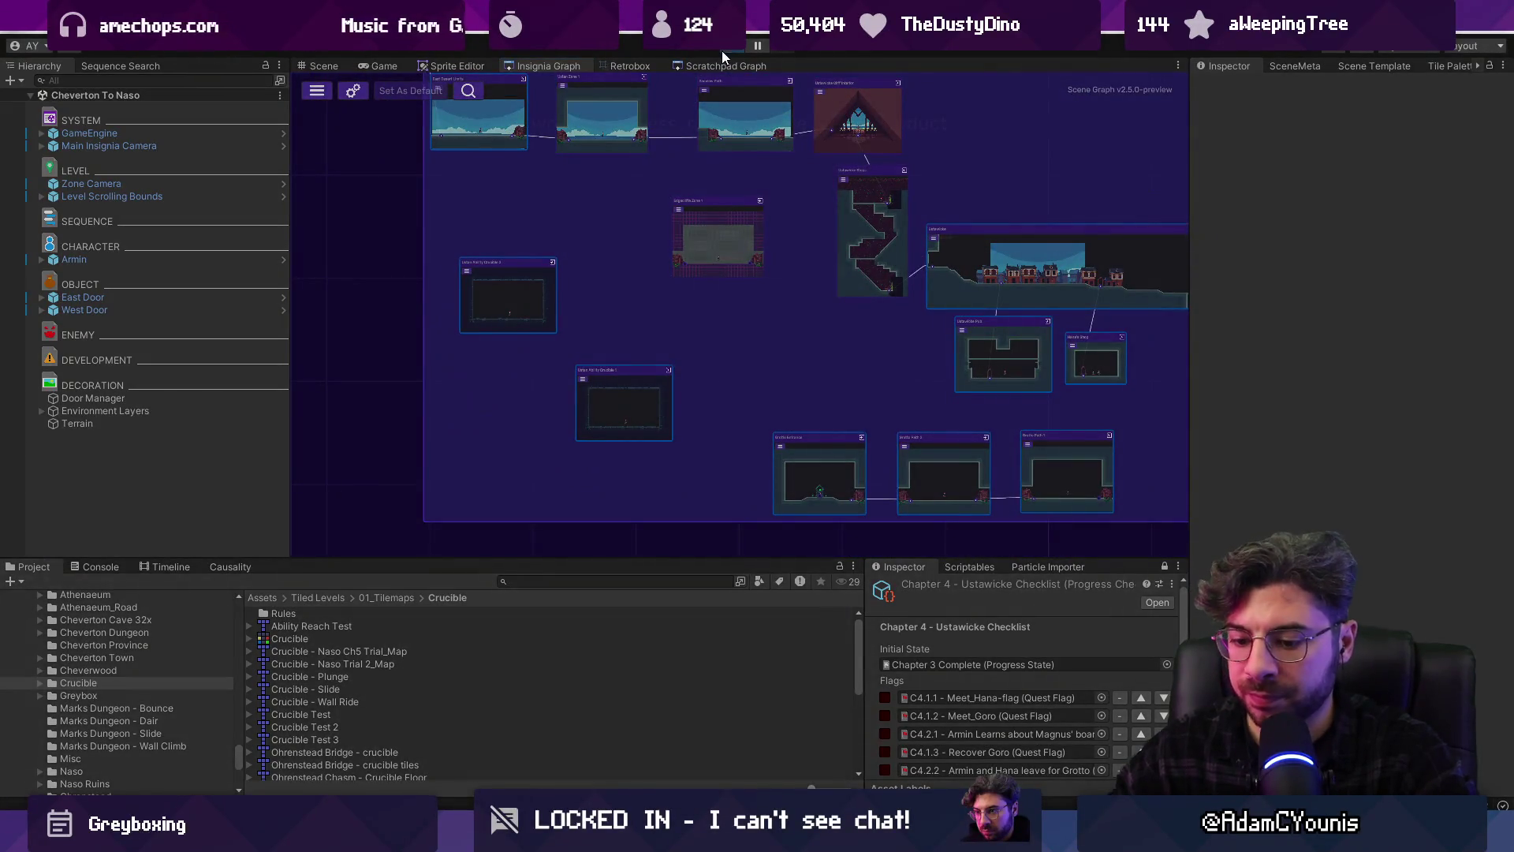
# Play the game, pan the world map to look for the new rooms, then stop play mode
pyautogui.click(722, 50)
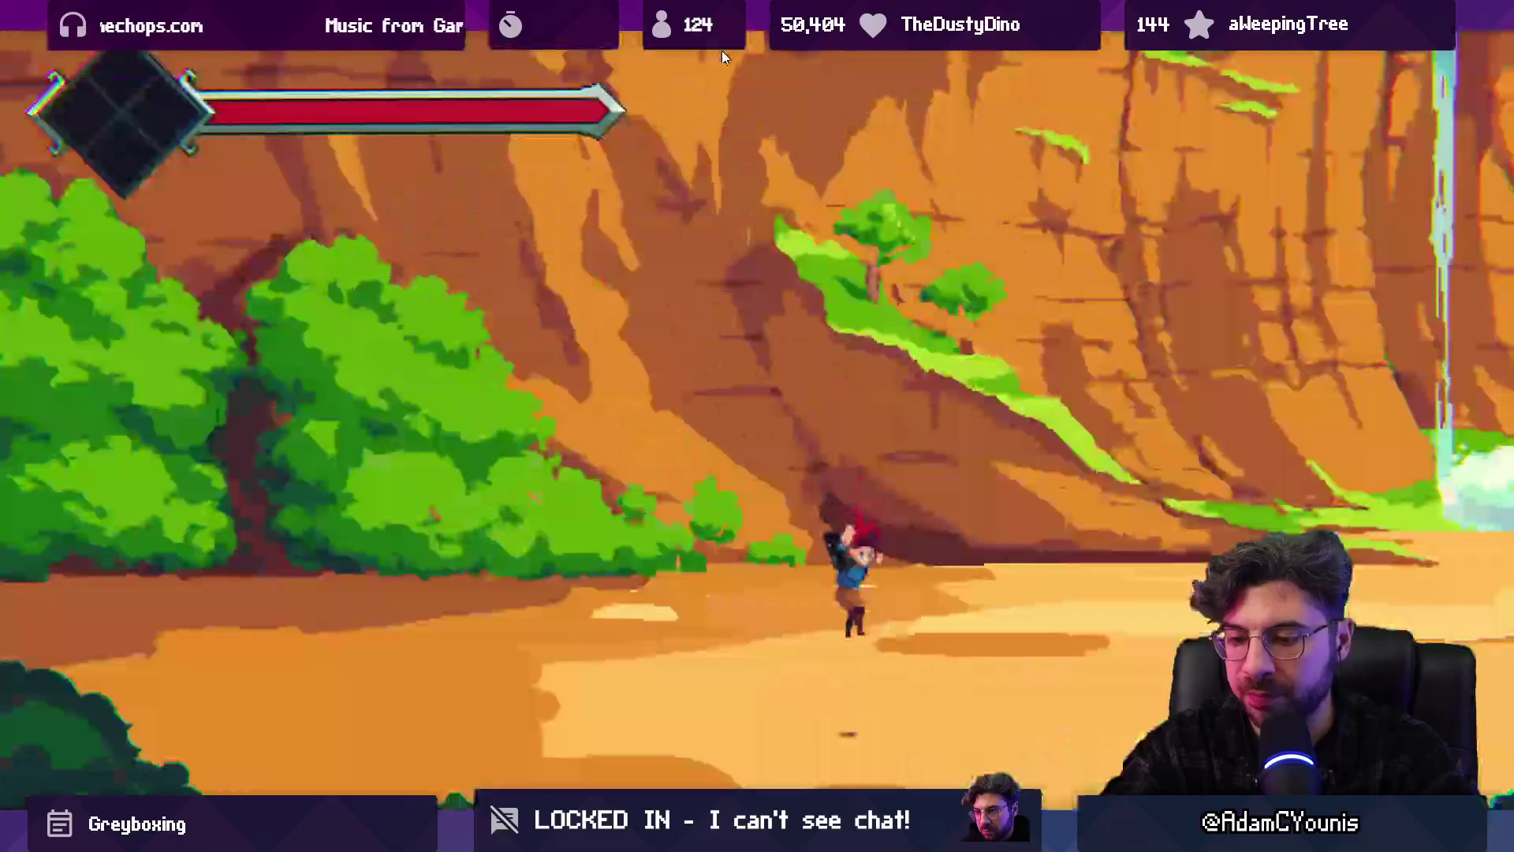
pyautogui.press('Right')
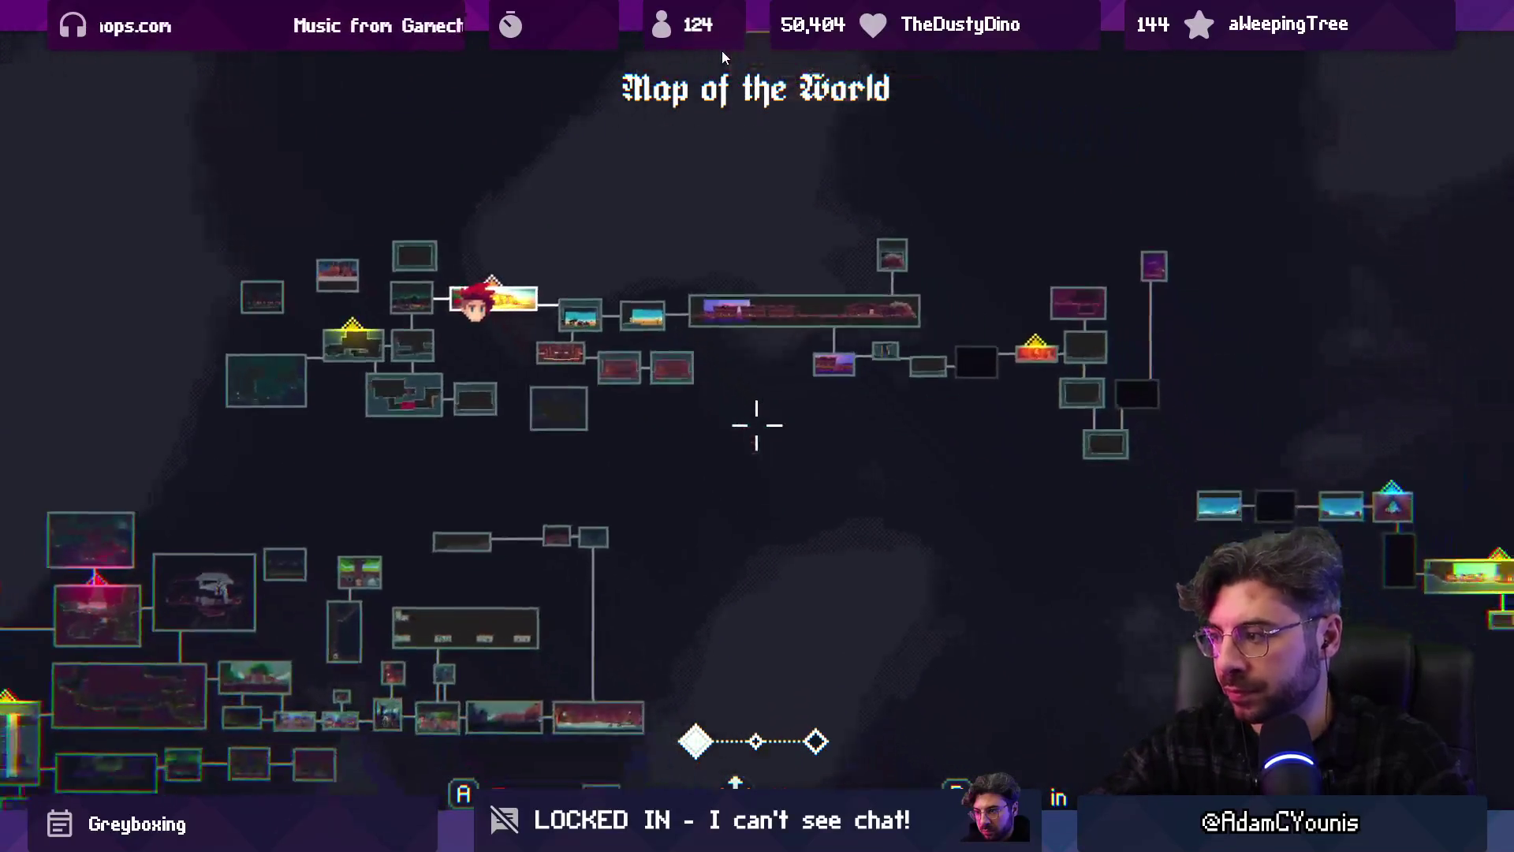
pyautogui.hotkey('shift', 'space')
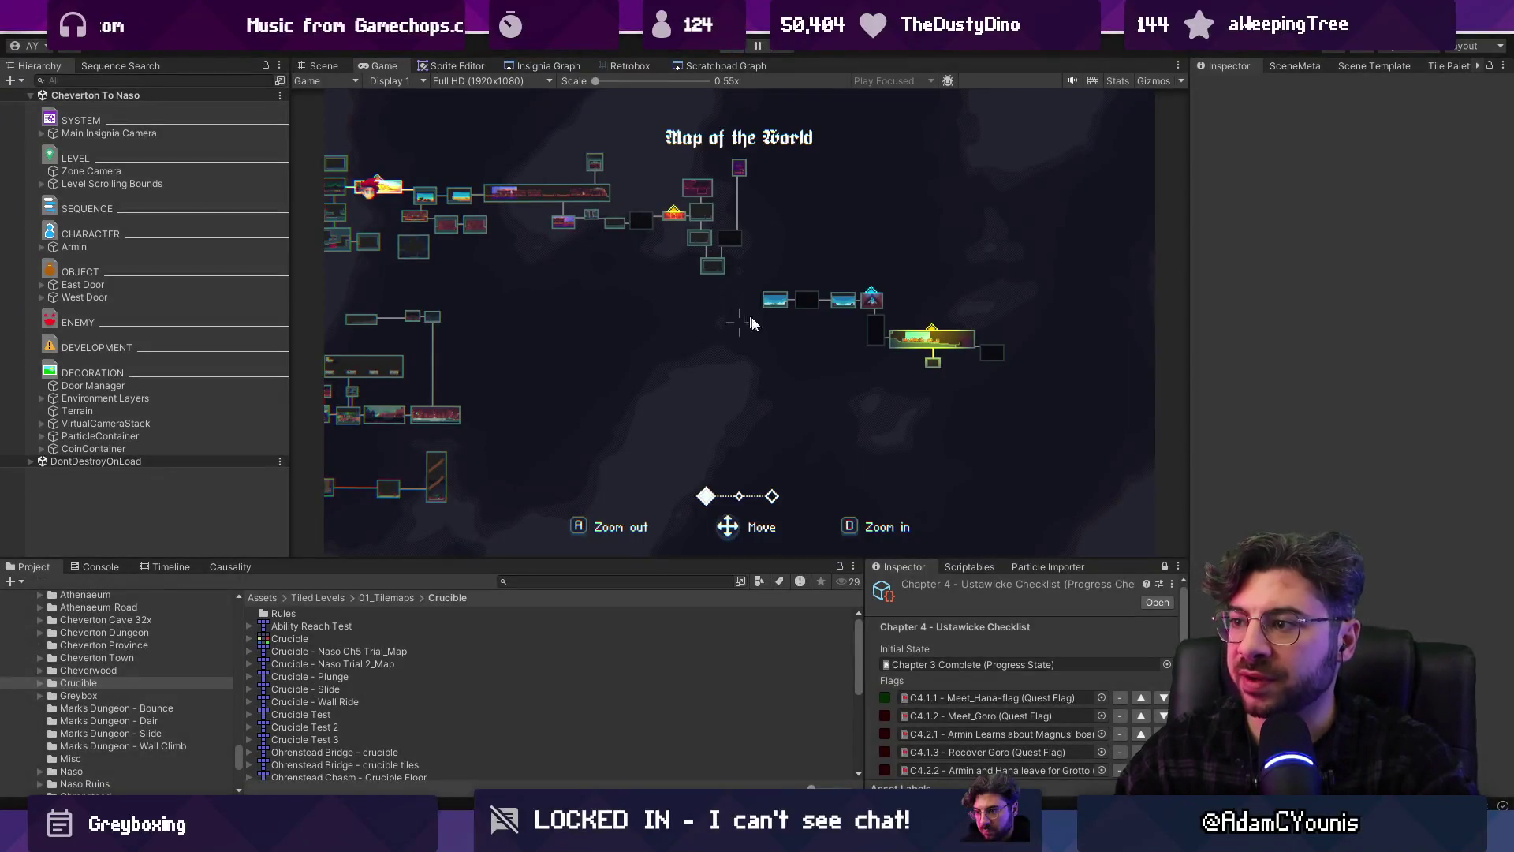
pyautogui.hotkey('ctrl', 'p')
# Open the Ustan Ability Crucible 1 scene from the Insignia Graph
pyautogui.click(339, 68)
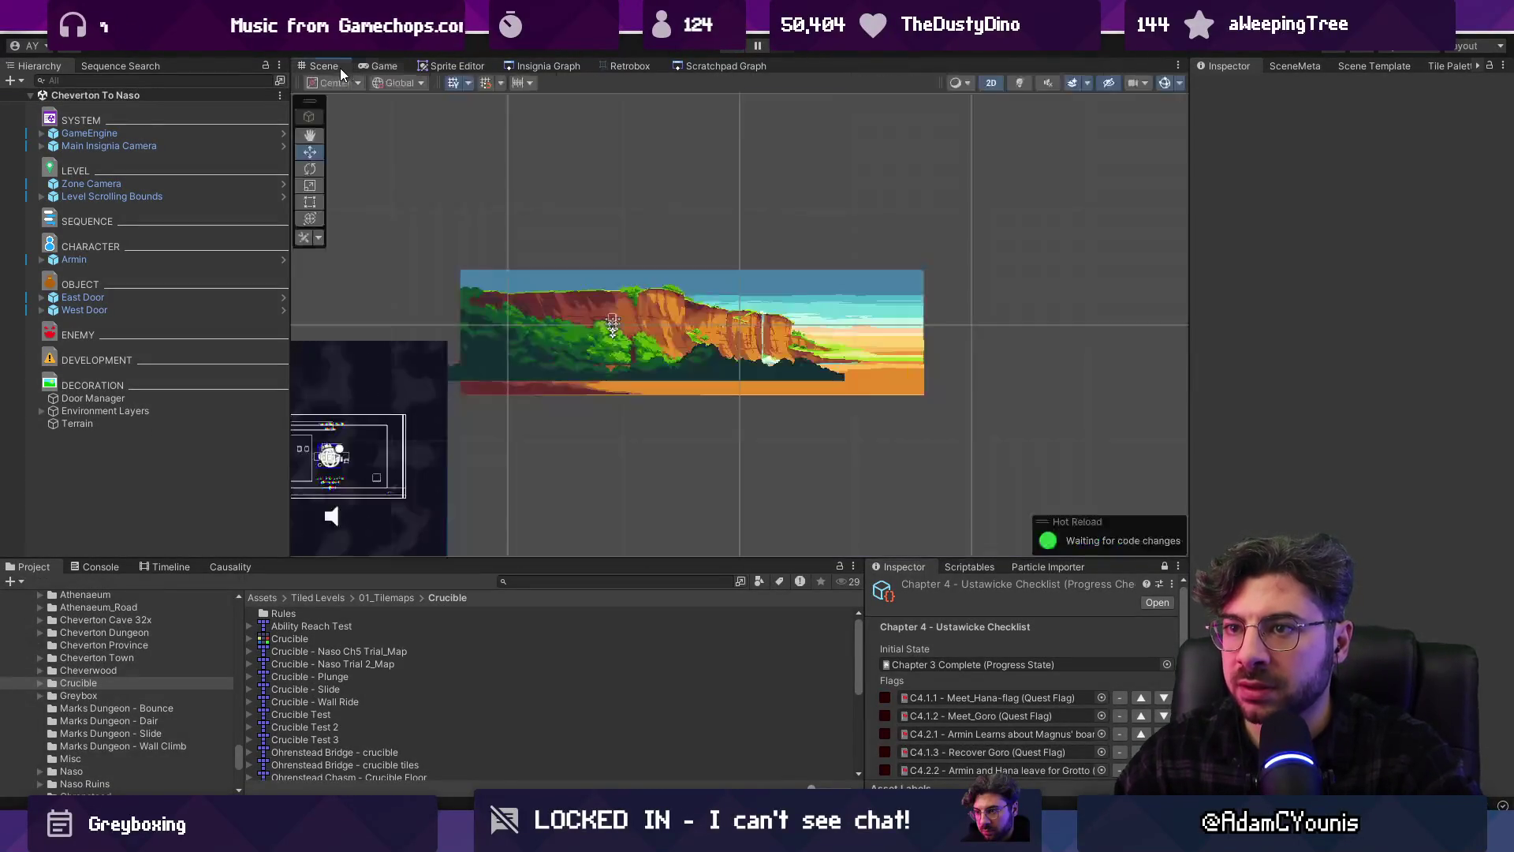
pyautogui.click(595, 65)
pyautogui.scroll(-2, 599, 236)
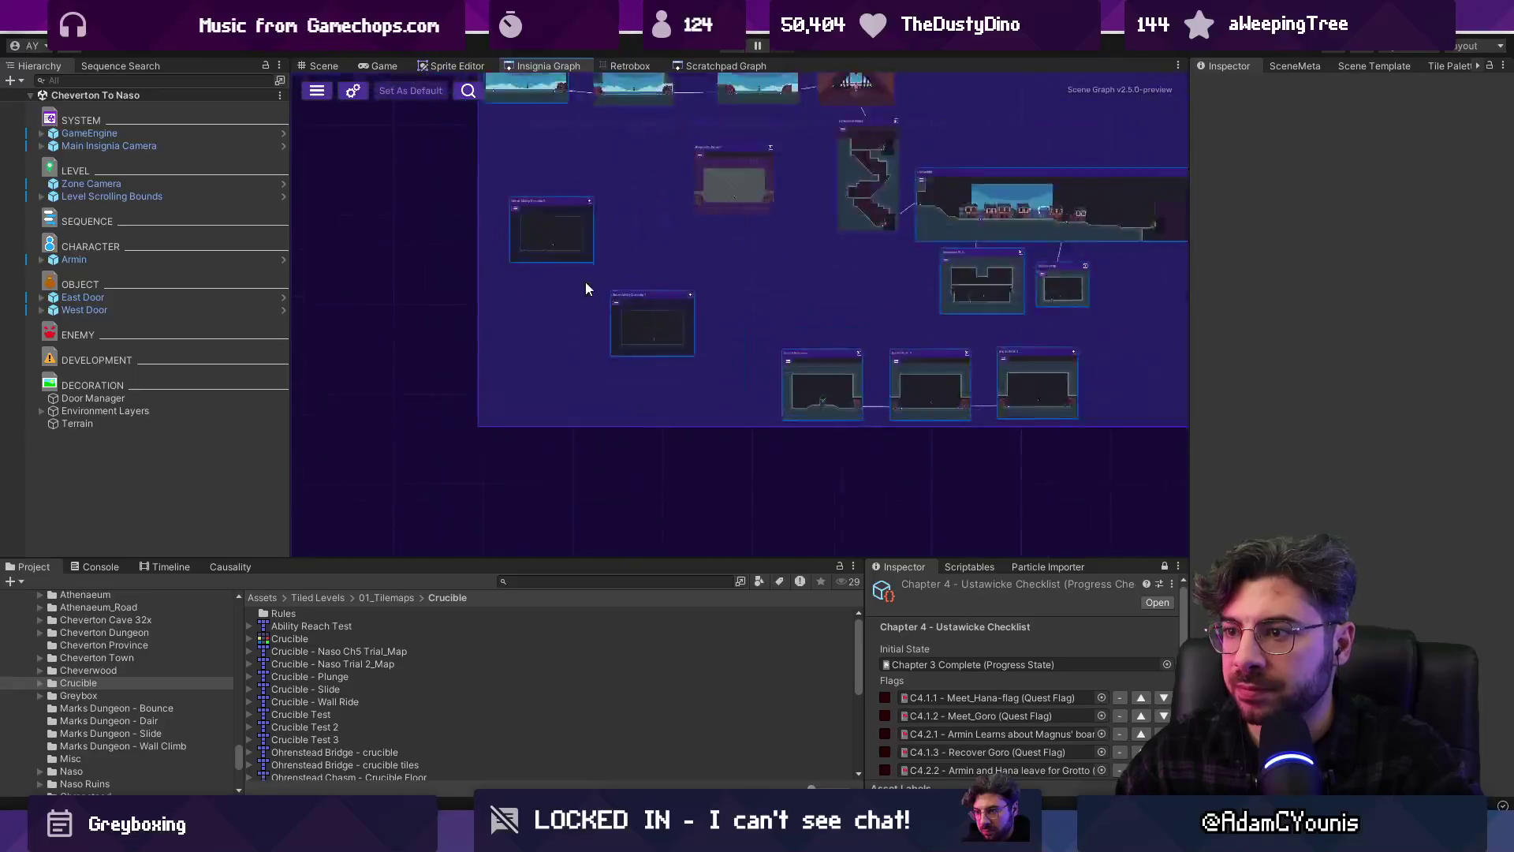
pyautogui.scroll(5, 570, 223)
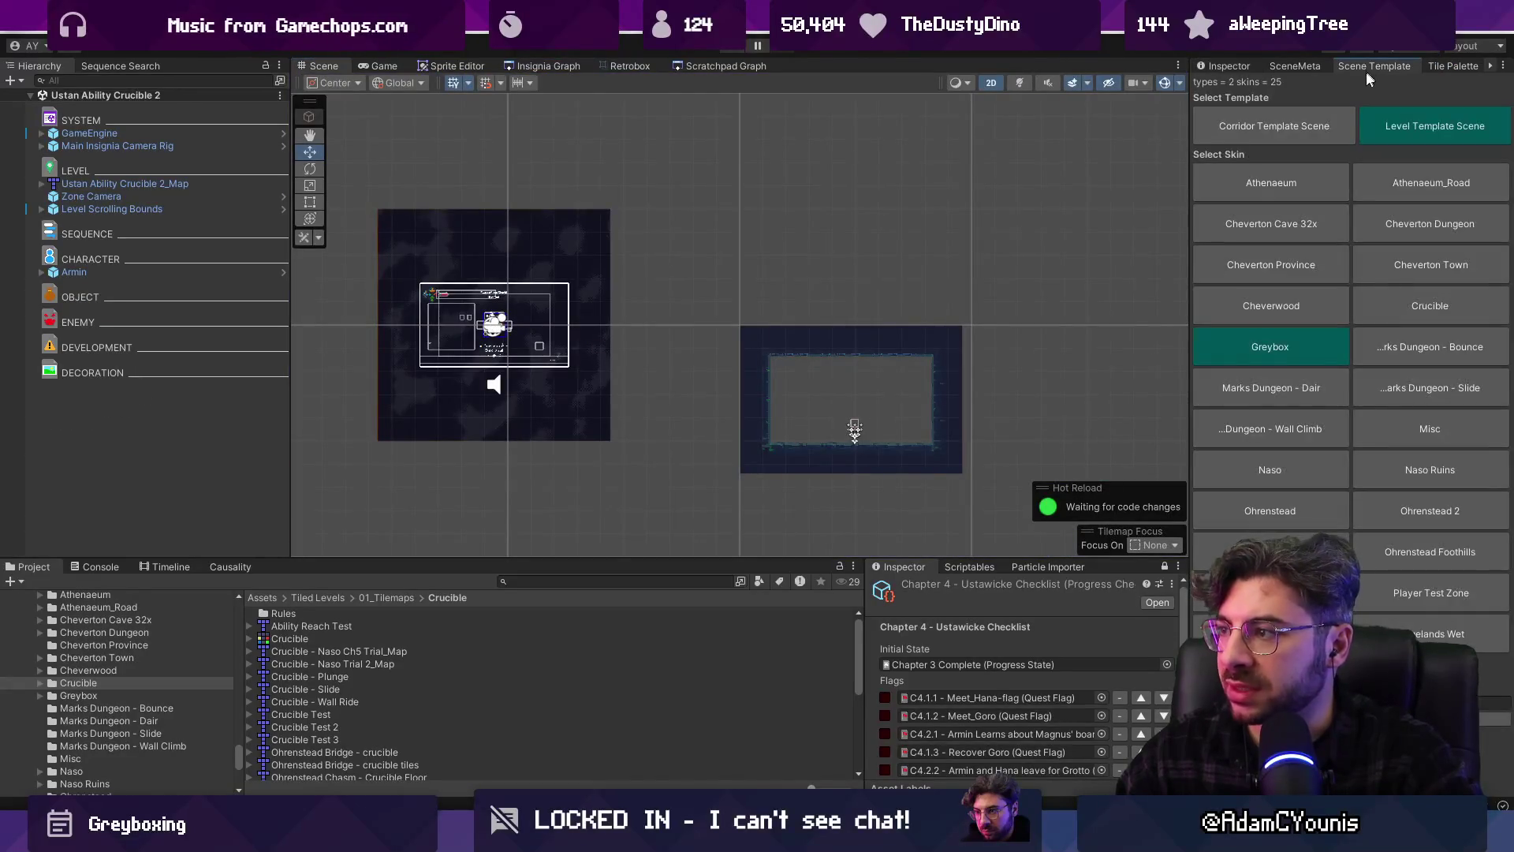
pyautogui.click(1293, 66)
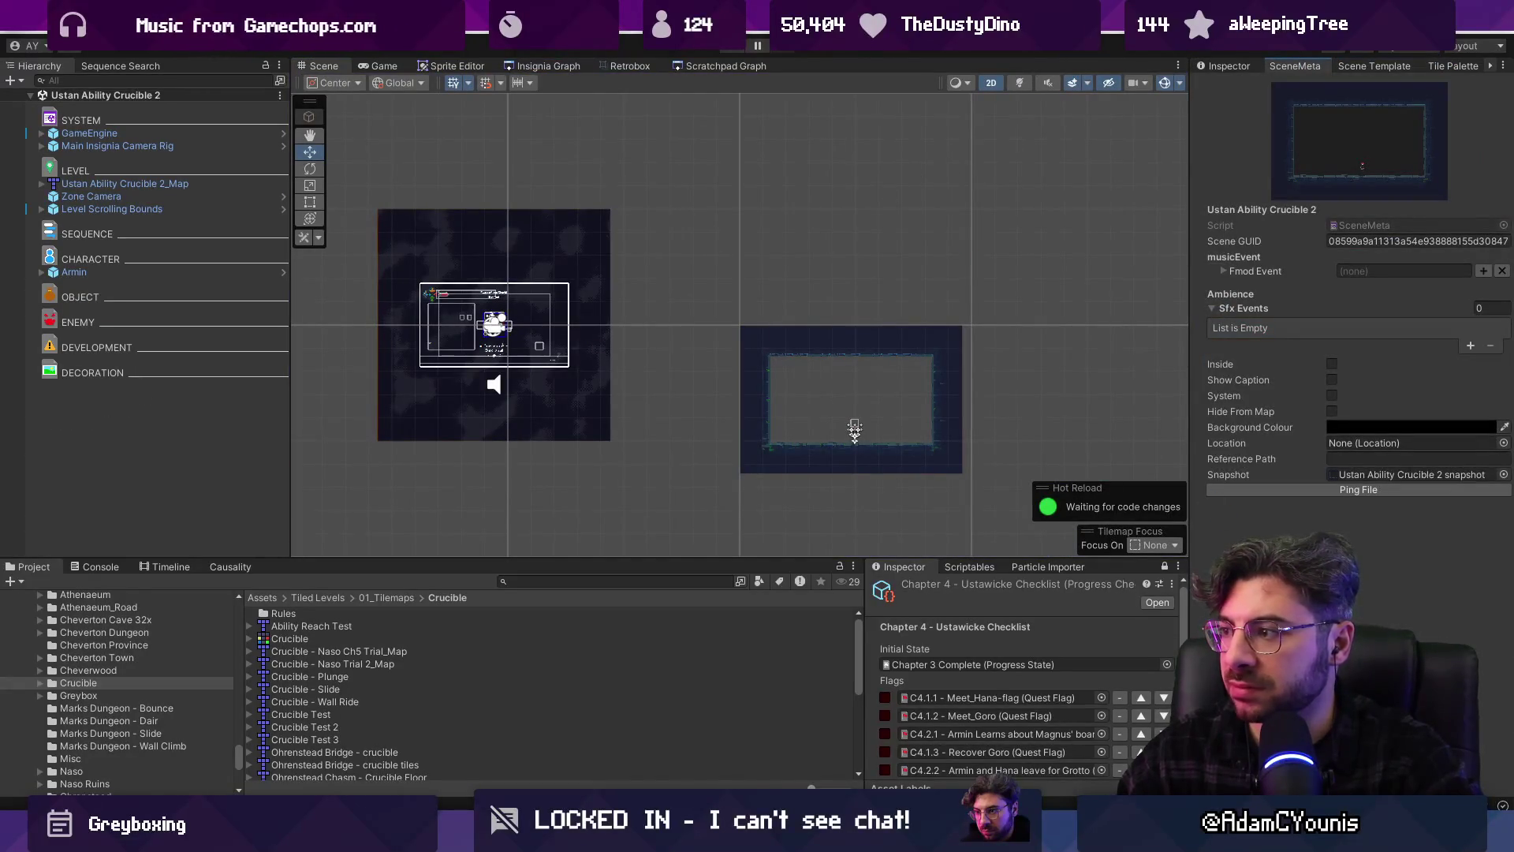
pyautogui.click(572, 70)
pyautogui.doubleClick(868, 408)
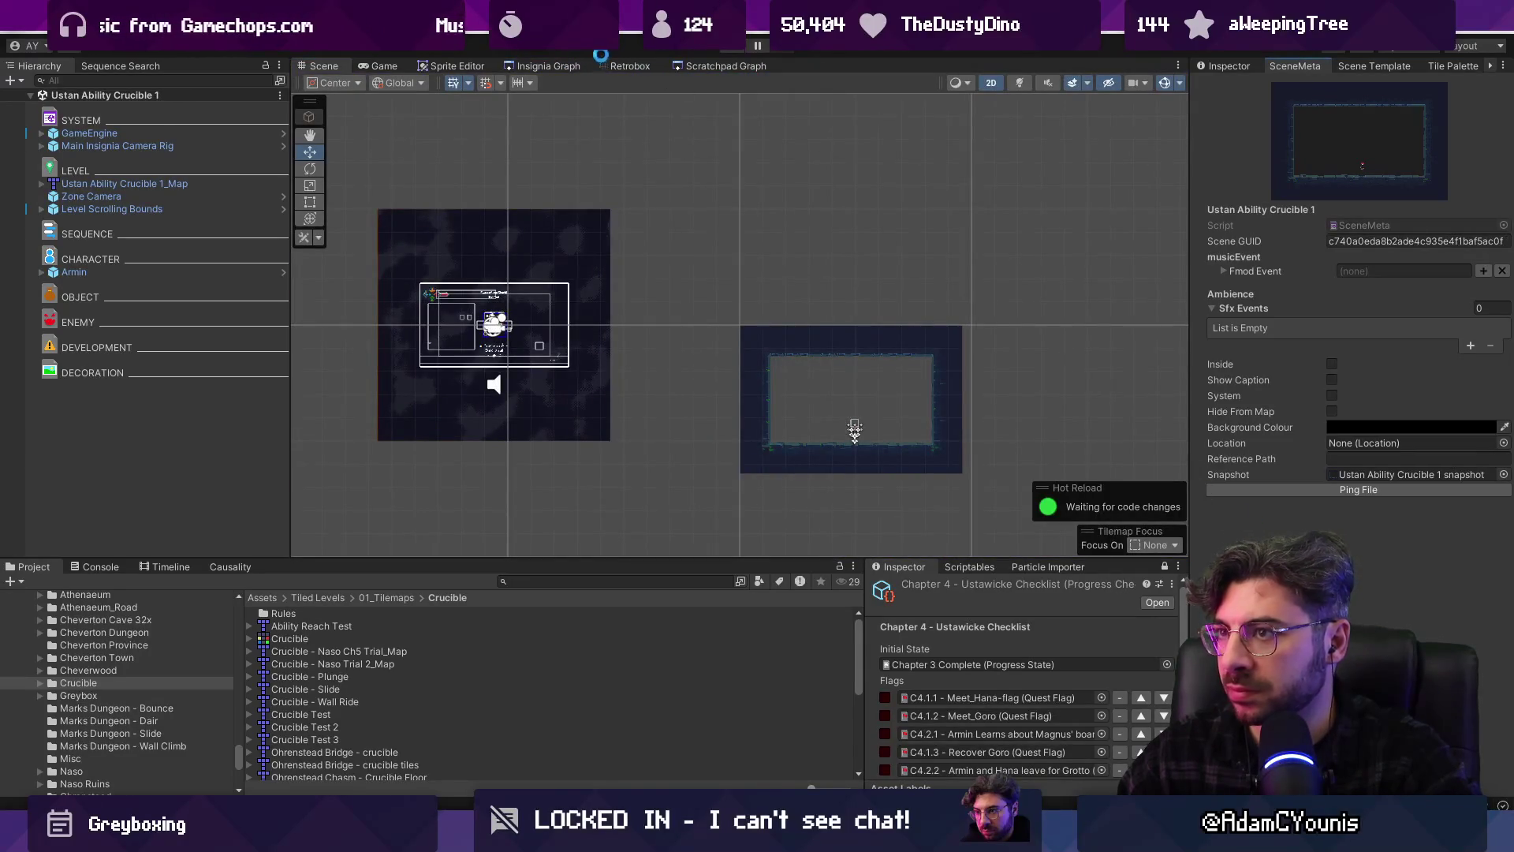
# Open the Grotto Entrance, Grotto Path 2 and Grotto Path 1 scenes in turn
pyautogui.click(544, 65)
pyautogui.doubleClick(764, 304)
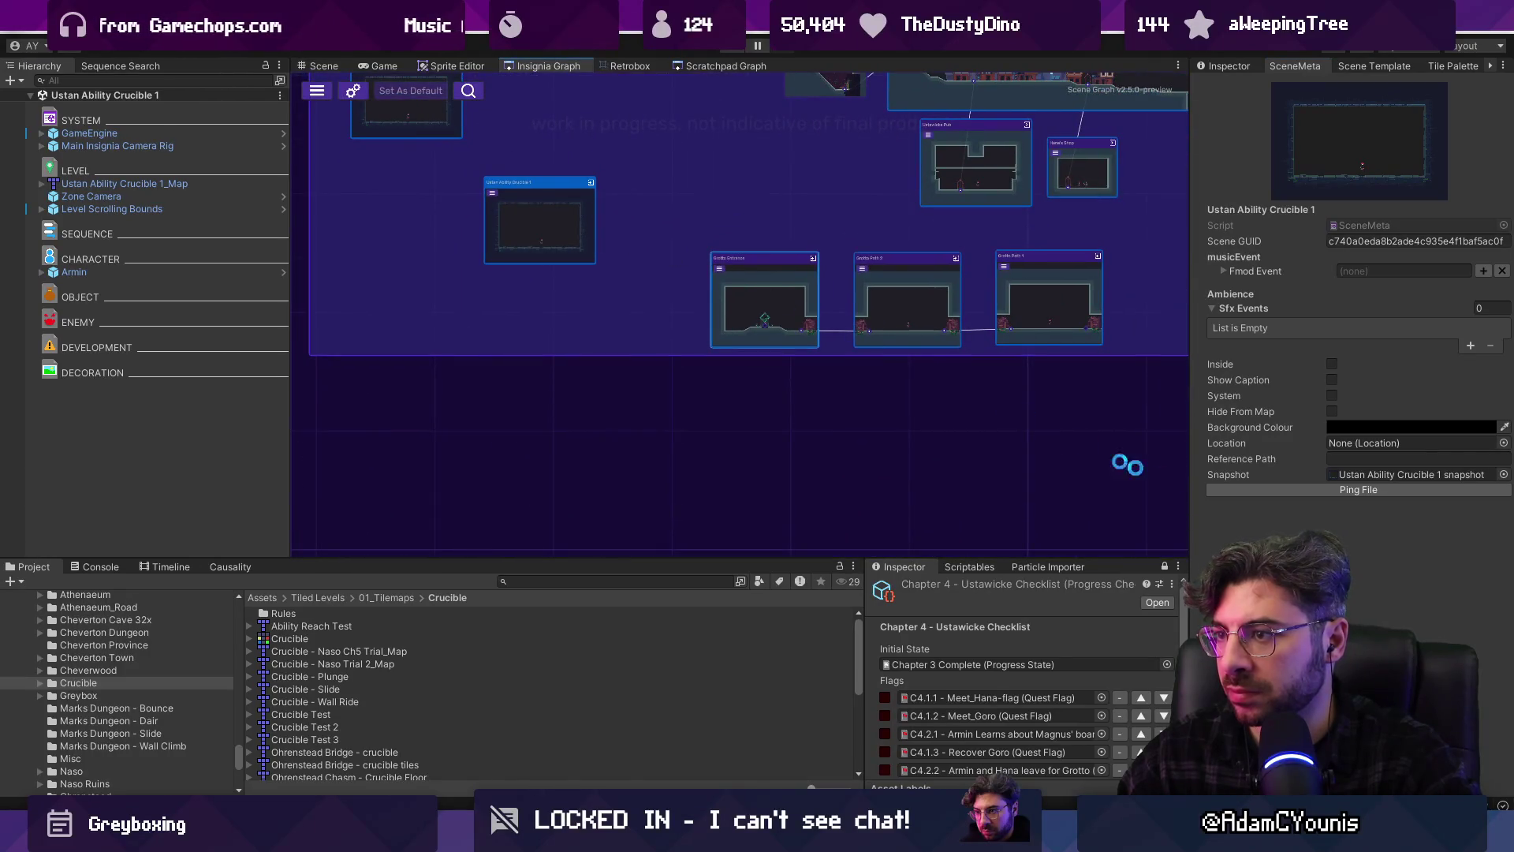
pyautogui.click(548, 66)
pyautogui.doubleClick(891, 251)
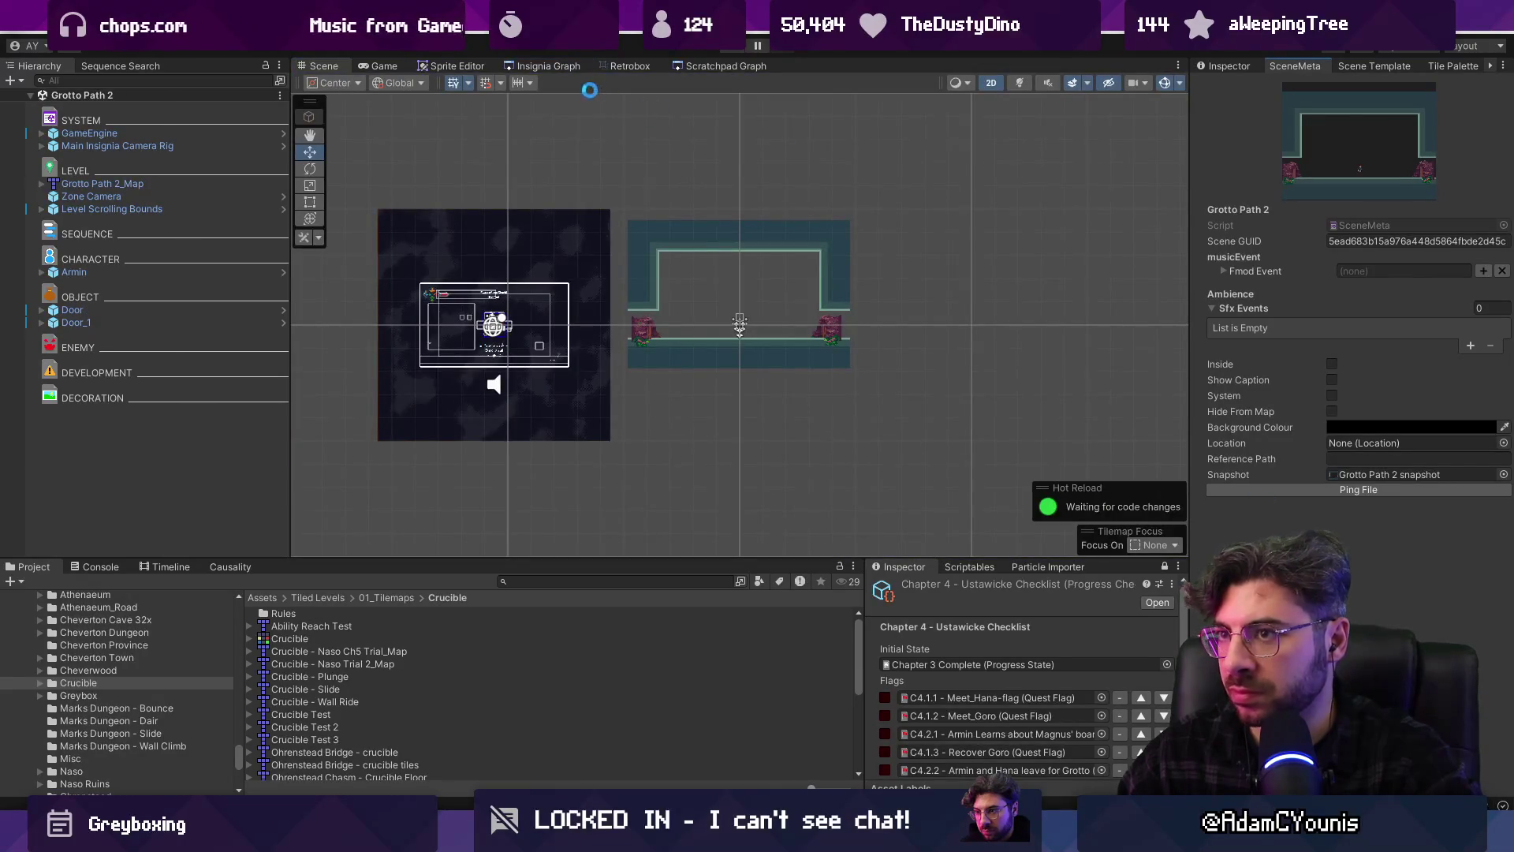
pyautogui.click(552, 66)
pyautogui.moveTo(858, 297); pyautogui.dragTo(862, 305)
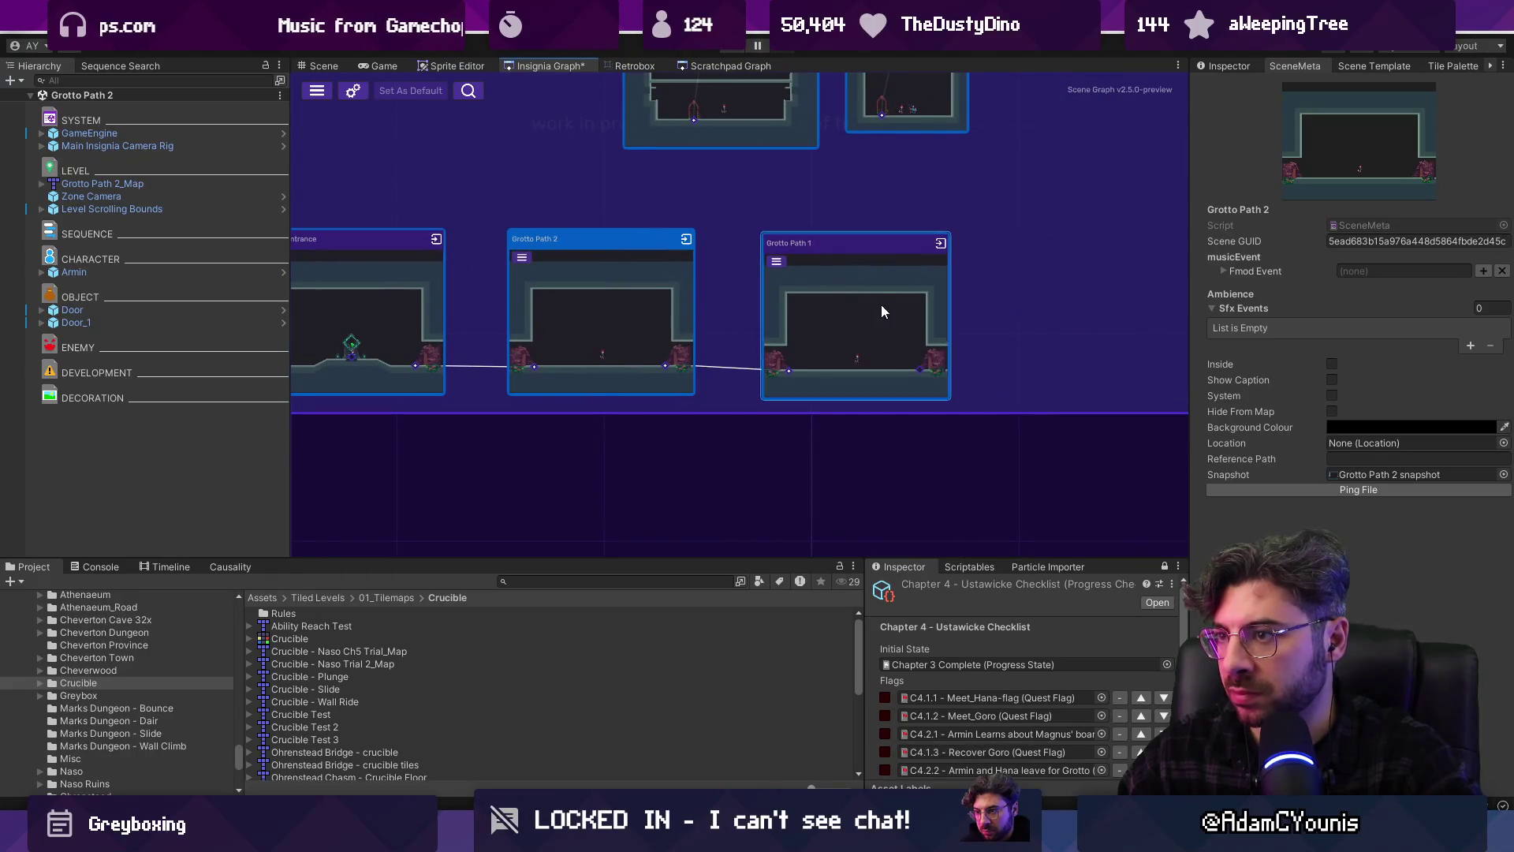
pyautogui.doubleClick(860, 304)
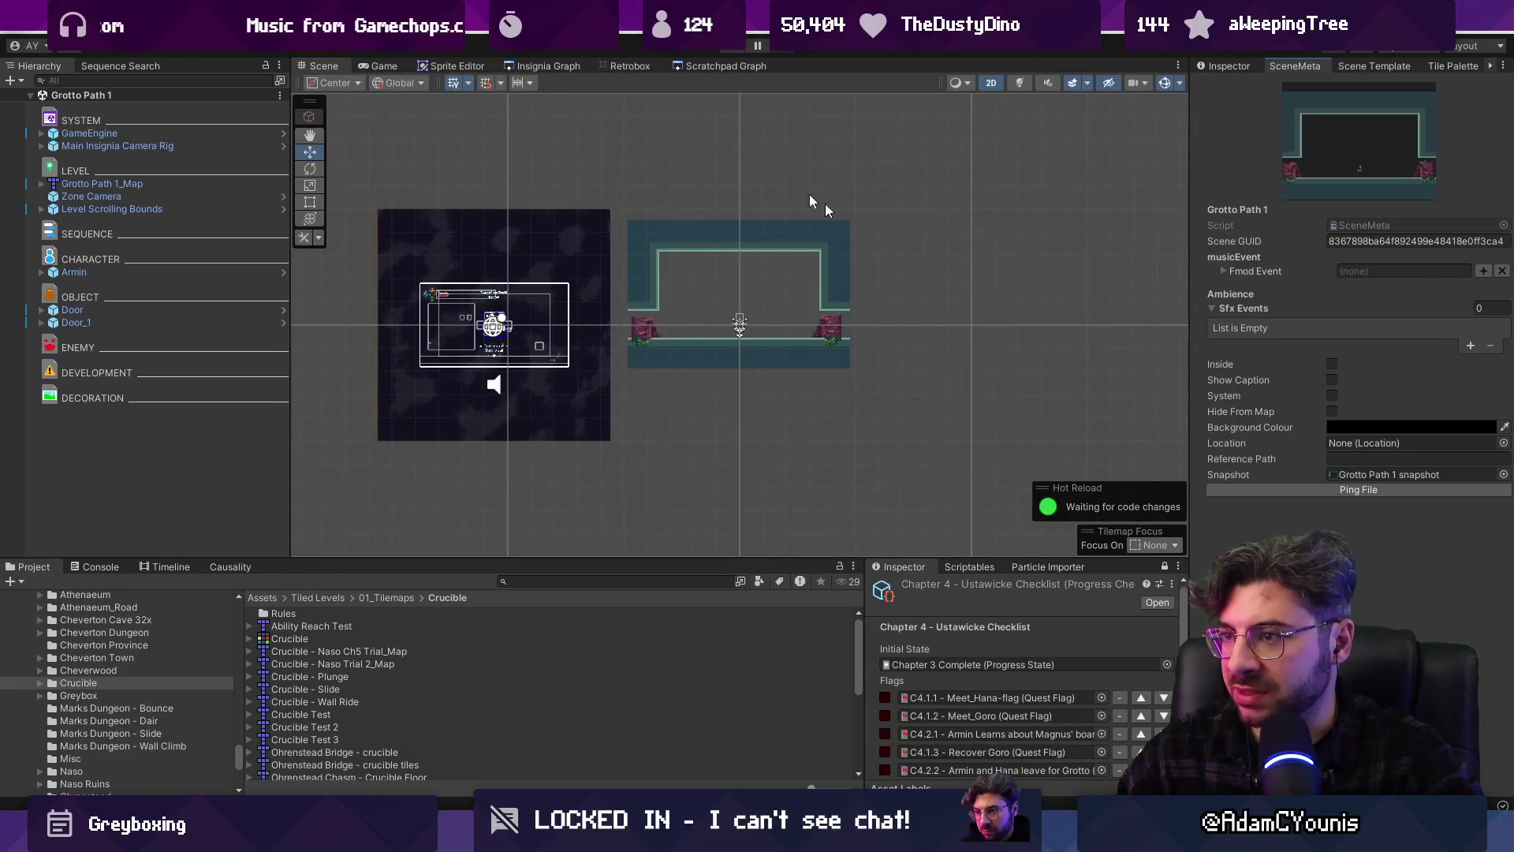
# Open the Edgecliffe Zone 1 scene, then return to Cheverton To Naso
pyautogui.click(552, 66)
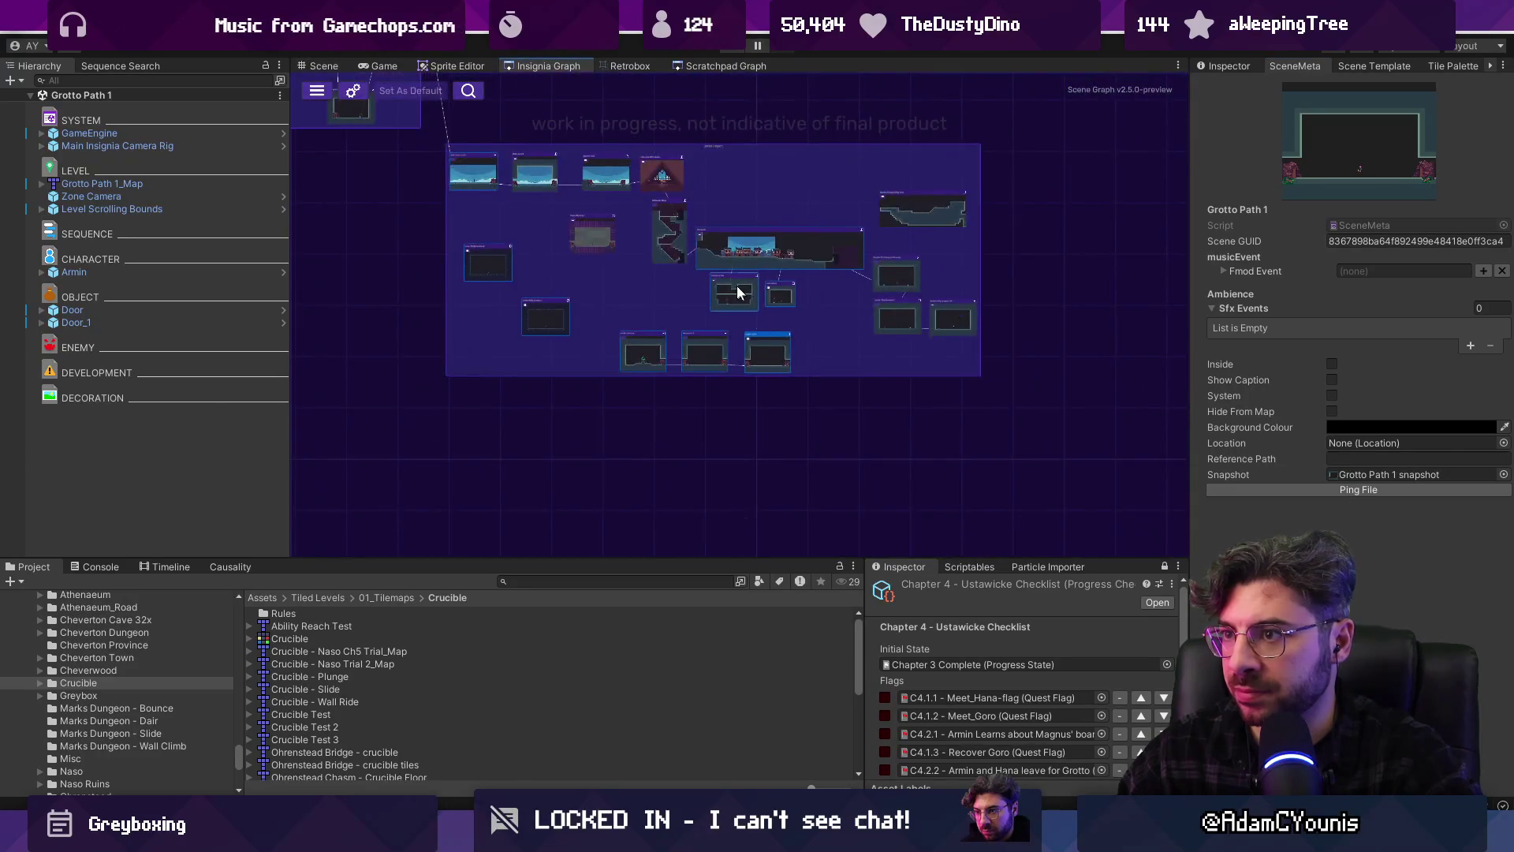
pyautogui.doubleClick(589, 310)
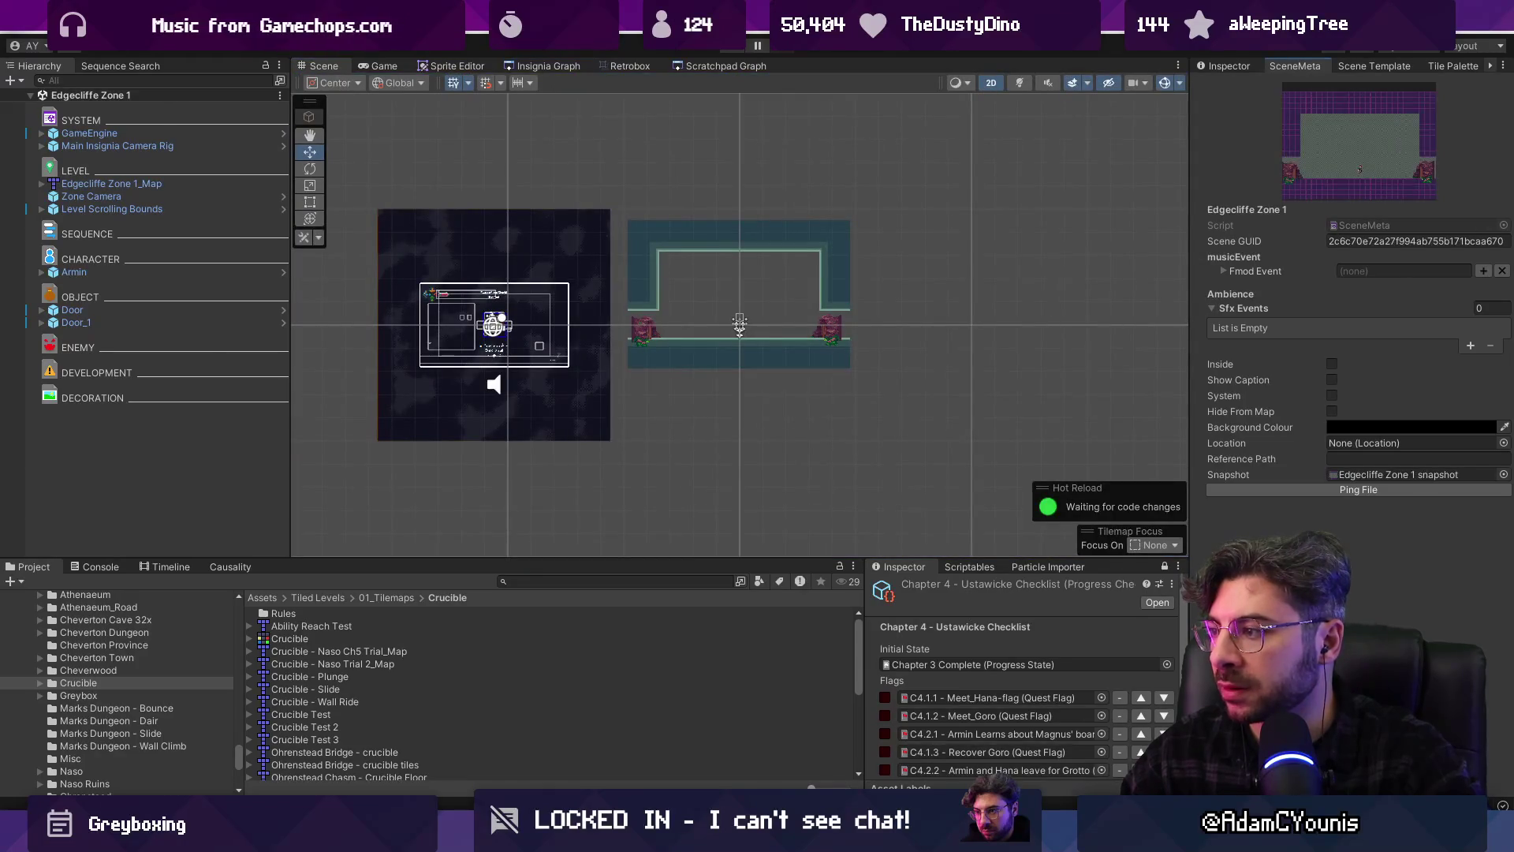
pyautogui.click(549, 66)
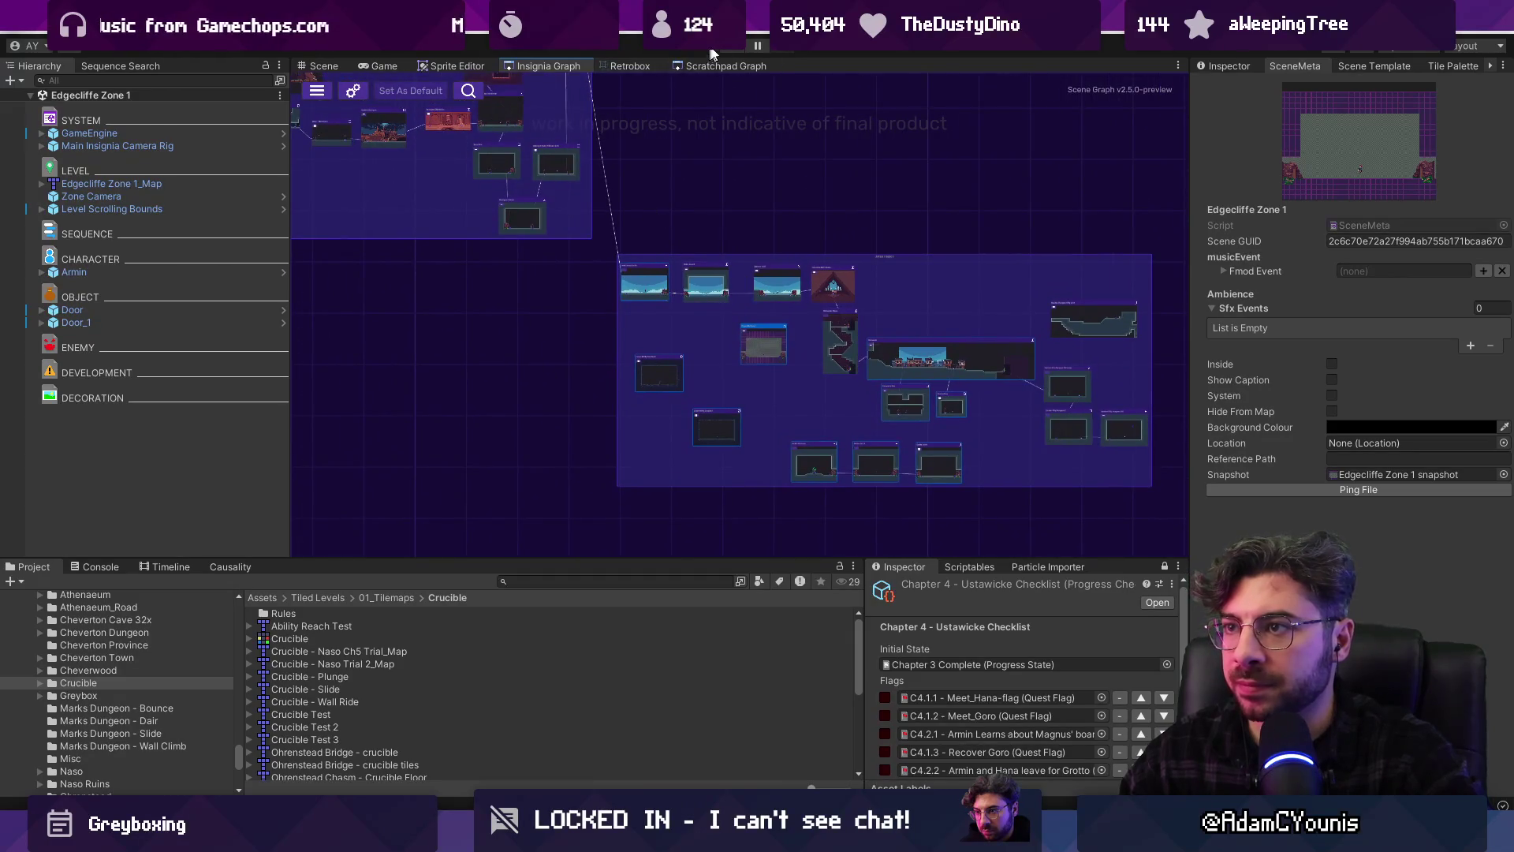
pyautogui.click(615, 236)
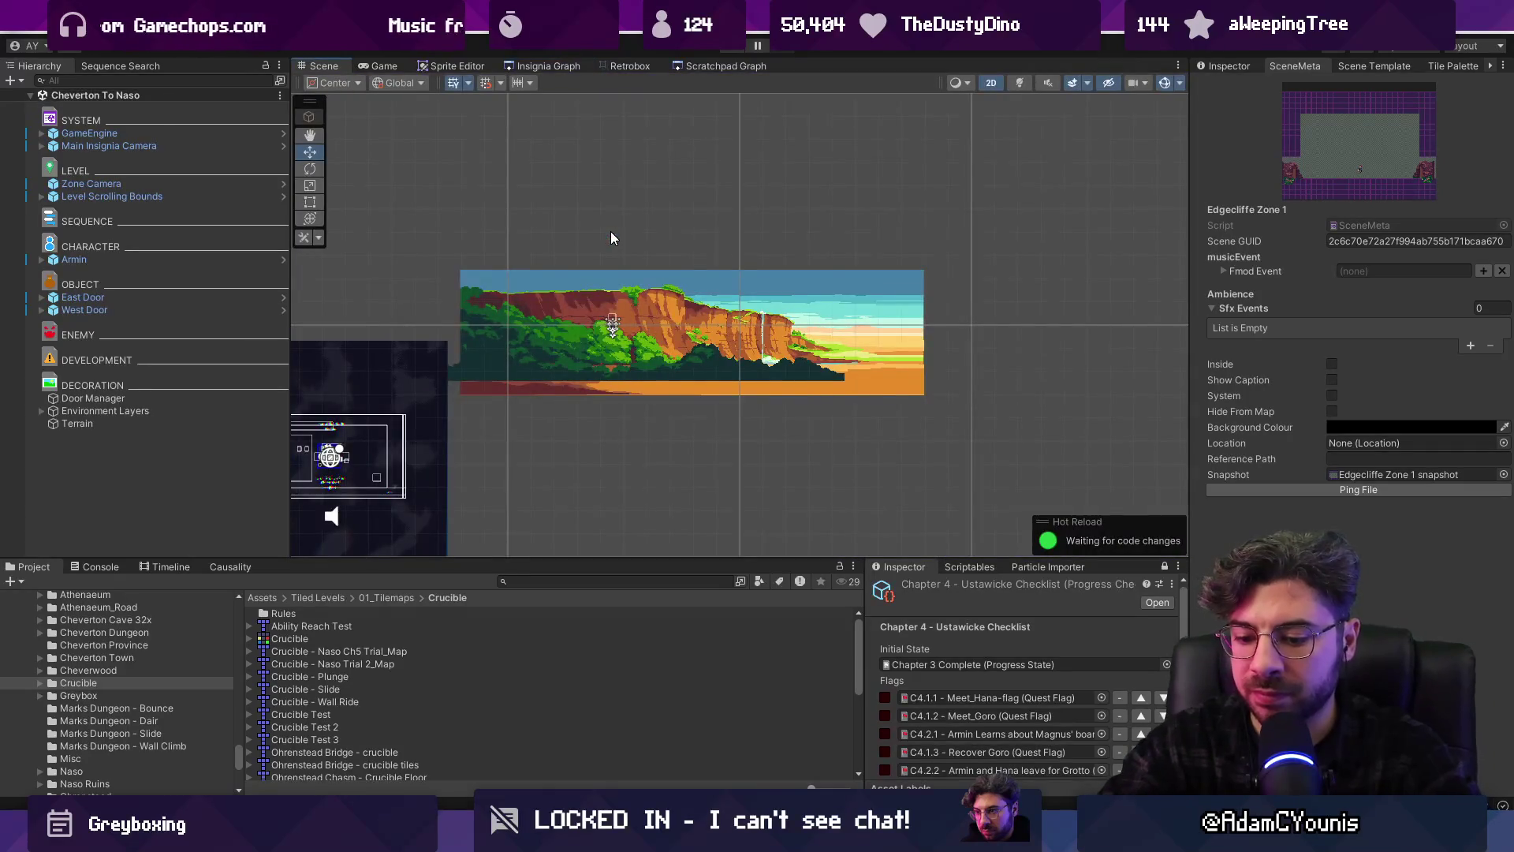
# Play the game, open the world map with M and pan it, then stop play mode
pyautogui.hotkey('ctrl', 'p')
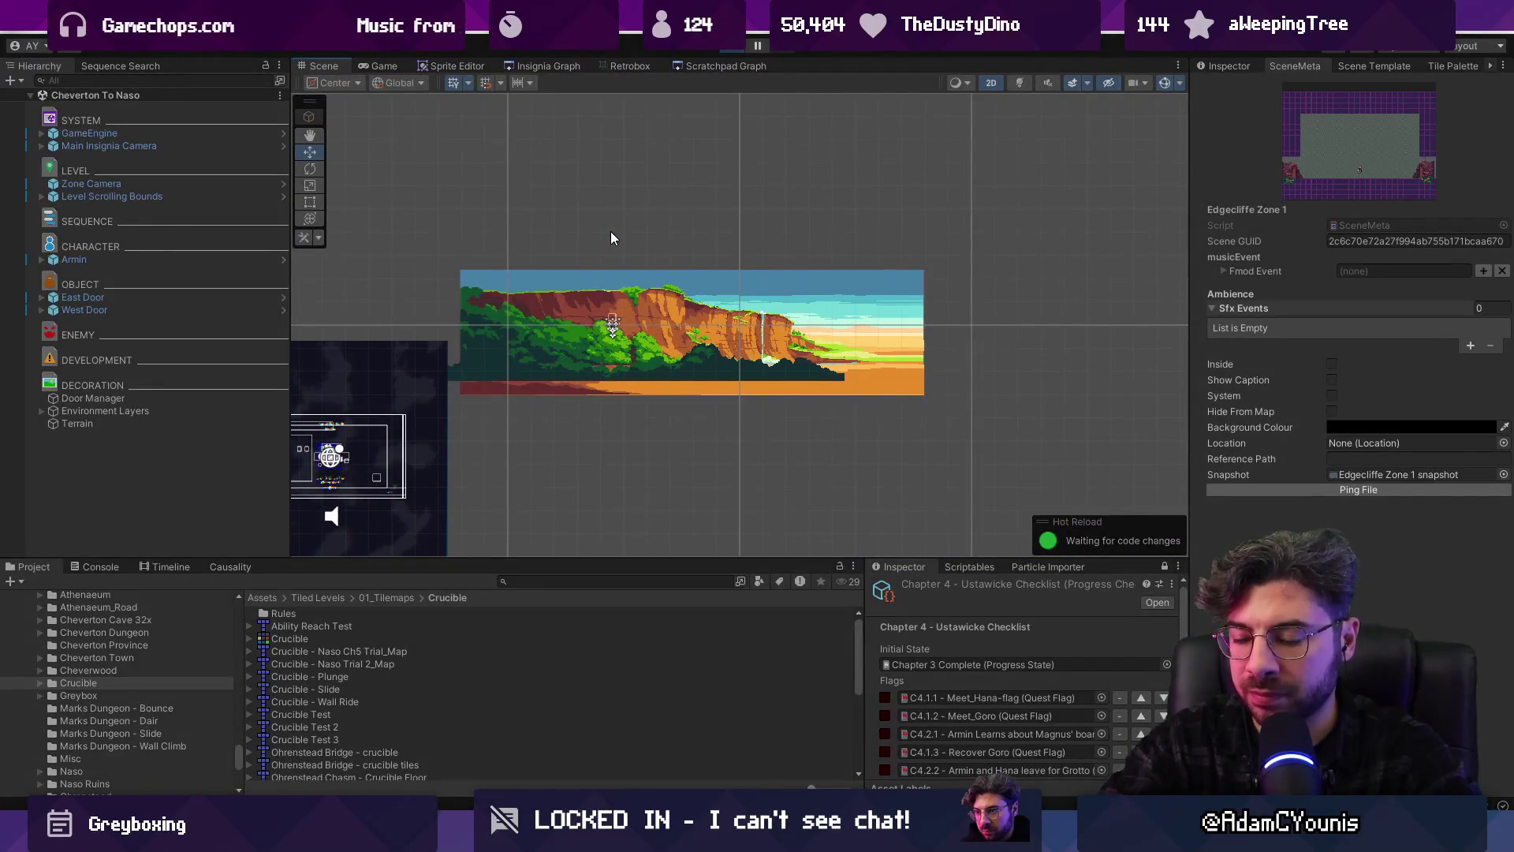
pyautogui.press('m')
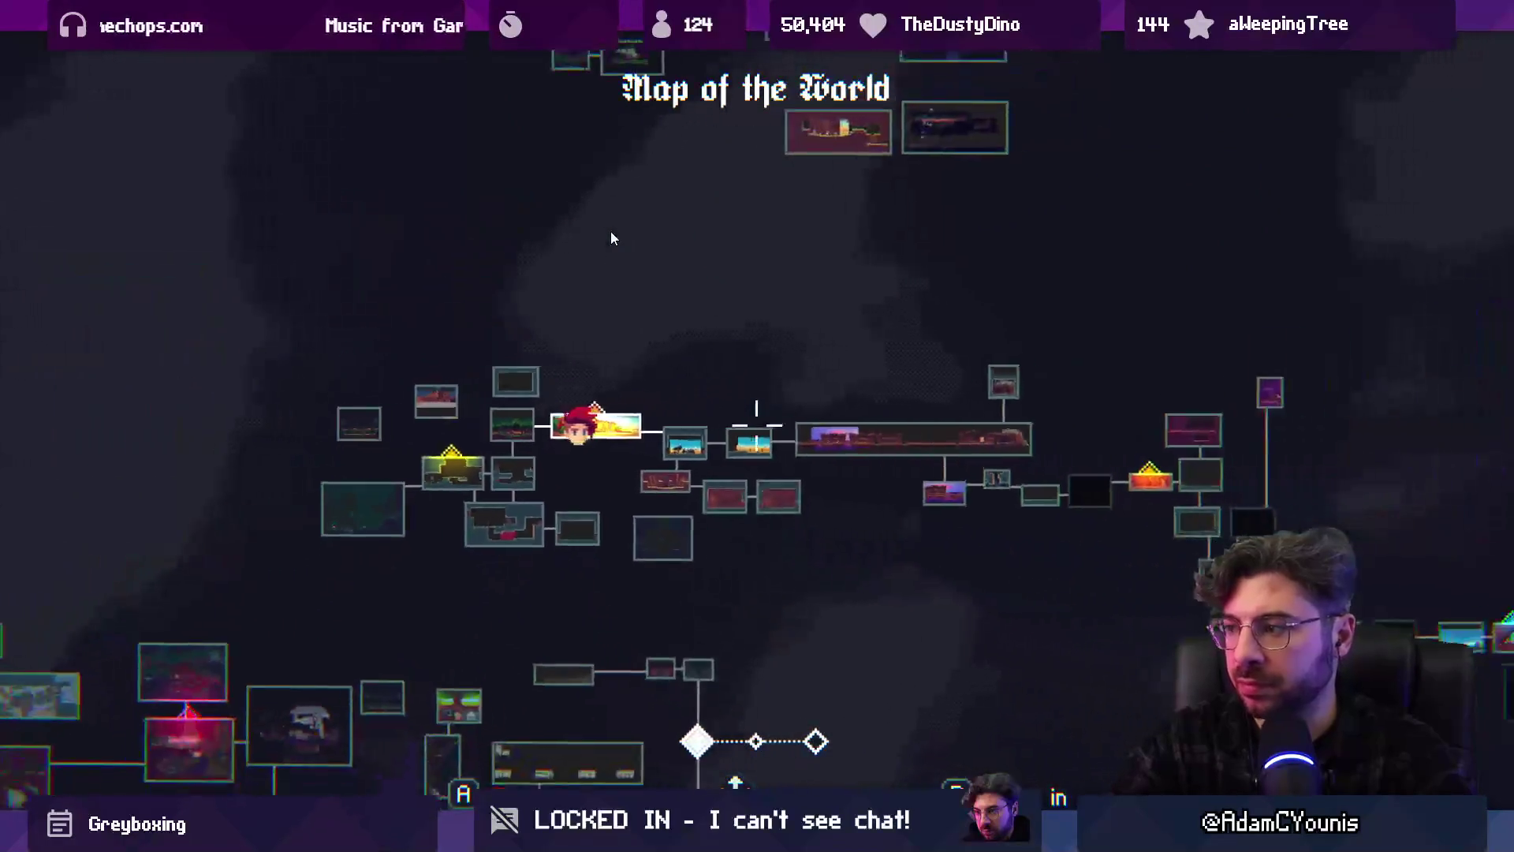
pyautogui.press('Right')
pyautogui.press('Down')
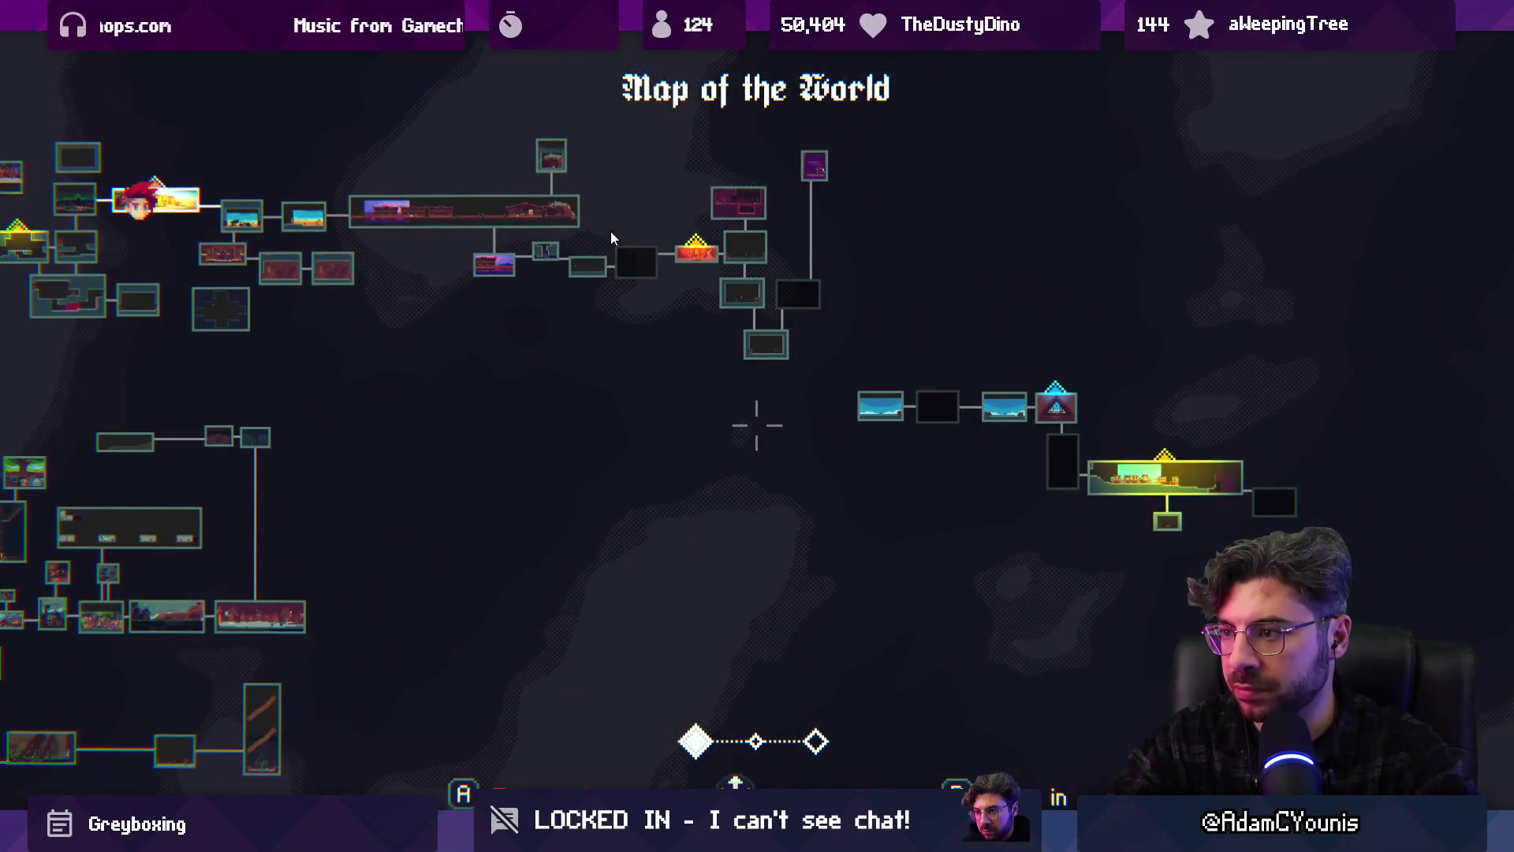
pyautogui.hotkey('shift', 'space')
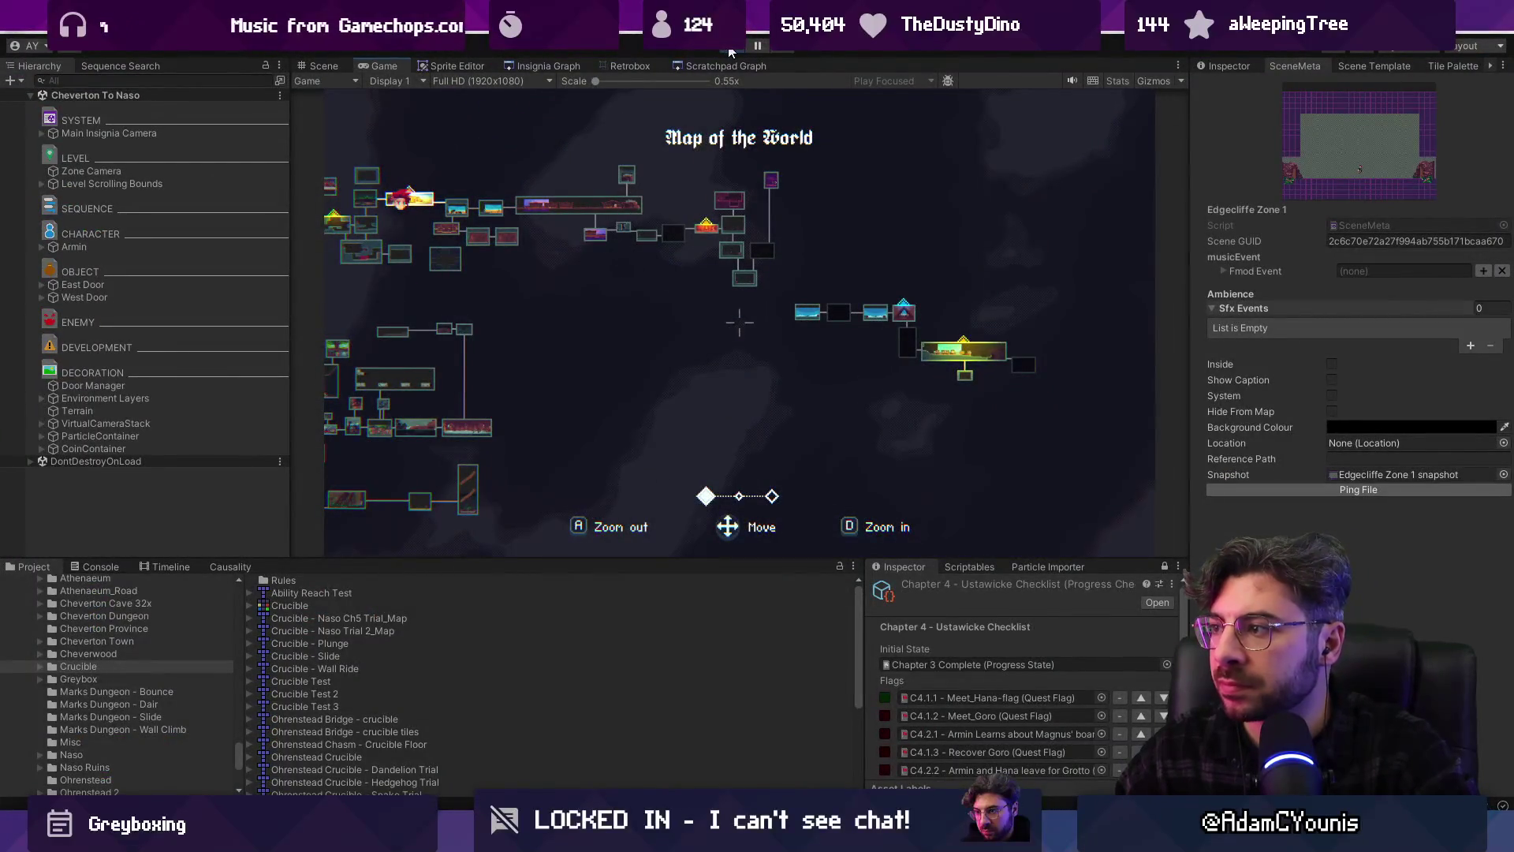
pyautogui.hotkey('ctrl', 'p')
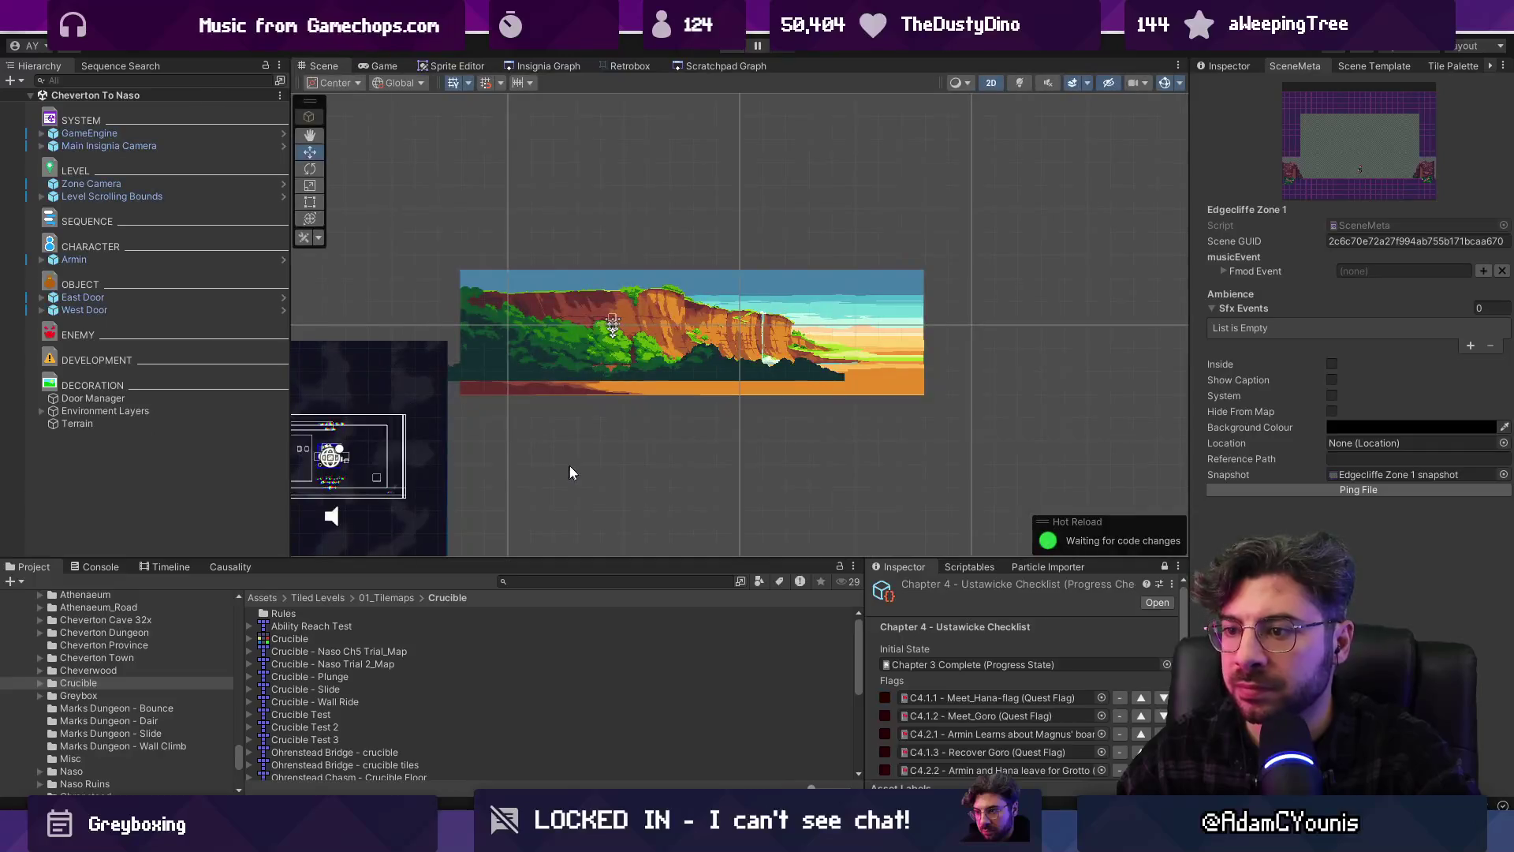
# Load the Game Complete progress state on GameEngine and reset the saved quest progress
pyautogui.click(546, 65)
pyautogui.scroll(-5, 607, 403)
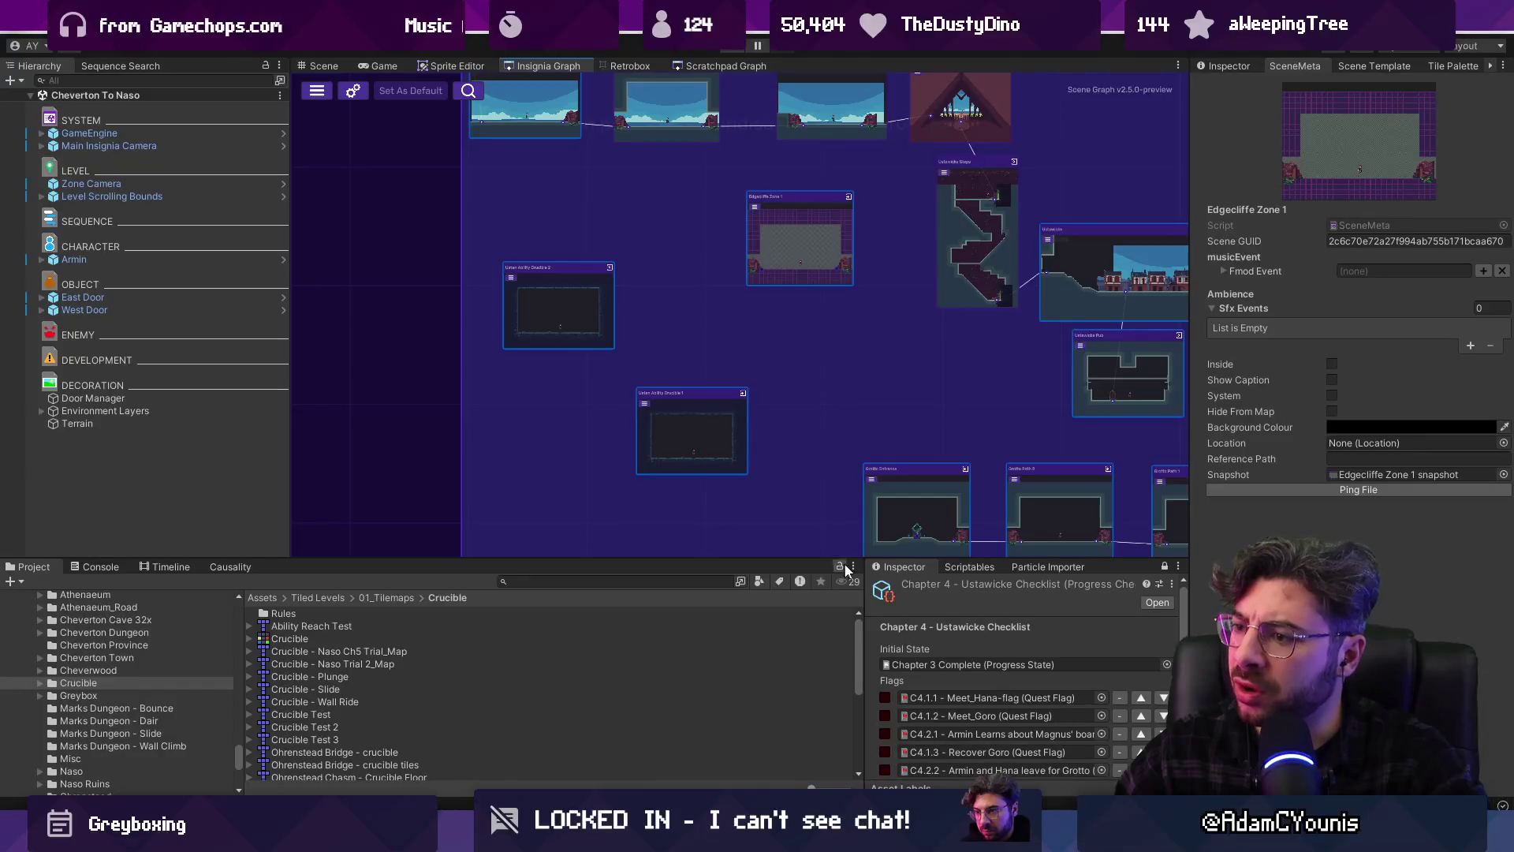
pyautogui.moveTo(822, 561); pyautogui.dragTo(822, 485)
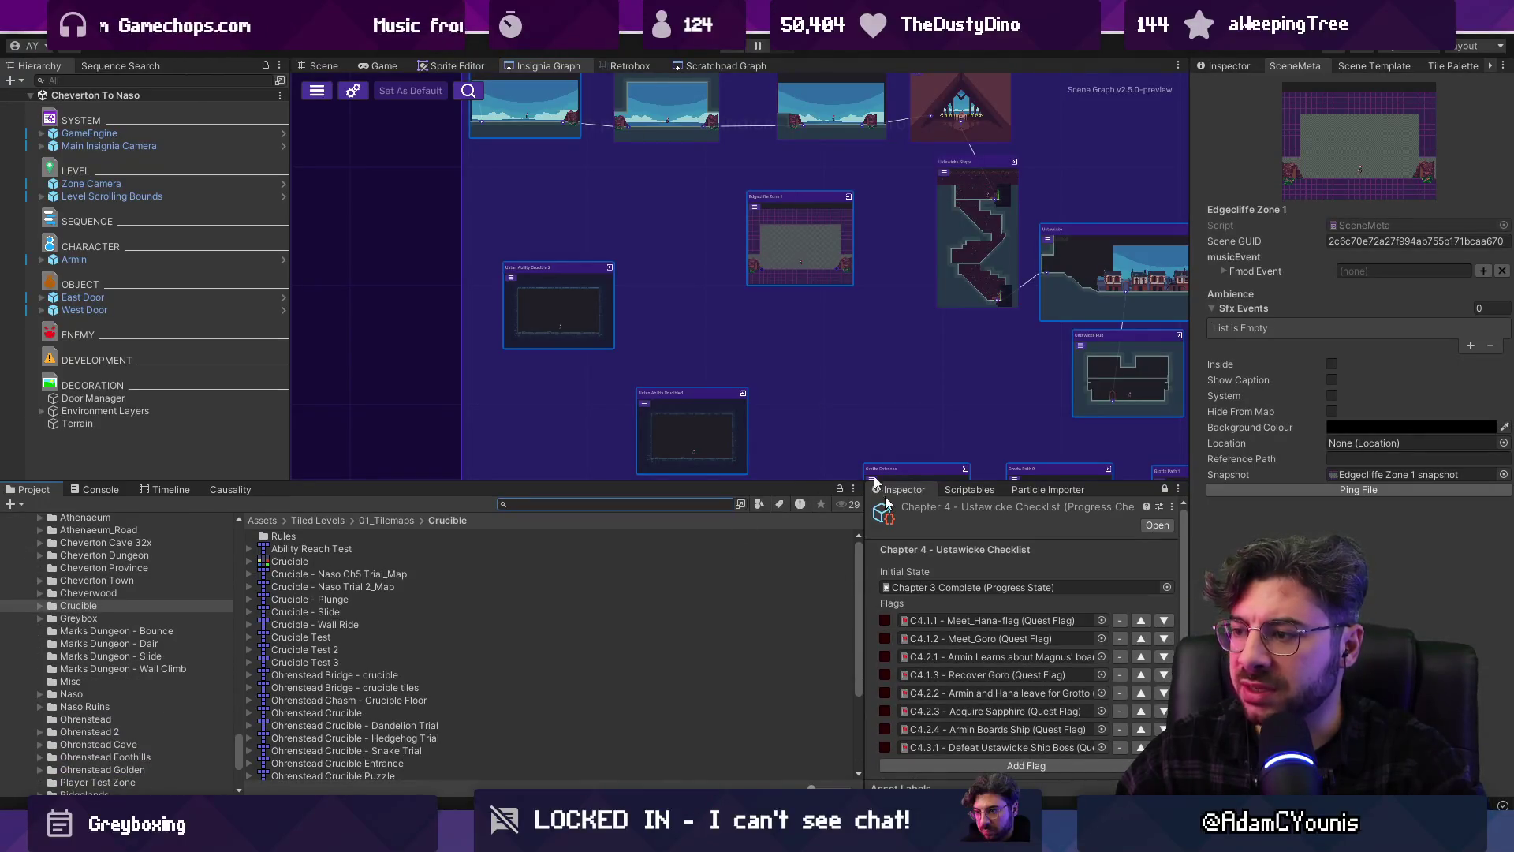
pyautogui.scroll(-5, 797, 290)
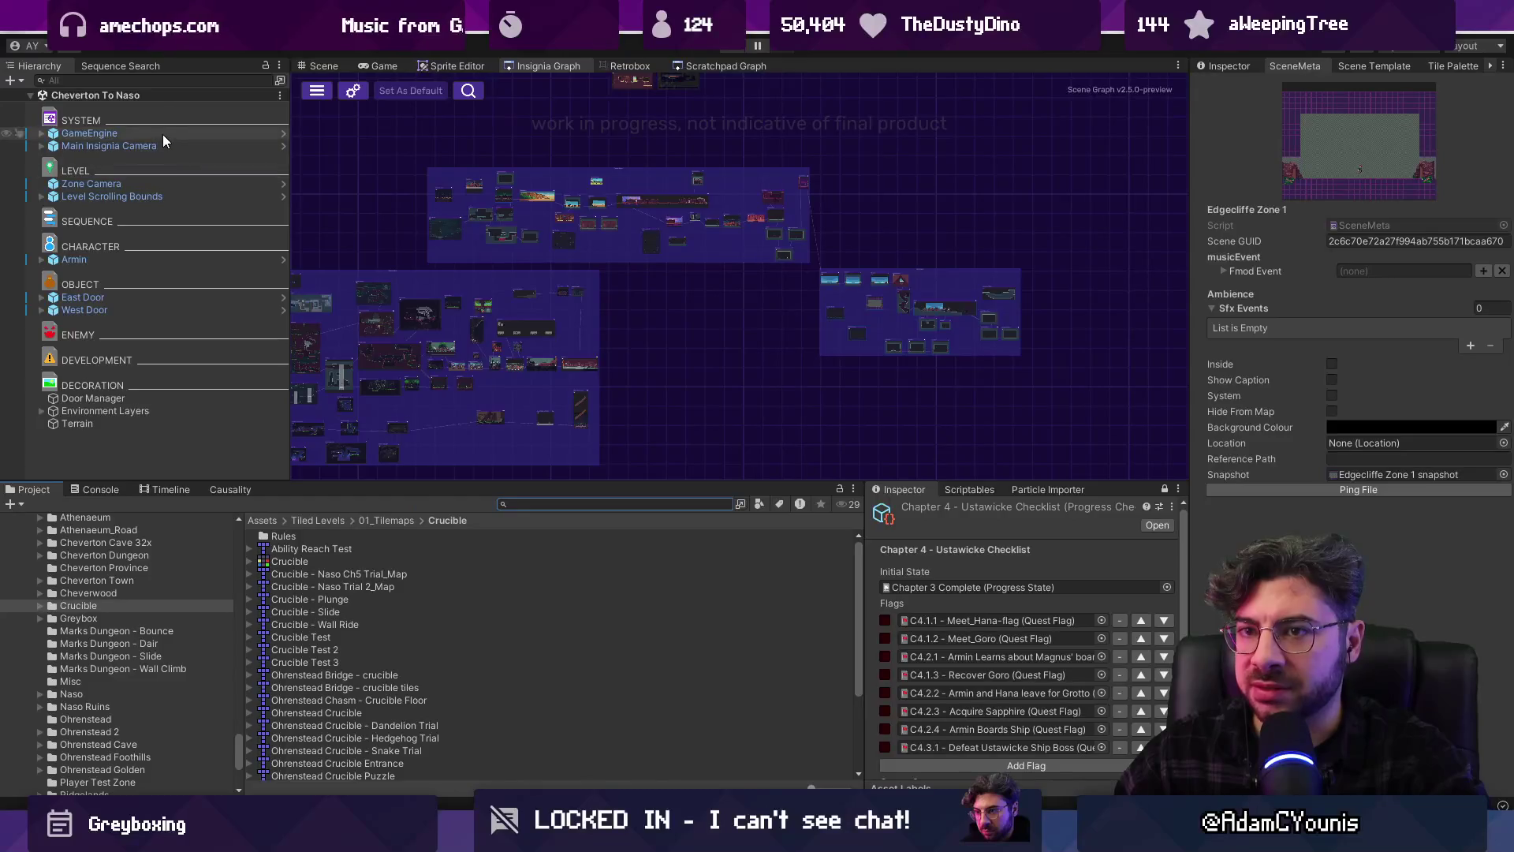
pyautogui.click(1235, 66)
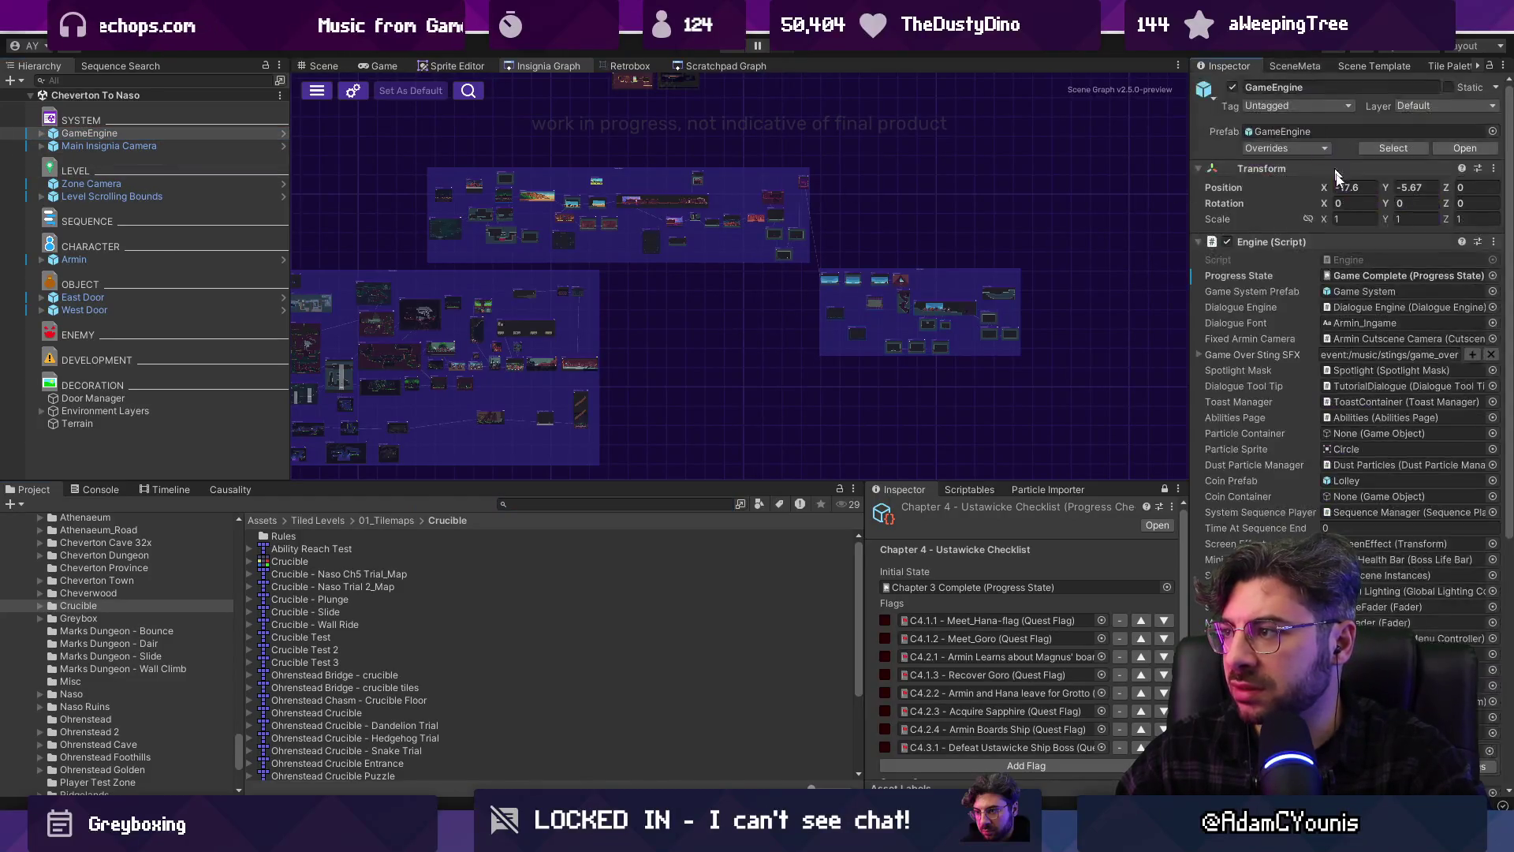
pyautogui.doubleClick(1359, 272)
pyautogui.click(1314, 122)
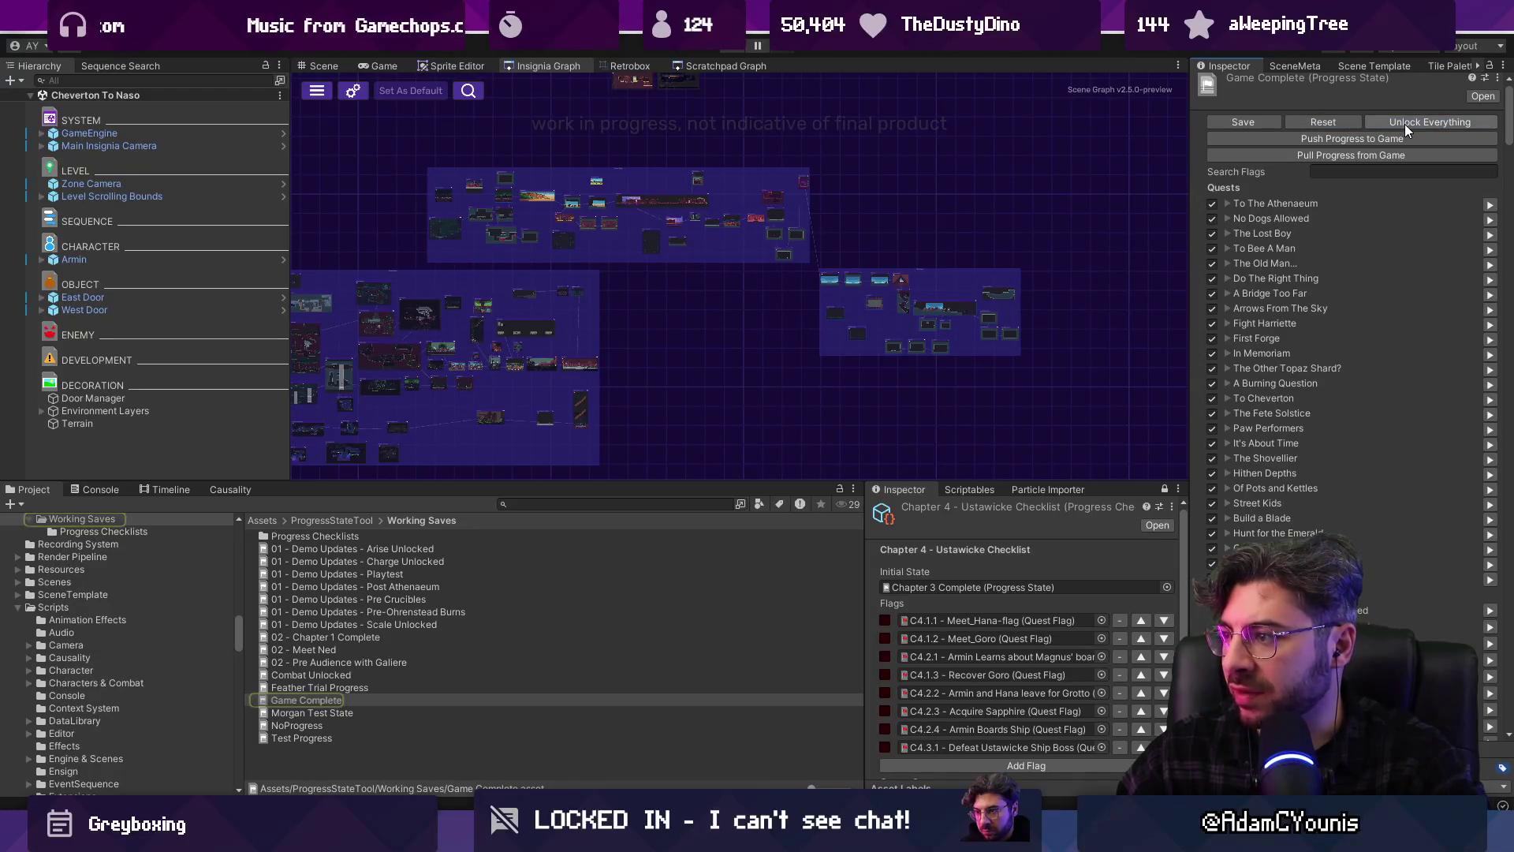
# Start play mode and pan the world map around the Ustawicke rooms and Athenaeum area
pyautogui.click(731, 51)
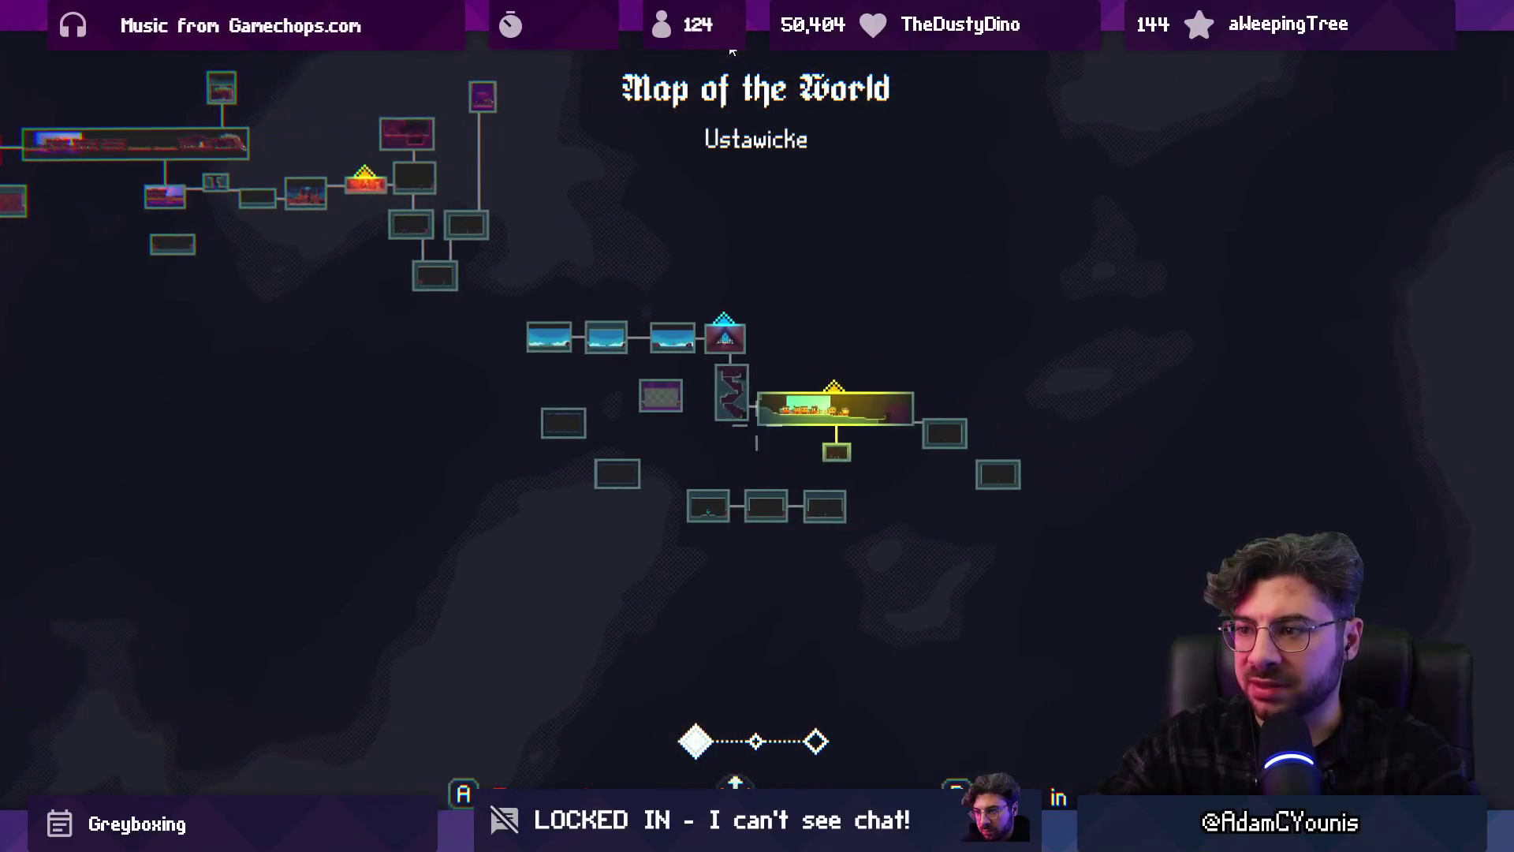
pyautogui.press('Down')
pyautogui.press('Down')
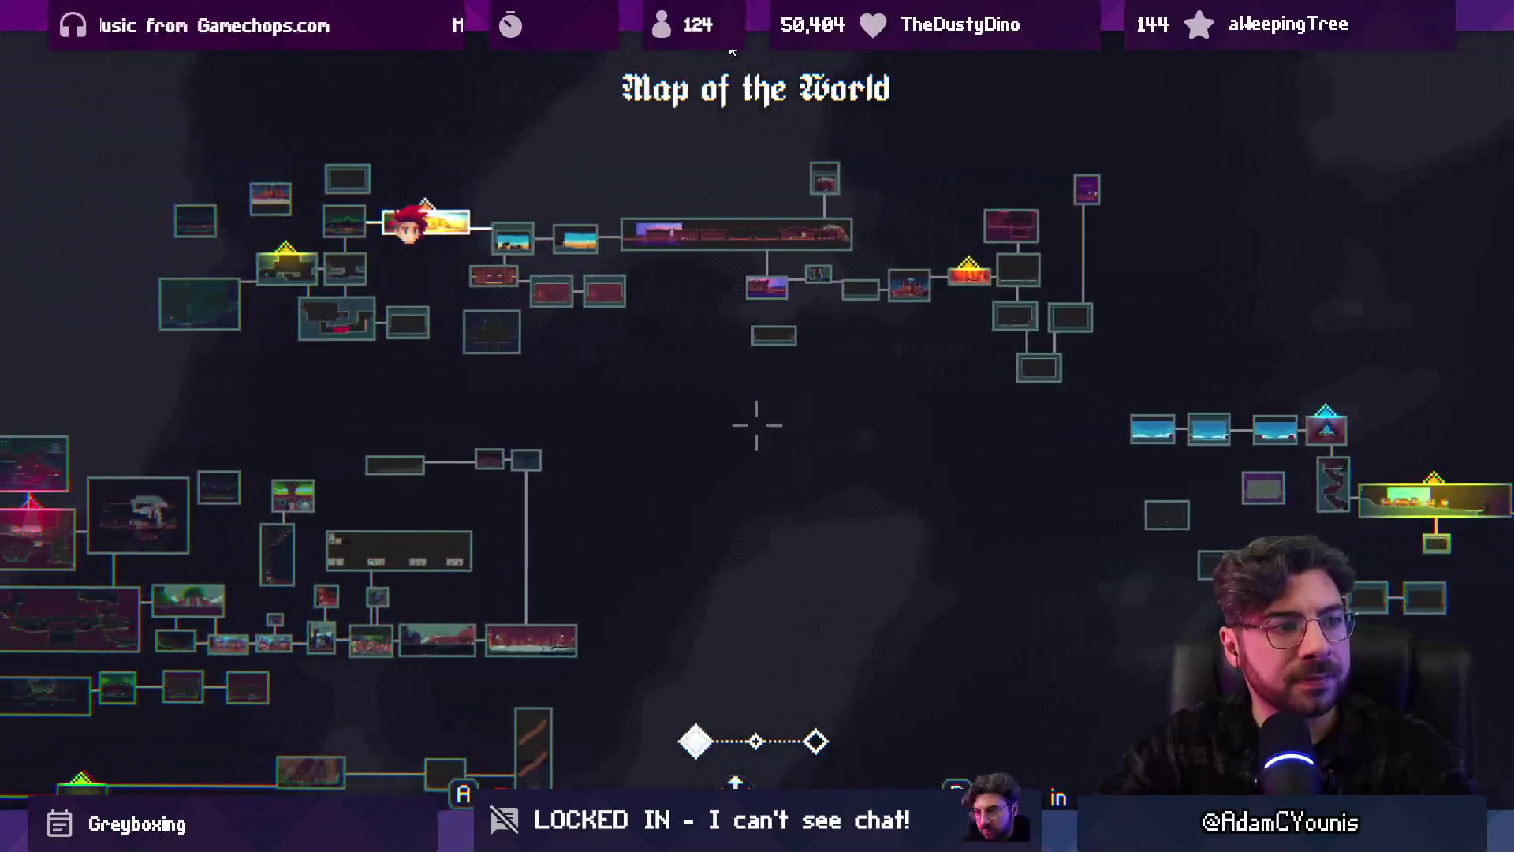
pyautogui.press('Left')
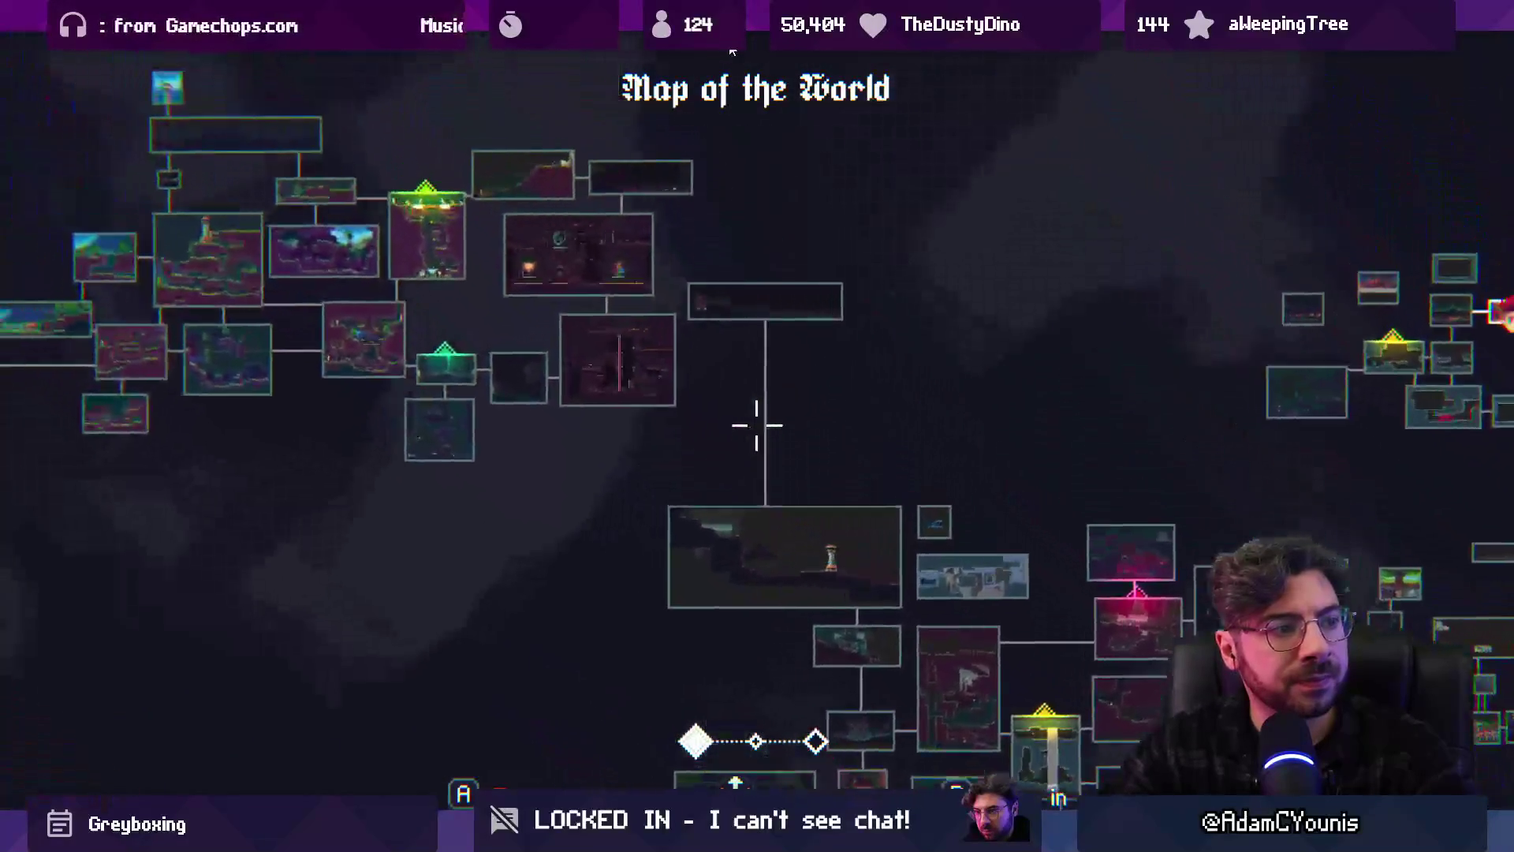
pyautogui.press('Up')
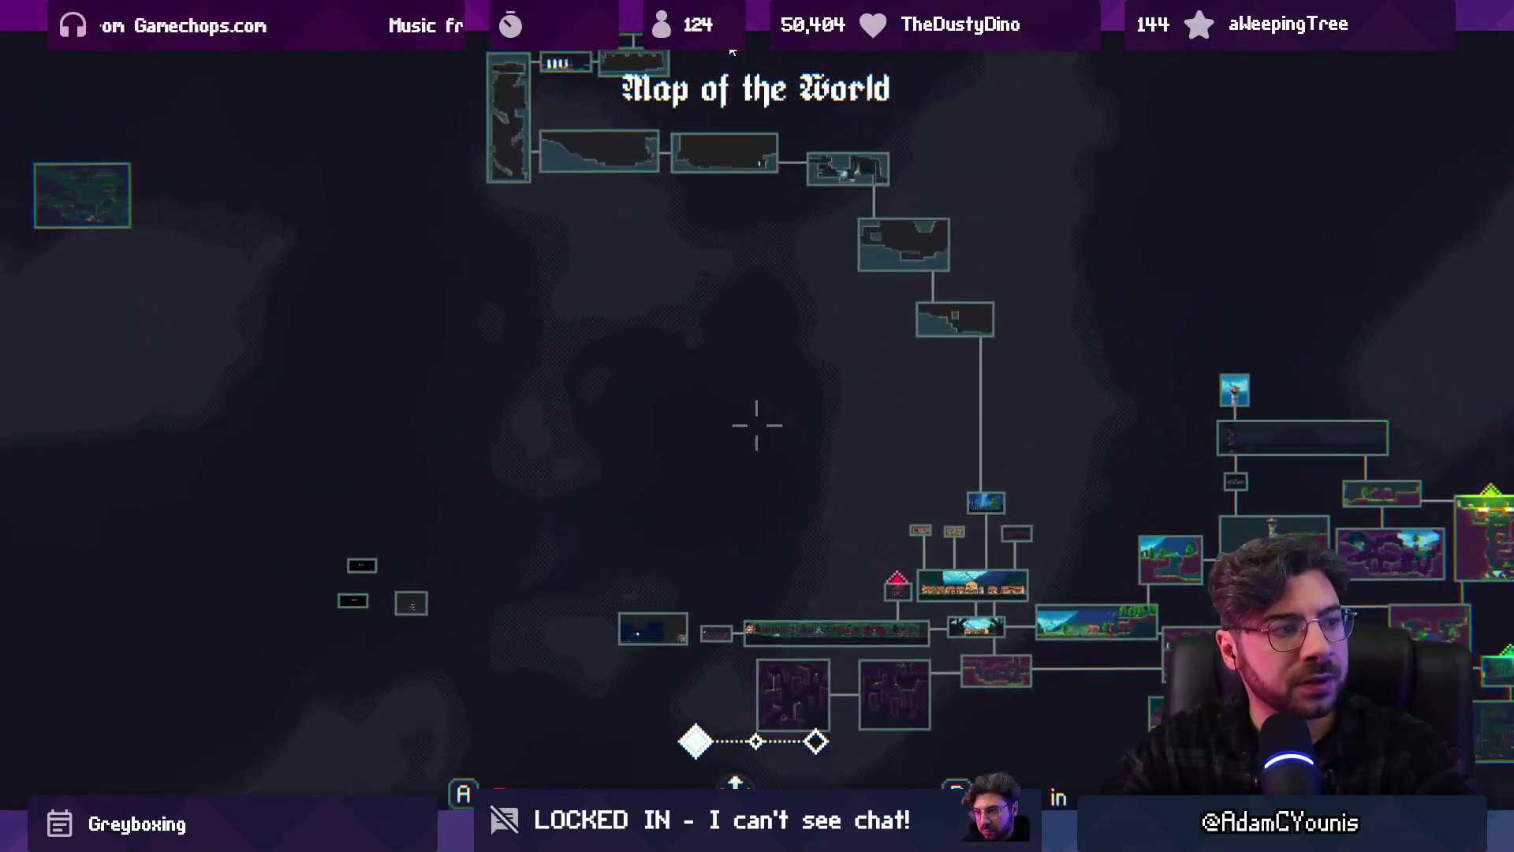
pyautogui.press('Right')
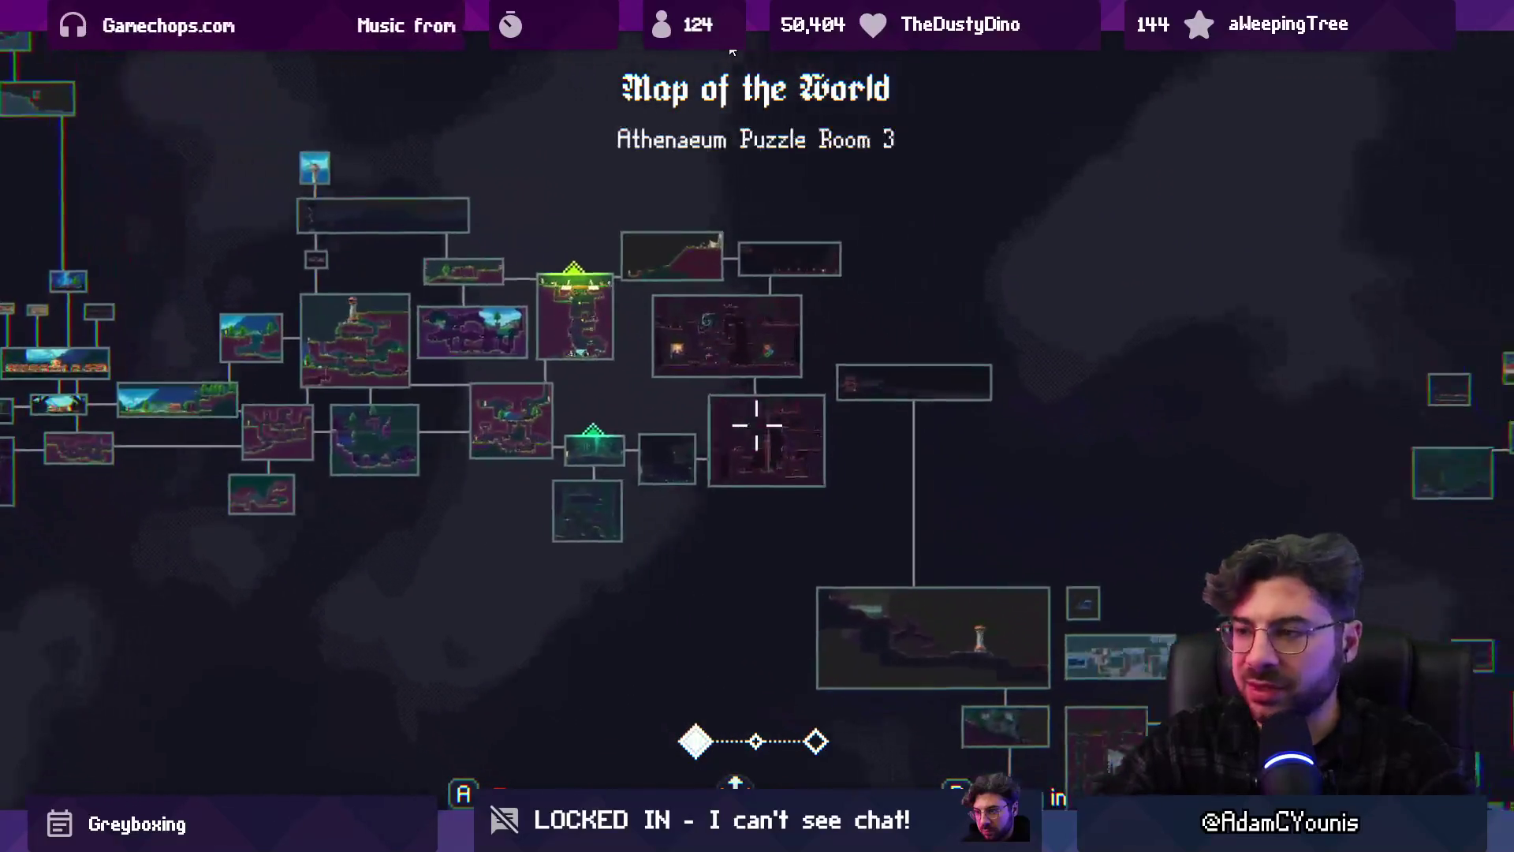
pyautogui.press('Up')
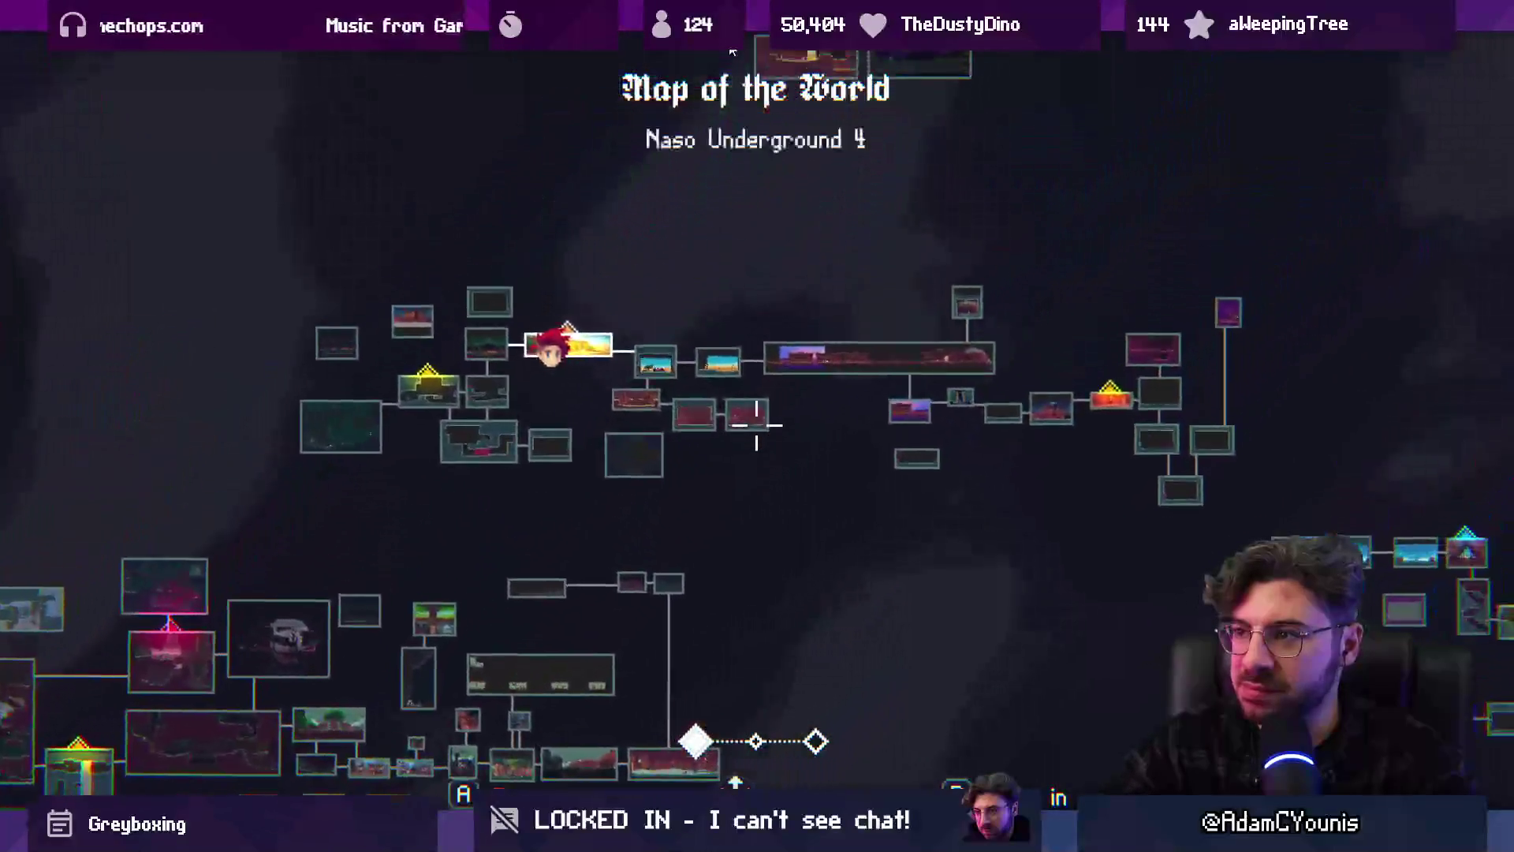
pyautogui.press('Left')
pyautogui.press('Down')
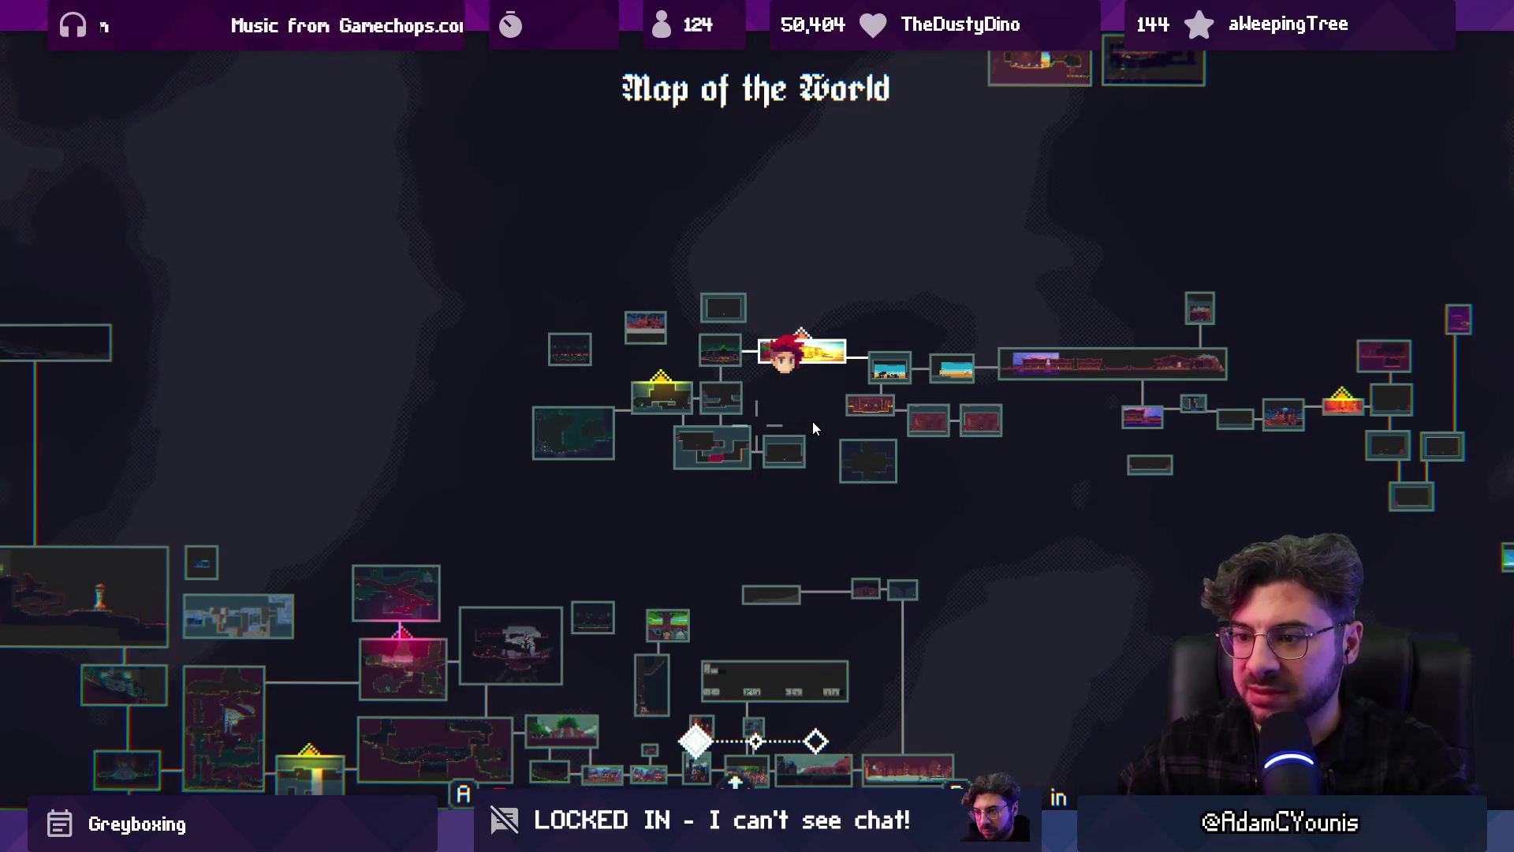
pyautogui.press('Right')
pyautogui.press('Down')
# Keep panning the map past Outside_Cheverton, Ohrenstead Golden Path, Naso Outskirts Farm and Naso Hills 1
pyautogui.scroll(1, 814, 428)
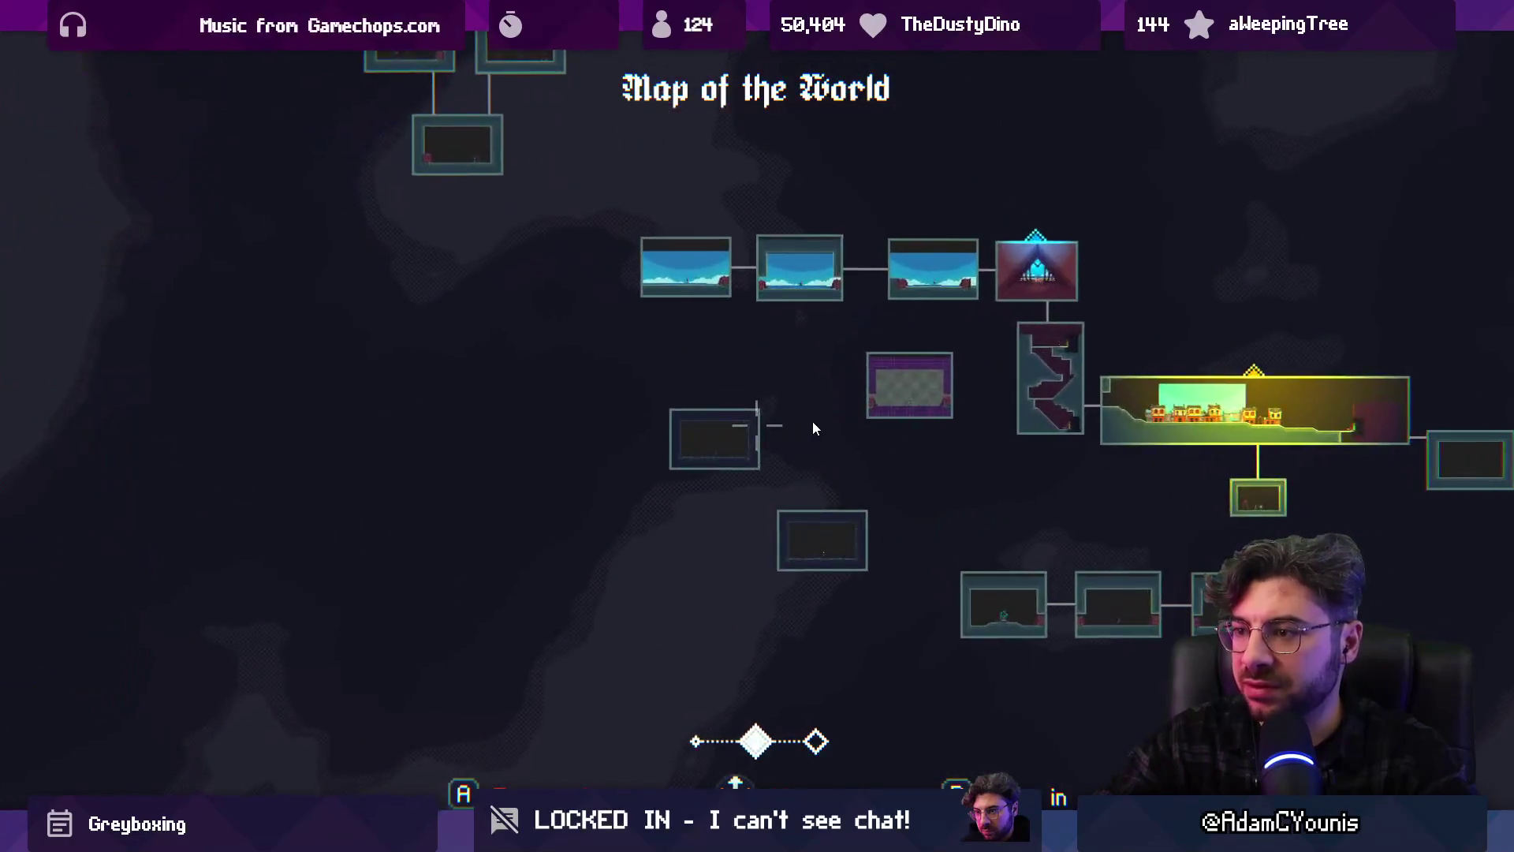
pyautogui.scroll(-1, 815, 428)
pyautogui.press('Left')
pyautogui.press('Up')
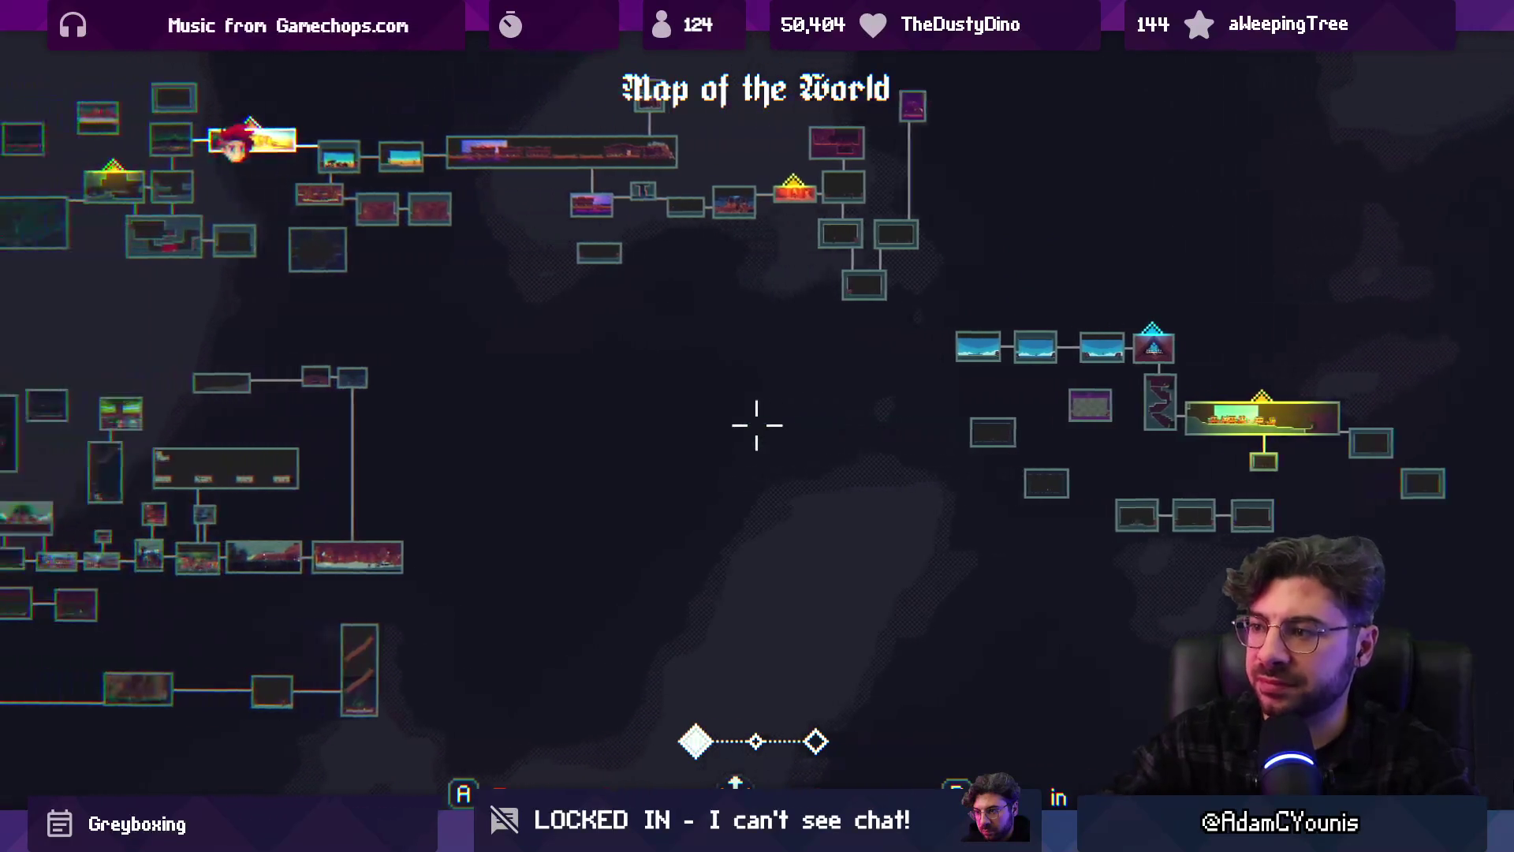
pyautogui.press('Down')
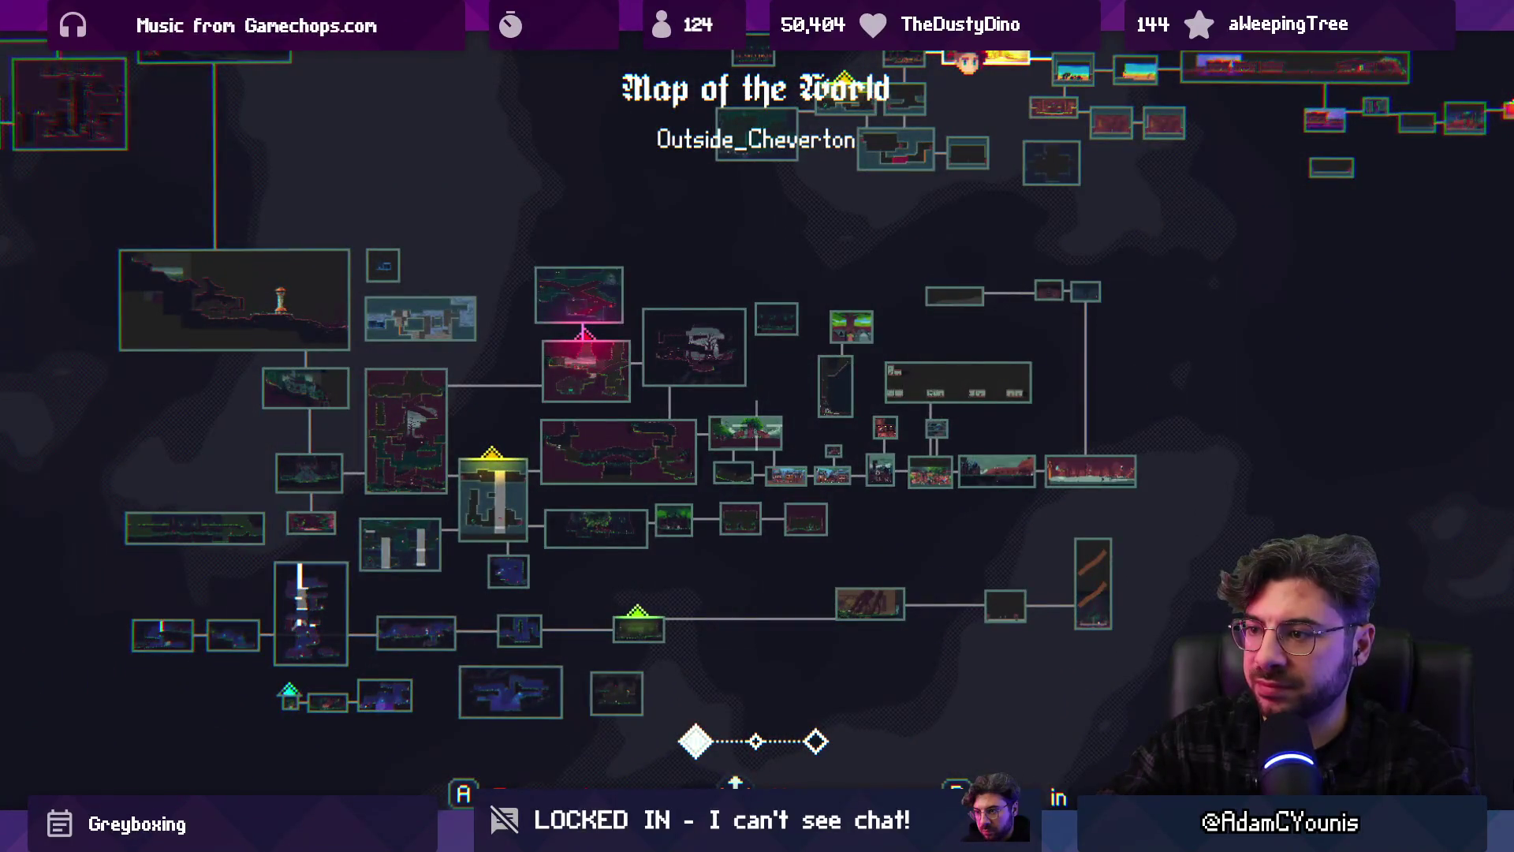
pyautogui.press('Up')
pyautogui.press('Left')
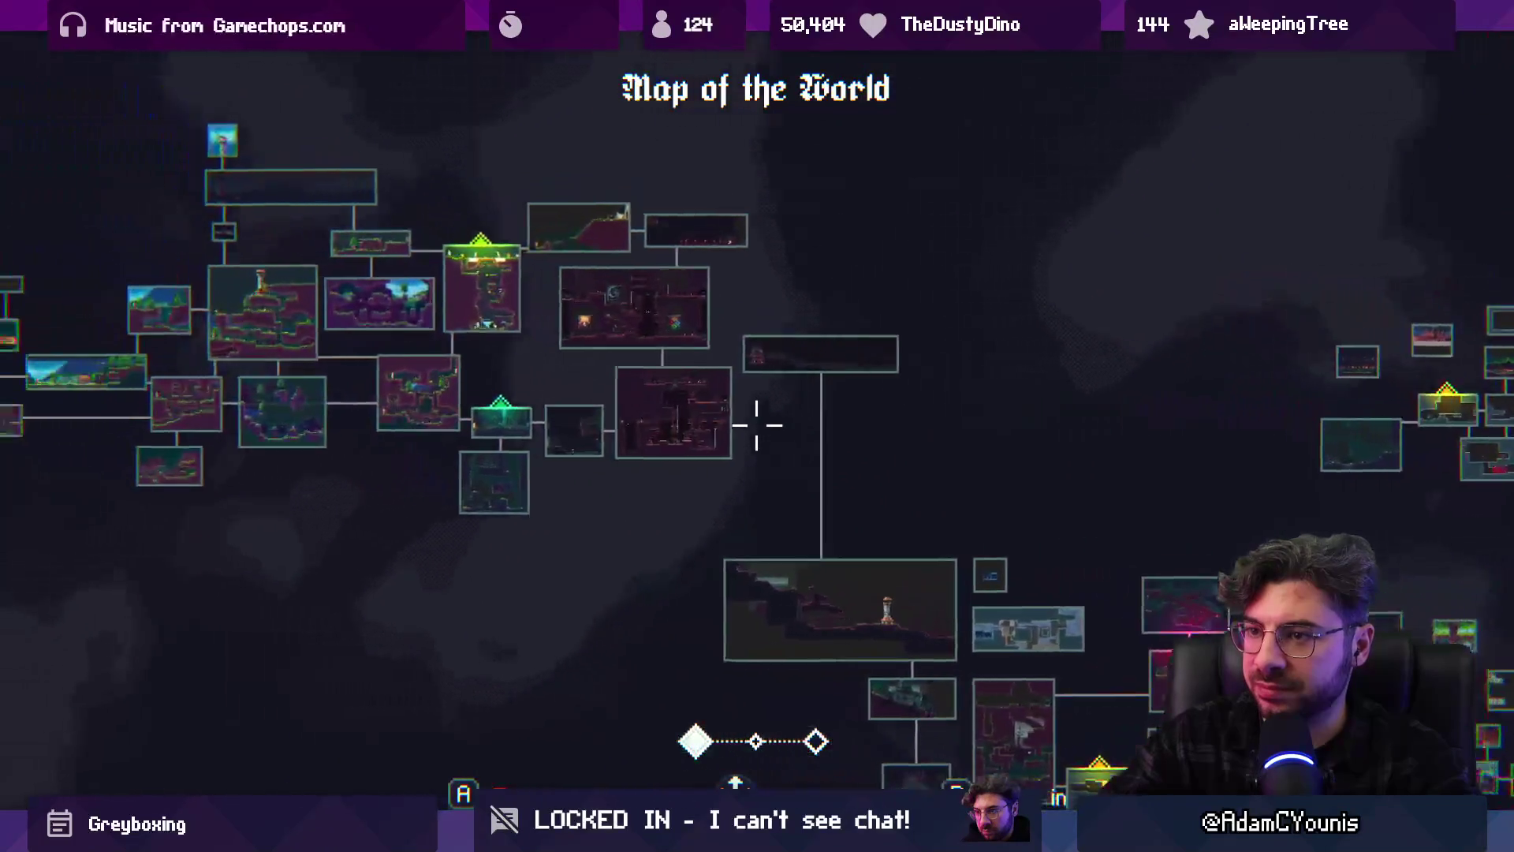
pyautogui.press('Left')
pyautogui.press('Up')
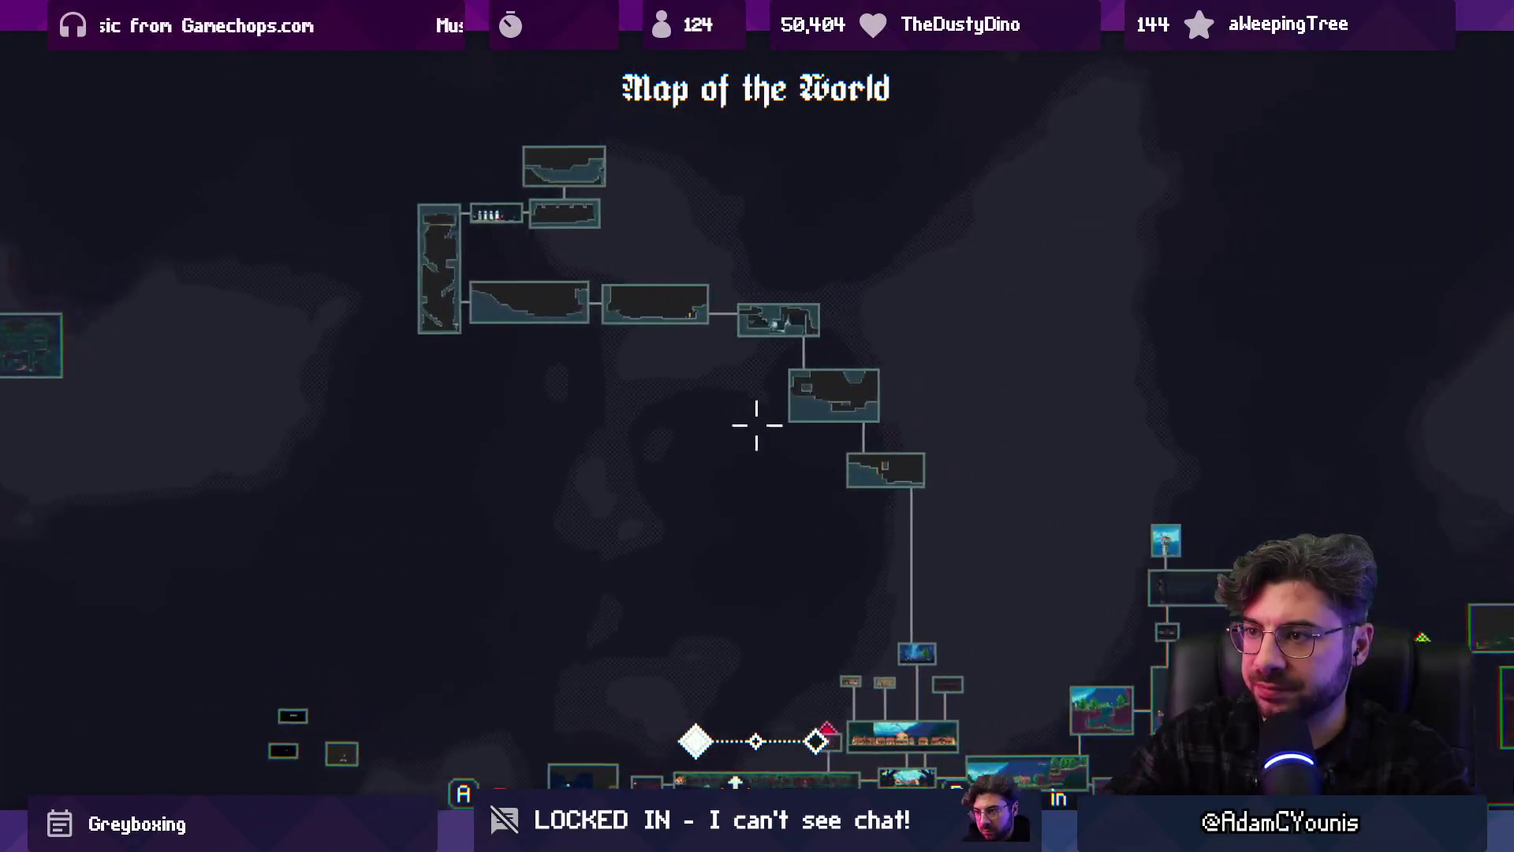
pyautogui.press('Down')
pyautogui.press('Right')
pyautogui.press('Down')
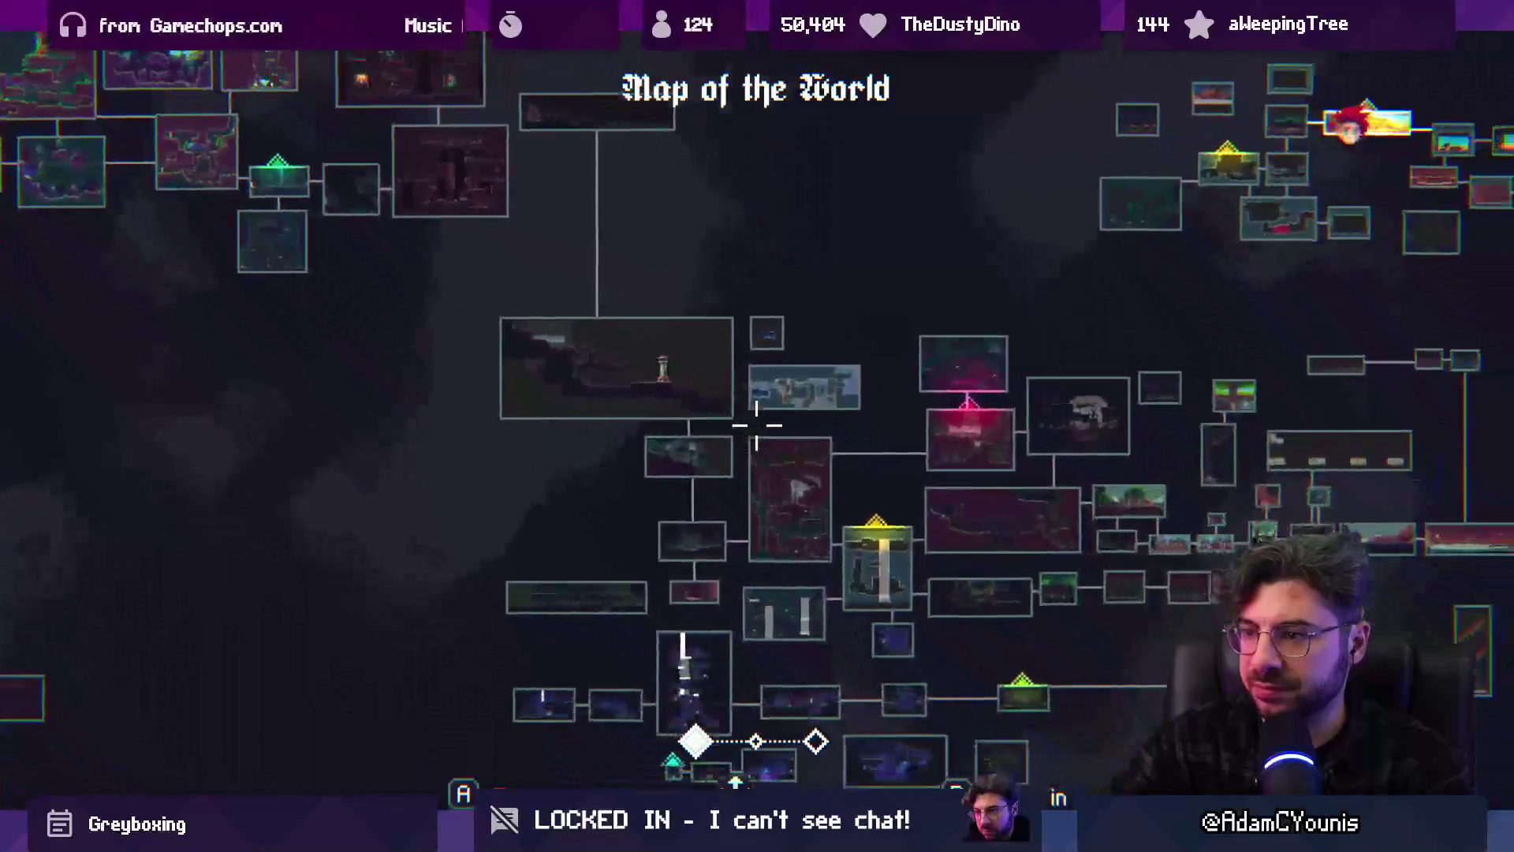
pyautogui.press('Right')
pyautogui.press('Up')
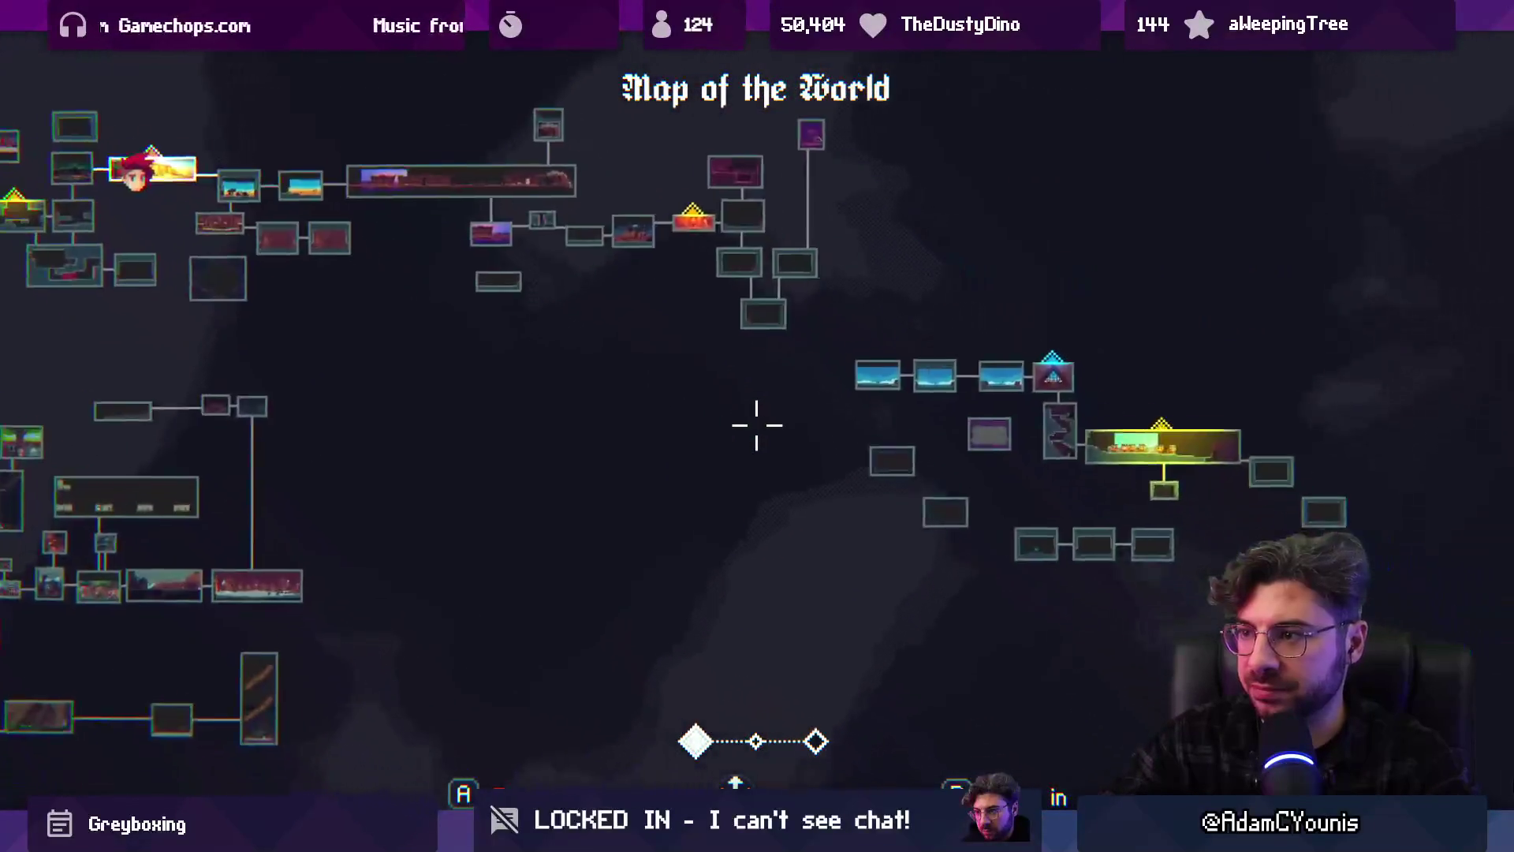
pyautogui.press('Left')
pyautogui.press('Up')
pyautogui.scroll(1, 757, 426)
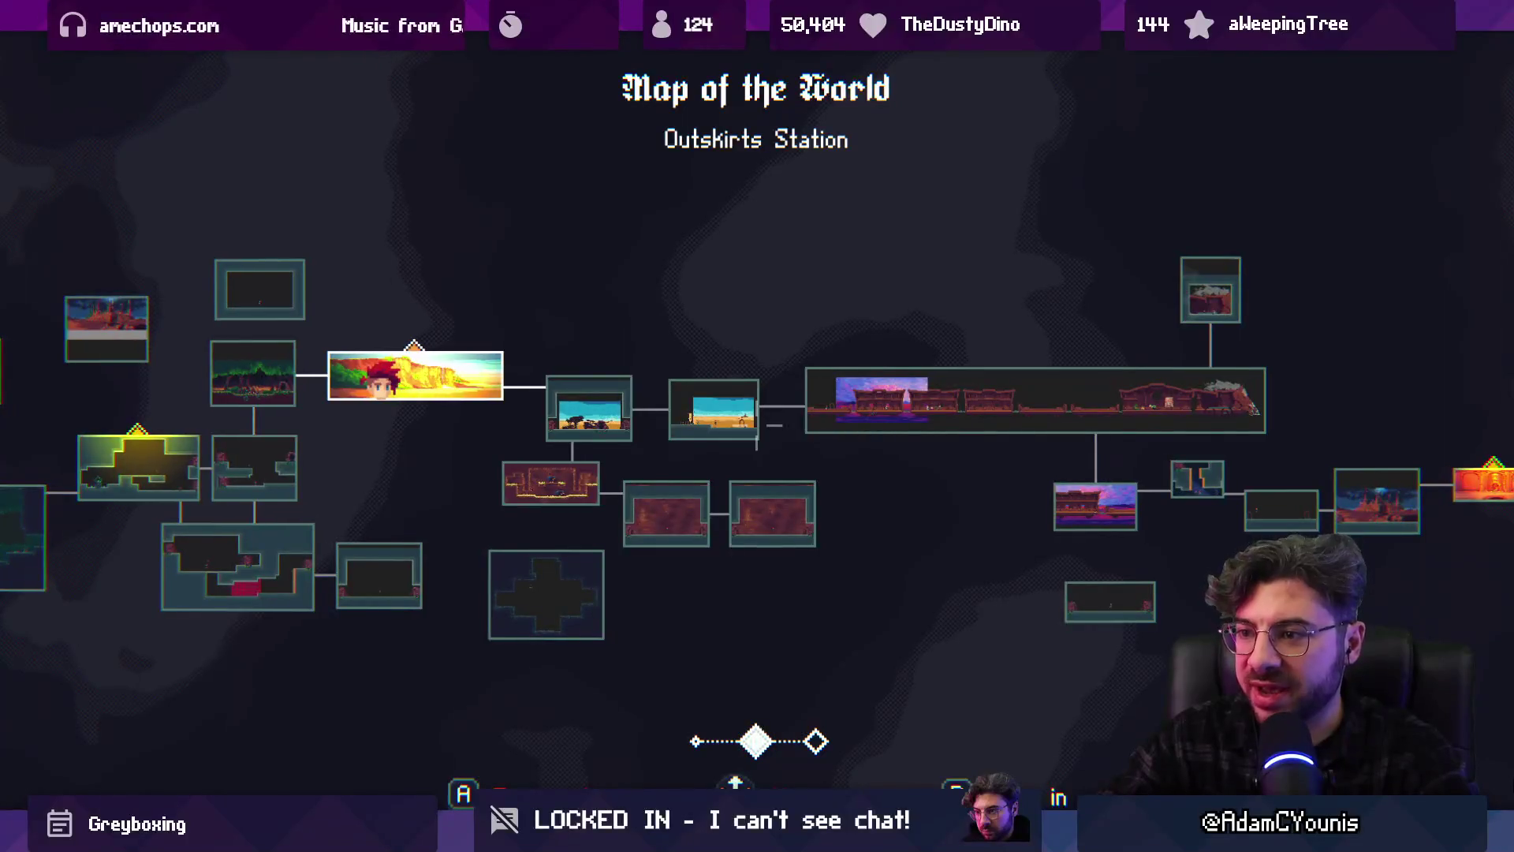
pyautogui.press('Left')
pyautogui.scroll(1, 757, 426)
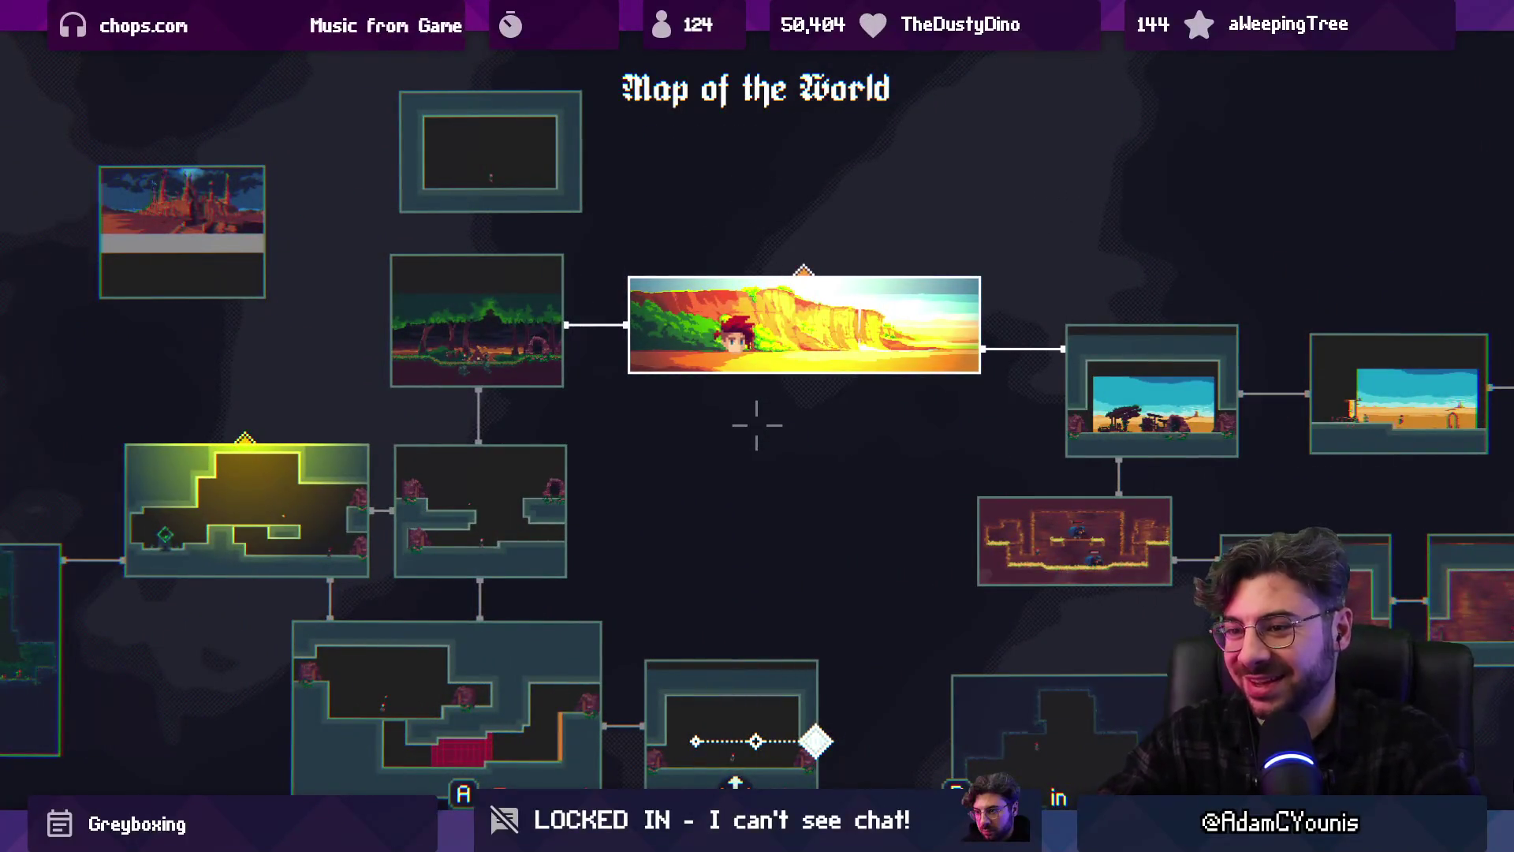
pyautogui.scroll(-1, 758, 426)
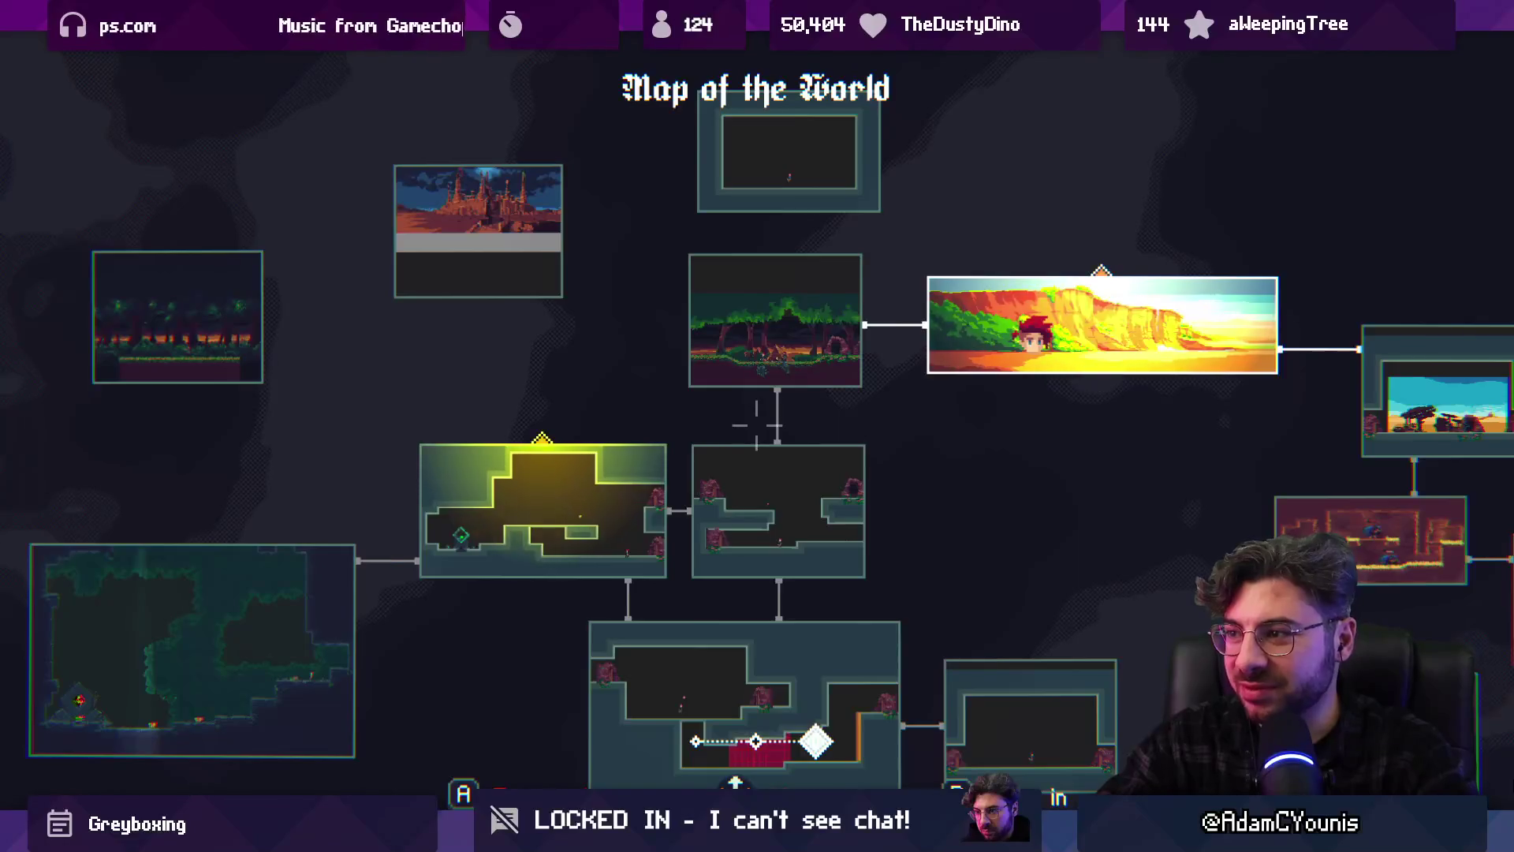
pyautogui.scroll(-1, 757, 426)
pyautogui.press('Right')
pyautogui.press('Down')
pyautogui.press('Left')
pyautogui.press('Up')
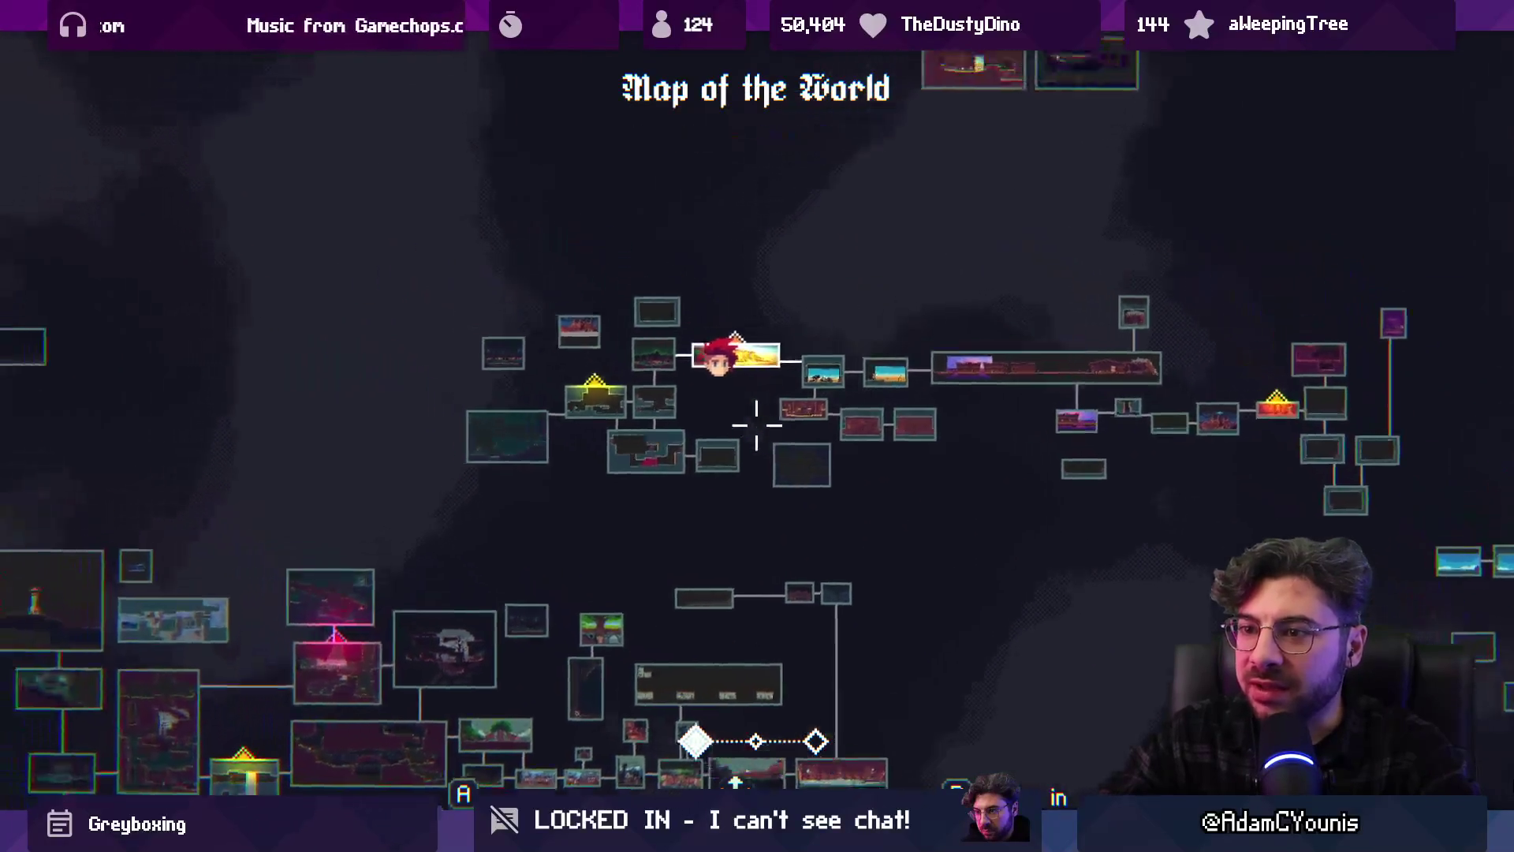
pyautogui.scroll(1, 757, 426)
pyautogui.scroll(1, 757, 426)
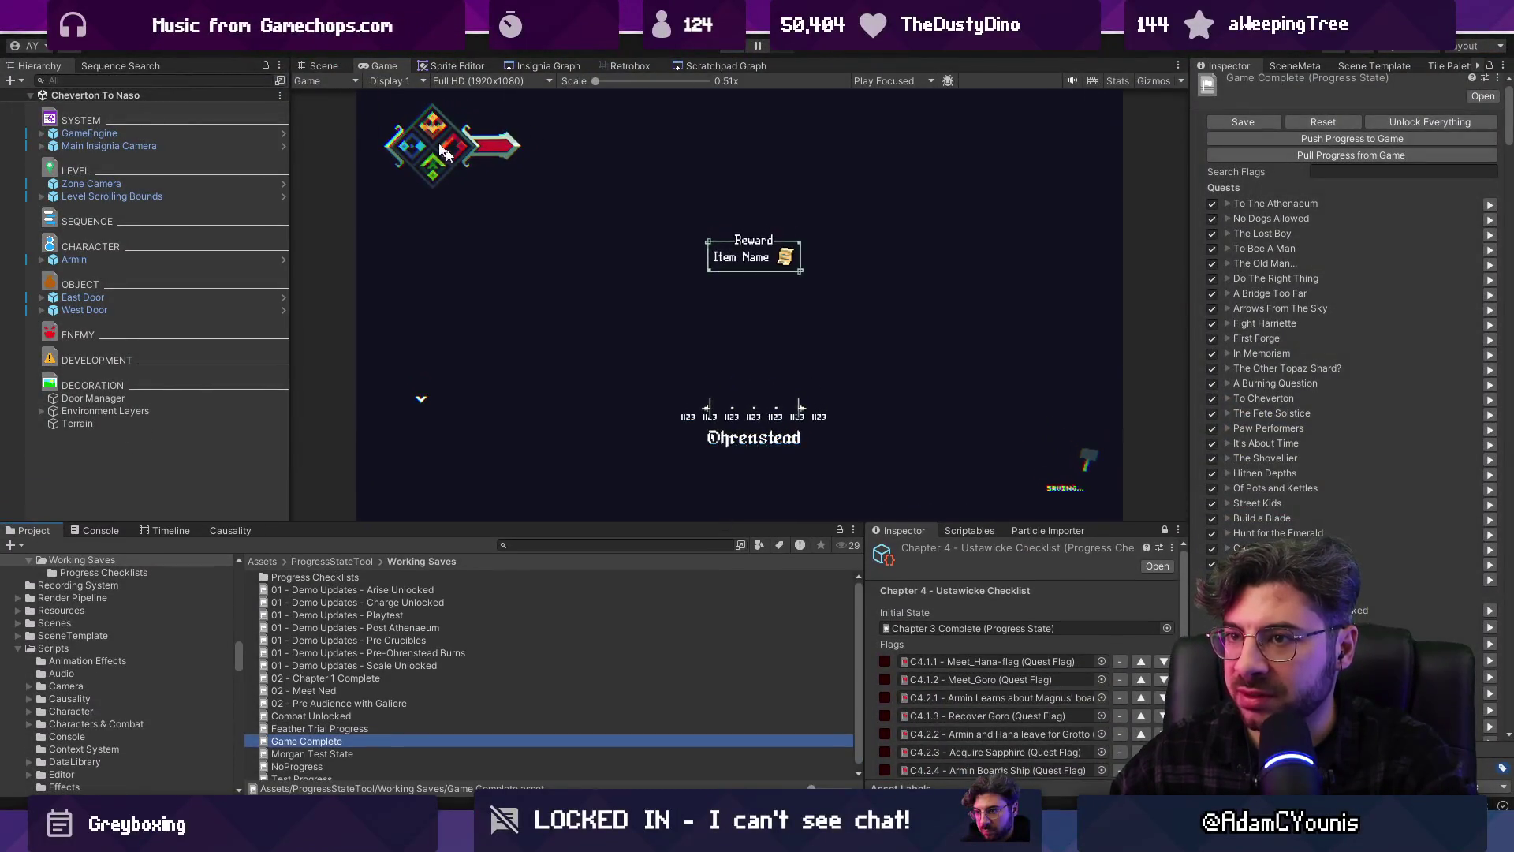
# Move the Crucible - Naso Trial 2 node below Naso Underground 3 and 4
pyautogui.click(332, 68)
pyautogui.scroll(-3, 628, 316)
pyautogui.click(523, 67)
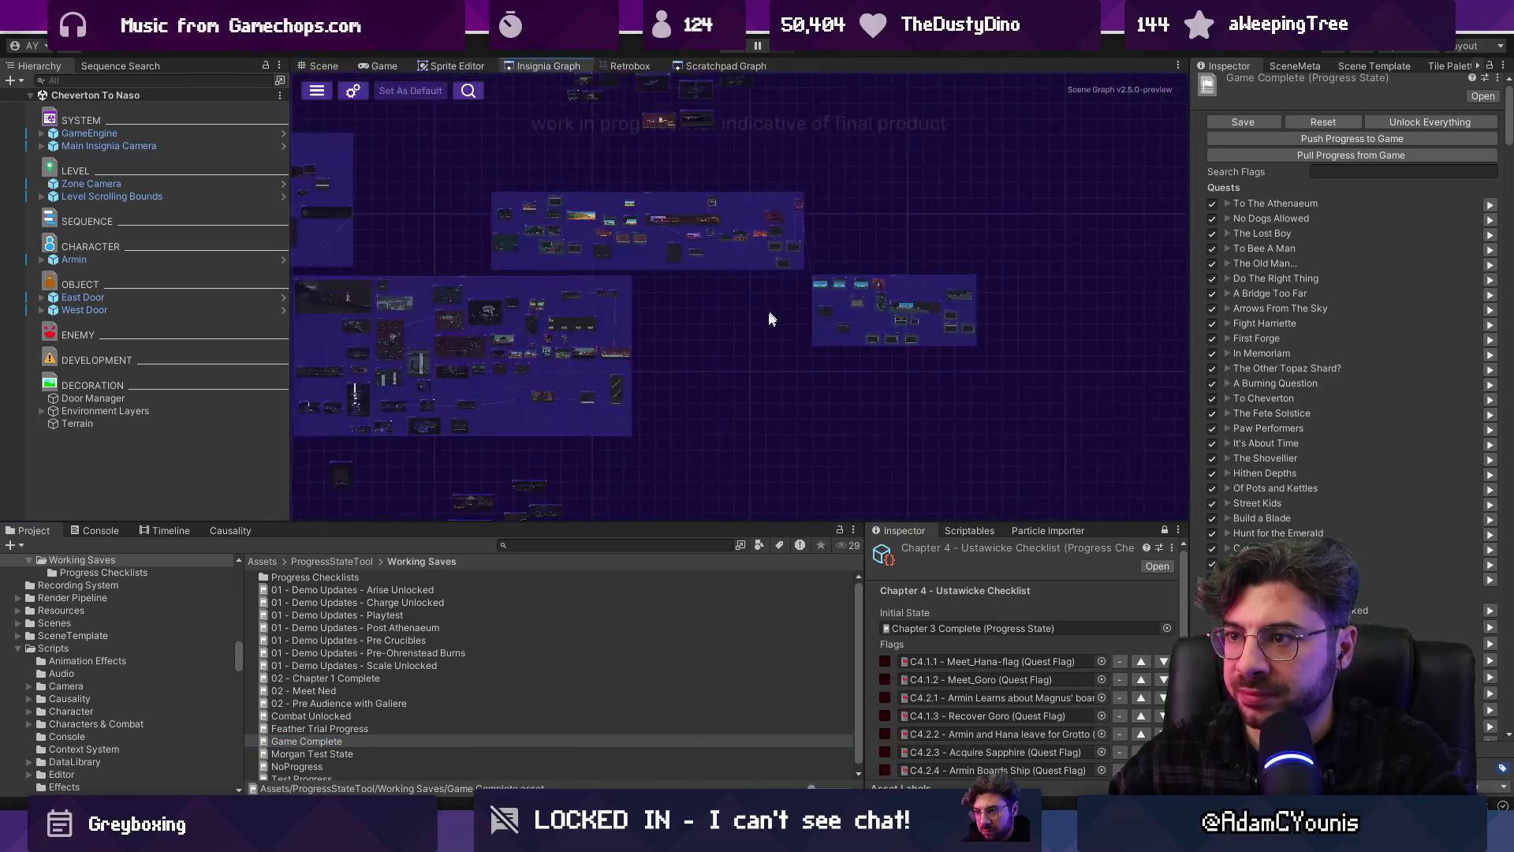
pyautogui.scroll(5, 555, 345)
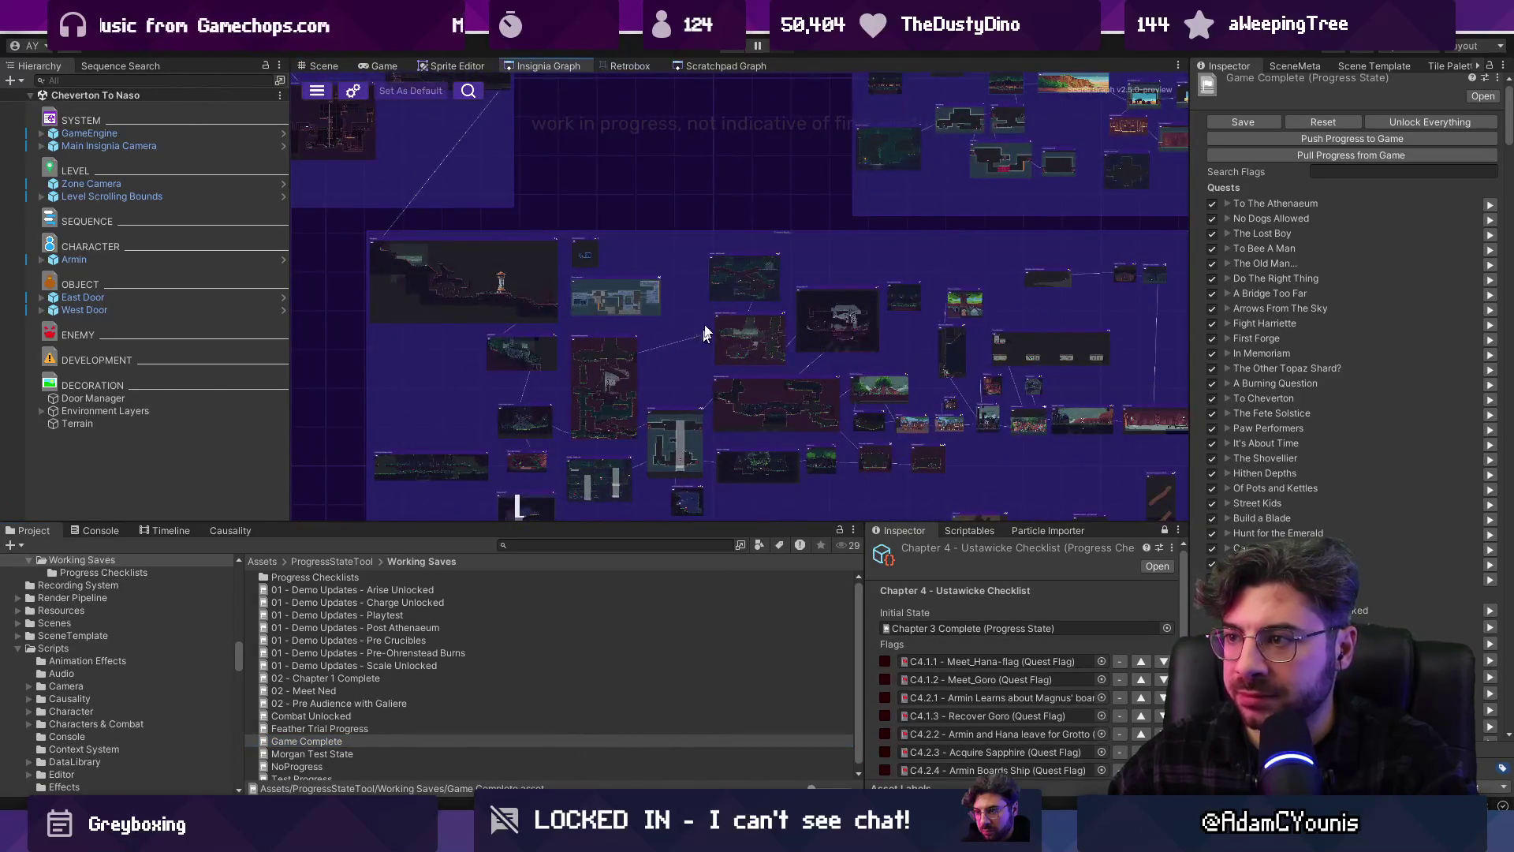
pyautogui.scroll(-3, 704, 333)
pyautogui.scroll(8, 913, 429)
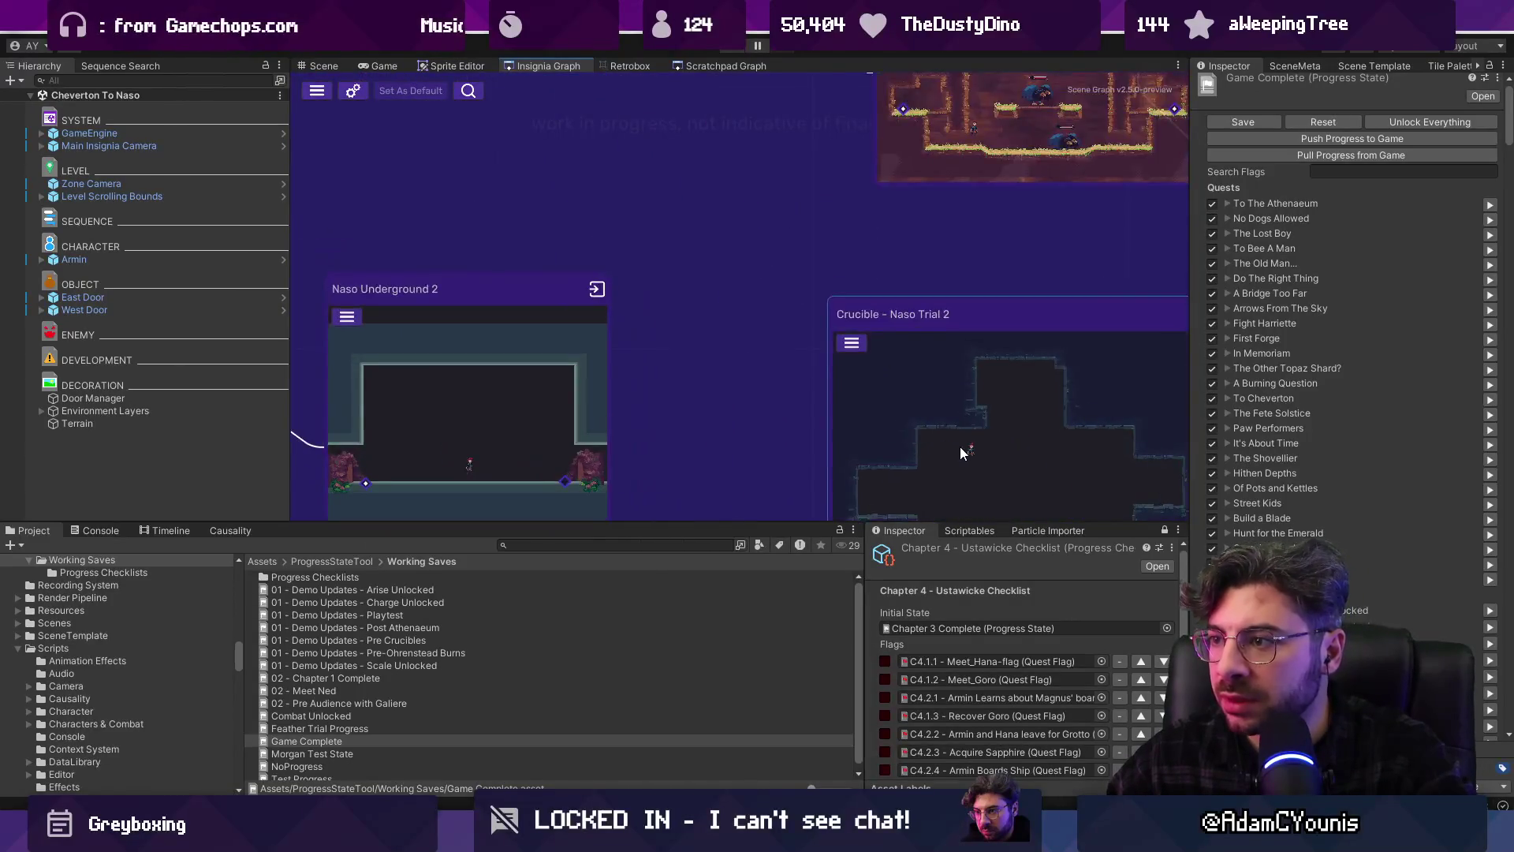
pyautogui.moveTo(959, 446); pyautogui.dragTo(869, 314)
pyautogui.scroll(-3, 789, 307)
pyautogui.scroll(3, 552, 261)
pyautogui.moveTo(511, 243)
pyautogui.mouseDown()
pyautogui.moveTo(958, 287)
pyautogui.moveTo(760, 396)
pyautogui.mouseUp()
pyautogui.scroll(-3, 958, 287)
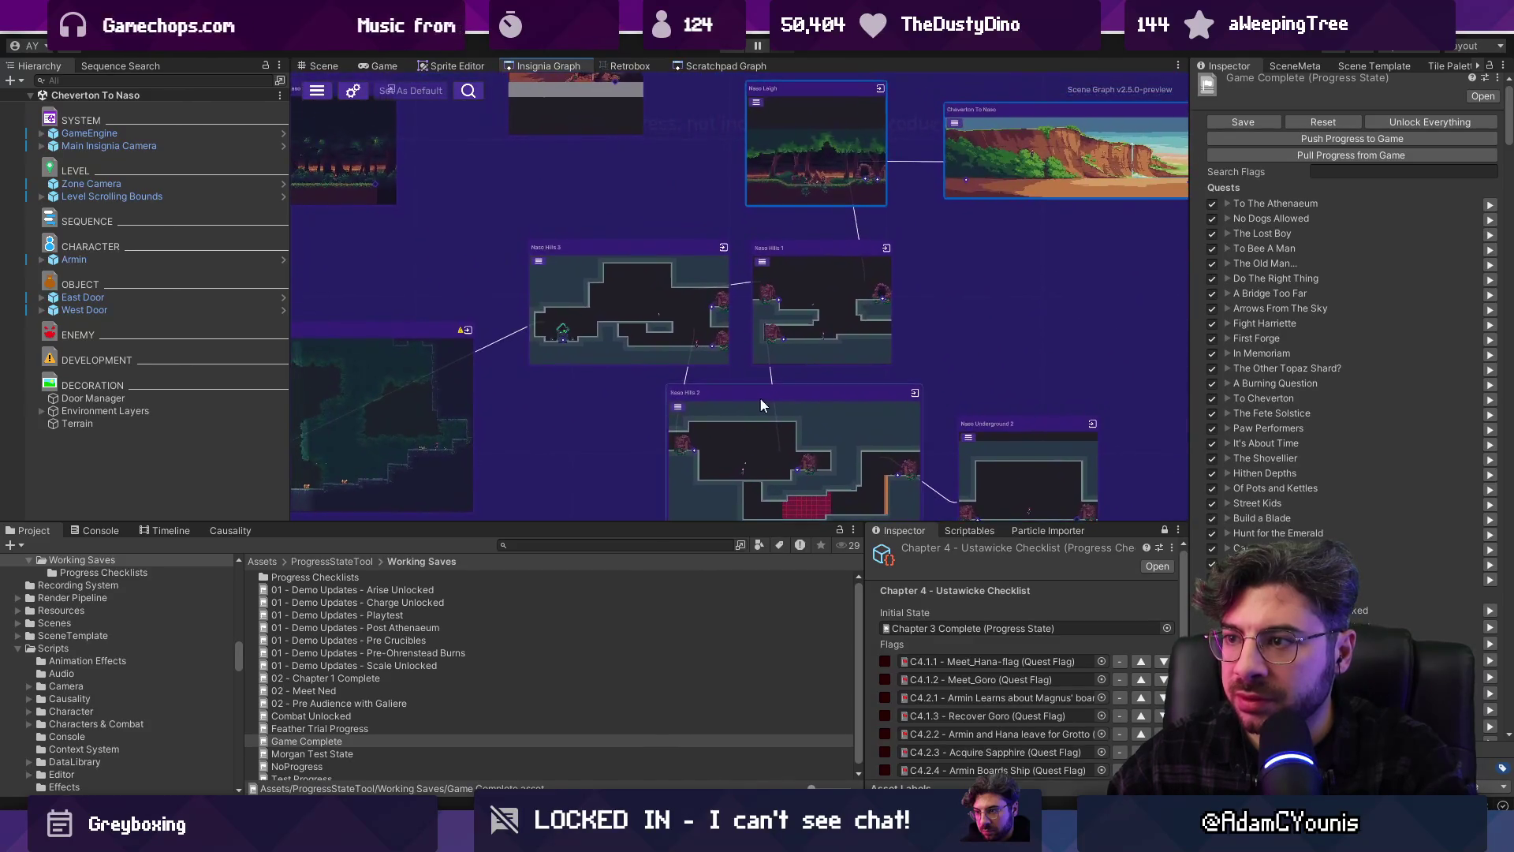
pyautogui.scroll(-2, 761, 403)
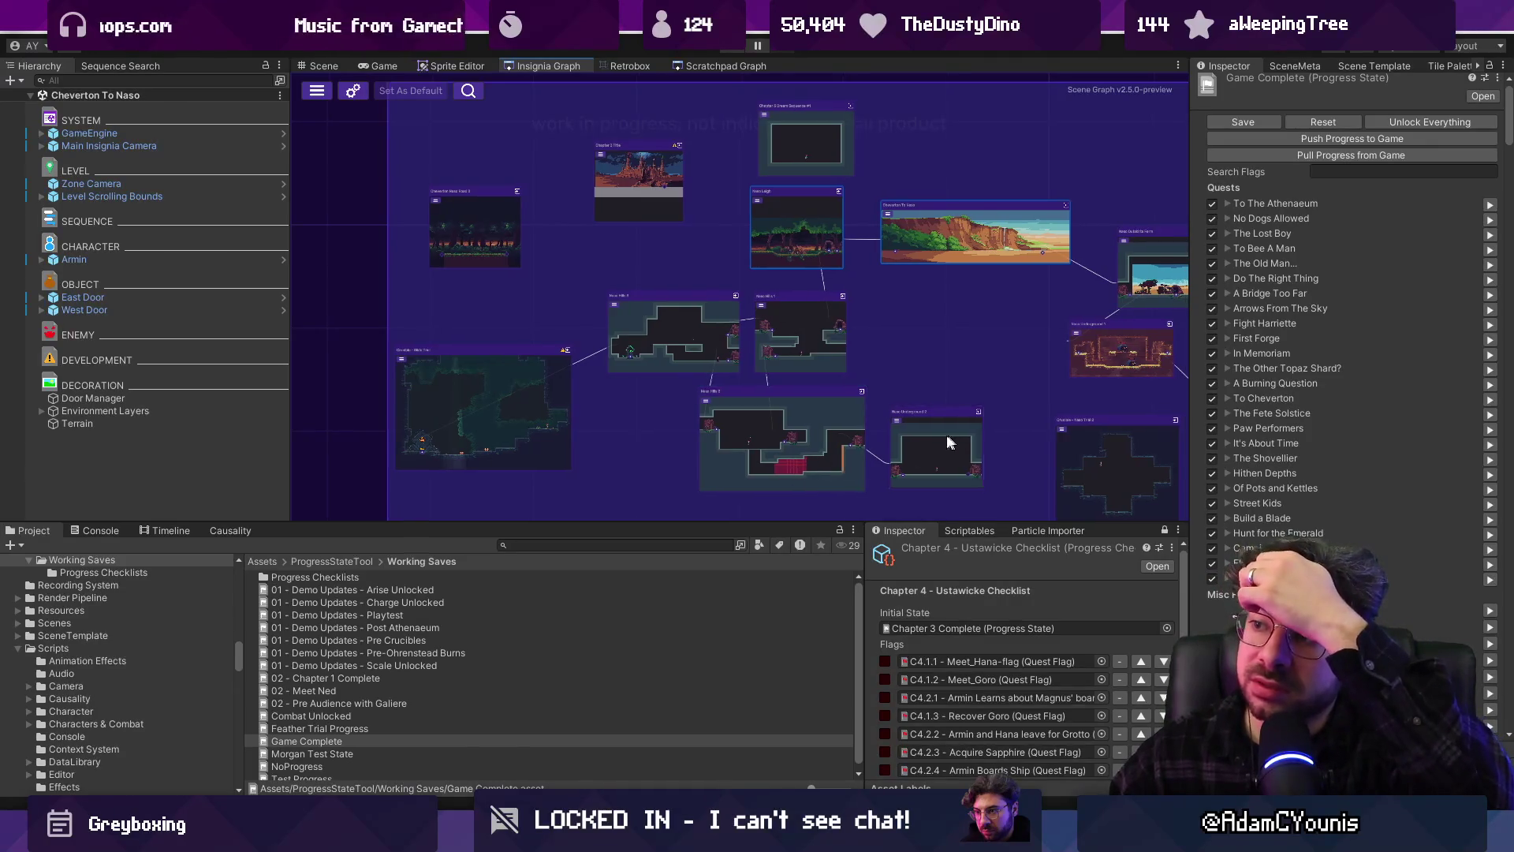
pyautogui.moveTo(950, 443); pyautogui.dragTo(686, 410)
pyautogui.scroll(3, 865, 366)
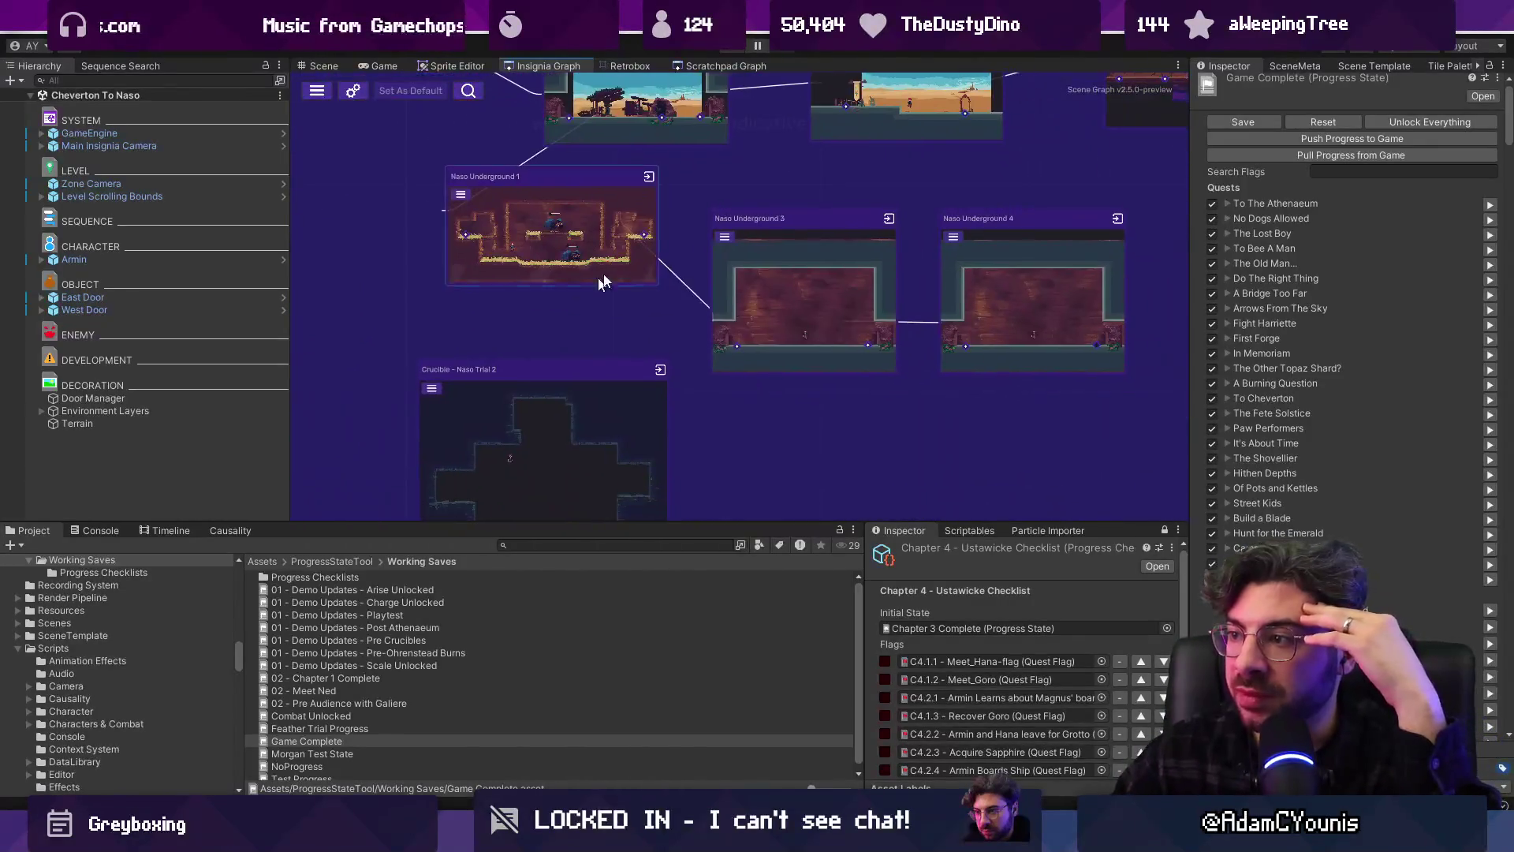
pyautogui.moveTo(769, 334); pyautogui.dragTo(645, 239)
pyautogui.moveTo(465, 337)
pyautogui.mouseDown()
pyautogui.moveTo(869, 407)
pyautogui.moveTo(785, 374)
pyautogui.mouseUp()
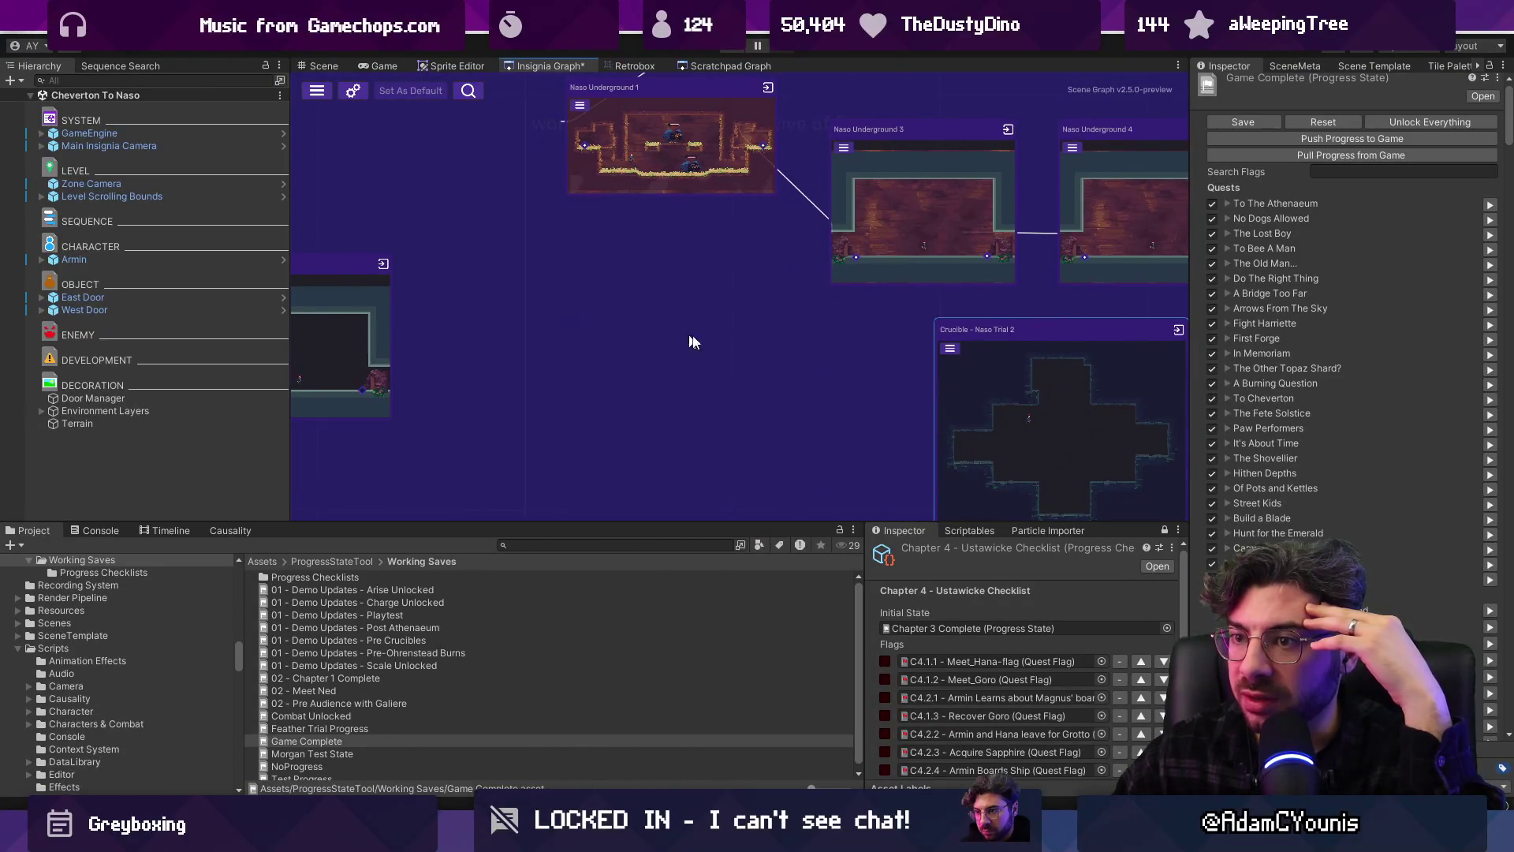
# Shift the Naso Underground 2 node up and to the right, closer to the others
pyautogui.scroll(-3, 692, 342)
pyautogui.scroll(2, 789, 387)
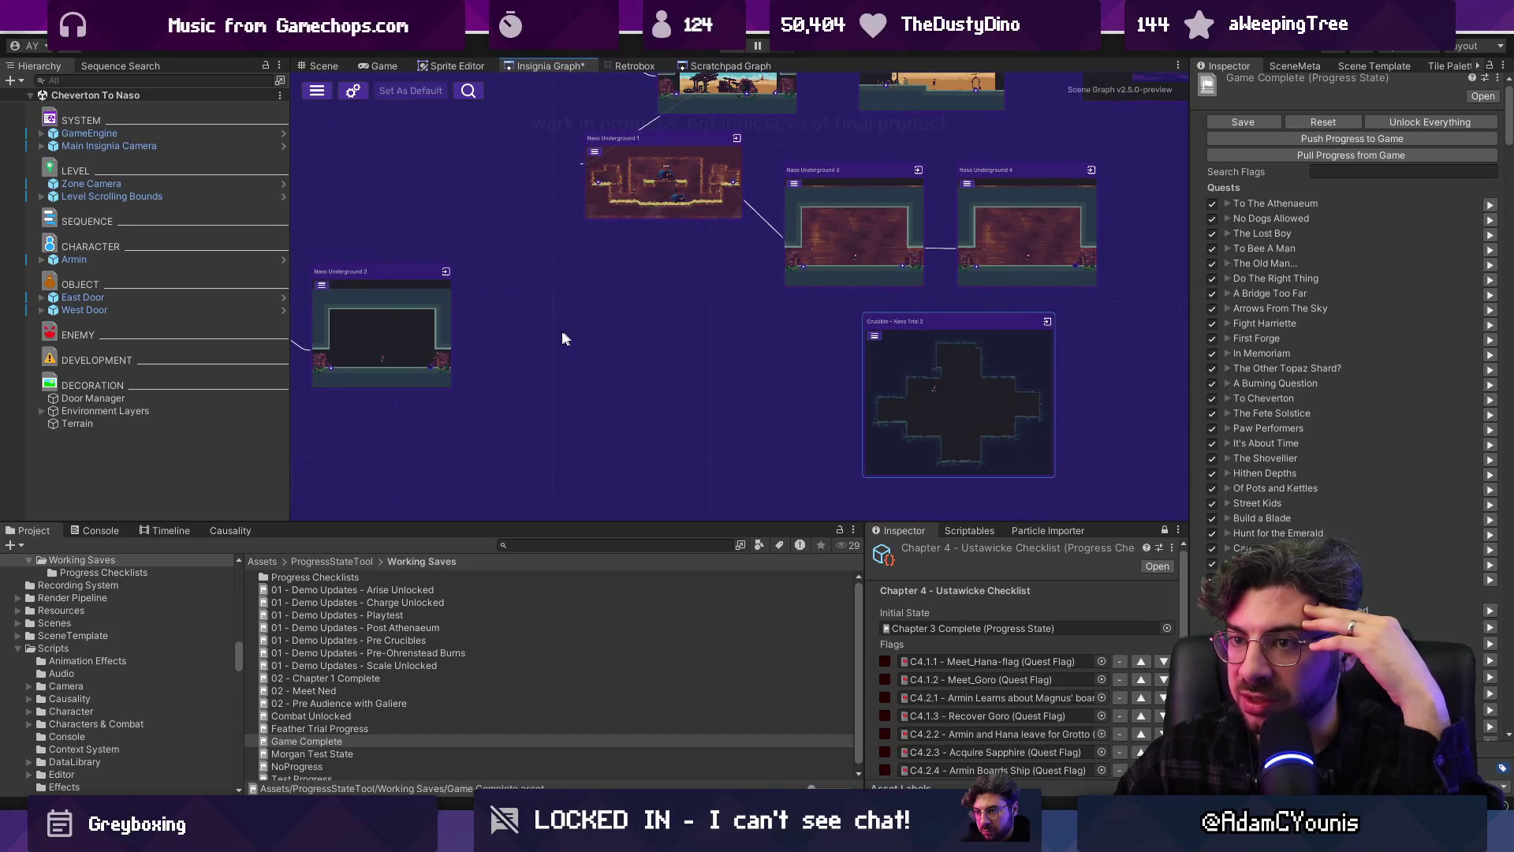
pyautogui.scroll(3, 619, 352)
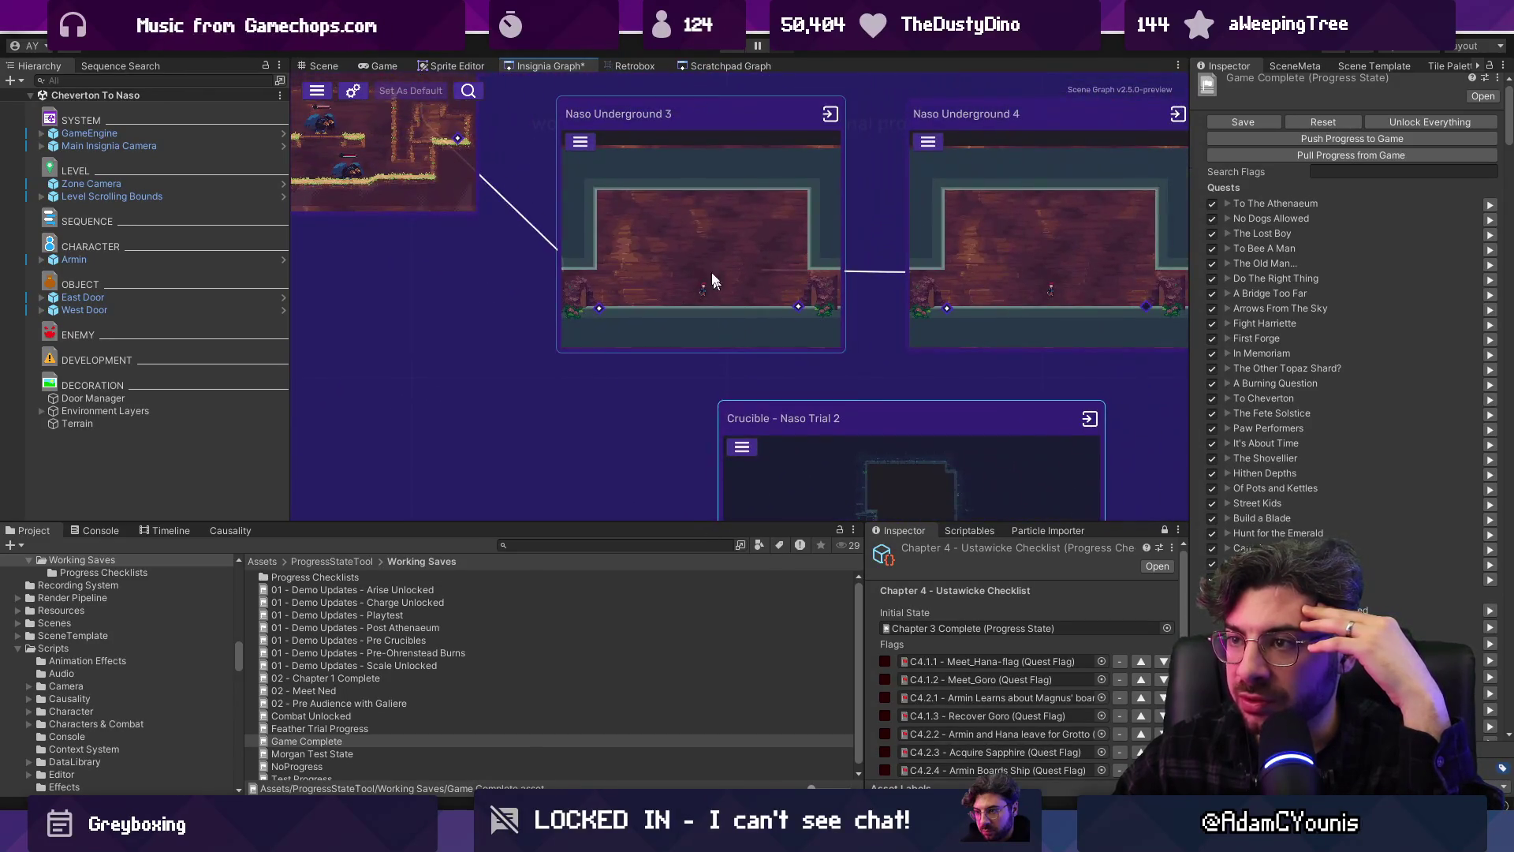
pyautogui.scroll(-2, 704, 257)
pyautogui.scroll(4, 528, 287)
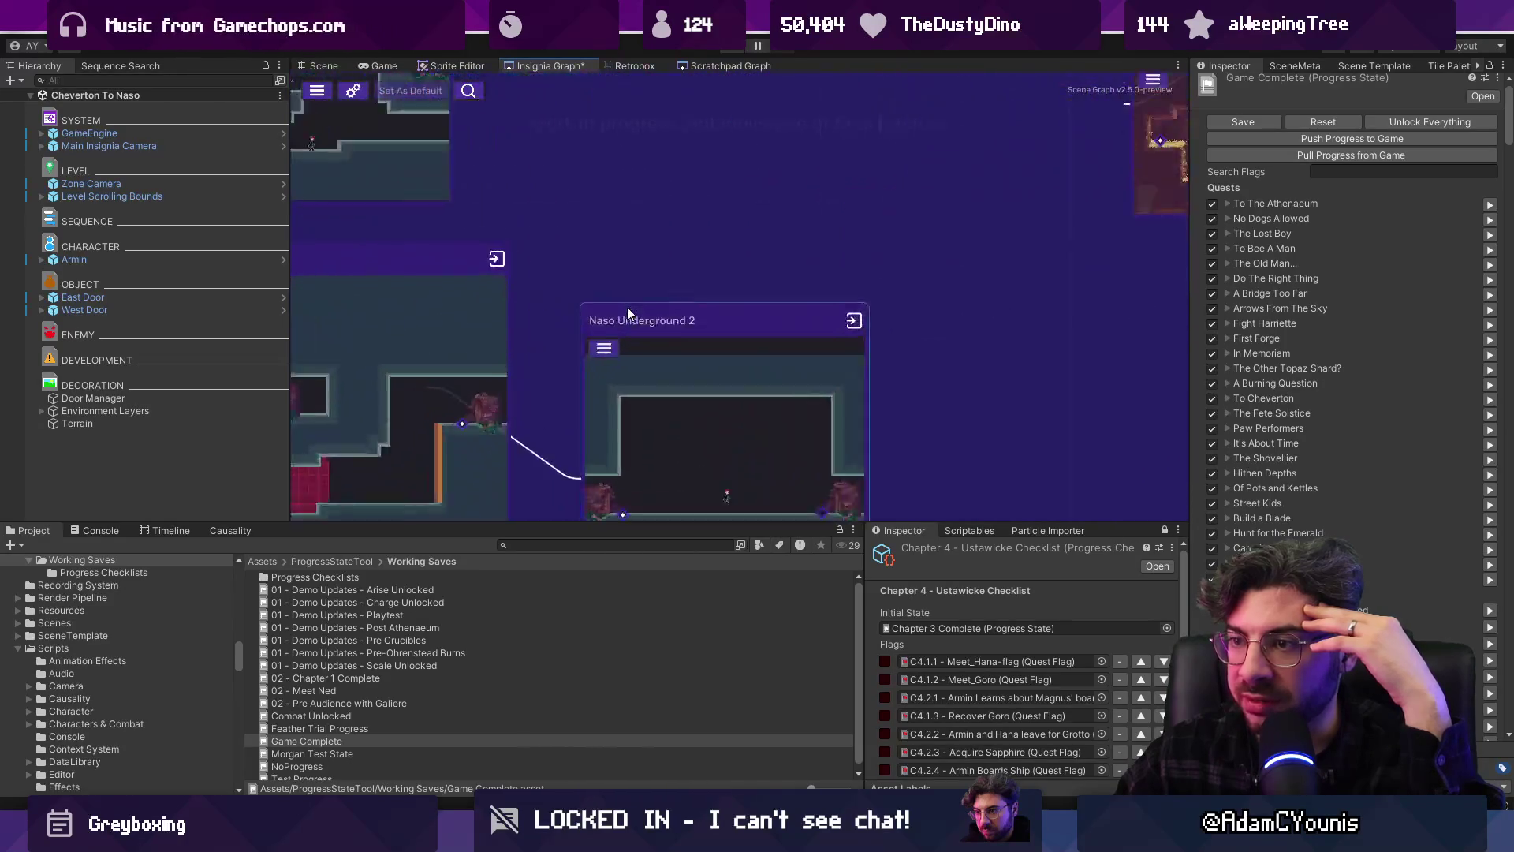
pyautogui.scroll(-3, 788, 332)
pyautogui.scroll(3, 716, 302)
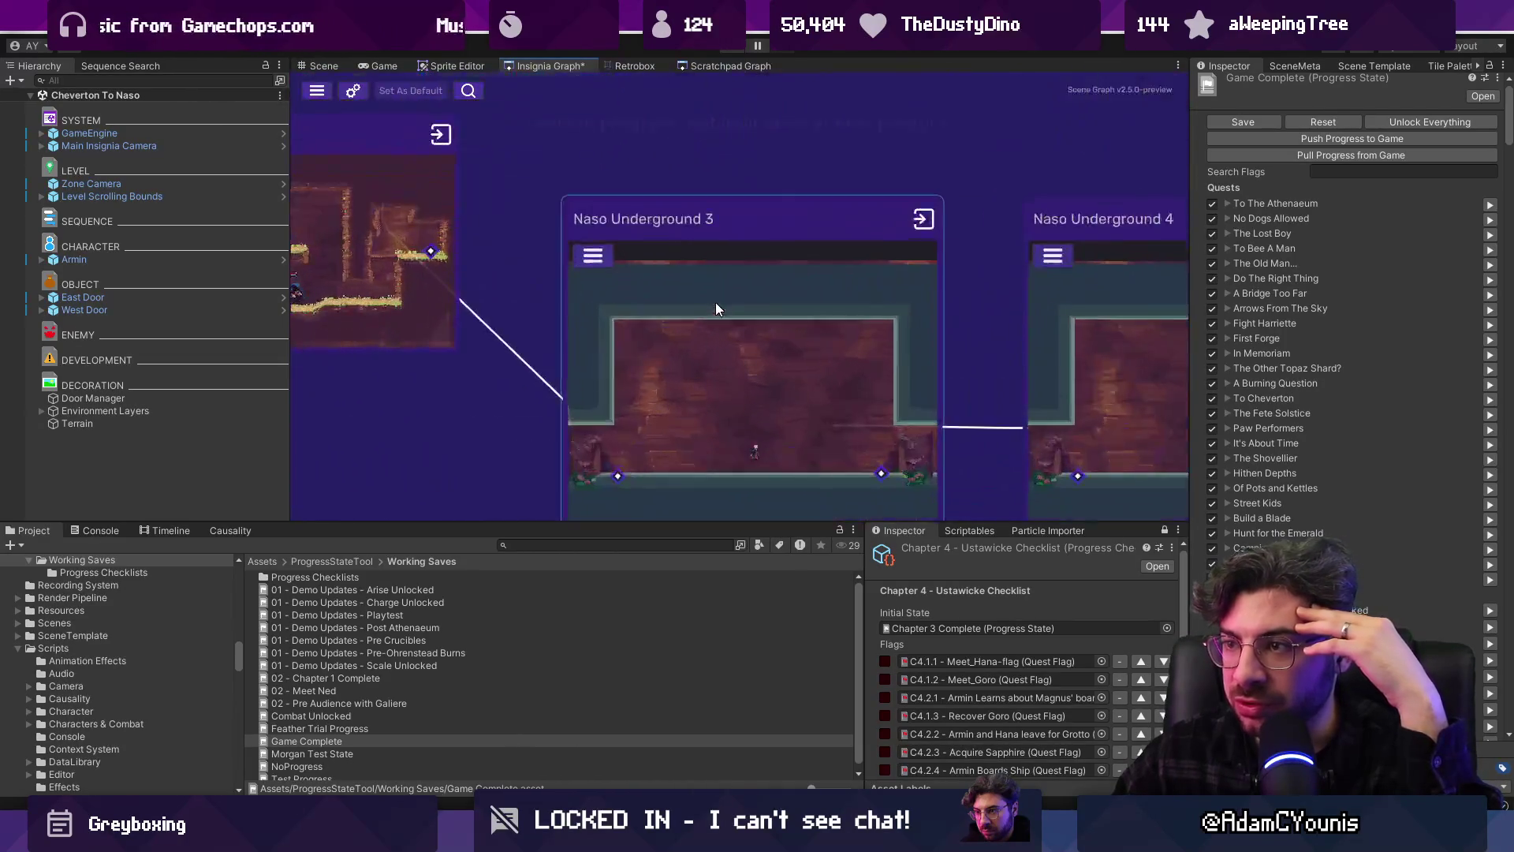
pyautogui.scroll(-2, 639, 313)
pyautogui.scroll(2, 638, 313)
pyautogui.scroll(-3, 783, 295)
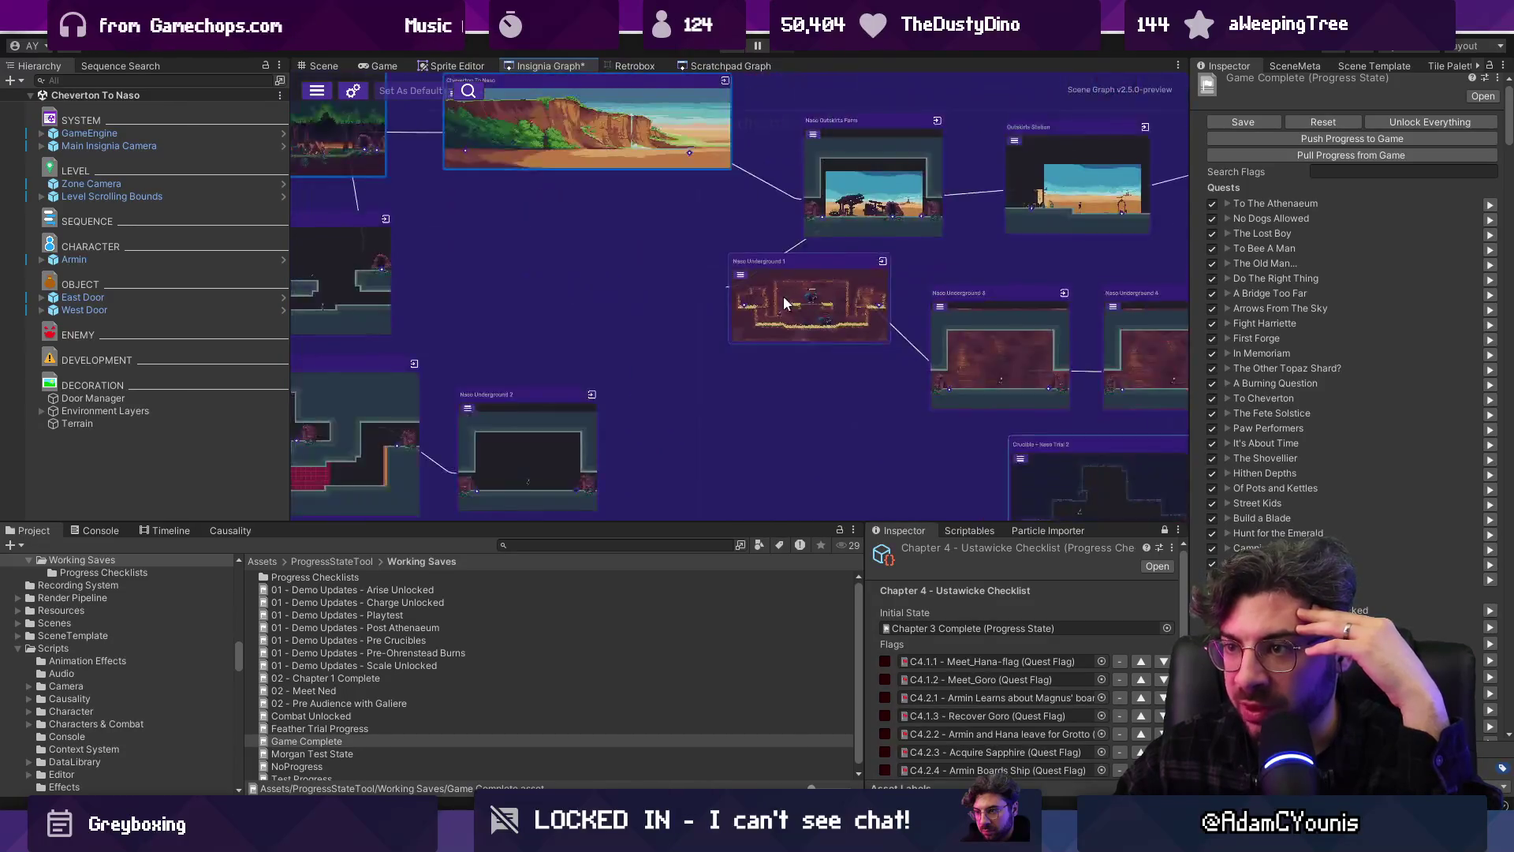
pyautogui.moveTo(596, 396); pyautogui.dragTo(681, 376)
# Box-select the room nodes and show the Cheverton To Naso scene metadata
pyautogui.scroll(3, 789, 347)
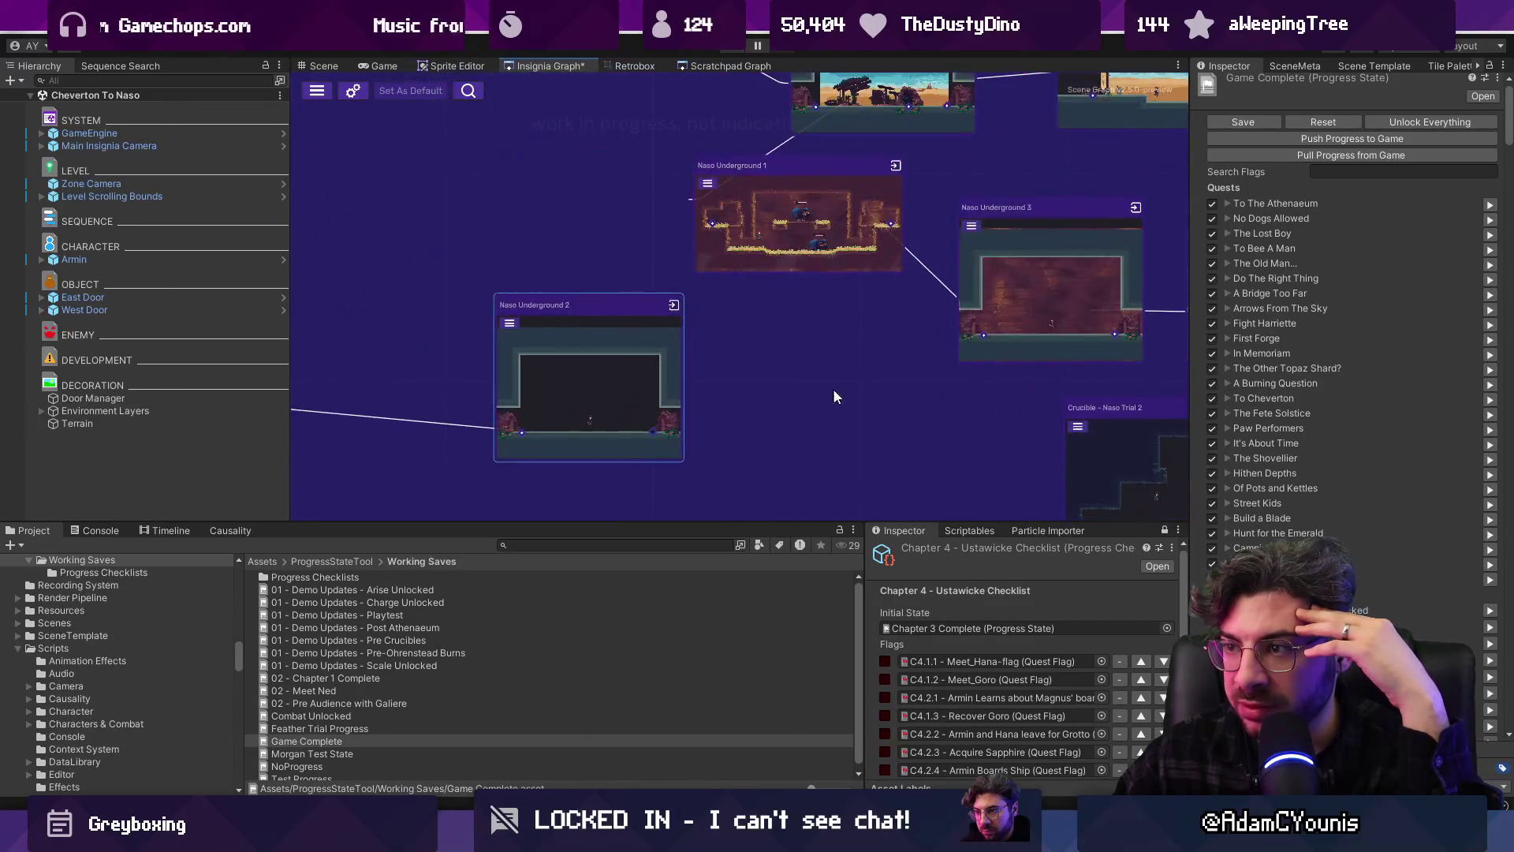
pyautogui.moveTo(833, 388); pyautogui.dragTo(575, 321)
pyautogui.scroll(-2, 620, 333)
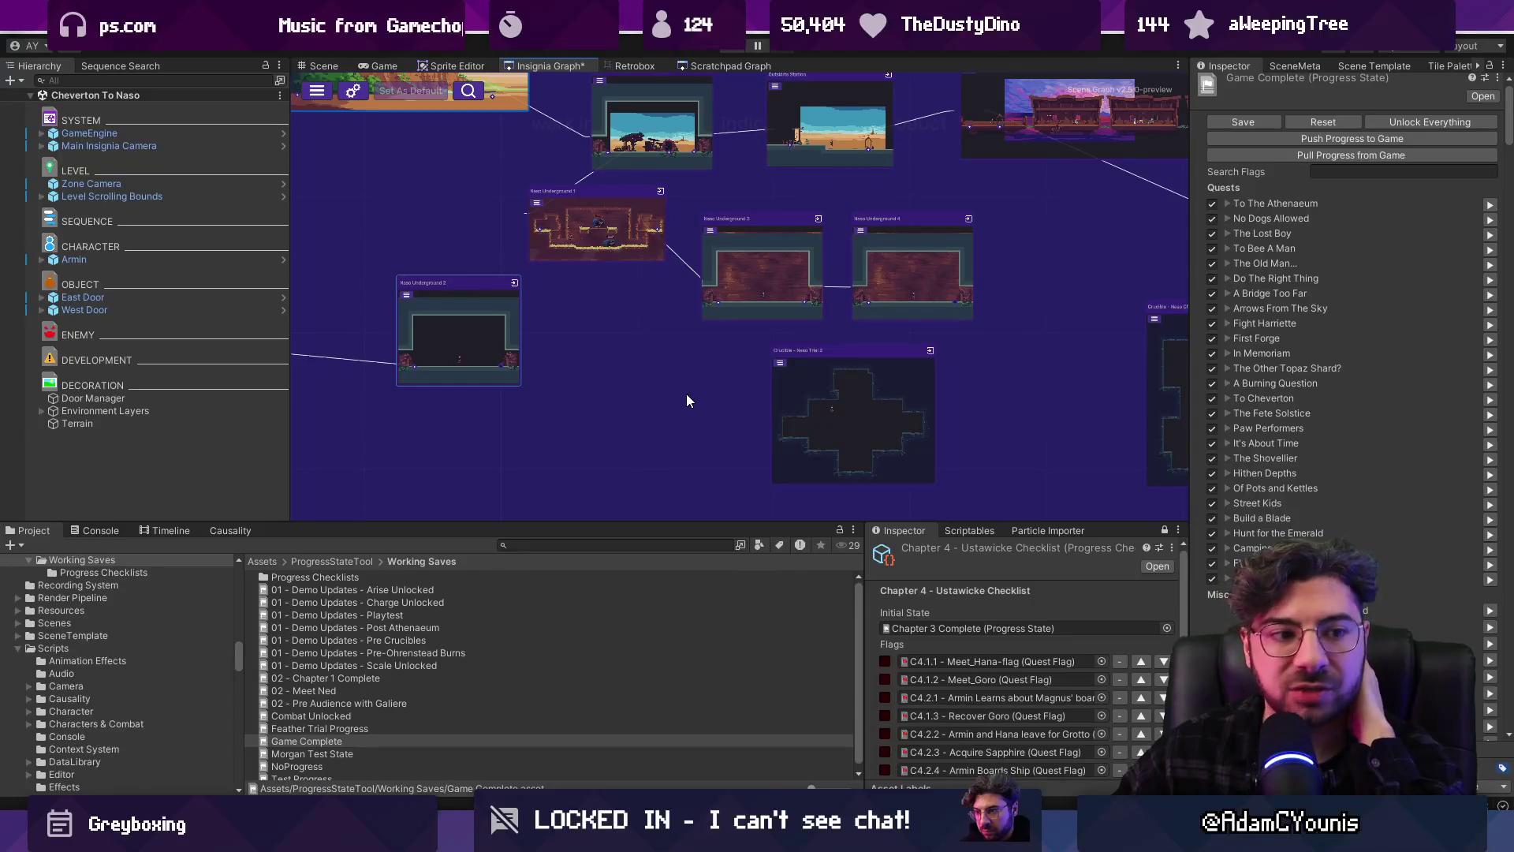
pyautogui.scroll(-3, 651, 369)
pyautogui.moveTo(831, 367)
pyautogui.mouseDown()
pyautogui.moveTo(580, 368)
pyautogui.moveTo(646, 344)
pyautogui.mouseUp()
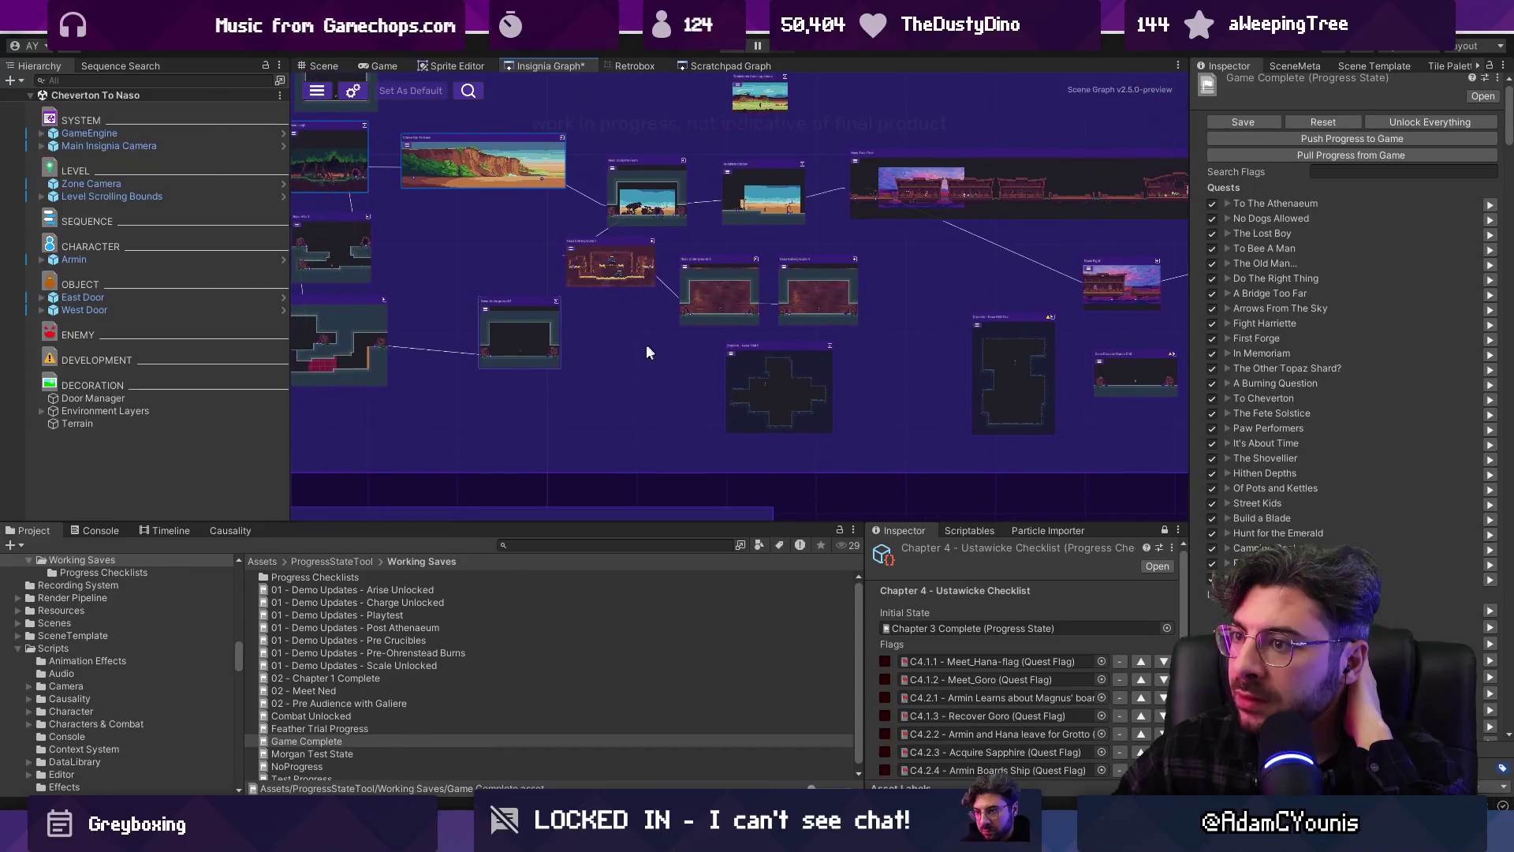
pyautogui.scroll(3, 616, 356)
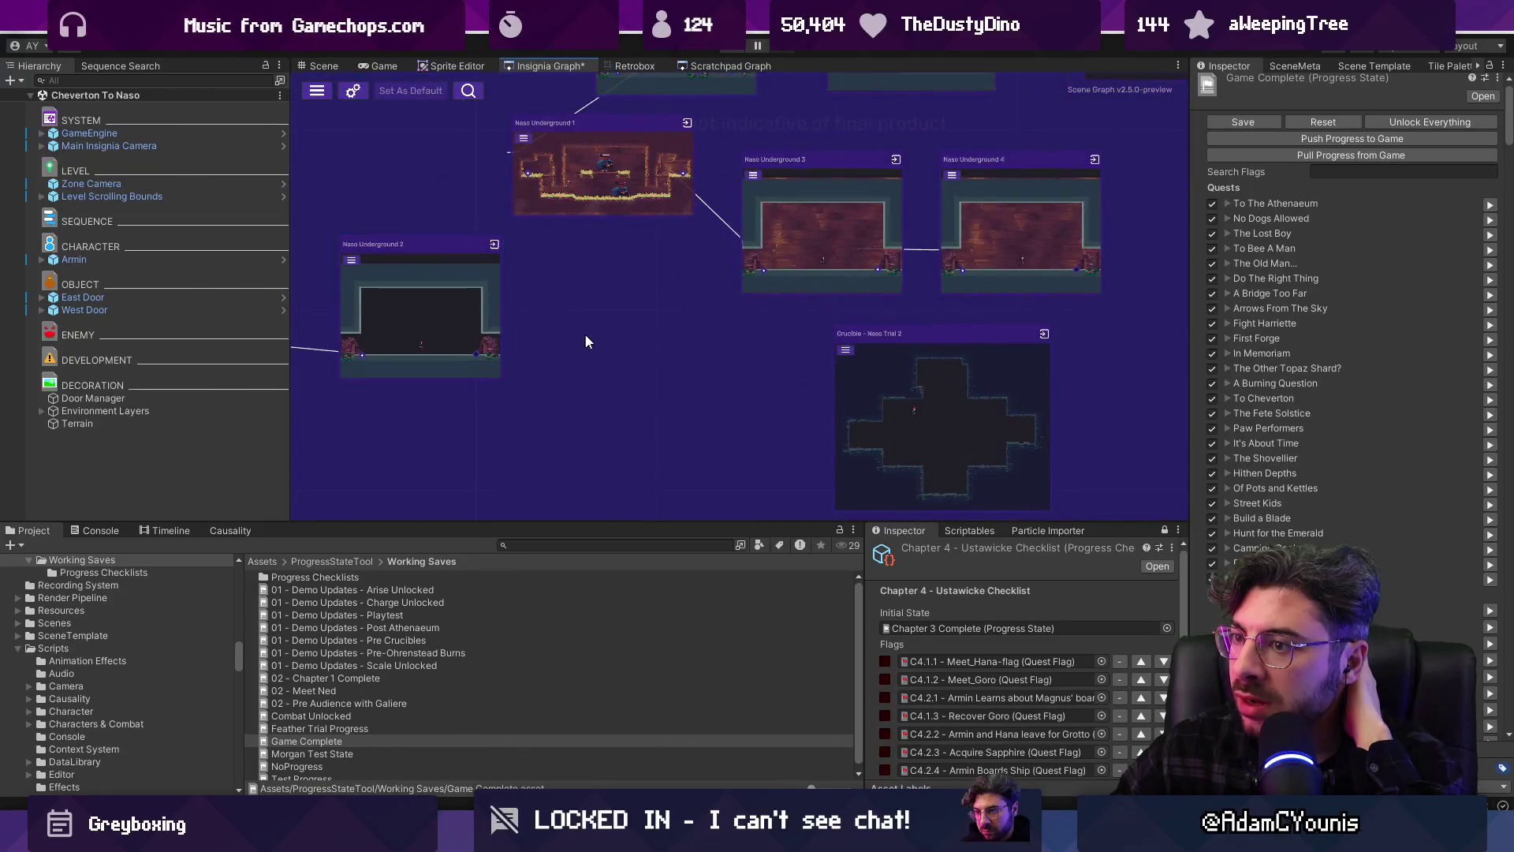
pyautogui.moveTo(777, 486); pyautogui.dragTo(778, 480)
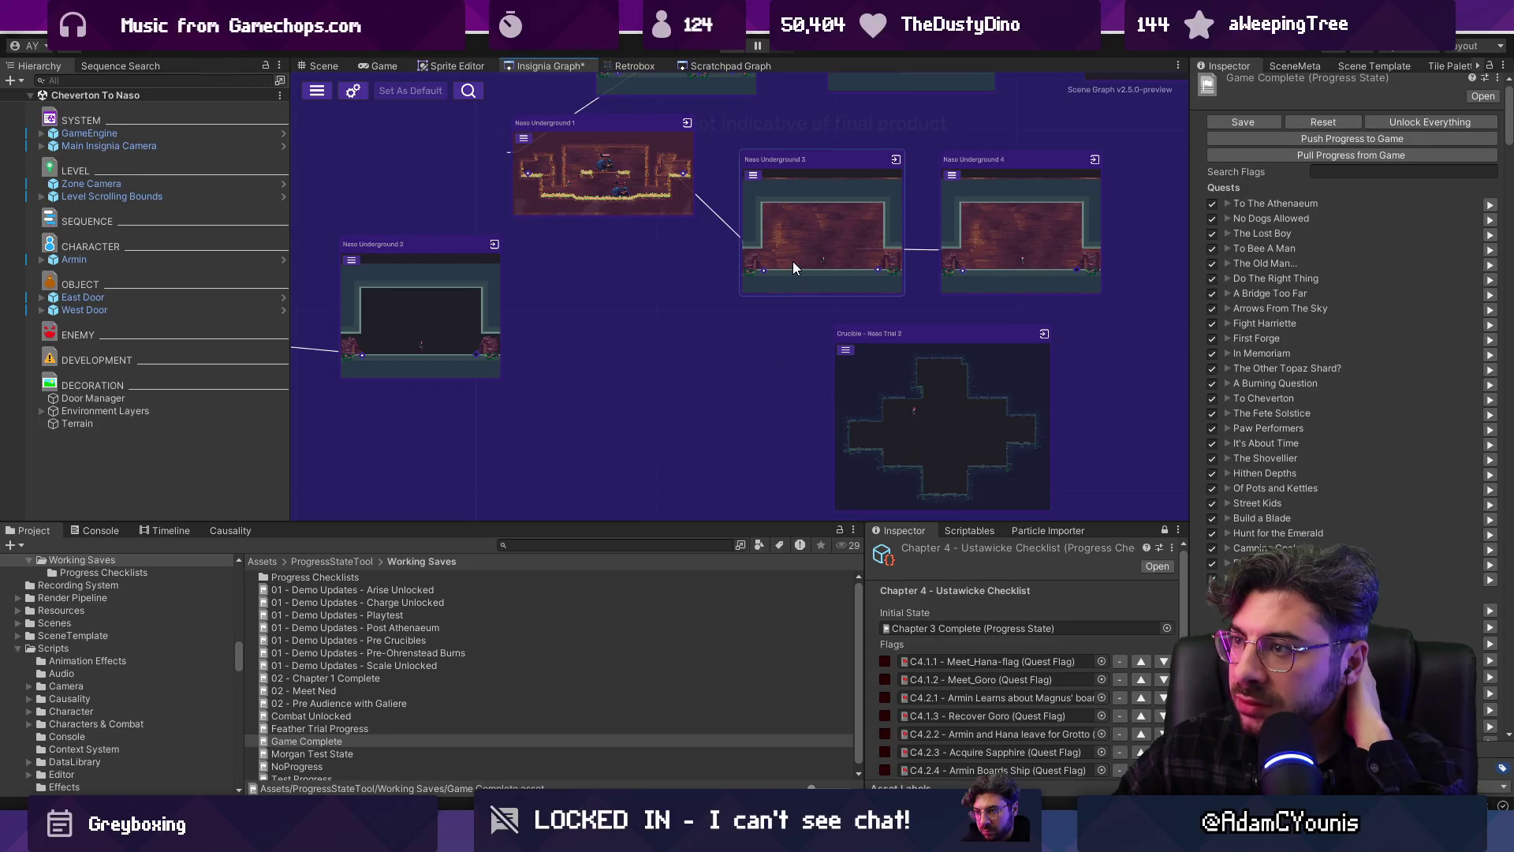
pyautogui.click(1293, 67)
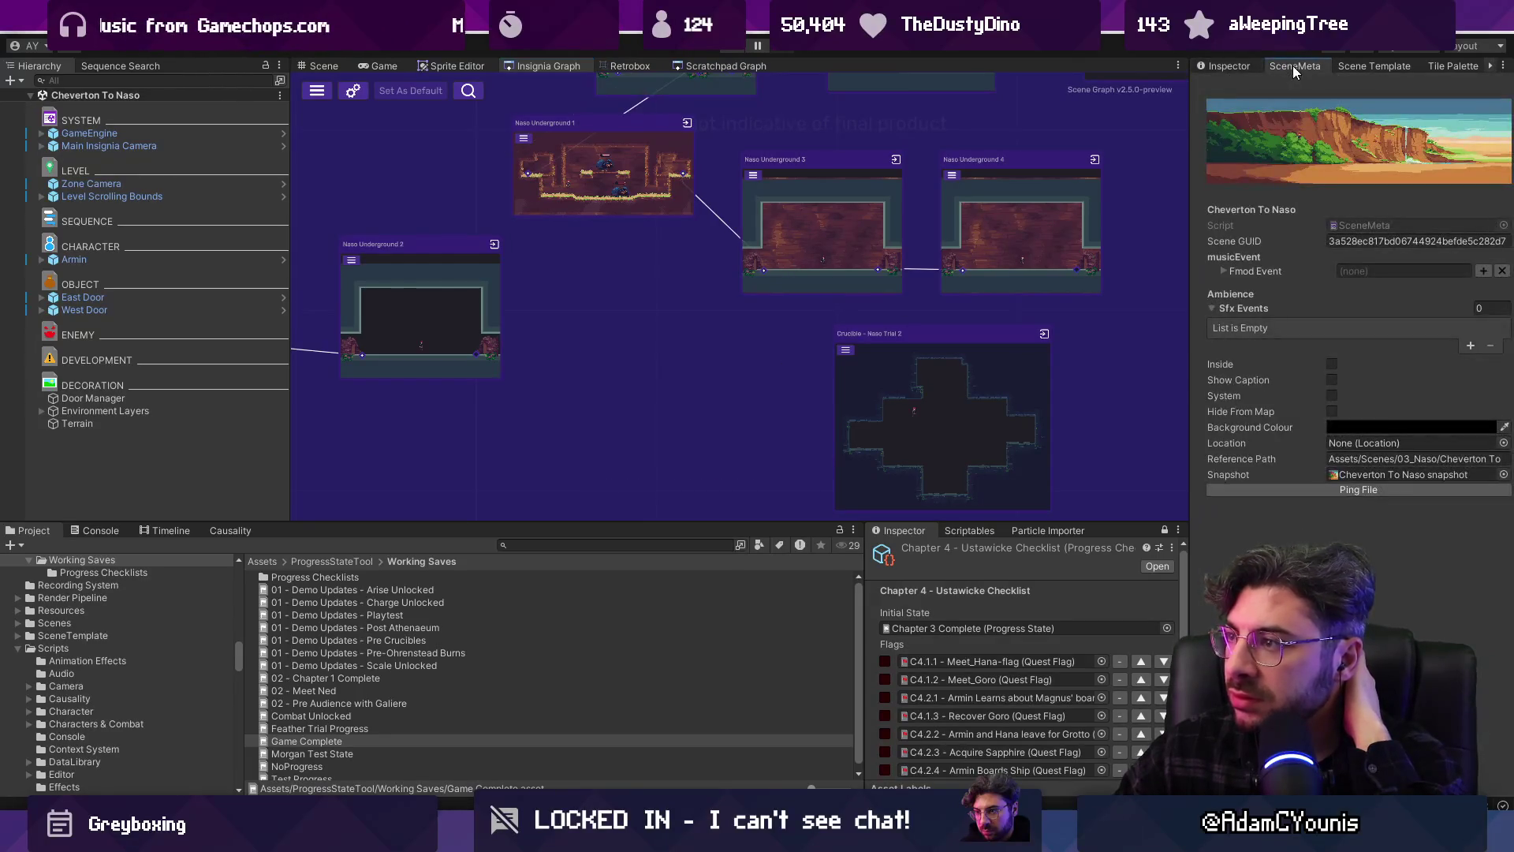
# Show the scene template choices (Level Template Scene, Greybox skin) and scroll over the Naso rooms graph
pyautogui.click(1455, 66)
pyautogui.click(1324, 69)
pyautogui.click(1372, 66)
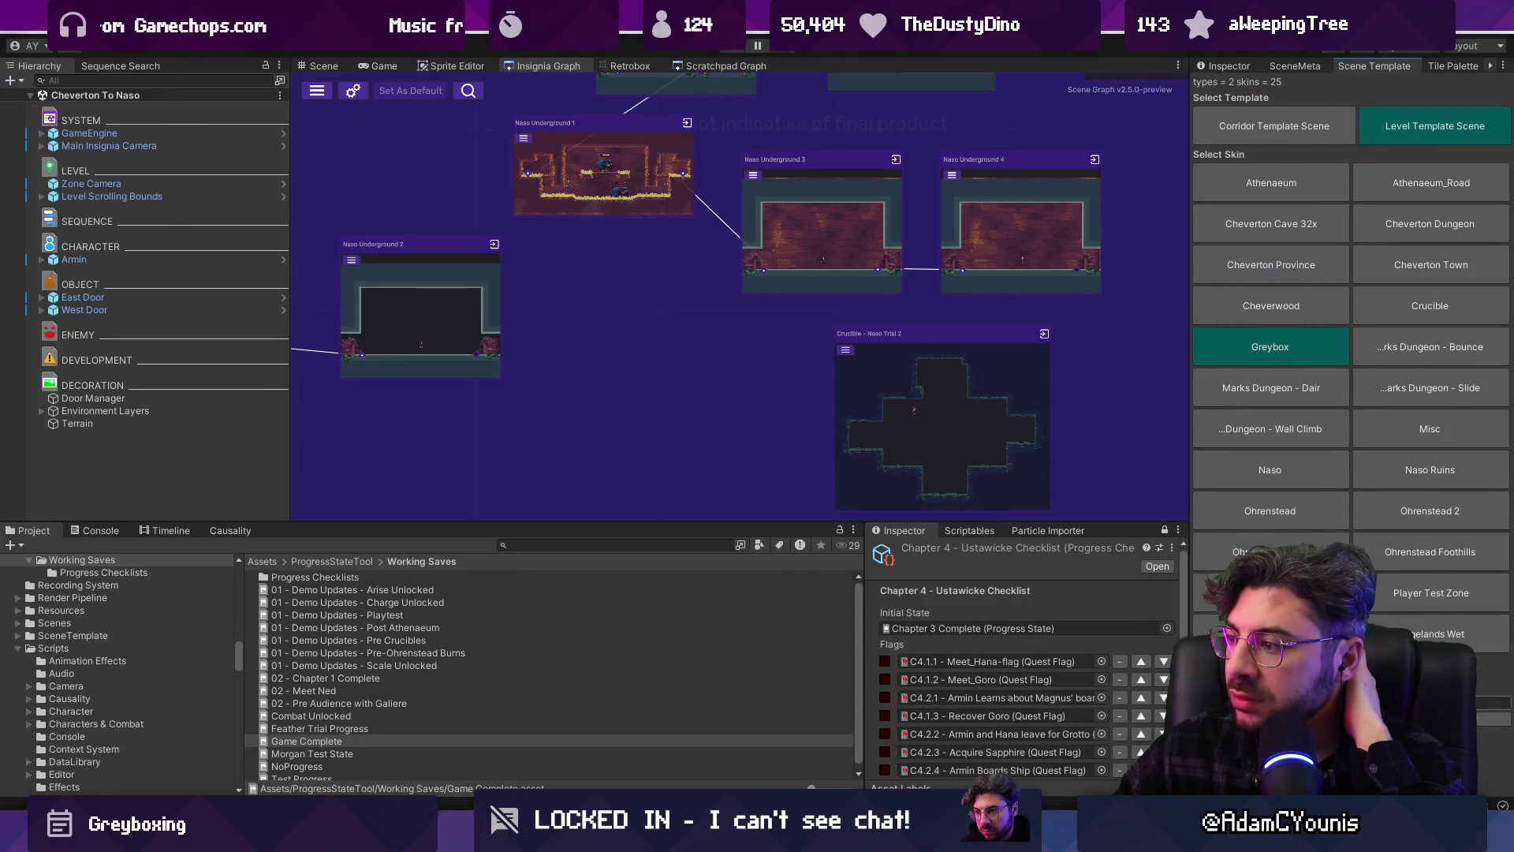
pyautogui.scroll(-5, 726, 329)
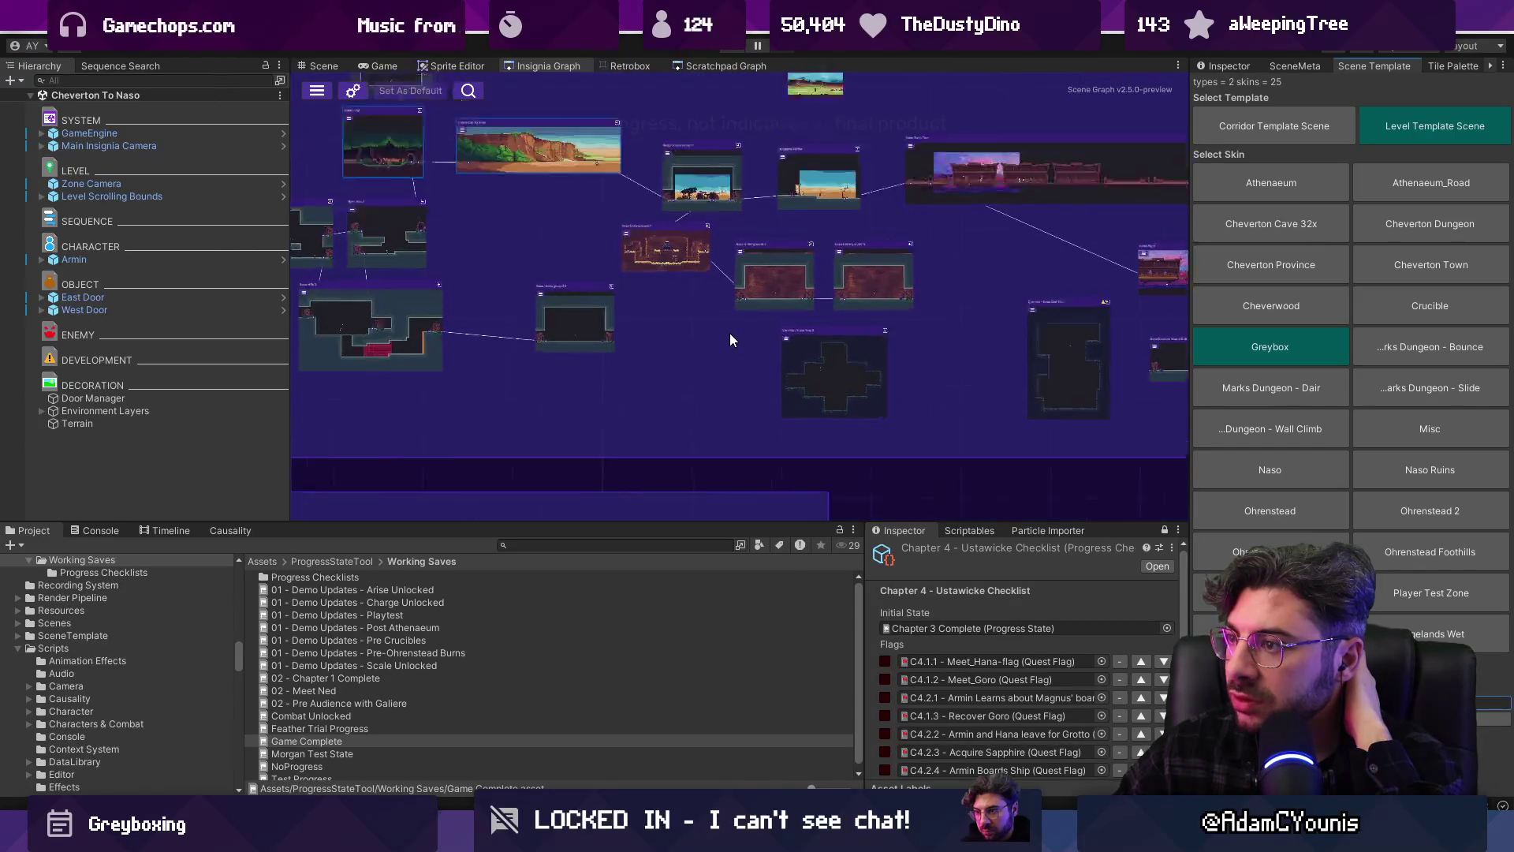
pyautogui.scroll(5, 755, 347)
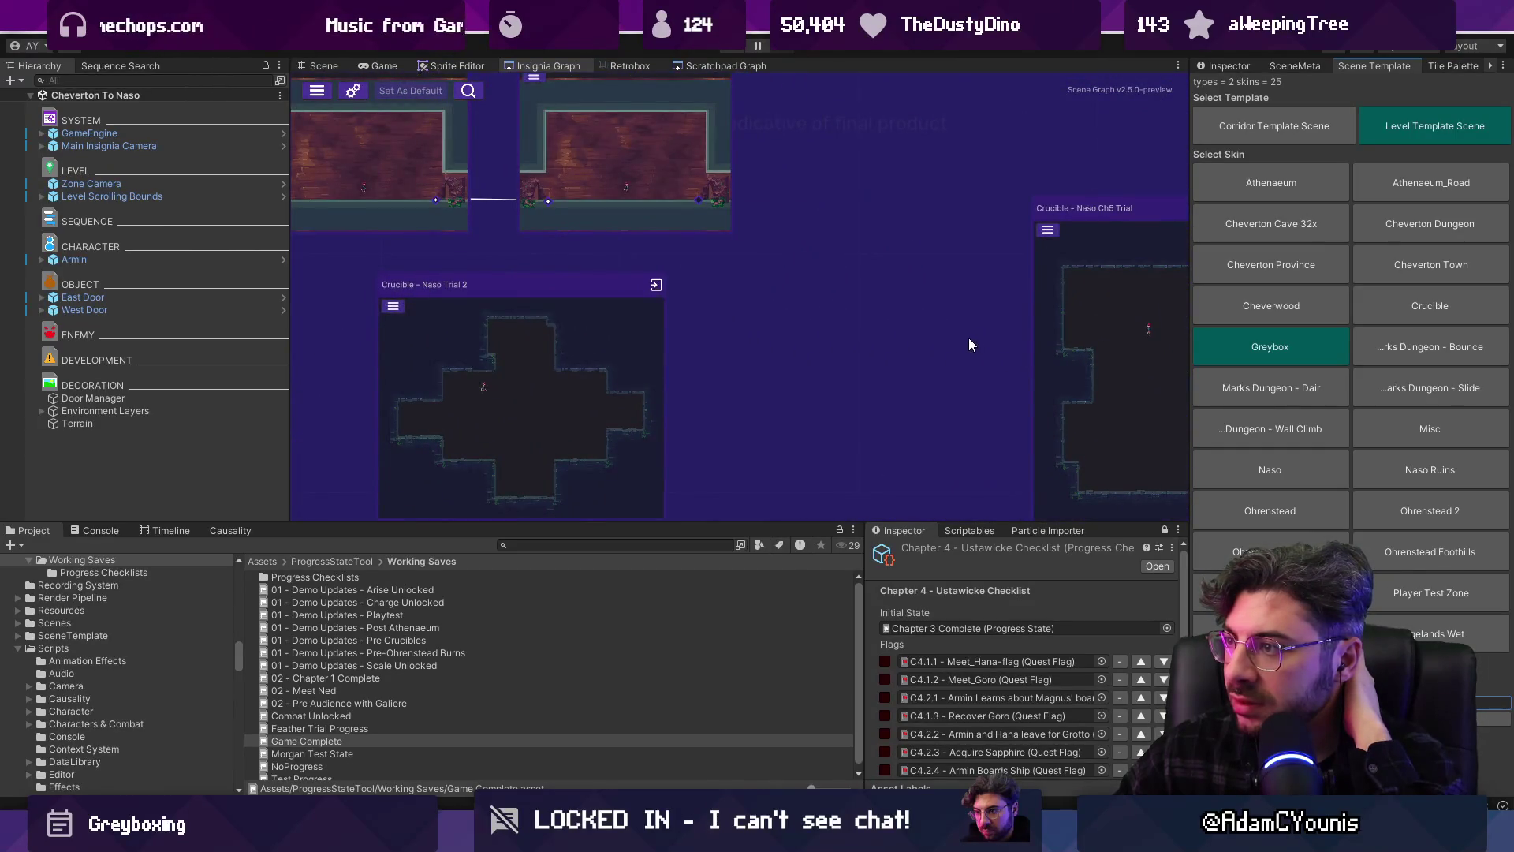
pyautogui.scroll(-5, 981, 348)
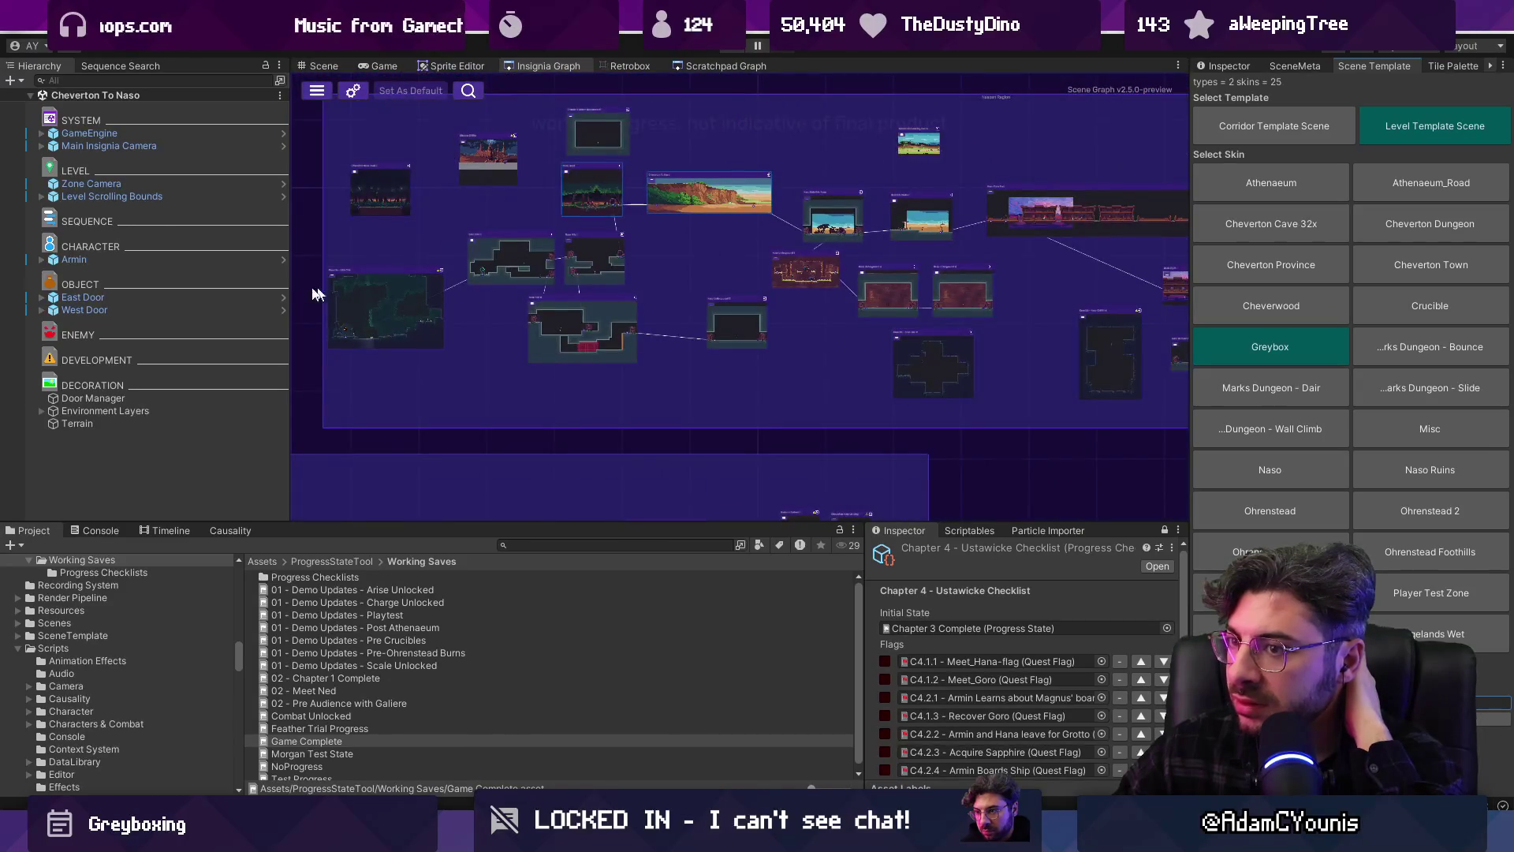
pyautogui.scroll(5, 530, 197)
pyautogui.scroll(5, 647, 255)
pyautogui.scroll(-5, 657, 314)
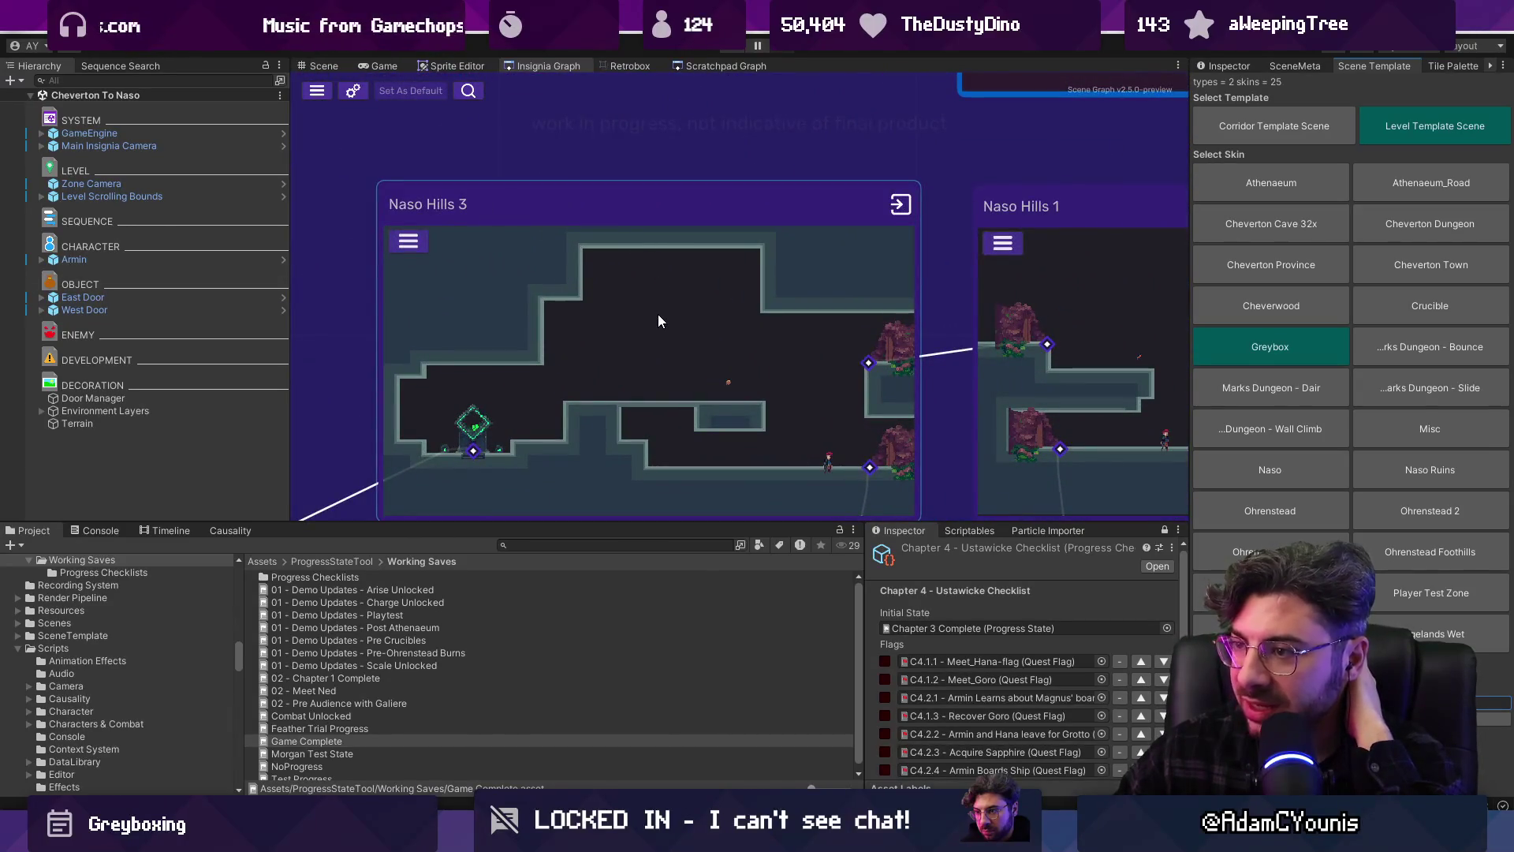
pyautogui.scroll(5, 1052, 441)
pyautogui.scroll(-3, 757, 376)
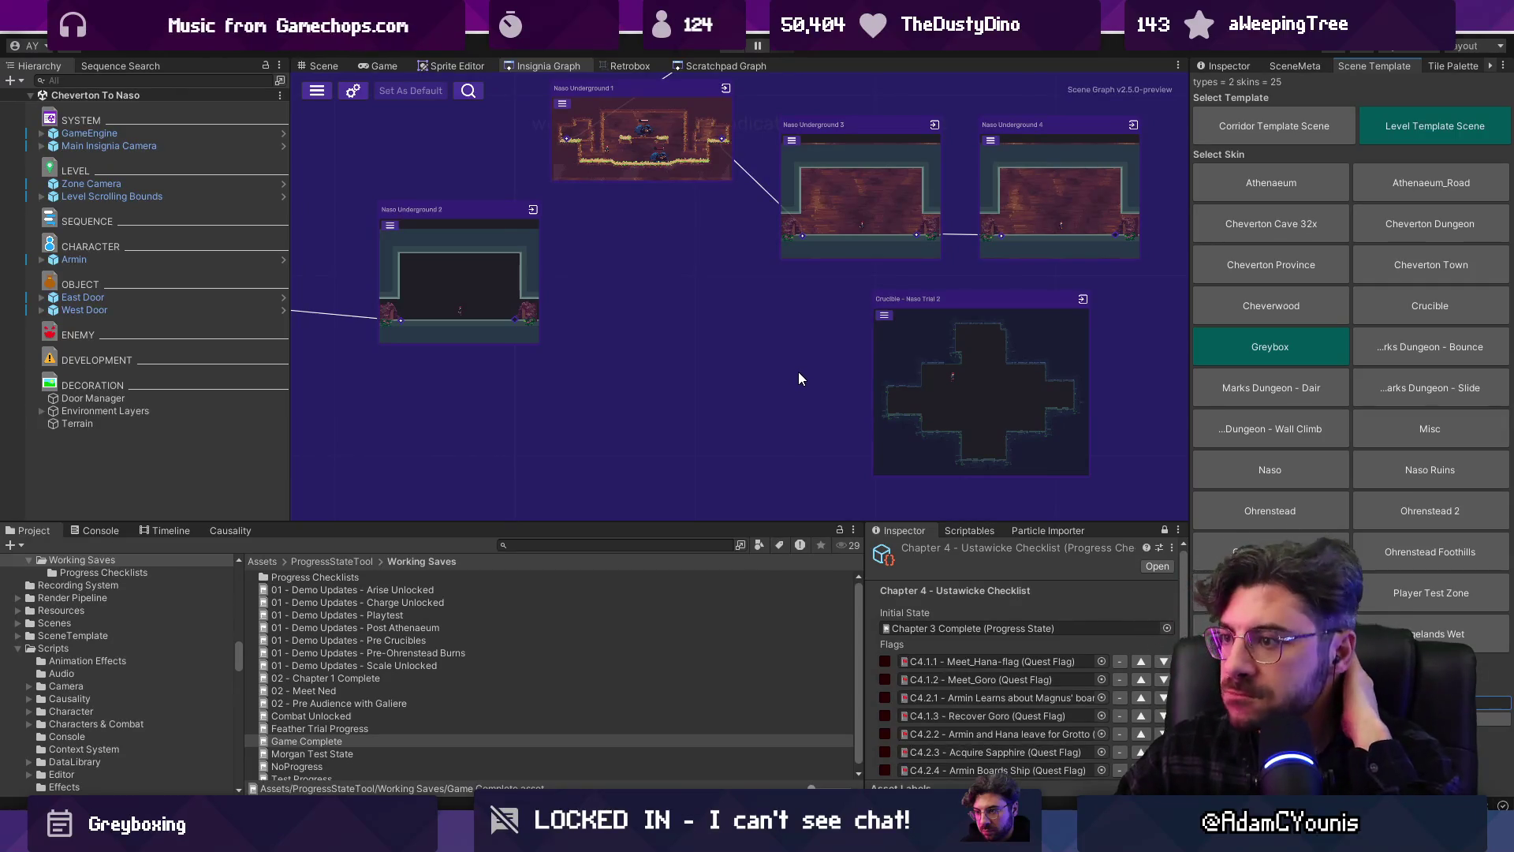
pyautogui.scroll(-3, 793, 373)
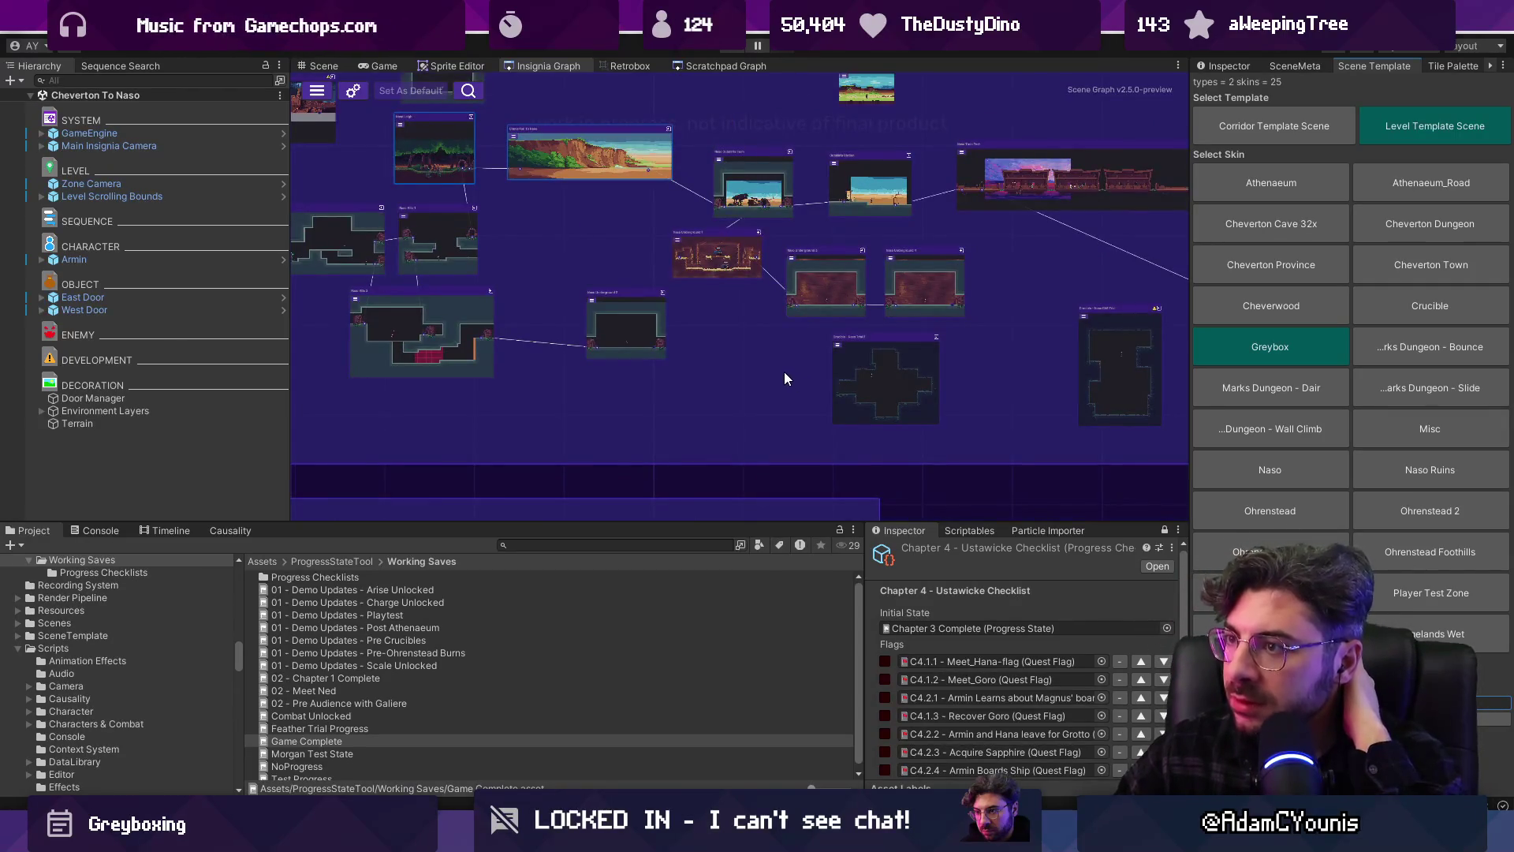
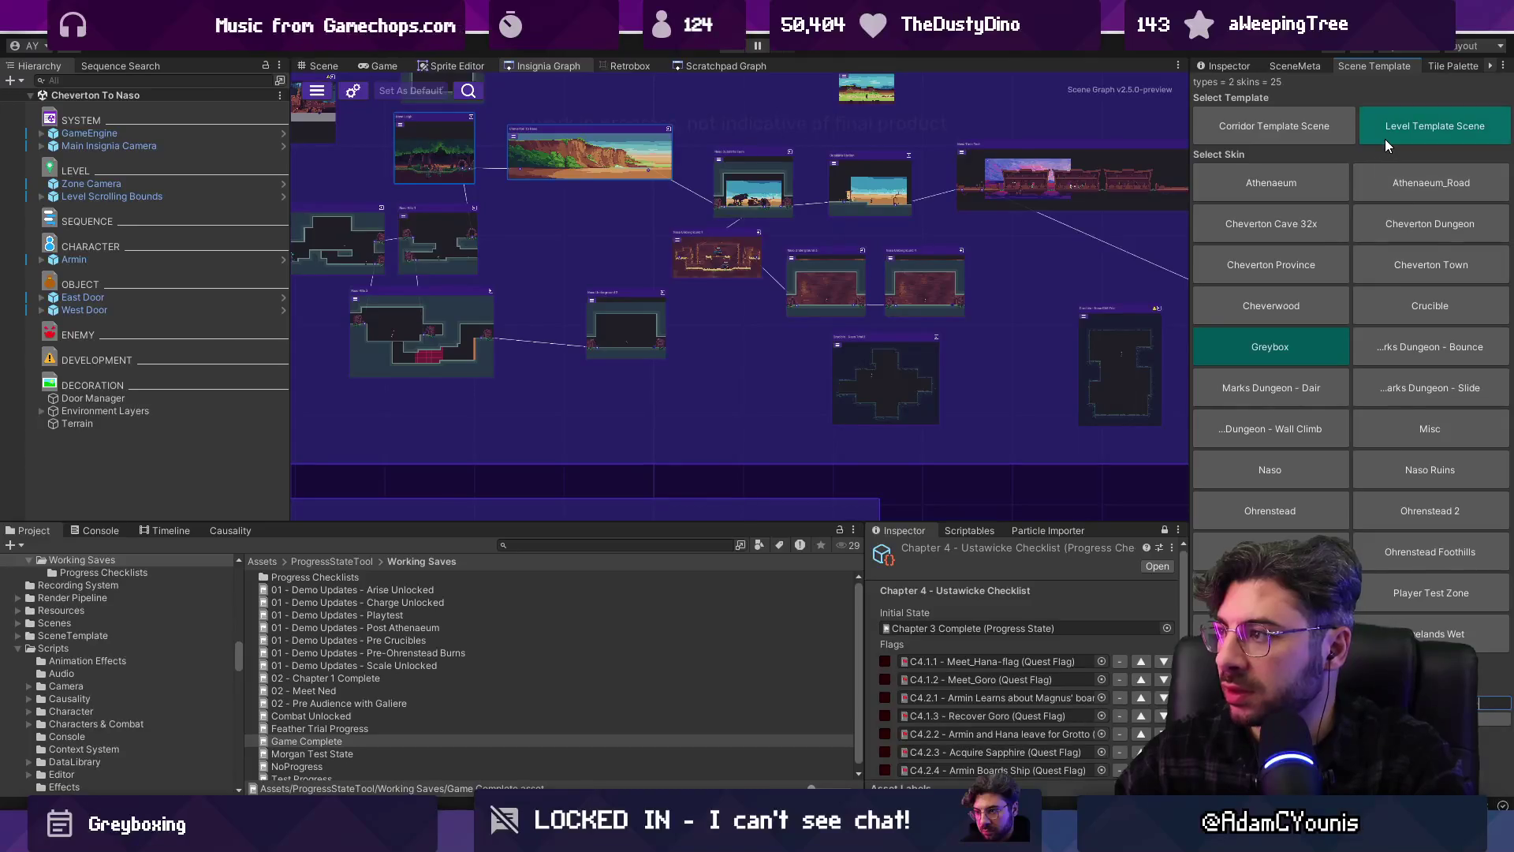
# Add the Naso Underground Crucible Entrance scene to the Insignia graph using the Corridor Template, then save
pyautogui.click(1298, 118)
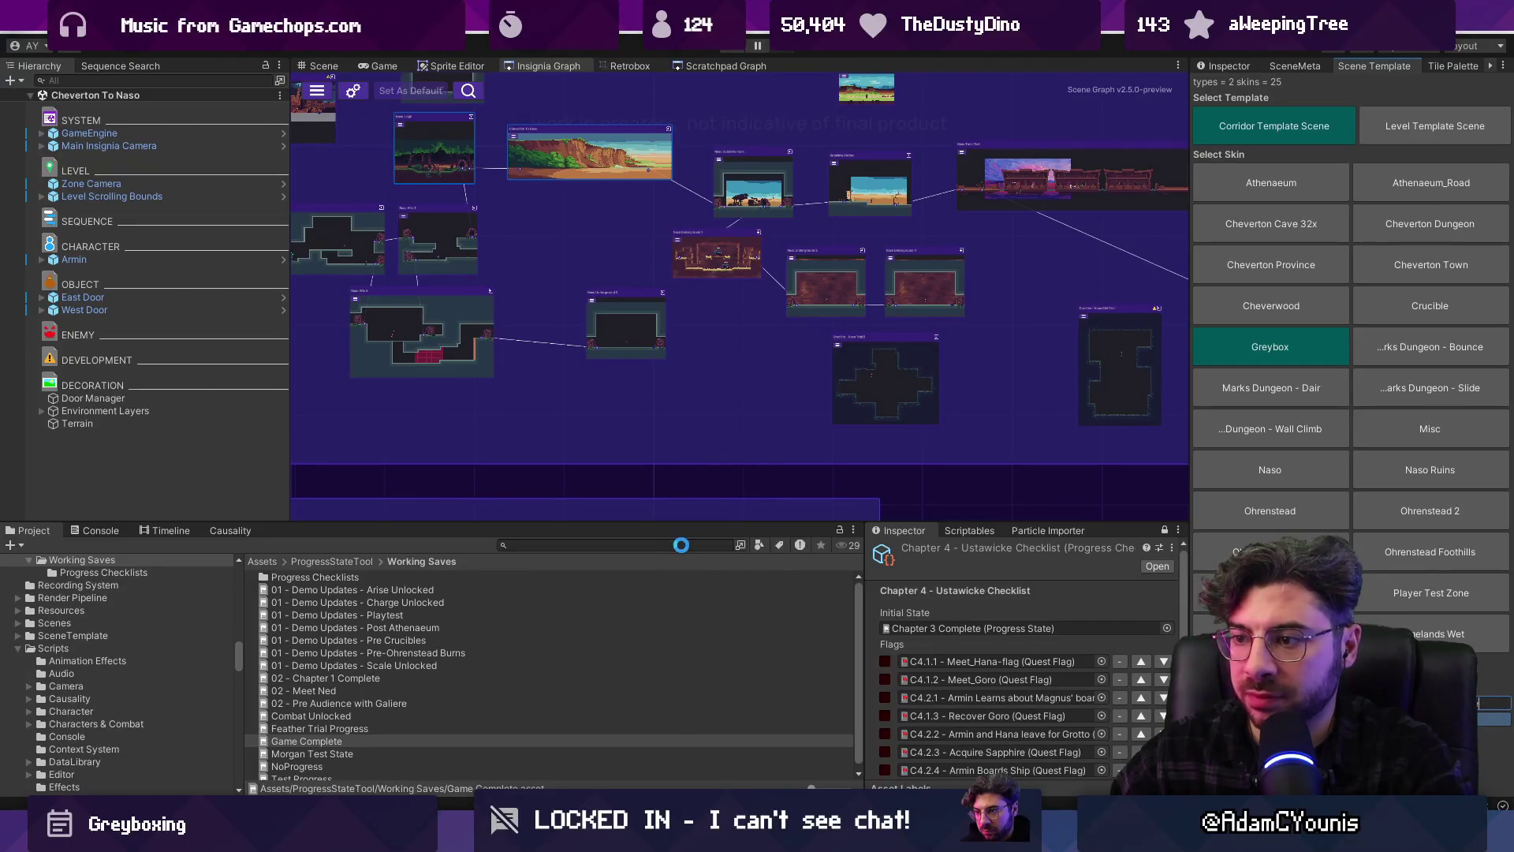
pyautogui.write('naso un')
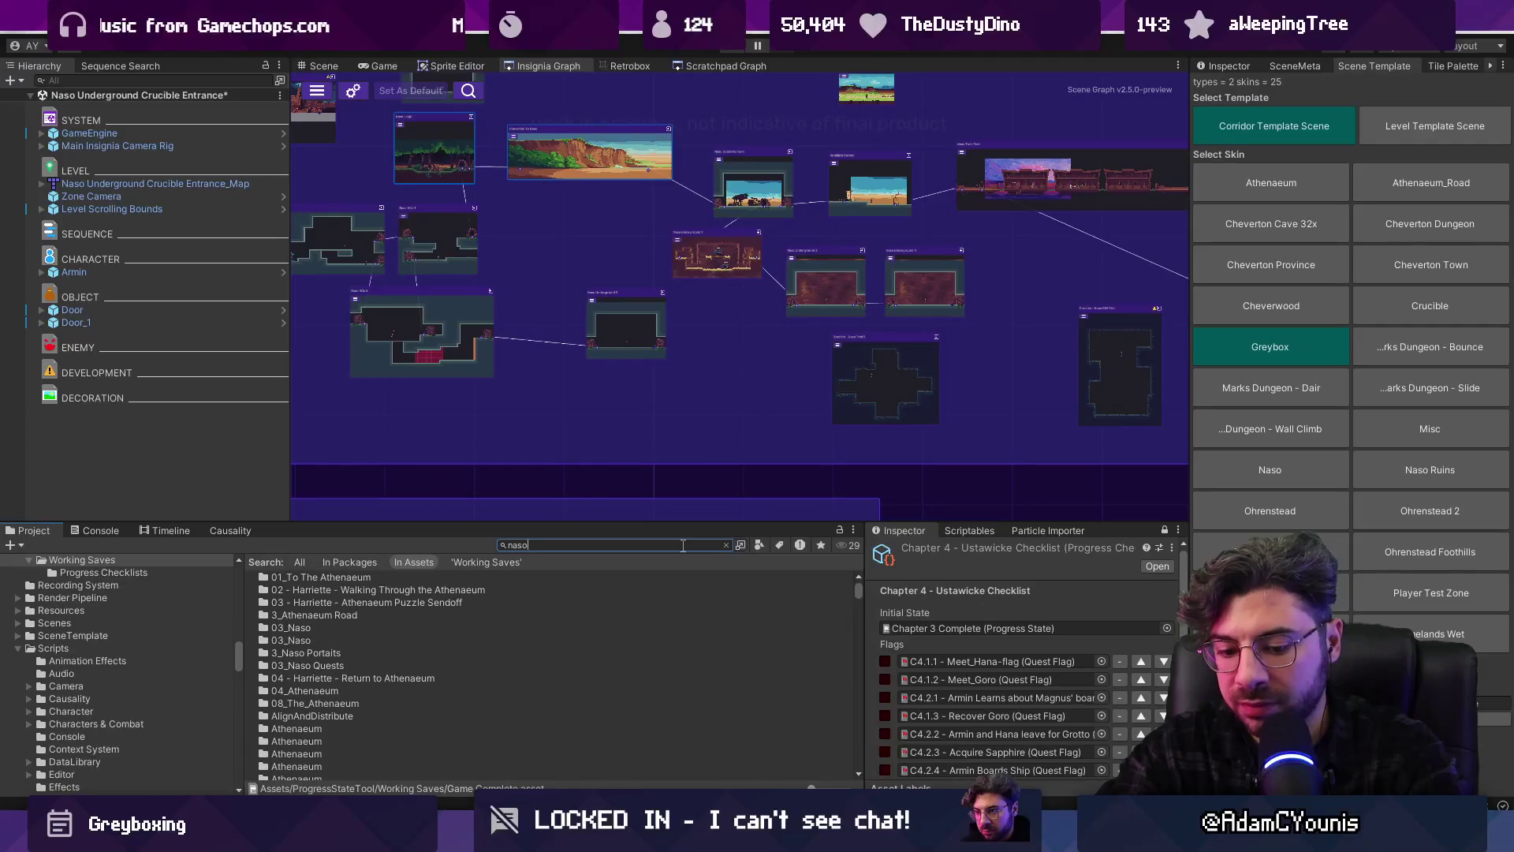
pyautogui.write('cible')
pyautogui.moveTo(721, 345); pyautogui.dragTo(774, 363)
pyautogui.scroll(2, 709, 331)
pyautogui.hotkey('ctrl', 's')
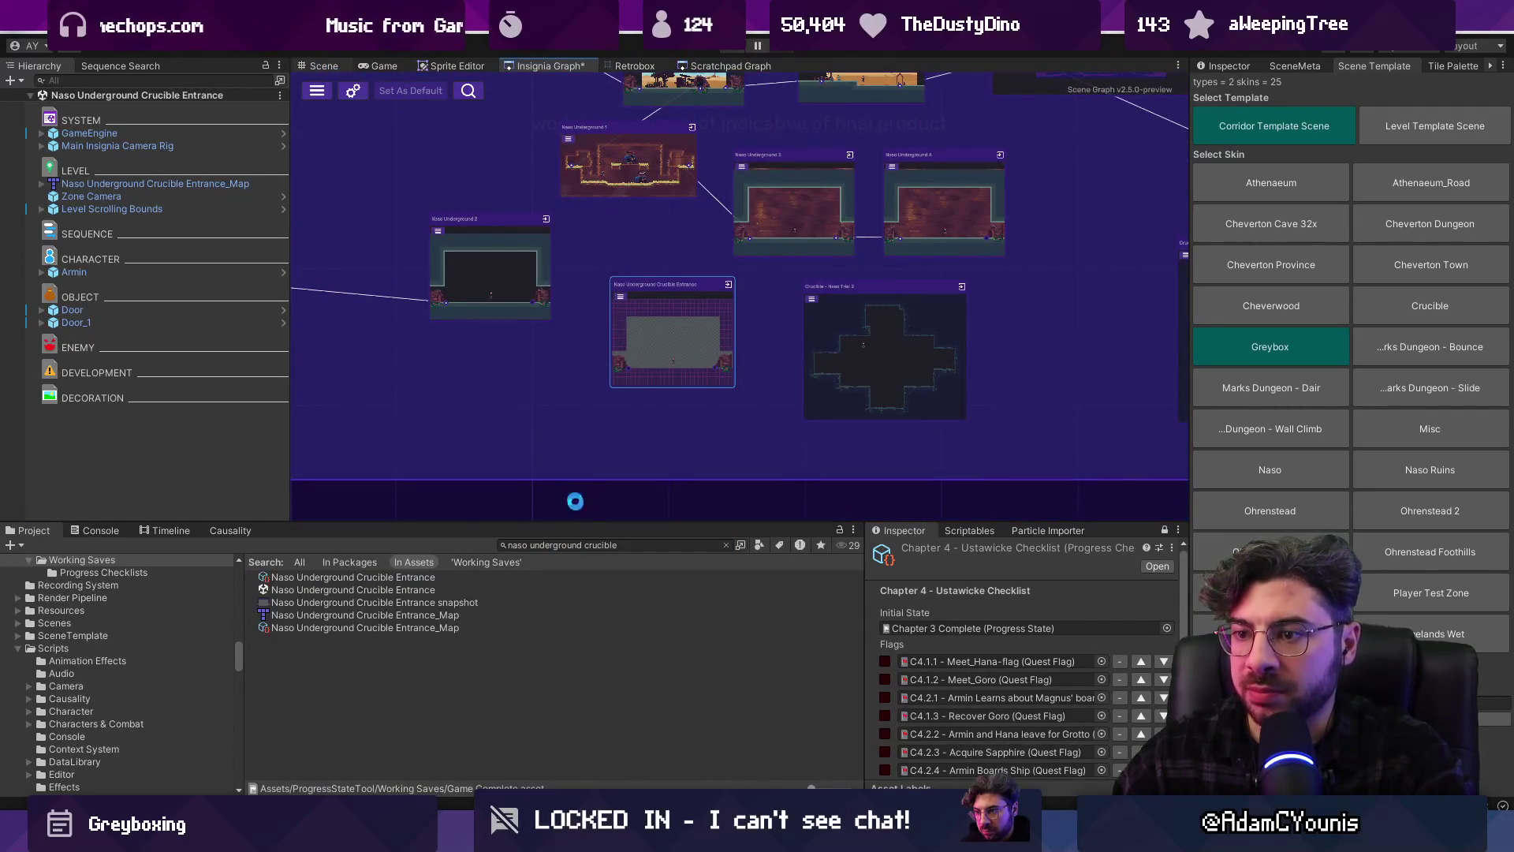
pyautogui.click(603, 545)
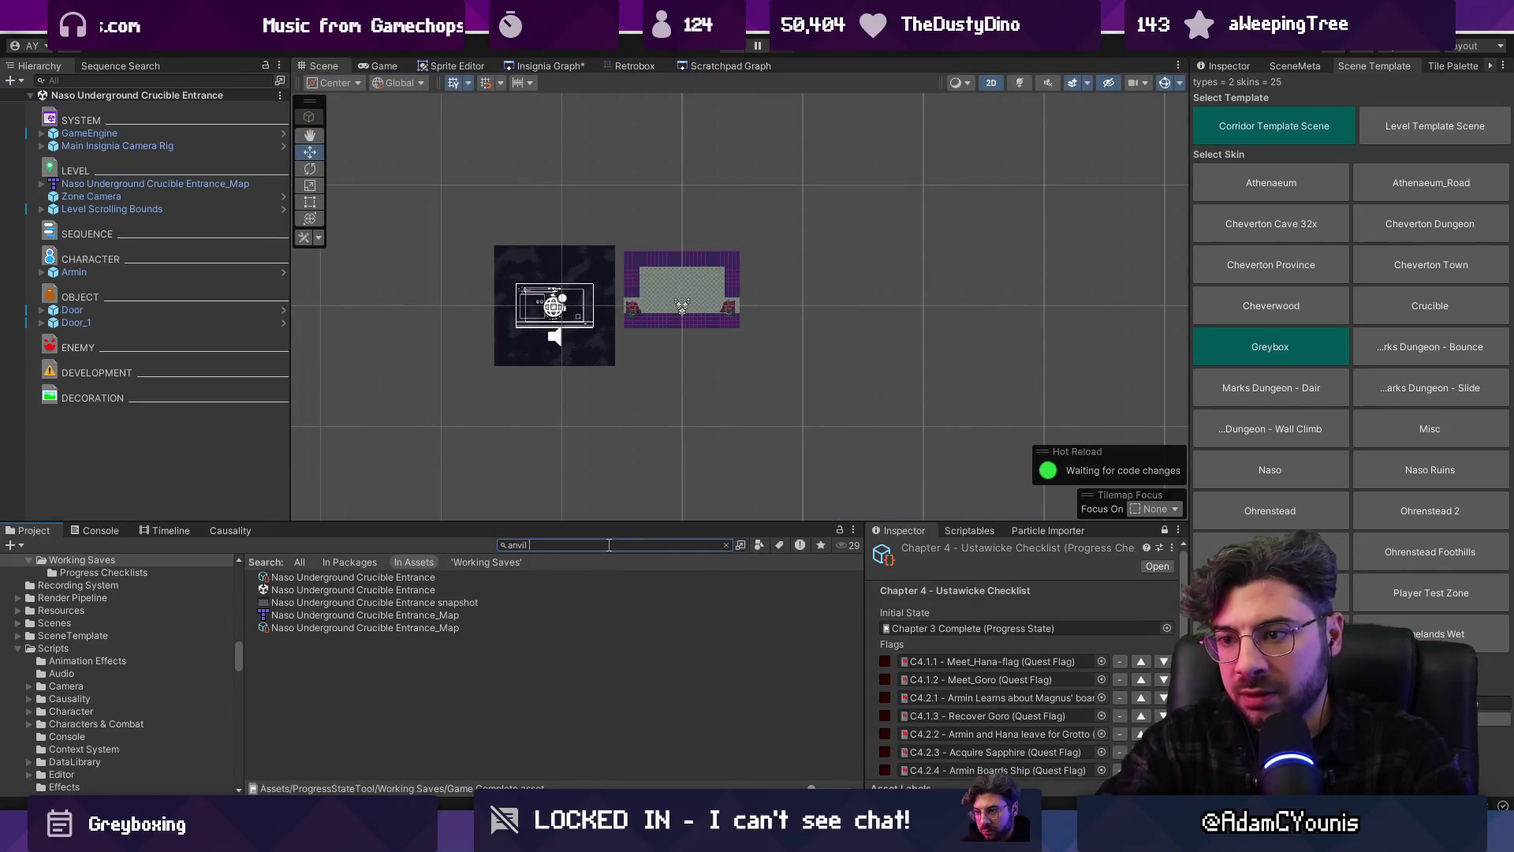
# Place a Crucible Anvil in the crucible entrance room and save the scene
pyautogui.moveTo(329, 754)
pyautogui.mouseDown()
pyautogui.moveTo(620, 339)
pyautogui.moveTo(677, 308)
pyautogui.moveTo(670, 293)
pyautogui.moveTo(664, 310)
pyautogui.mouseUp()
pyautogui.scroll(5, 670, 284)
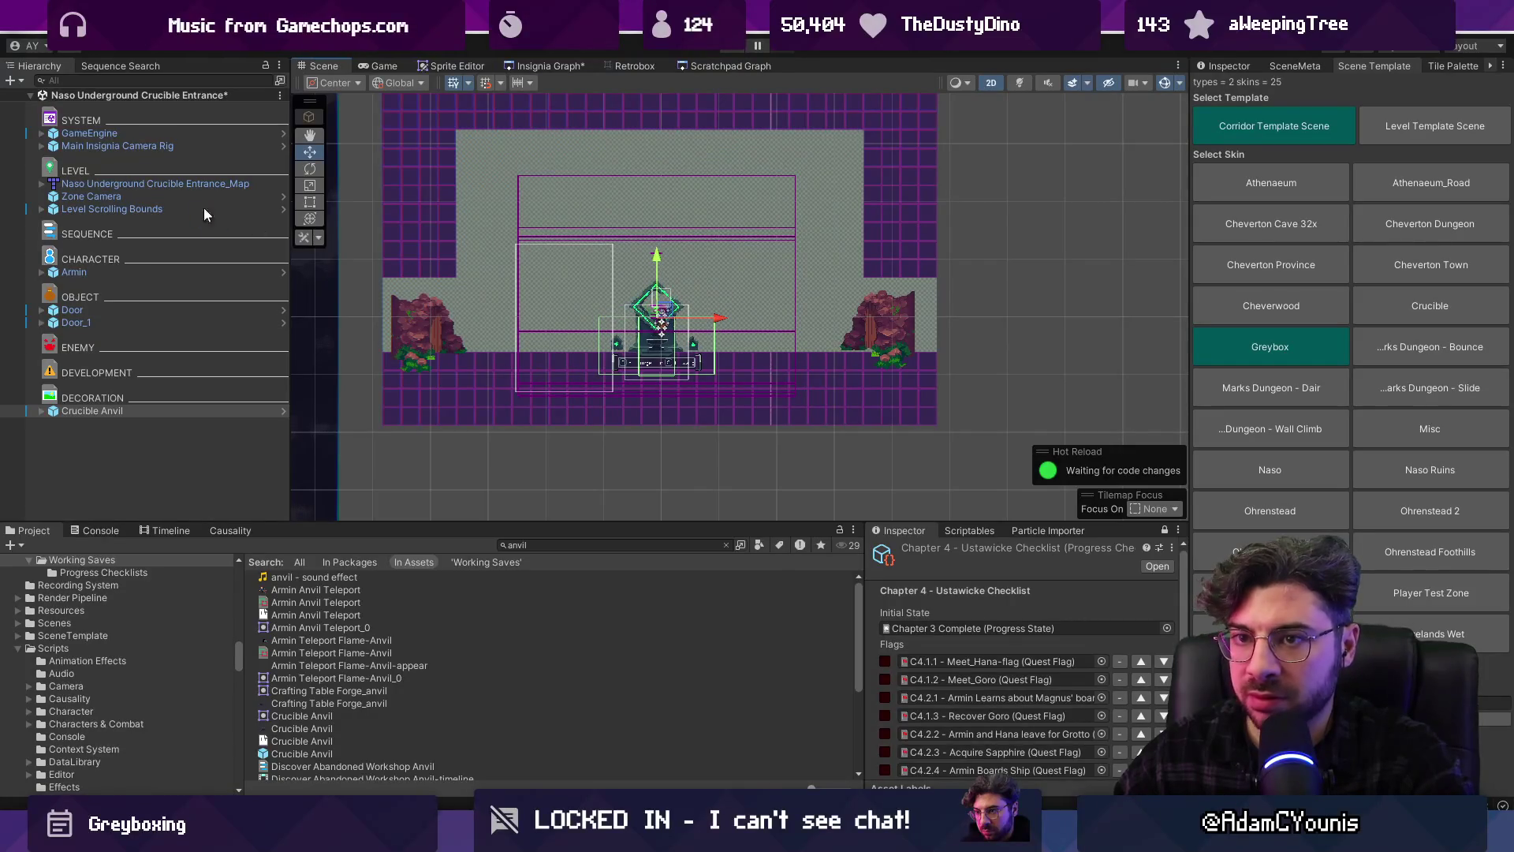
pyautogui.hotkey('ctrl', 's')
# In Tiled, mark the room map's prototype layer as unity:ignore
pyautogui.rightClick(217, 183)
pyautogui.moveTo(332, 356)
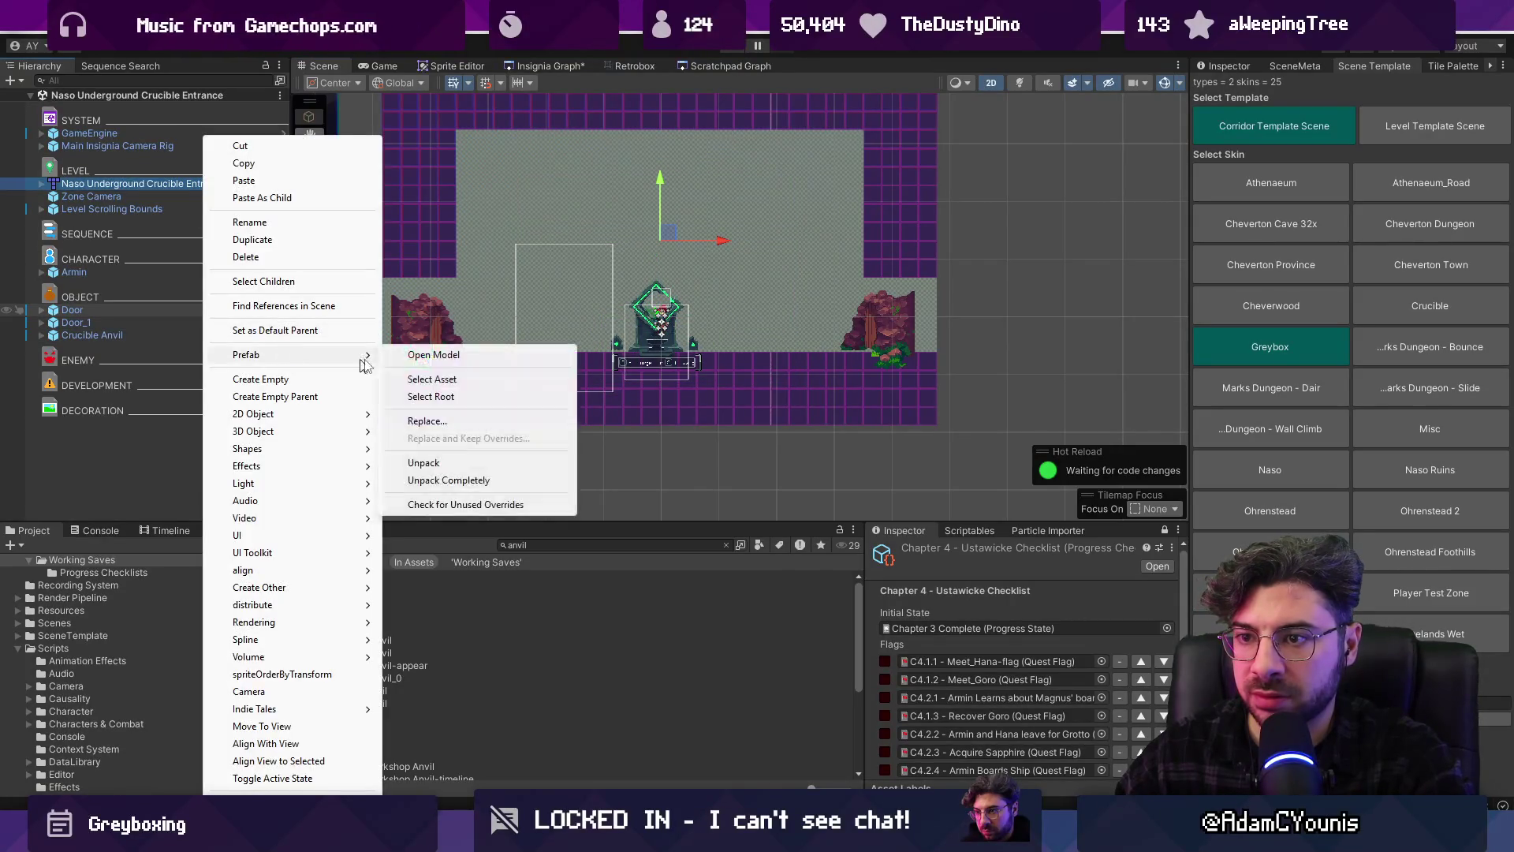
pyautogui.click(504, 352)
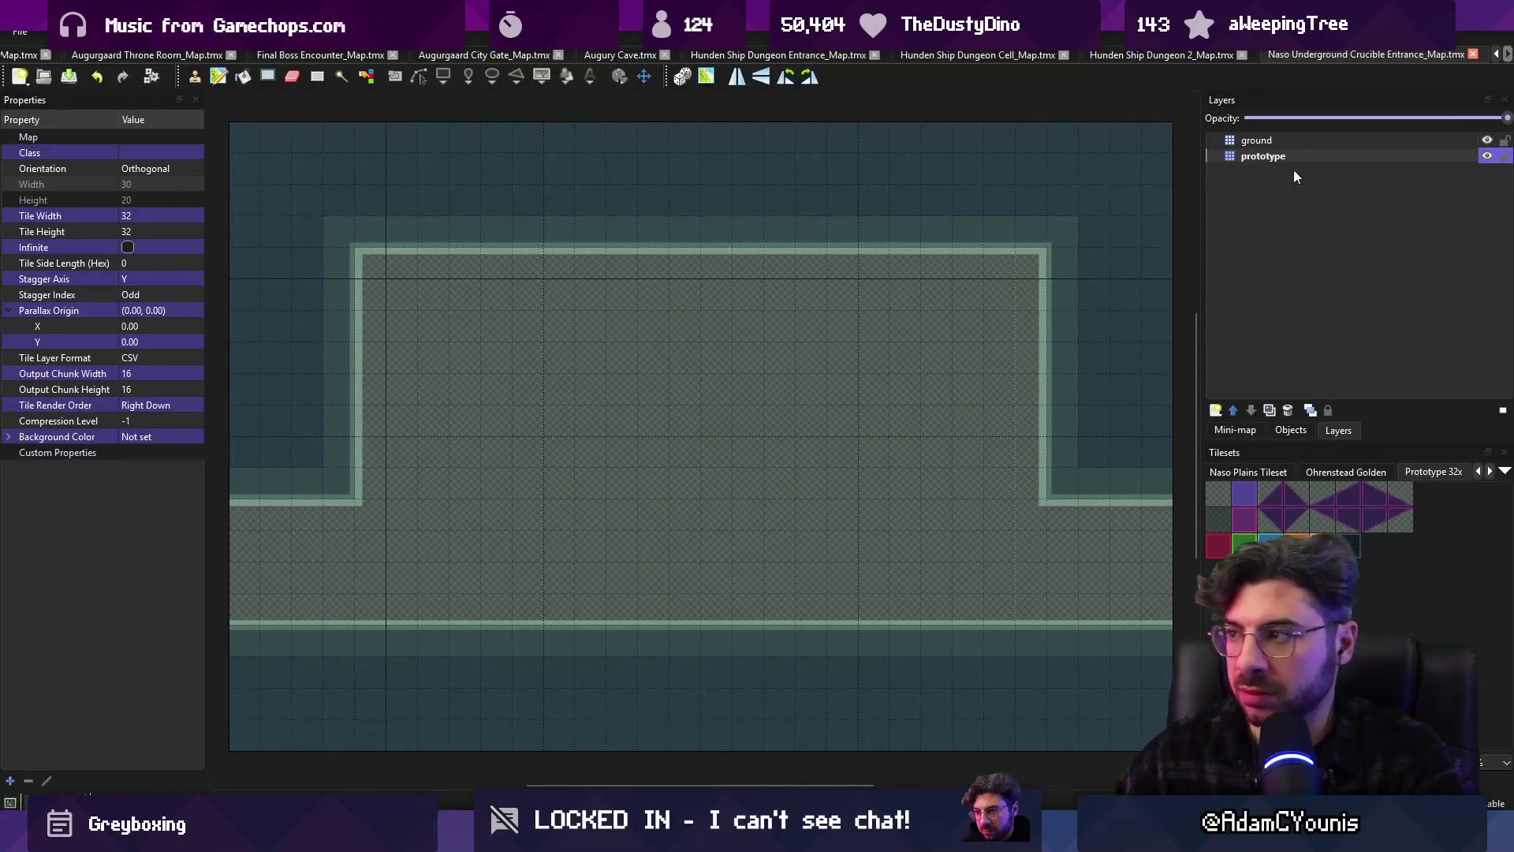
pyautogui.click(1313, 156)
pyautogui.click(109, 359)
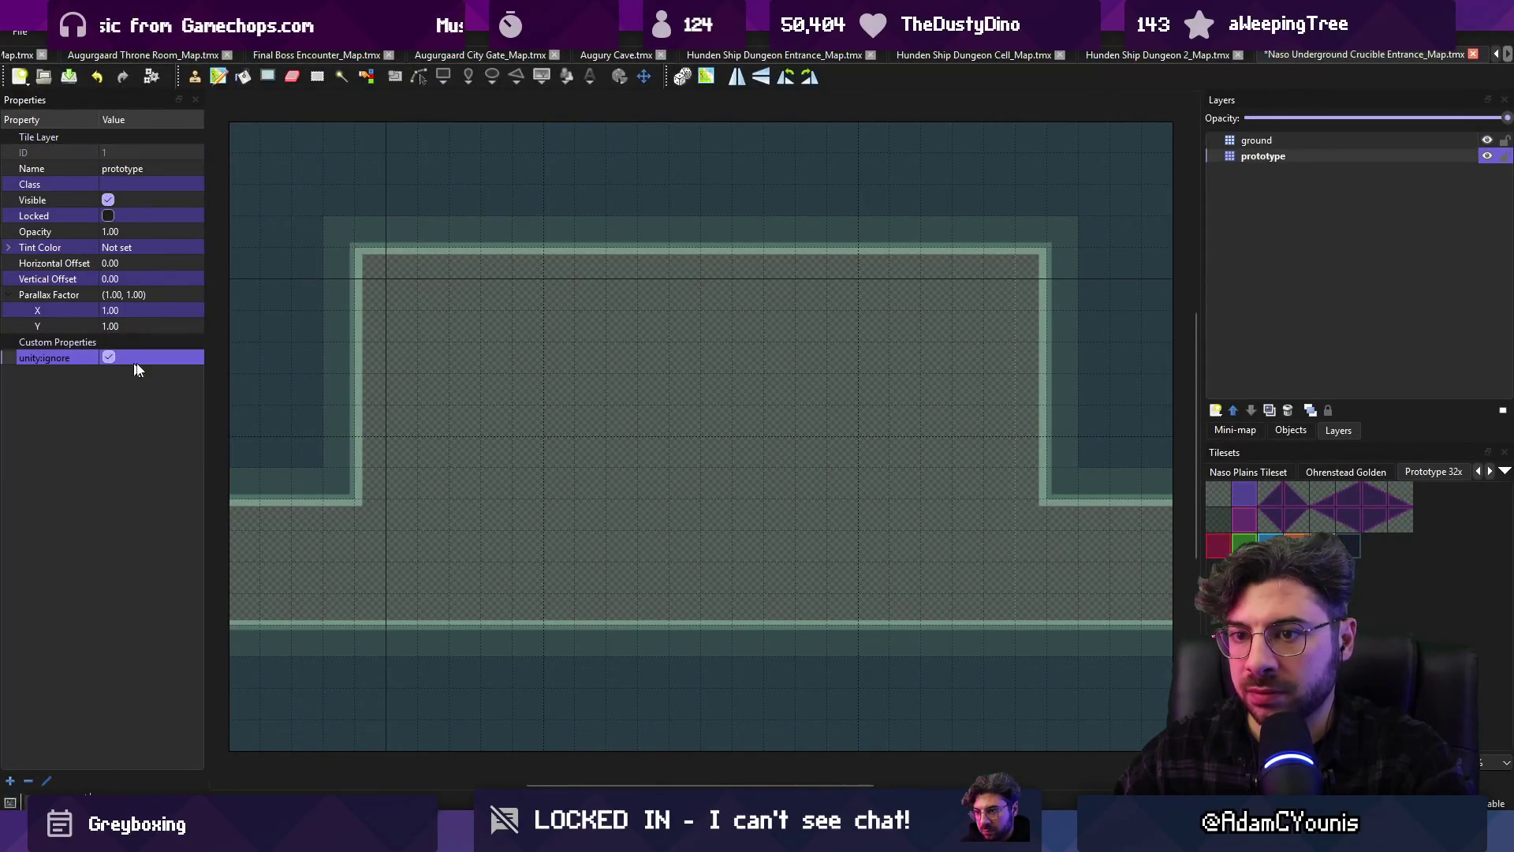
pyautogui.scroll(-1, 707, 399)
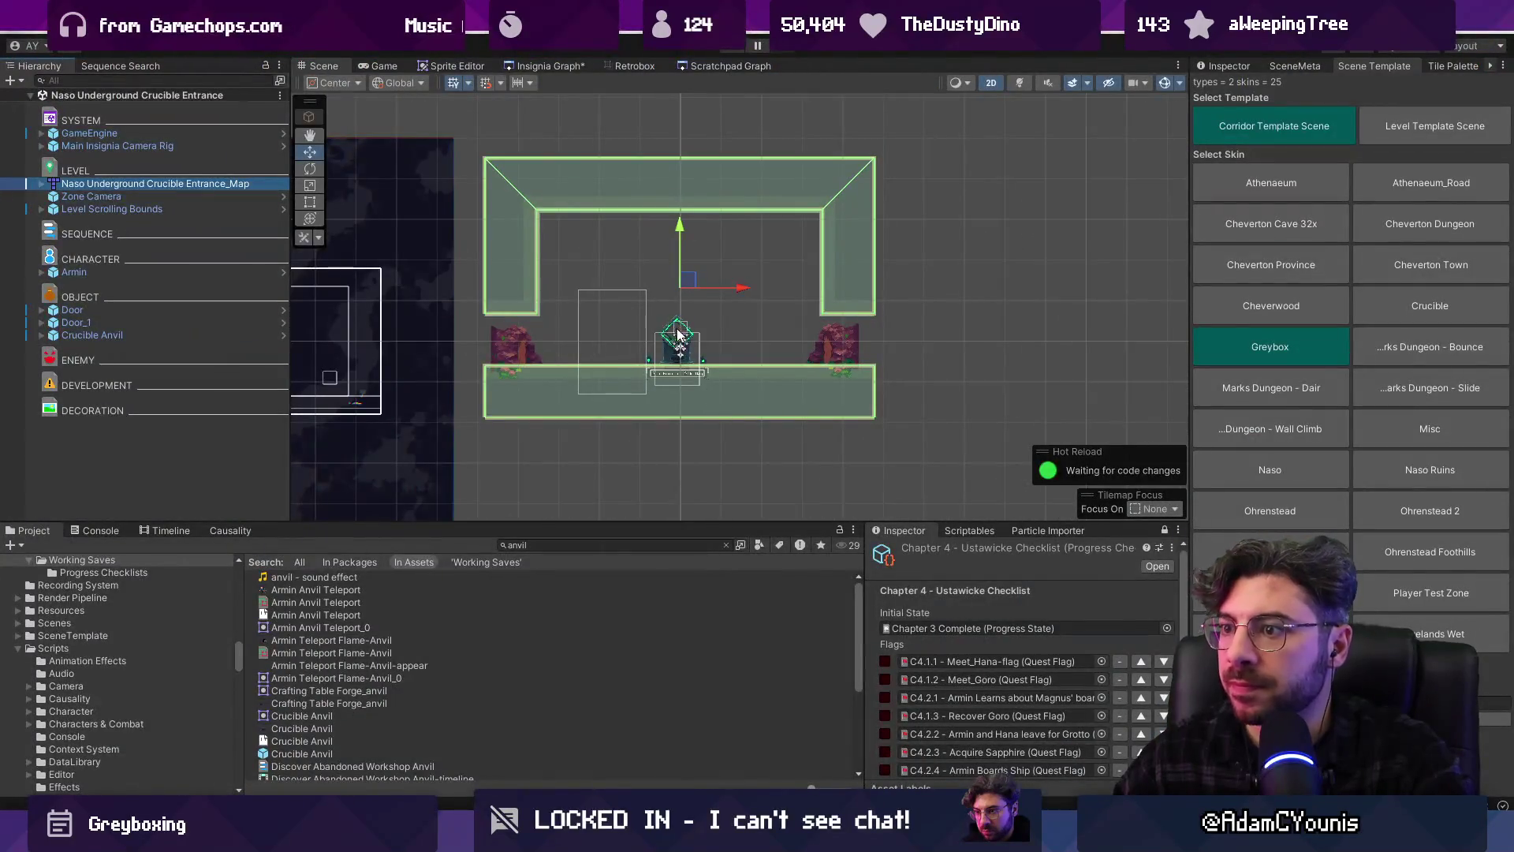
# Open the Crucible - Naso Trial 2 room from the Insignia graph
pyautogui.click(544, 66)
pyautogui.scroll(3, 783, 323)
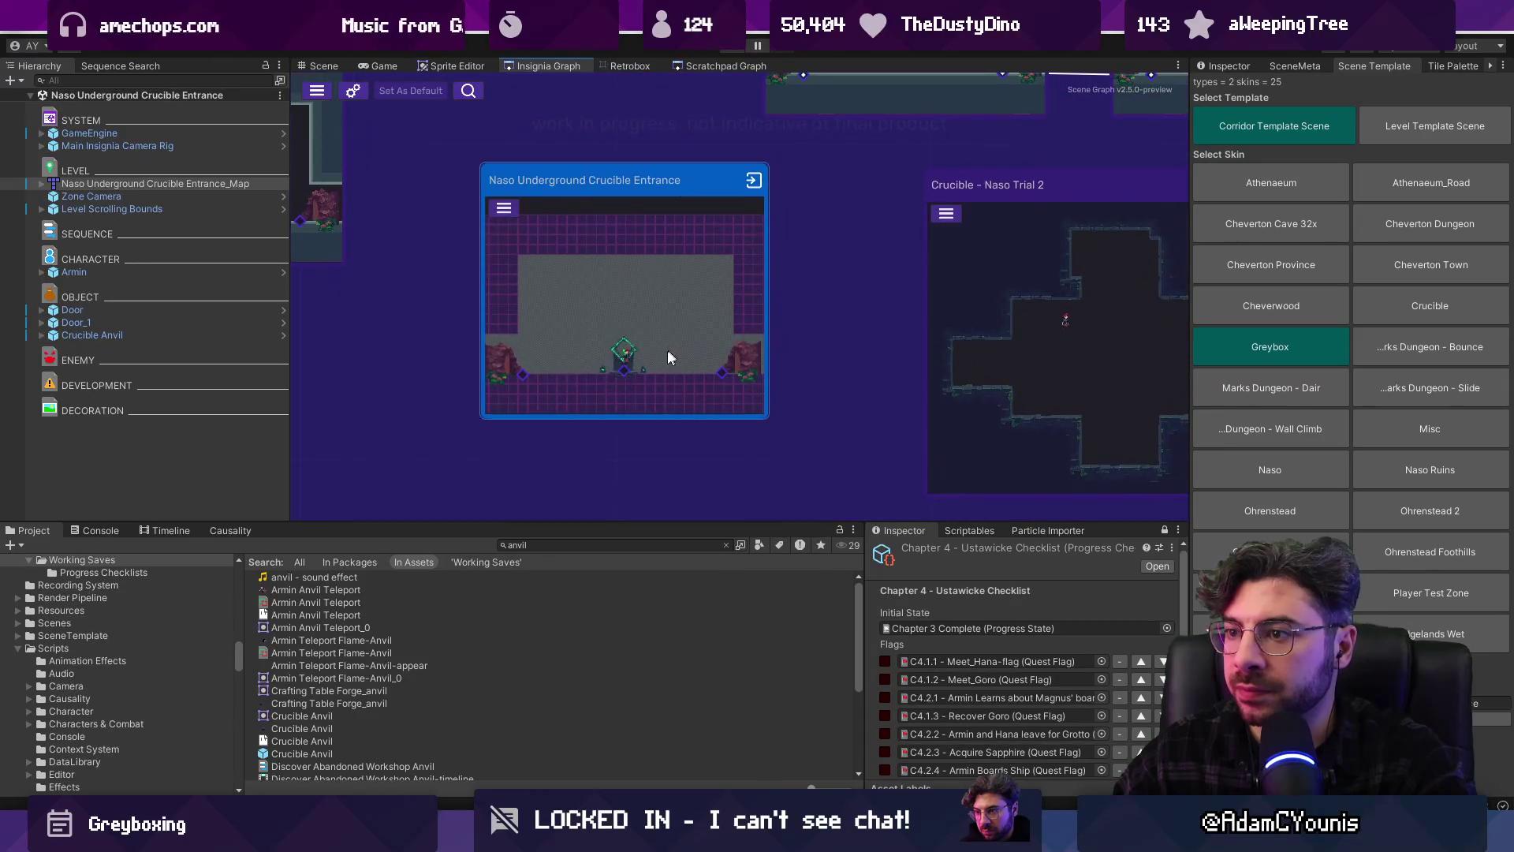
pyautogui.scroll(-3, 667, 348)
pyautogui.doubleClick(926, 342)
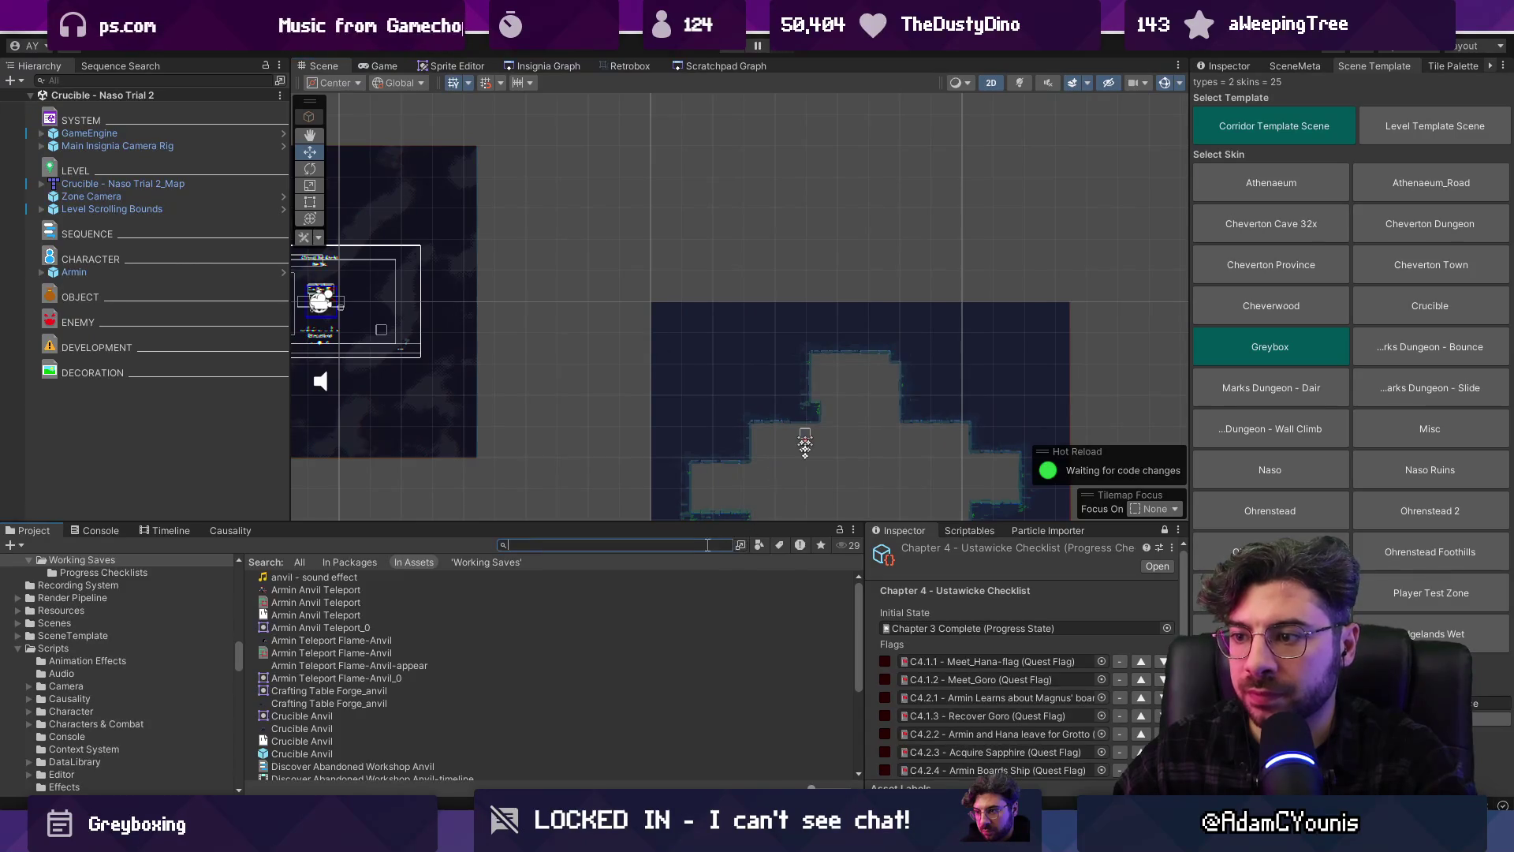
# Drop a Crucible Forge from a 'crucible t:prefab' search into the room and lower it in the central chamber
pyautogui.write('crucible t:')
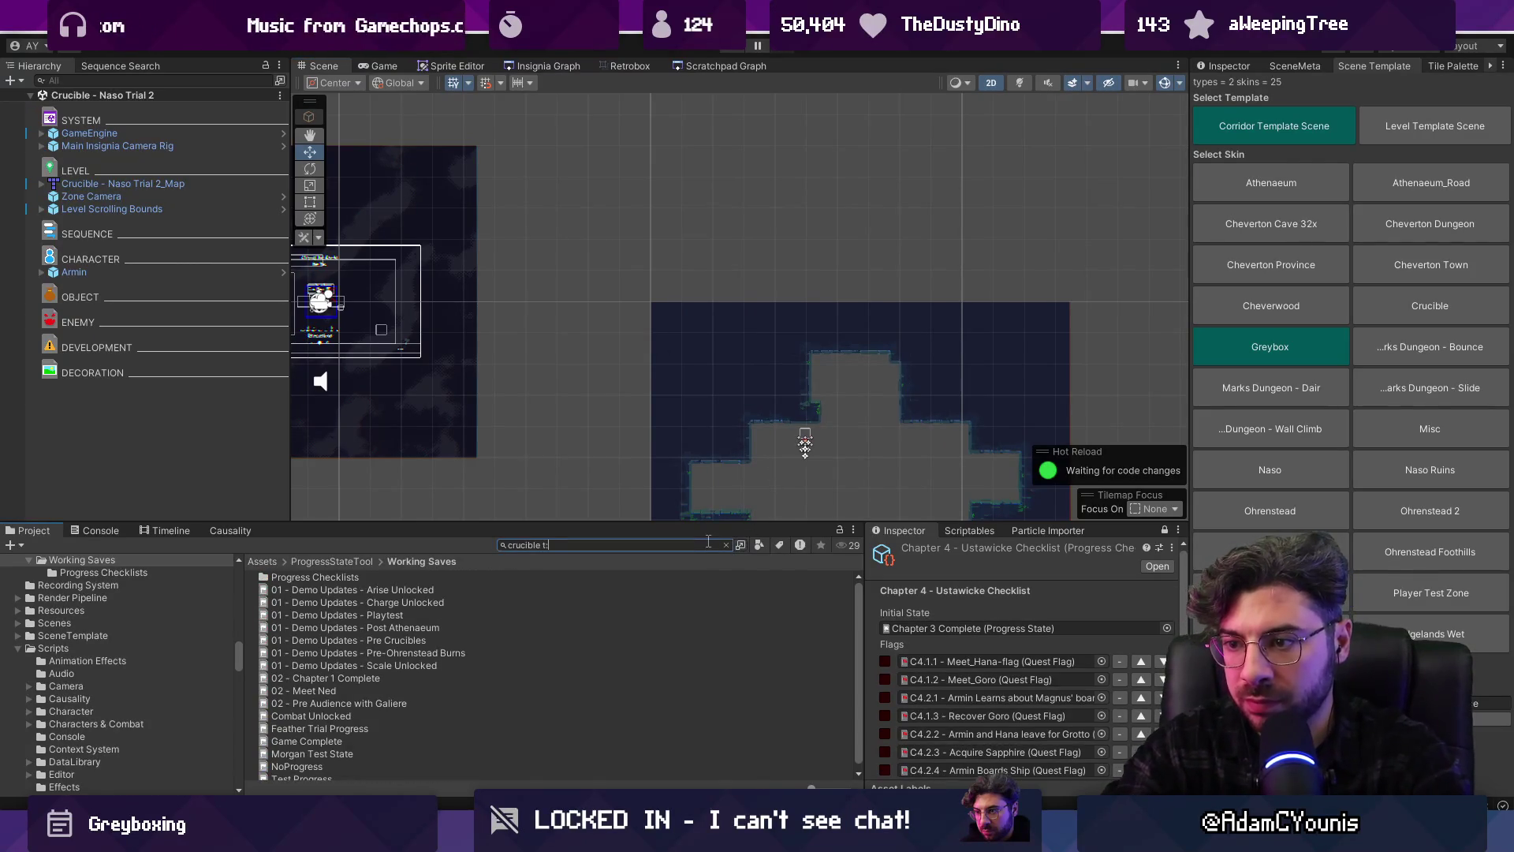
pyautogui.write('prefab')
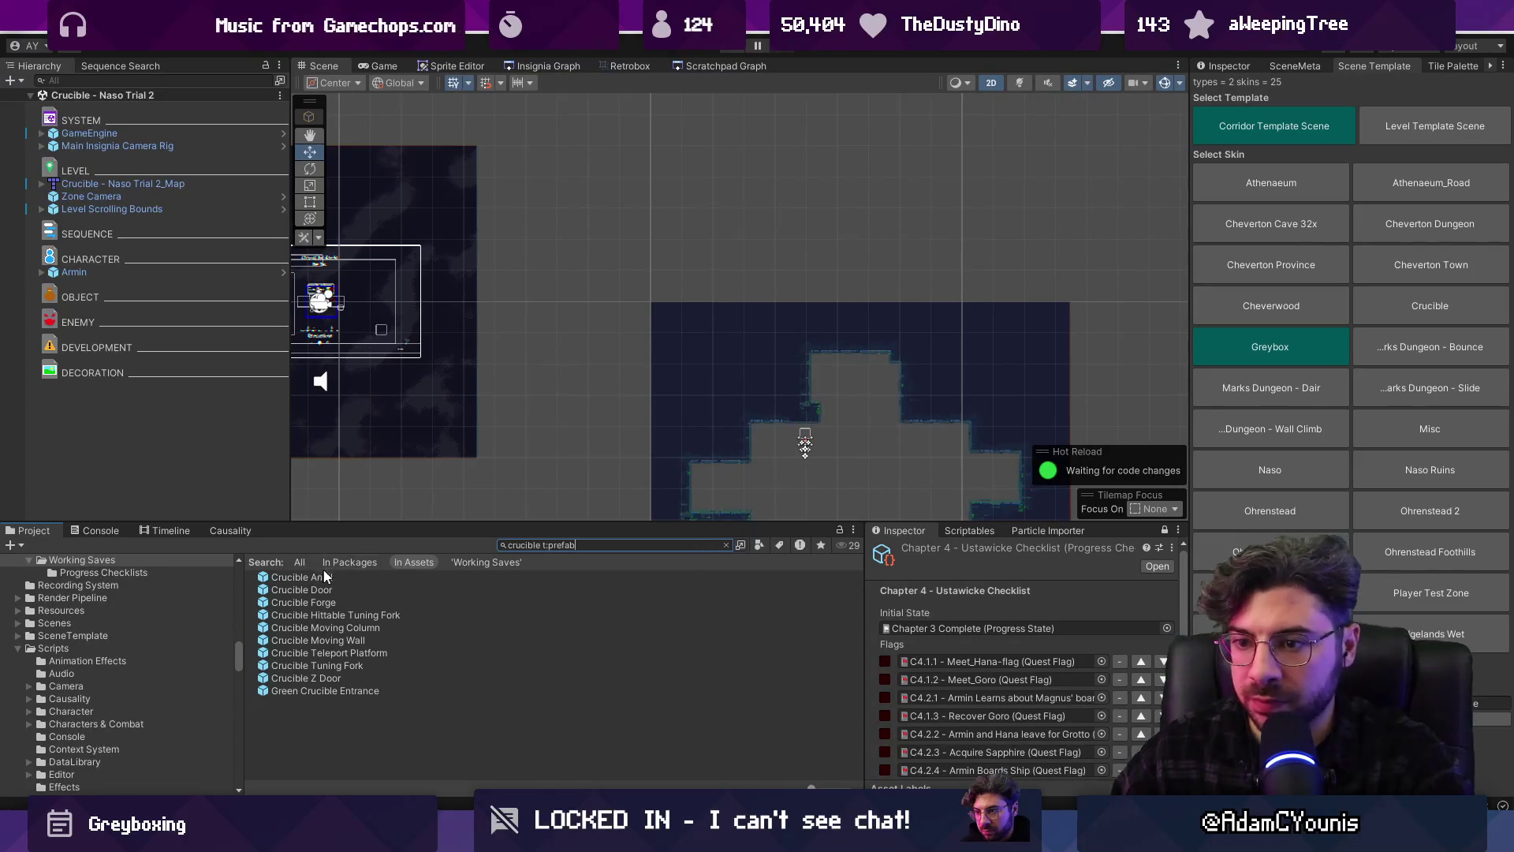
pyautogui.moveTo(326, 606); pyautogui.dragTo(883, 446)
pyautogui.press('f')
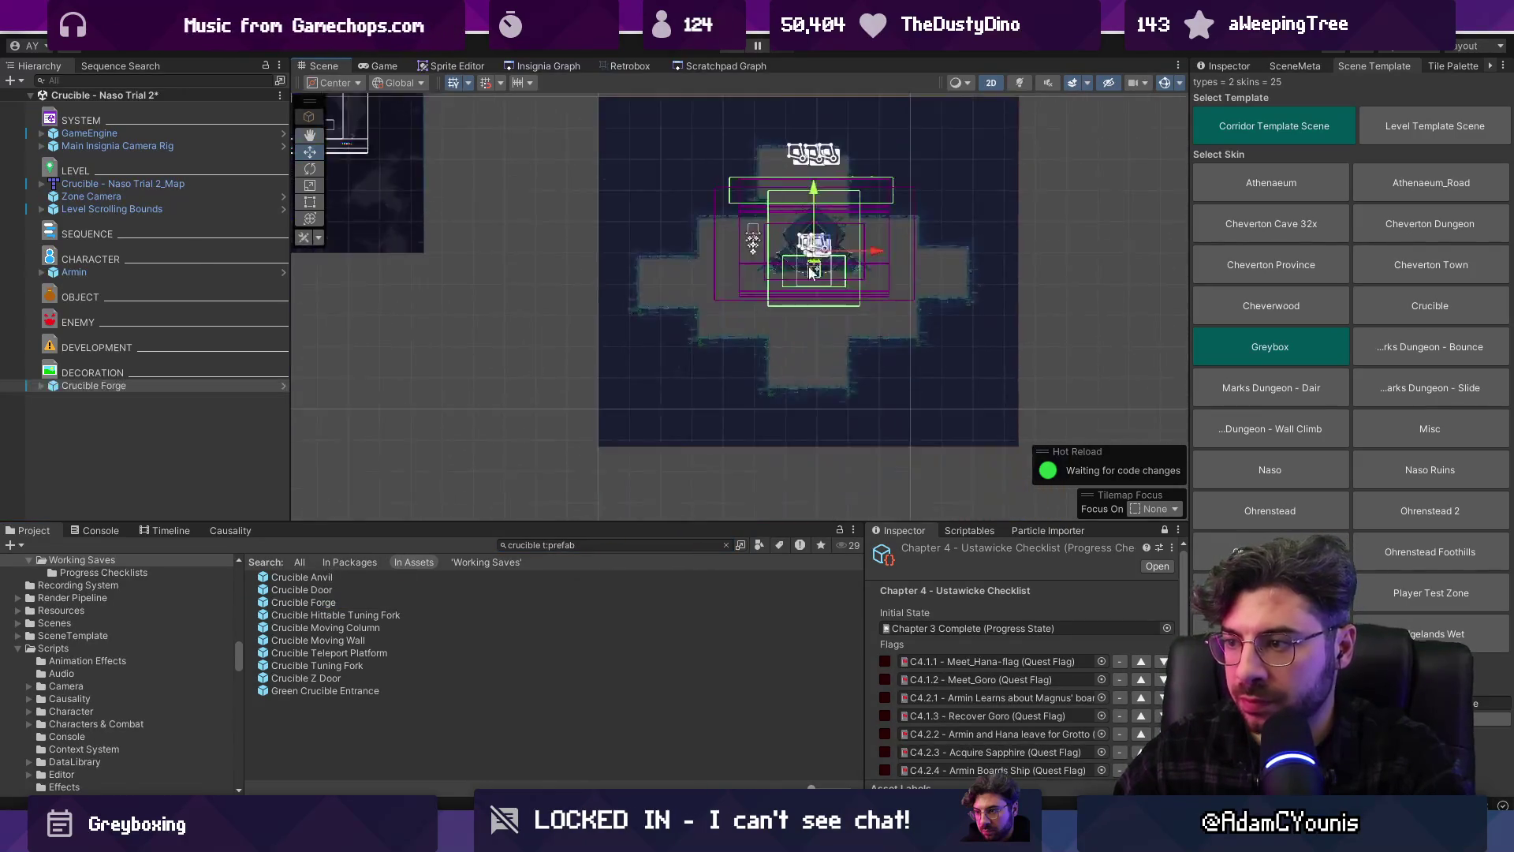
pyautogui.moveTo(825, 228); pyautogui.dragTo(808, 425)
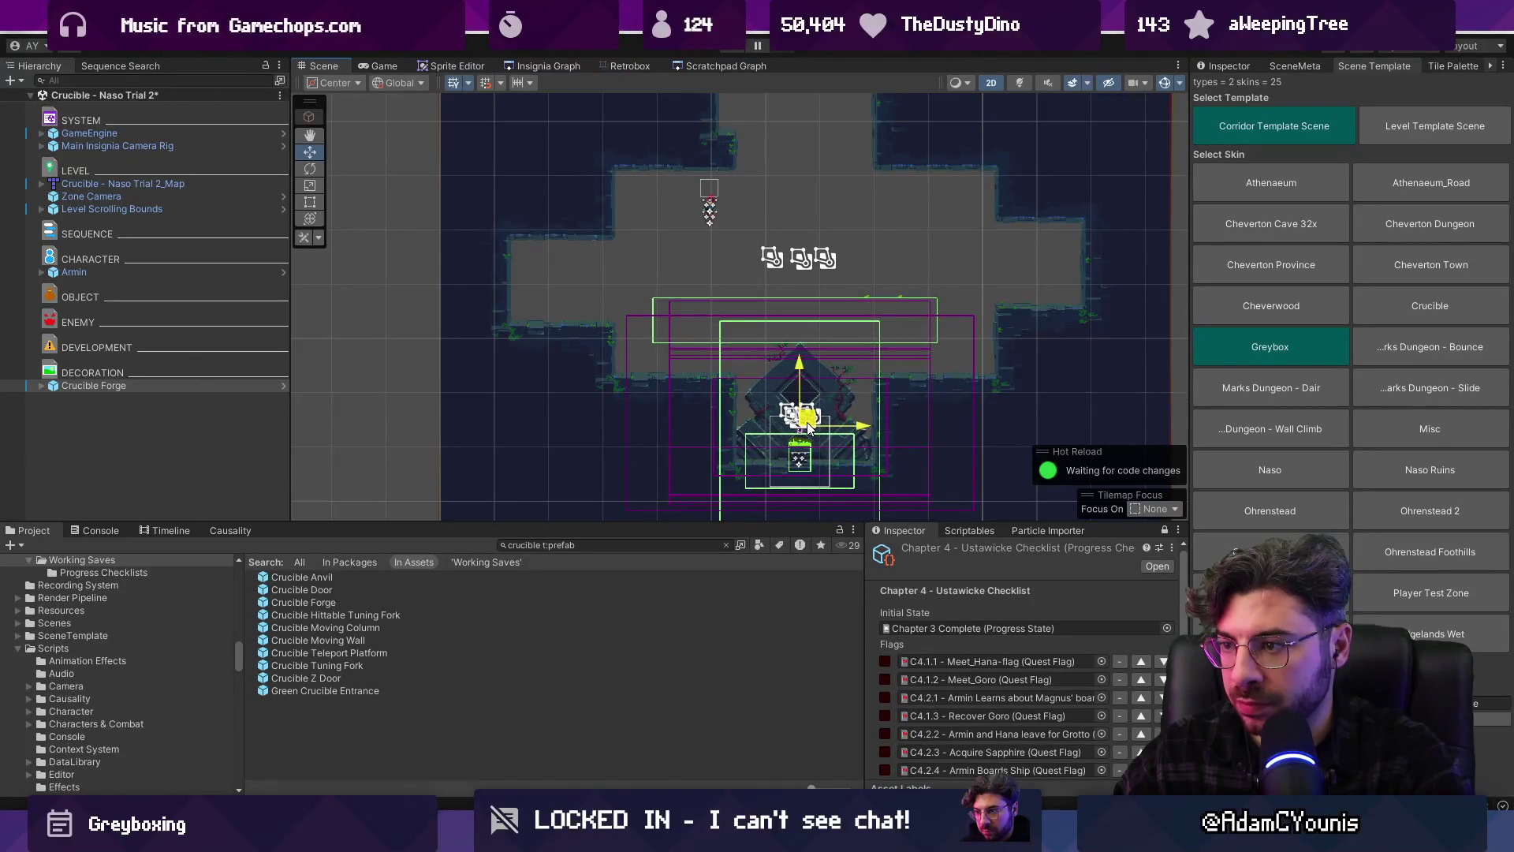
pyautogui.write('teleporter')
pyautogui.moveTo(378, 716)
pyautogui.mouseDown()
pyautogui.moveTo(560, 318)
pyautogui.moveTo(392, 625)
pyautogui.mouseUp()
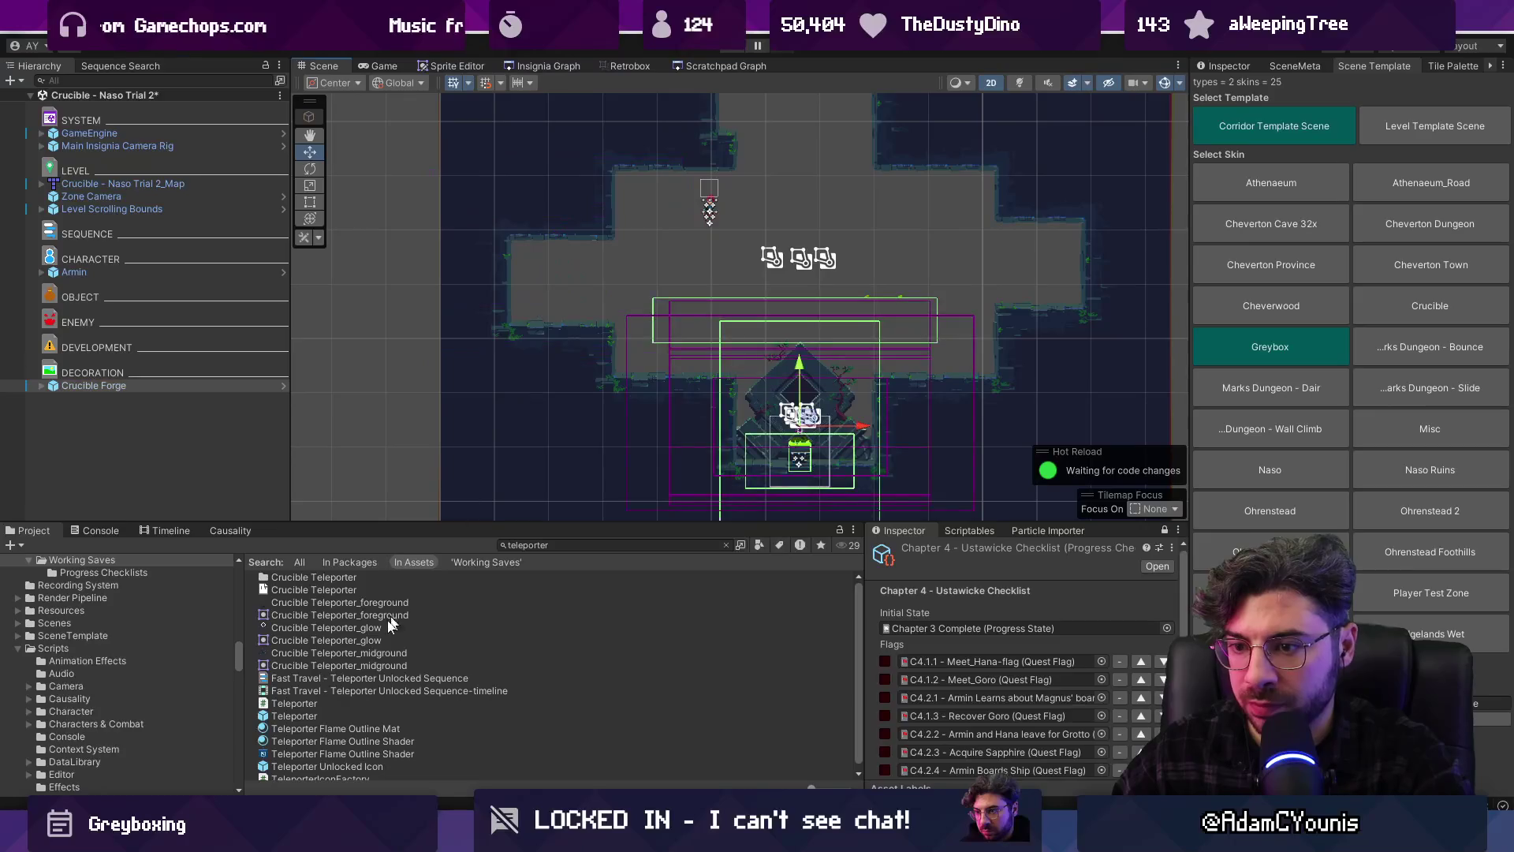
pyautogui.scroll(-1, 371, 654)
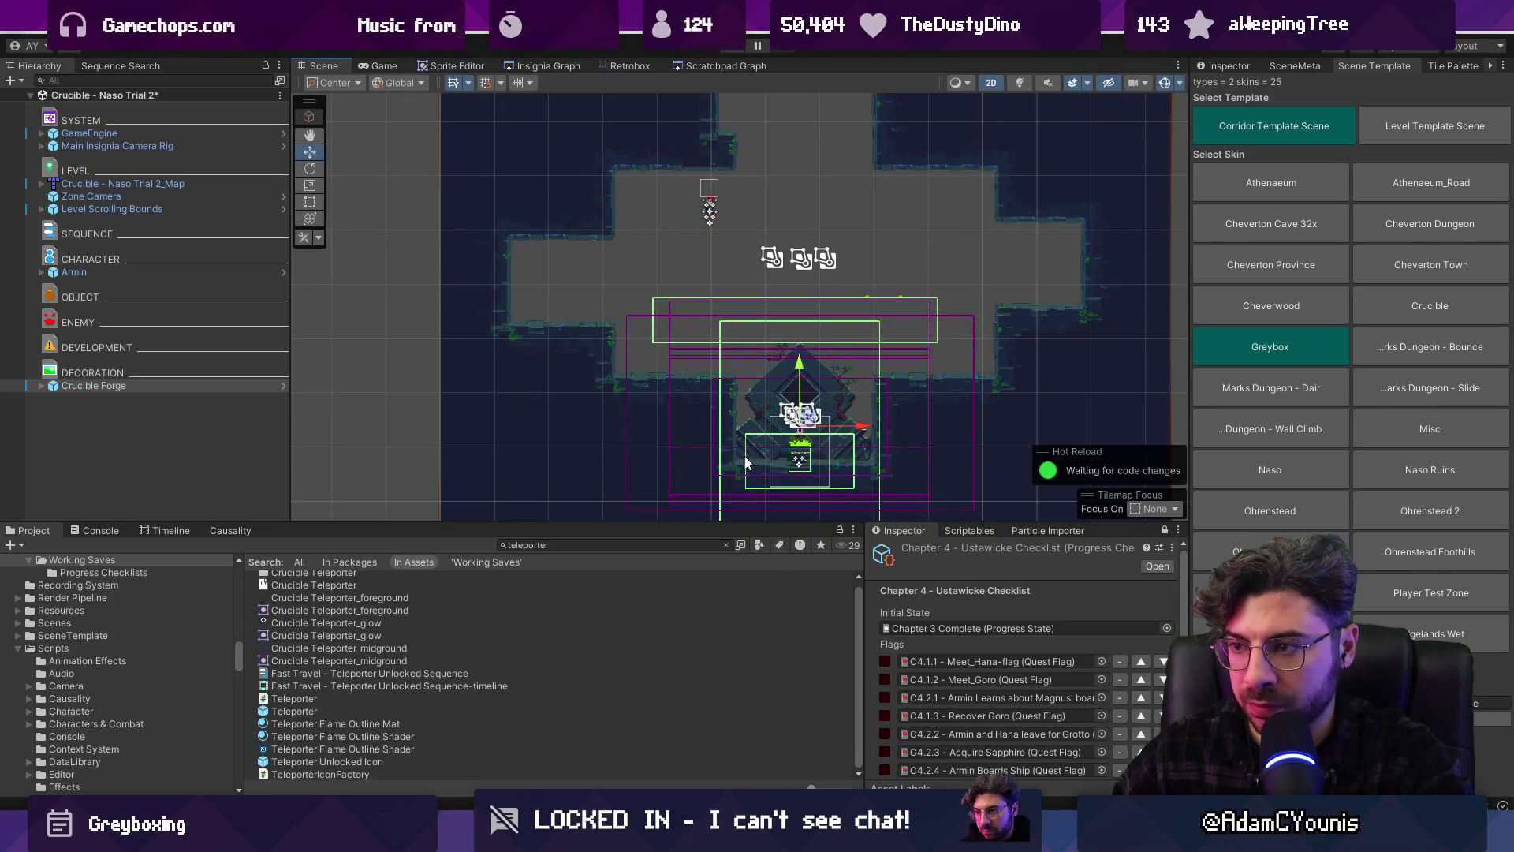
pyautogui.click(42, 385)
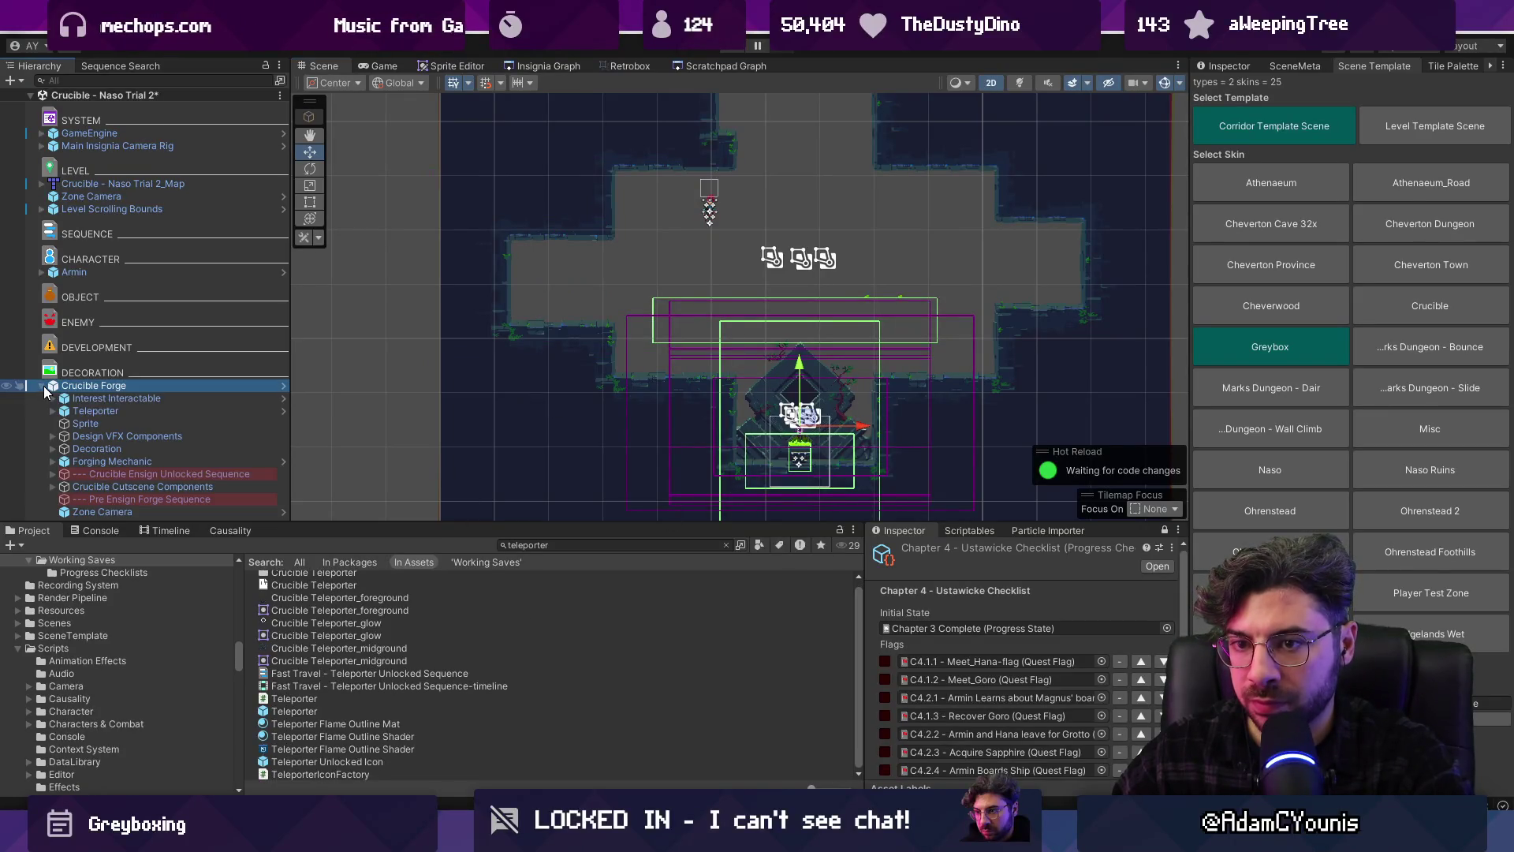
# Move the forge's Teleporter slightly lower and select its Teleporter Appearance part
pyautogui.click(111, 411)
pyautogui.moveTo(814, 396)
pyautogui.mouseDown()
pyautogui.moveTo(811, 260)
pyautogui.moveTo(721, 308)
pyautogui.moveTo(804, 447)
pyautogui.mouseUp()
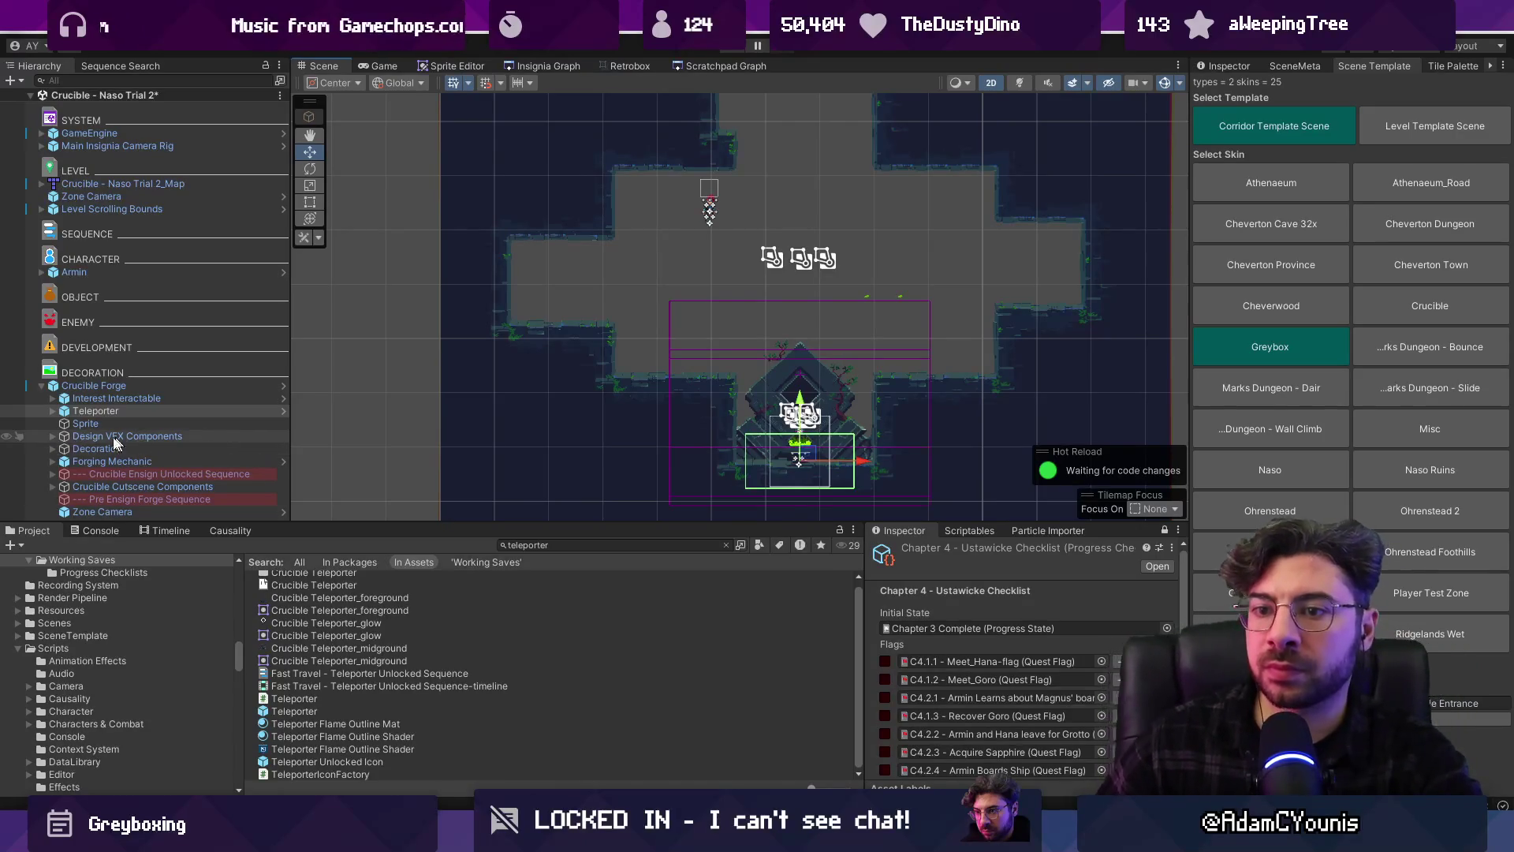
pyautogui.click(53, 413)
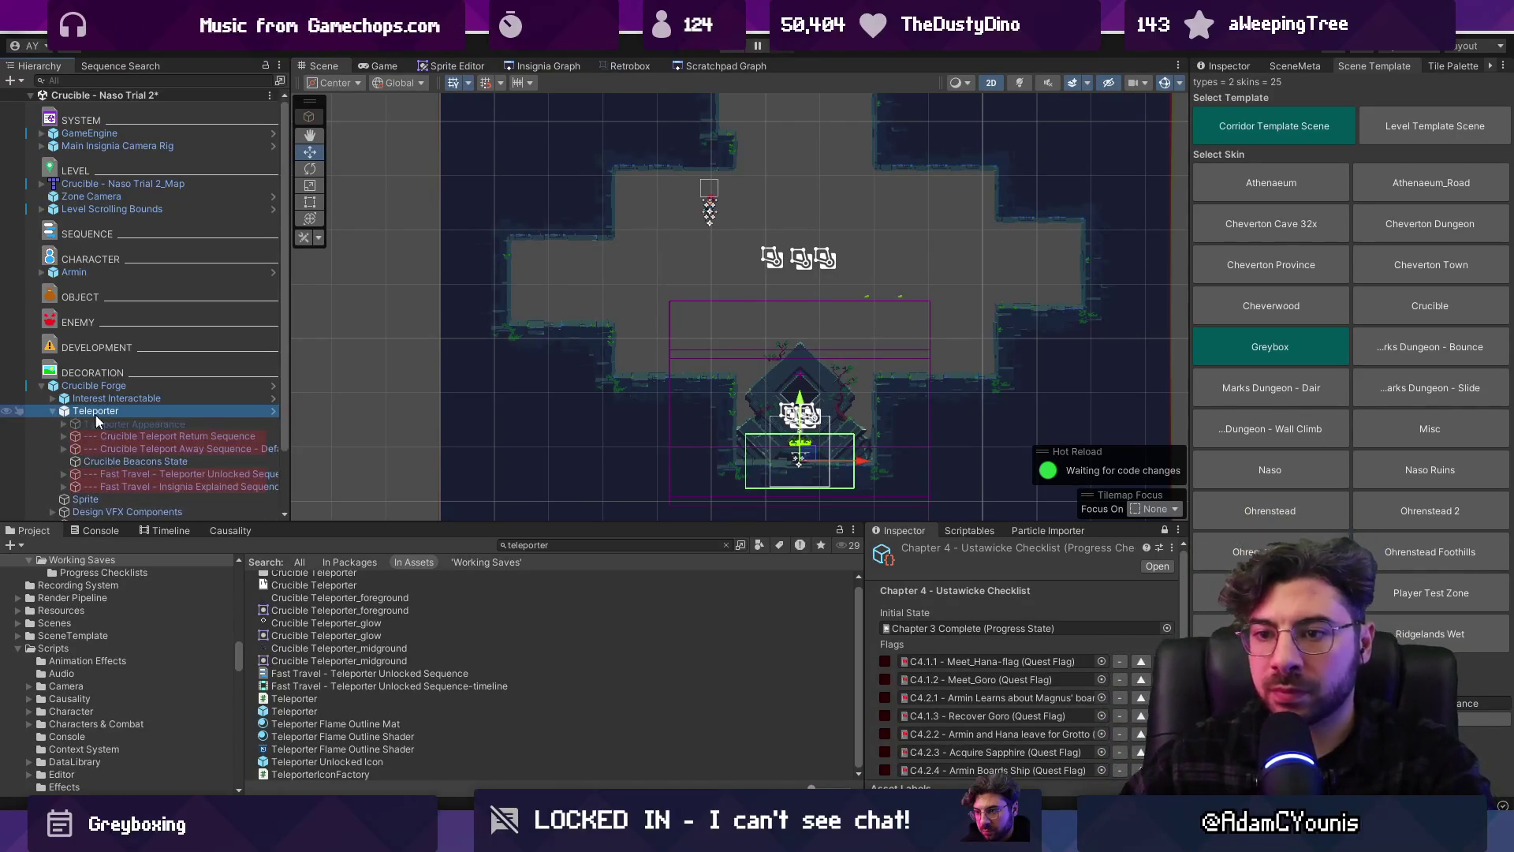
pyautogui.click(131, 423)
# Shift the Teleporter Appearance up and to the left, then search the Project for 'platform core'
pyautogui.click(1228, 67)
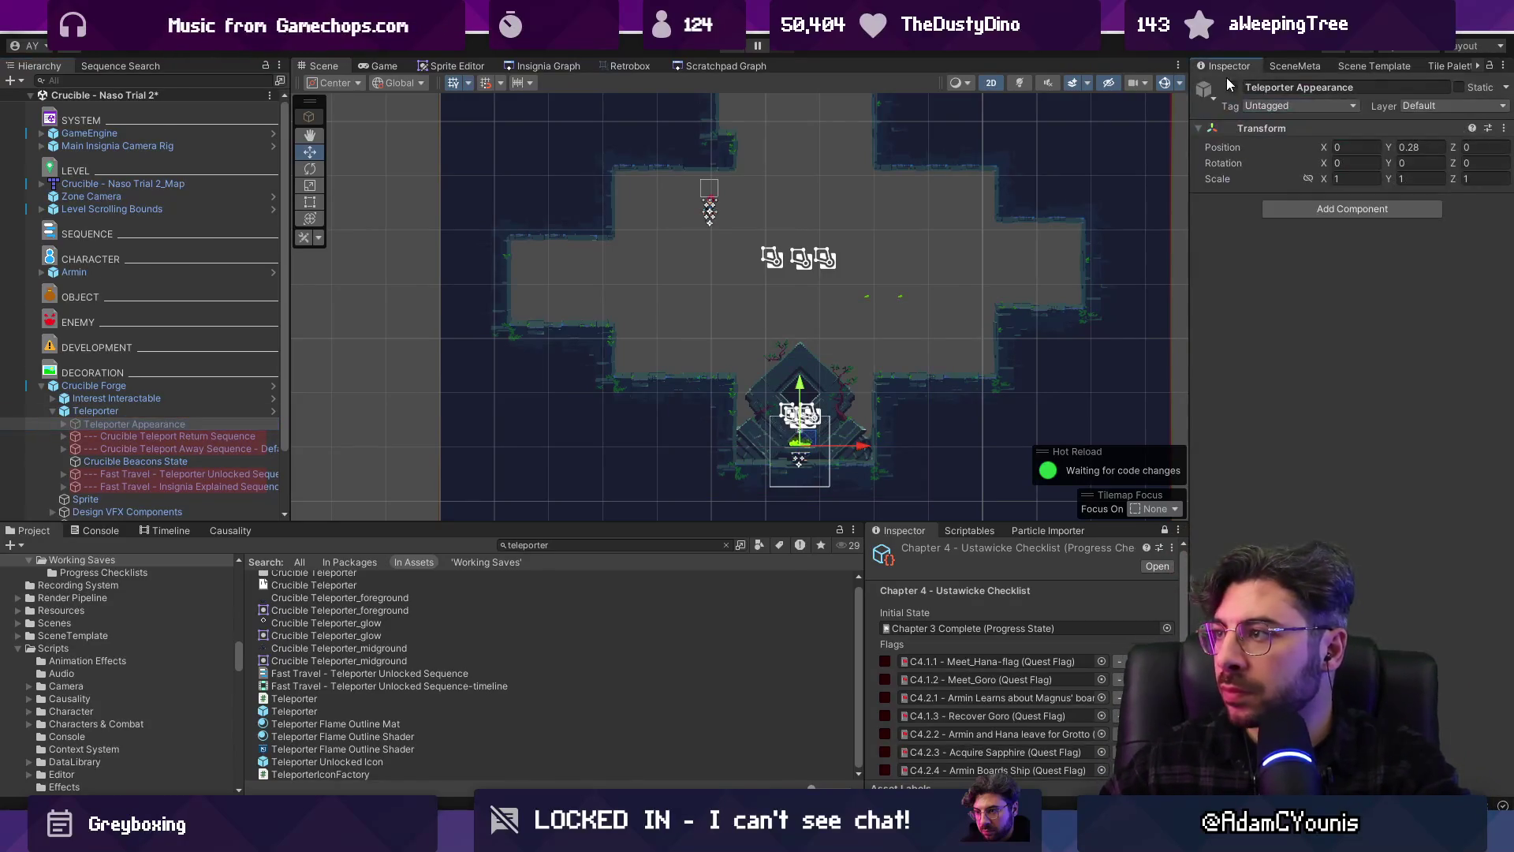
pyautogui.moveTo(810, 427)
pyautogui.mouseDown()
pyautogui.moveTo(806, 283)
pyautogui.moveTo(772, 286)
pyautogui.mouseUp()
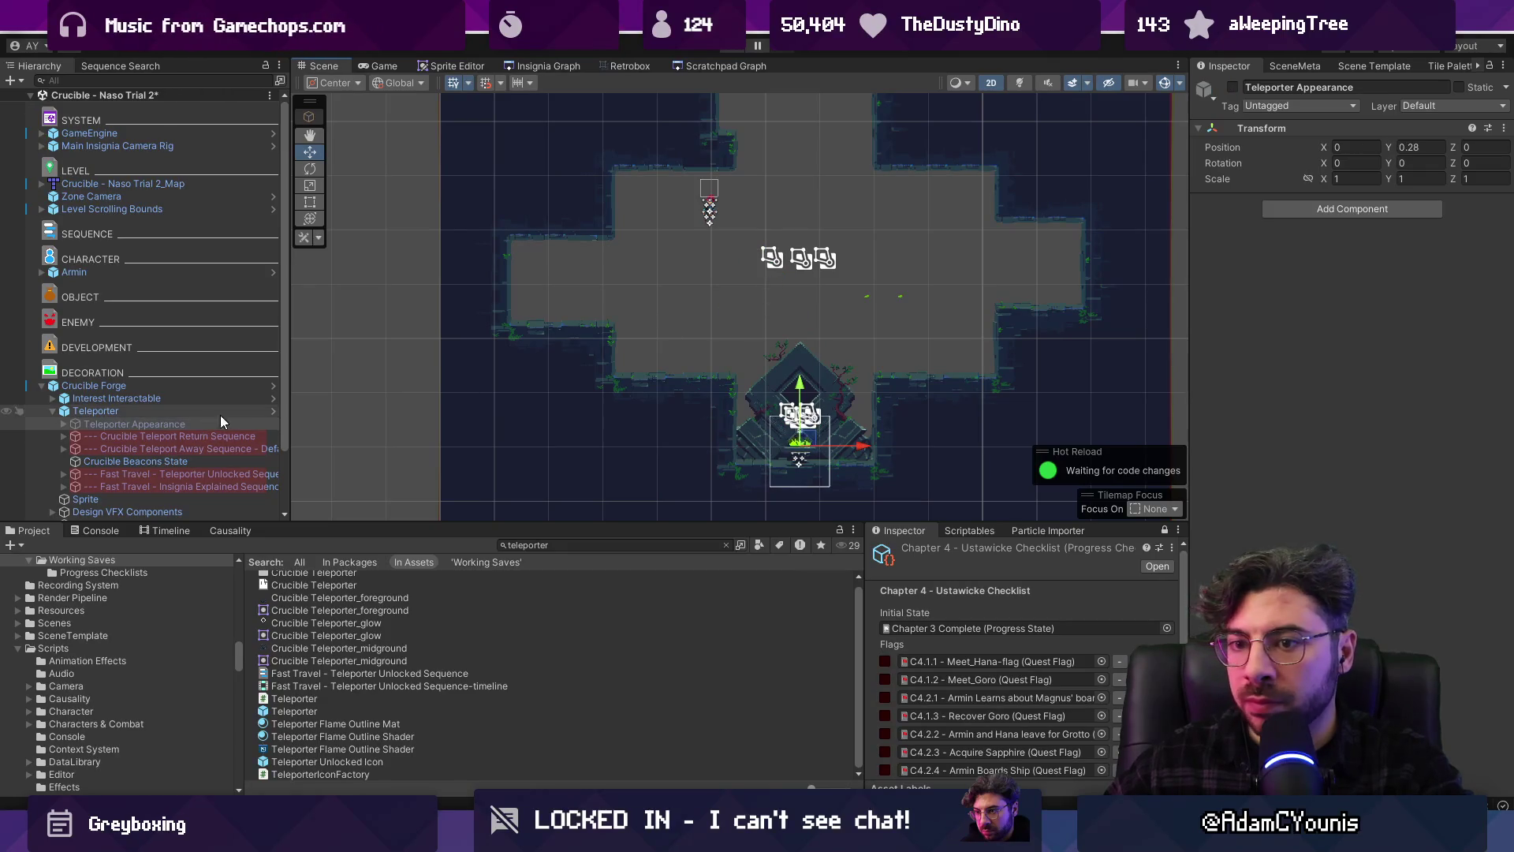
pyautogui.scroll(-3, 205, 414)
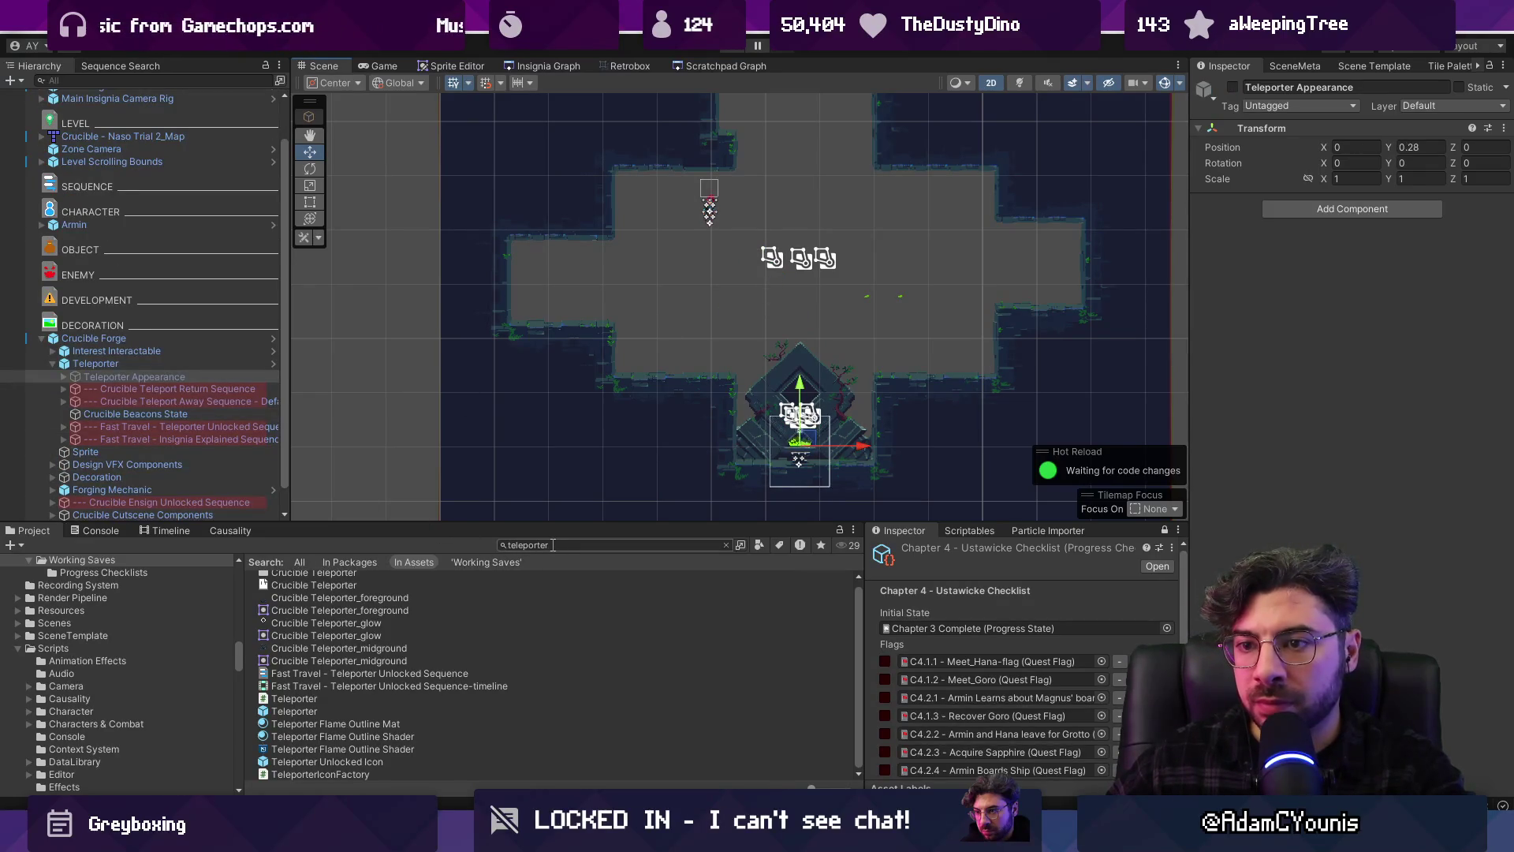
pyautogui.scroll(-1, 163, 410)
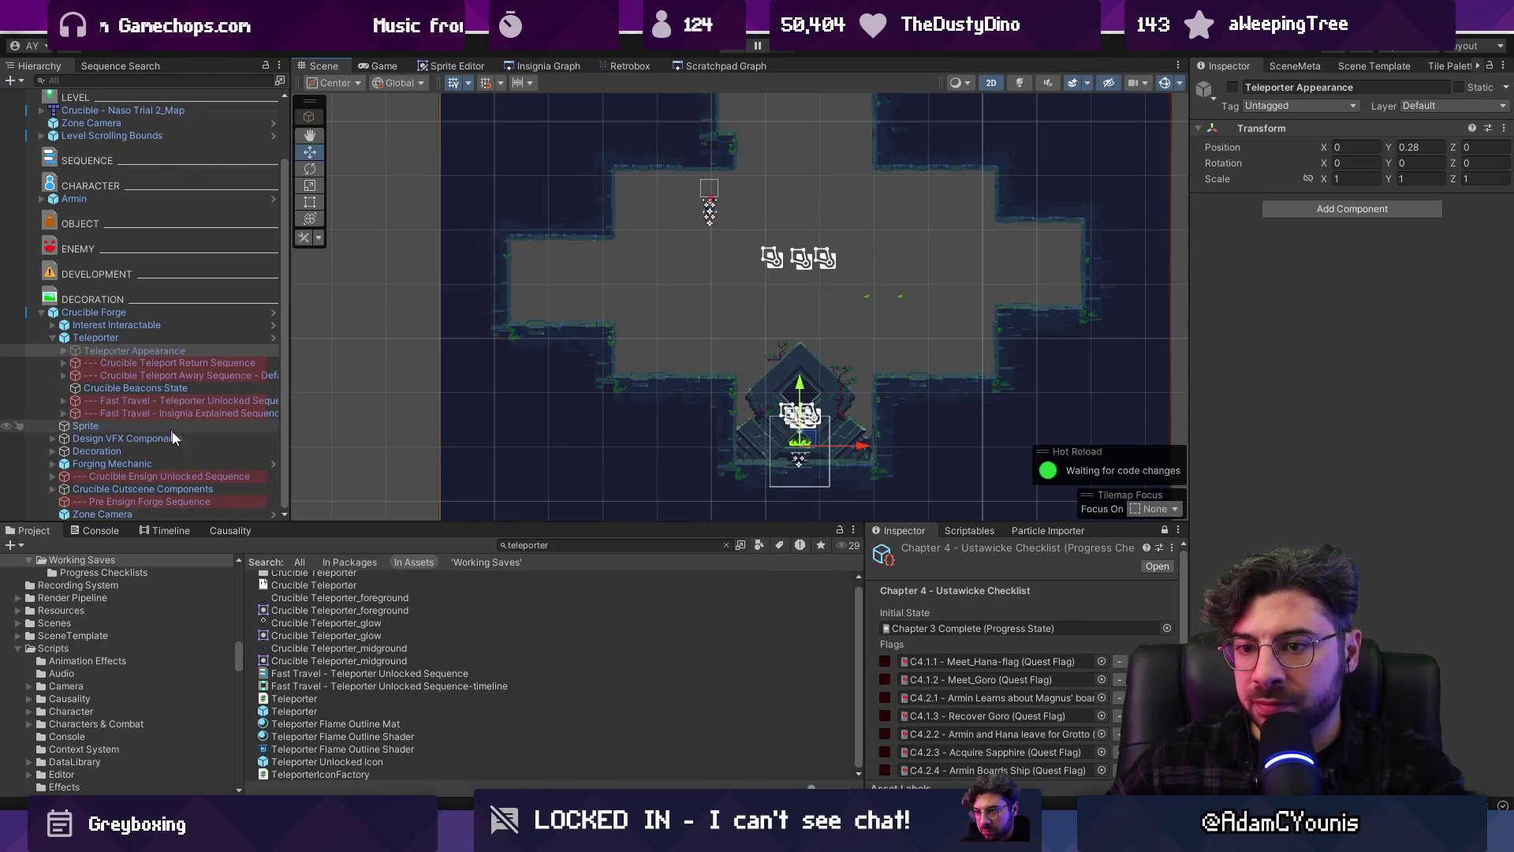
pyautogui.click(52, 337)
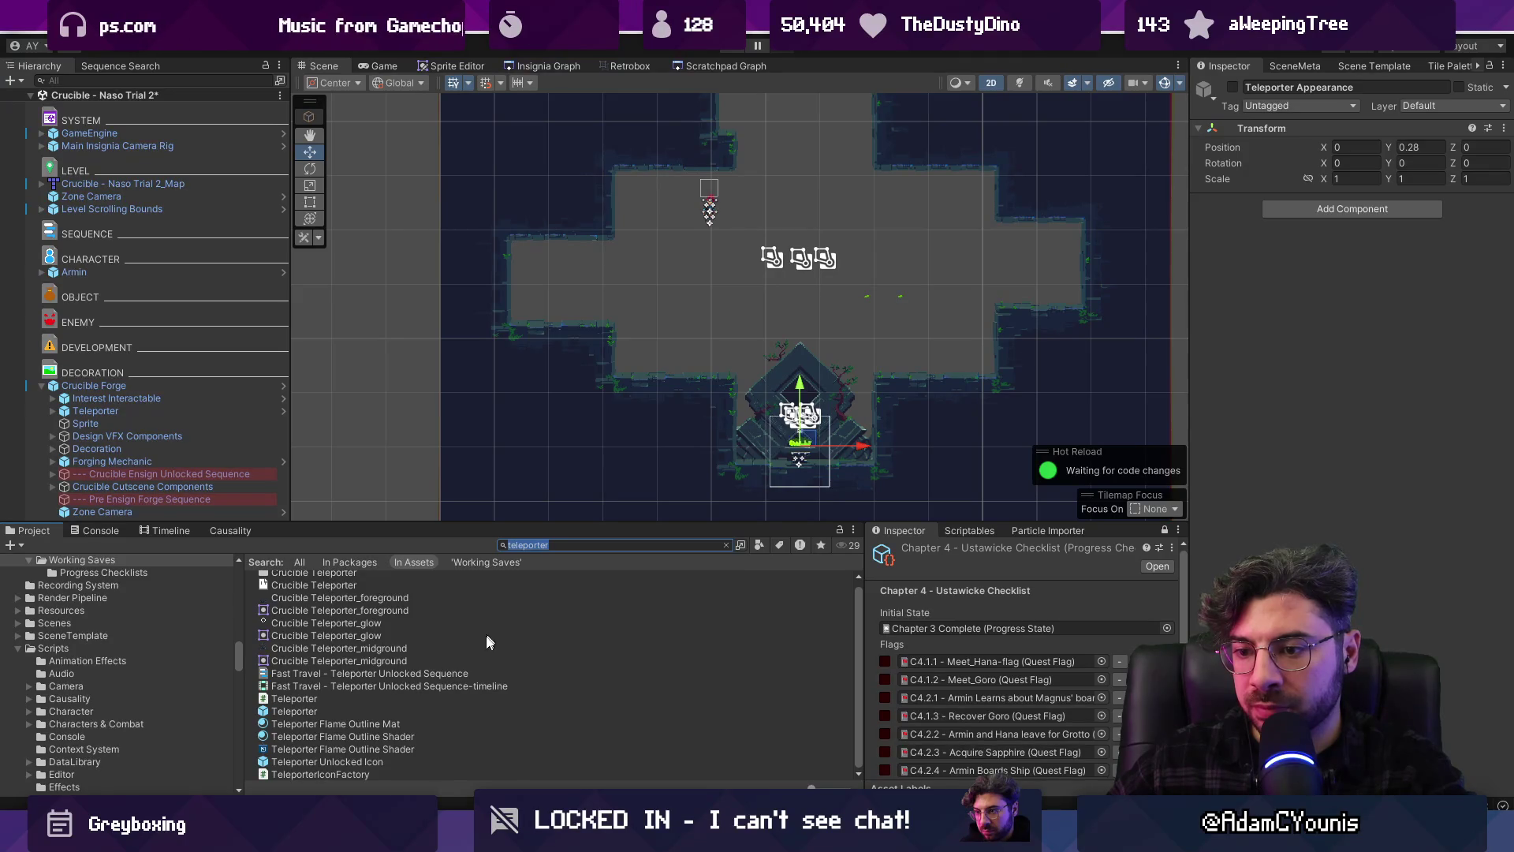
pyautogui.scroll(1, 371, 690)
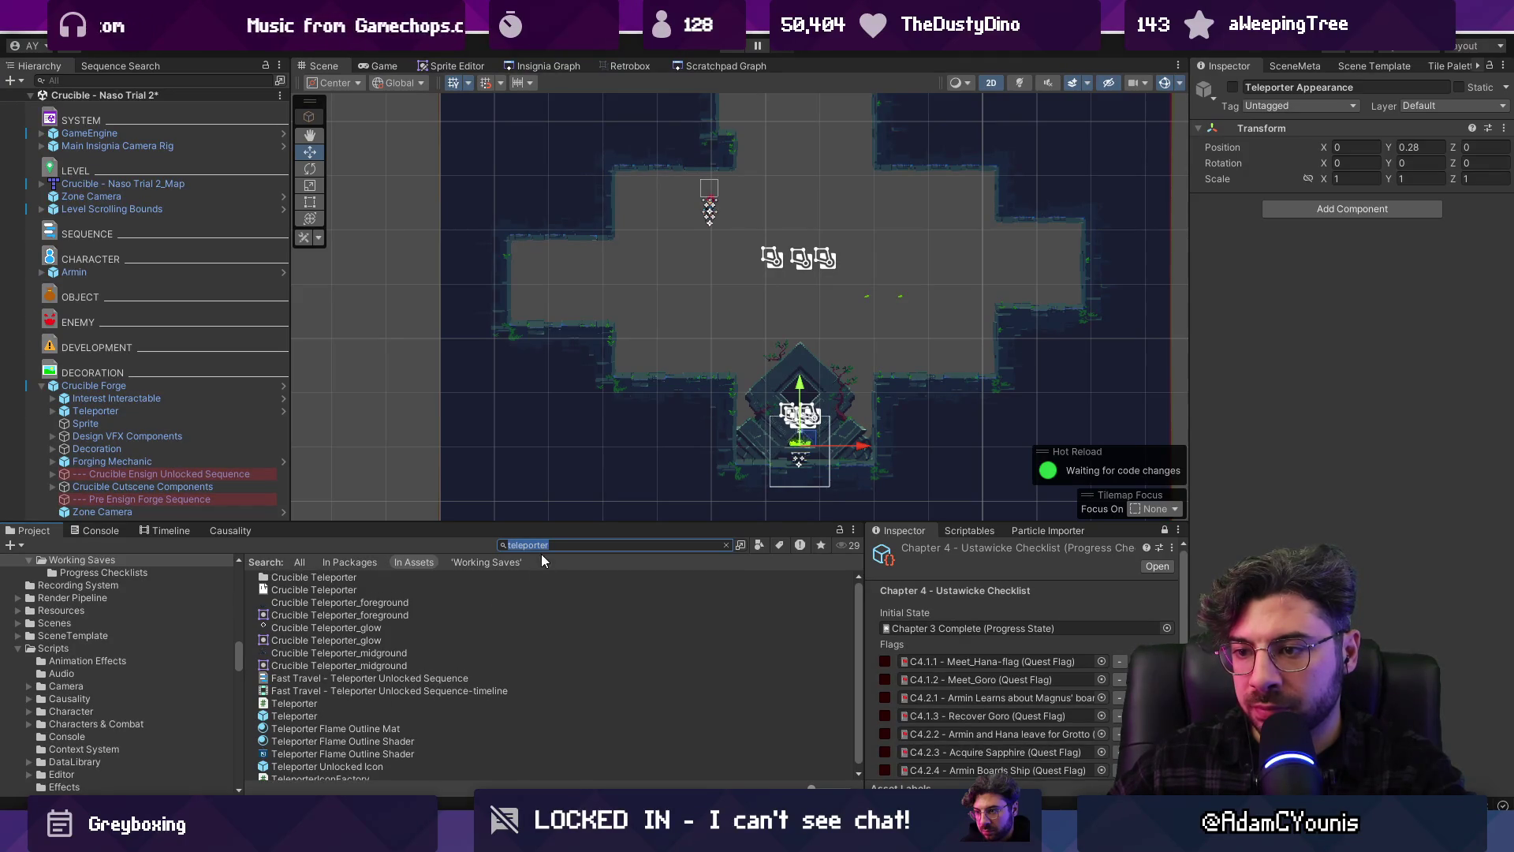
pyautogui.write('platform t')
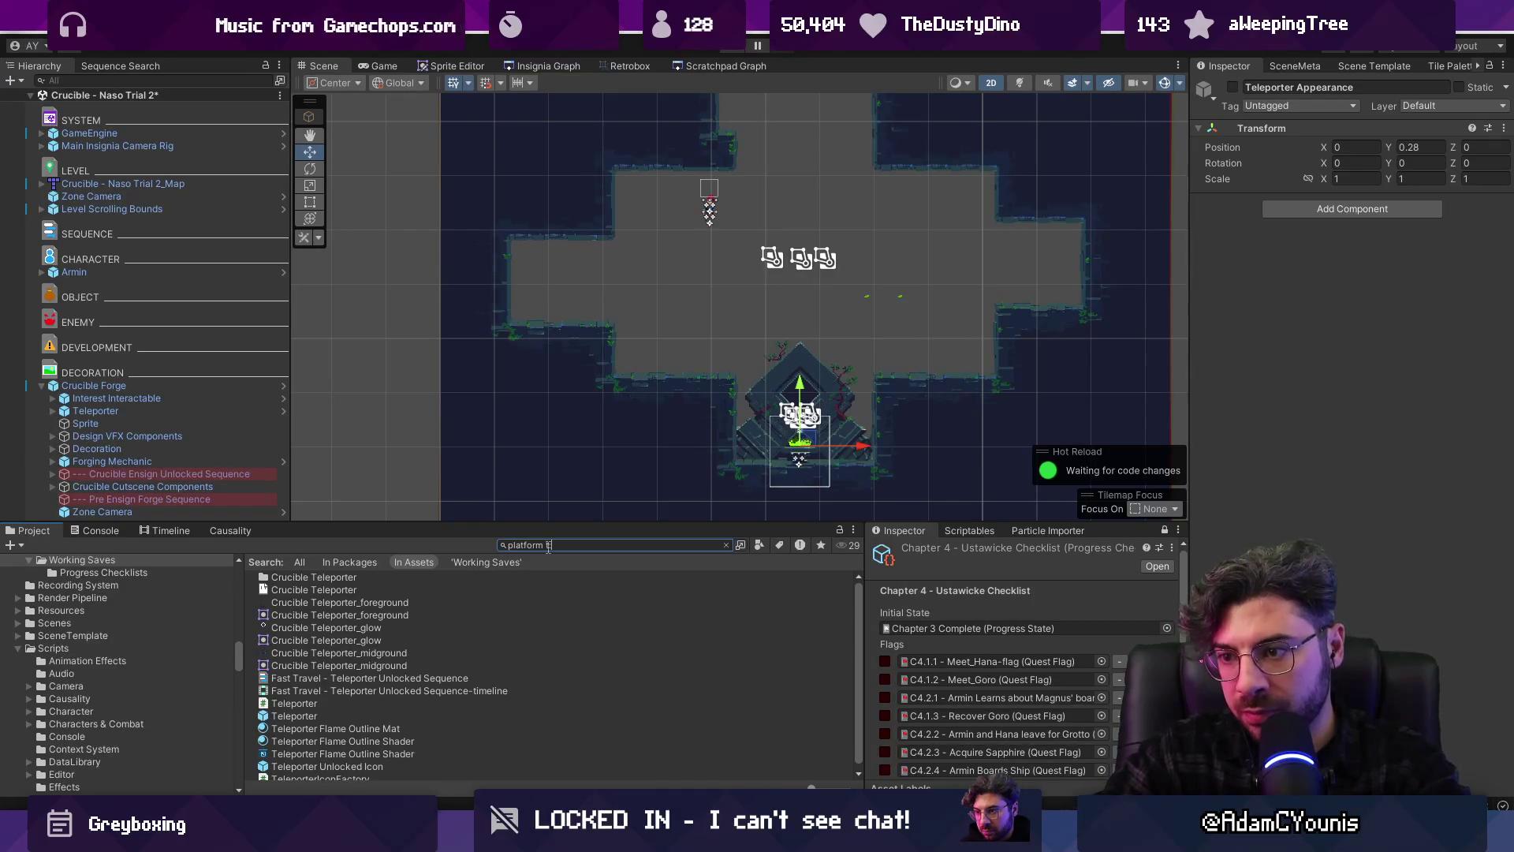
pyautogui.write('orm core')
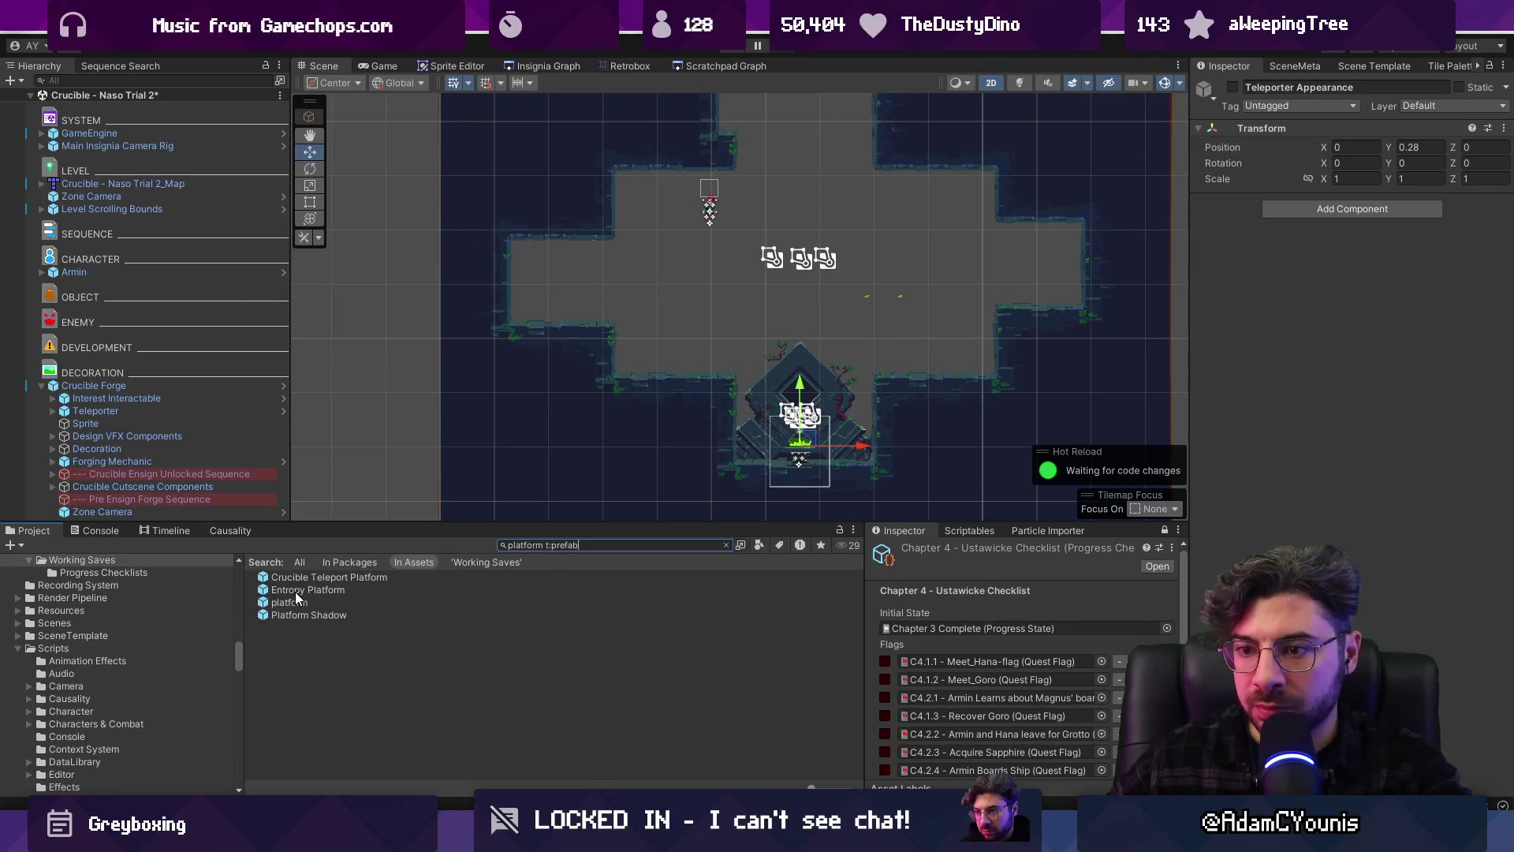
# Drop a Crucible Teleport Platform into the room, inspect its child objects, then delete it
pyautogui.moveTo(295, 591)
pyautogui.mouseDown()
pyautogui.moveTo(625, 304)
pyautogui.moveTo(363, 572)
pyautogui.moveTo(359, 552)
pyautogui.moveTo(553, 277)
pyautogui.moveTo(536, 308)
pyautogui.moveTo(569, 329)
pyautogui.mouseUp()
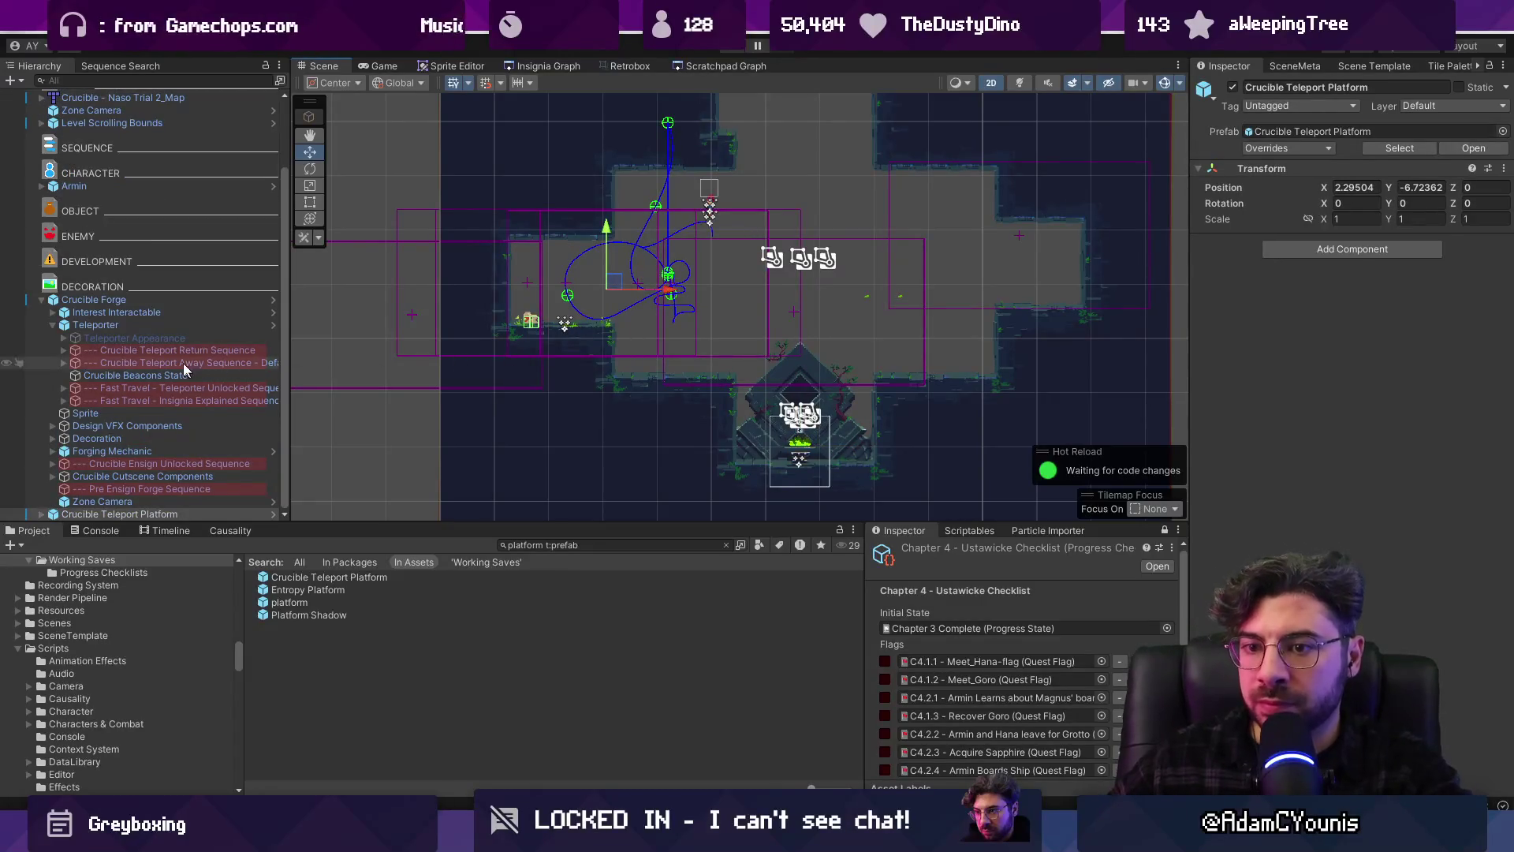
pyautogui.click(41, 300)
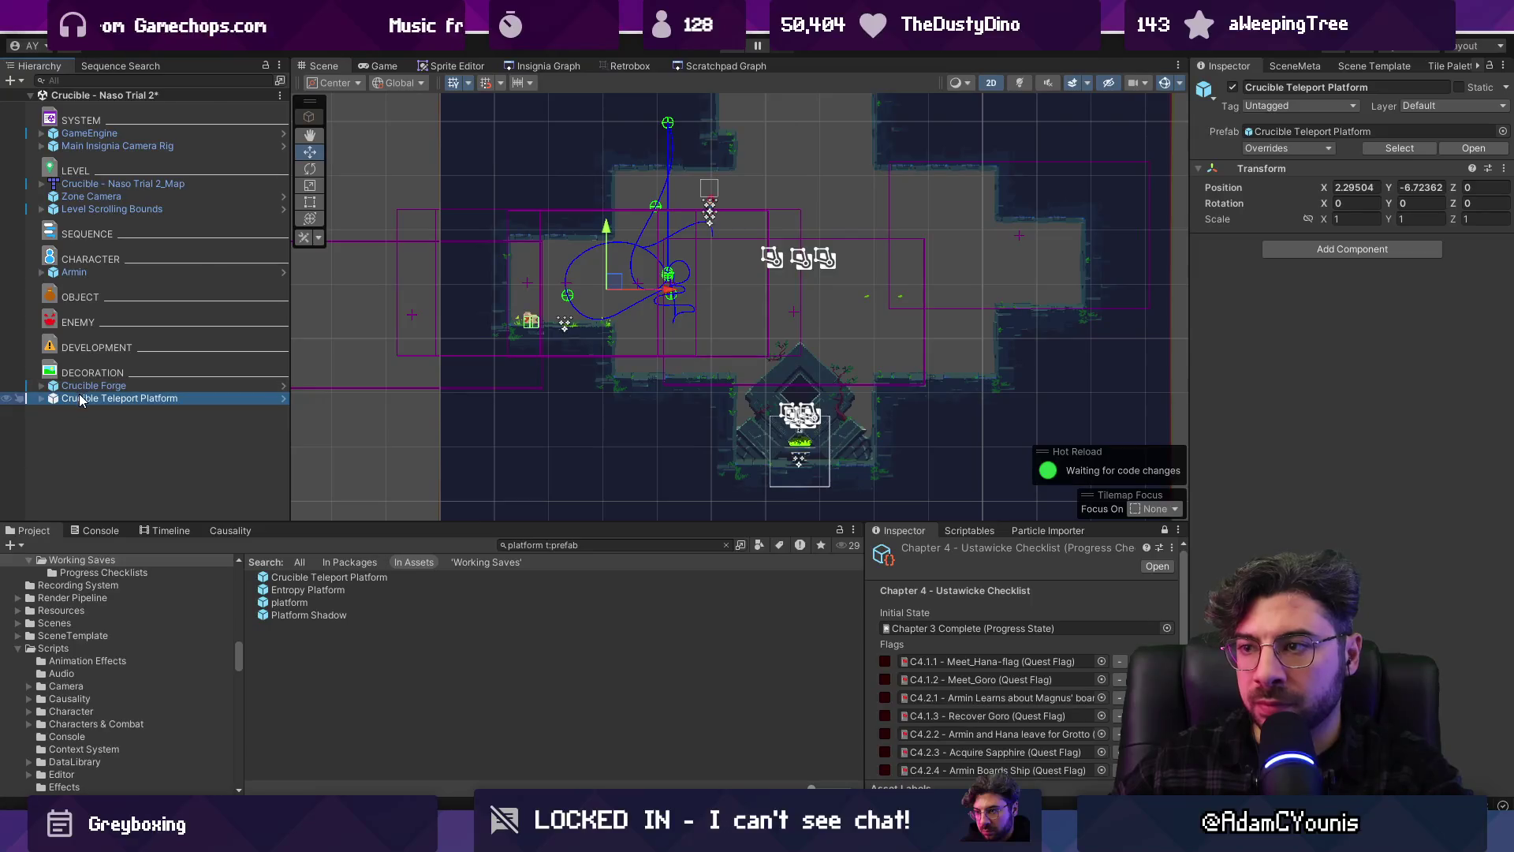
pyautogui.click(87, 385)
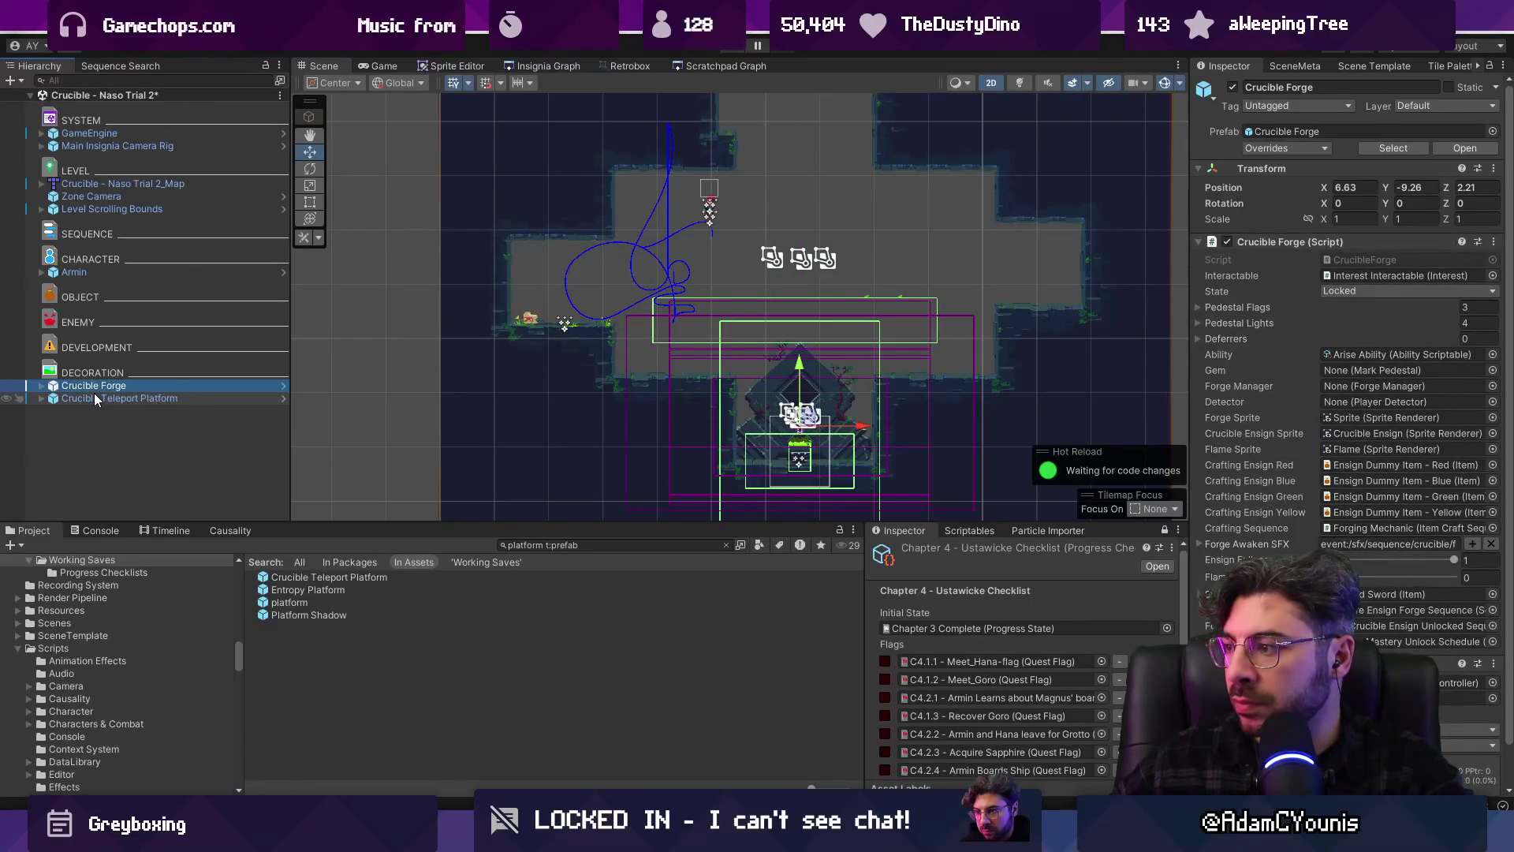
pyautogui.click(95, 399)
pyautogui.click(43, 398)
pyautogui.click(101, 449)
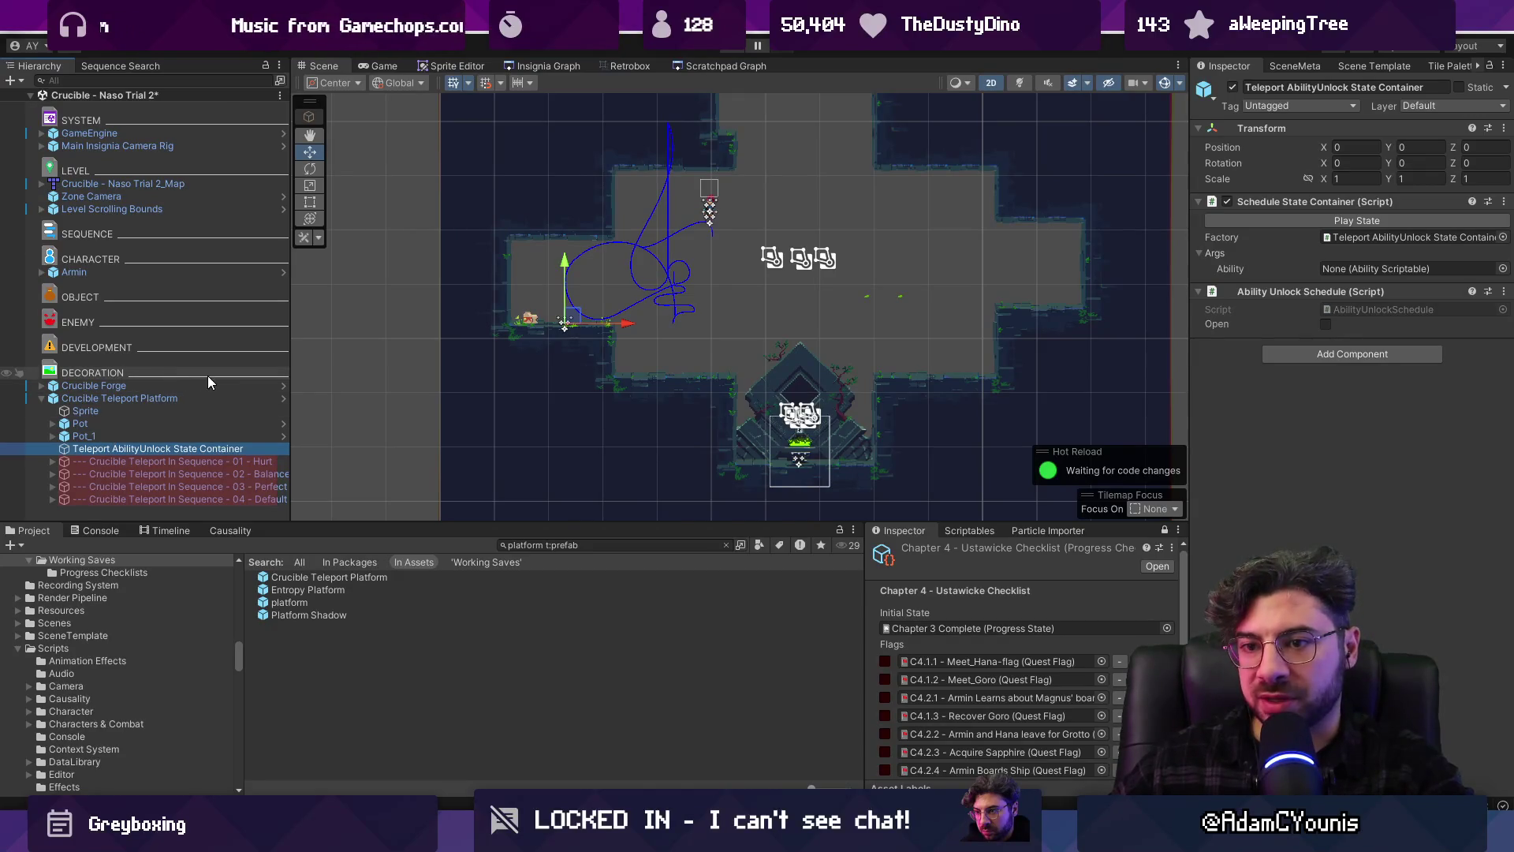
pyautogui.click(132, 398)
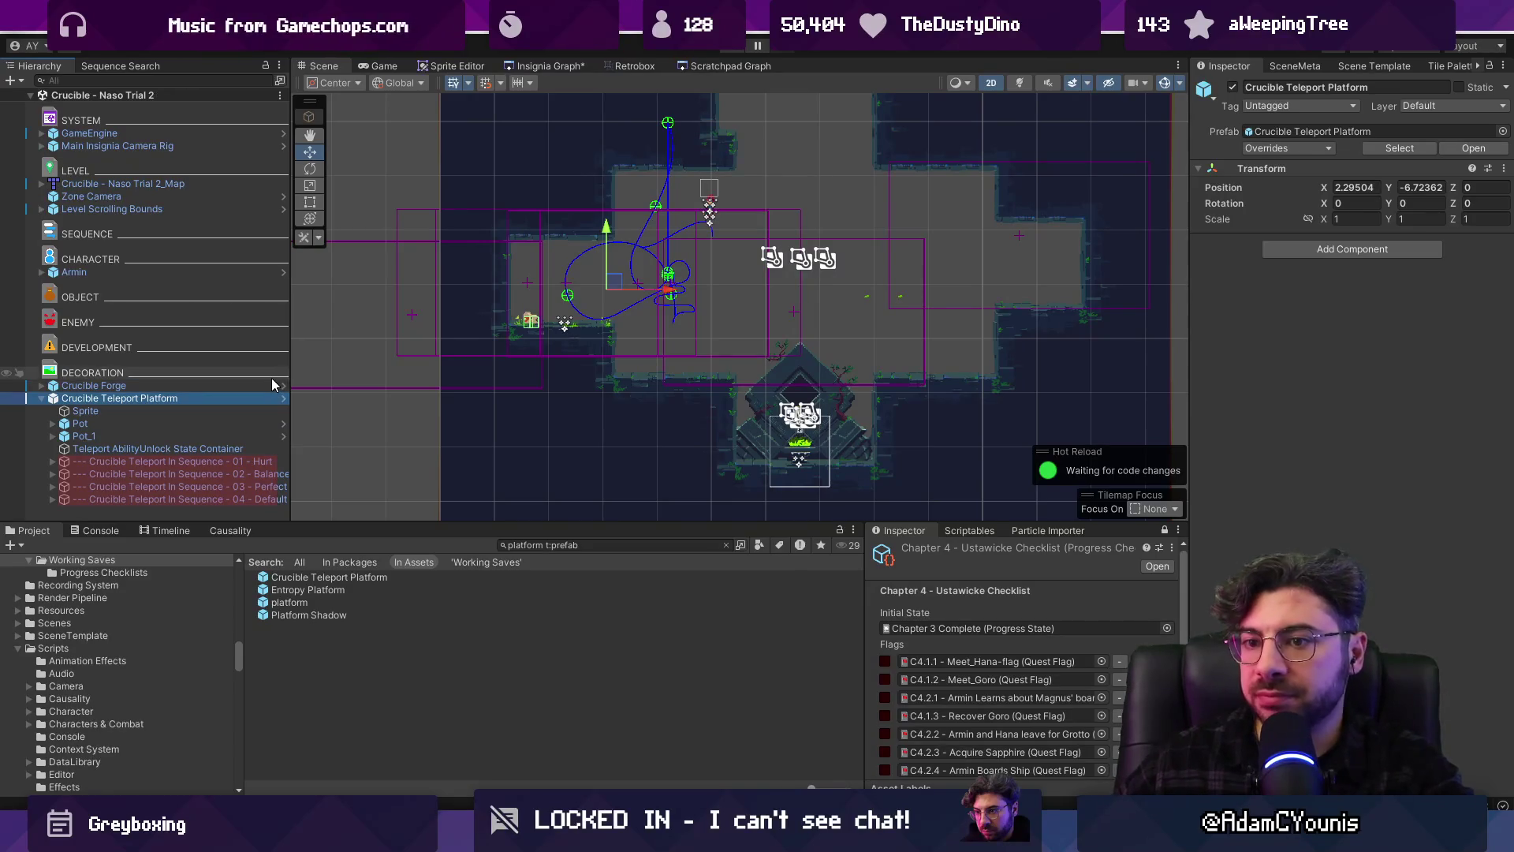
pyautogui.press('Delete')
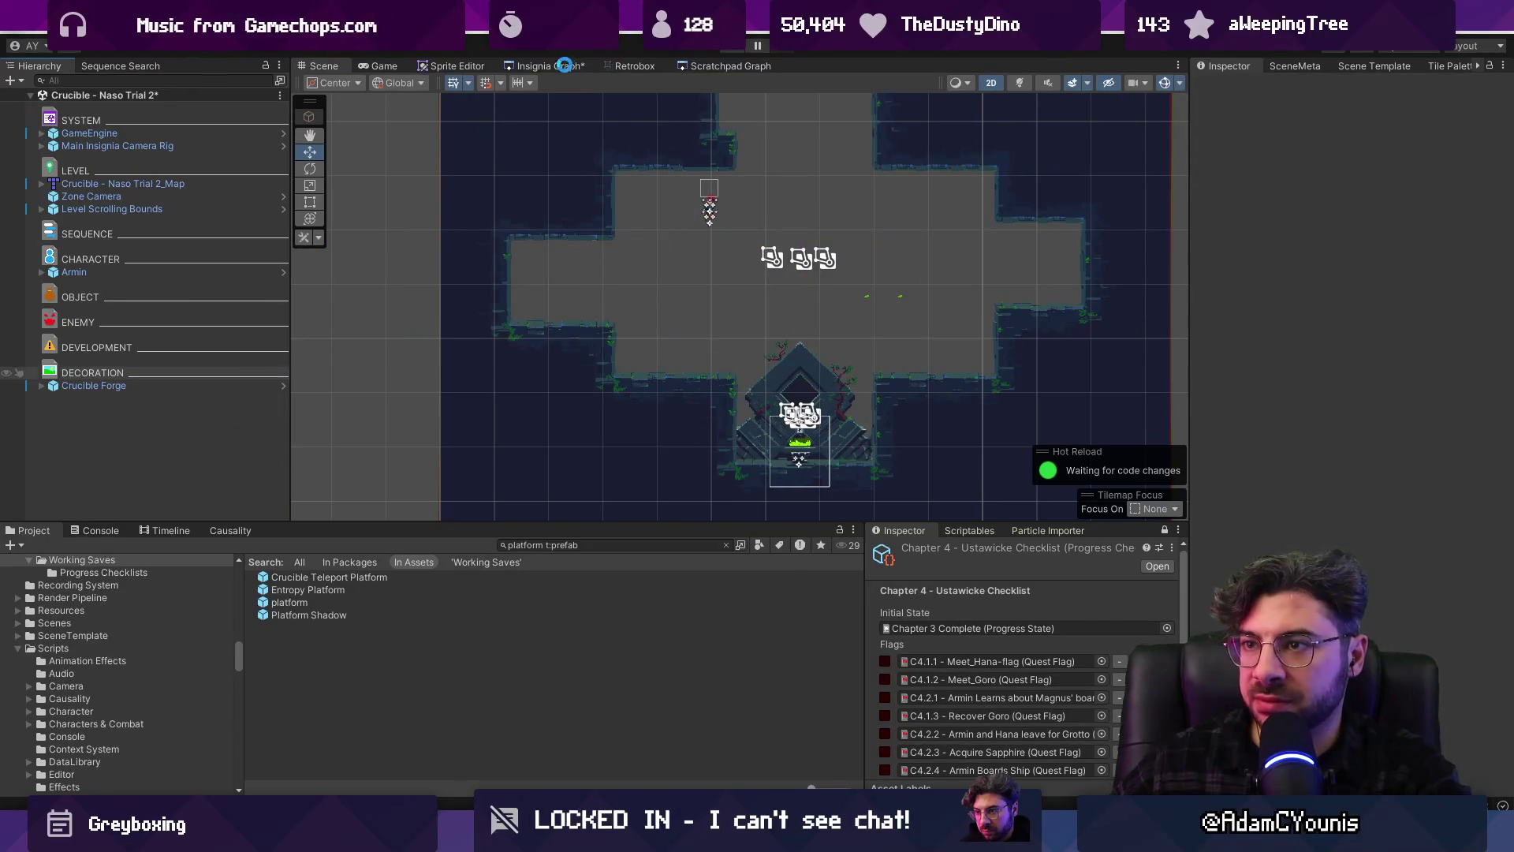
# Inspect the Crucible - Naso Trial 2_Map object and save the scene
pyautogui.scroll(-5, 702, 280)
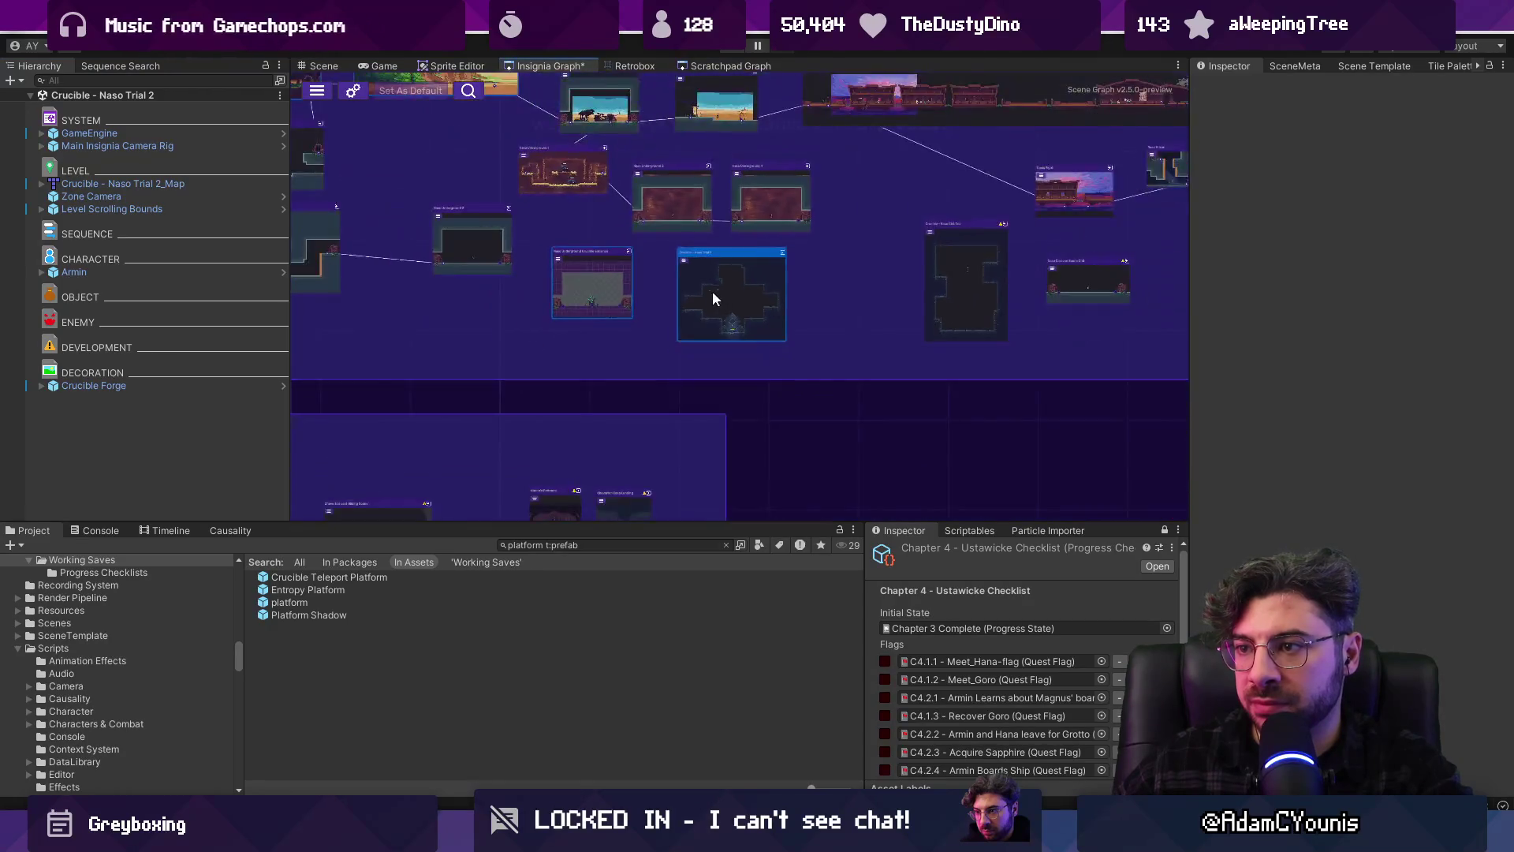
pyautogui.scroll(4, 617, 273)
pyautogui.scroll(3, 828, 399)
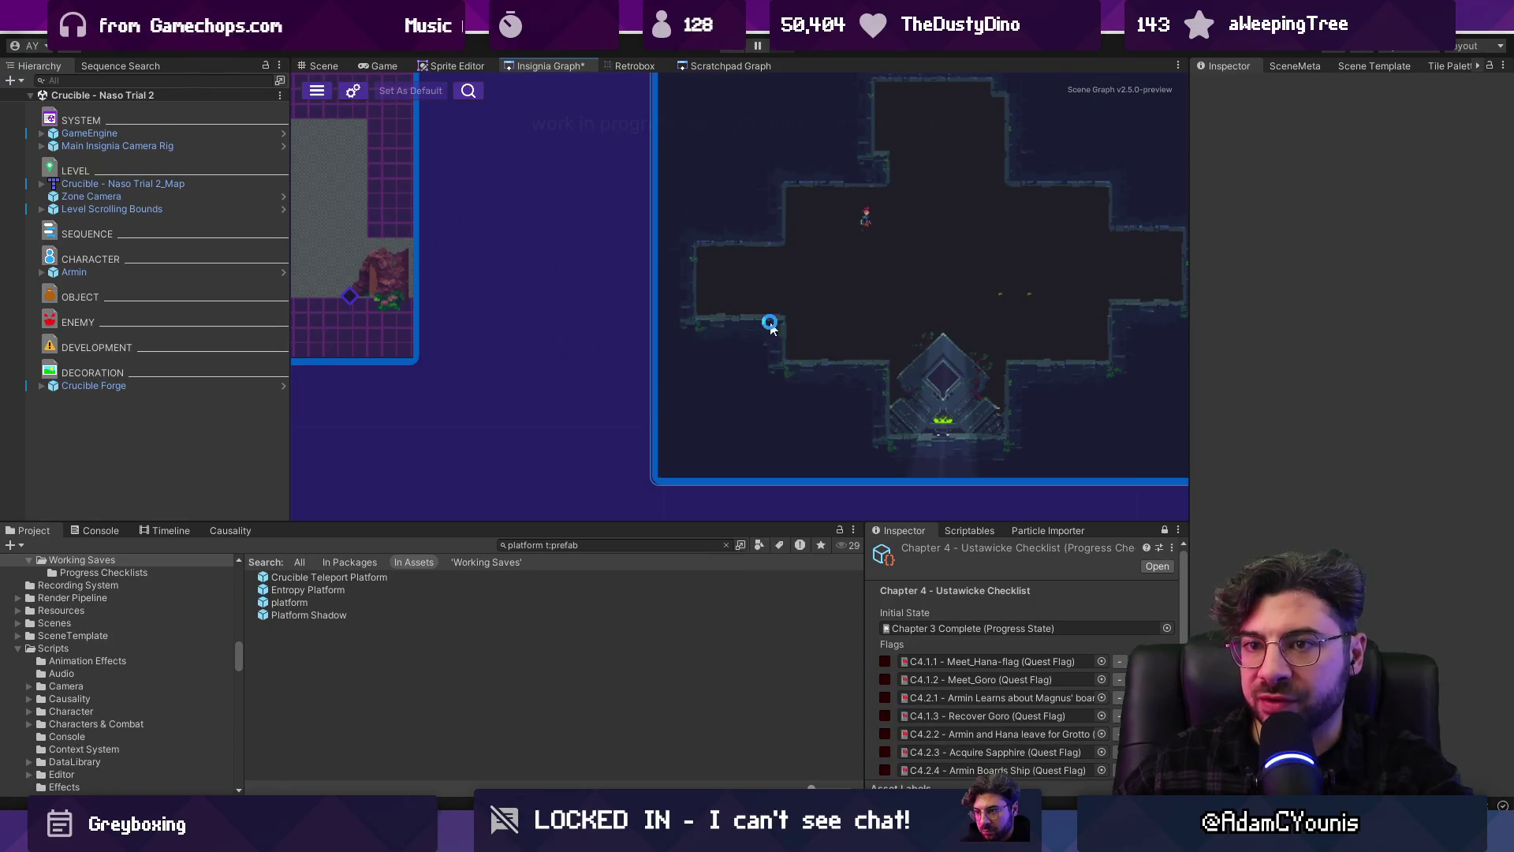
pyautogui.click(157, 183)
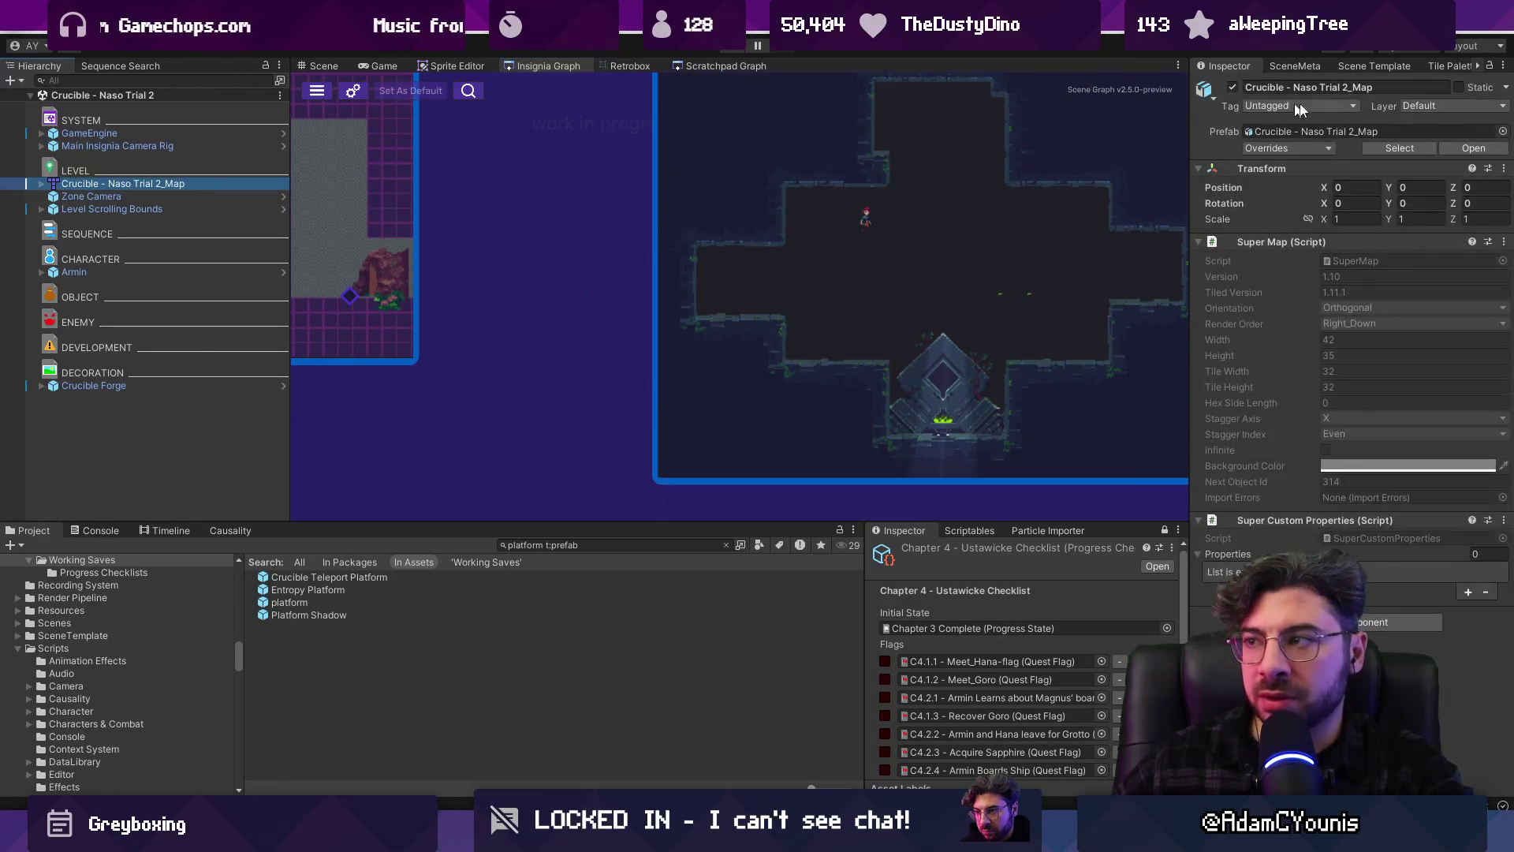
pyautogui.hotkey('ctrl', 's')
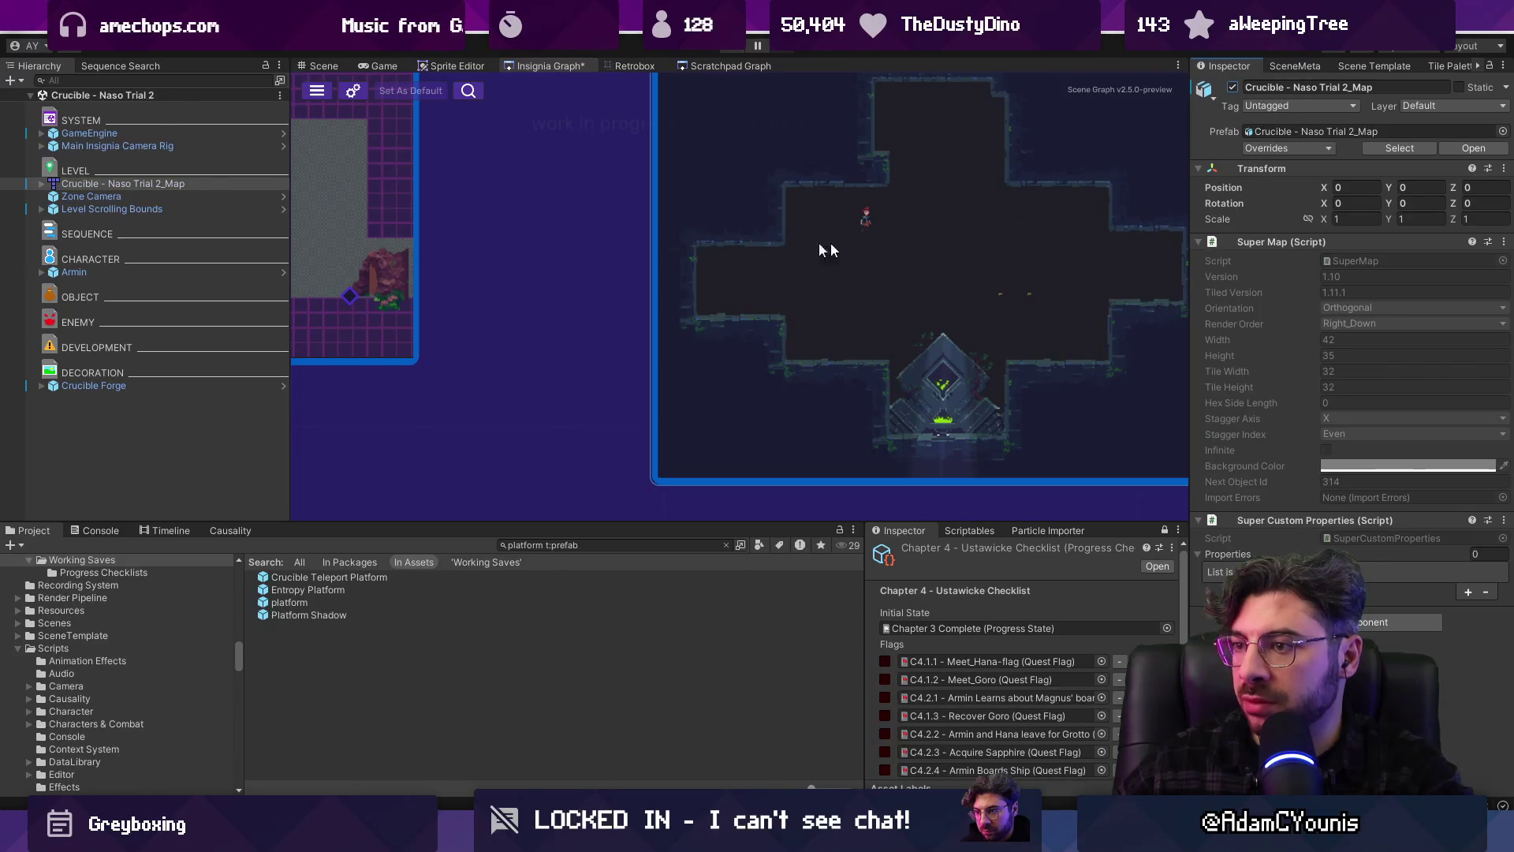
# Toggle the Crucible Forge off and back on, then expand its child objects
pyautogui.click(167, 384)
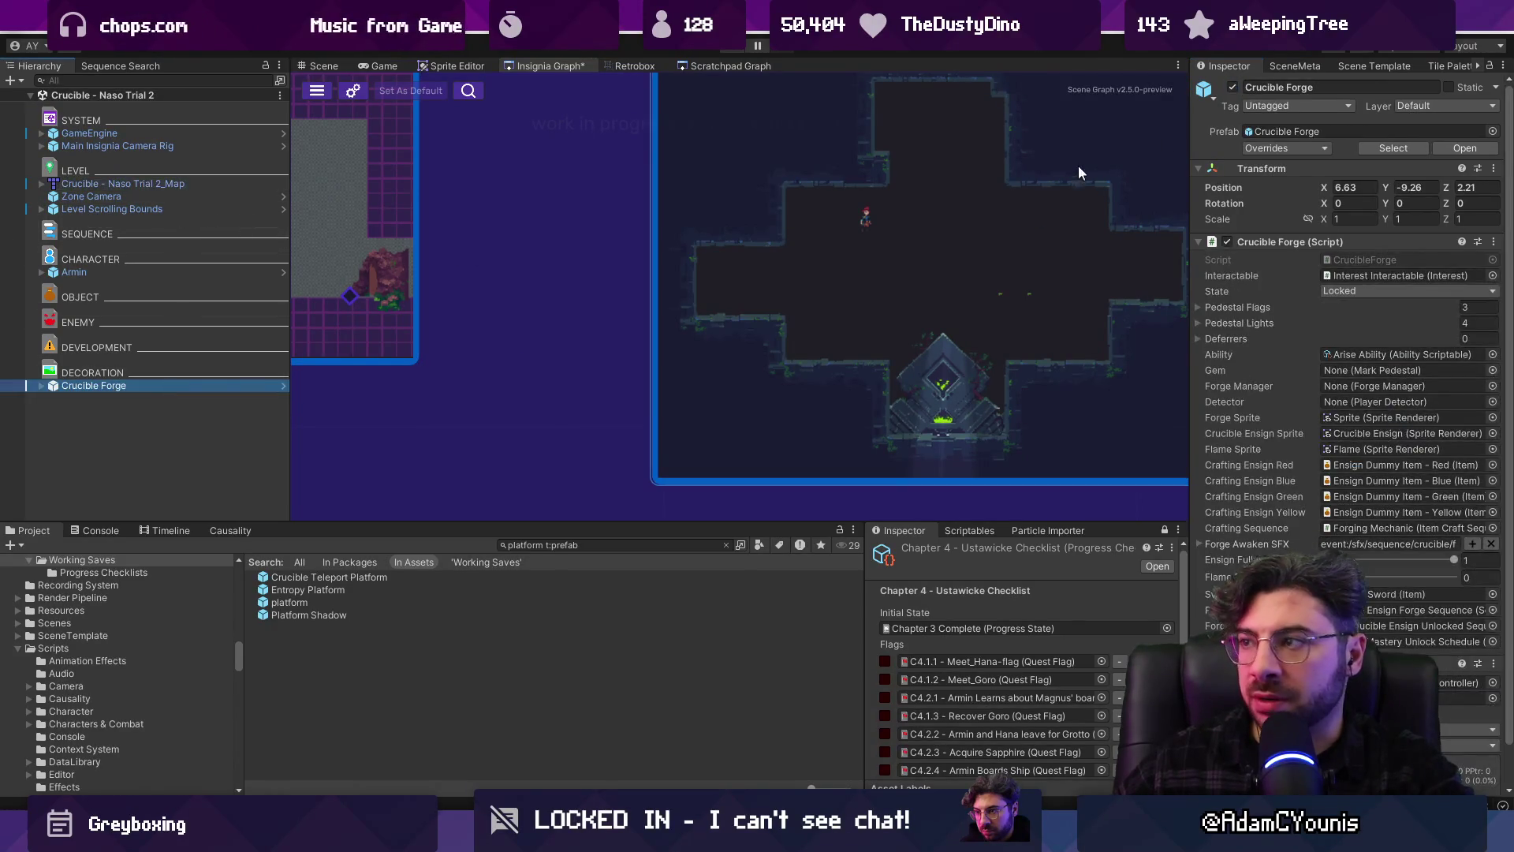
pyautogui.click(1235, 86)
pyautogui.click(1235, 86)
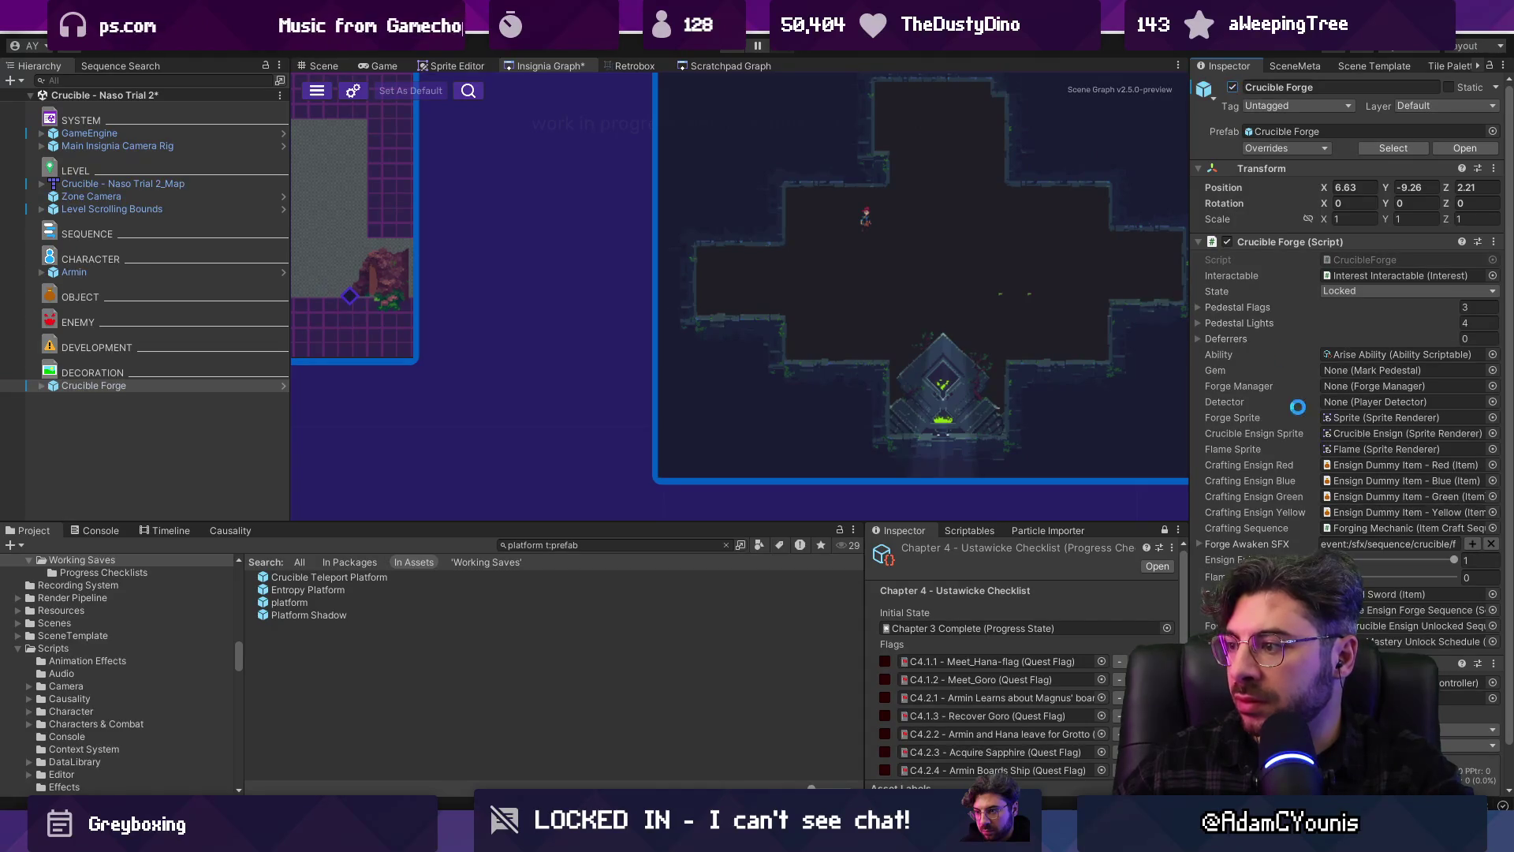
pyautogui.scroll(-1, 1292, 389)
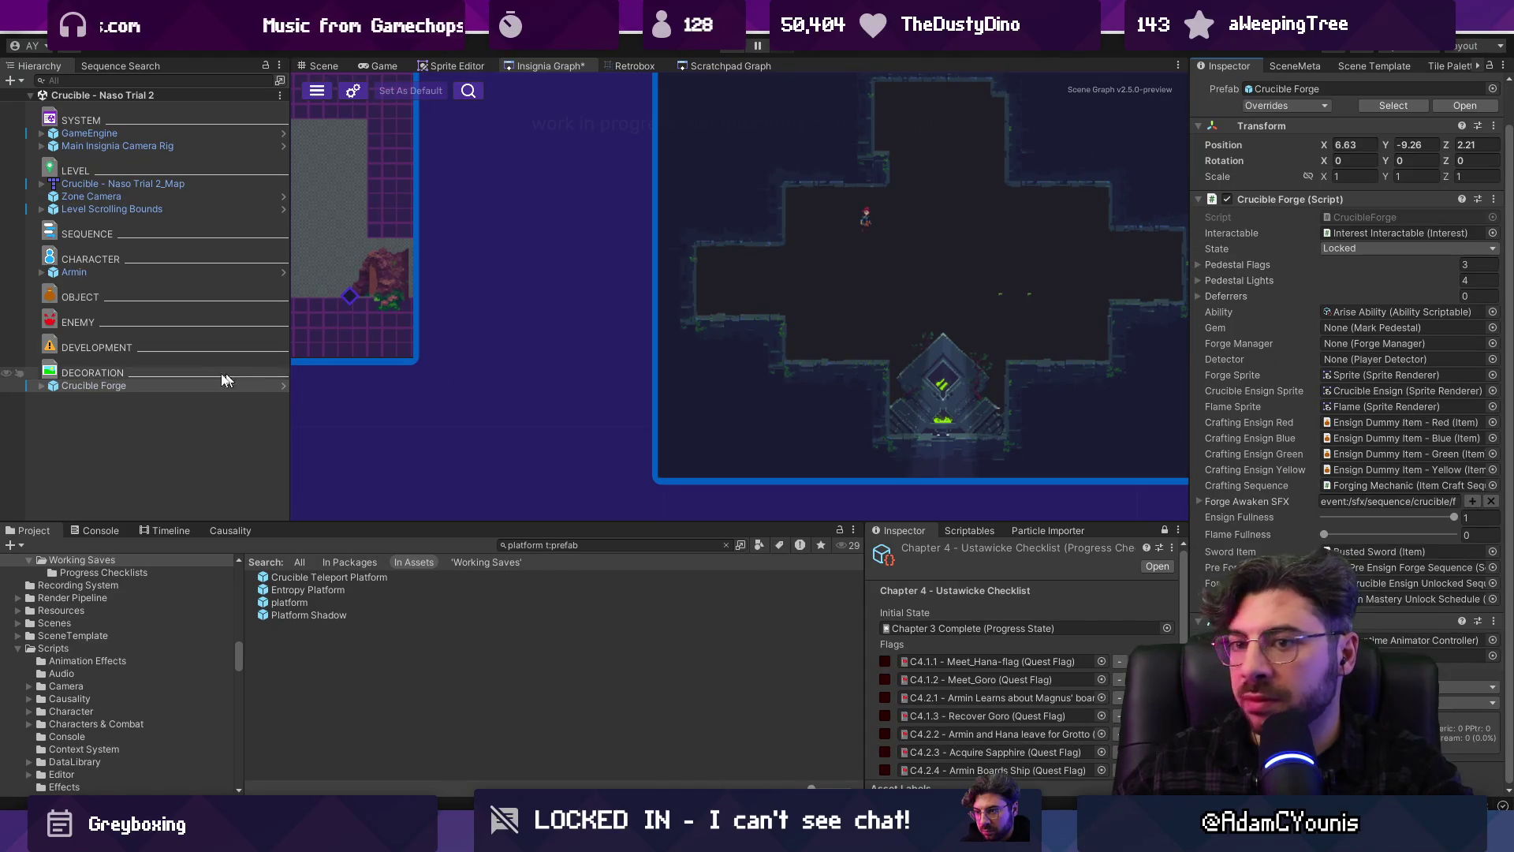
pyautogui.click(42, 385)
# Check the Zone Camera and Level Scrolling Bounds settings, save the Insignia Graph, and return to the forge
pyautogui.click(134, 197)
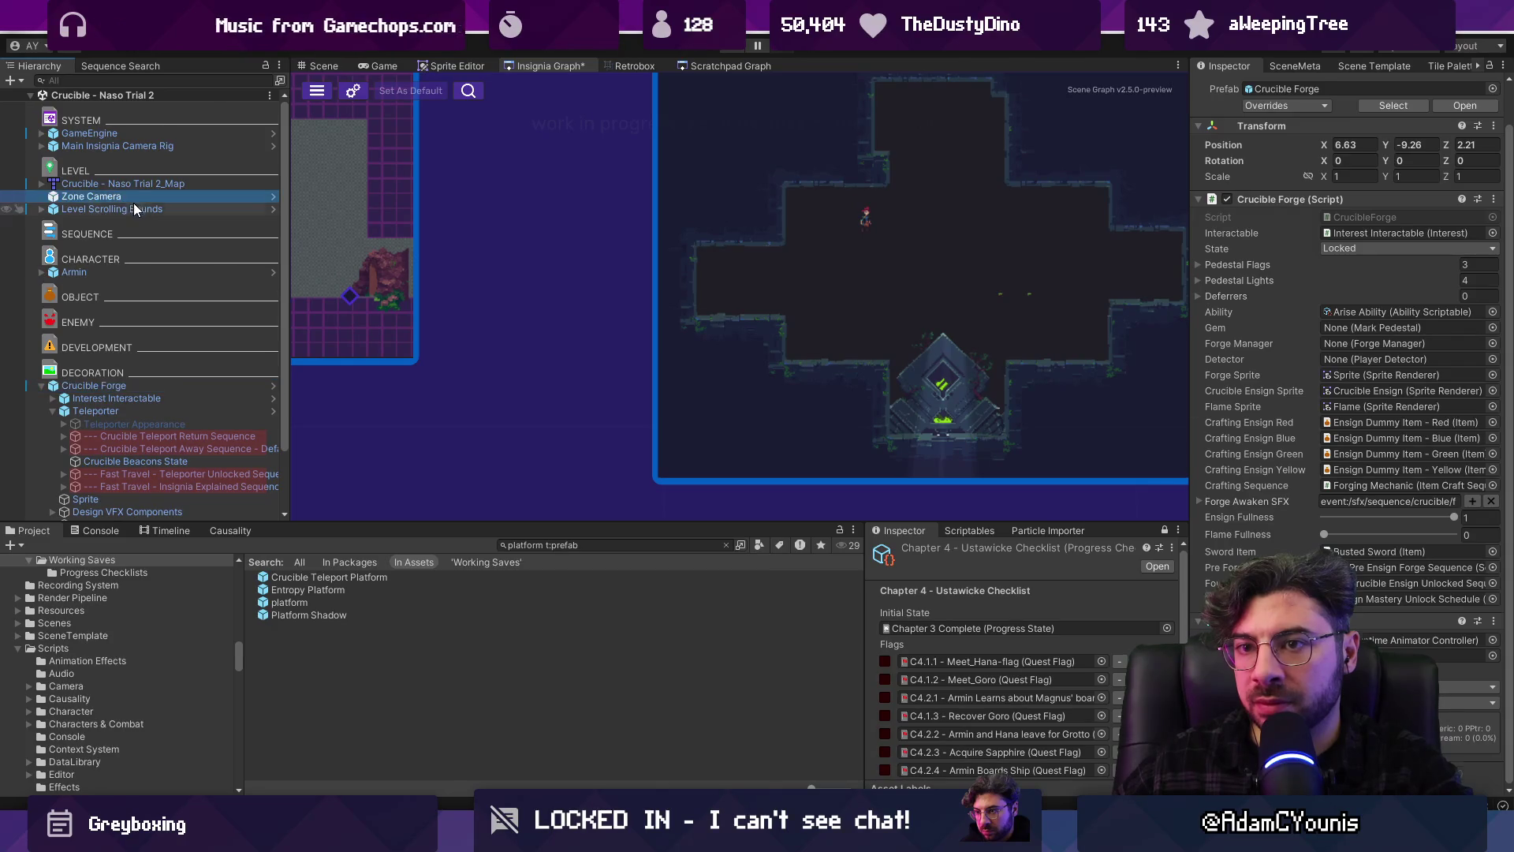
pyautogui.click(134, 209)
pyautogui.click(1227, 241)
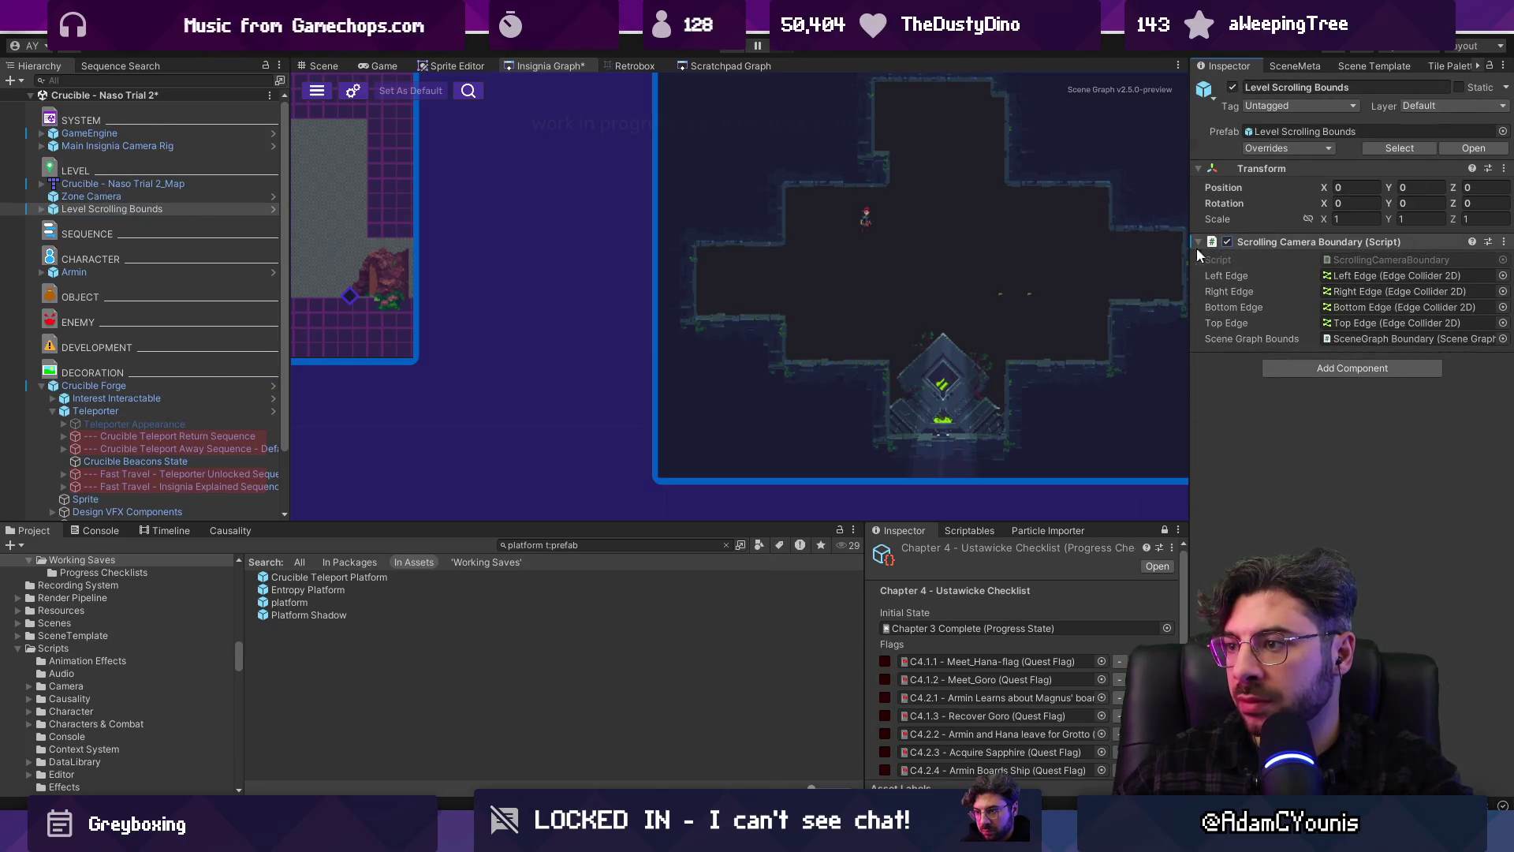
pyautogui.scroll(-2, 775, 347)
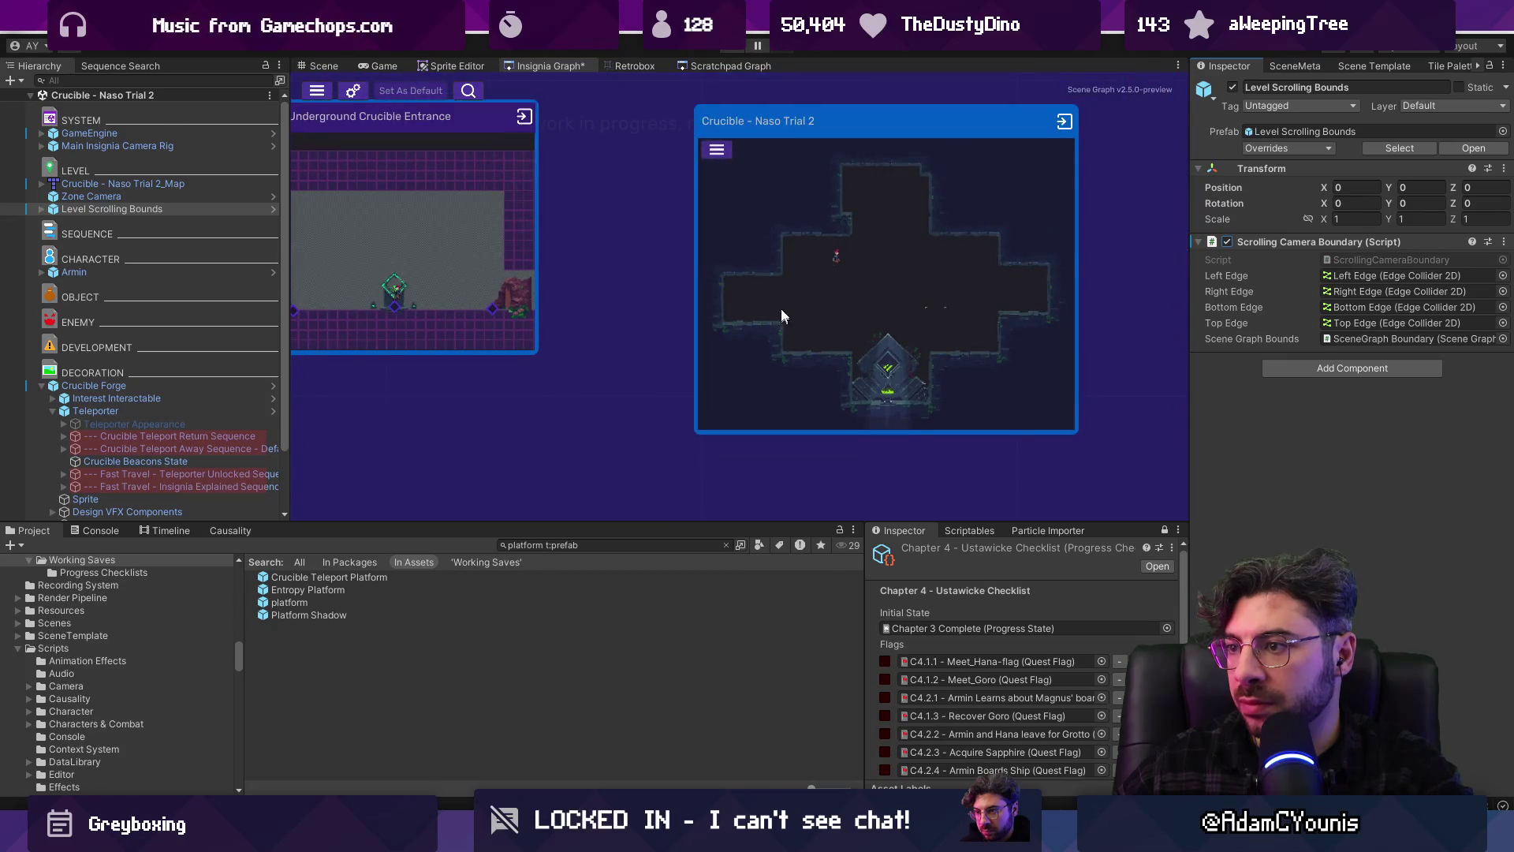
pyautogui.hotkey('ctrl', 's')
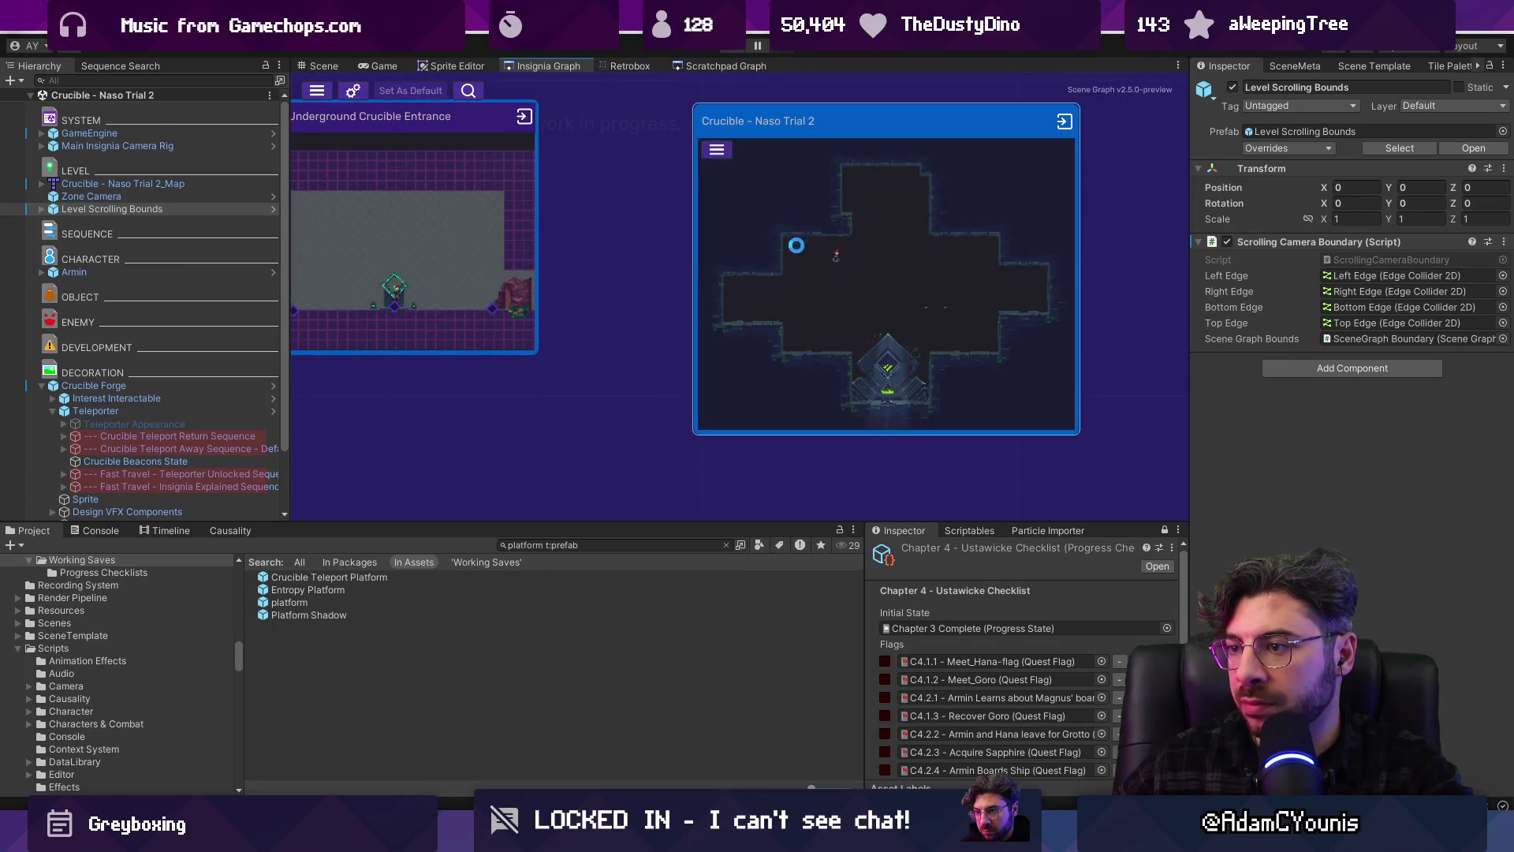
pyautogui.doubleClick(93, 386)
pyautogui.click(96, 80)
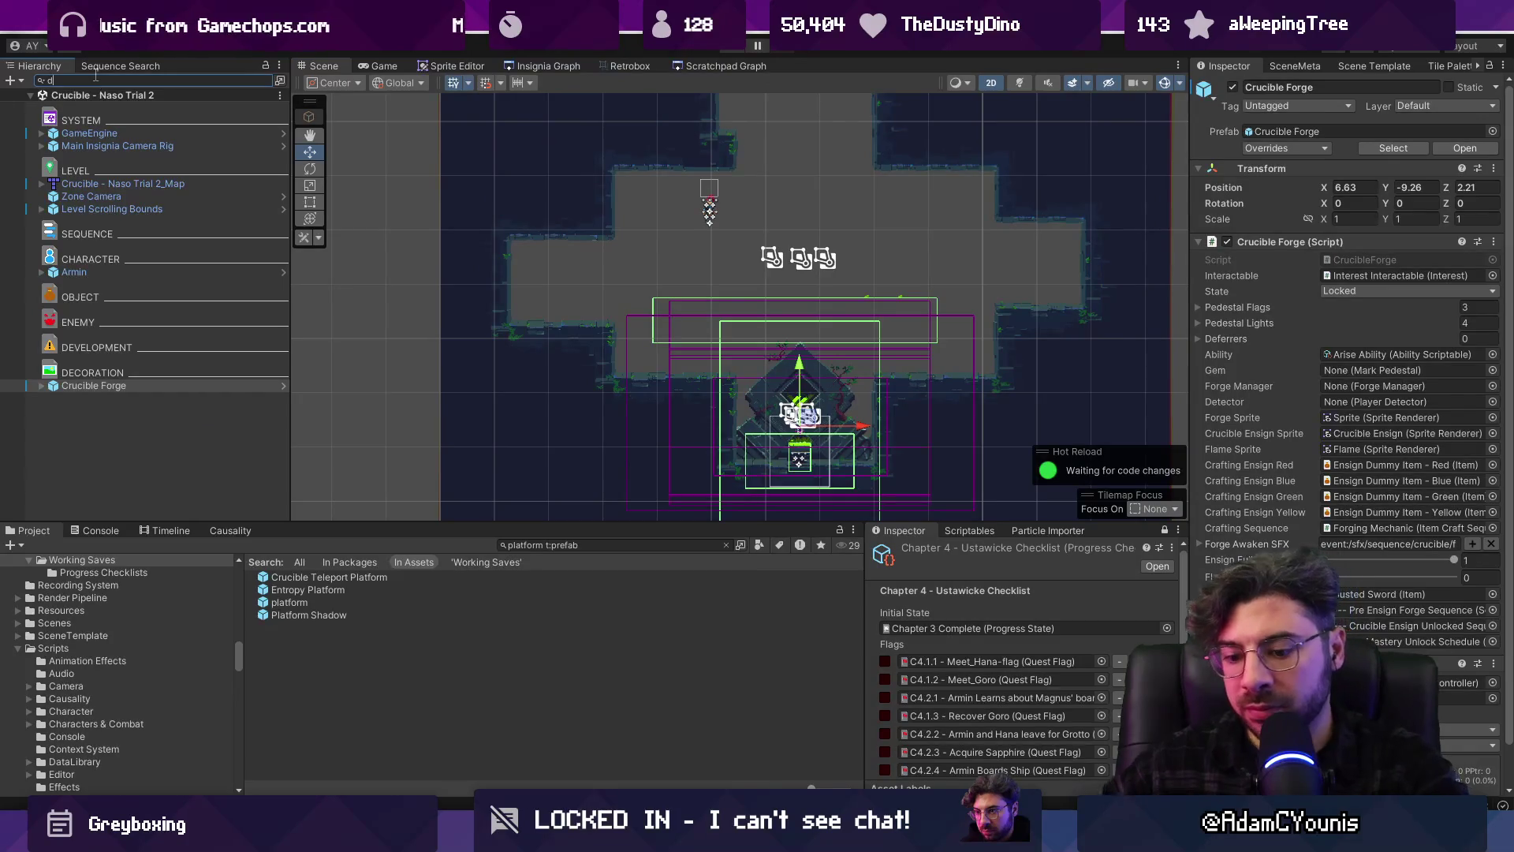
# Re-add a Crucible Teleport Platform to the room and delete it again
pyautogui.write('t:door')
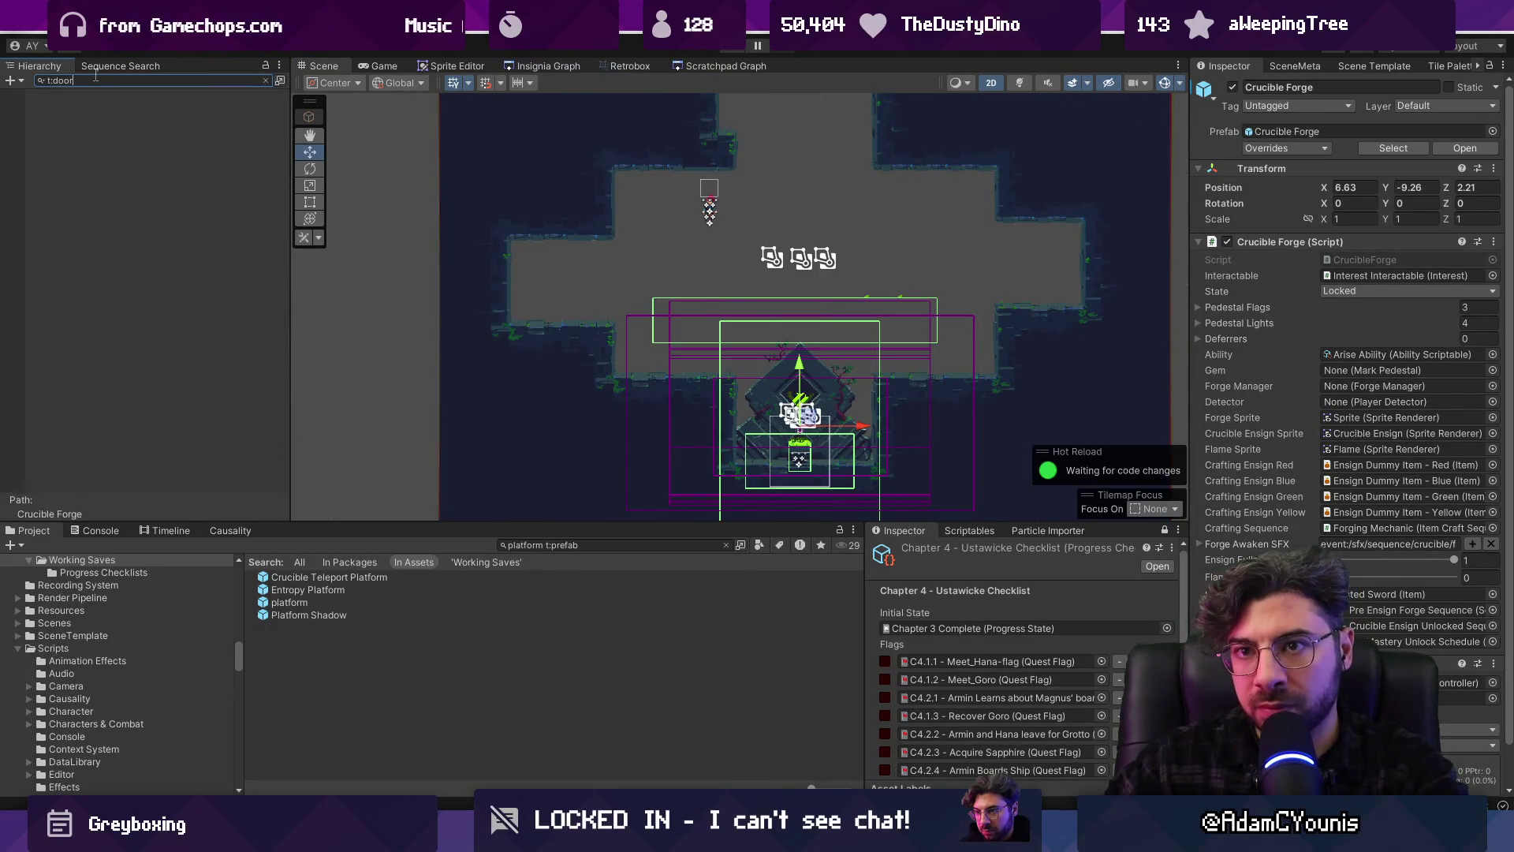
pyautogui.press('Escape')
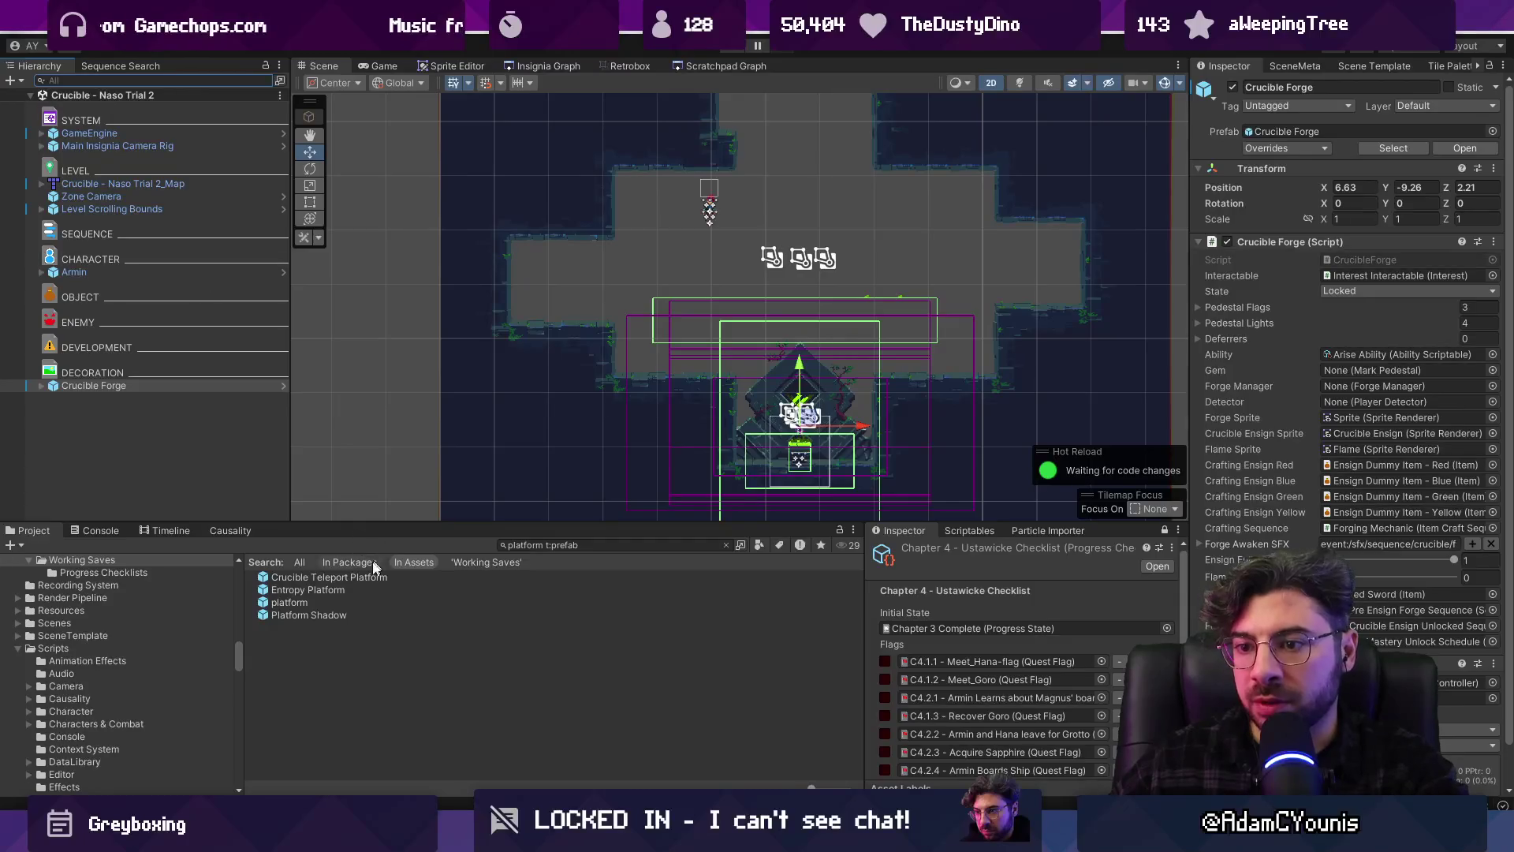
pyautogui.moveTo(666, 316)
pyautogui.mouseDown()
pyautogui.moveTo(663, 158)
pyautogui.moveTo(702, 225)
pyautogui.moveTo(561, 324)
pyautogui.mouseUp()
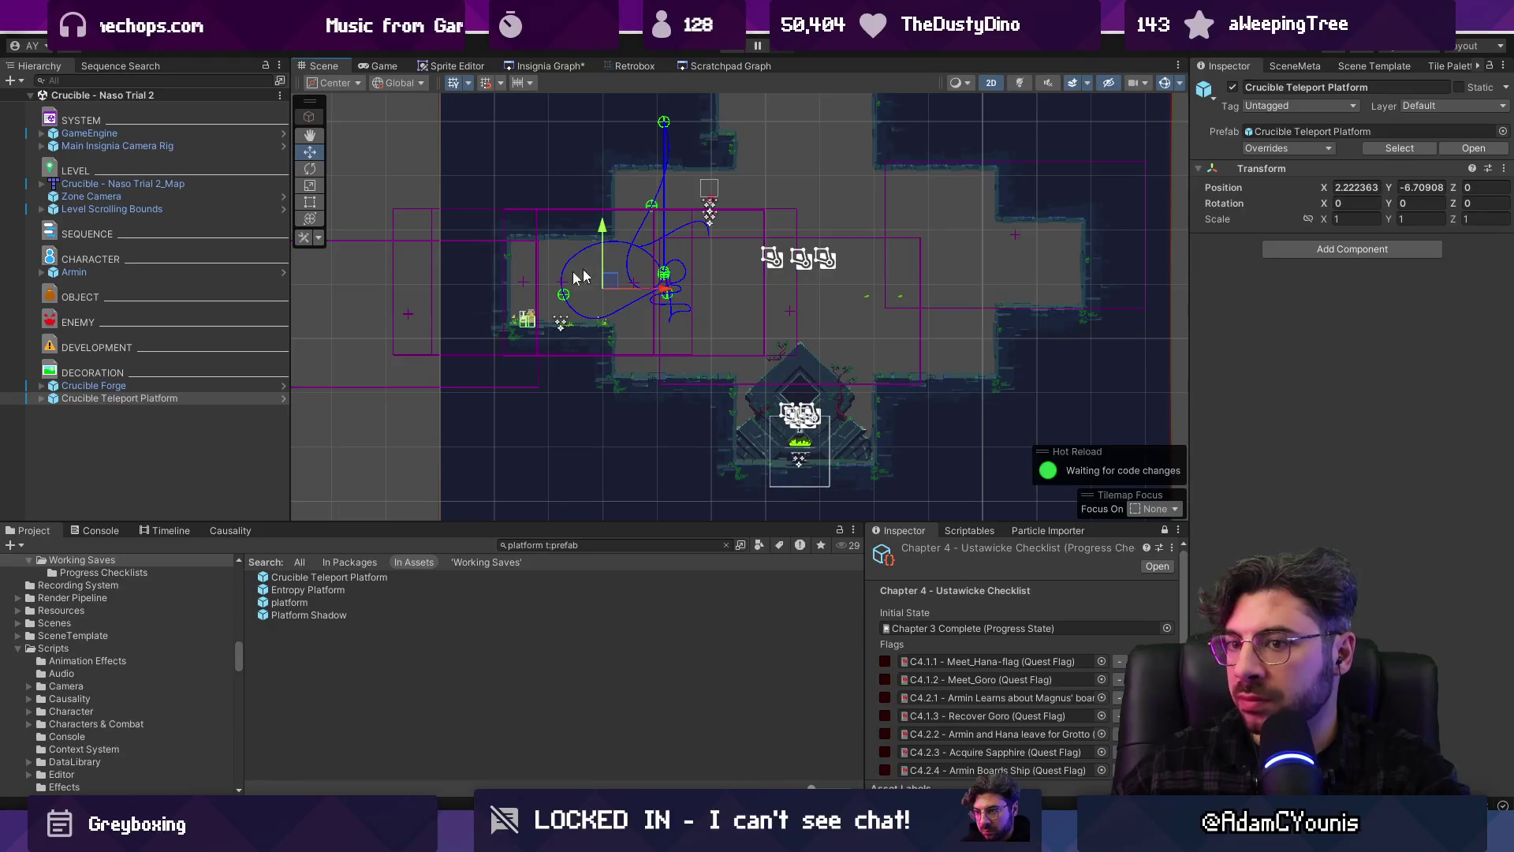
pyautogui.click(123, 80)
pyautogui.write('t:d')
pyautogui.press('BackSpace')
pyautogui.press('BackSpace')
pyautogui.press('BackSpace')
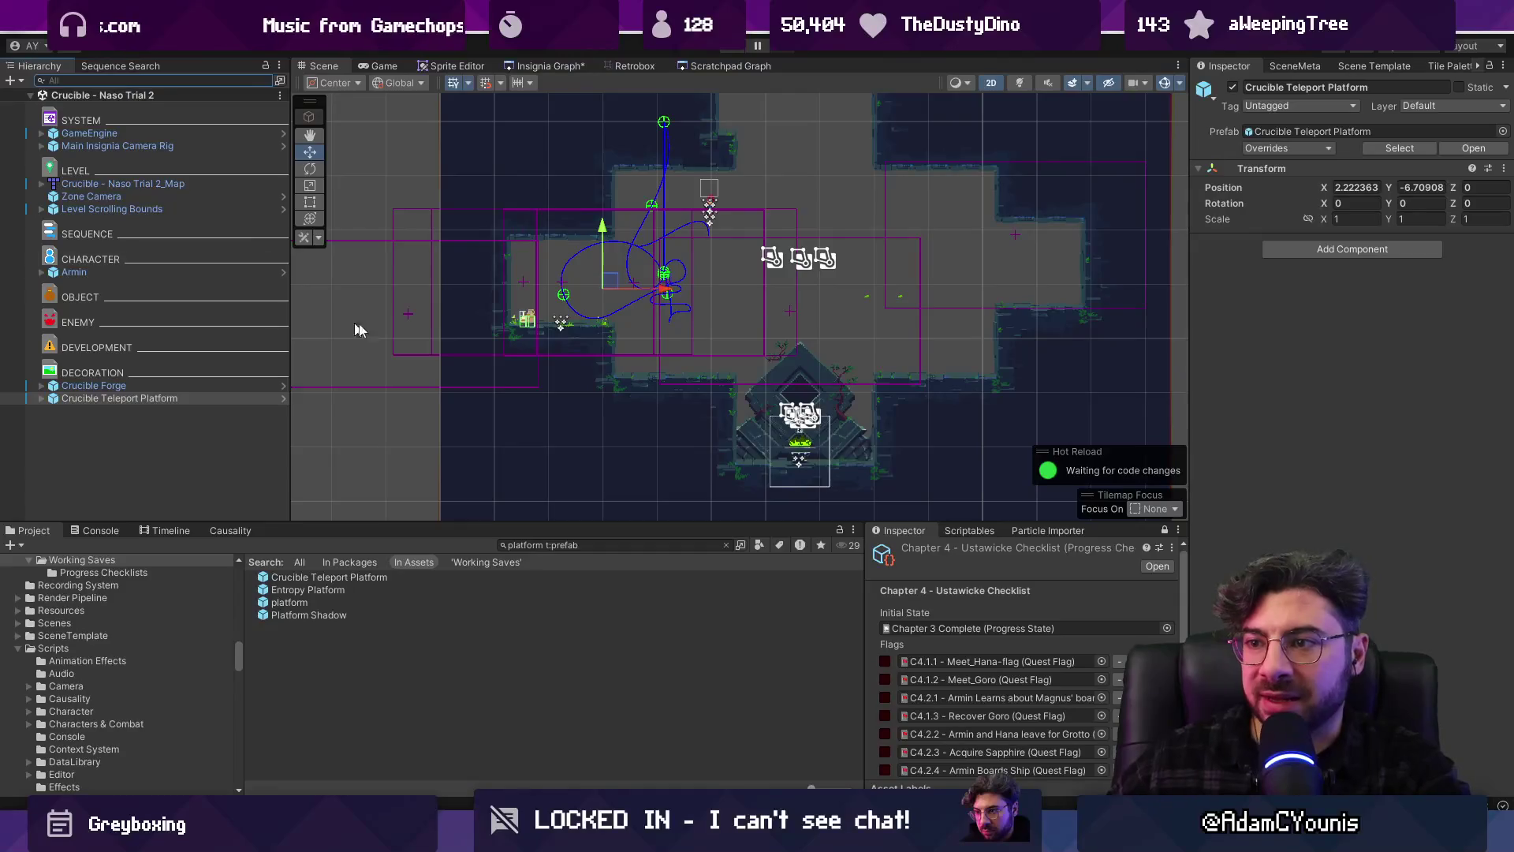
pyautogui.click(150, 396)
pyautogui.press('Delete')
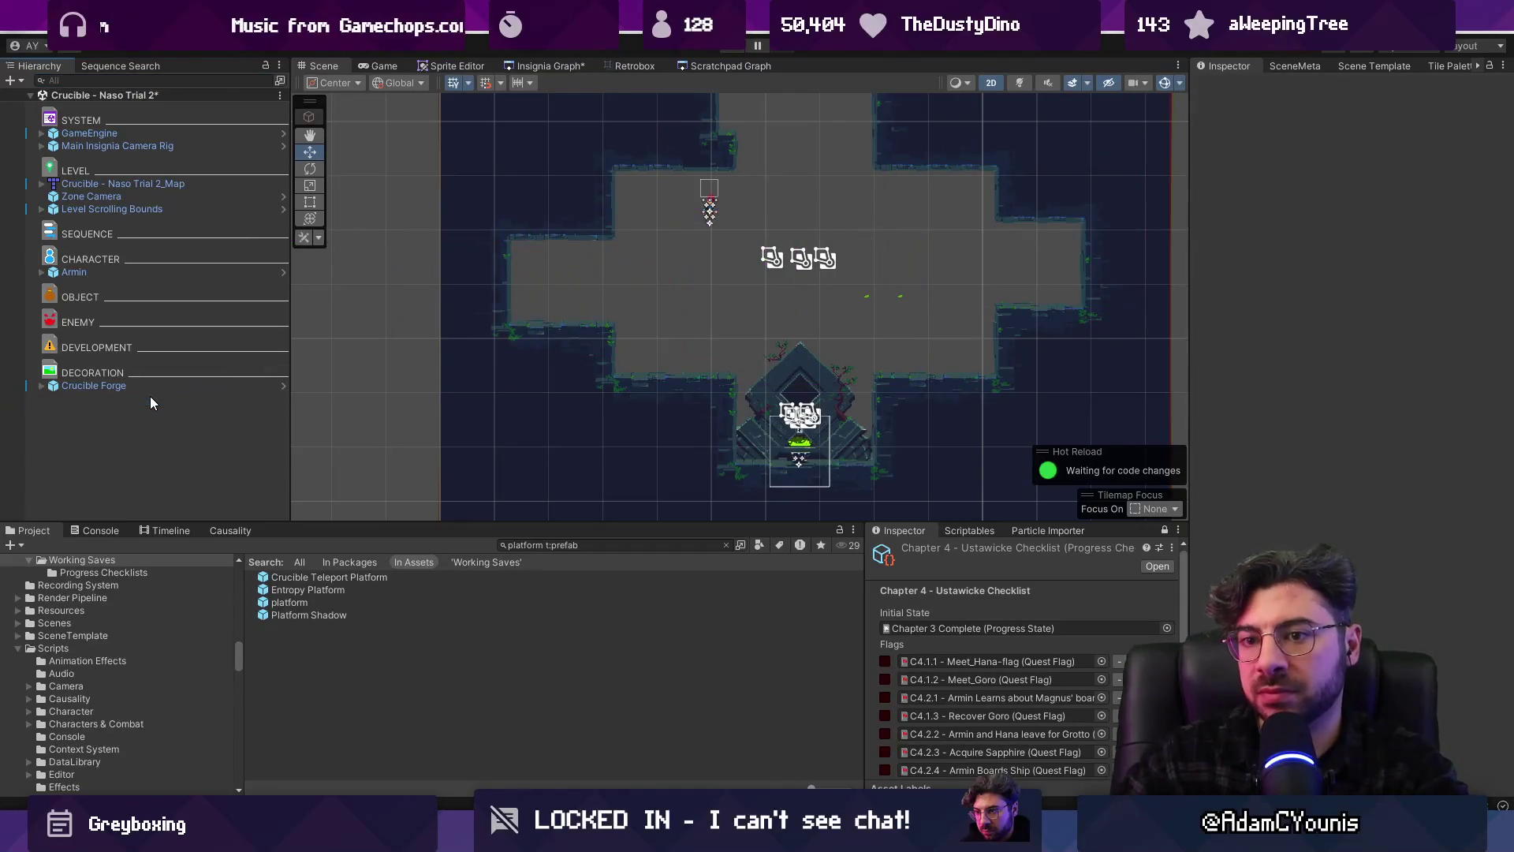
# Find the Teleporter via a t:scenelink Hierarchy search, save the scene, and clear the search
pyautogui.click(92, 81)
pyautogui.write('t:s')
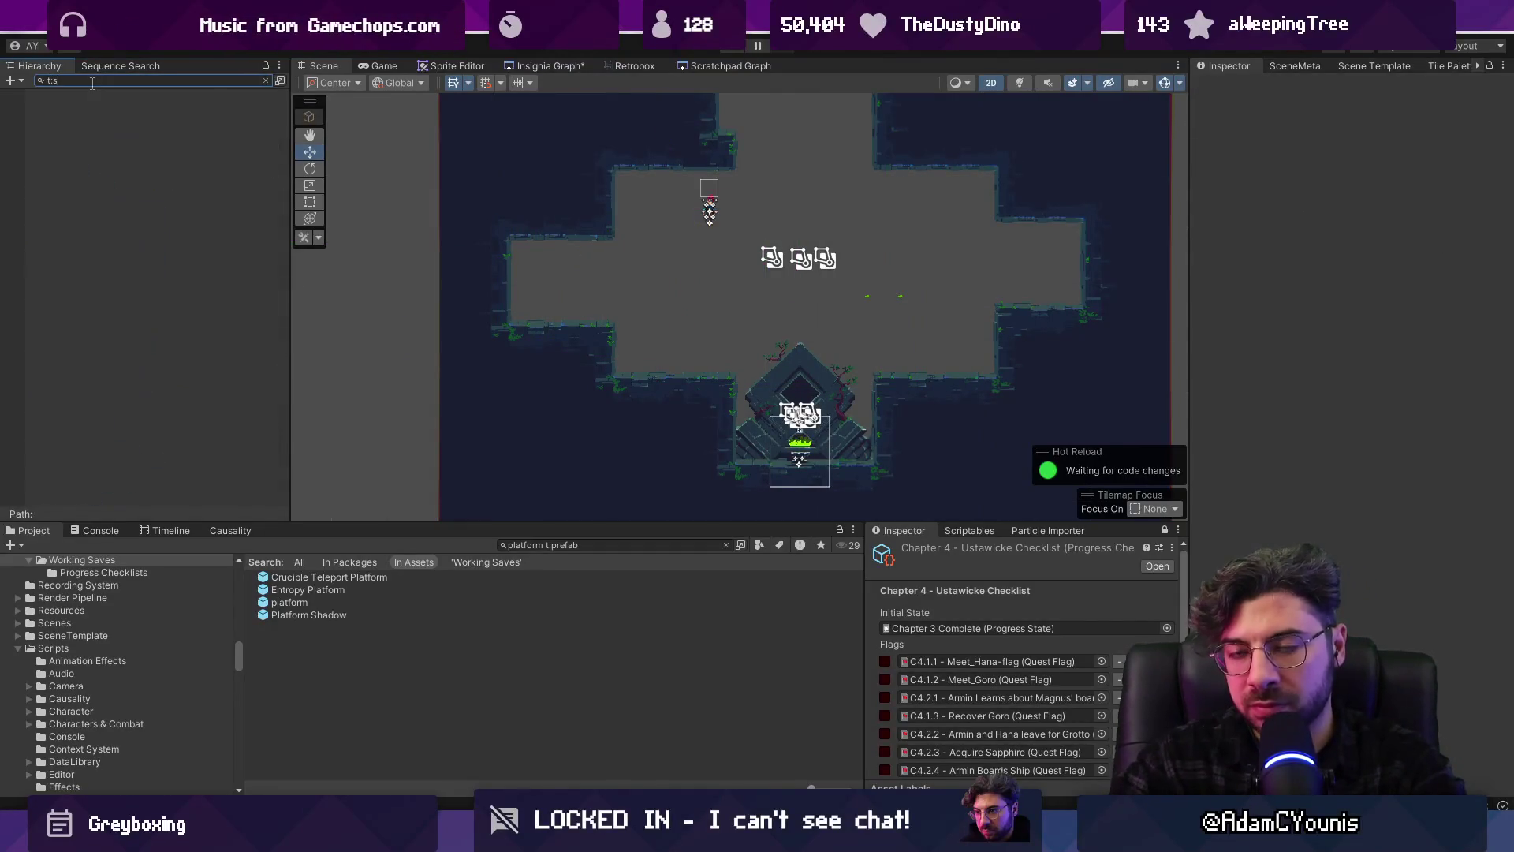
pyautogui.write('cenelink')
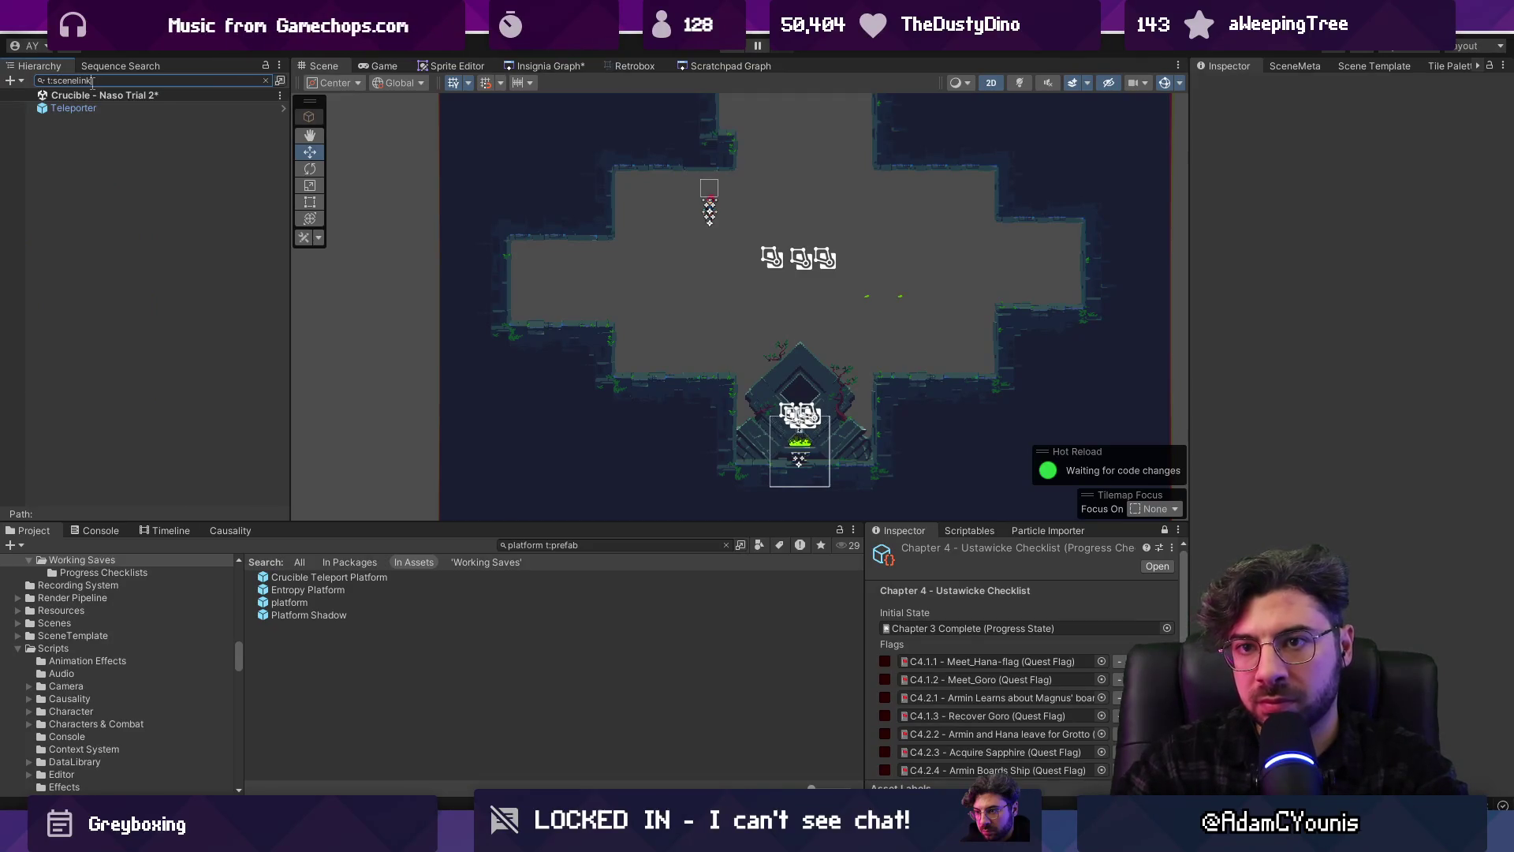
pyautogui.click(72, 108)
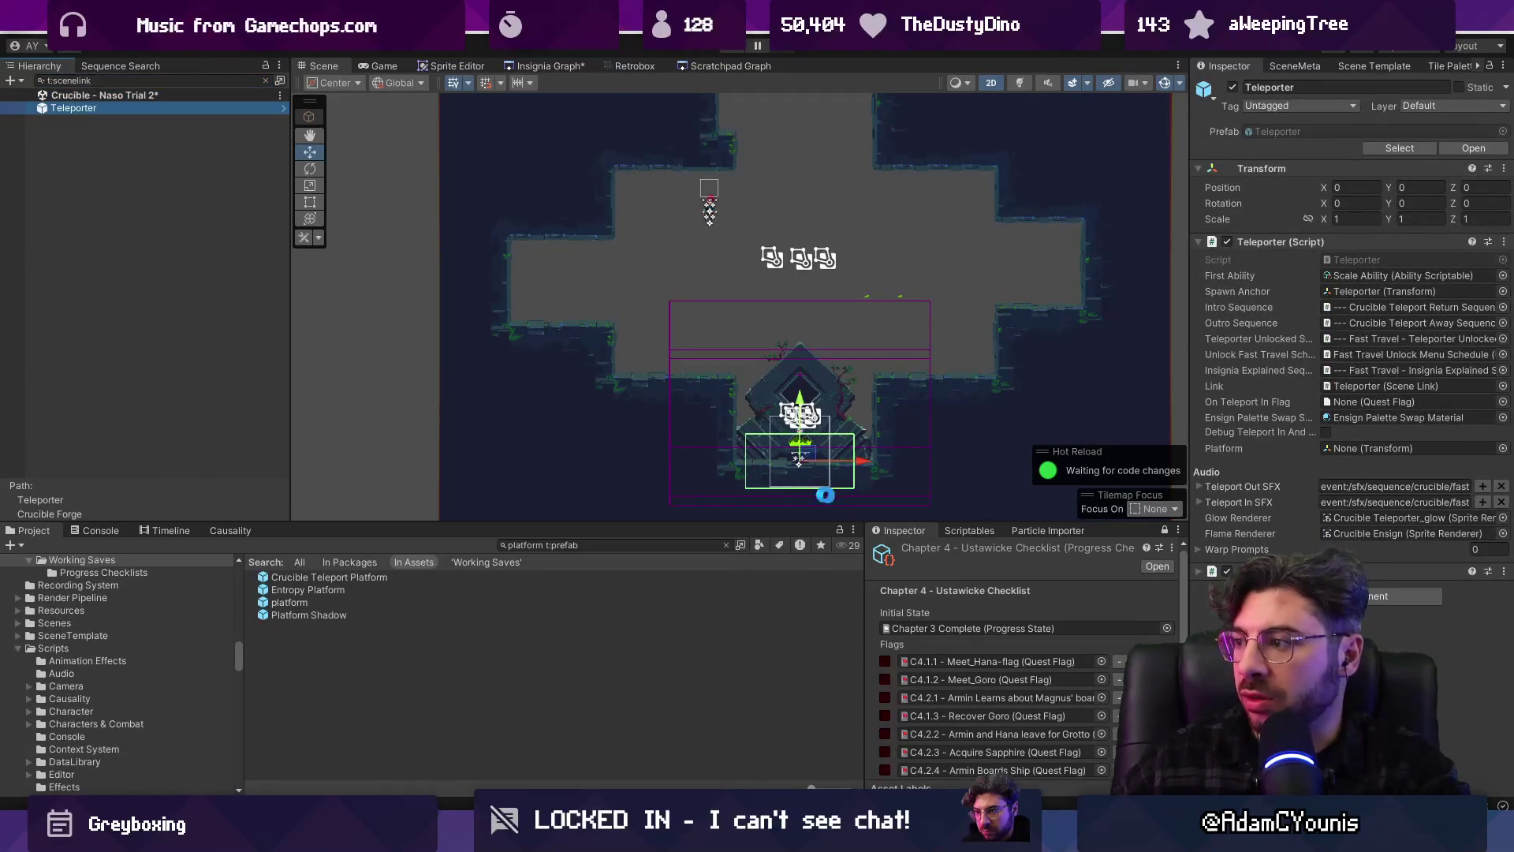
pyautogui.hotkey('ctrl', 's')
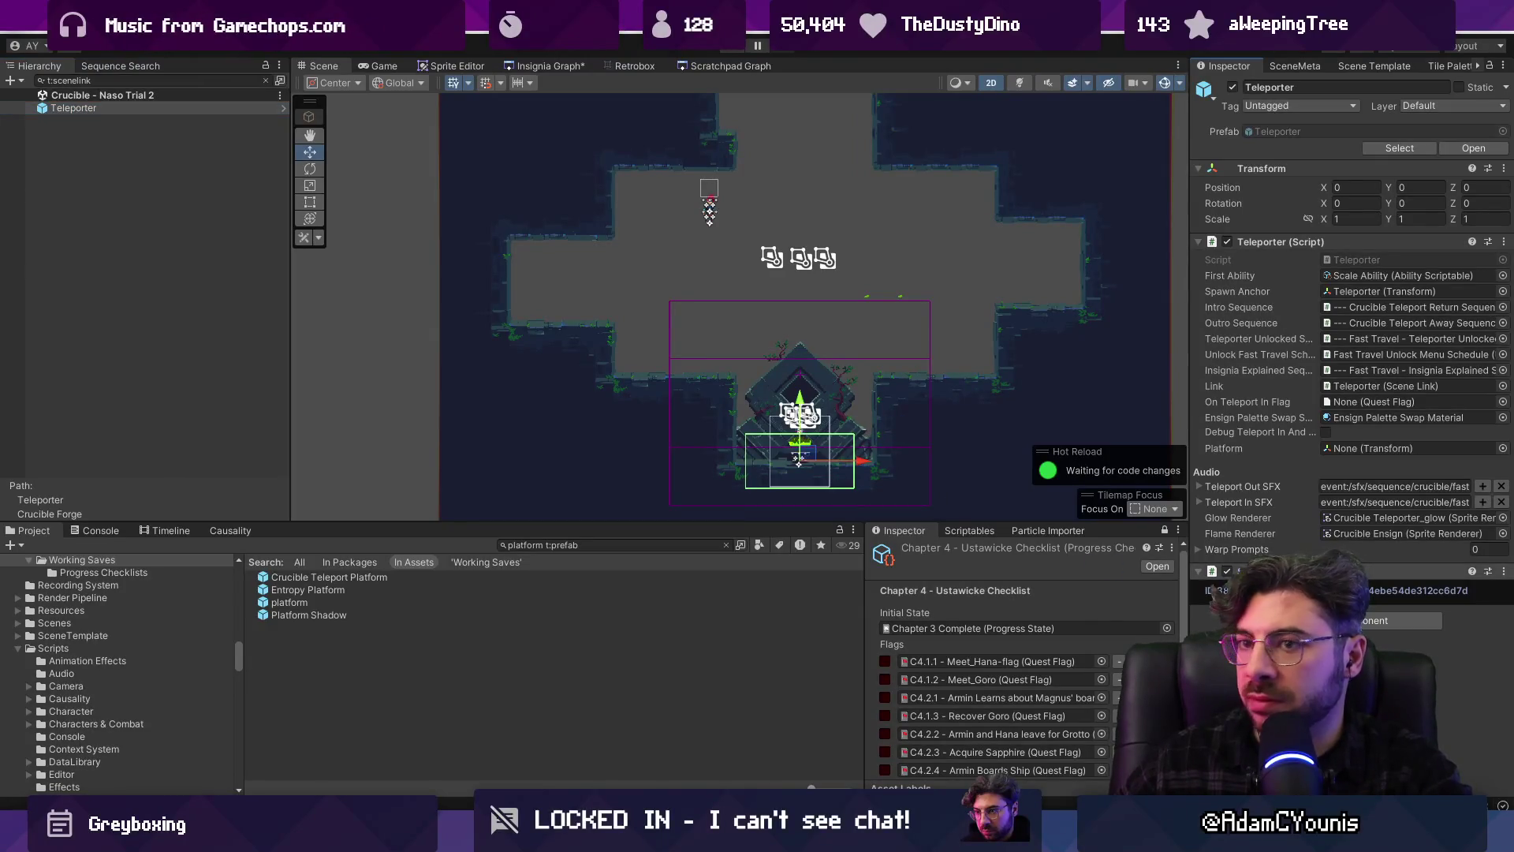
pyautogui.click(266, 80)
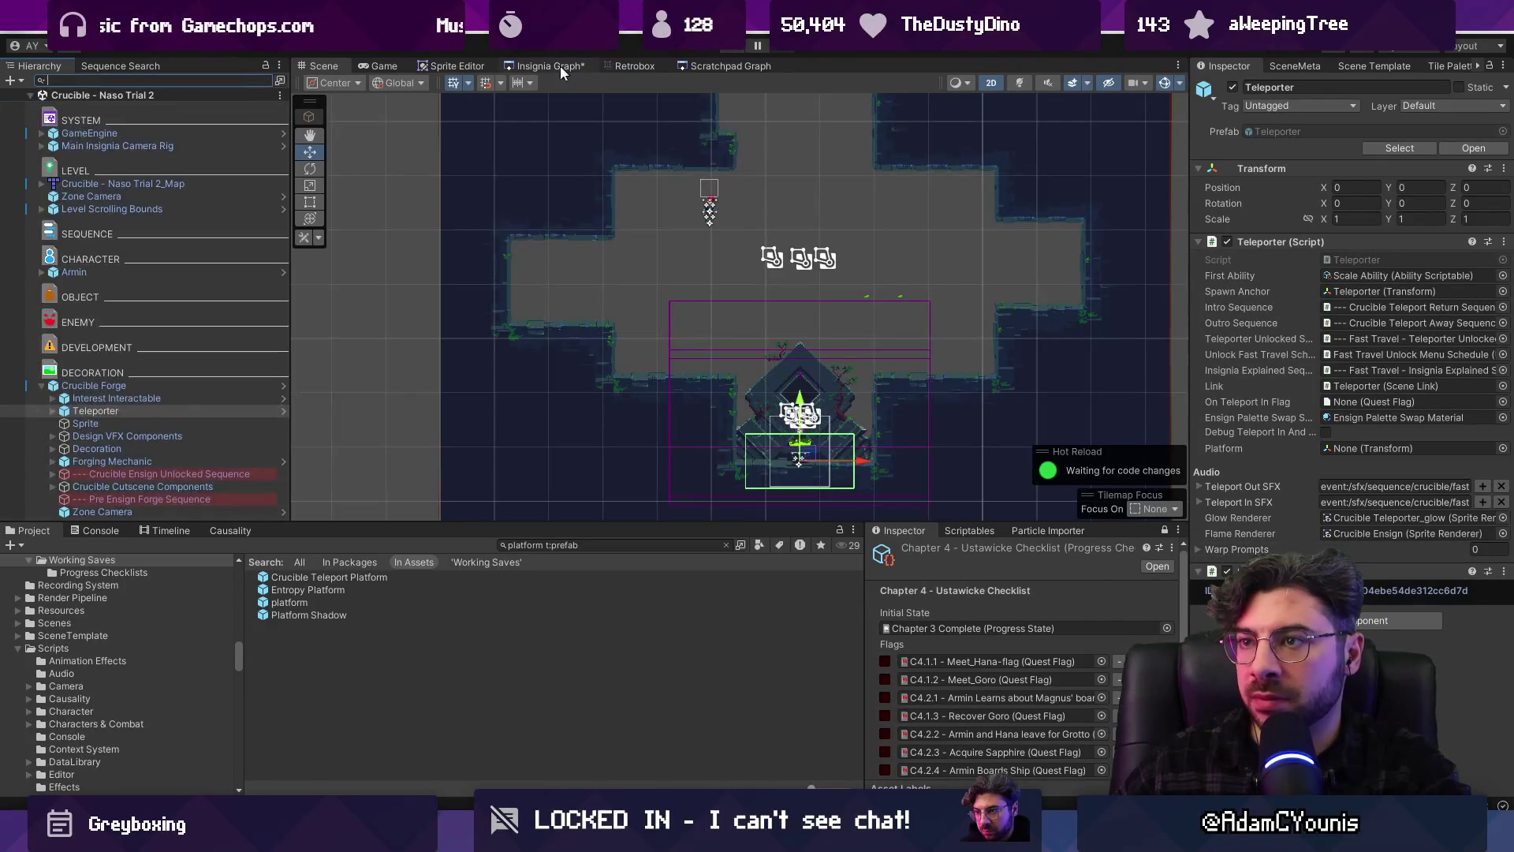
# Close and reopen the Insignia Graph panel, then reorder the editor tabs
pyautogui.click(547, 65)
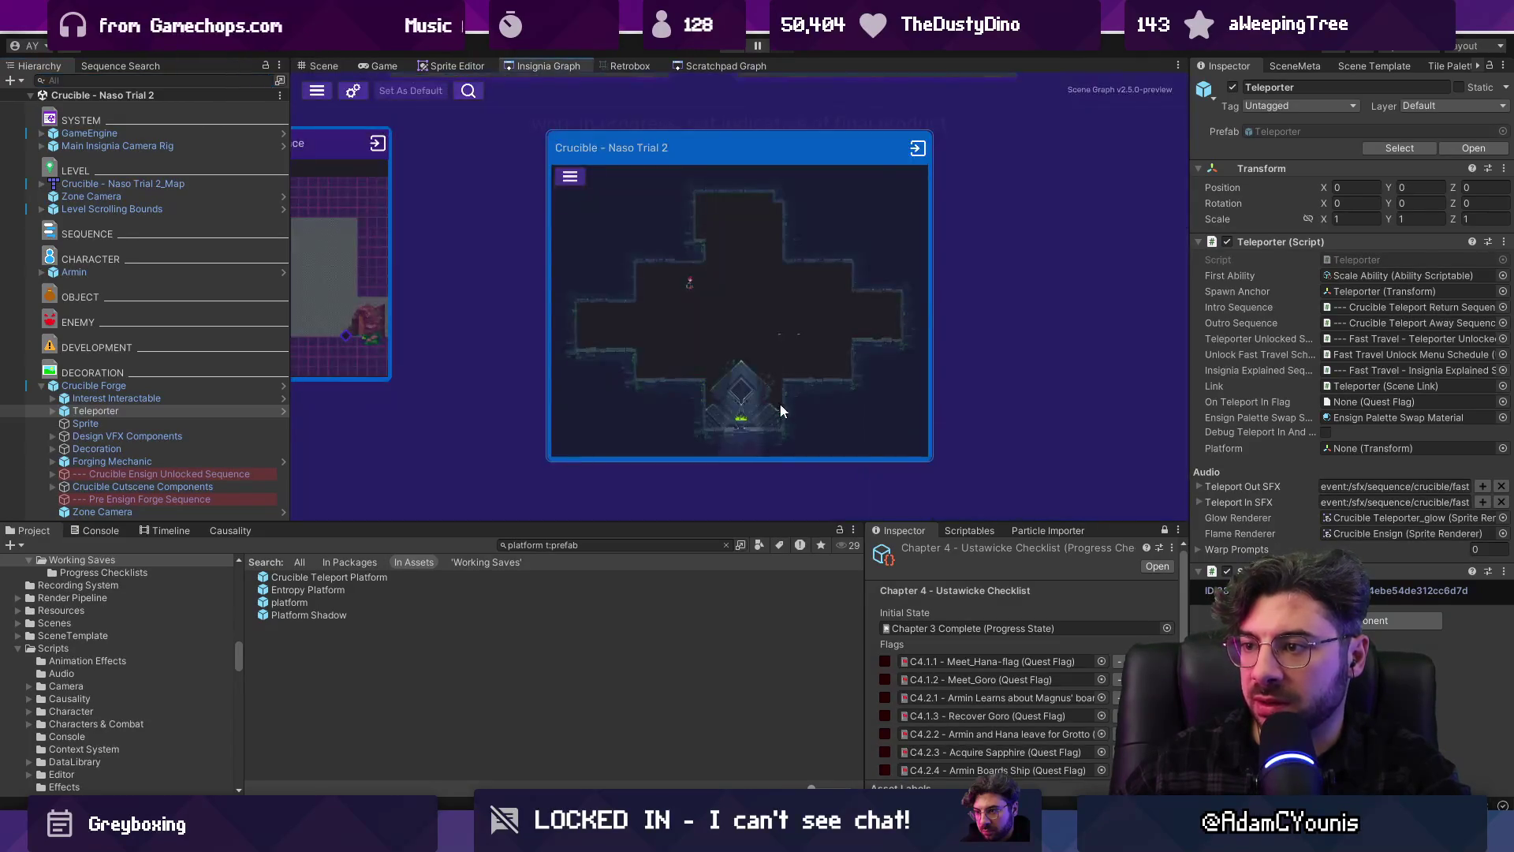
pyautogui.scroll(2, 780, 410)
pyautogui.scroll(1, 737, 435)
pyautogui.scroll(-5, 745, 438)
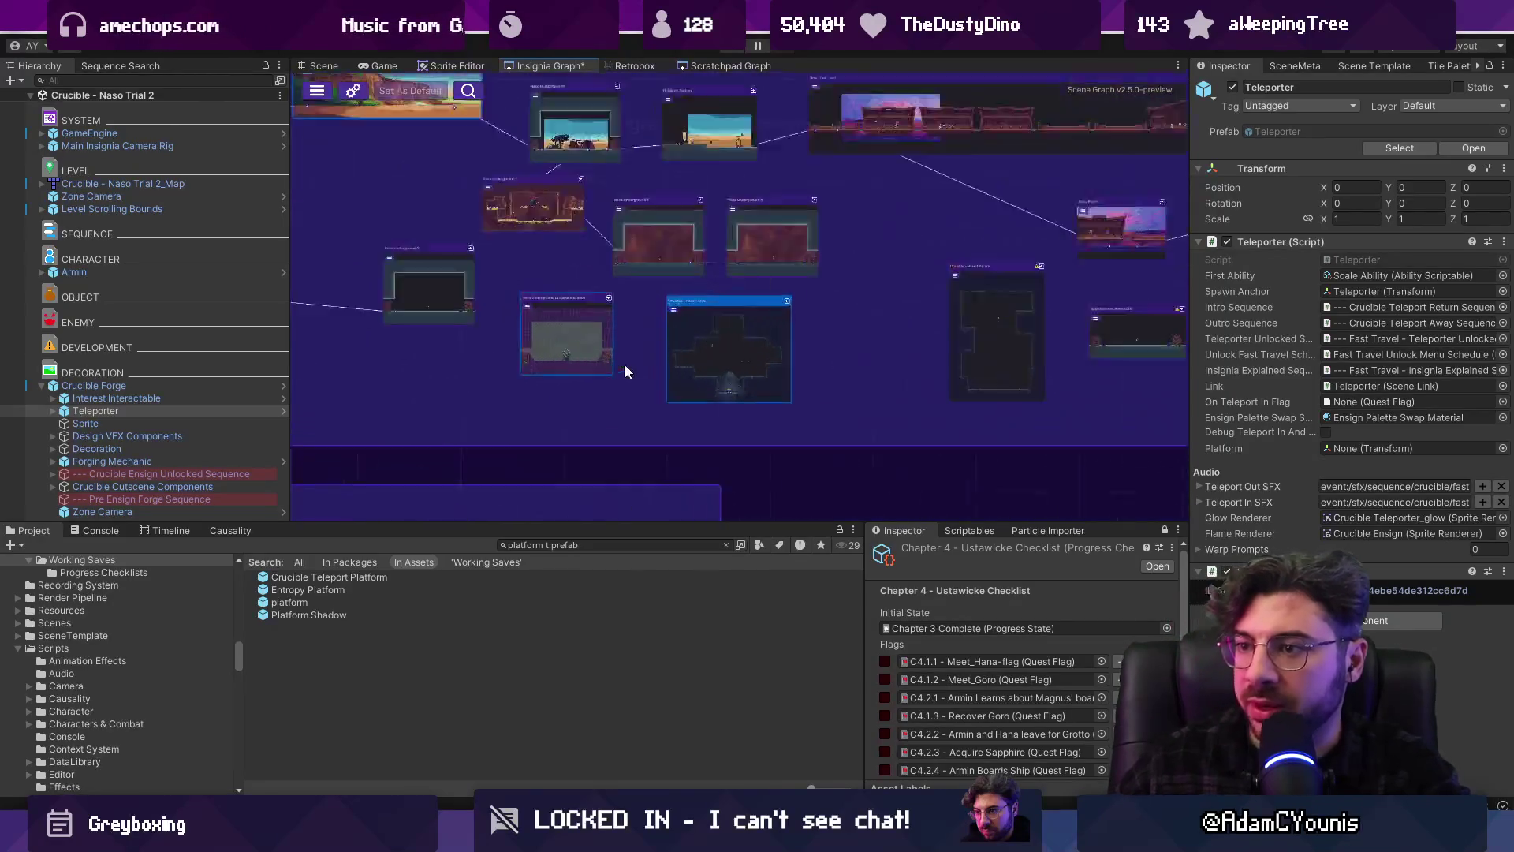
pyautogui.scroll(2, 626, 365)
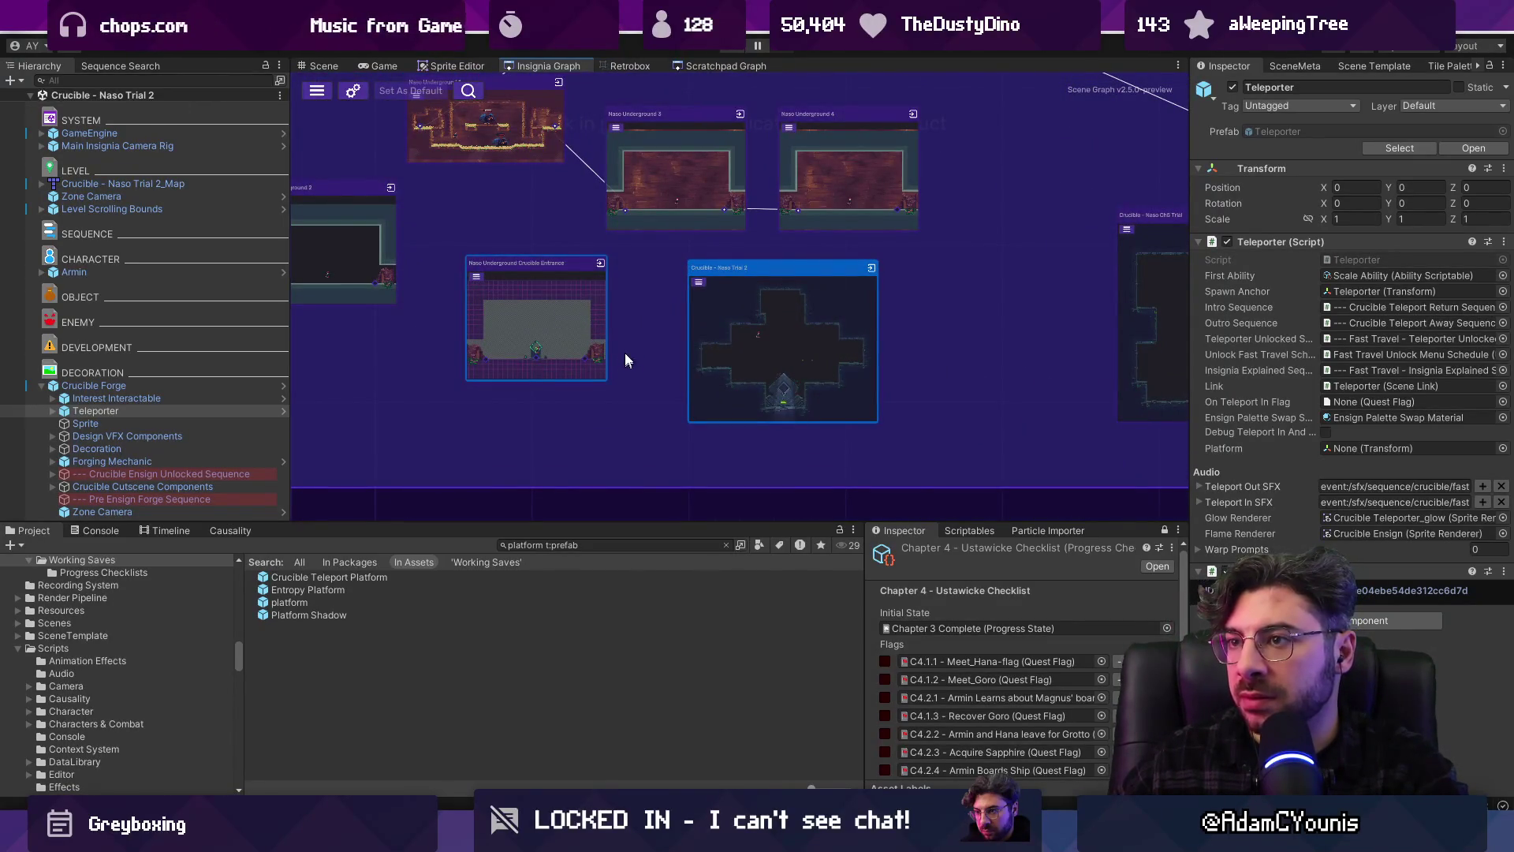
pyautogui.rightClick(556, 65)
pyautogui.click(589, 79)
pyautogui.click(561, 17)
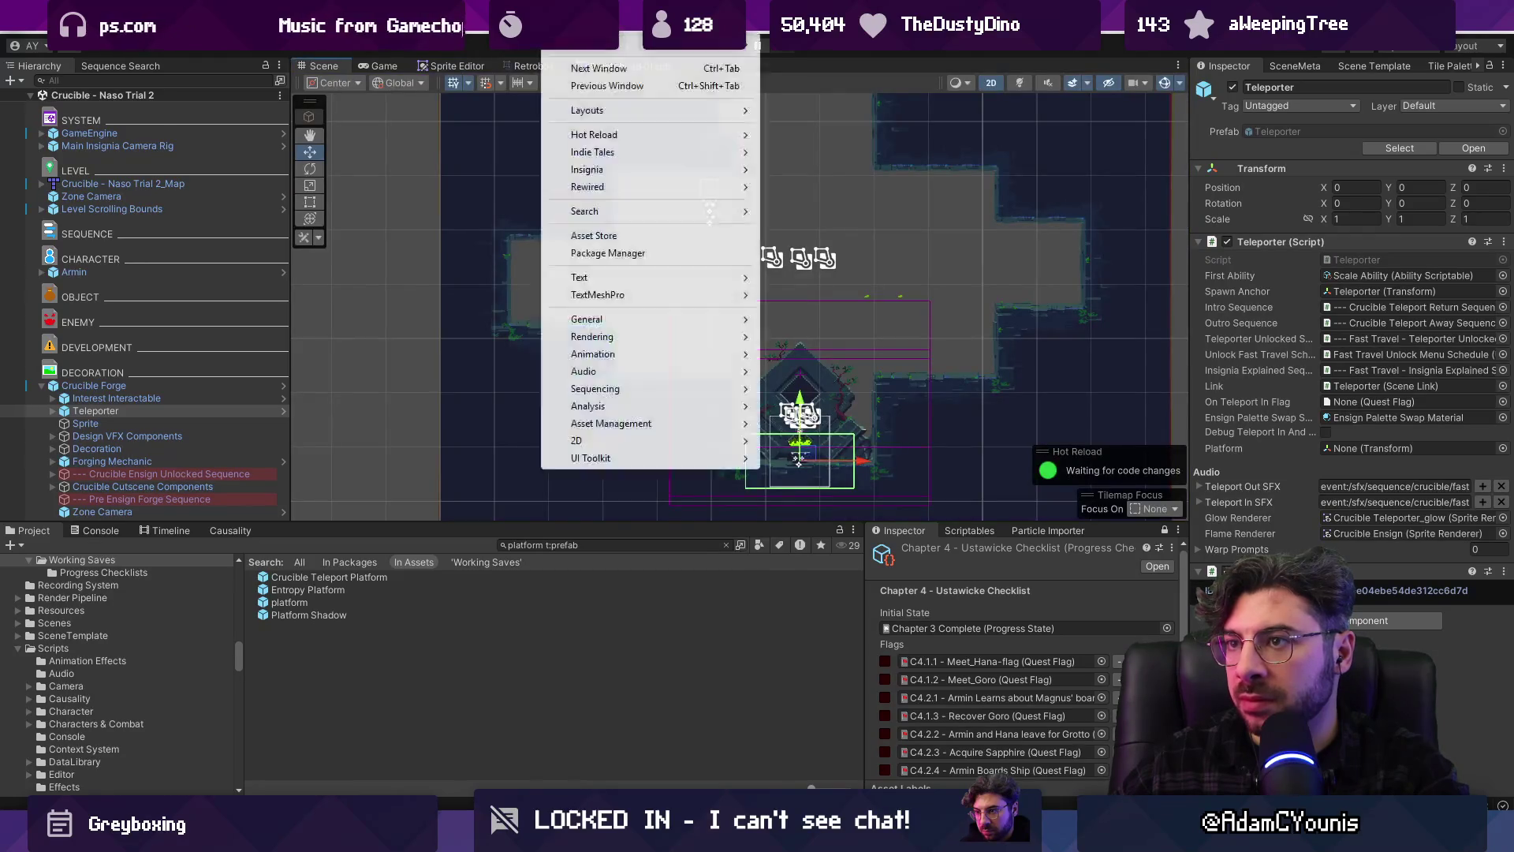
pyautogui.moveTo(710, 152)
pyautogui.click(848, 168)
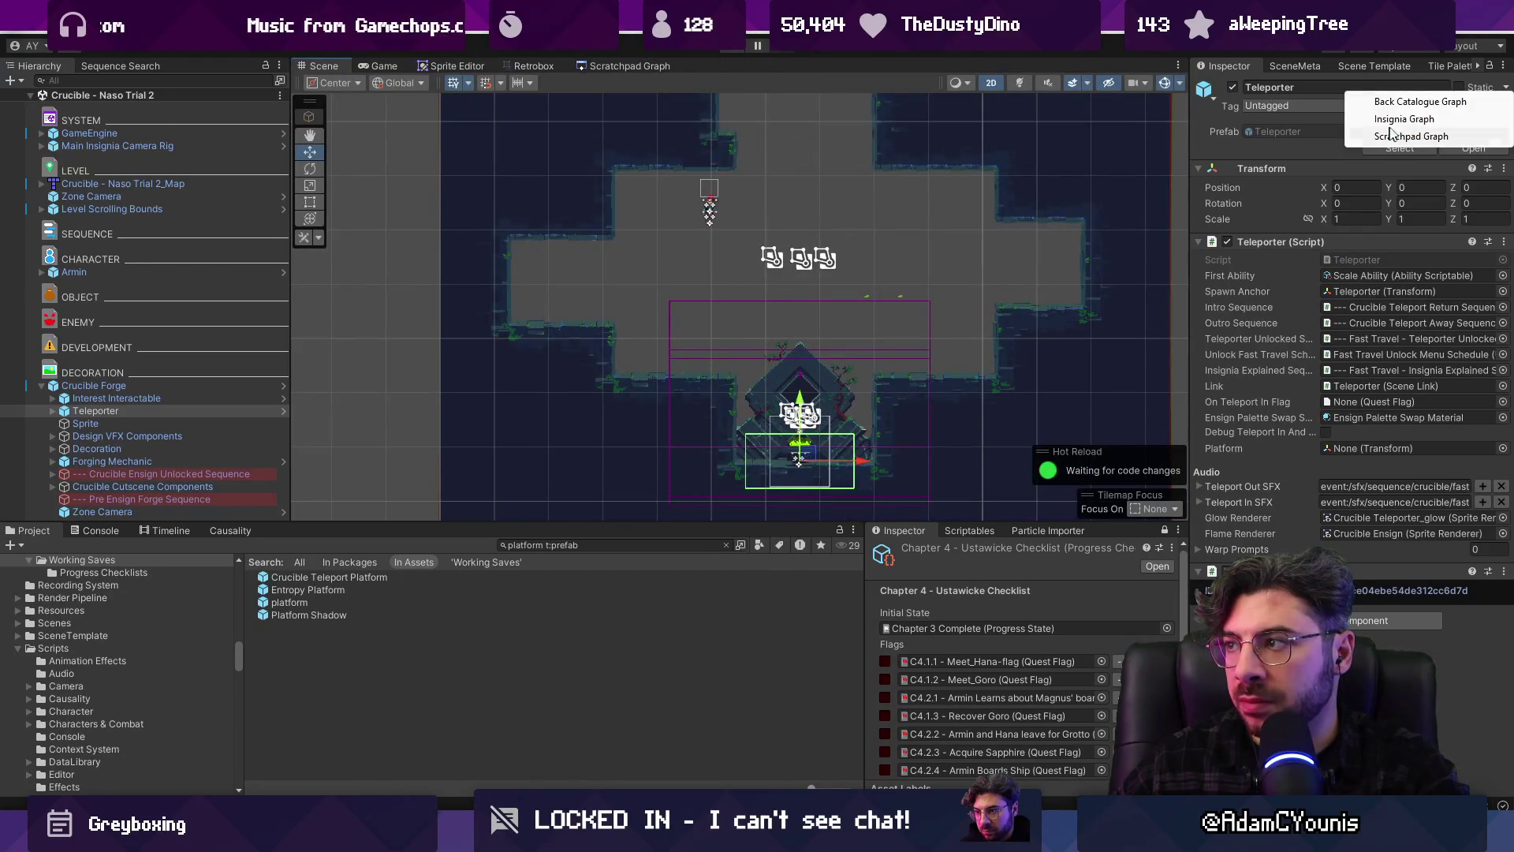
pyautogui.click(1398, 119)
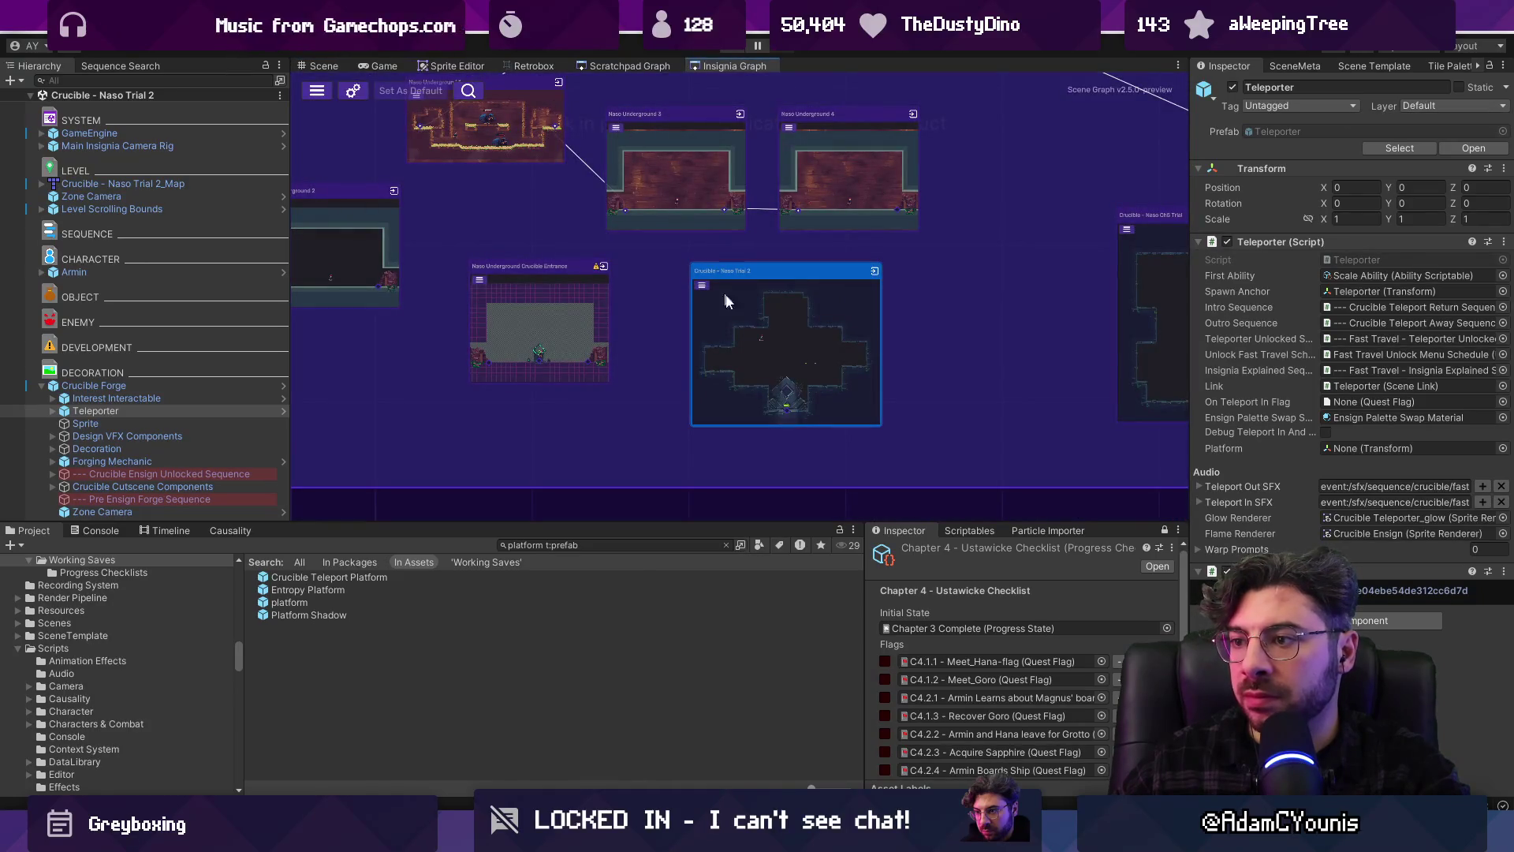
pyautogui.moveTo(716, 68); pyautogui.dragTo(495, 68)
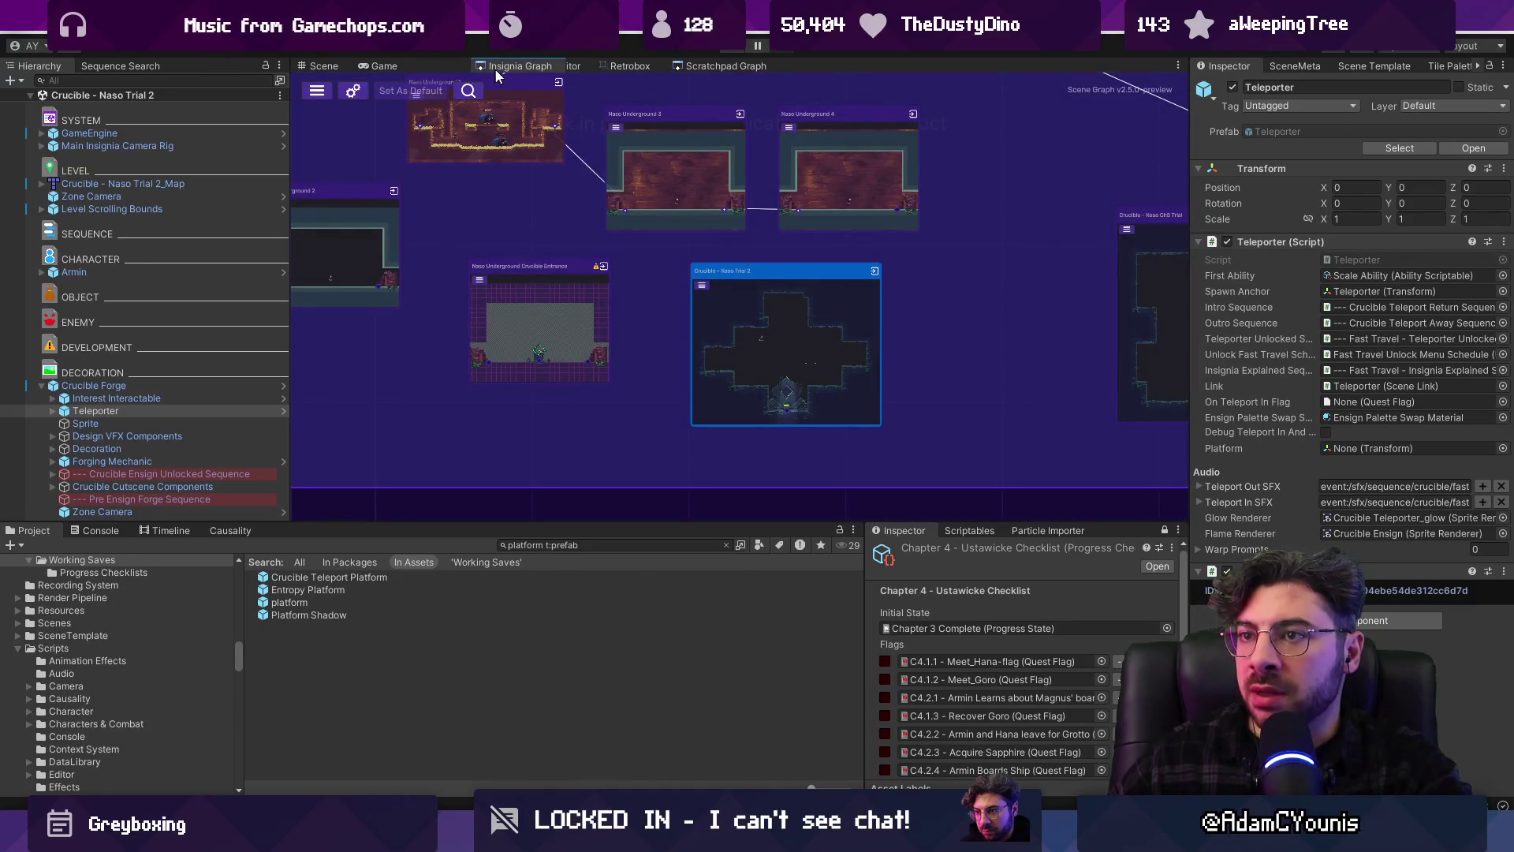
# Connect Crucible Entrance to Crucible – Naso Trial 2 in the graph and save
pyautogui.moveTo(544, 363)
pyautogui.mouseDown()
pyautogui.moveTo(754, 428)
pyautogui.moveTo(787, 413)
pyautogui.mouseUp()
pyautogui.scroll(-5, 725, 308)
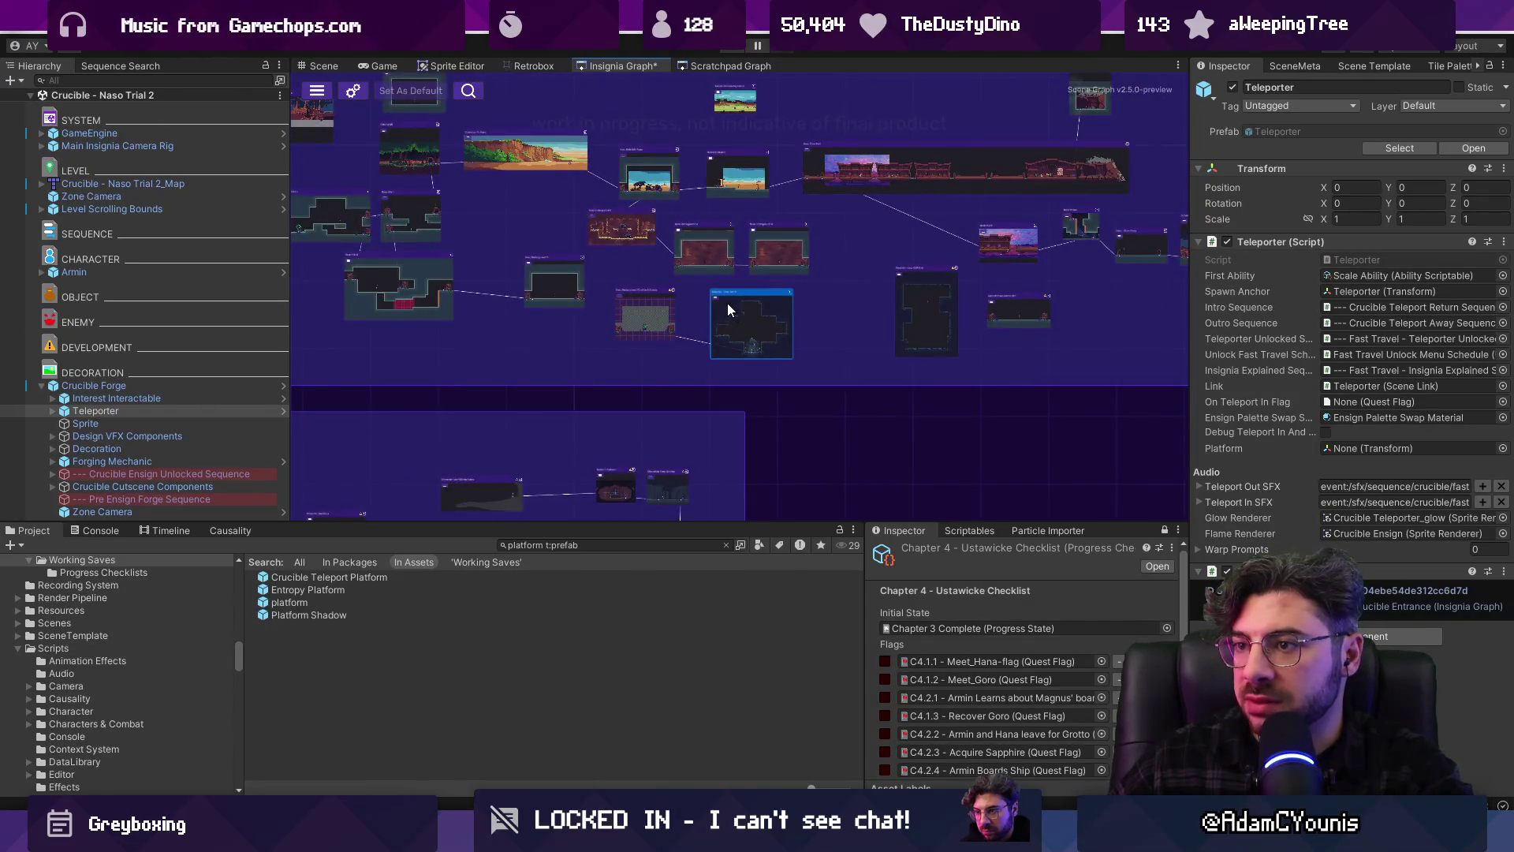
pyautogui.scroll(3, 731, 304)
pyautogui.scroll(3, 590, 306)
pyautogui.hotkey('ctrl', 's')
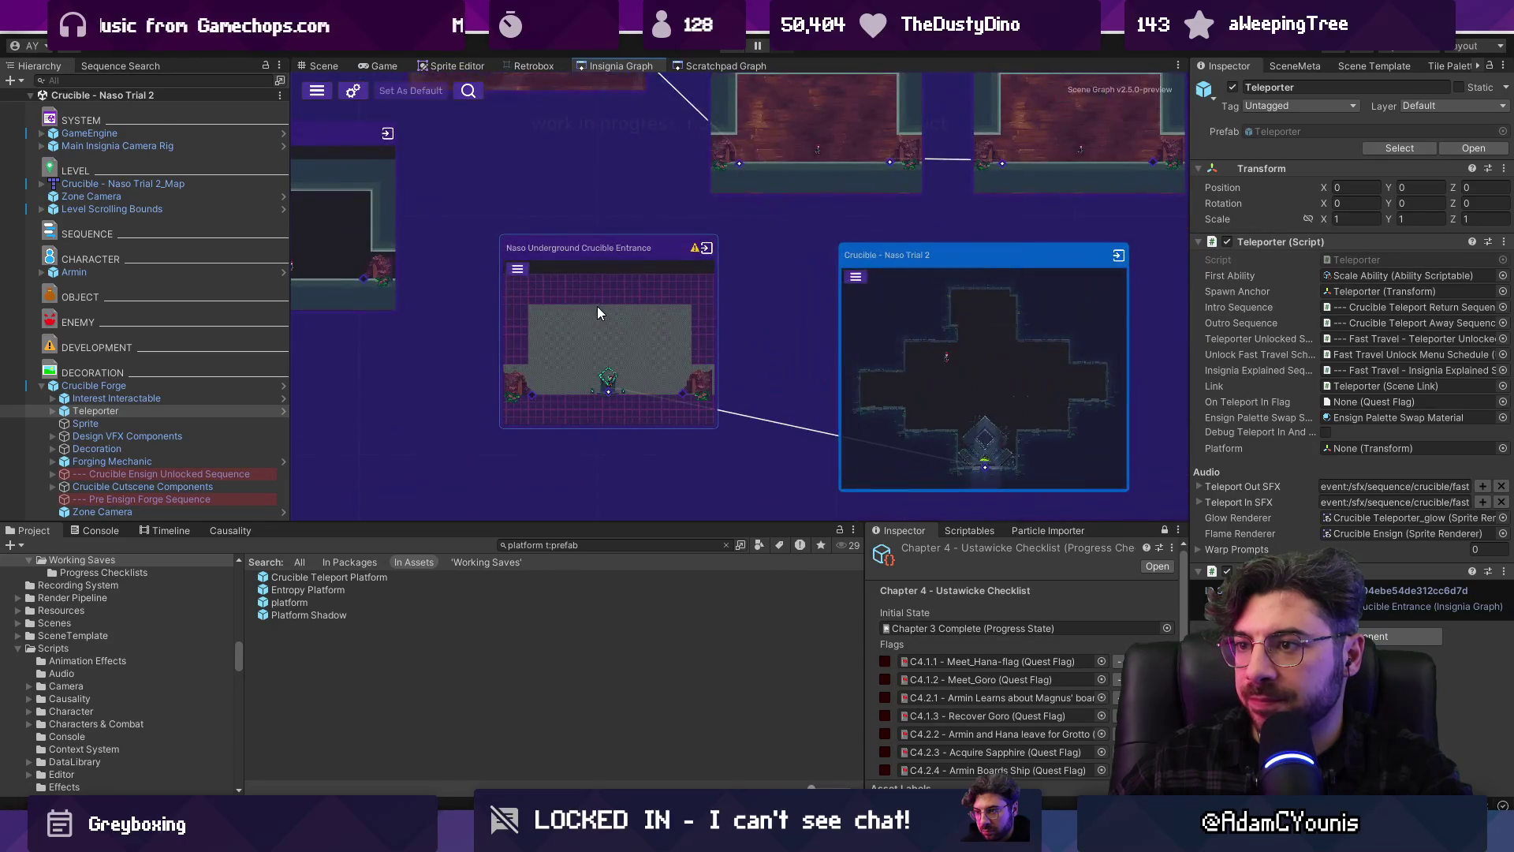
# Link Naso Underground 4 to Crucible Entrance, move Crucible Entrance beside Naso Trial 2, and save
pyautogui.scroll(-3, 597, 306)
pyautogui.moveTo(896, 265)
pyautogui.mouseDown()
pyautogui.moveTo(565, 380)
pyautogui.moveTo(631, 383)
pyautogui.mouseUp()
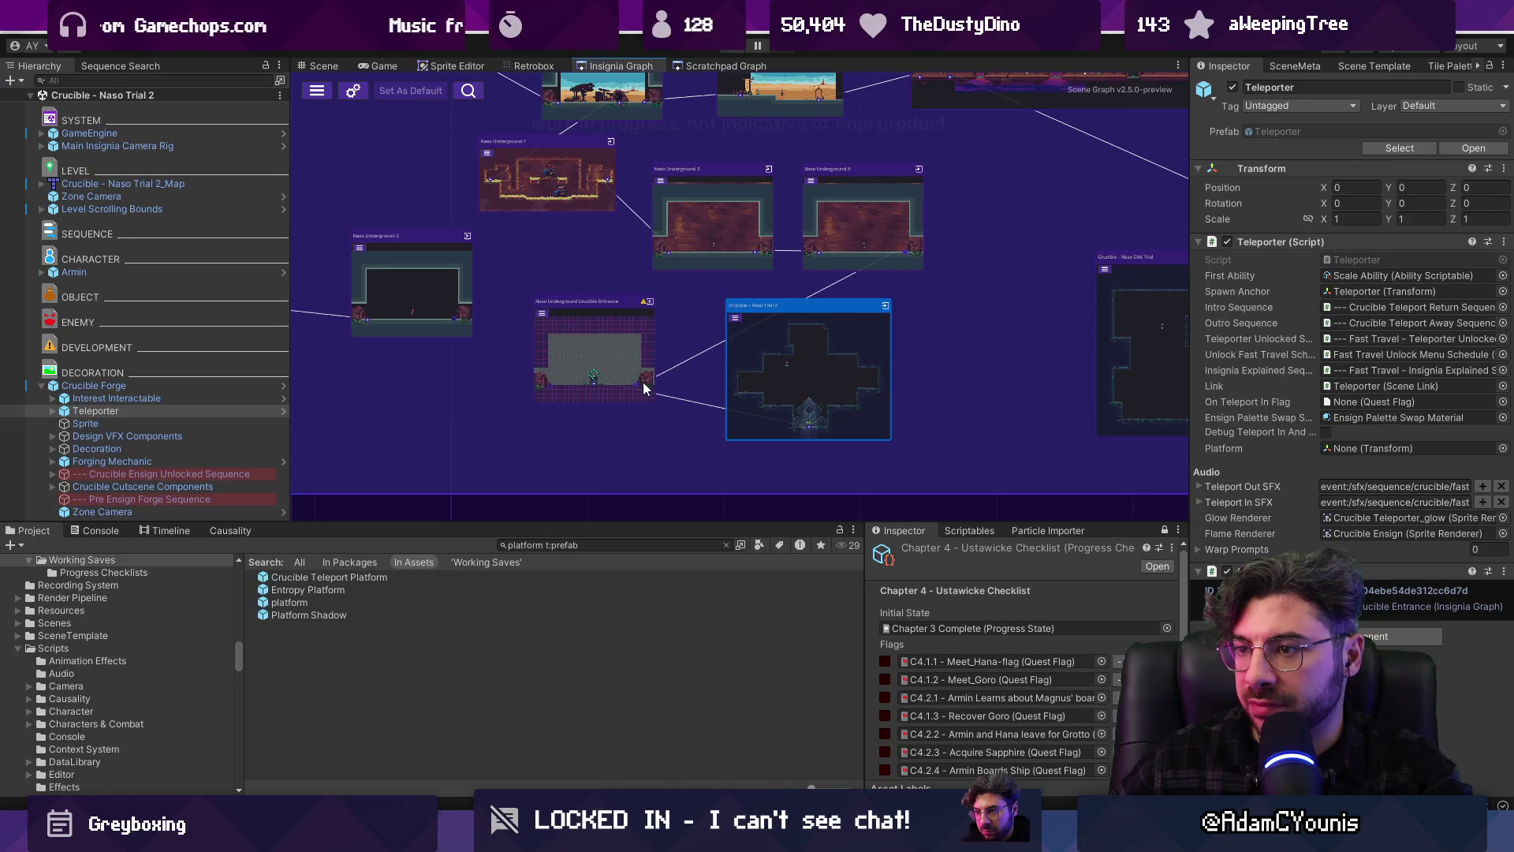
pyautogui.moveTo(616, 329)
pyautogui.mouseDown()
pyautogui.moveTo(758, 296)
pyautogui.moveTo(977, 308)
pyautogui.mouseUp()
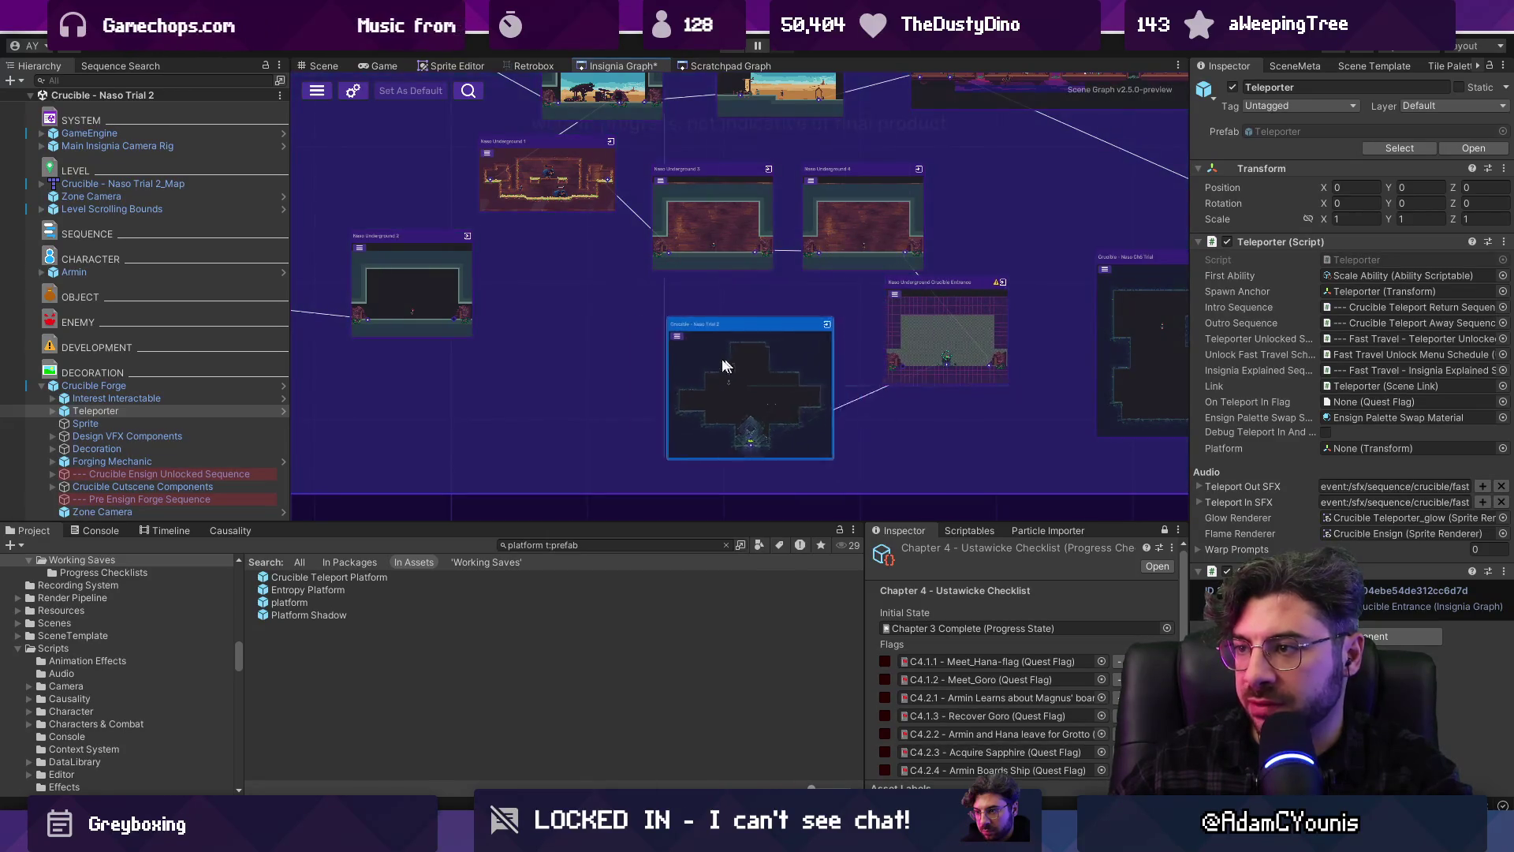
pyautogui.scroll(-3, 765, 307)
pyautogui.hotkey('ctrl', 's')
pyautogui.scroll(-4, 690, 250)
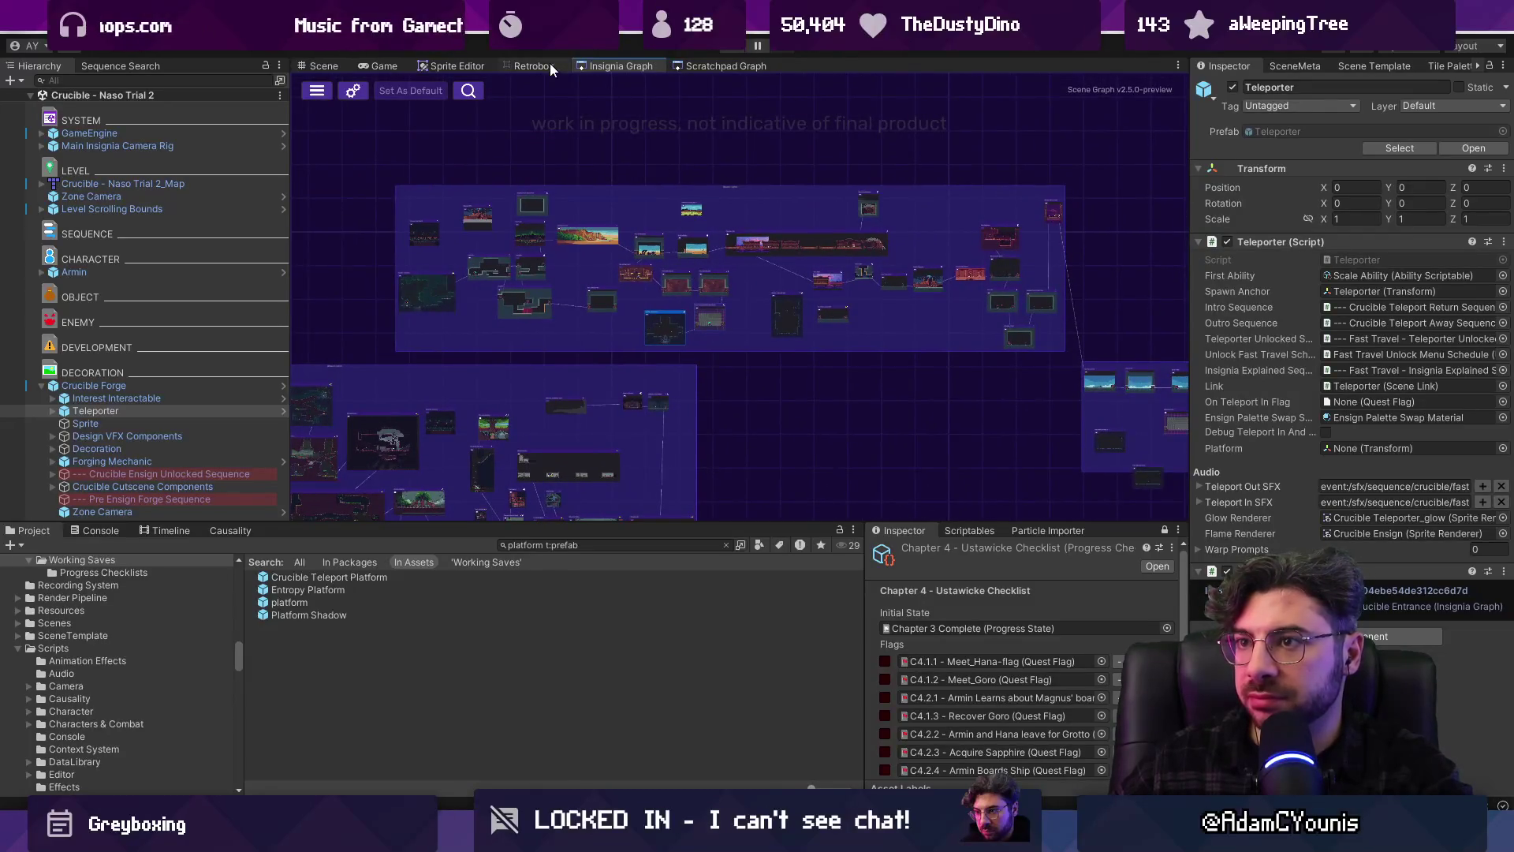
# Search the project assets for 'fast travel menu' and open the Fast Travel Menu prefab
pyautogui.click(451, 65)
pyautogui.click(534, 65)
pyautogui.click(644, 67)
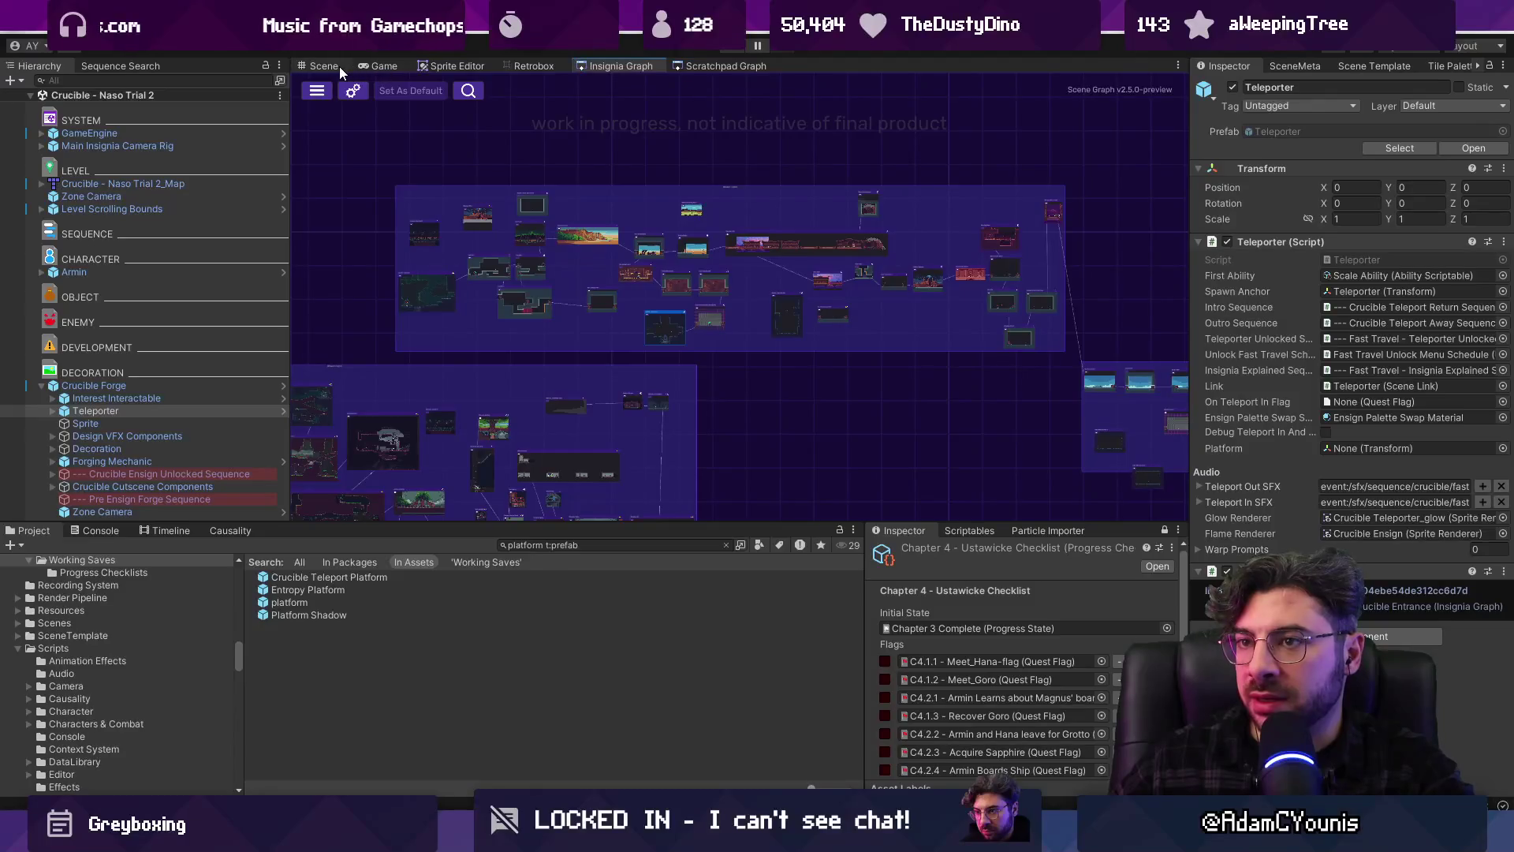
pyautogui.click(579, 545)
pyautogui.write('ft')
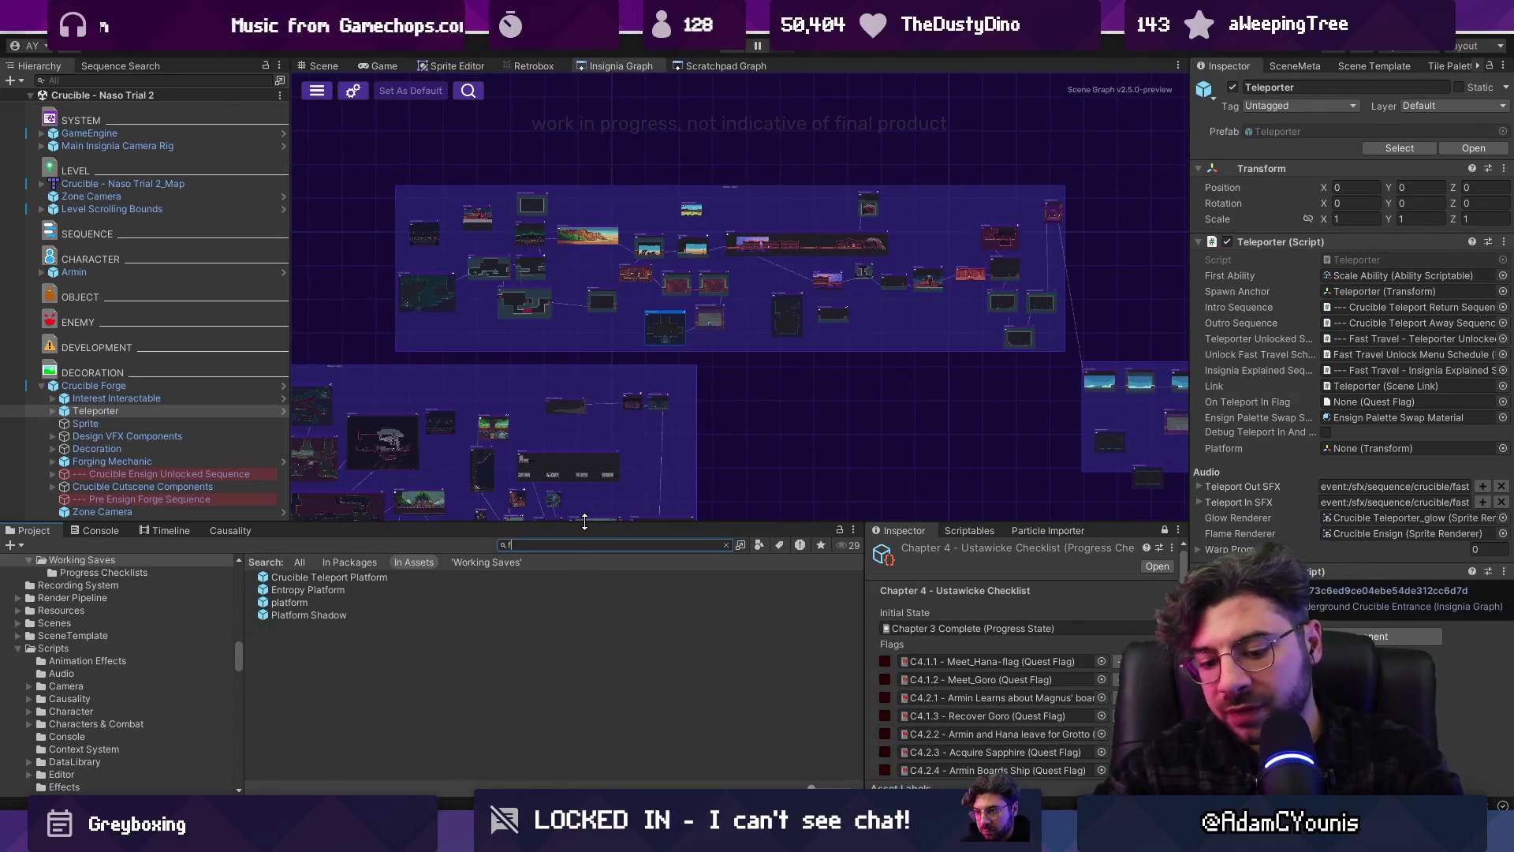
pyautogui.press('BackSpace')
pyautogui.write('ast trakle')
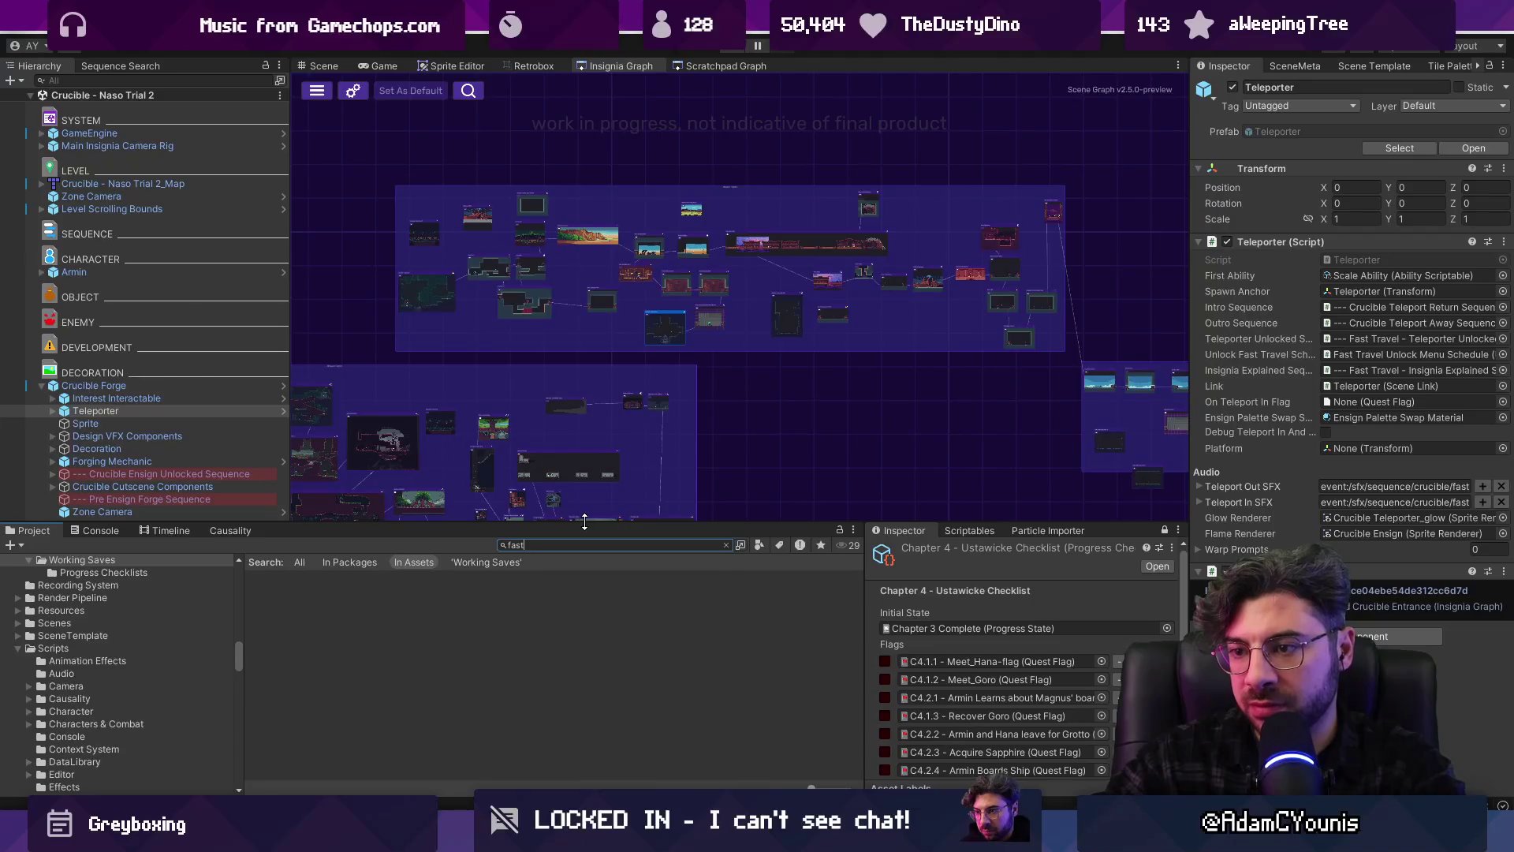
pyautogui.press('BackSpace')
pyautogui.press('BackSpace')
pyautogui.press('BackSpace')
pyautogui.write('vel menuy')
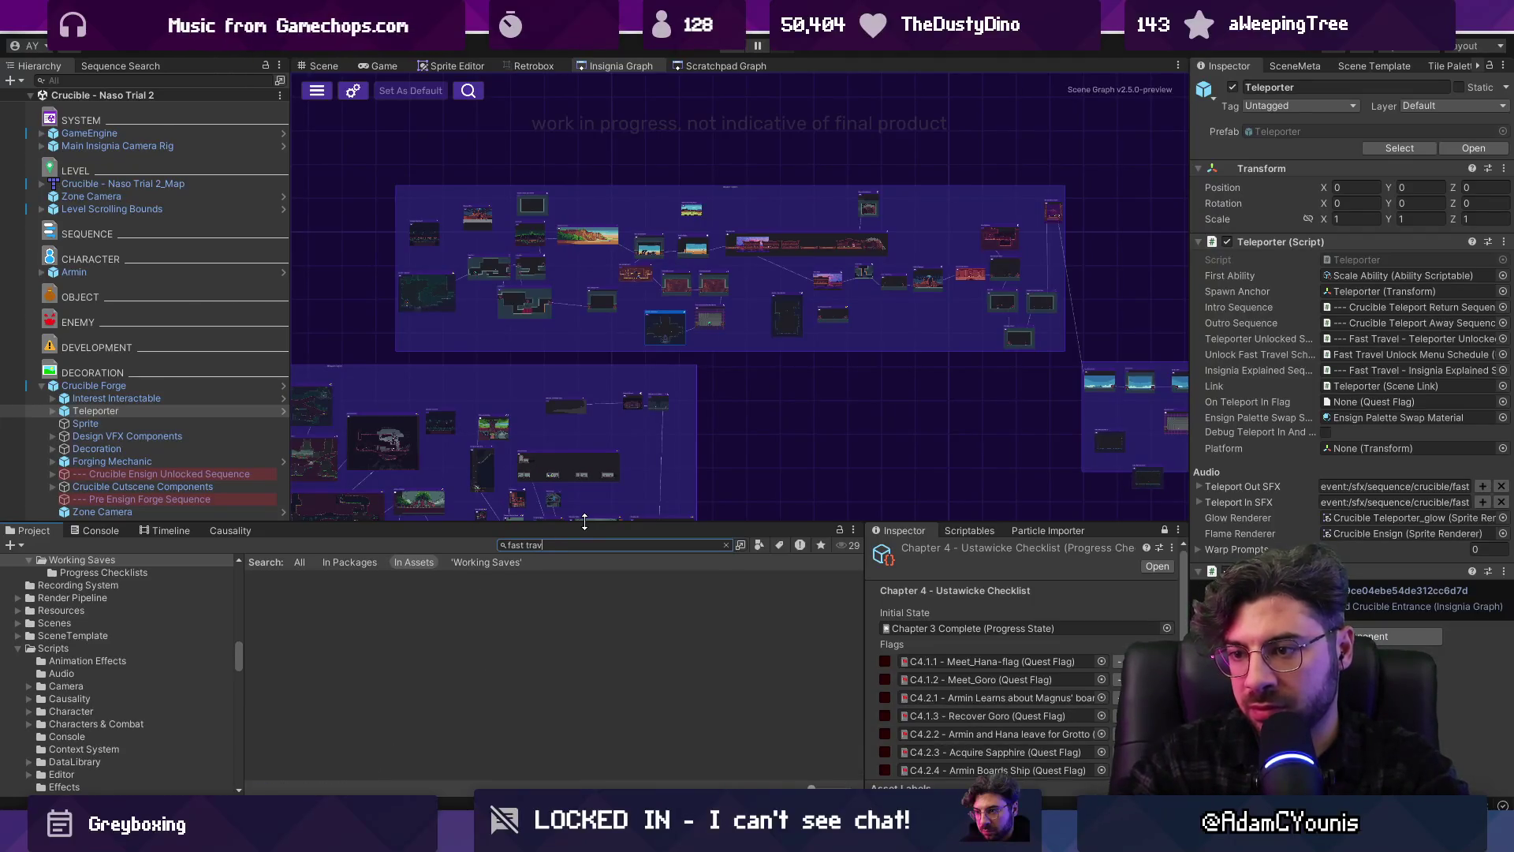
pyautogui.press('BackSpace')
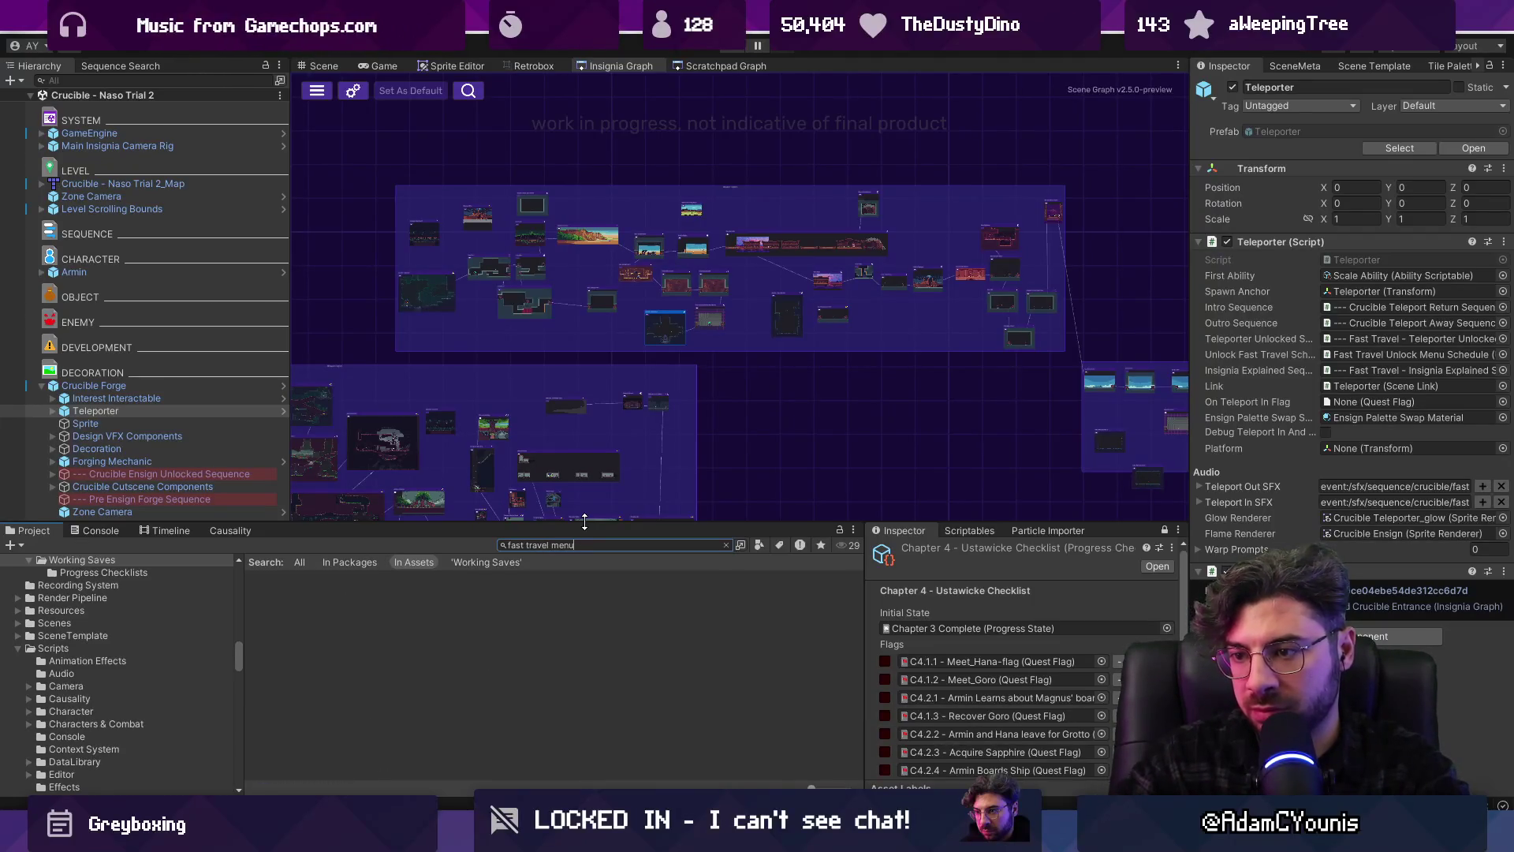
pyautogui.press('Down')
pyautogui.press('Return')
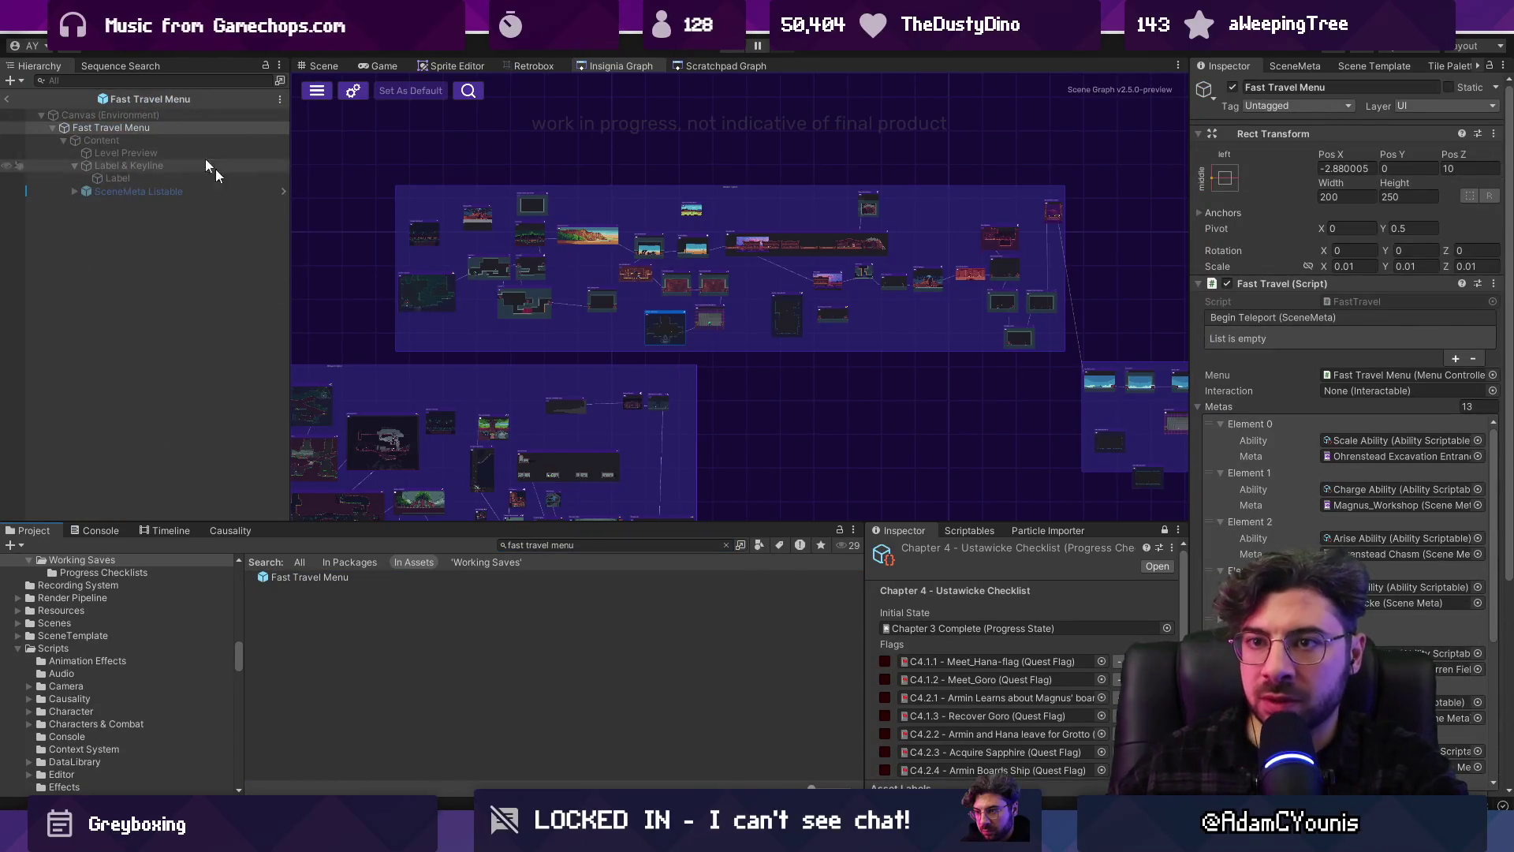
# Widen the Inspector and review the Metas entries, such as Naso Hills 3 and Ustawicke Cliff Interior
pyautogui.scroll(-6, 1288, 434)
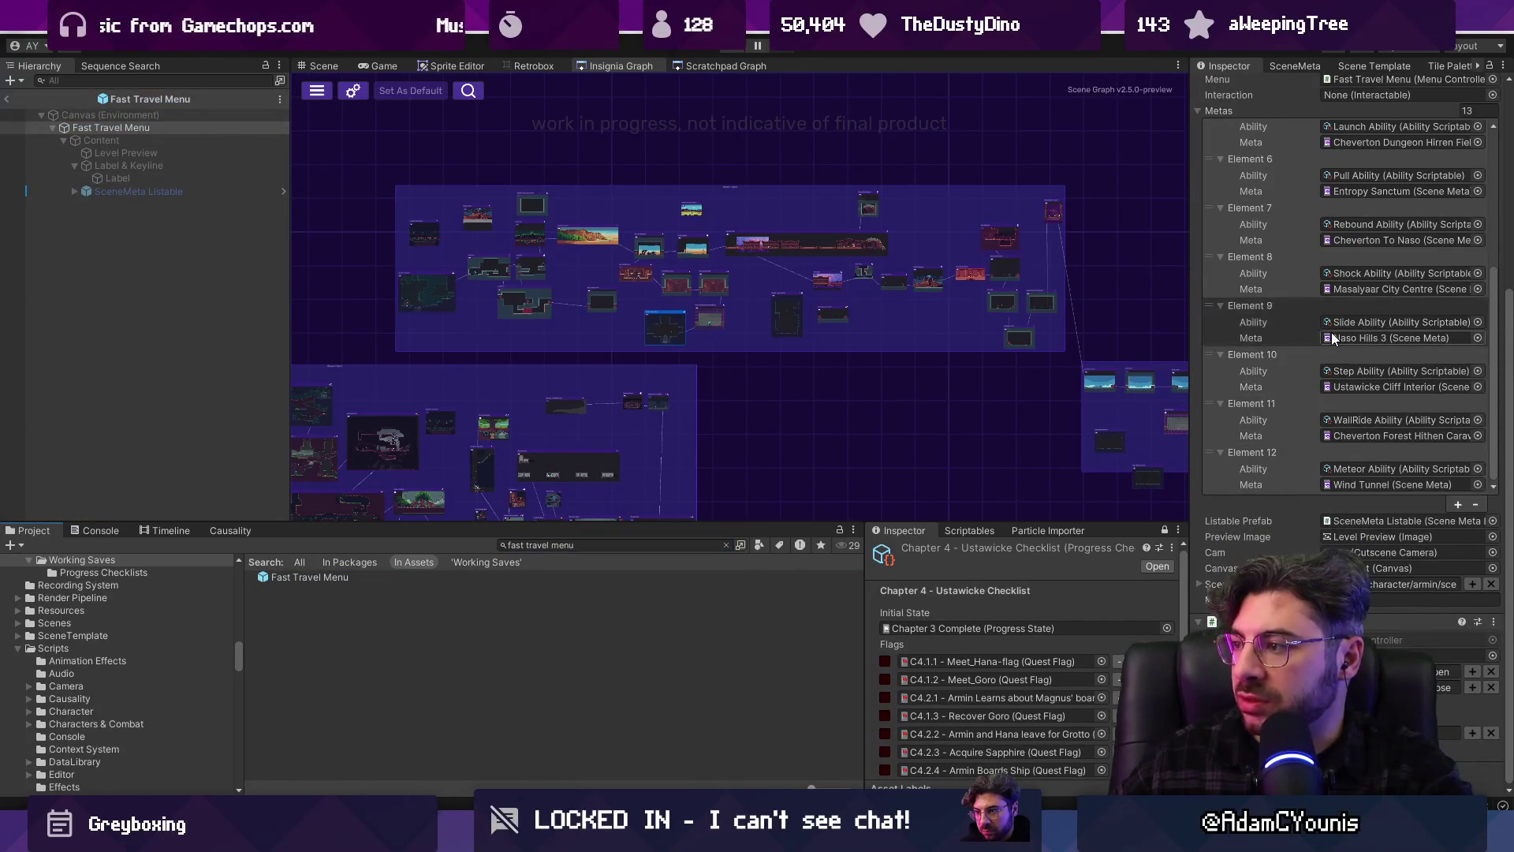
pyautogui.moveTo(1191, 311); pyautogui.dragTo(1110, 309)
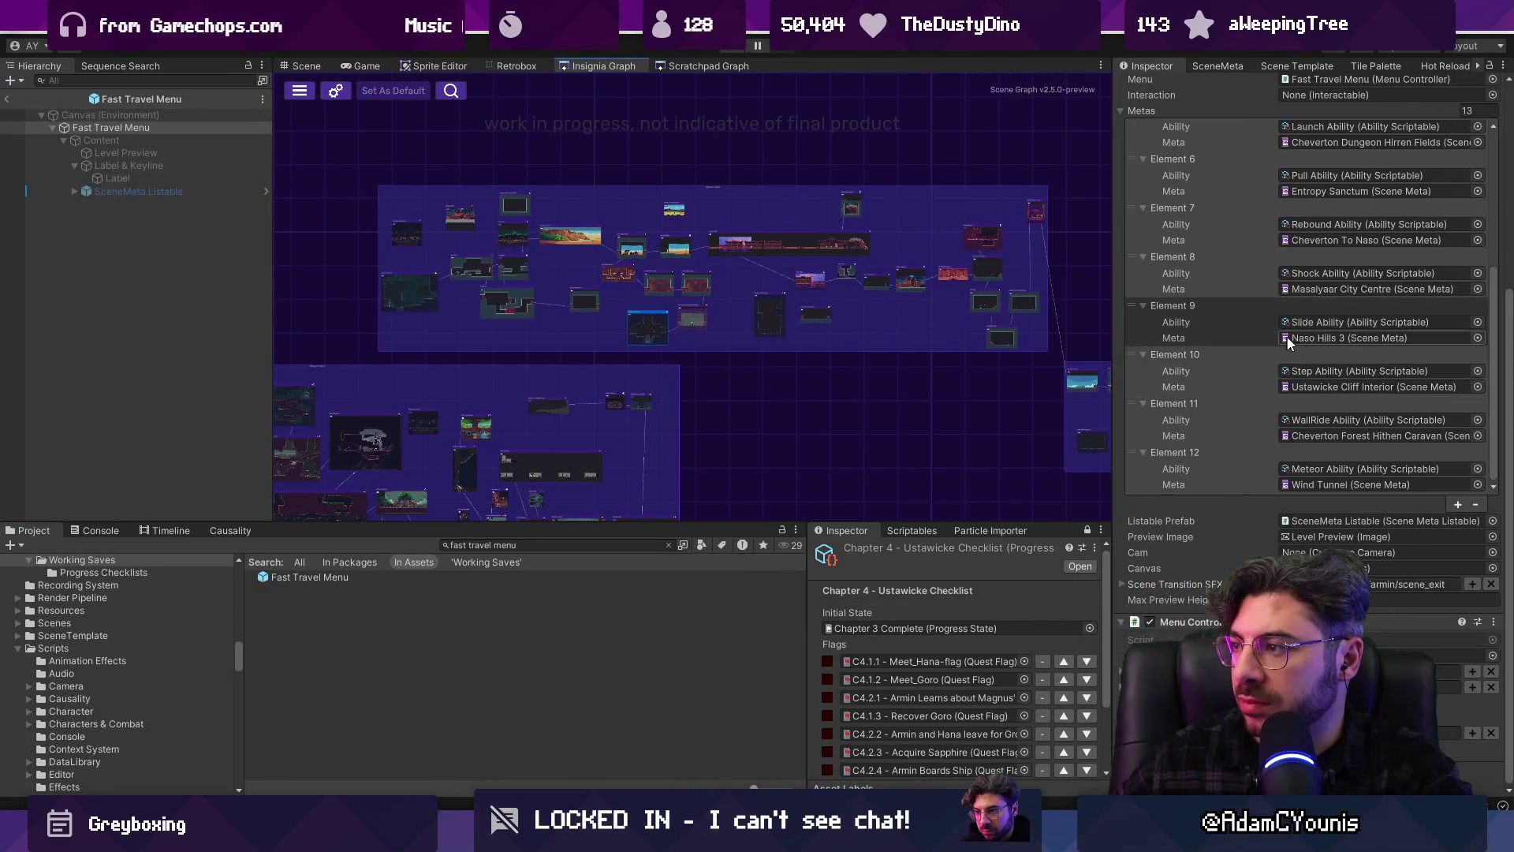
pyautogui.scroll(5, 599, 308)
pyautogui.scroll(3, 541, 287)
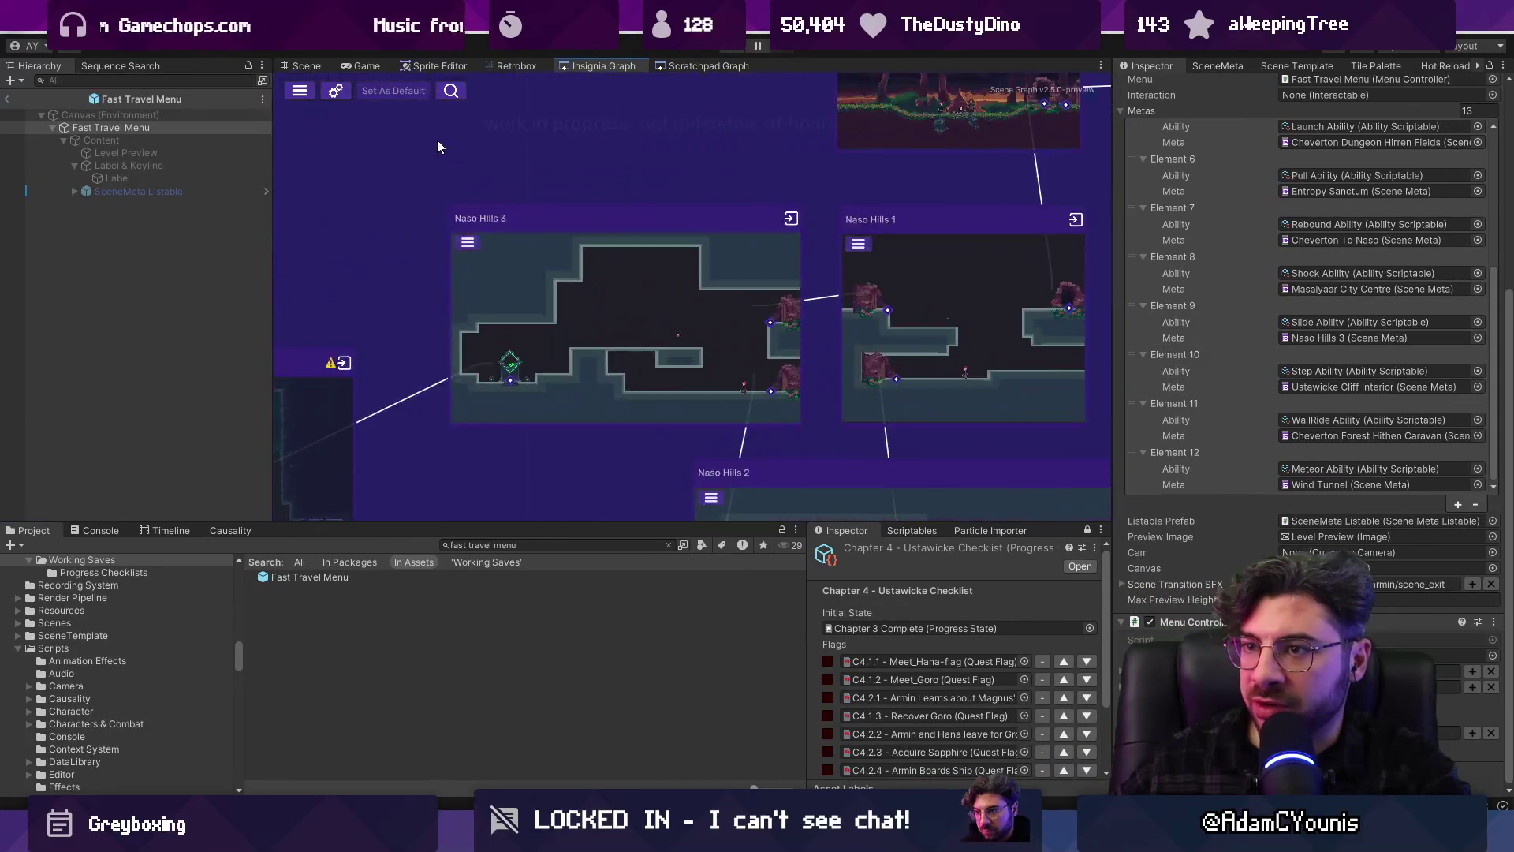
pyautogui.scroll(-6, 623, 263)
pyautogui.scroll(-2, 624, 292)
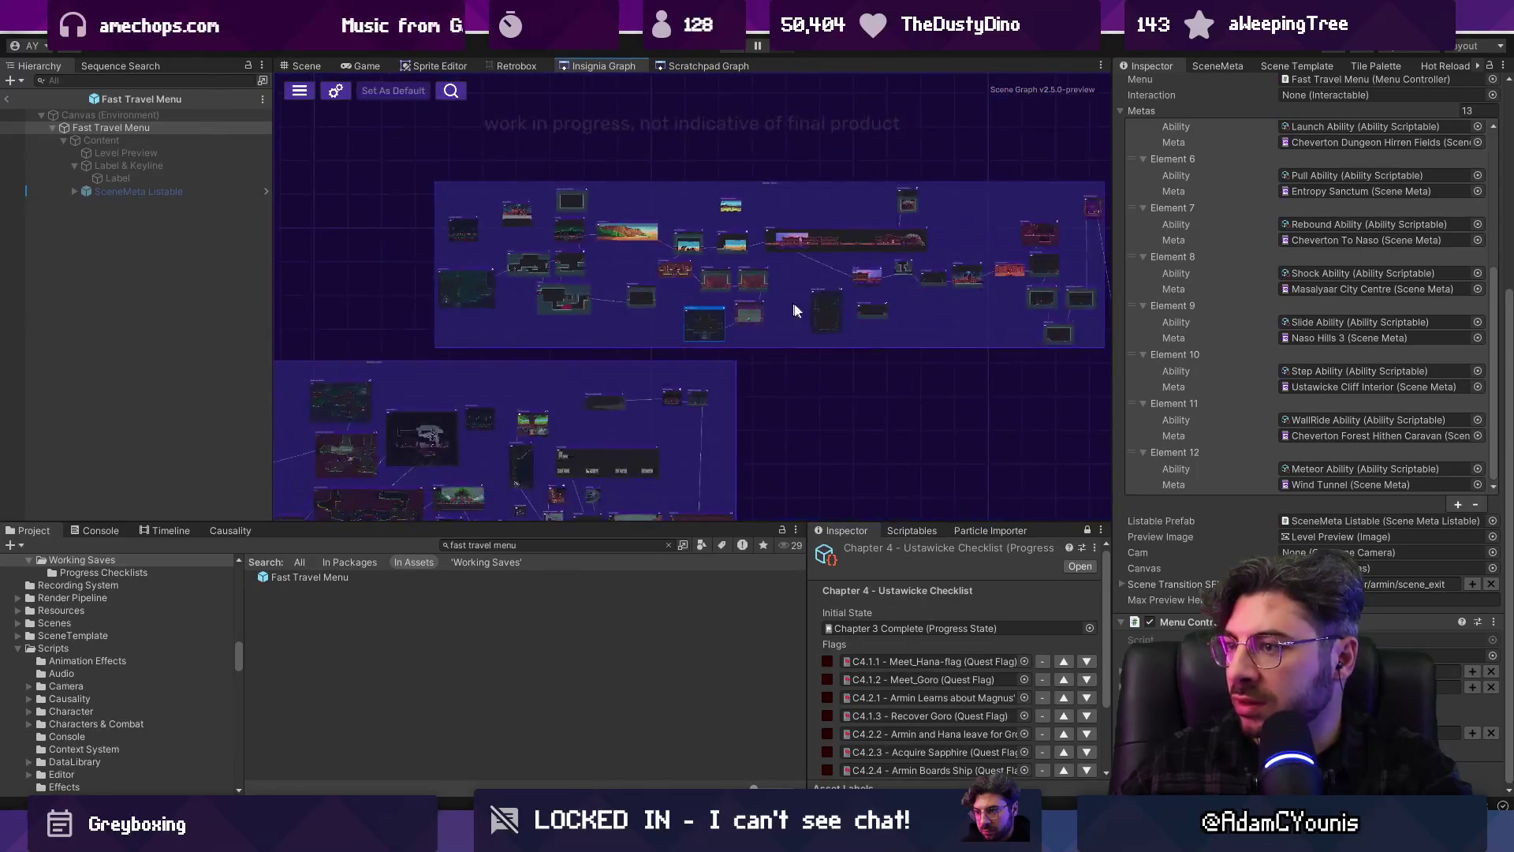
pyautogui.scroll(6, 590, 309)
pyautogui.click(1297, 321)
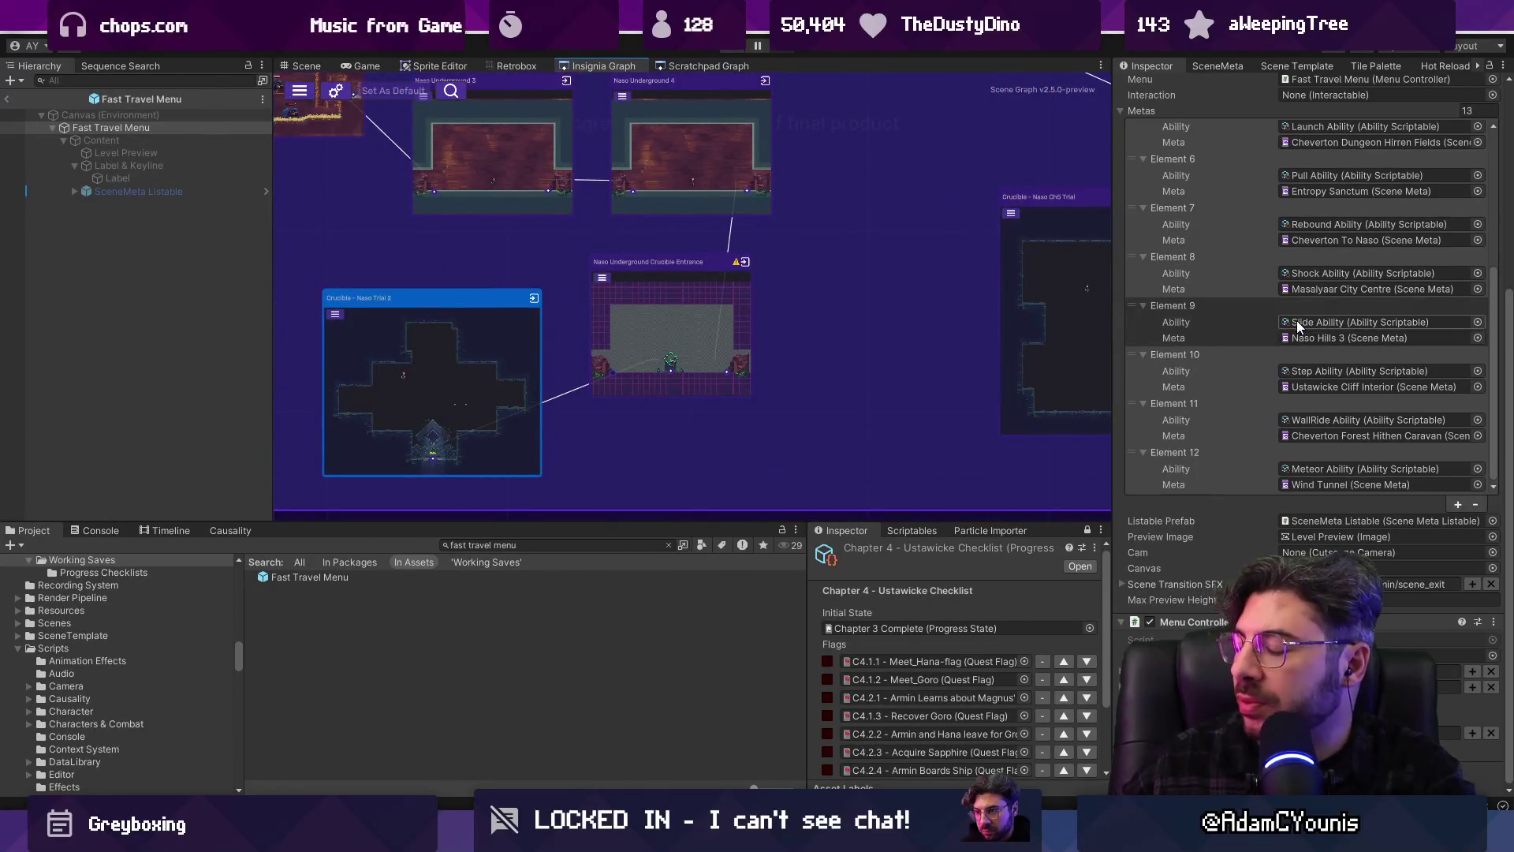
pyautogui.click(1391, 369)
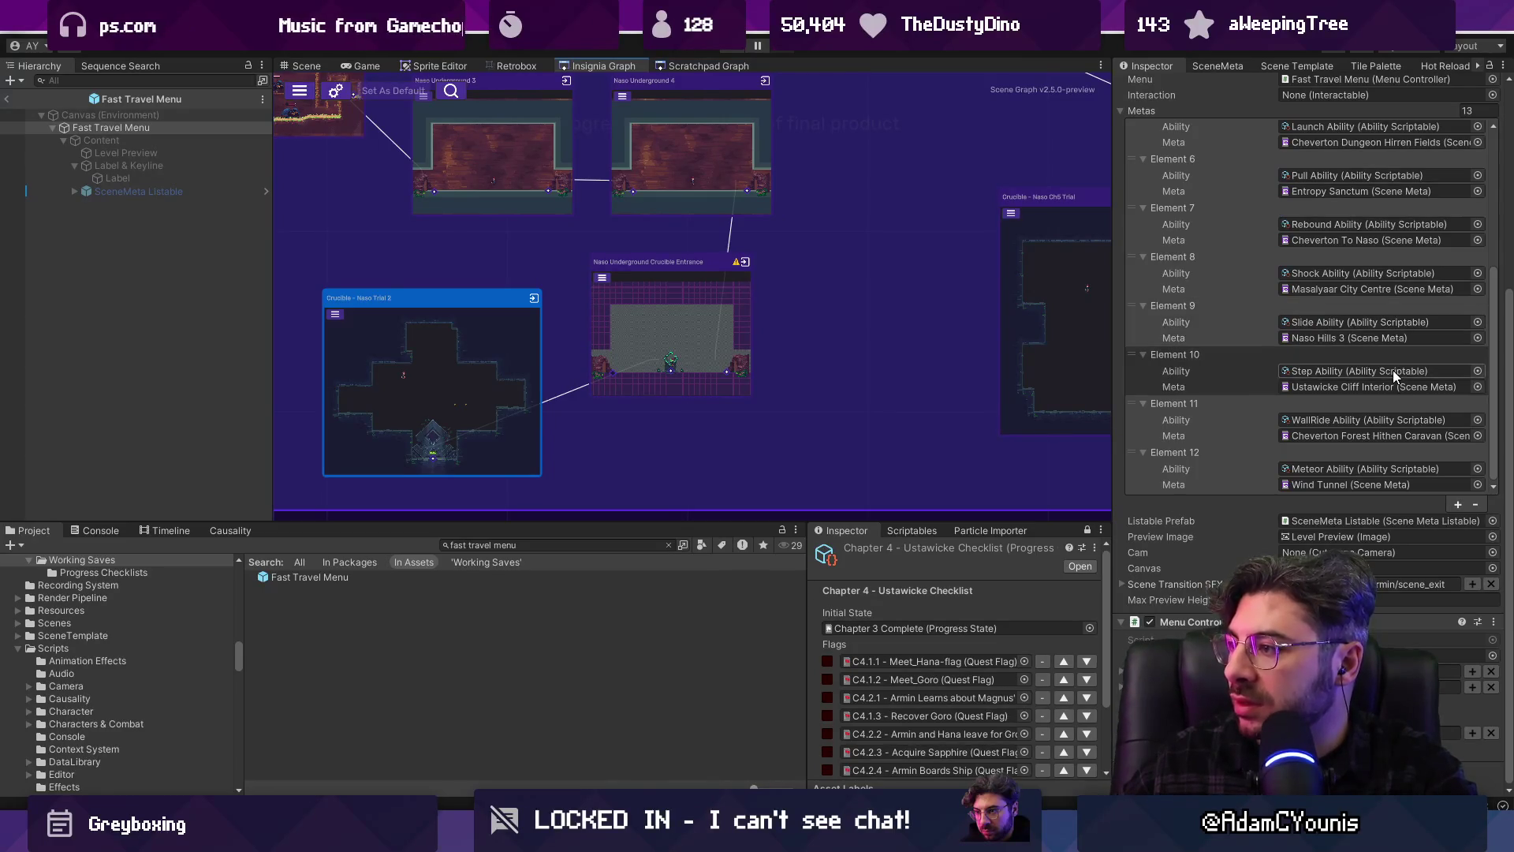
pyautogui.click(1398, 342)
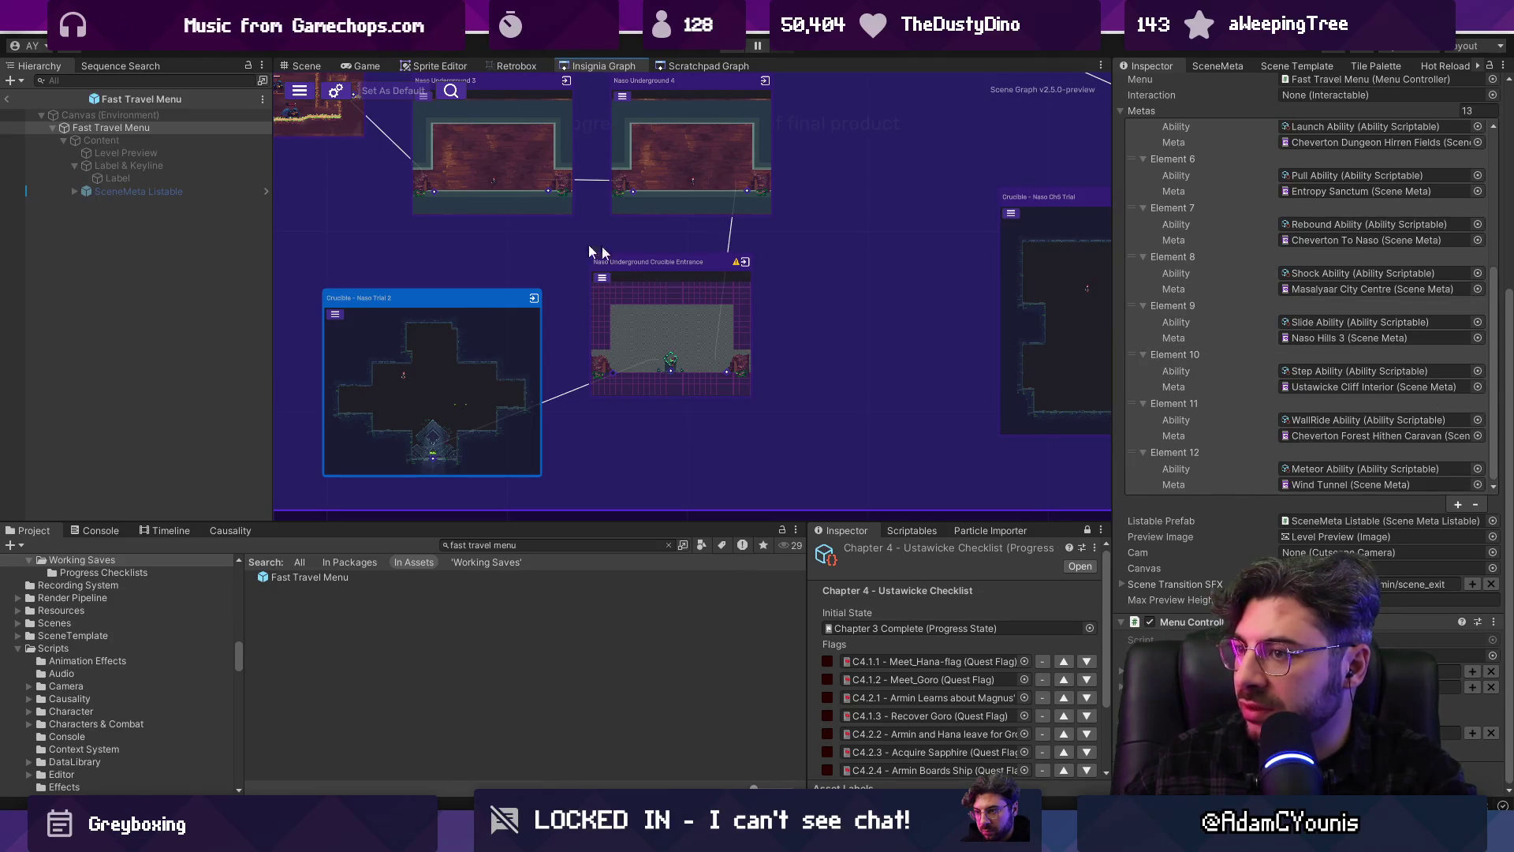
# Abandon a first scene pick for Element 10 and check the Crucible Entrance room's meta in the graph
pyautogui.scroll(4, 588, 244)
pyautogui.scroll(4, 462, 370)
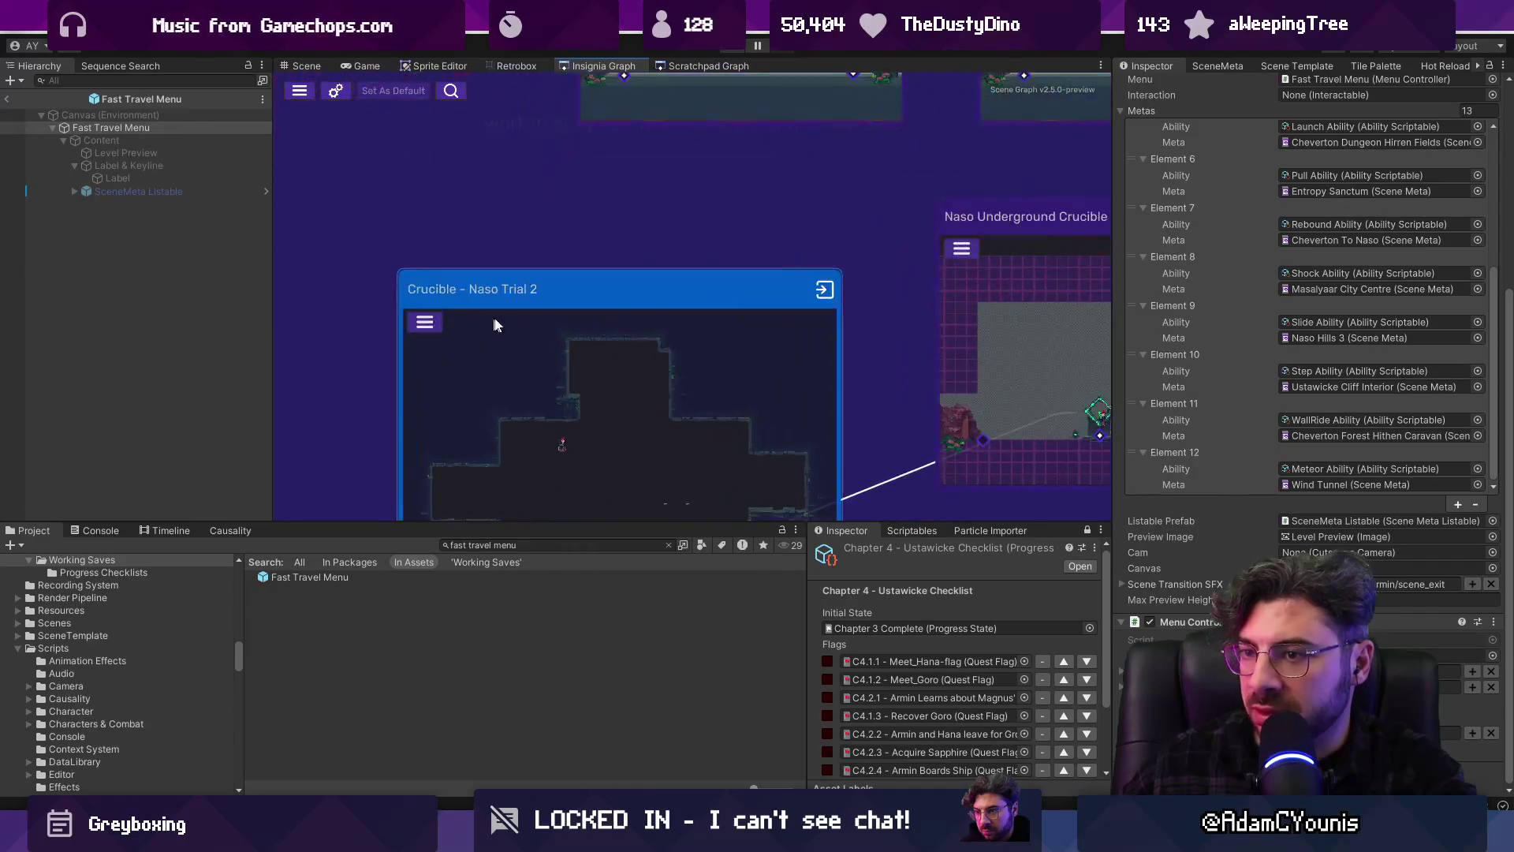
pyautogui.scroll(-5, 916, 286)
pyautogui.scroll(4, 915, 285)
pyautogui.click(1477, 386)
pyautogui.write('naso under')
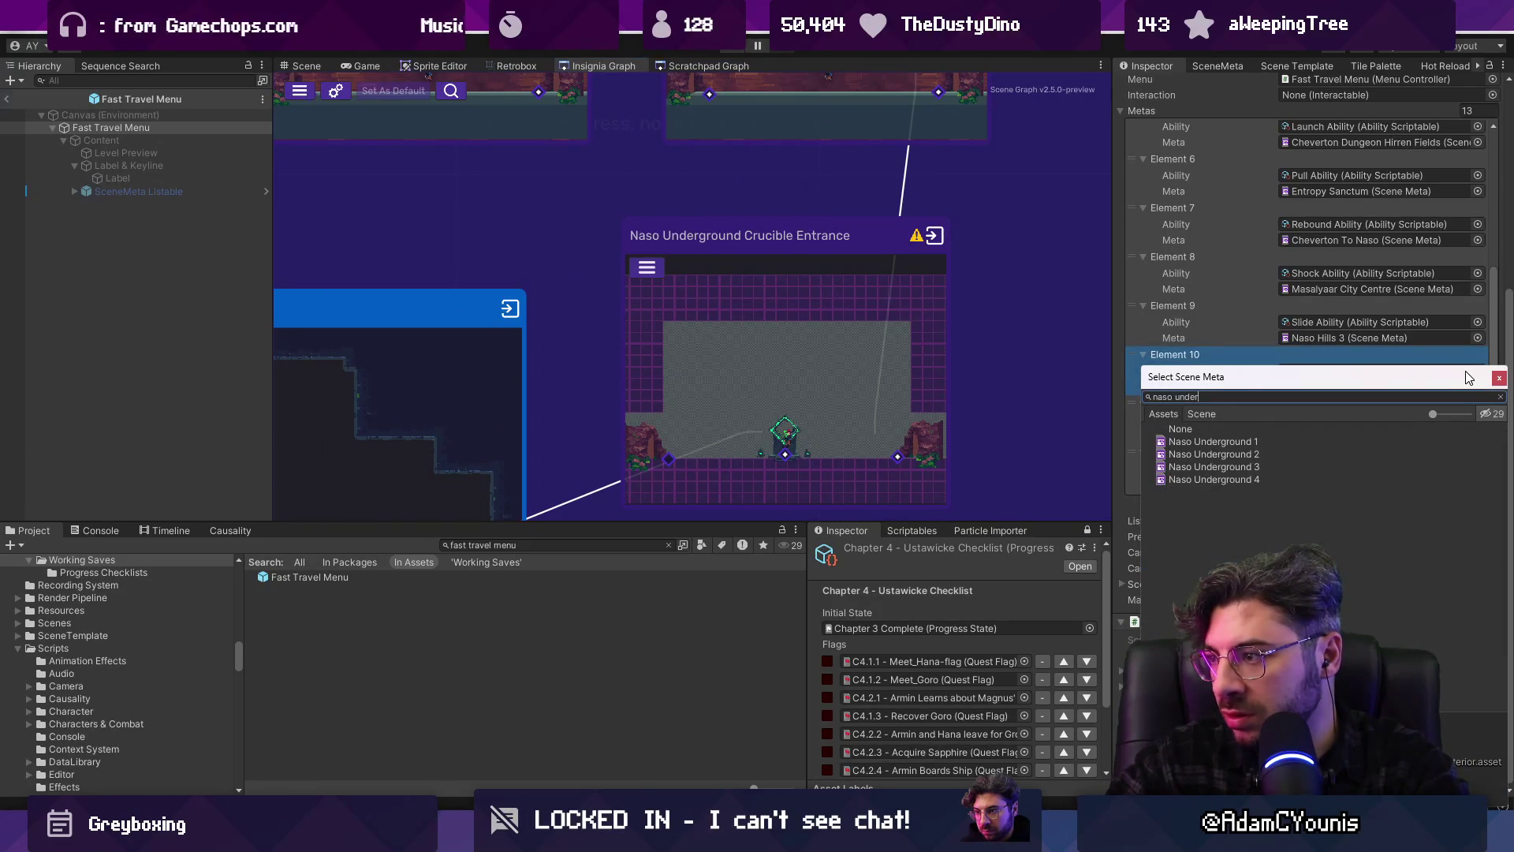
pyautogui.press('BackSpace')
pyautogui.press('BackSpace')
pyautogui.press('BackSpace')
pyautogui.press('Escape')
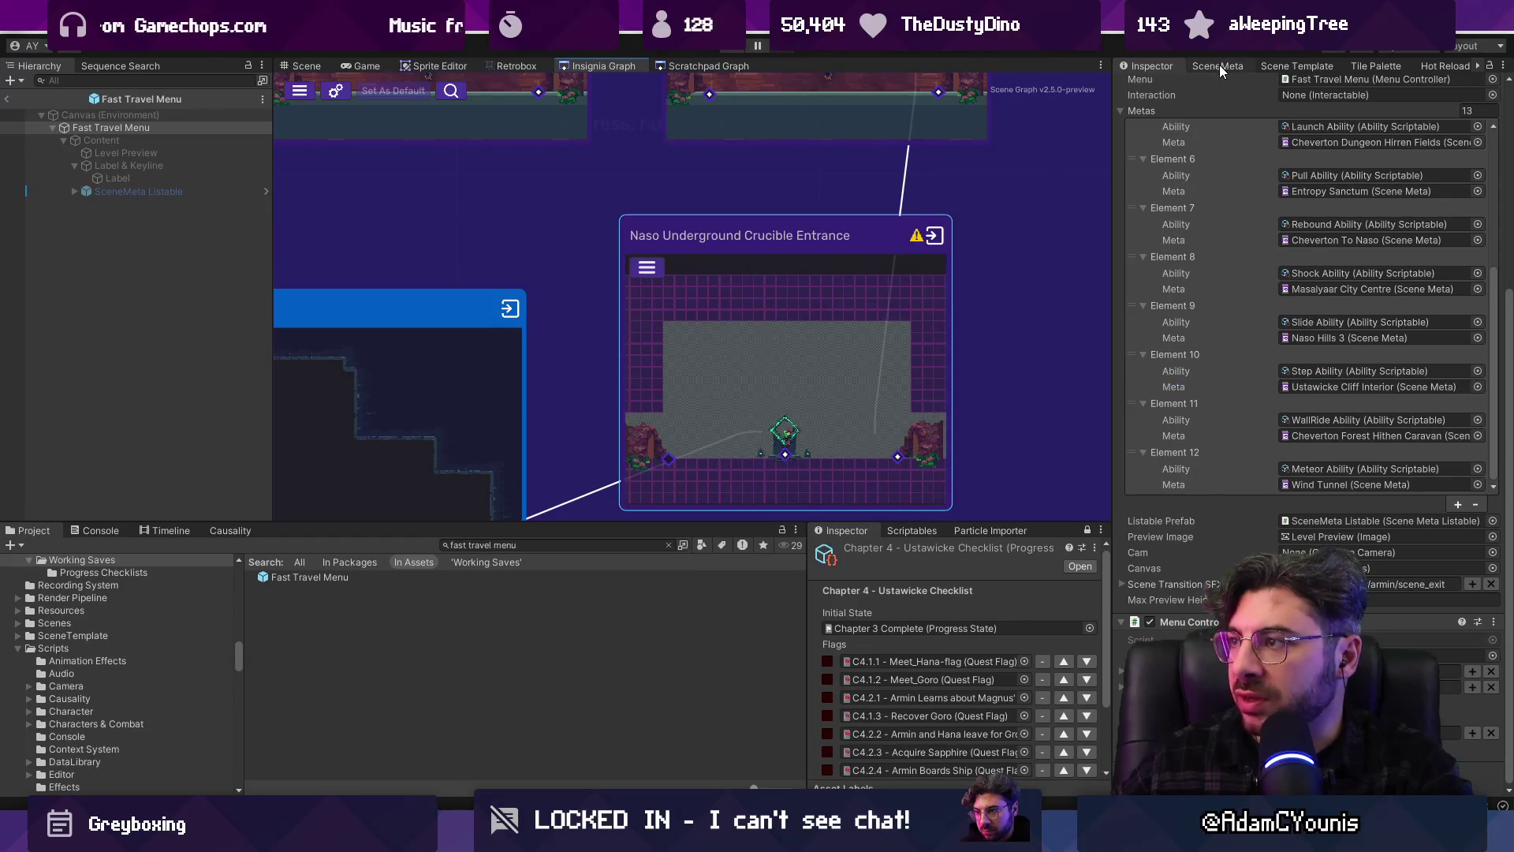
pyautogui.click(1218, 66)
pyautogui.click(870, 305)
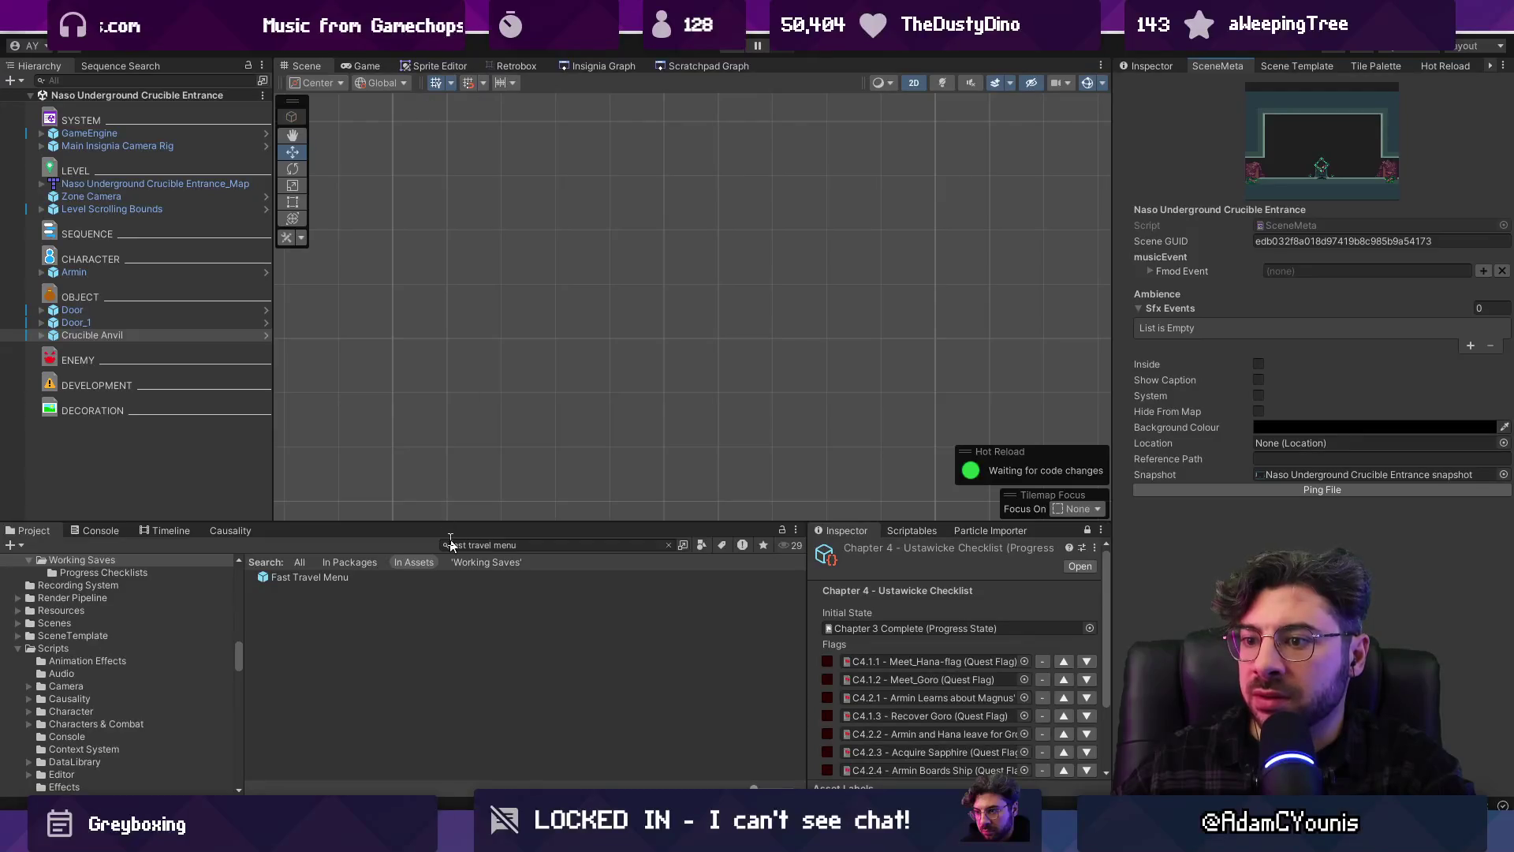
# Reopen the Fast Travel Menu prefab and scroll its Metas list down to the target entry
pyautogui.doubleClick(373, 580)
pyautogui.click(1159, 66)
pyautogui.scroll(-3, 1266, 440)
pyautogui.scroll(5, 1266, 433)
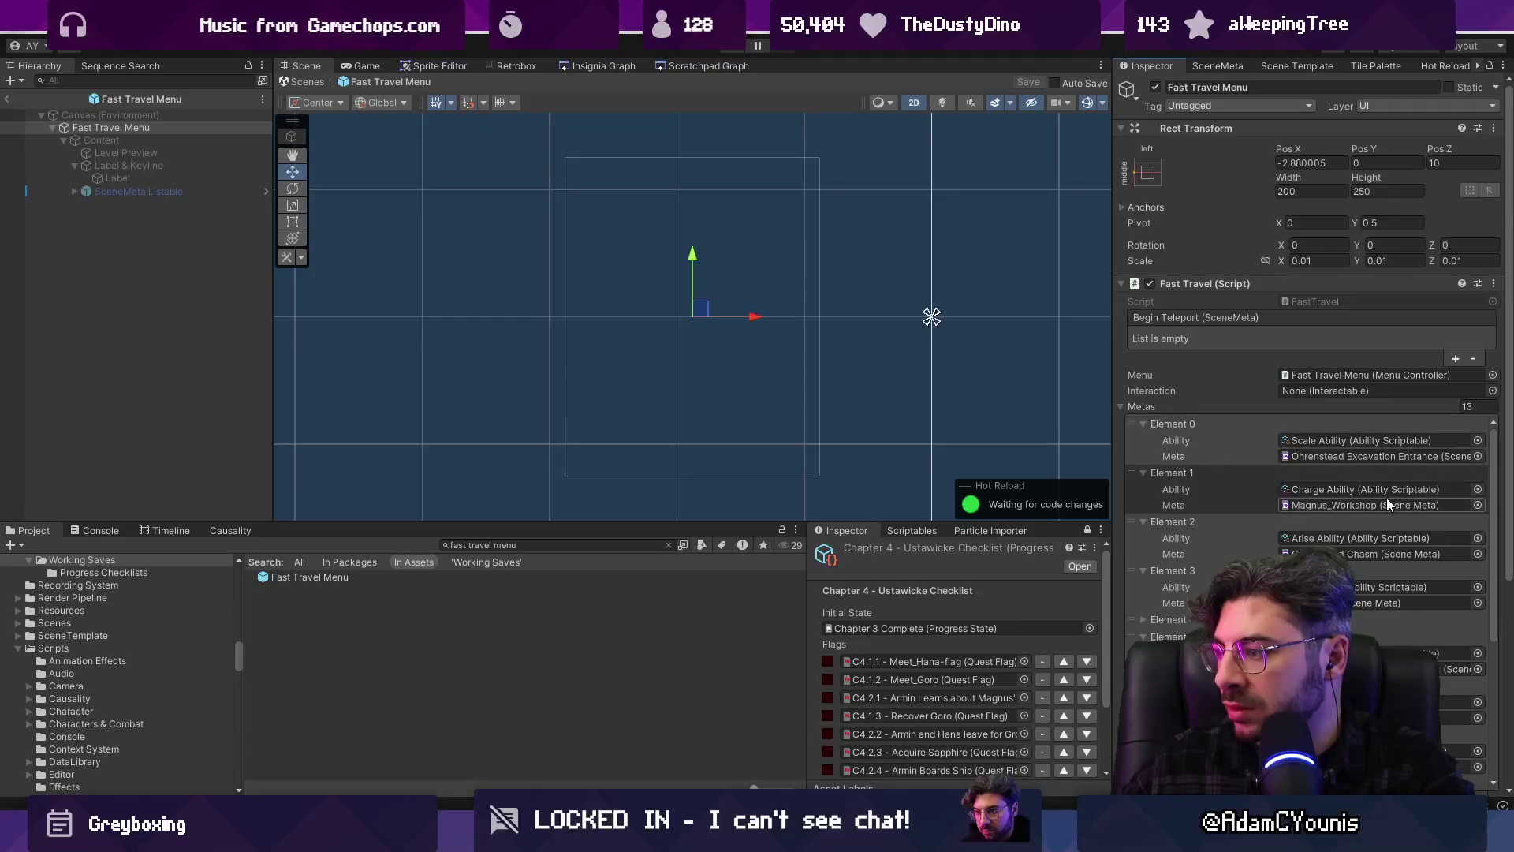
pyautogui.click(1169, 619)
pyautogui.click(1196, 623)
pyautogui.scroll(-4, 1313, 519)
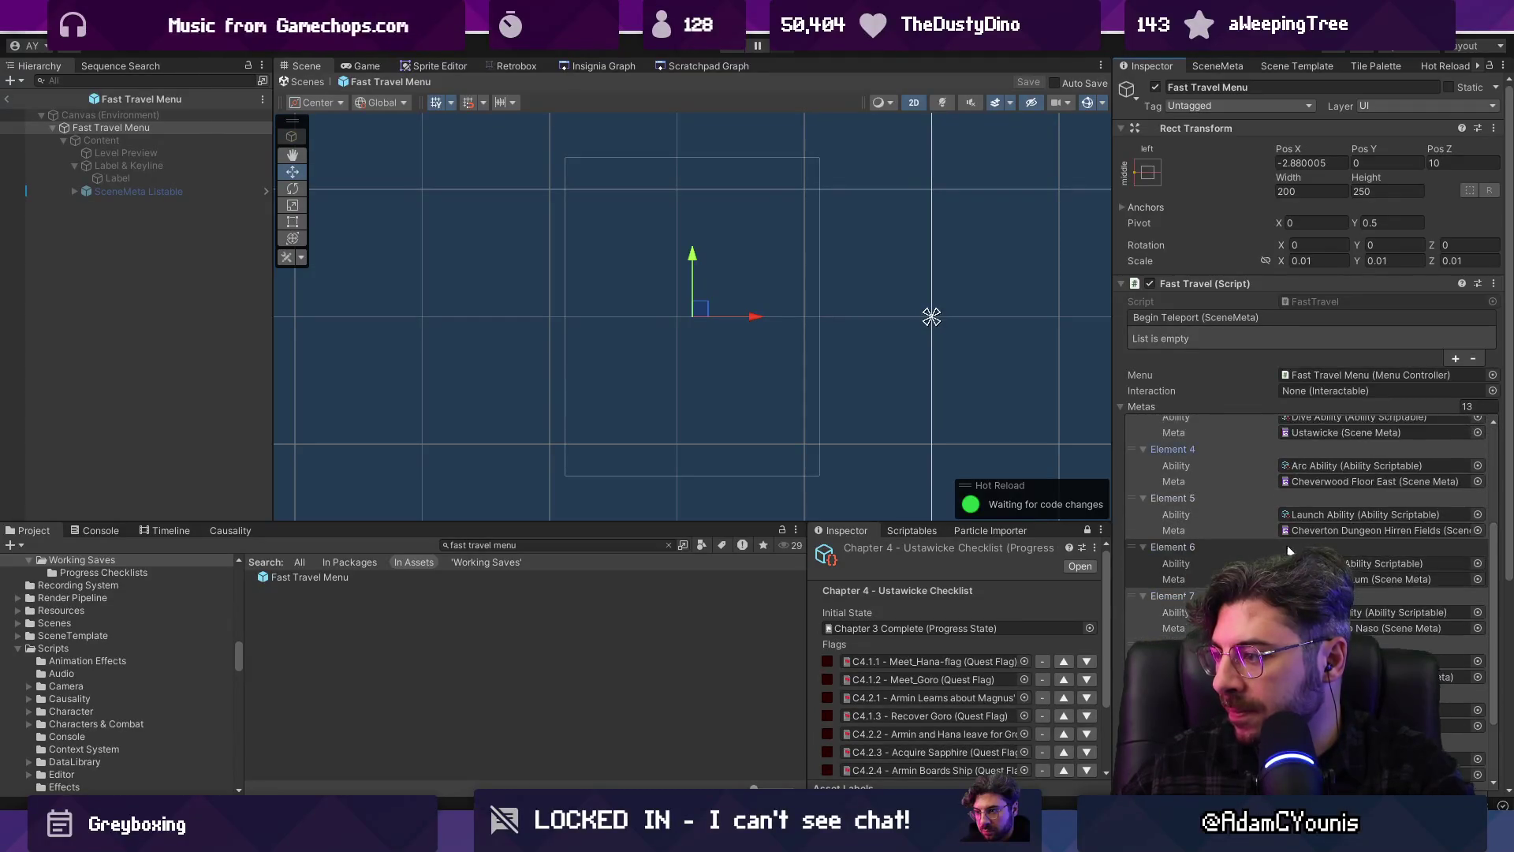
pyautogui.scroll(-3, 1314, 521)
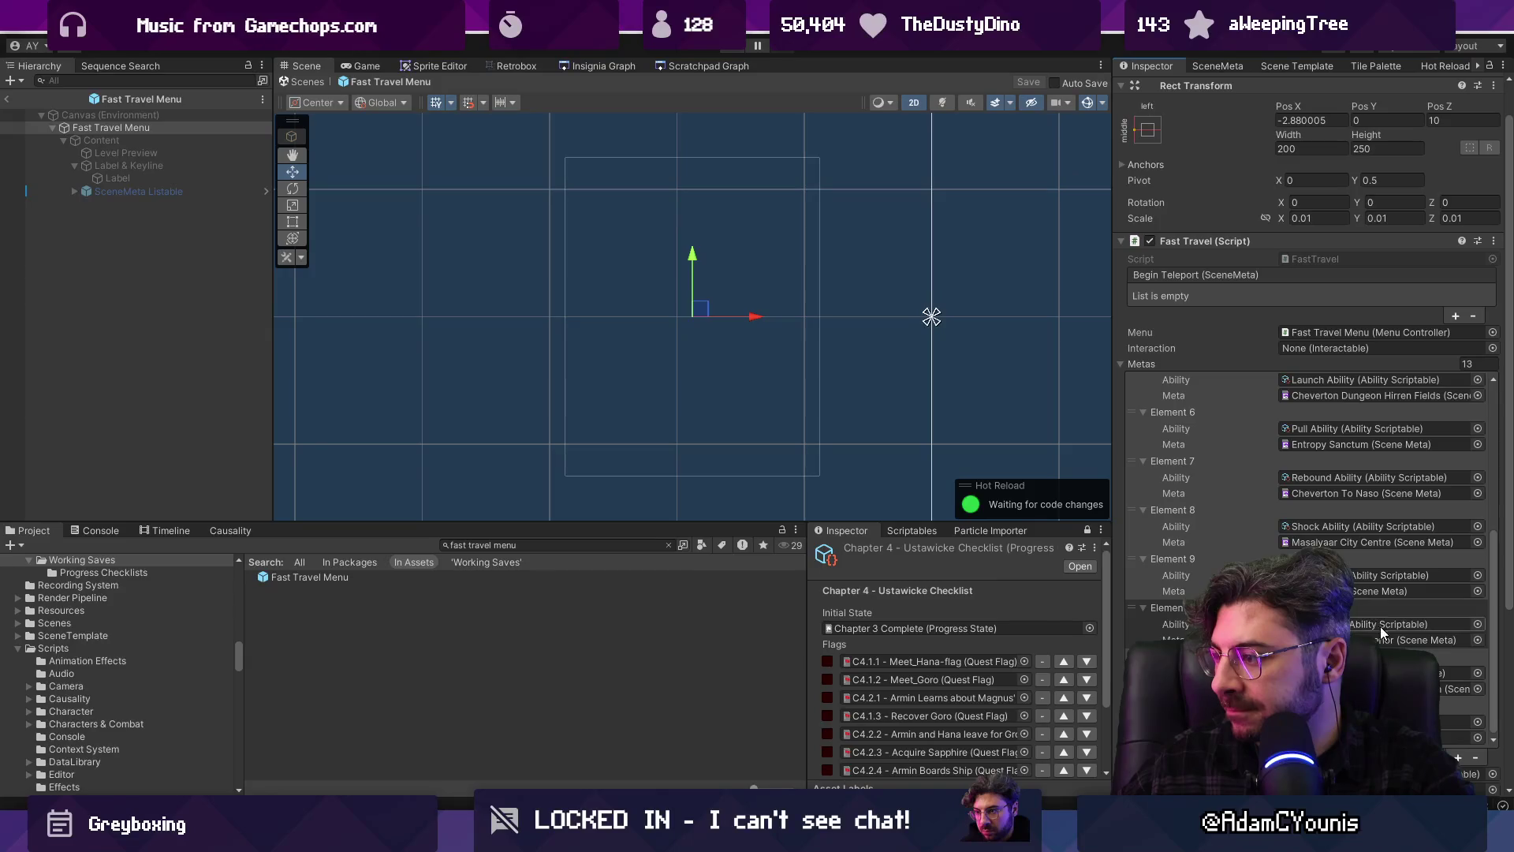
# Assign the Naso Underground Crucible Entrance scene meta to Element 10 and save the prefab
pyautogui.click(1475, 640)
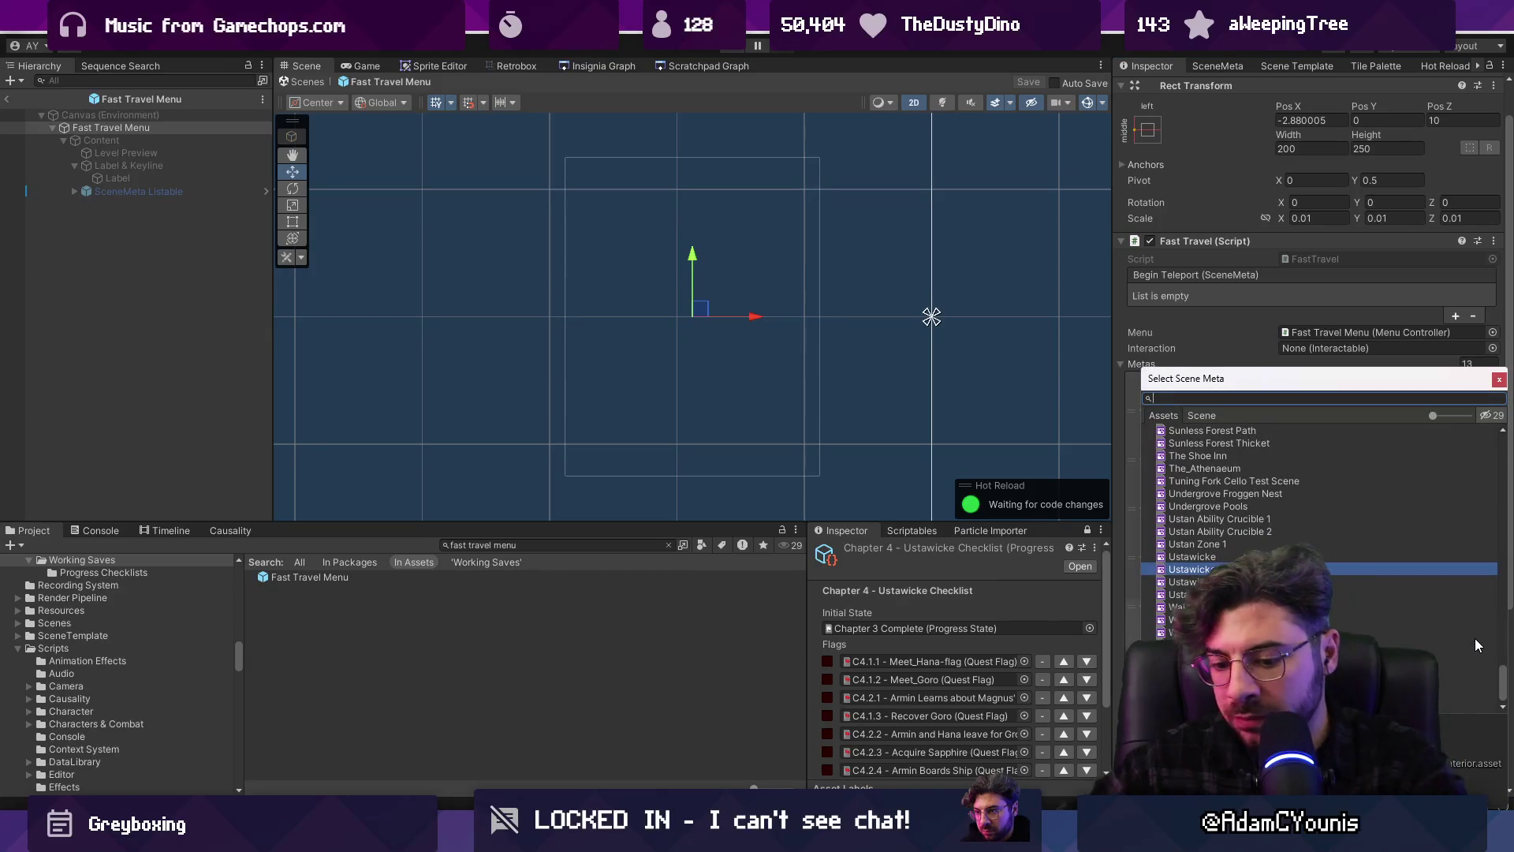
pyautogui.write('undeground cru')
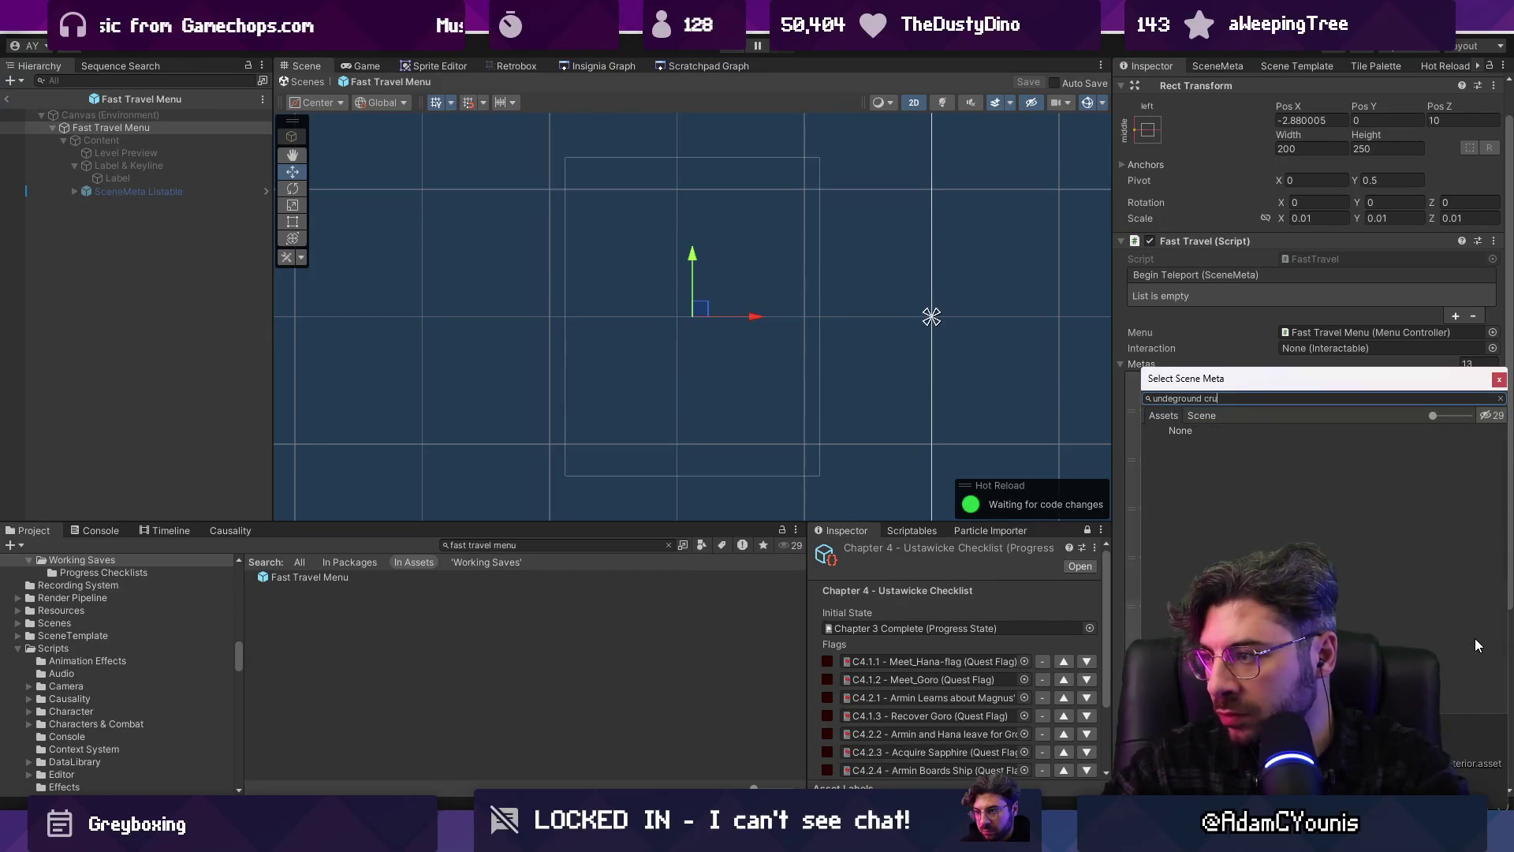
pyautogui.hotkey('ctrl', 'a')
pyautogui.write('naso')
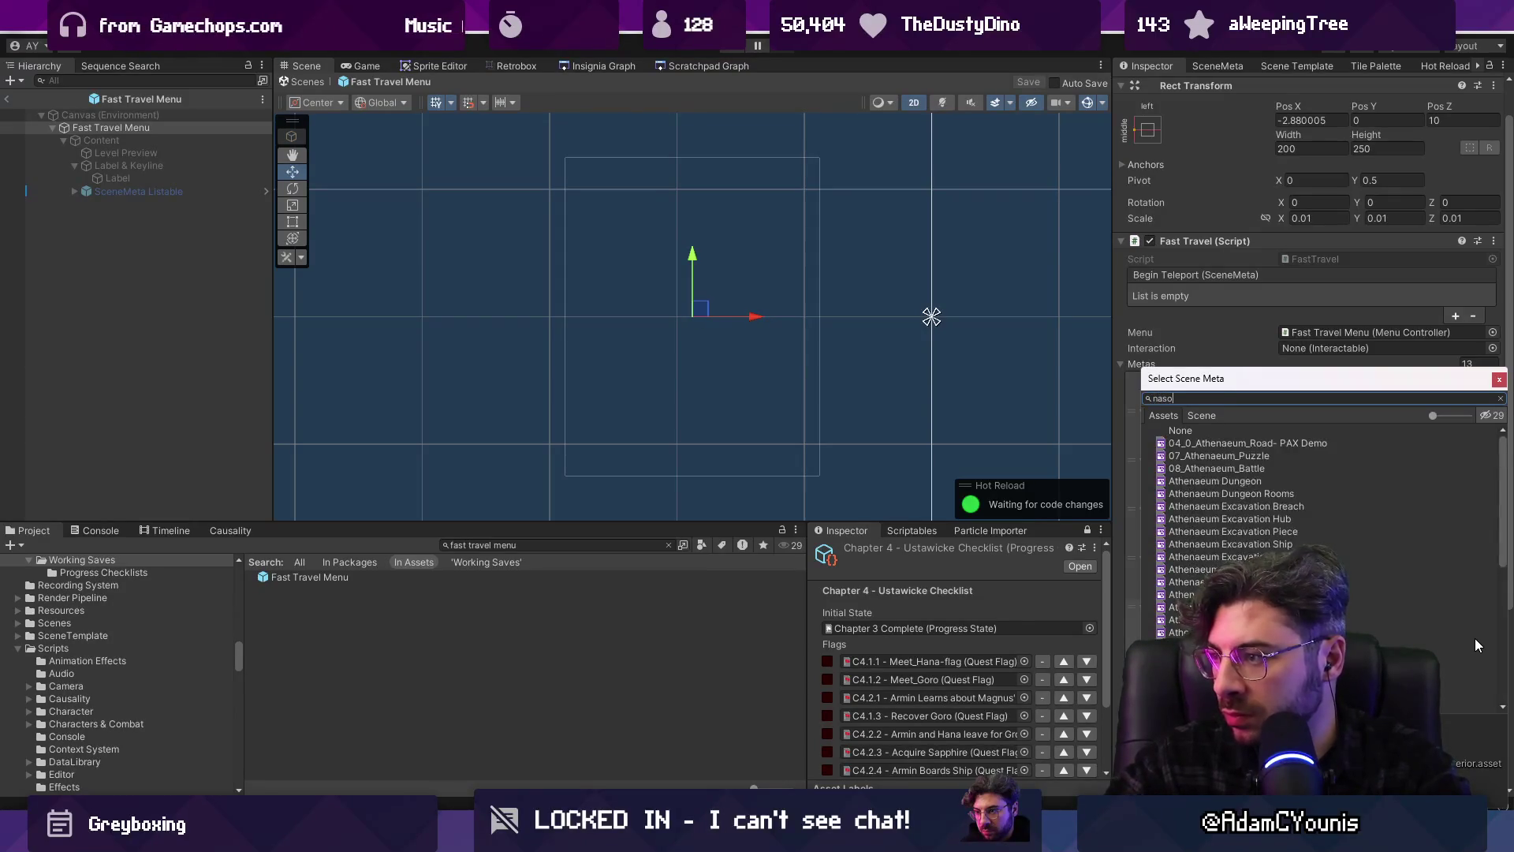
pyautogui.write(' underground')
pyautogui.press('Down')
pyautogui.press('Down')
pyautogui.press('Down')
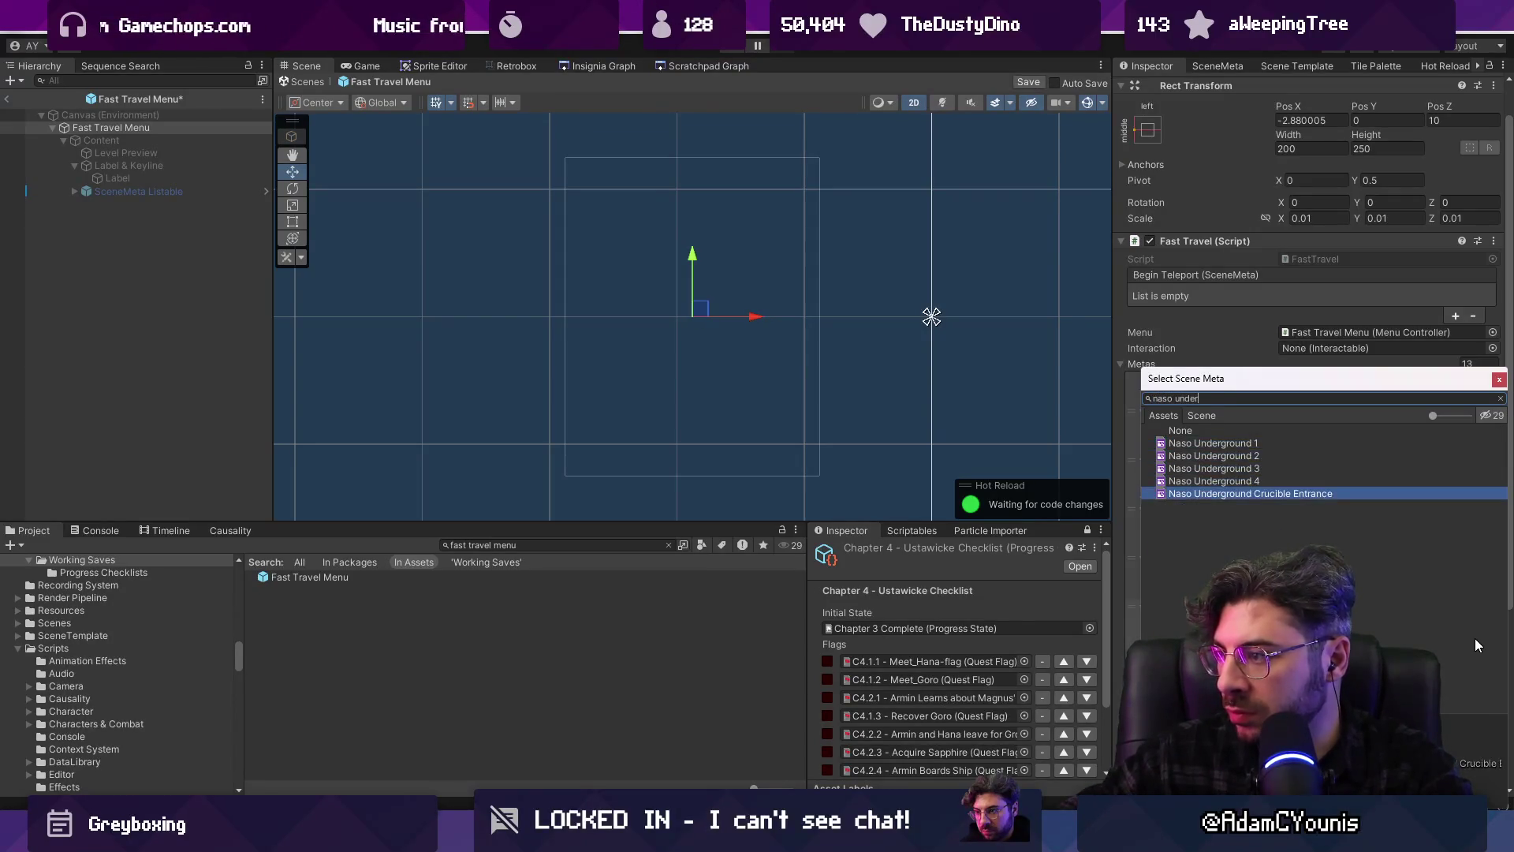
pyautogui.press('Return')
pyautogui.hotkey('ctrl', 's')
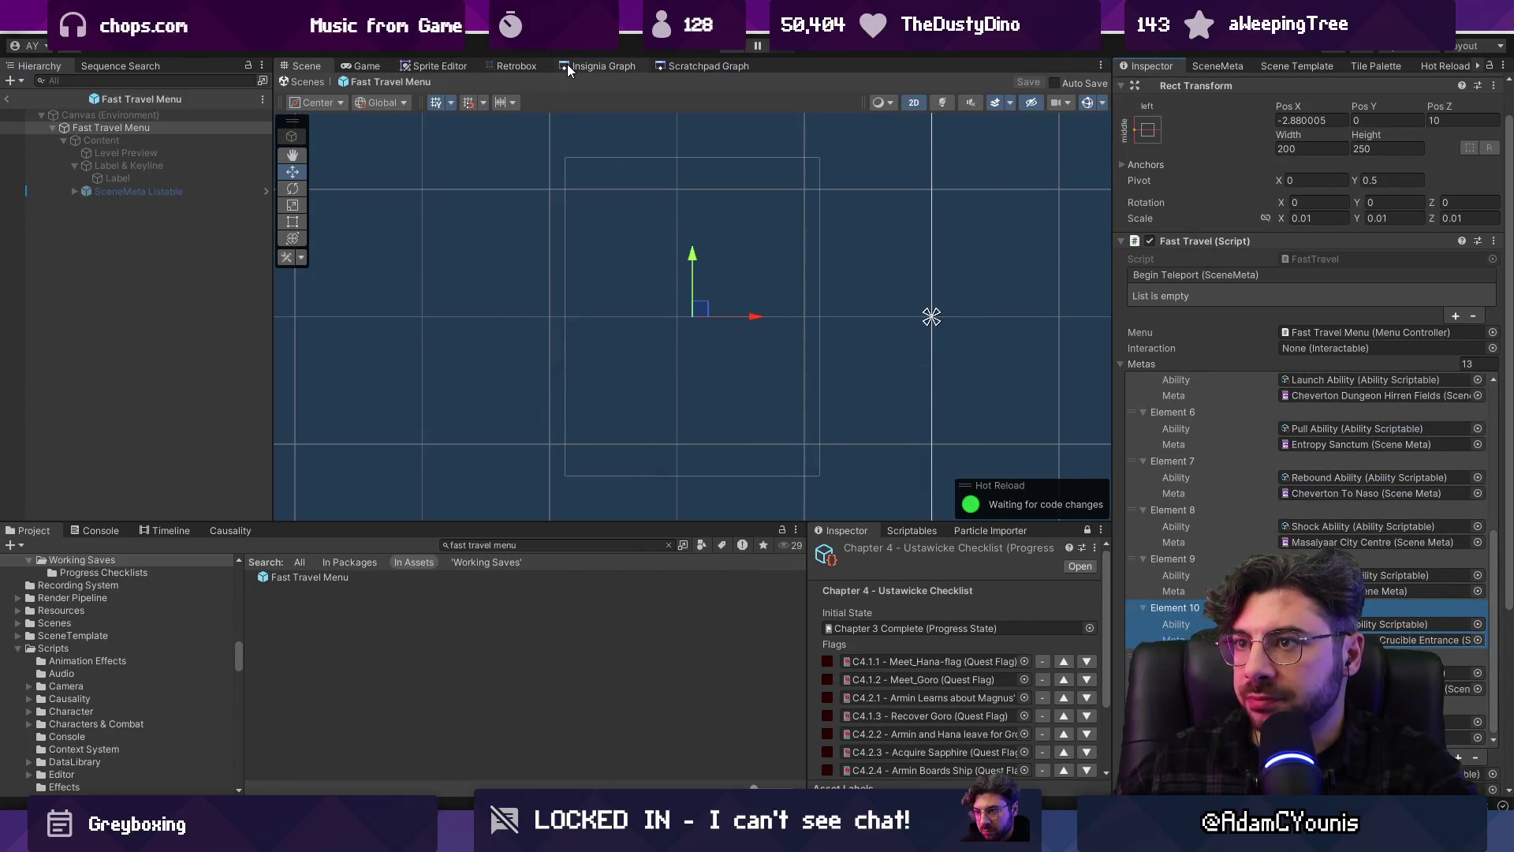
# Close prefab mode and open the Cheverton To Naso scene from the Insignia graph
pyautogui.click(315, 82)
pyautogui.click(513, 65)
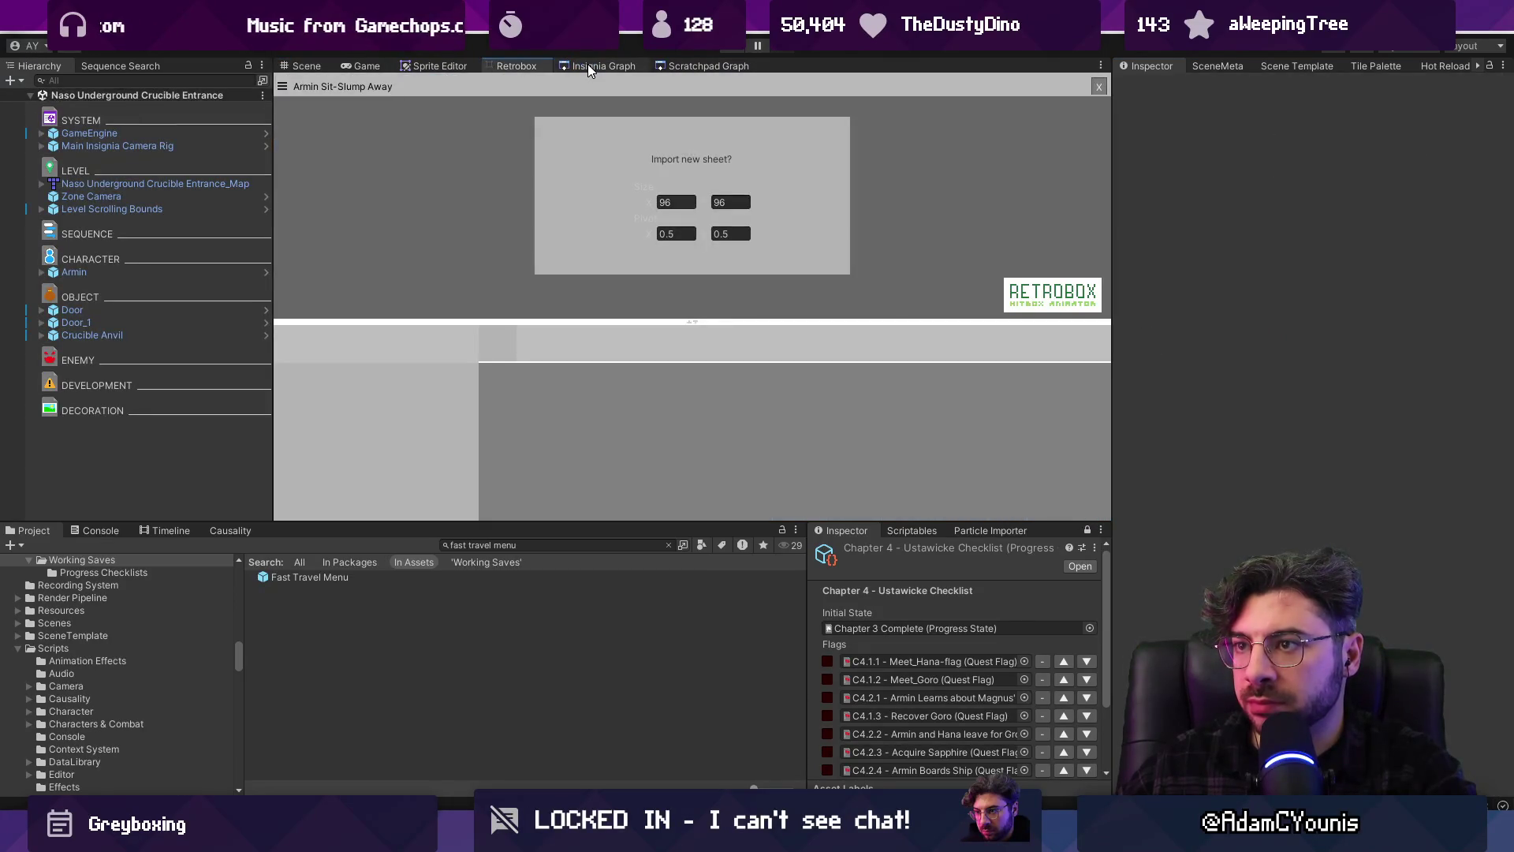
pyautogui.click(589, 65)
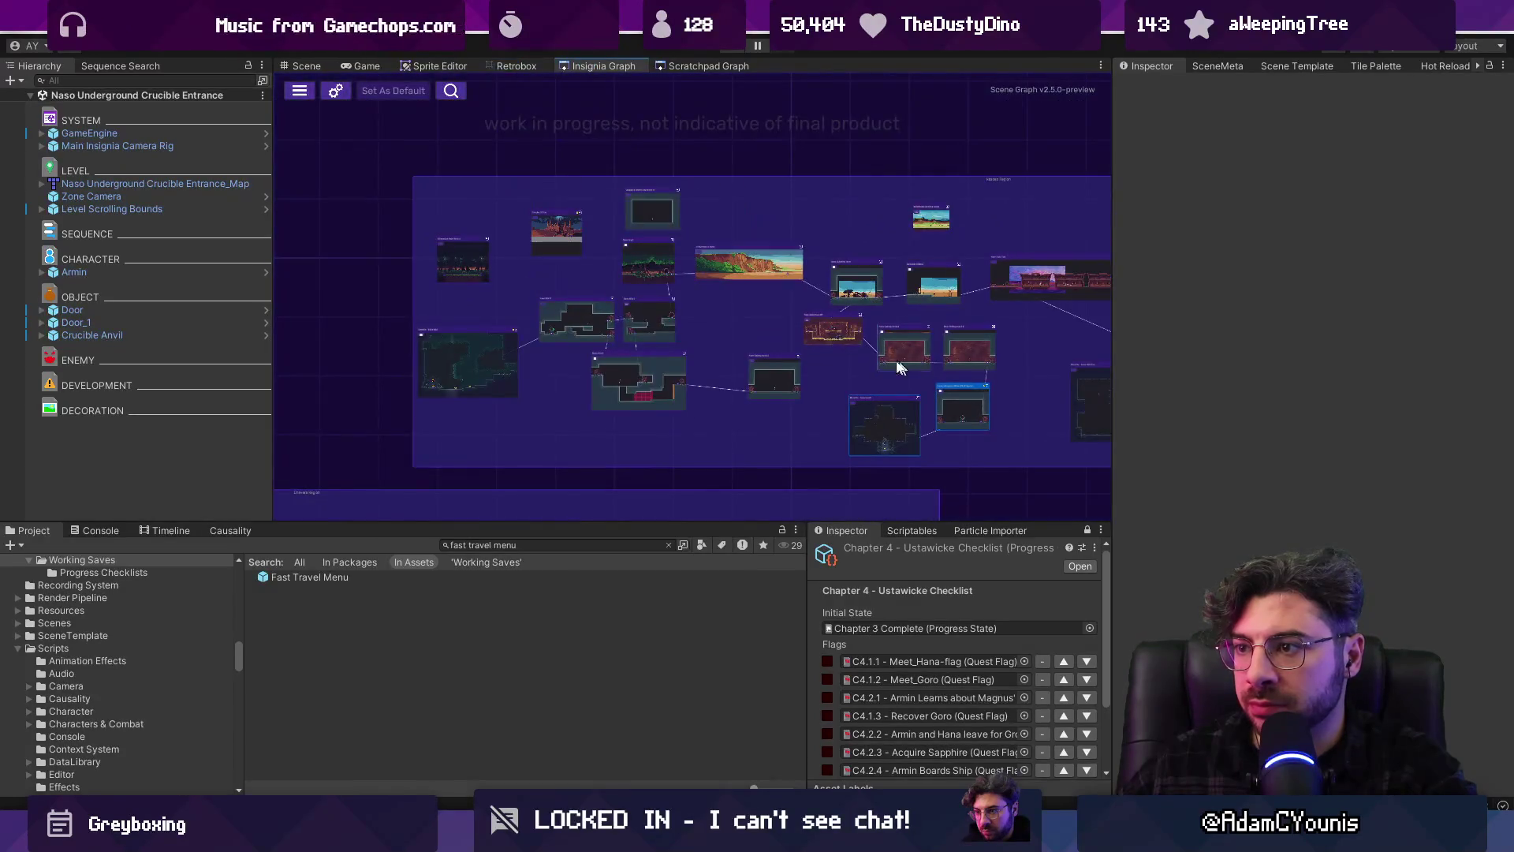
pyautogui.doubleClick(791, 265)
pyautogui.doubleClick(955, 626)
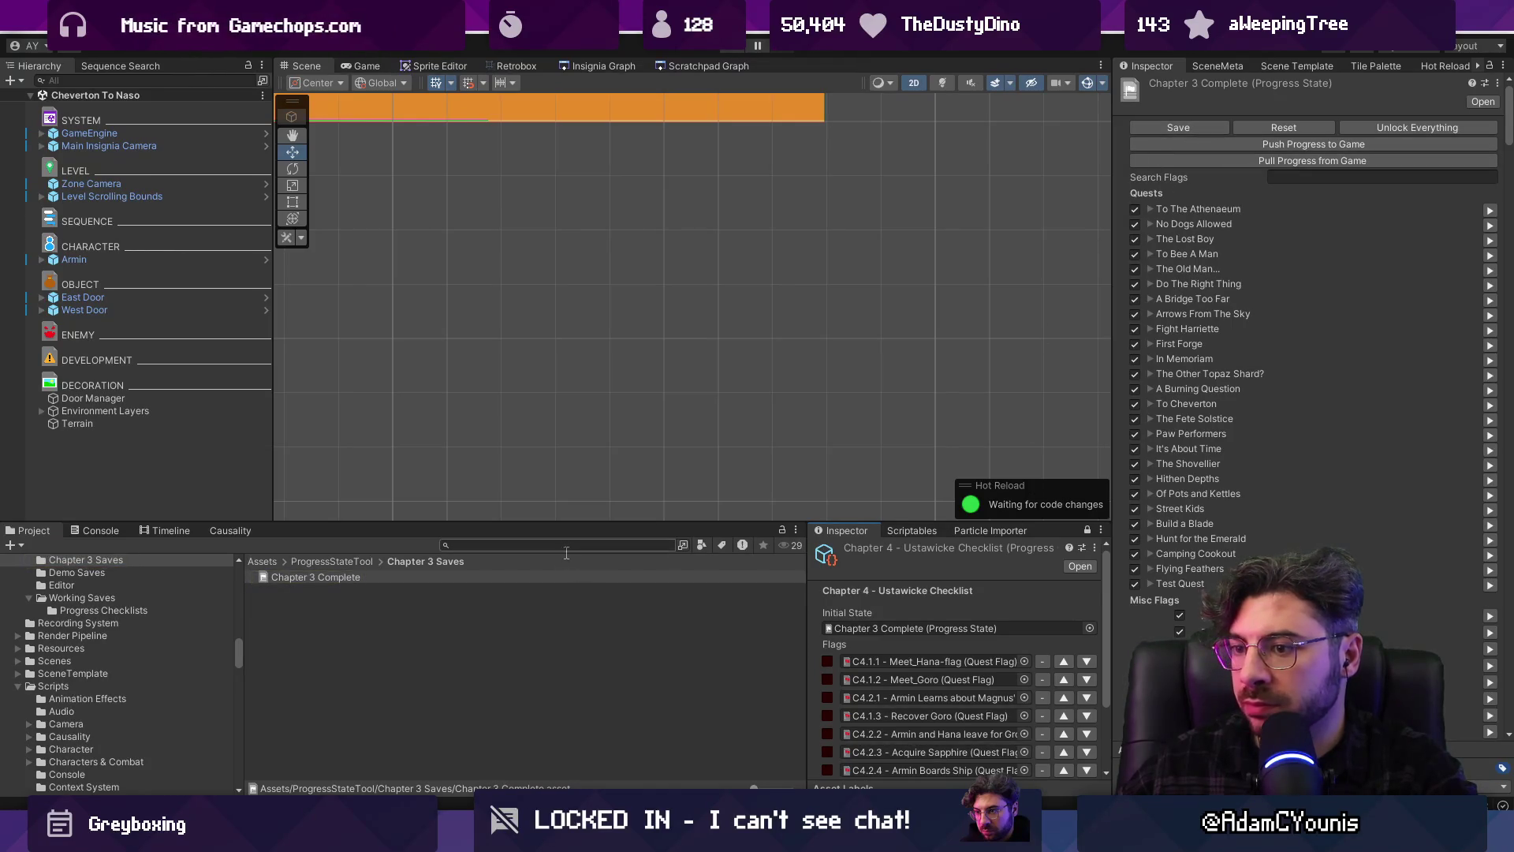
# Open GameEngine's Game Complete progress state, clear all quest and misc flags, and save it
pyautogui.click(181, 133)
pyautogui.doubleClick(1390, 276)
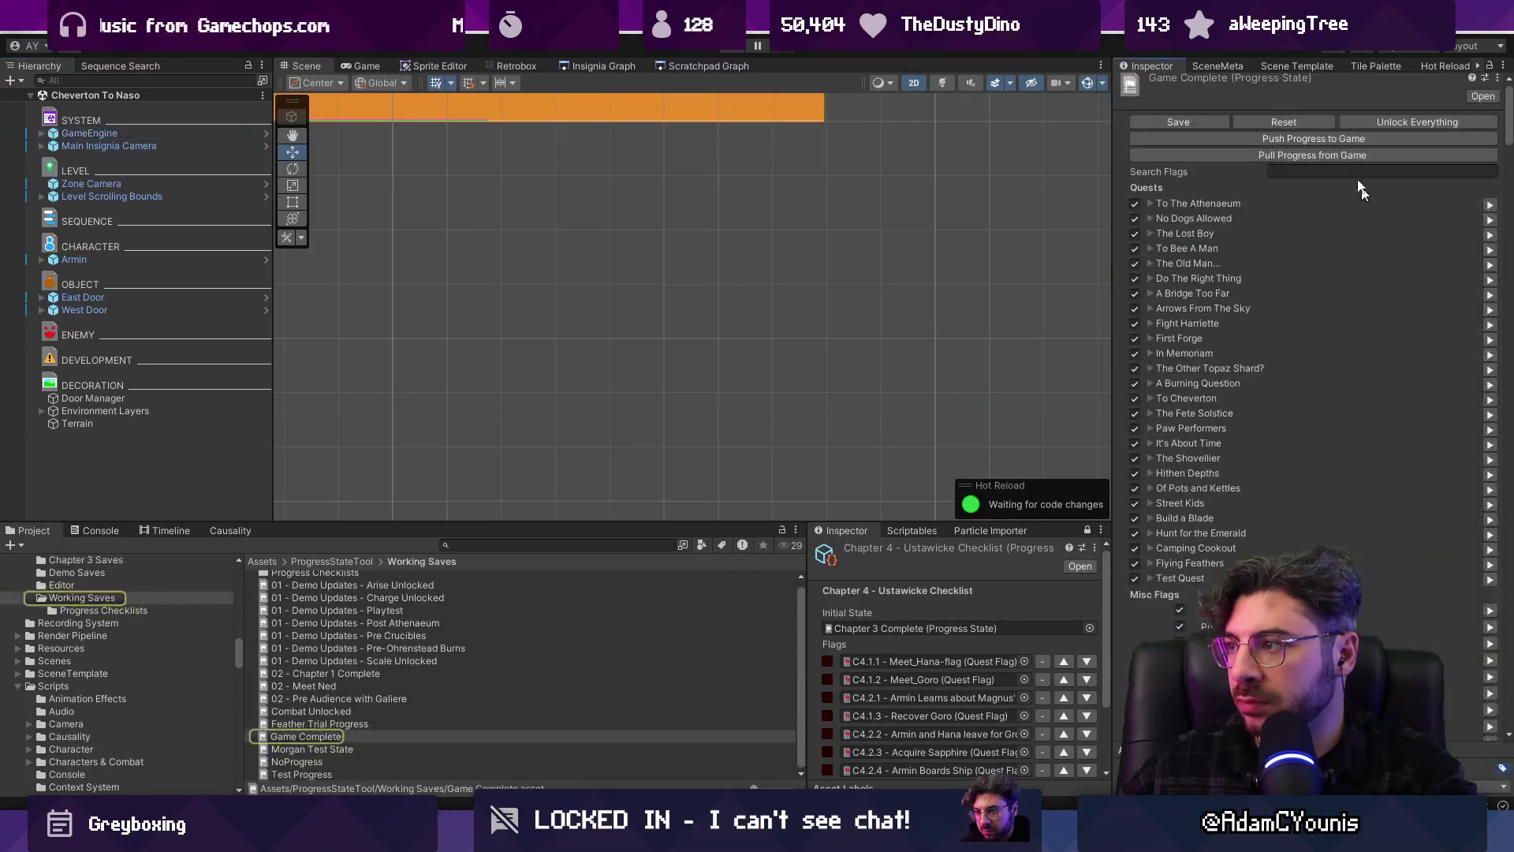
pyautogui.click(1284, 122)
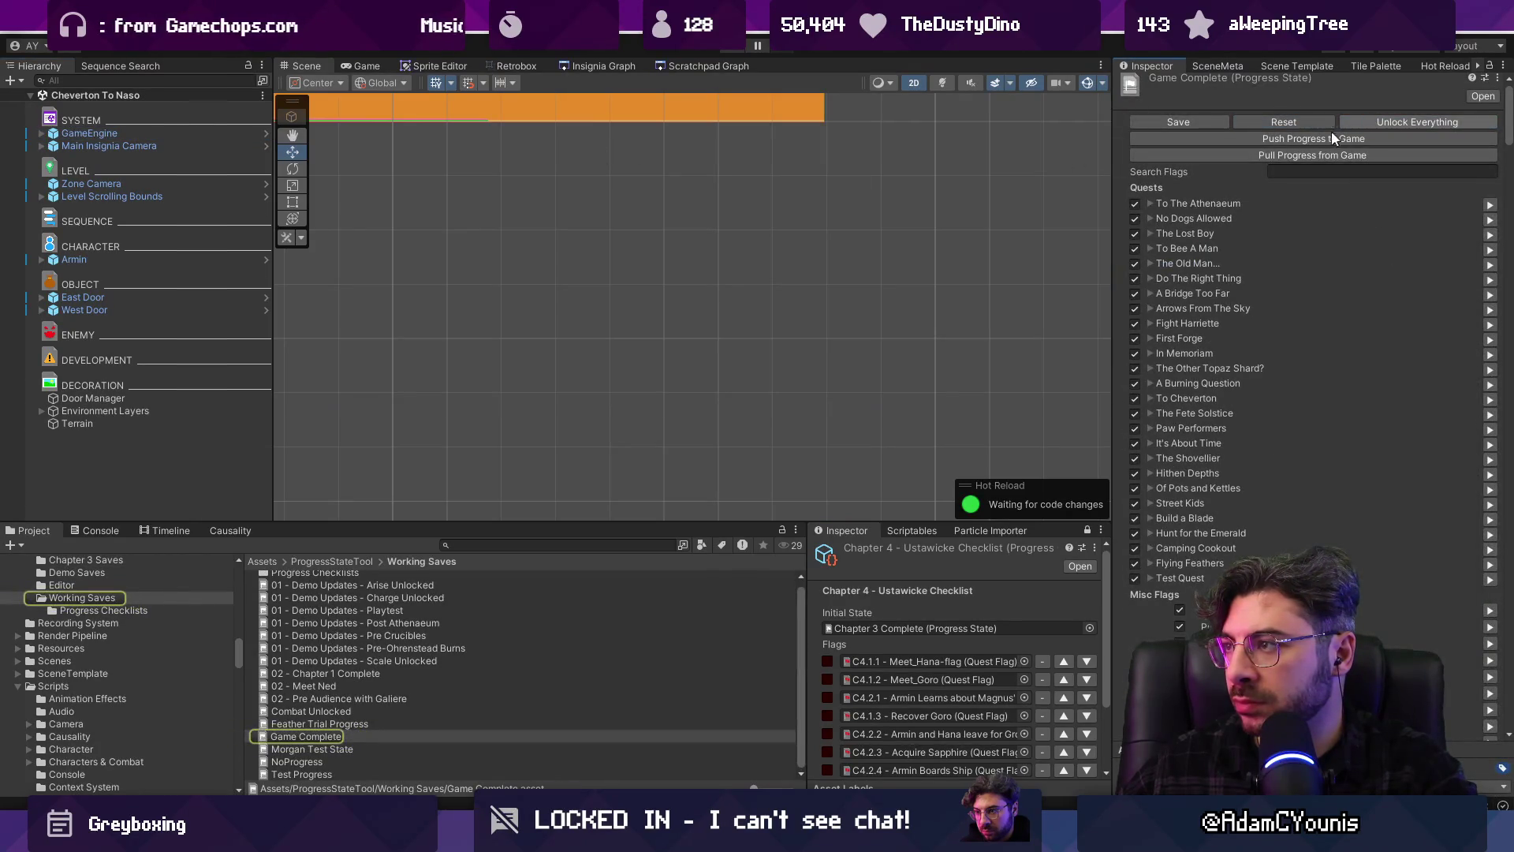
pyautogui.click(1203, 120)
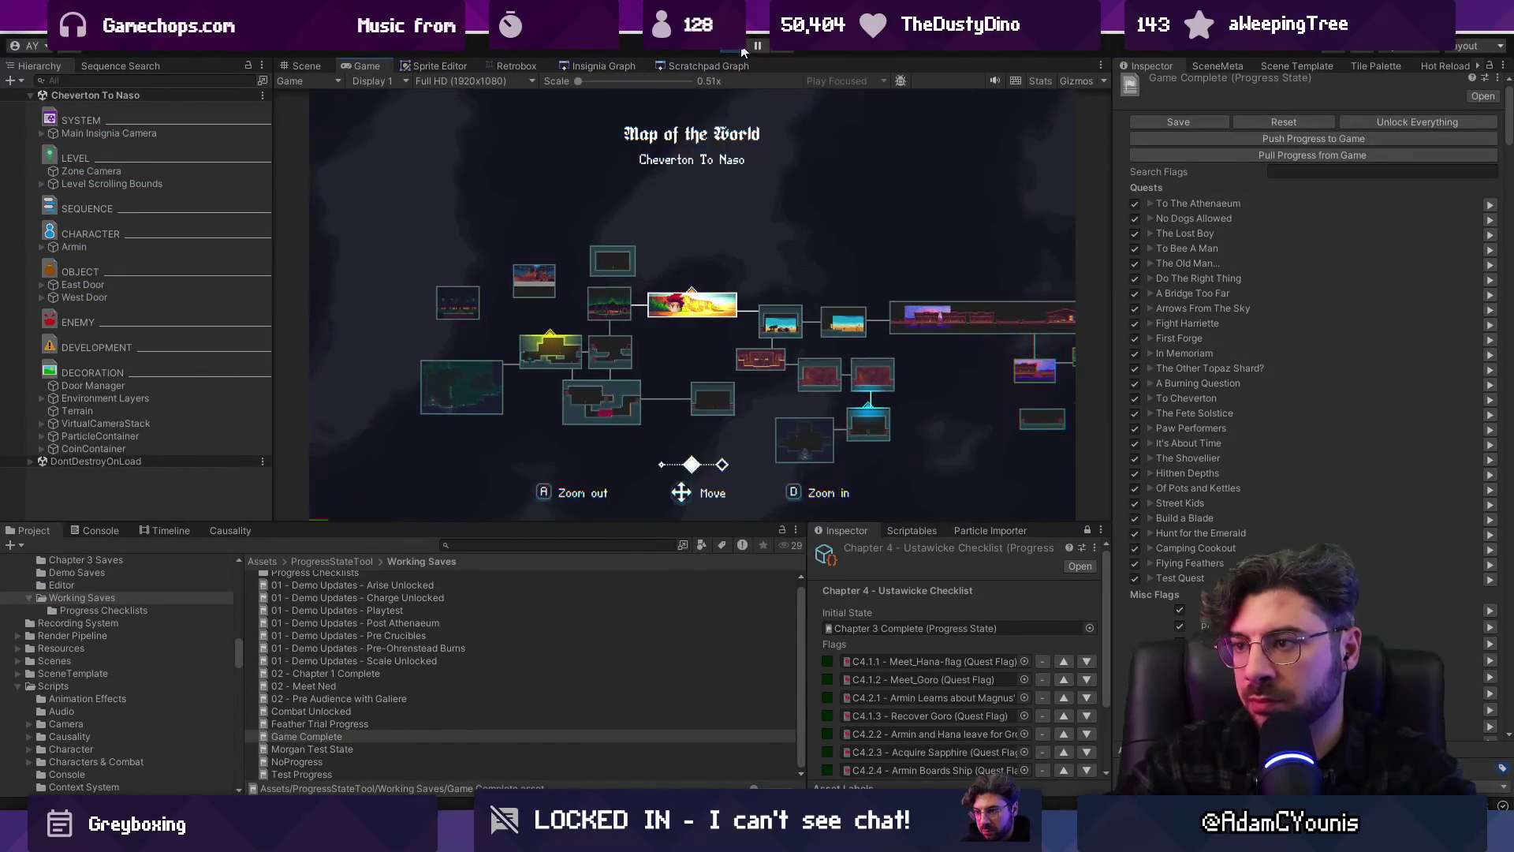
# Pan and zoom the world map across Naso Underground 1, Ohrenstead Chasm and the Crucible - Snake Trial
pyautogui.press('Down')
pyautogui.press('Right')
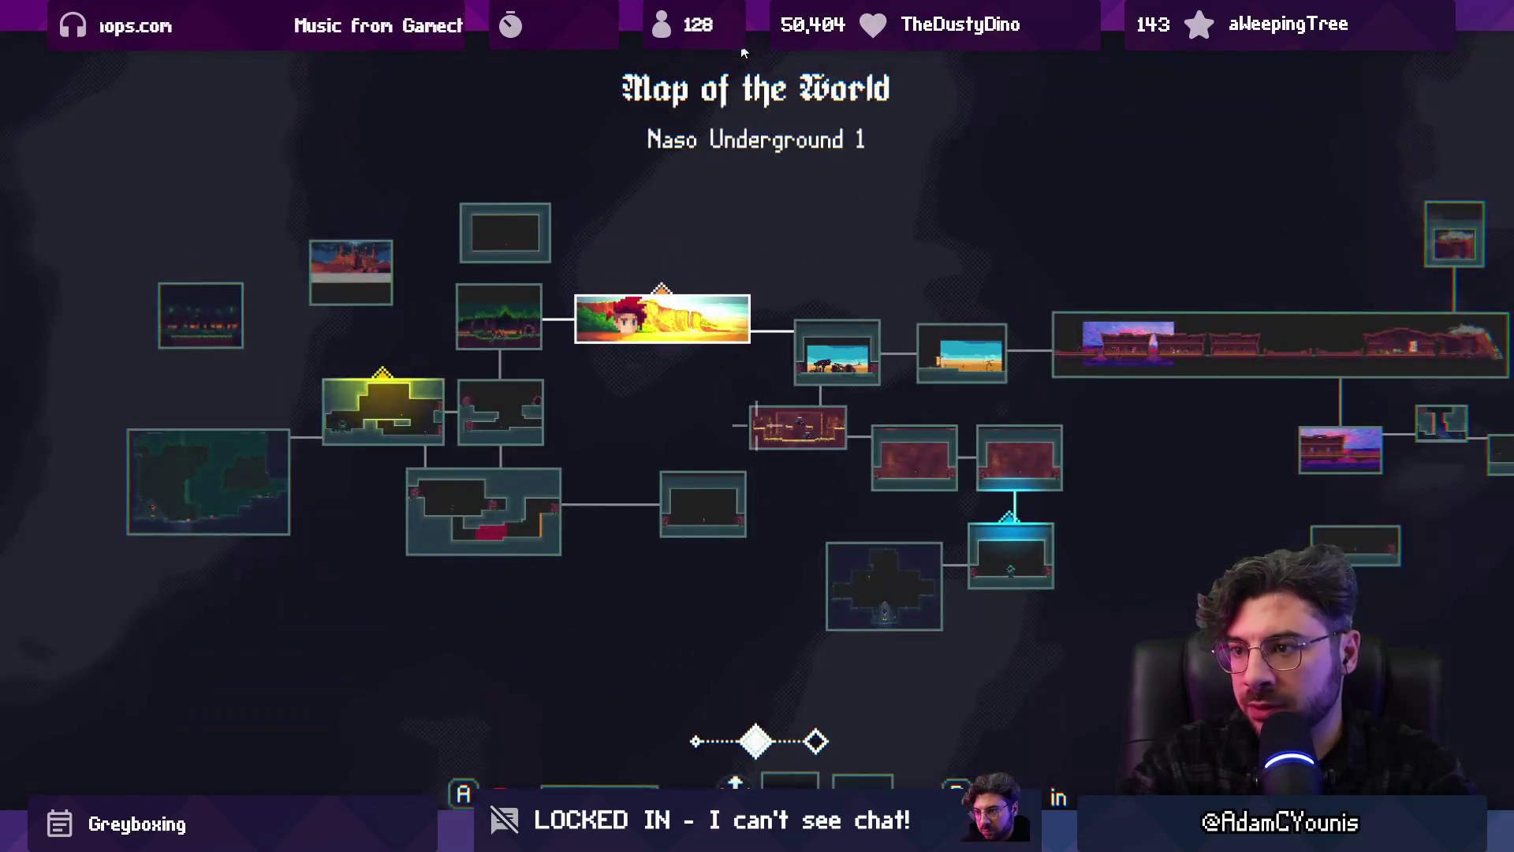
pyautogui.press('Down')
pyautogui.press('Left')
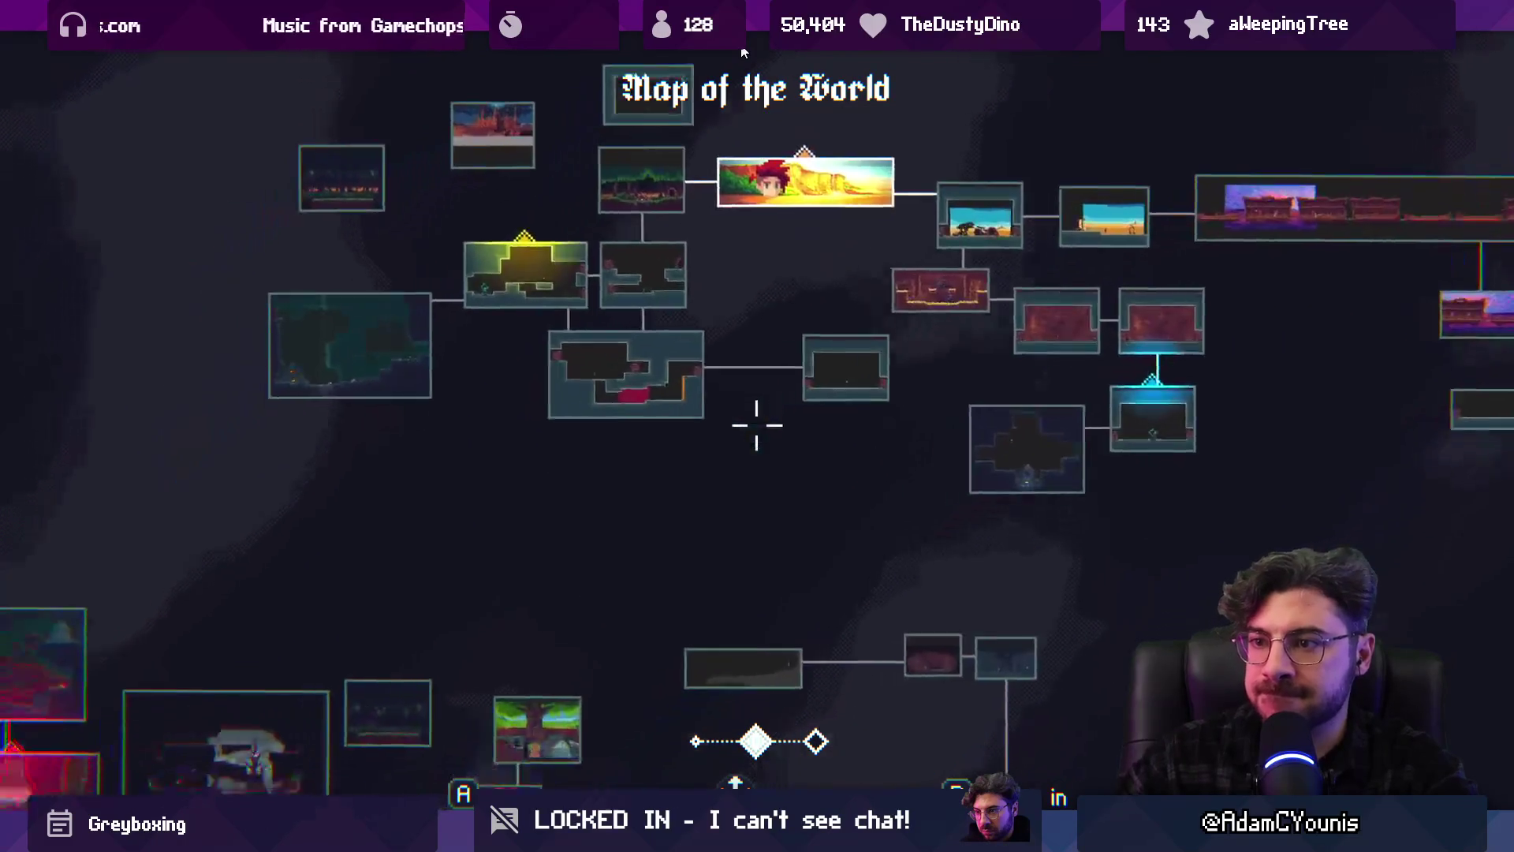
pyautogui.press('Left')
pyautogui.press('Left')
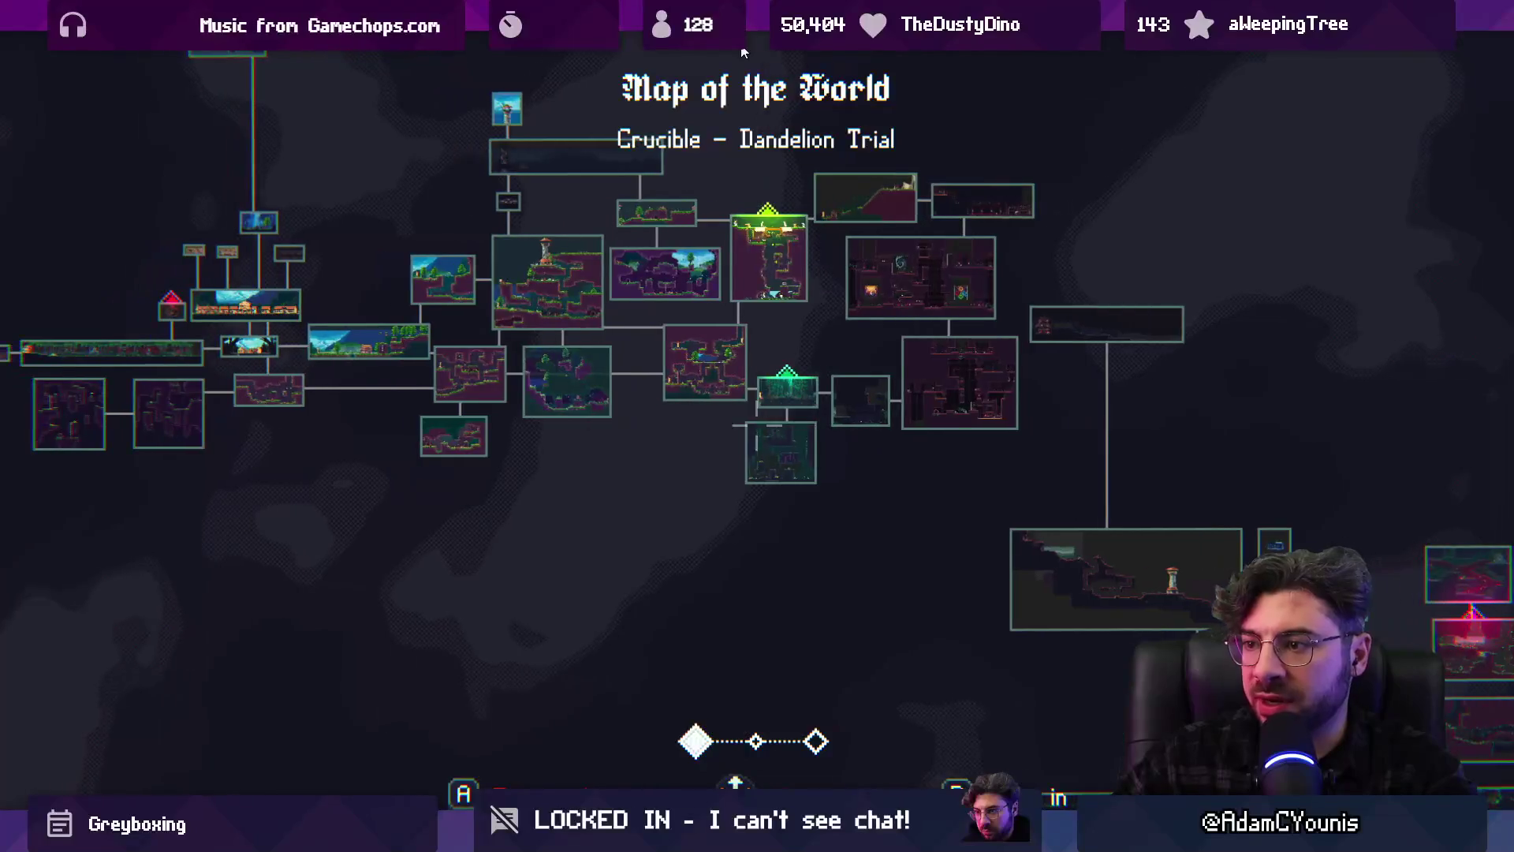
pyautogui.press('Up')
pyautogui.press('Up')
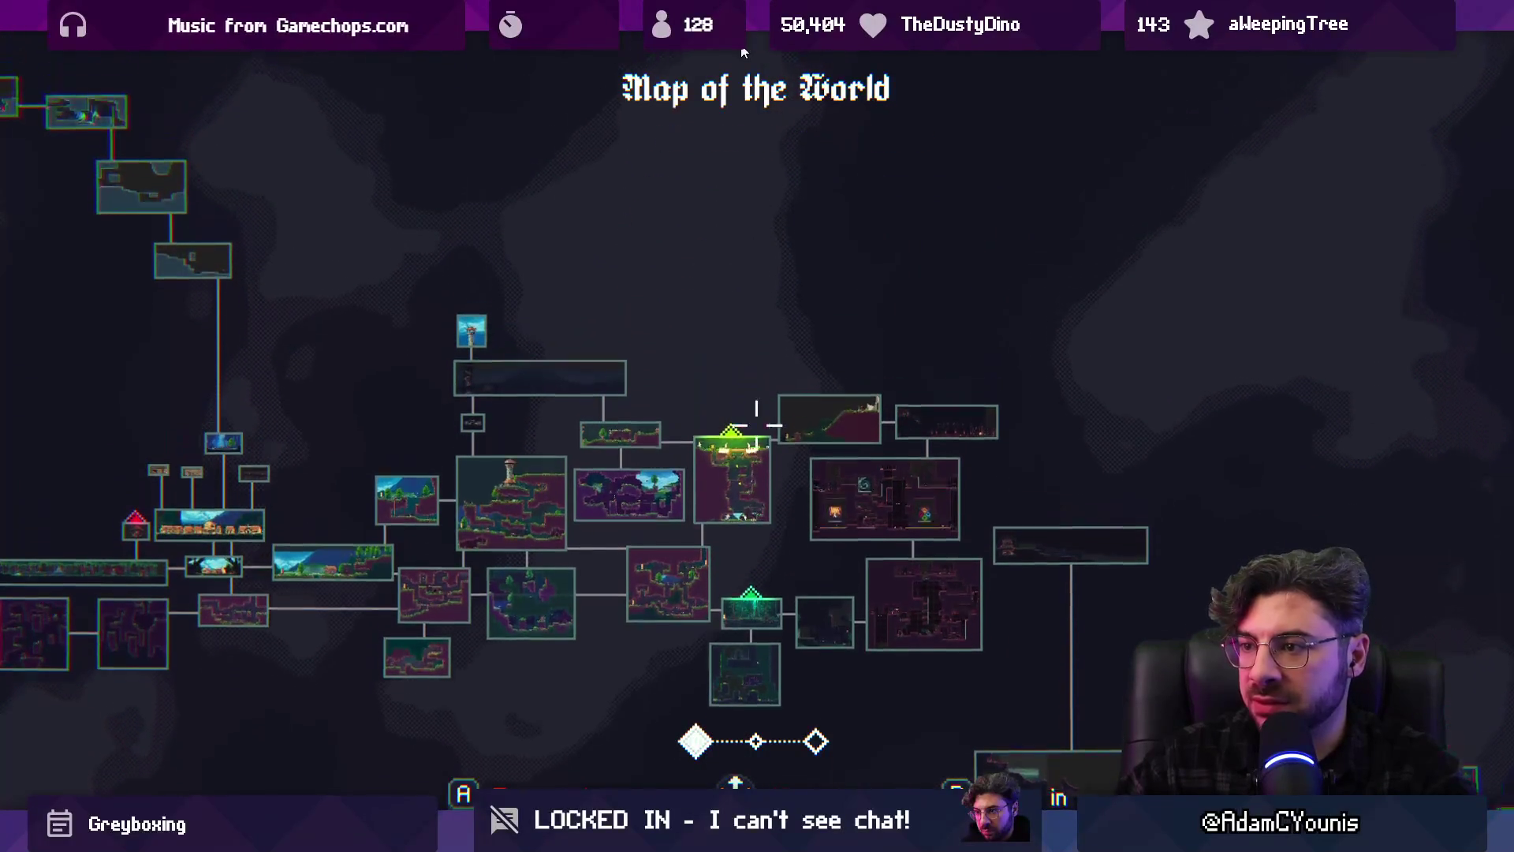
pyautogui.press('Up')
pyautogui.press('Left')
# Browse past the Dandelion Trial to Athenaeum Puzzle Room 3, then exit fullscreen and stop playing
pyautogui.press('Down')
pyautogui.press('Down')
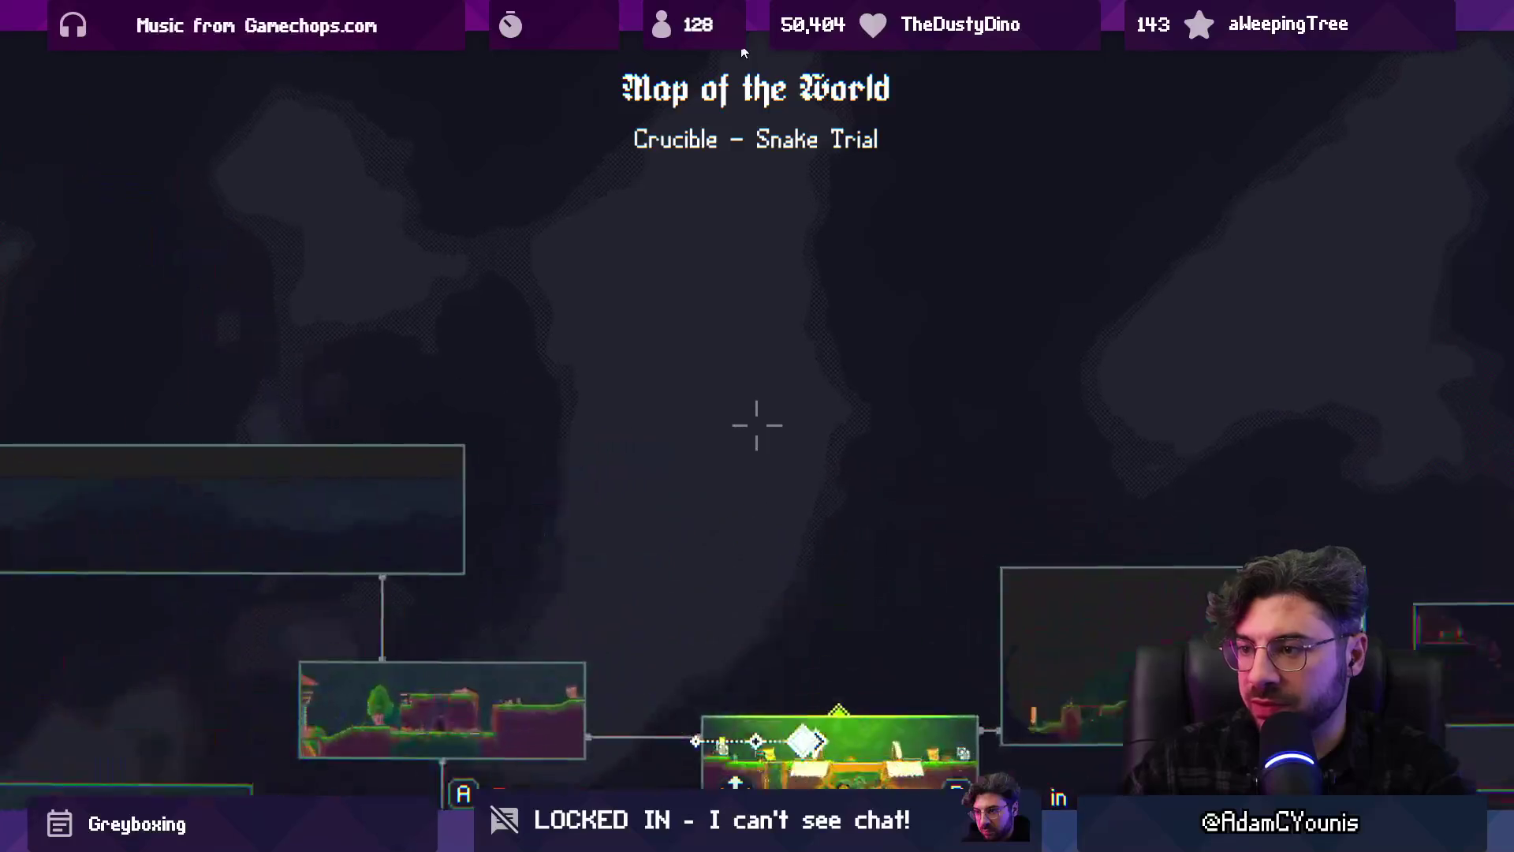
pyautogui.press('Down')
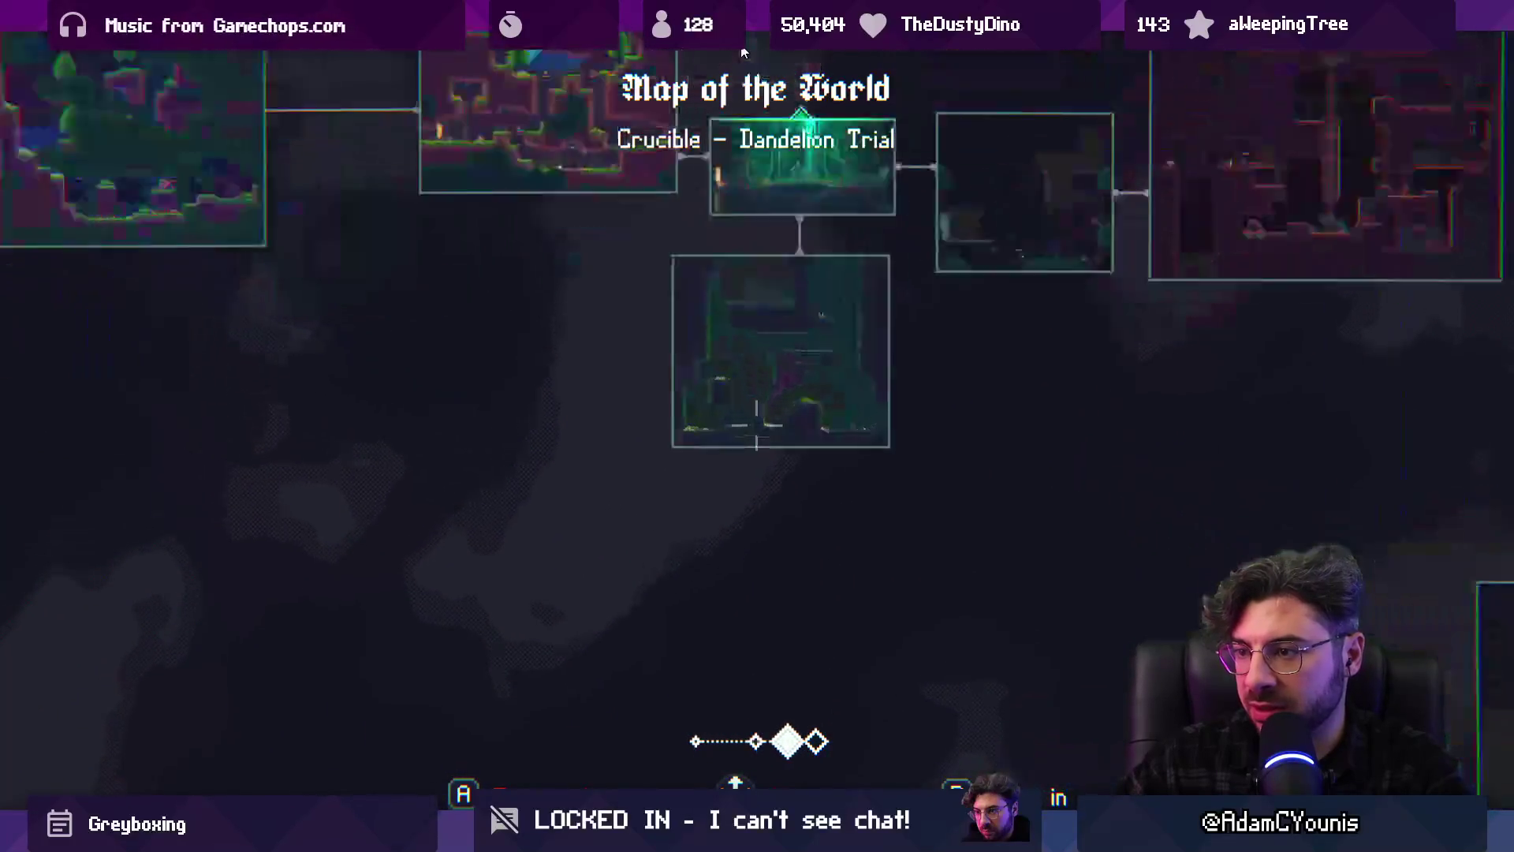
pyautogui.press('Up')
pyautogui.press('Right')
pyautogui.hotkey('shift', 'space')
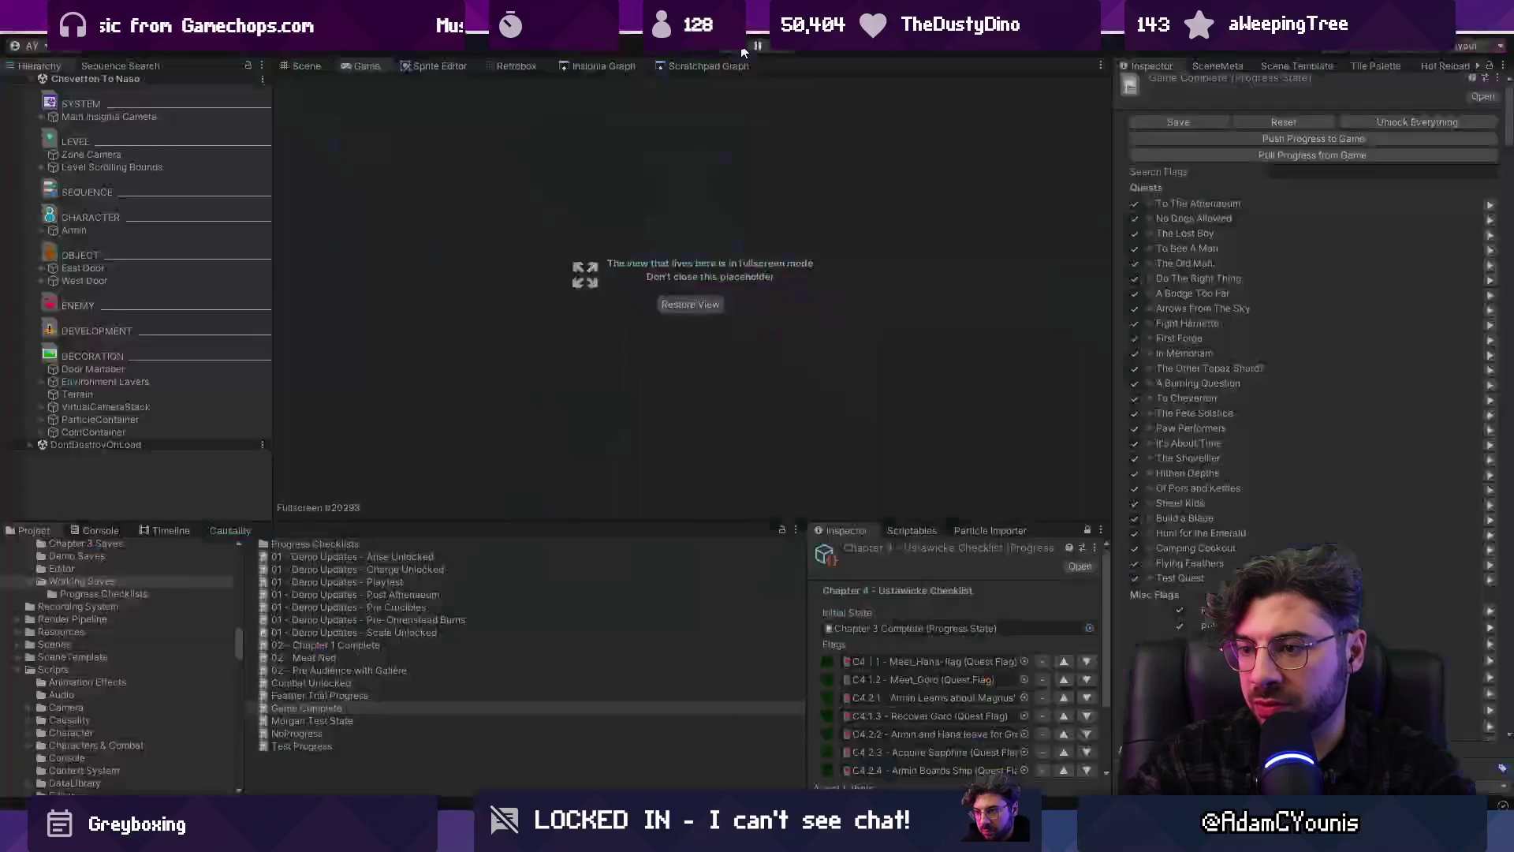
pyautogui.click(741, 52)
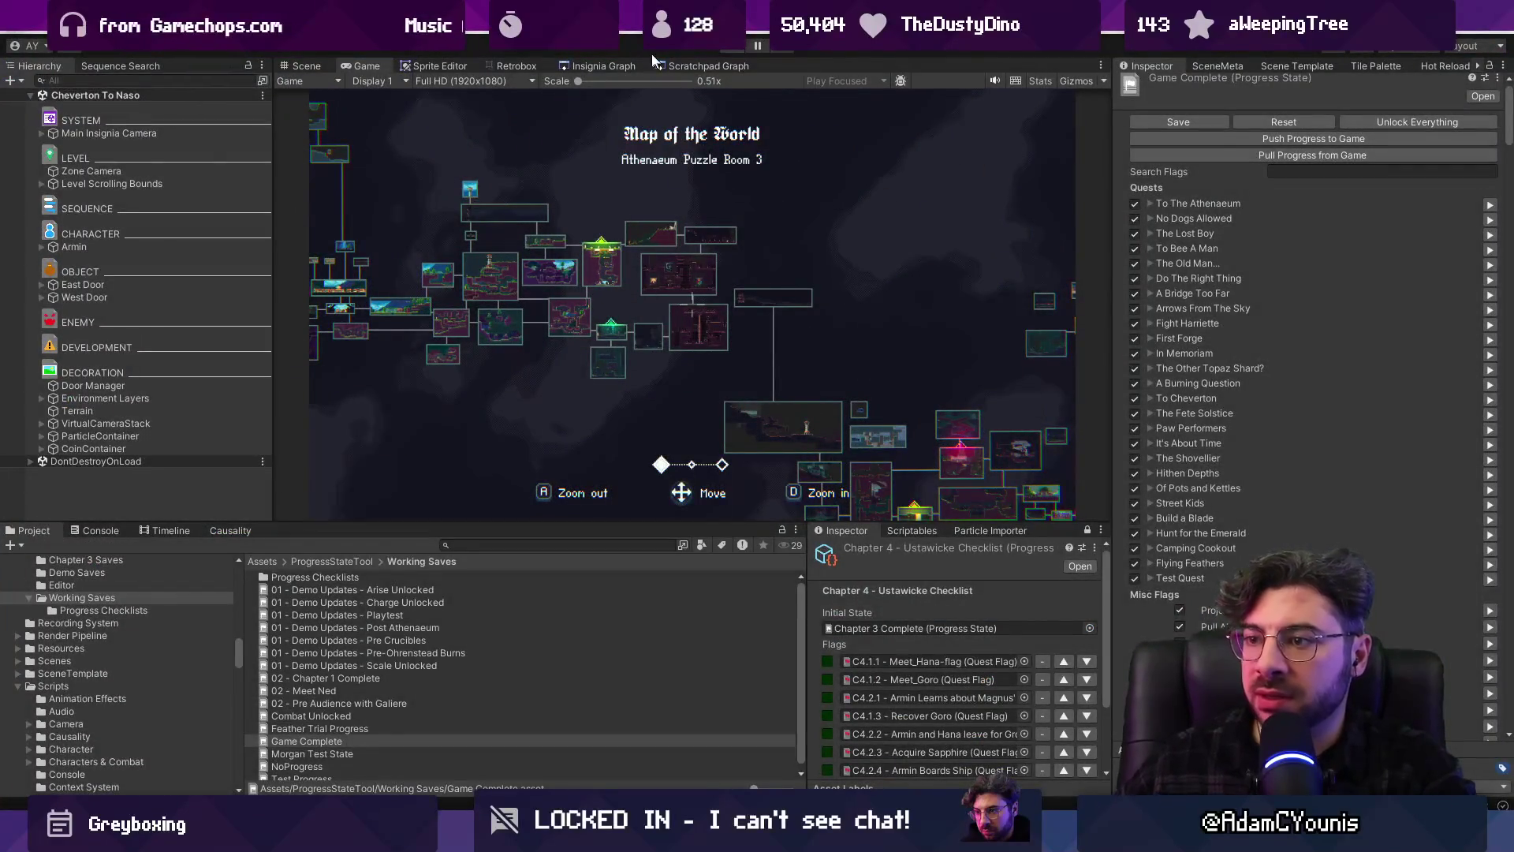
# Enable Hide From Map on the Crucible - Dandelion Trial scene meta
pyautogui.click(604, 65)
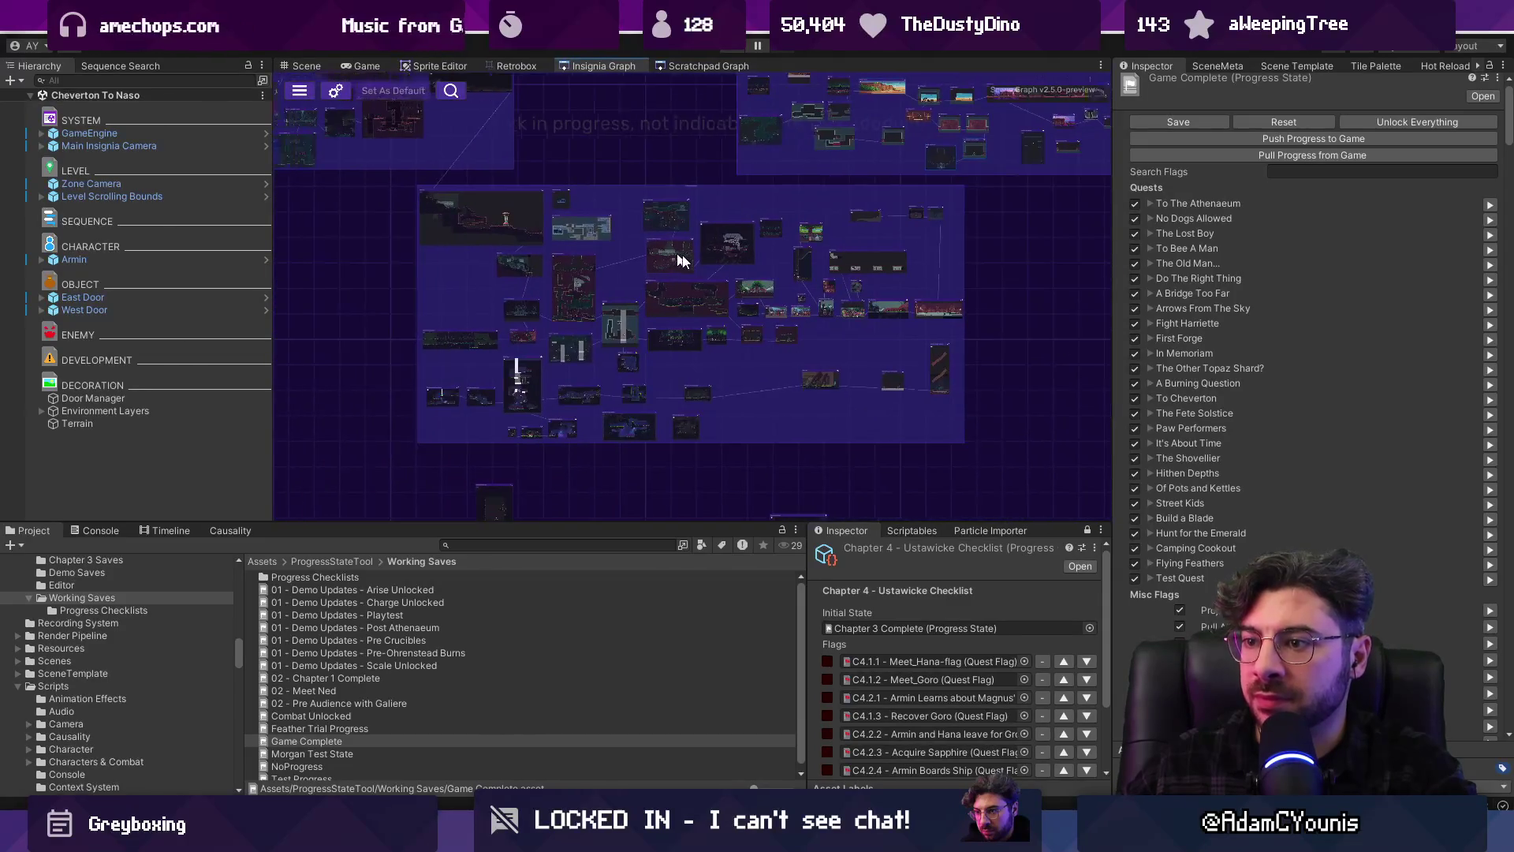
pyautogui.scroll(6, 528, 300)
pyautogui.doubleClick(529, 299)
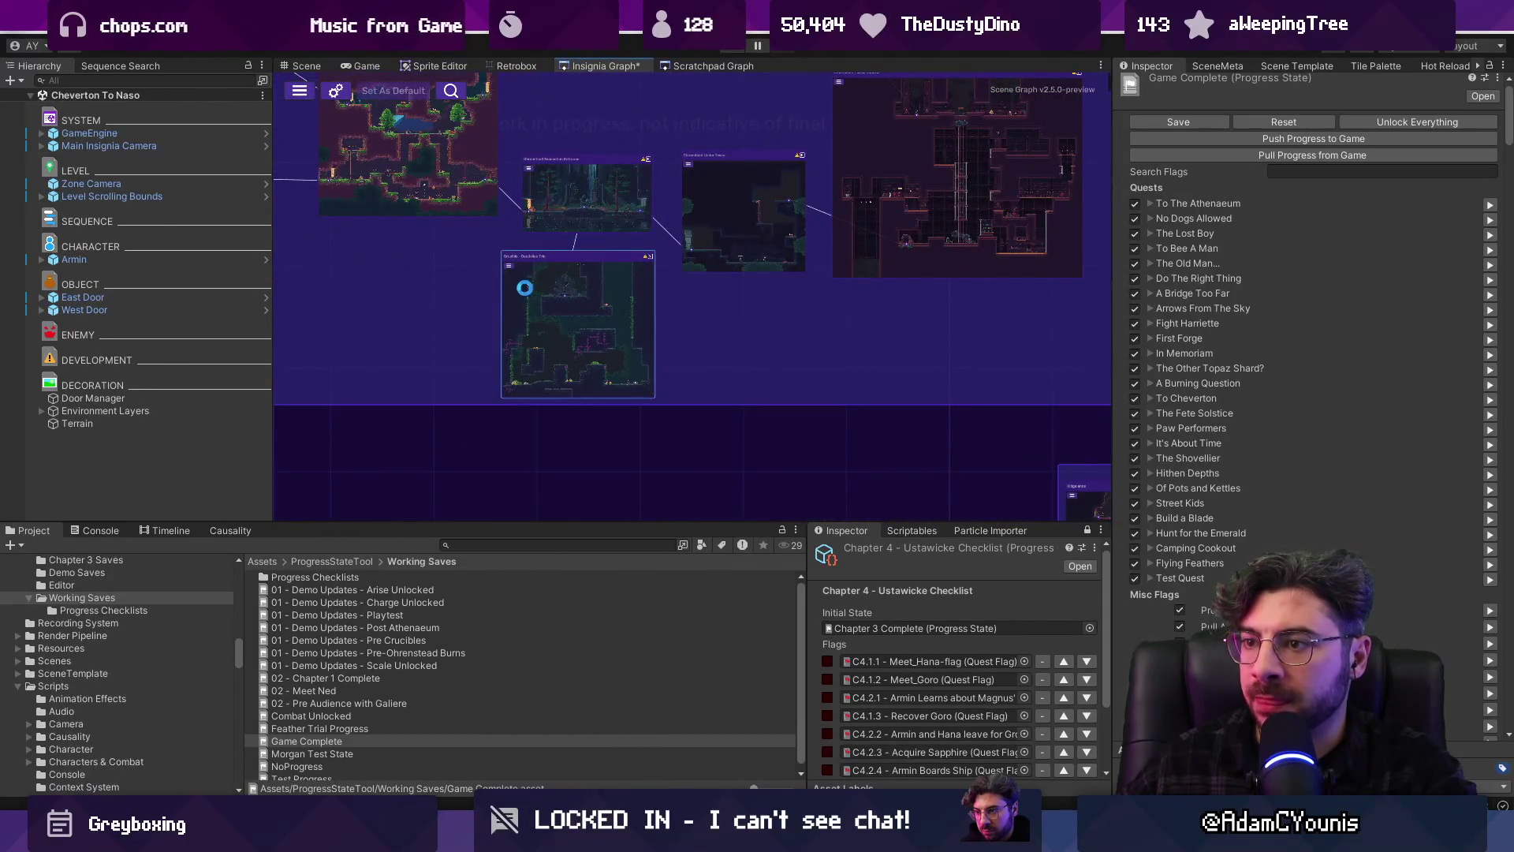
pyautogui.click(1202, 68)
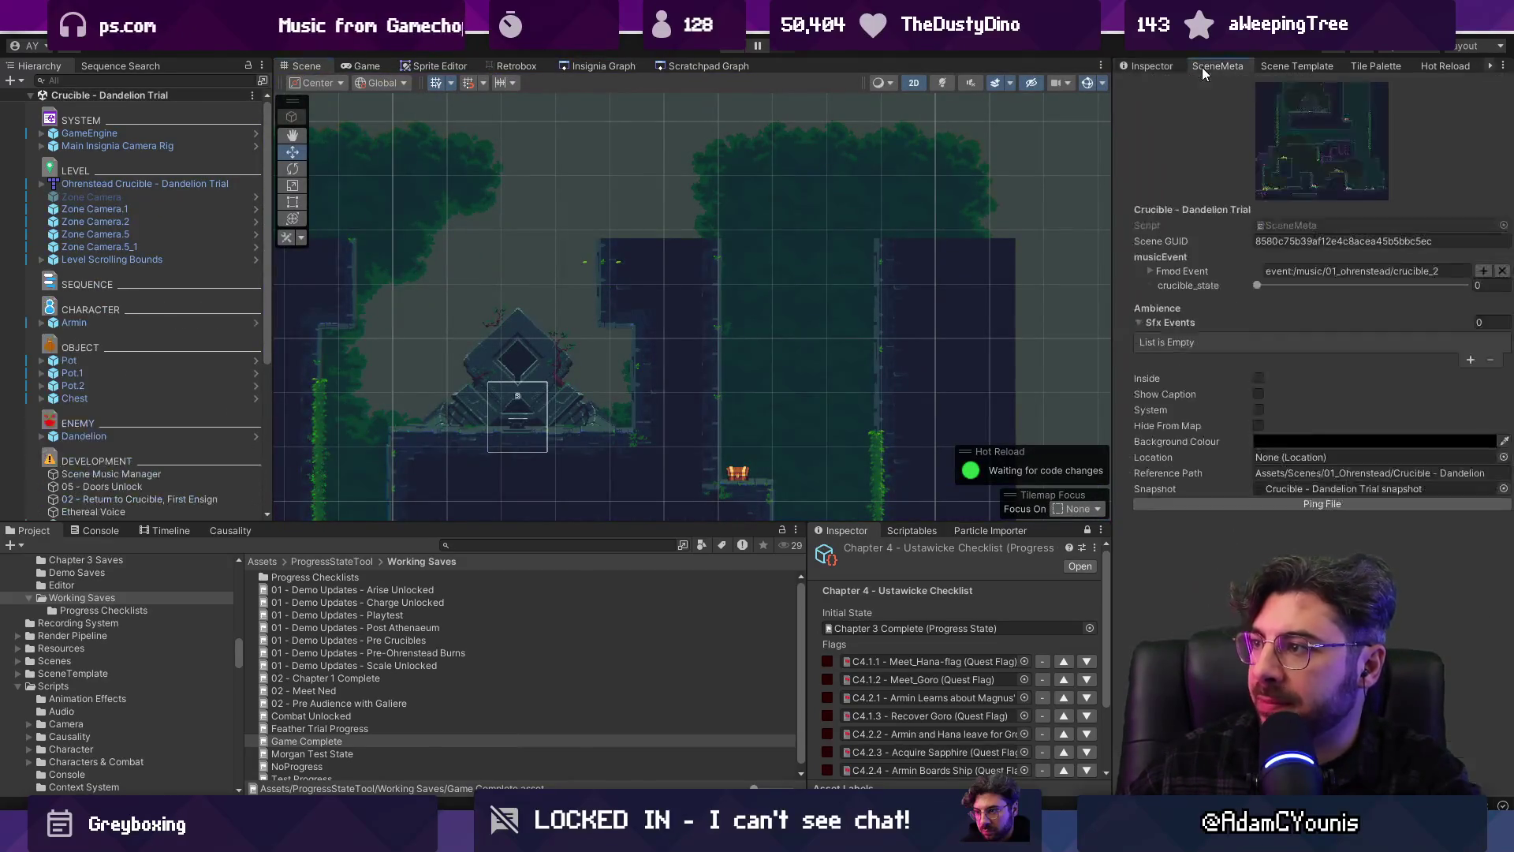
pyautogui.click(1257, 426)
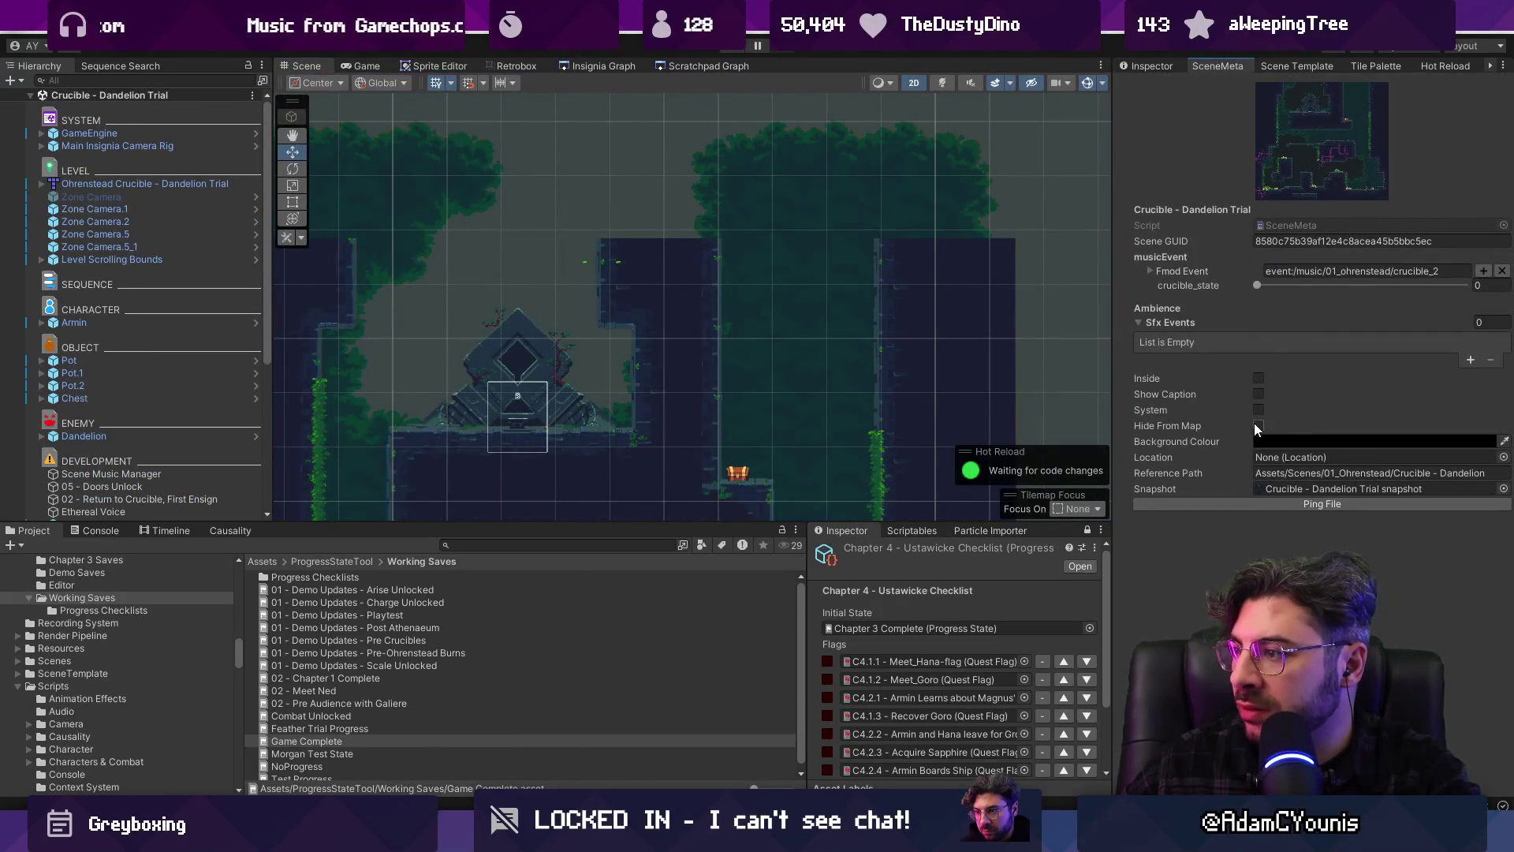
pyautogui.click(600, 67)
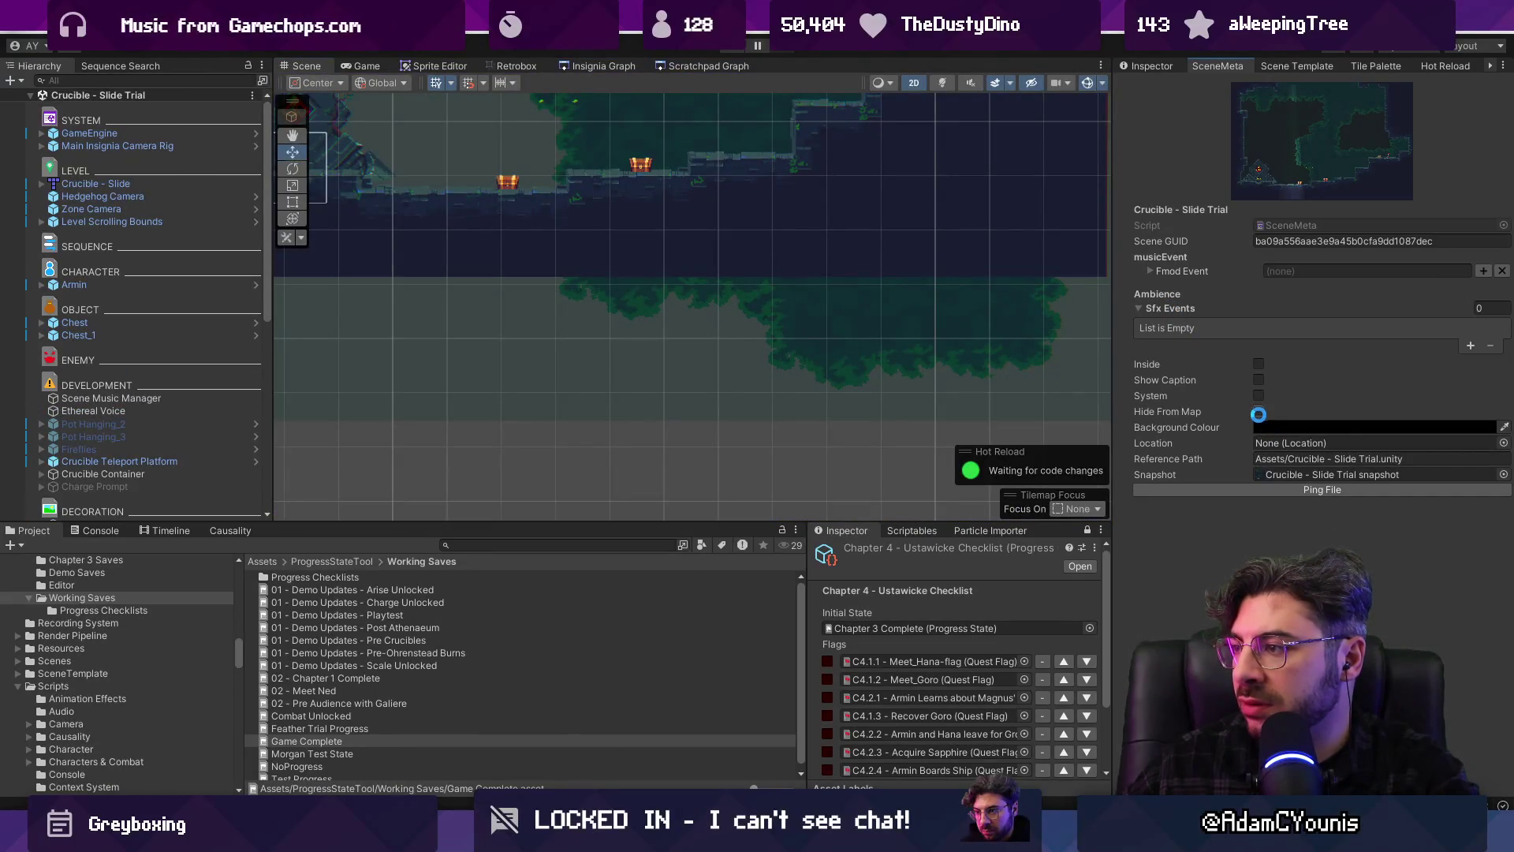
pyautogui.click(600, 66)
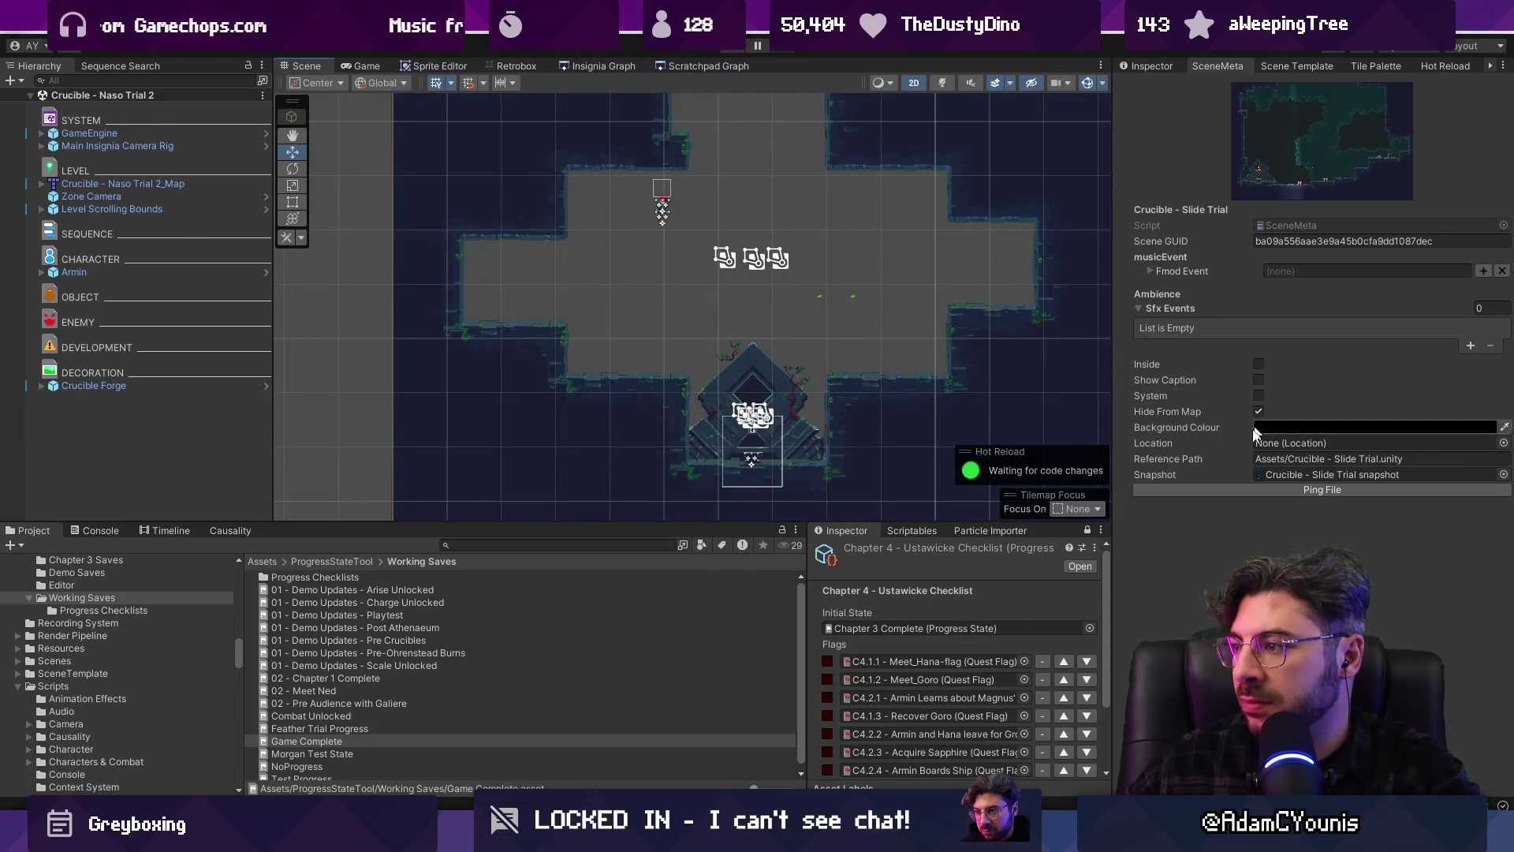
# Hide another trial room and the Crucible - Naso Ch5 Trial room from the world map
pyautogui.click(1260, 412)
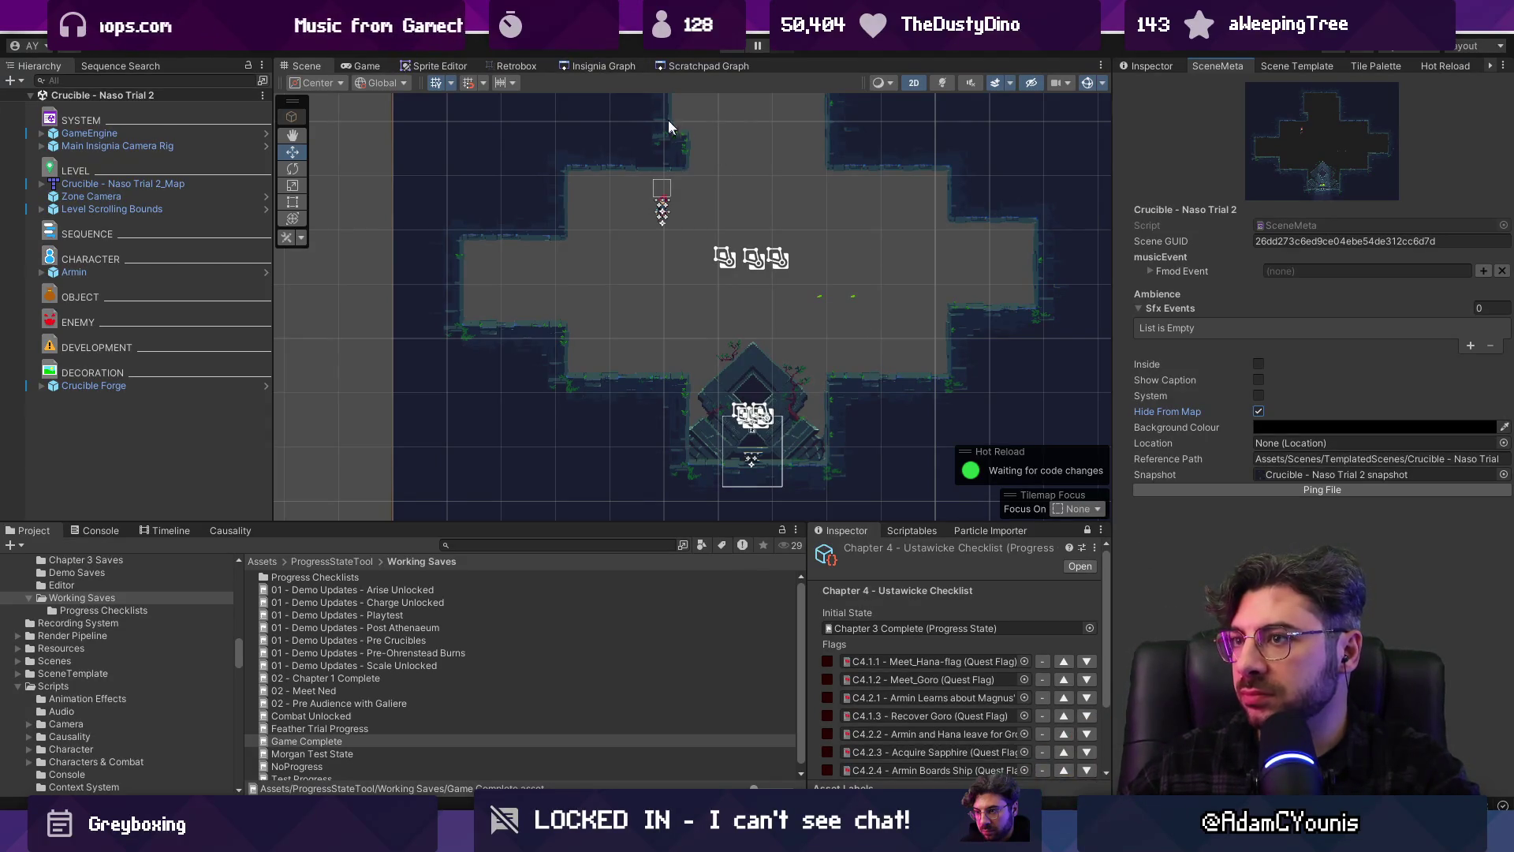
pyautogui.click(603, 65)
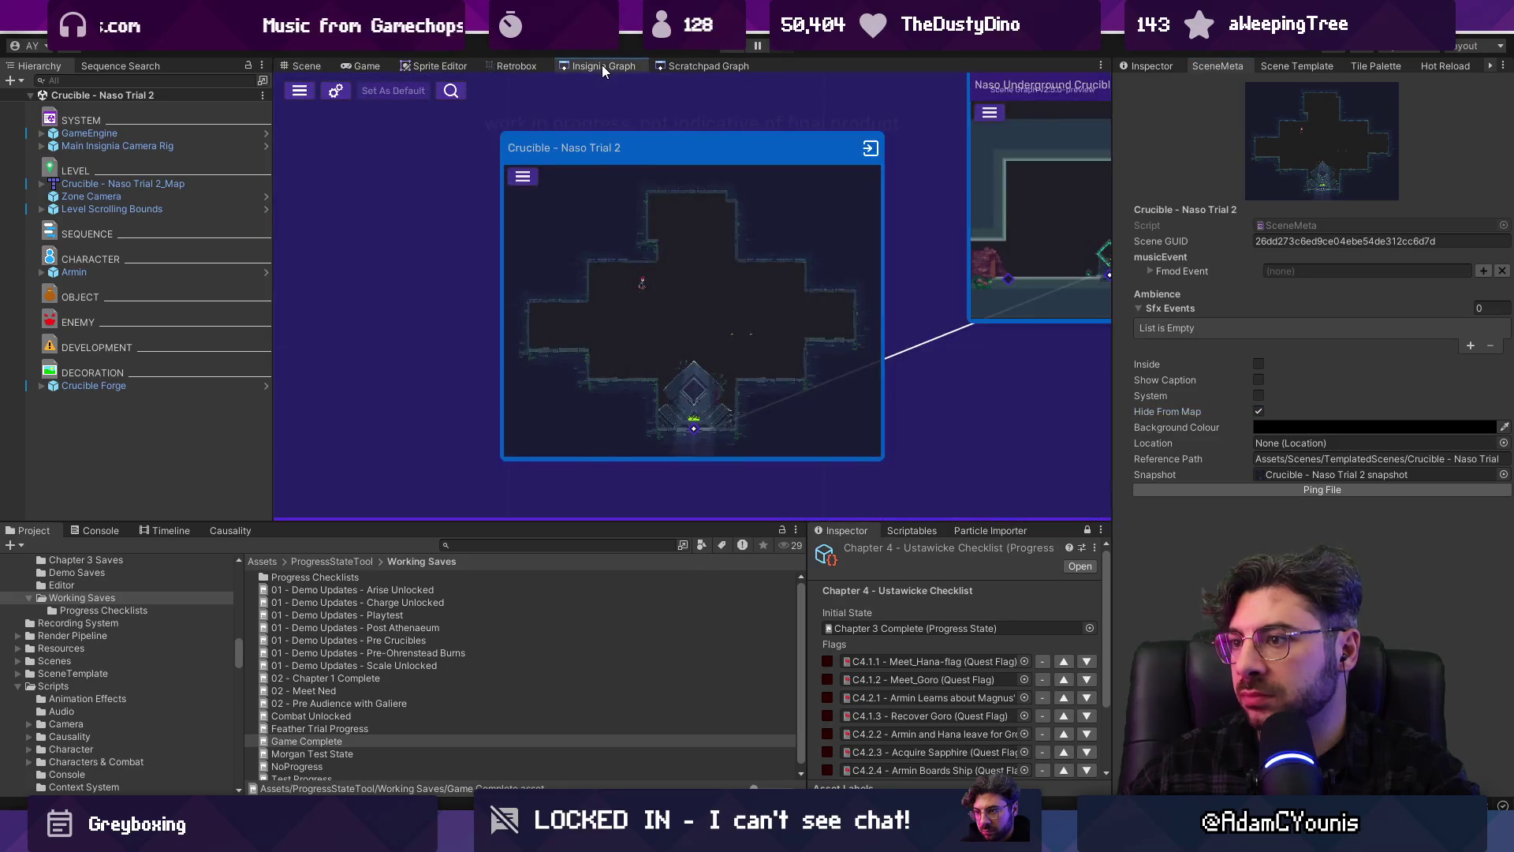
pyautogui.scroll(3, 746, 366)
pyautogui.doubleClick(716, 373)
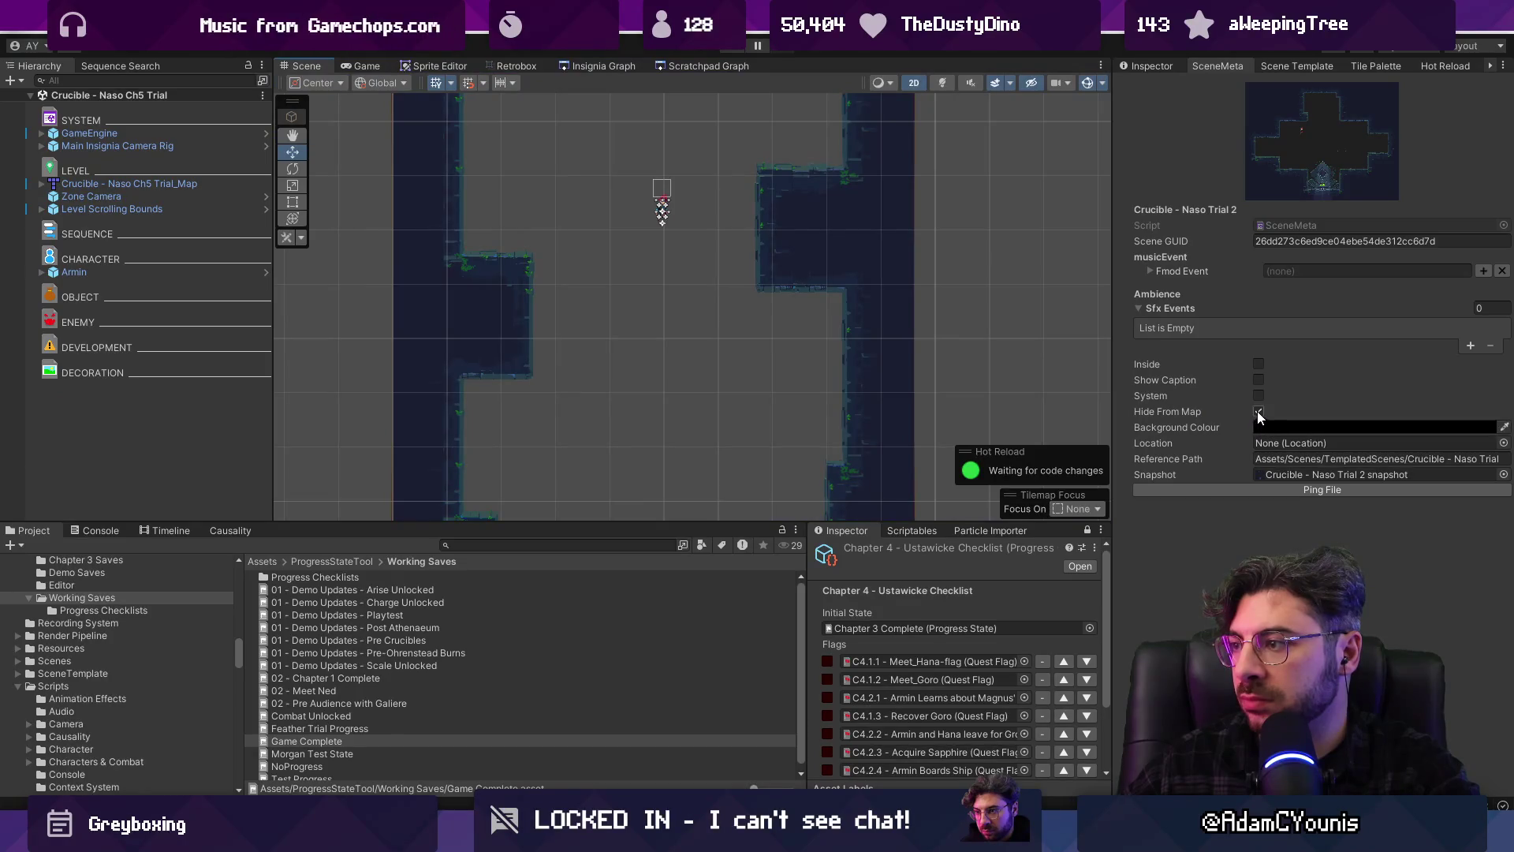
pyautogui.click(1259, 411)
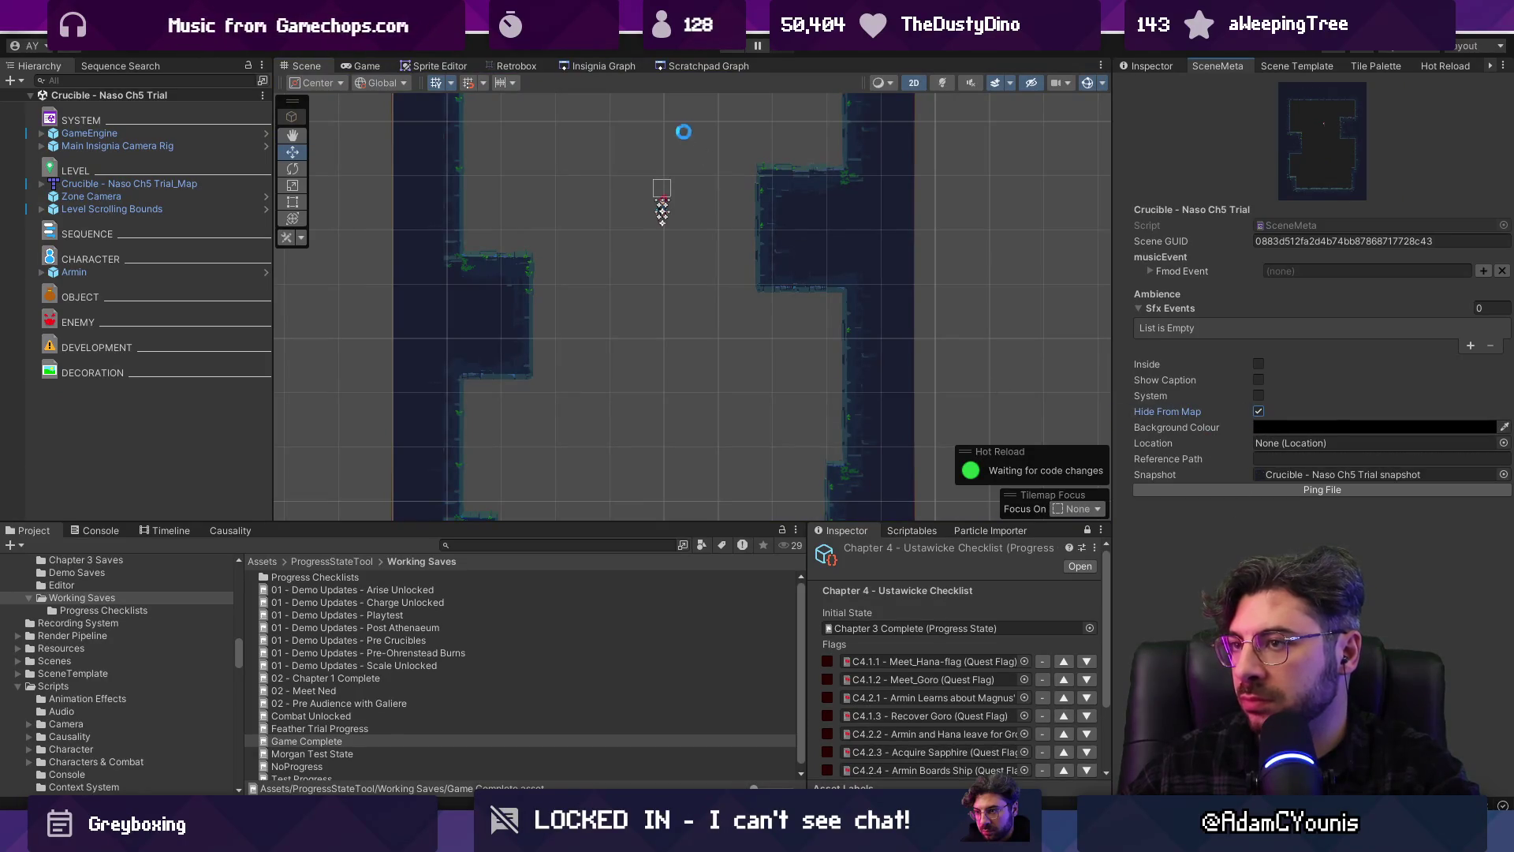
pyautogui.click(610, 66)
# Move the Ustan Ability Crucible 1 node and hide Ustan Ability Crucible 2 from the map
pyautogui.scroll(-5, 637, 294)
pyautogui.scroll(5, 760, 305)
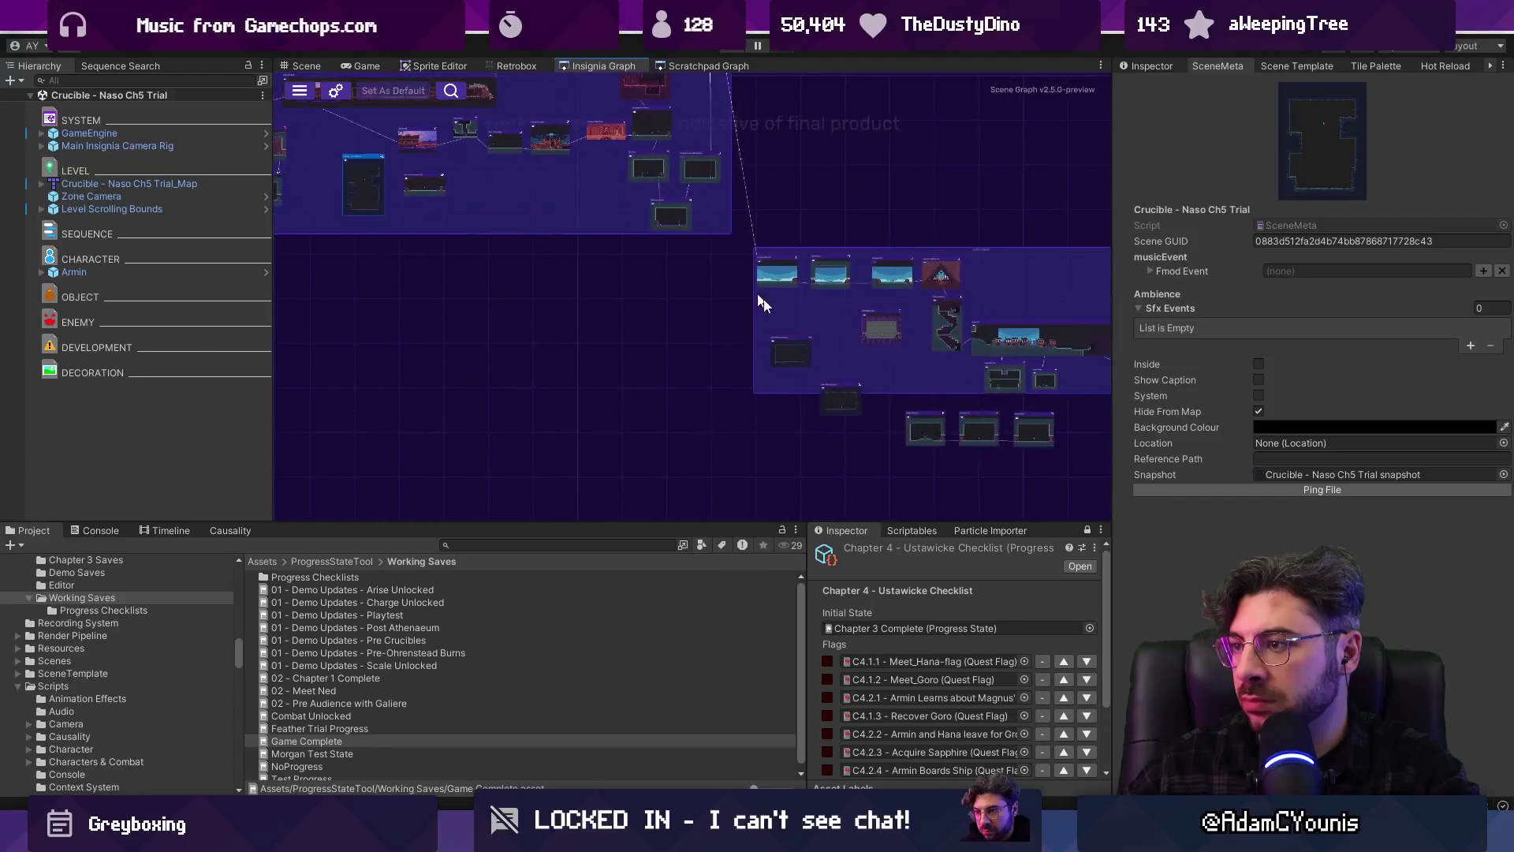
pyautogui.moveTo(594, 296)
pyautogui.mouseDown()
pyautogui.moveTo(582, 221)
pyautogui.moveTo(623, 225)
pyautogui.mouseUp()
pyautogui.click(476, 181)
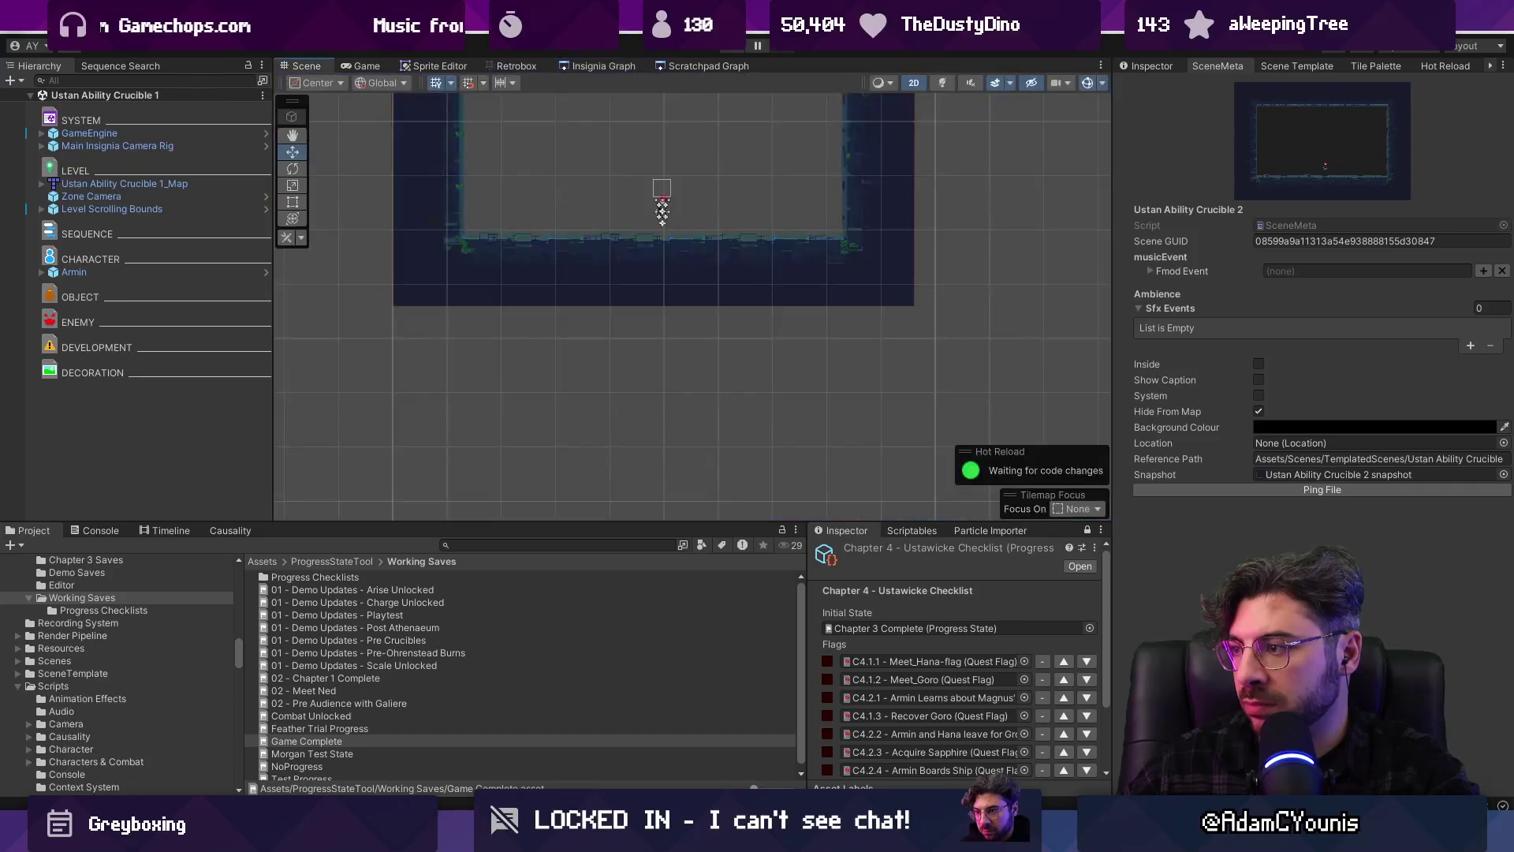
pyautogui.click(1259, 411)
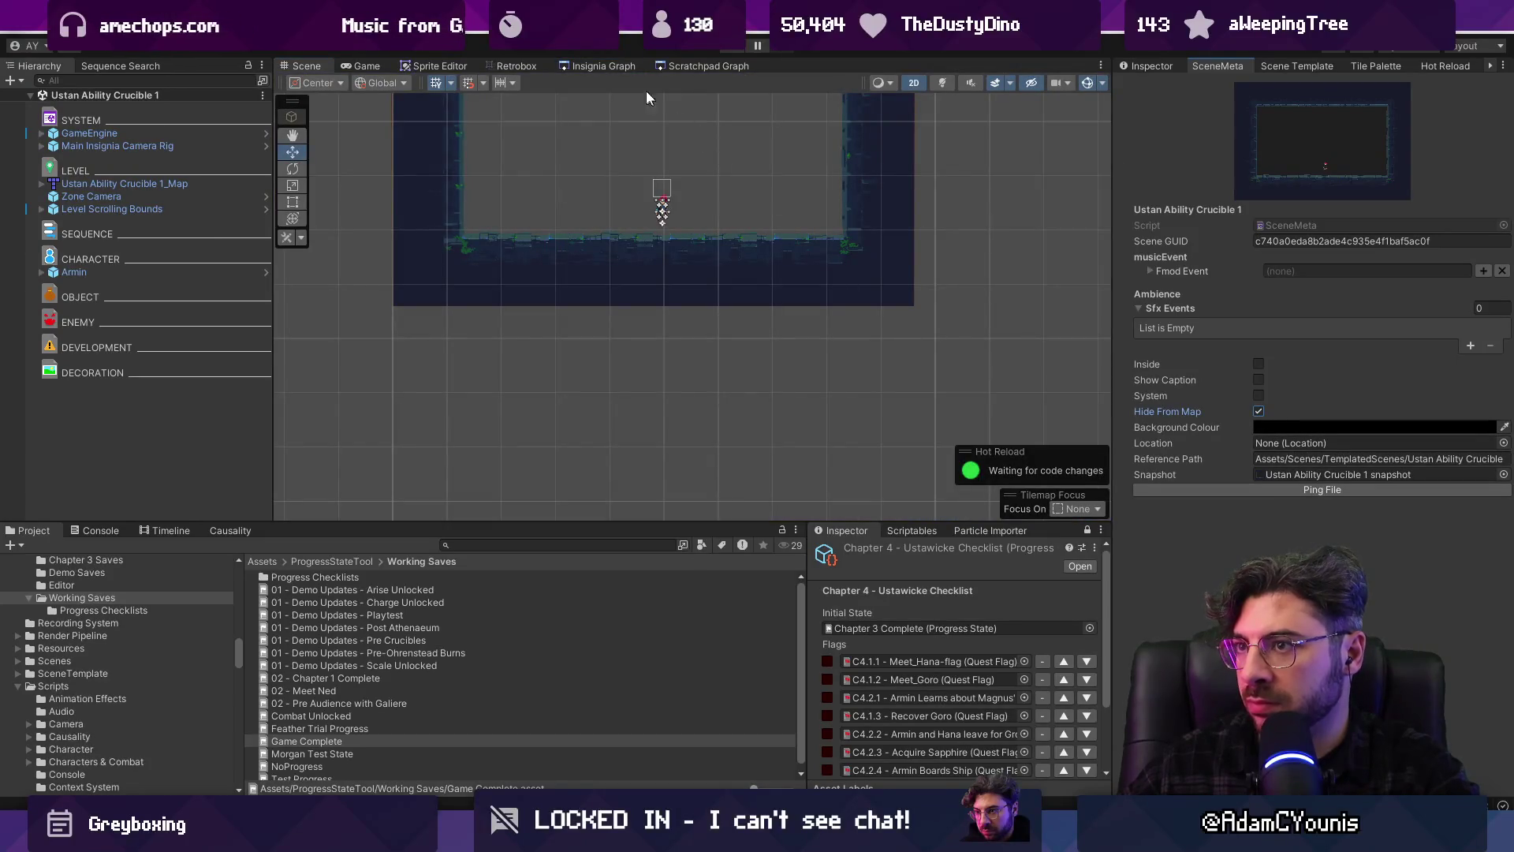
pyautogui.click(606, 64)
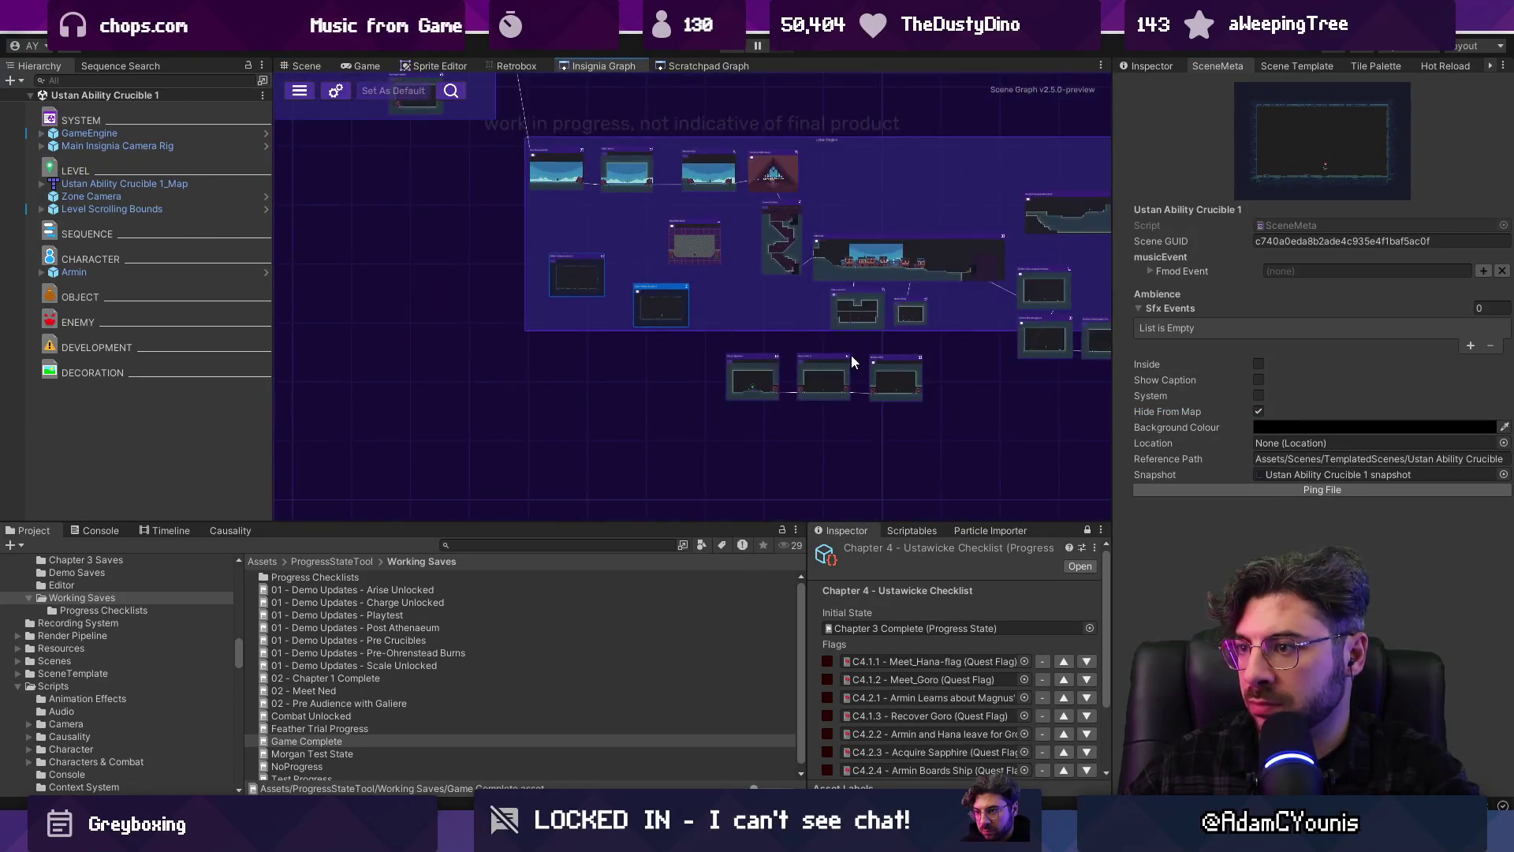
# Nudge the rightmost room node into place in the Insignia graph
pyautogui.scroll(5, 663, 426)
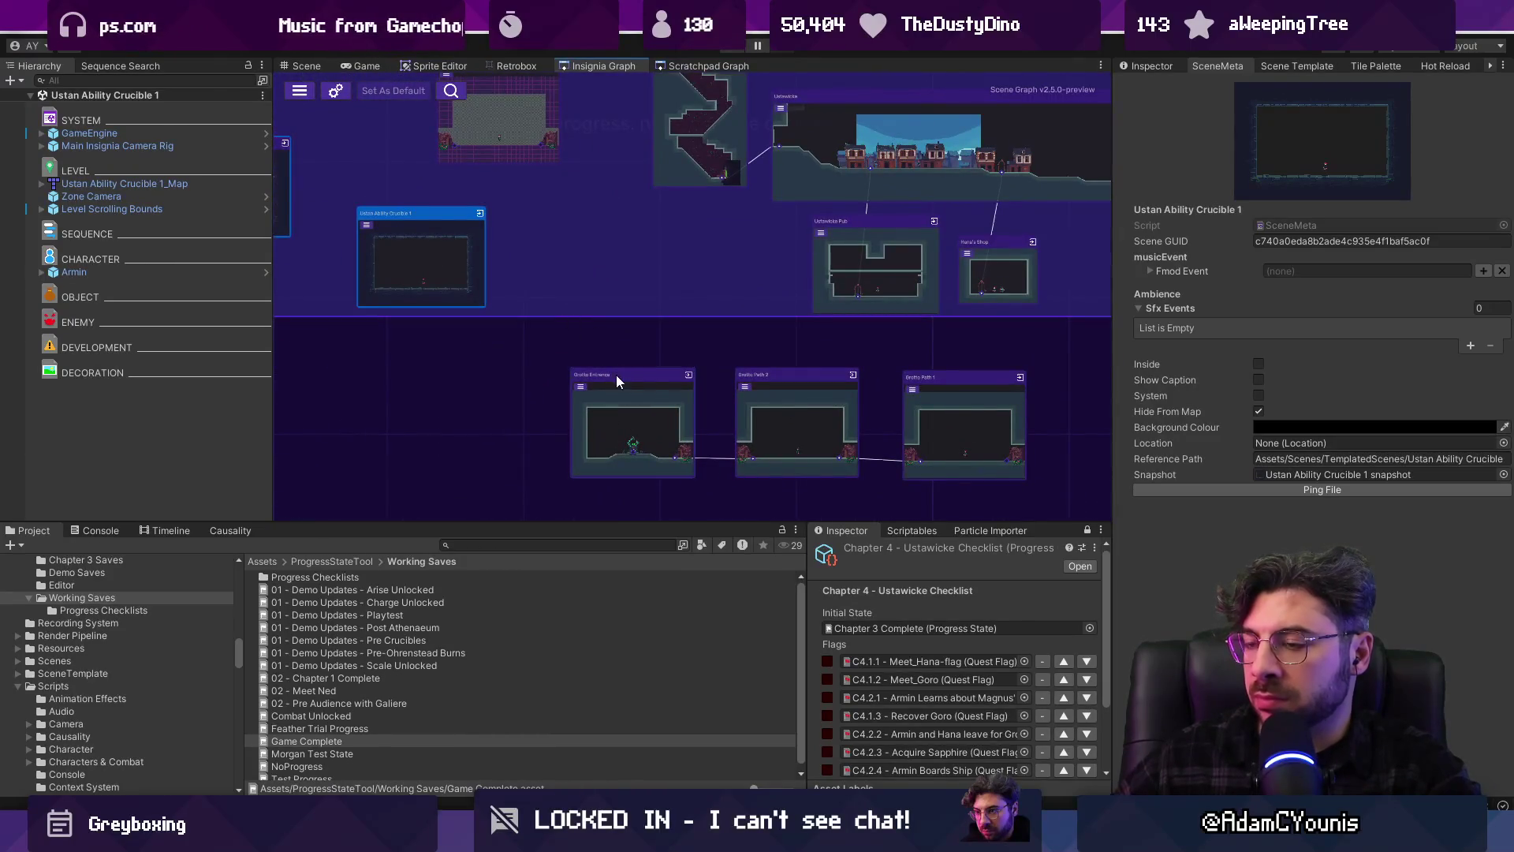
pyautogui.scroll(-5, 641, 311)
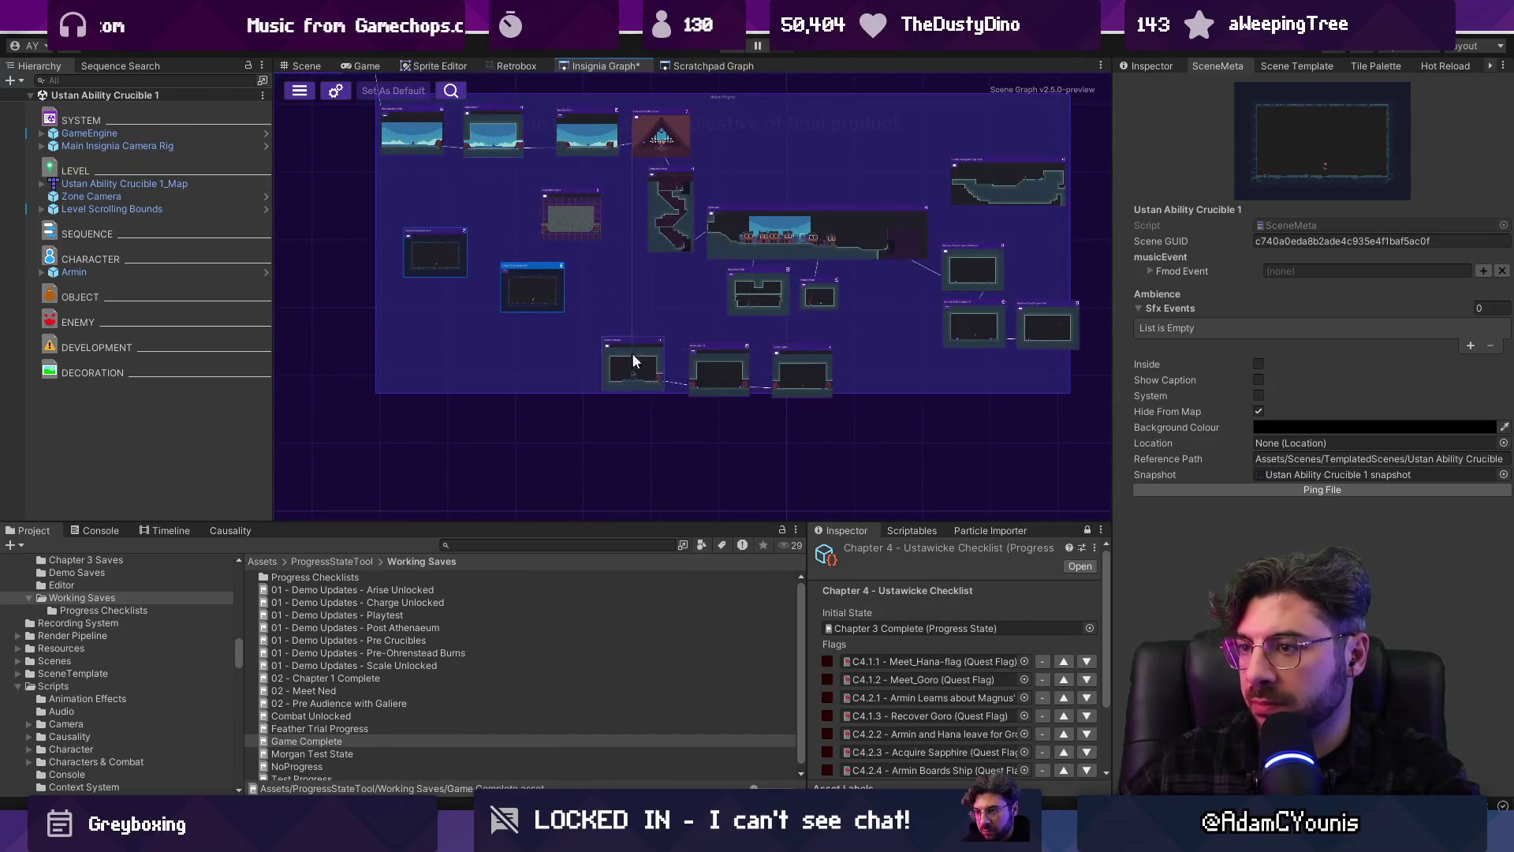
pyautogui.moveTo(1019, 331)
pyautogui.mouseDown()
pyautogui.moveTo(1042, 333)
pyautogui.moveTo(997, 323)
pyautogui.mouseUp()
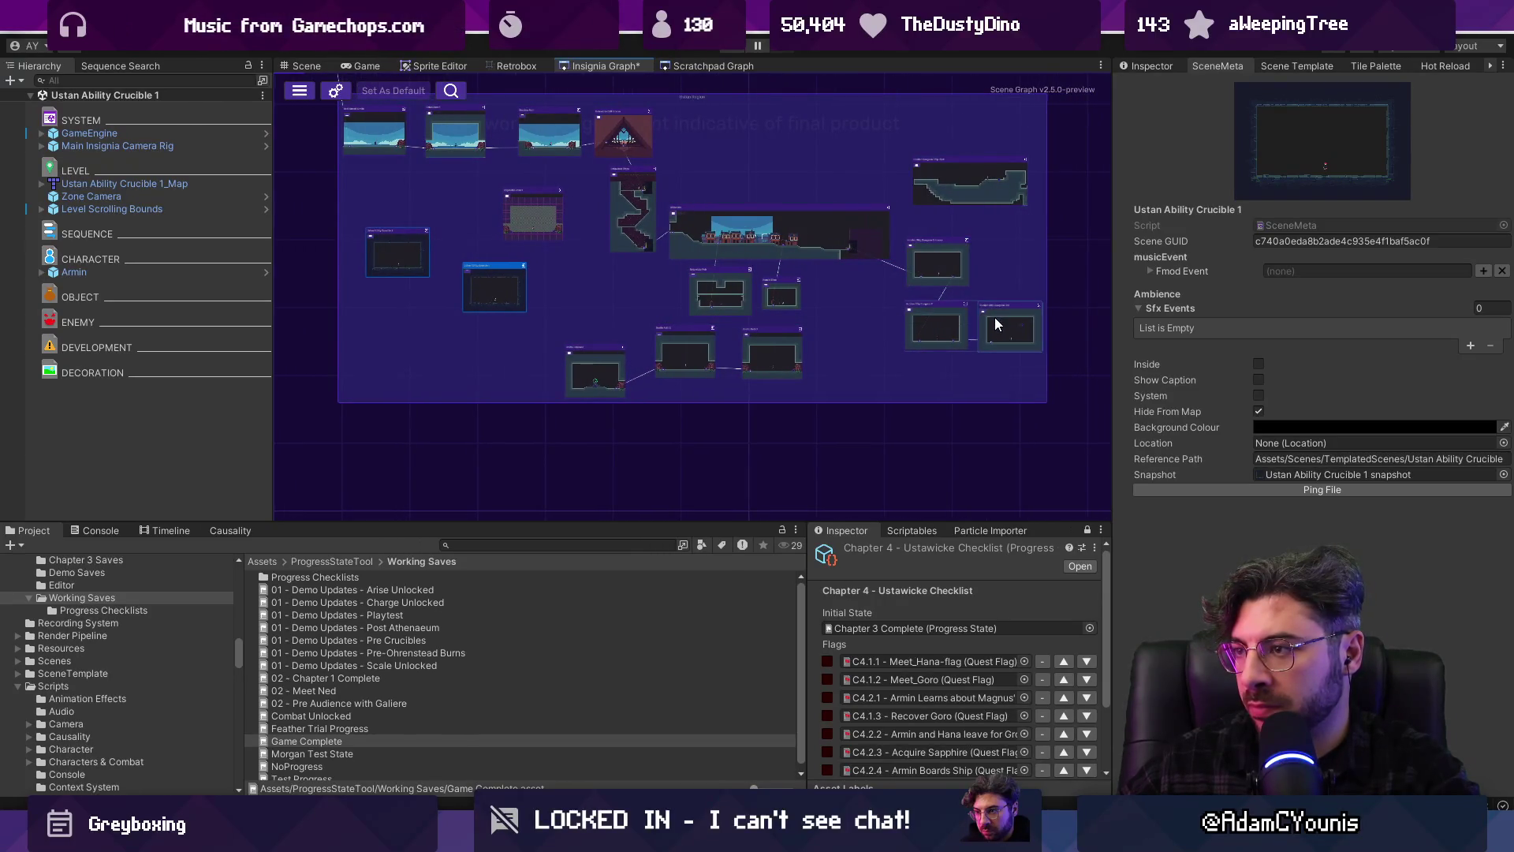
pyautogui.scroll(-3, 601, 339)
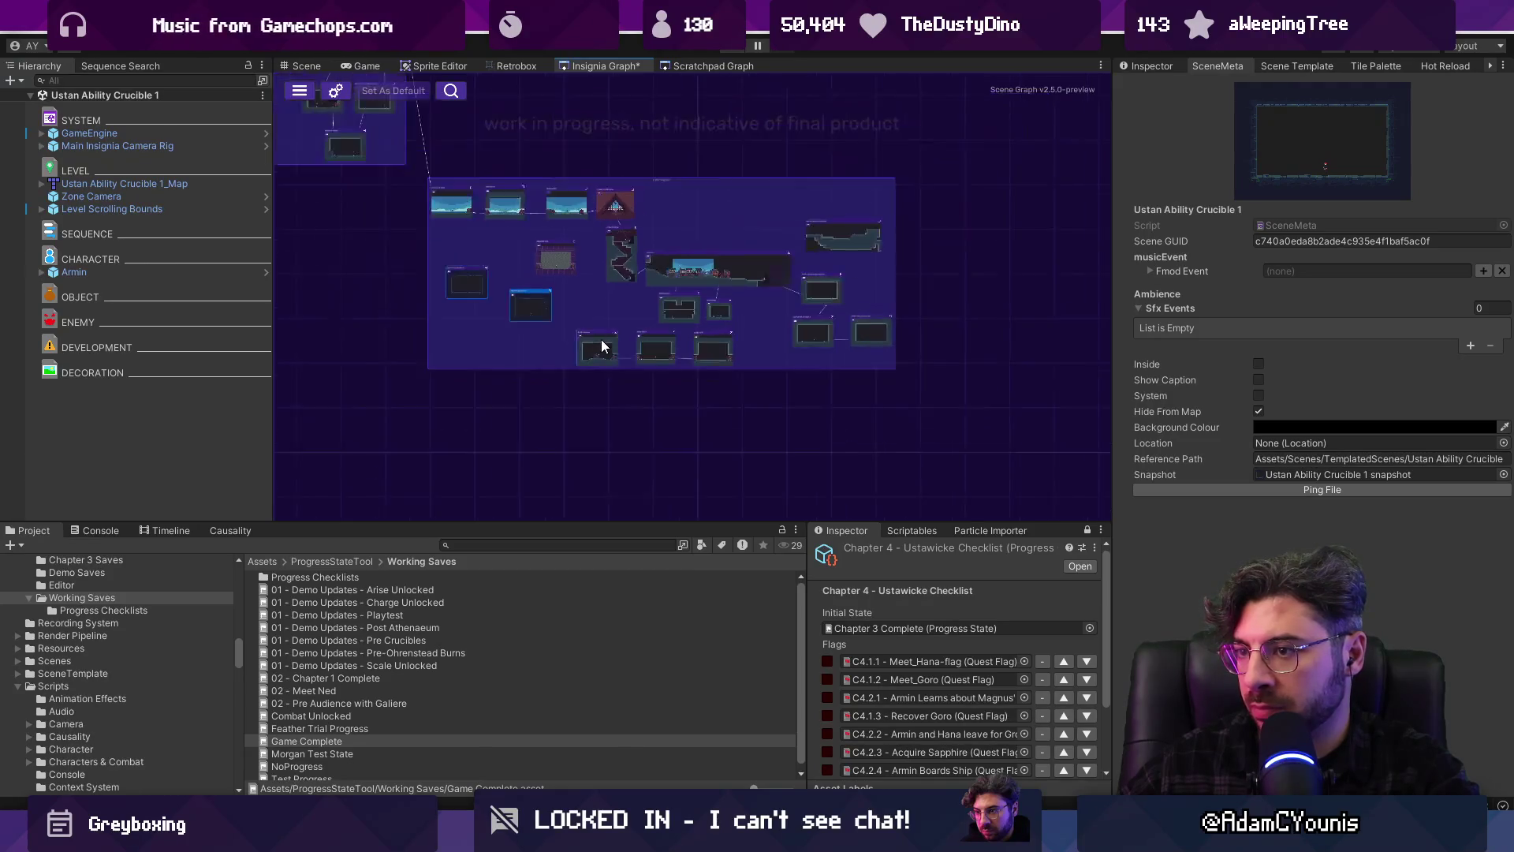
pyautogui.scroll(3, 713, 230)
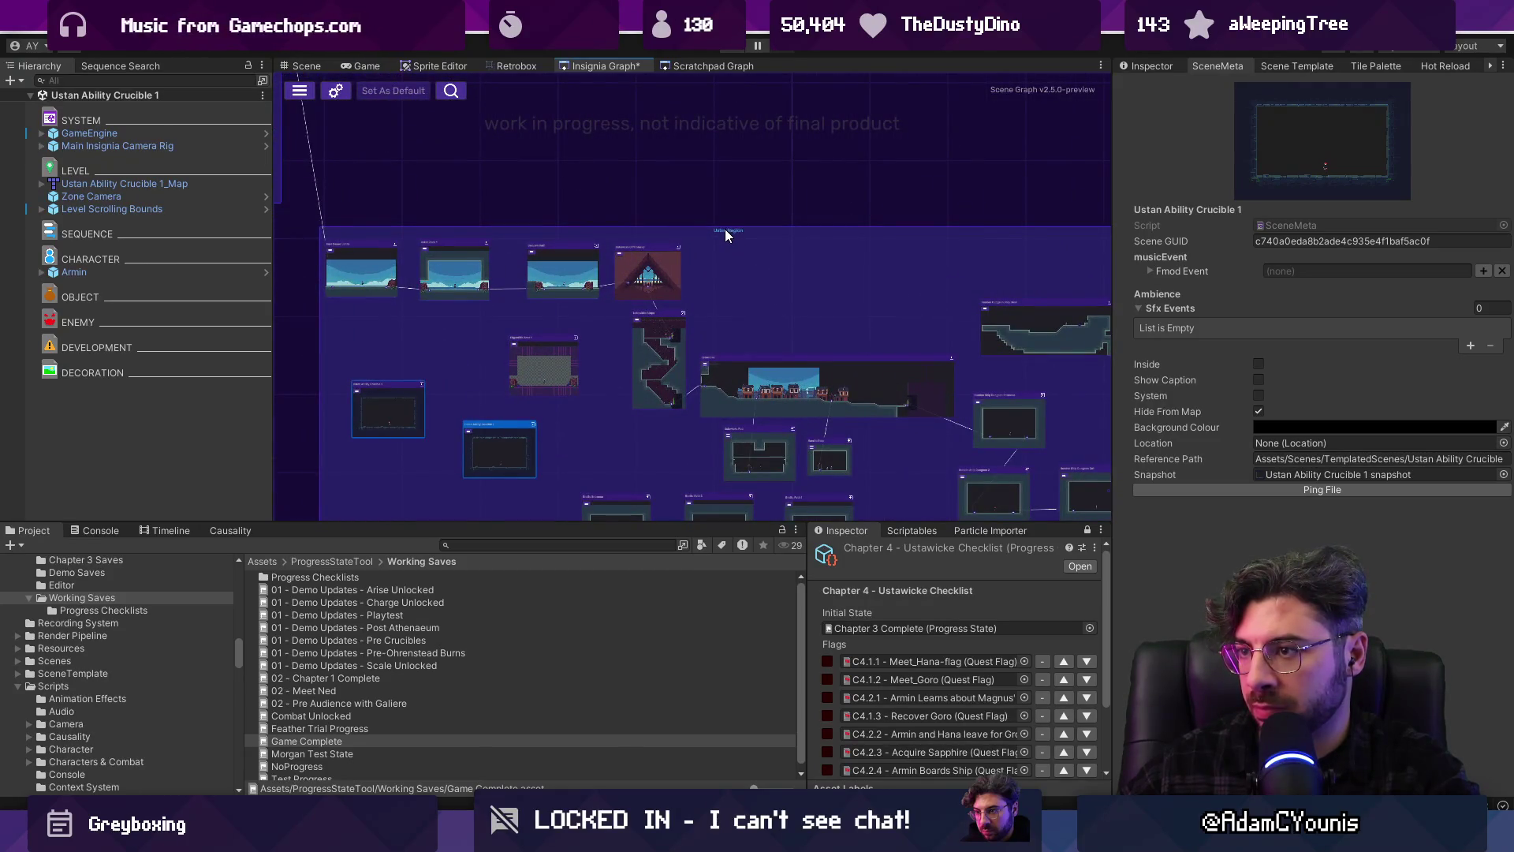
pyautogui.scroll(3, 727, 234)
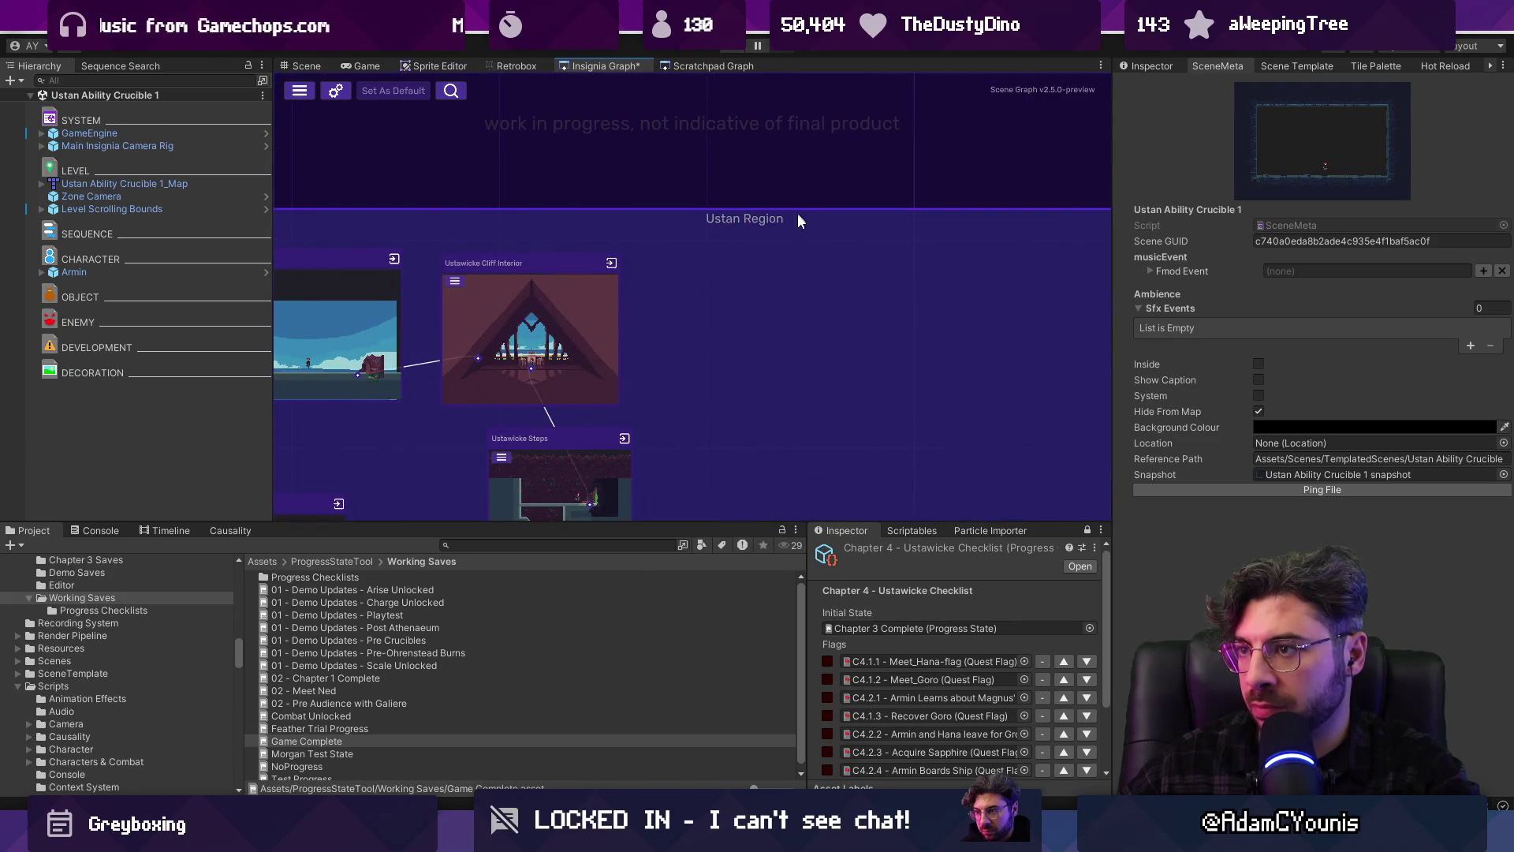
pyautogui.scroll(-5, 771, 252)
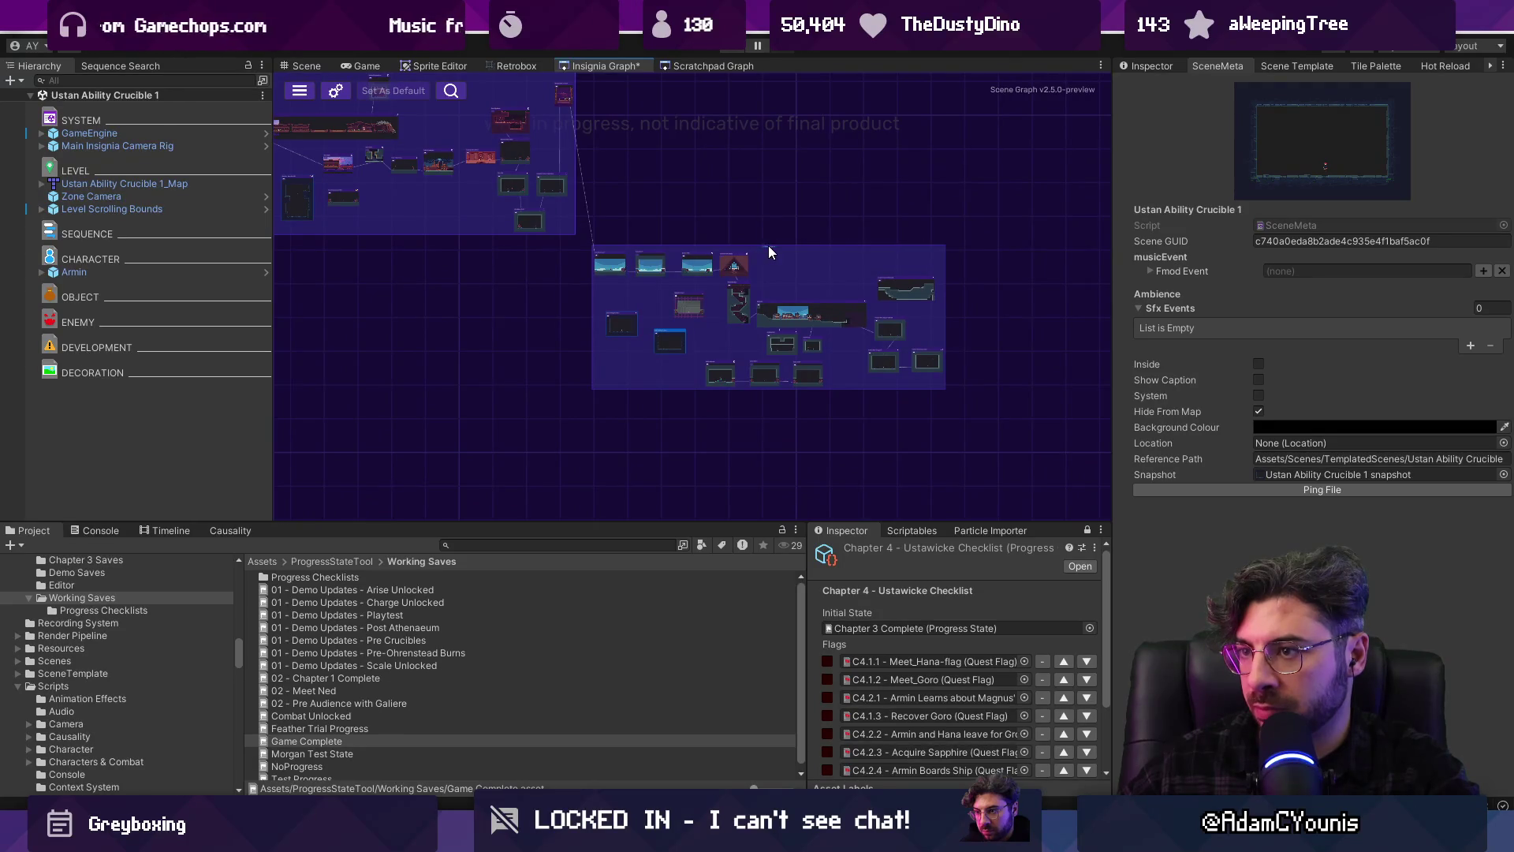
# Remove the old group, box-select the right-hand crucible nodes, wrap them in a new group, and save
pyautogui.click(821, 236)
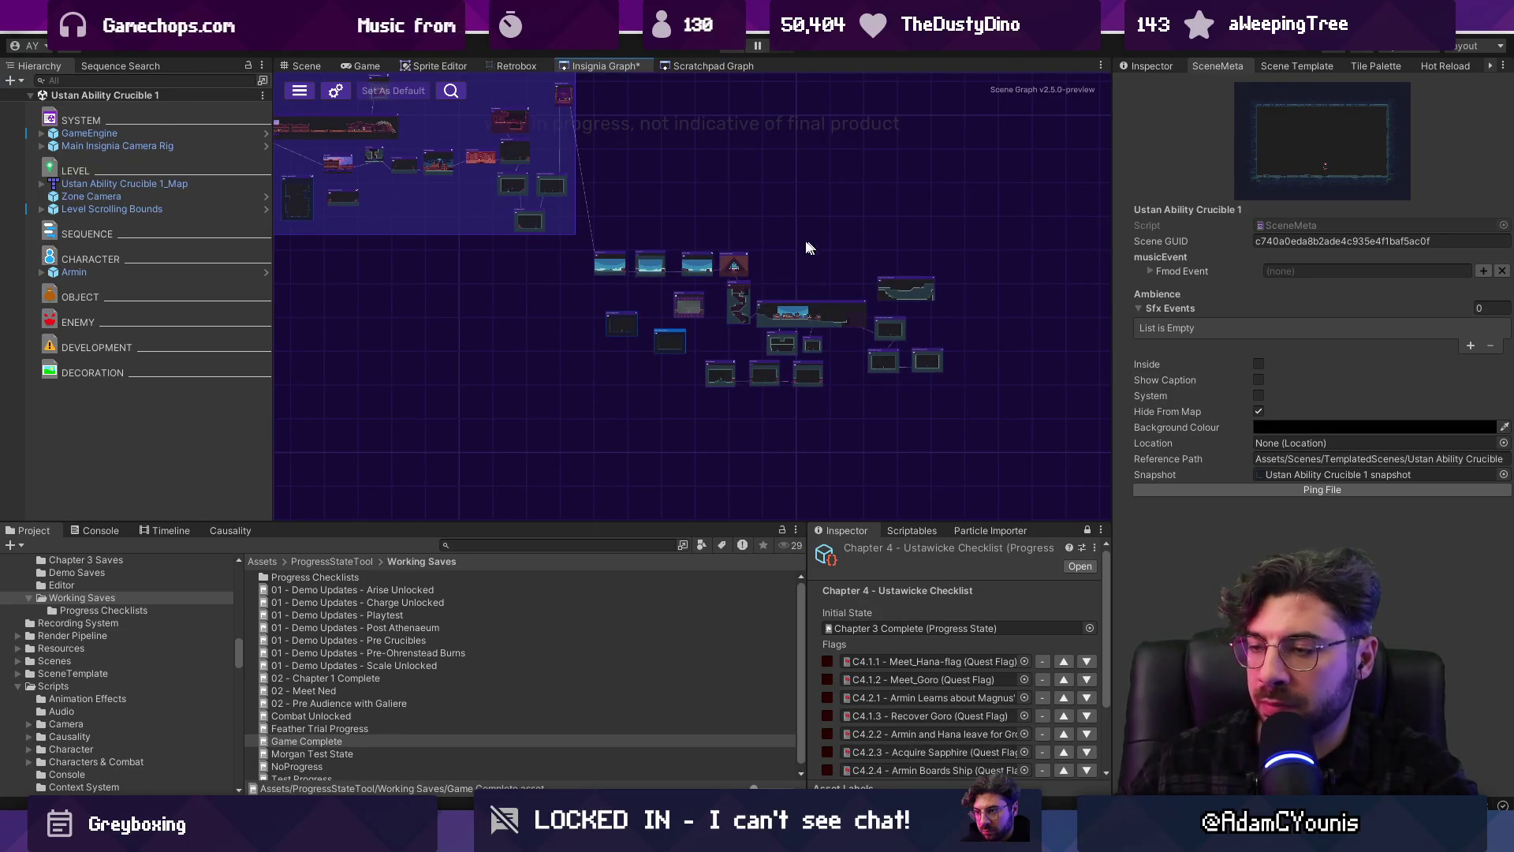
pyautogui.moveTo(1041, 450); pyautogui.dragTo(850, 323)
pyautogui.rightClick(852, 324)
pyautogui.click(907, 333)
pyautogui.scroll(2, 757, 237)
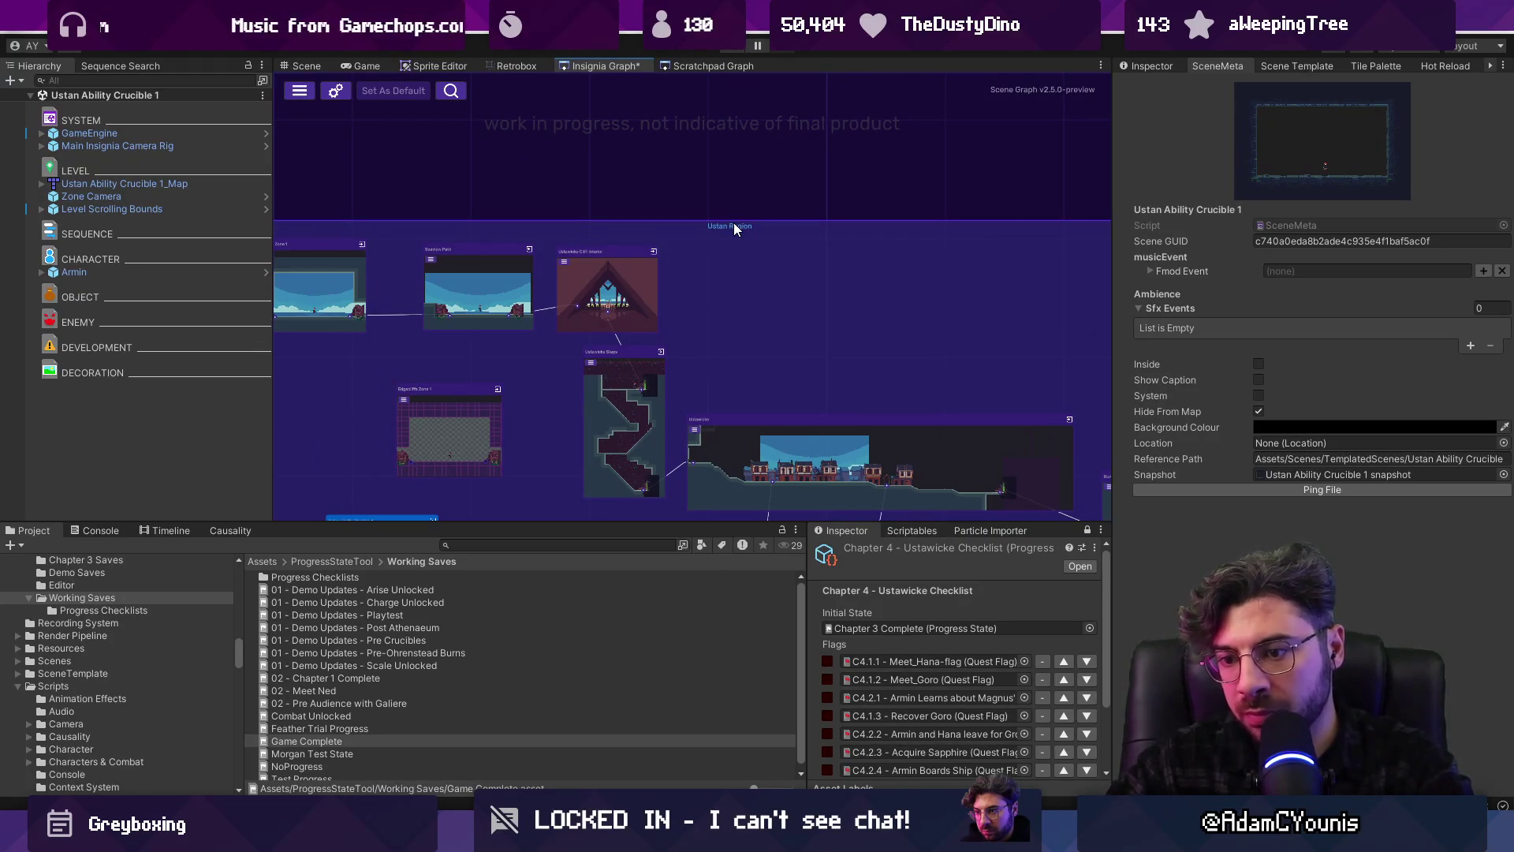
pyautogui.scroll(2, 733, 223)
pyautogui.scroll(-5, 767, 249)
pyautogui.hotkey('ctrl', 's')
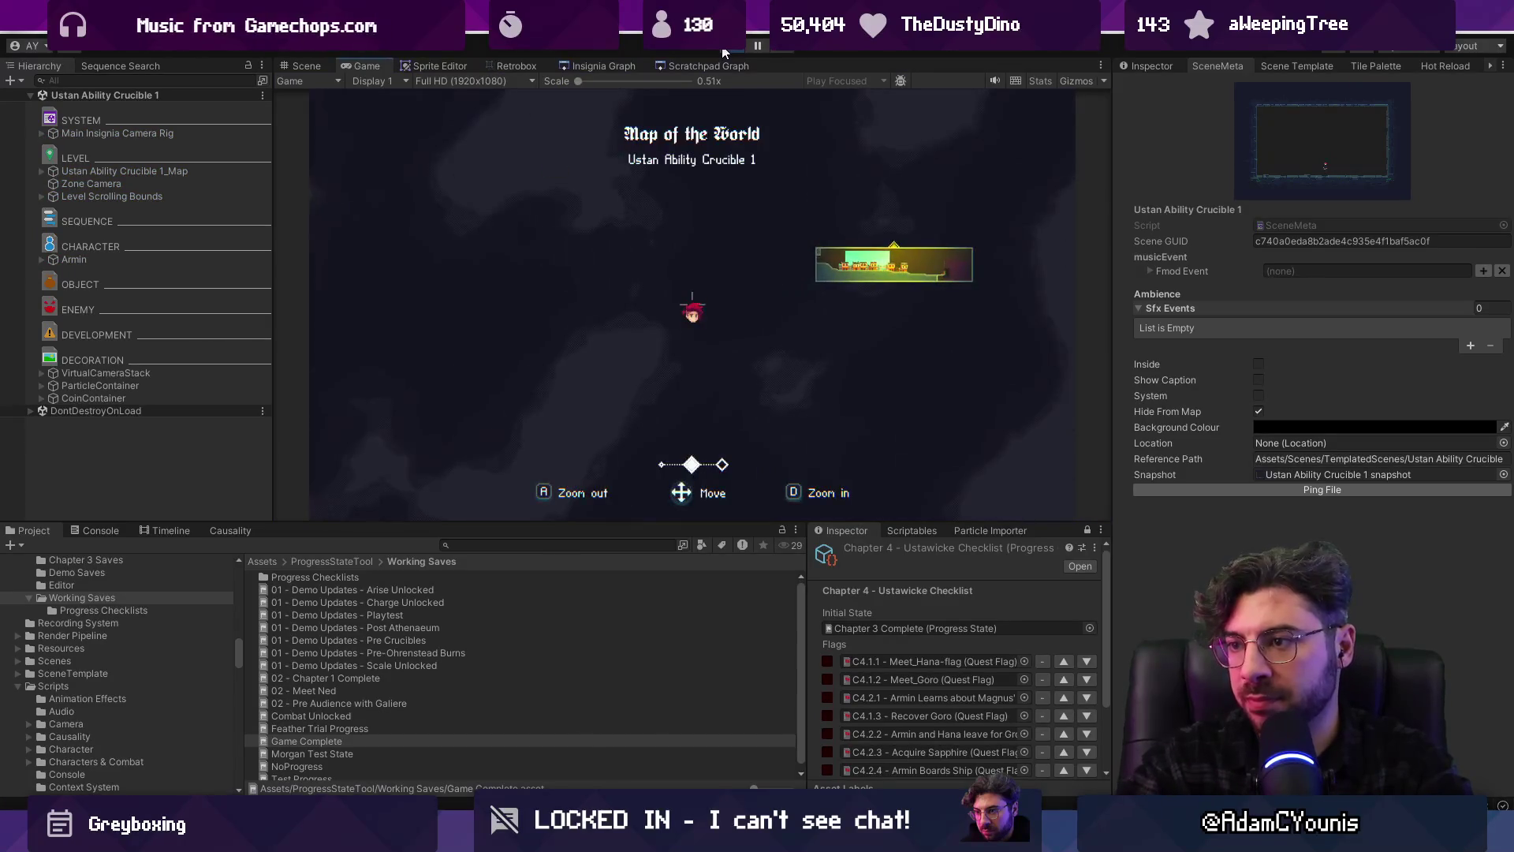
# Stop the running game and load the Cheverton To Naso scene from the Insignia graph
pyautogui.click(724, 52)
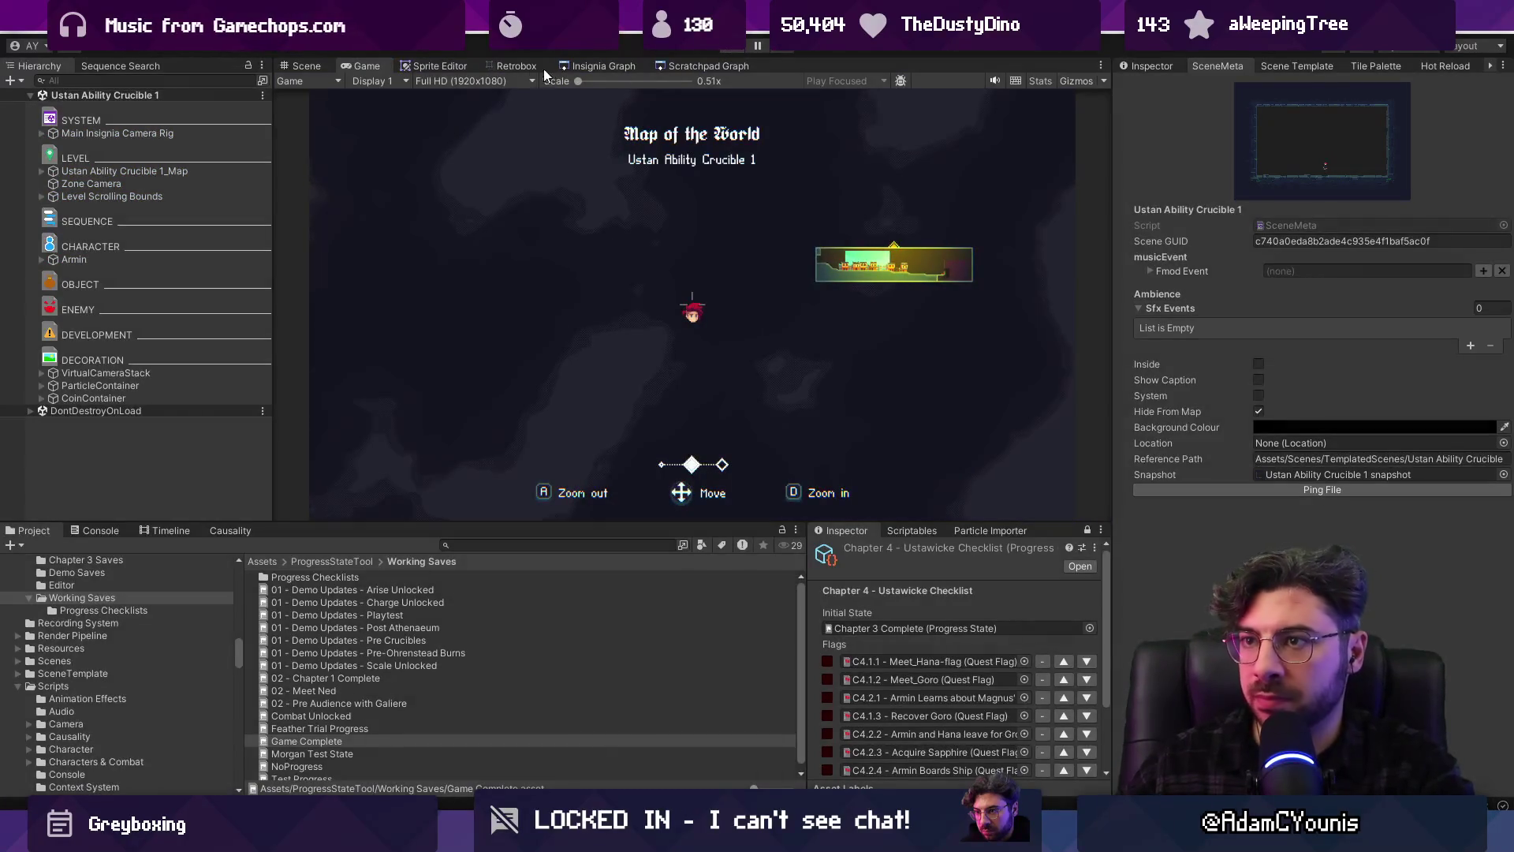
pyautogui.click(562, 67)
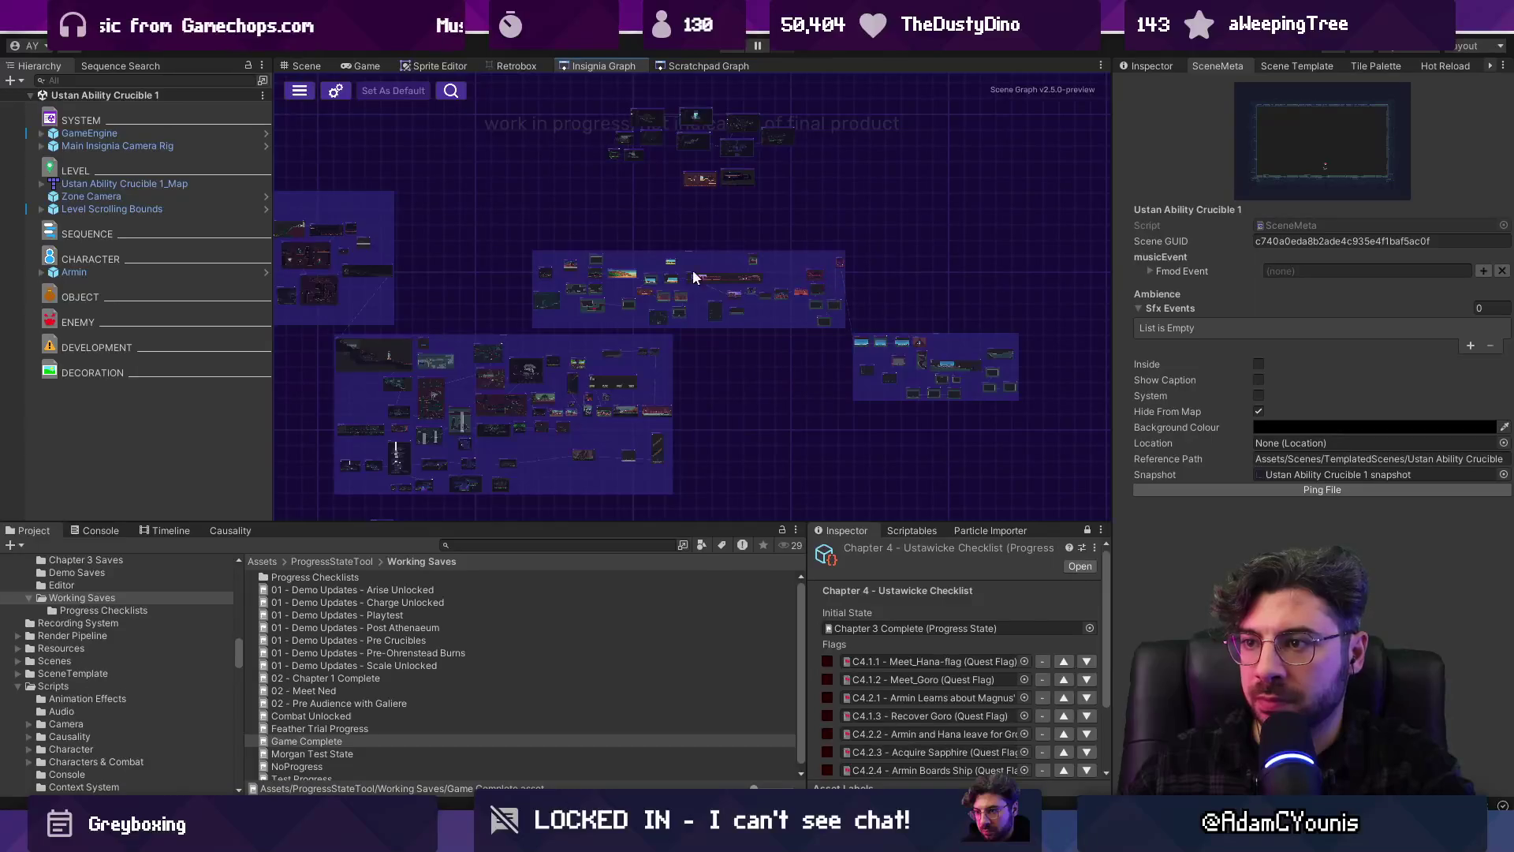
pyautogui.scroll(5, 692, 276)
pyautogui.doubleClick(598, 273)
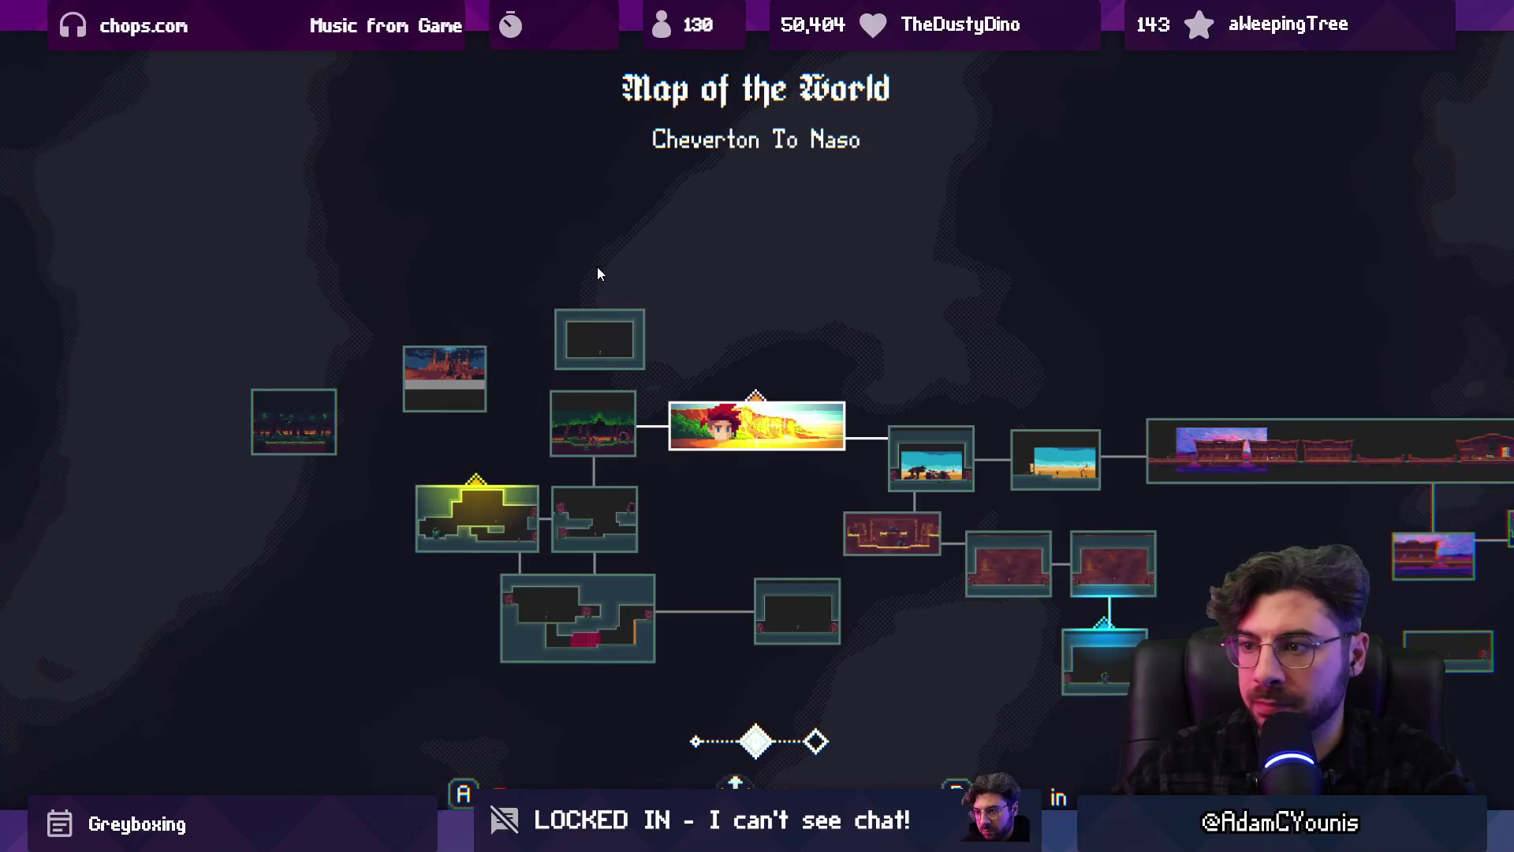
# Zoom the world map out and pan around the neighbouring rooms, then leave fullscreen and stop play
pyautogui.press('a')
pyautogui.press('Right')
pyautogui.press('Down')
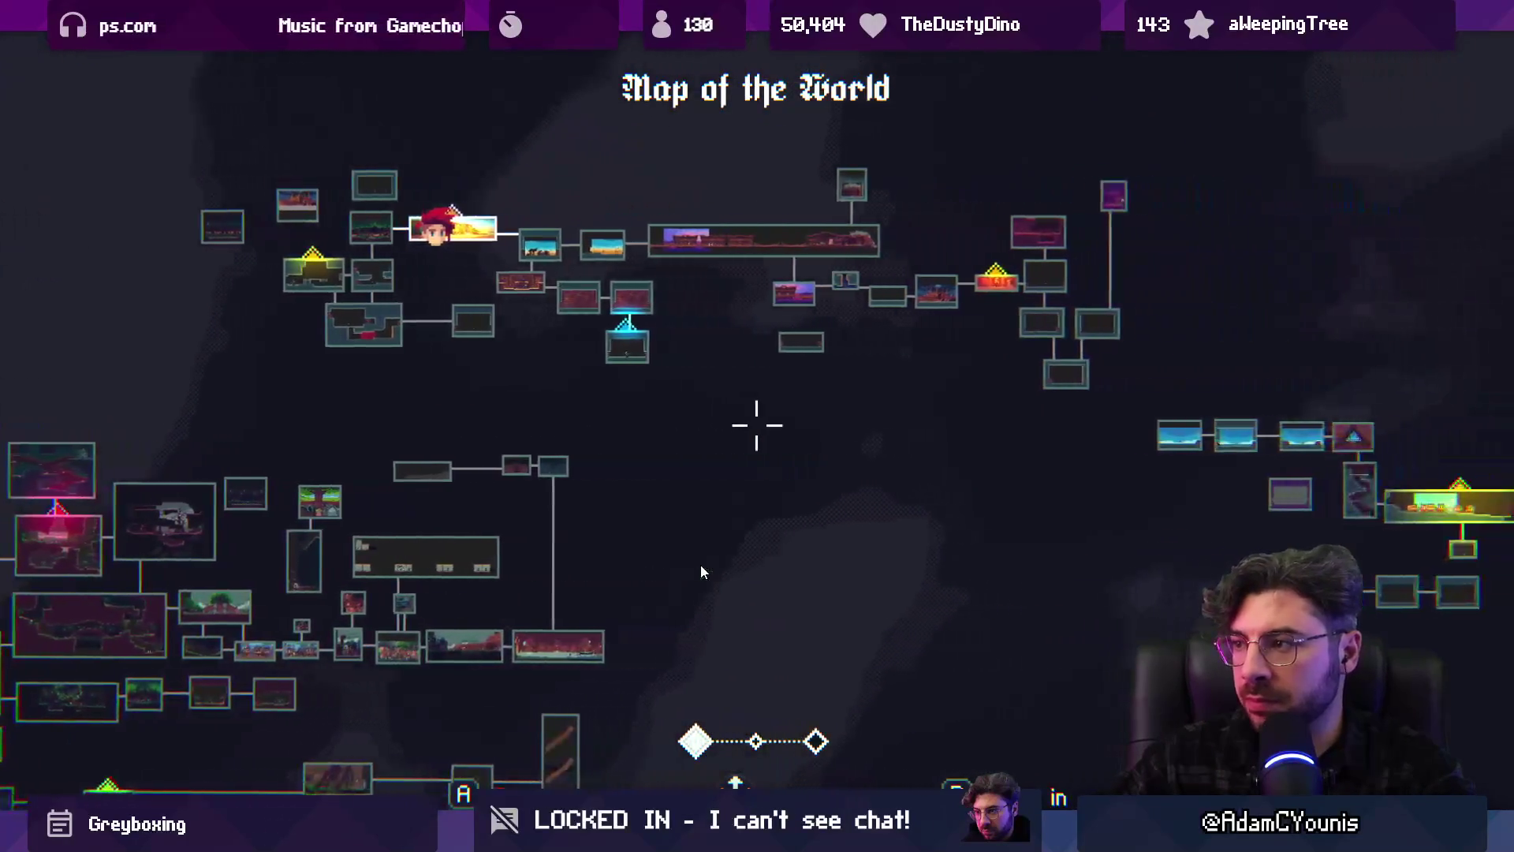
pyautogui.press('Left')
pyautogui.press('Up')
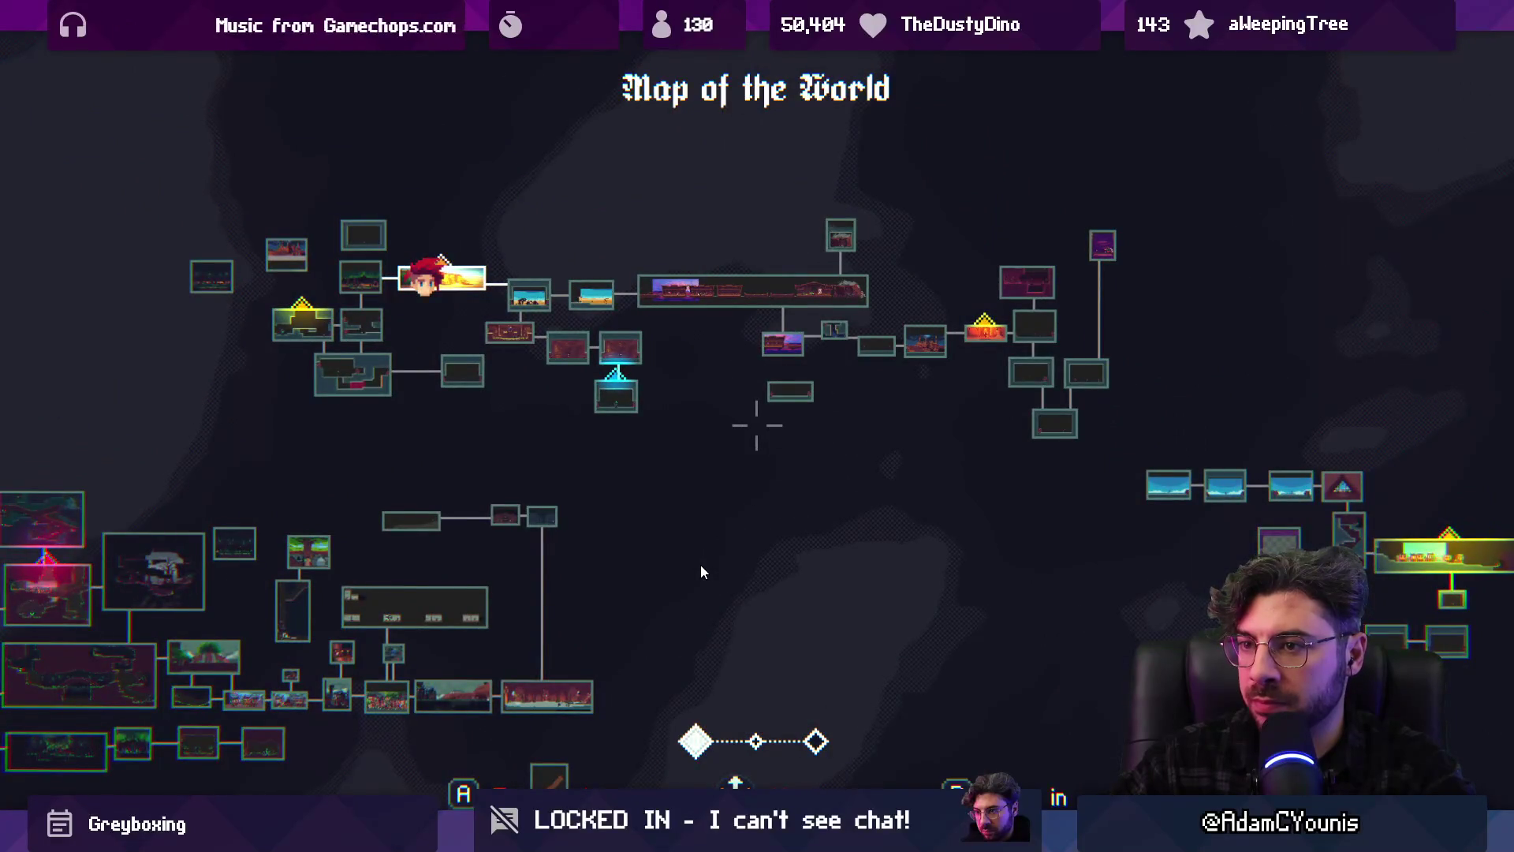
pyautogui.press('Left')
pyautogui.press('Up')
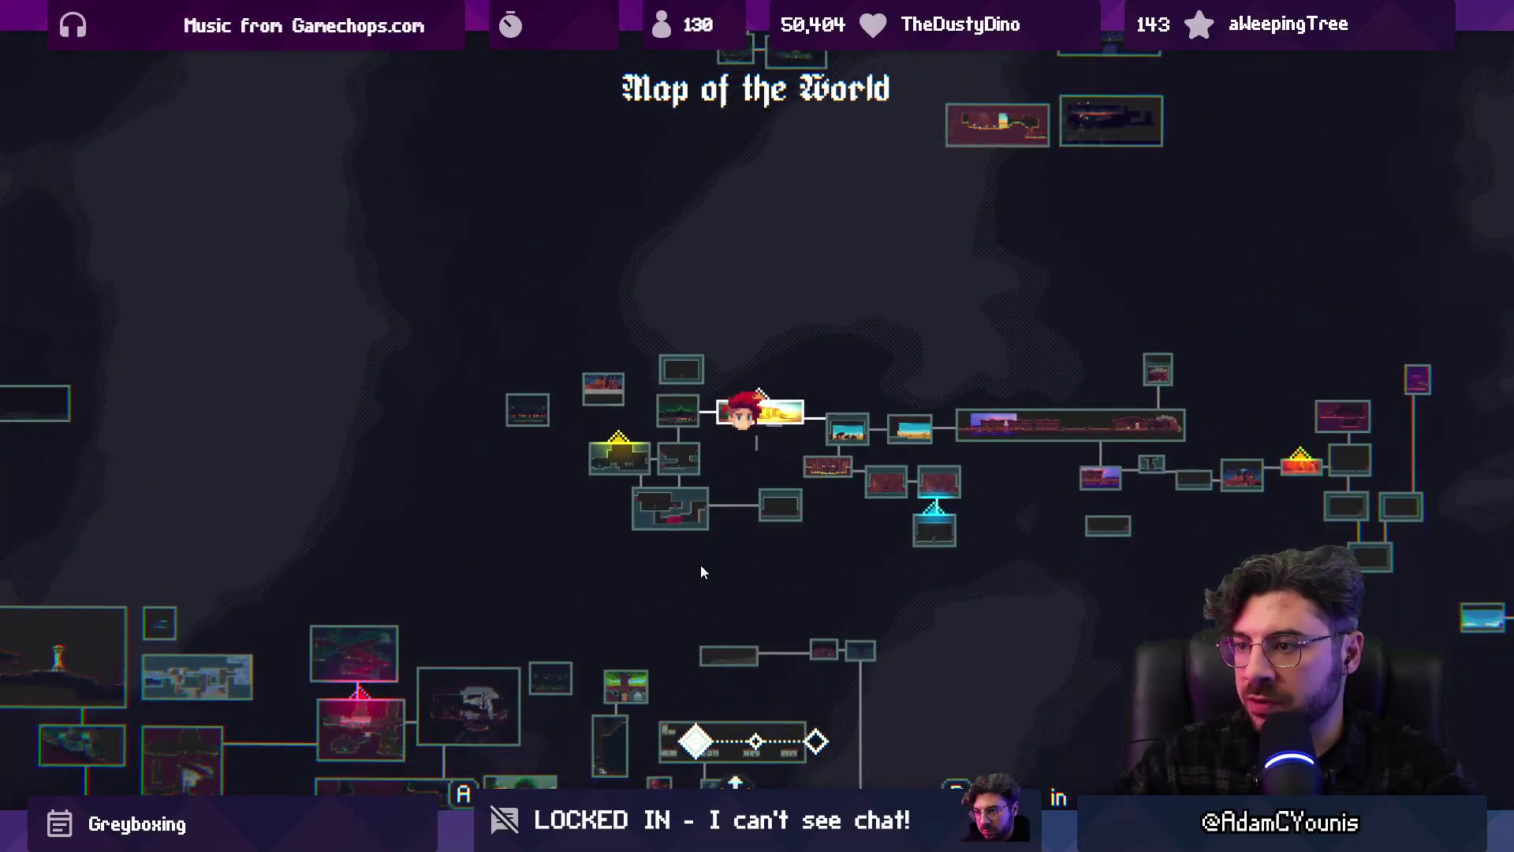
pyautogui.scroll(3, 701, 565)
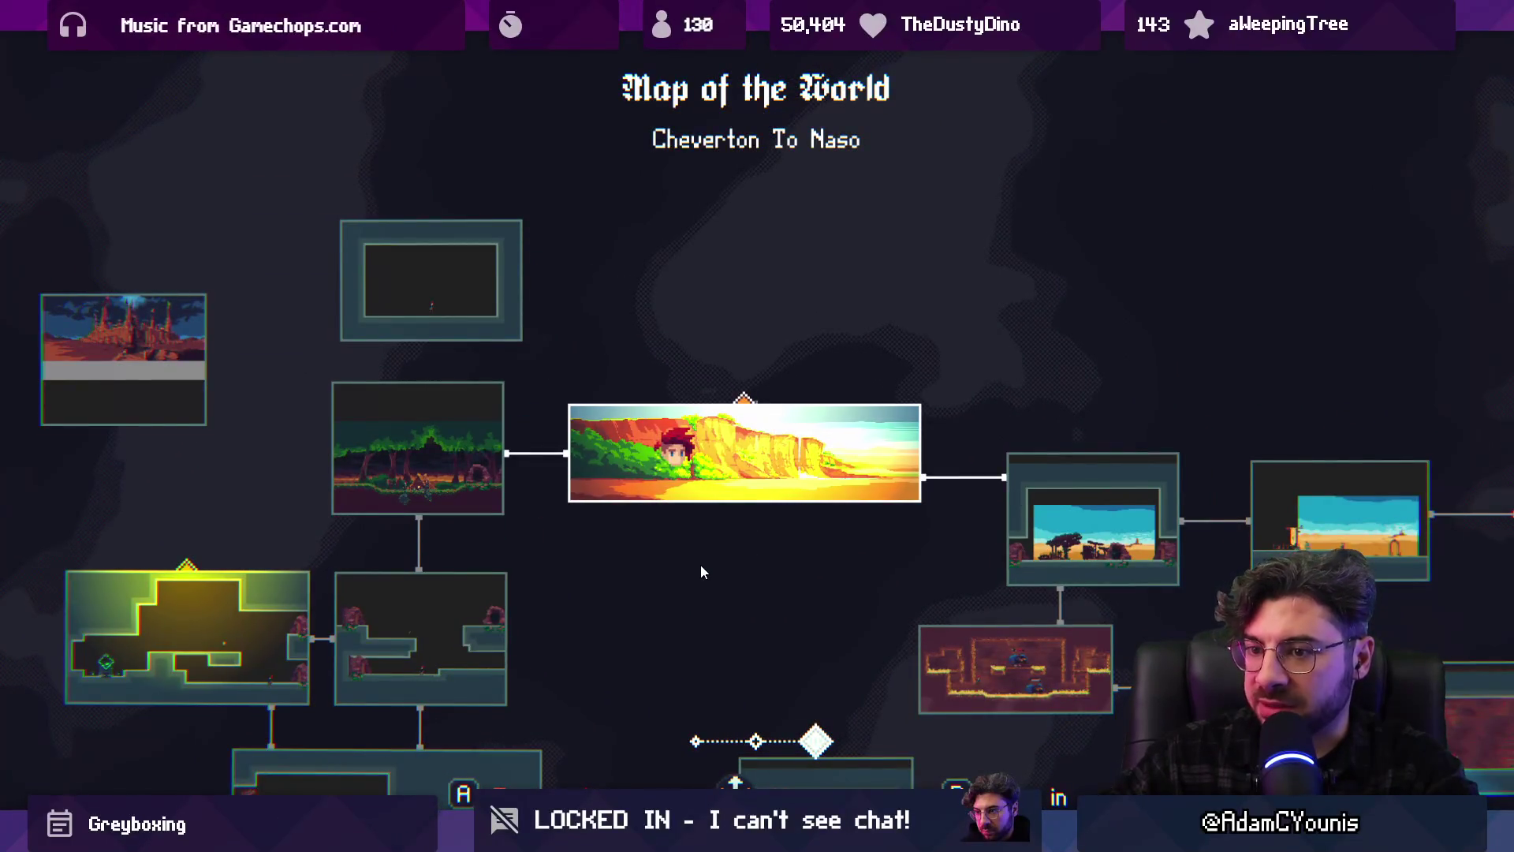
pyautogui.scroll(-3, 700, 565)
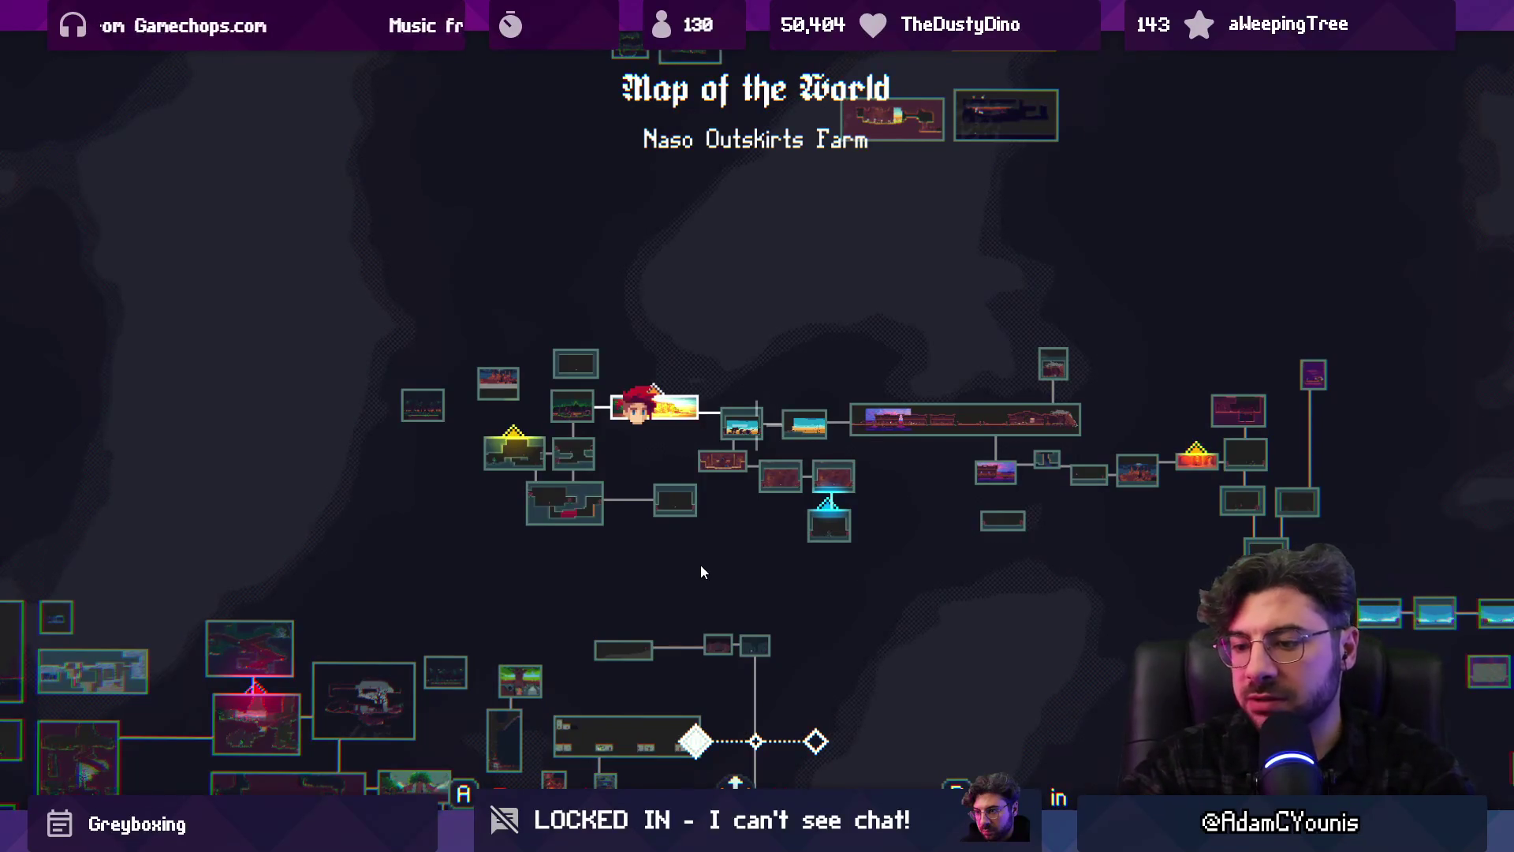
pyautogui.hotkey('shift', 'space')
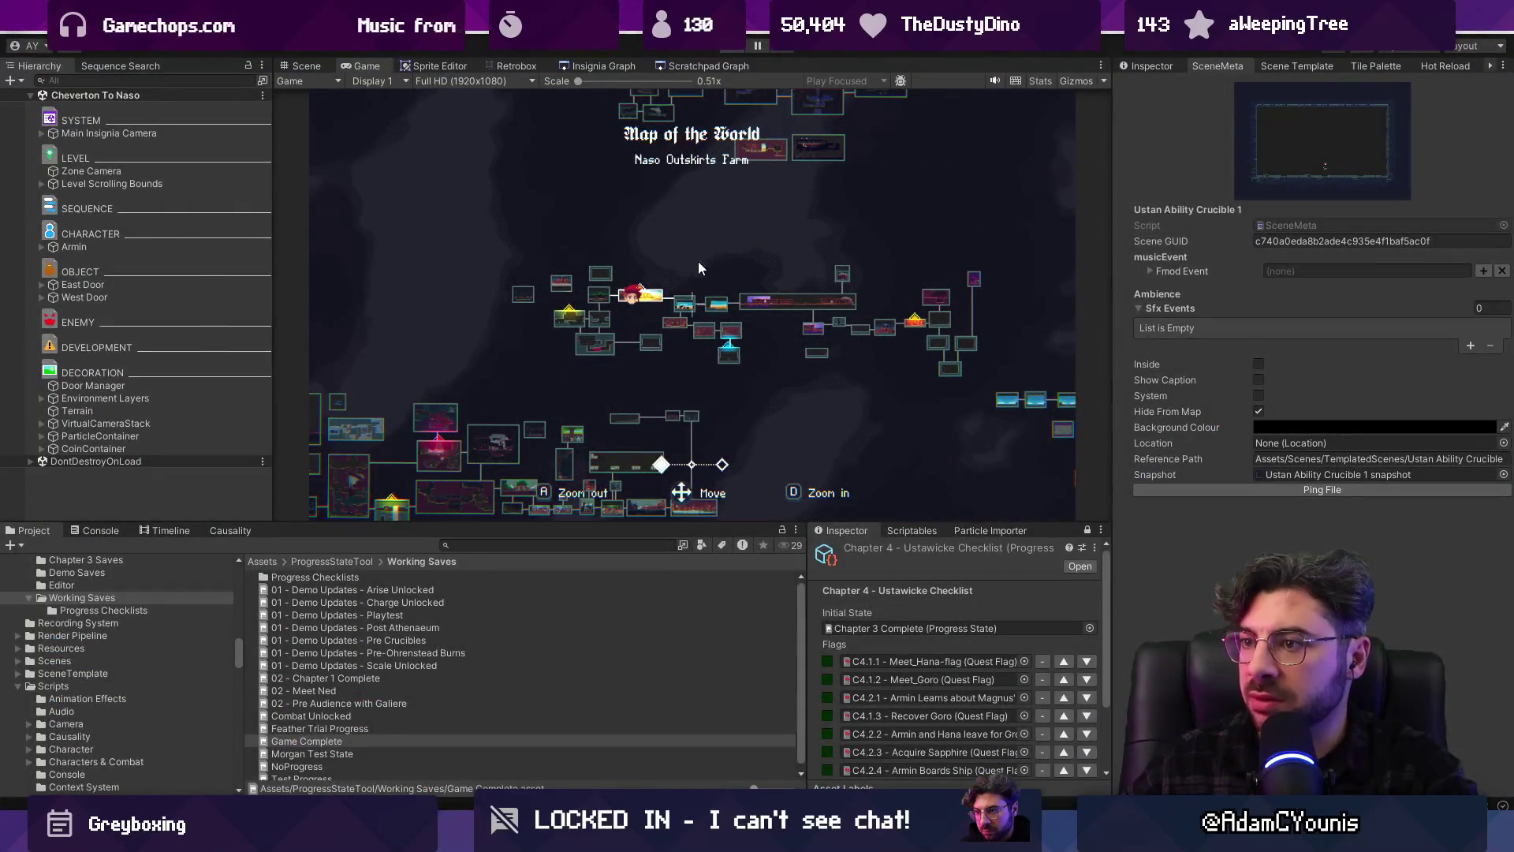
pyautogui.hotkey('ctrl', 'p')
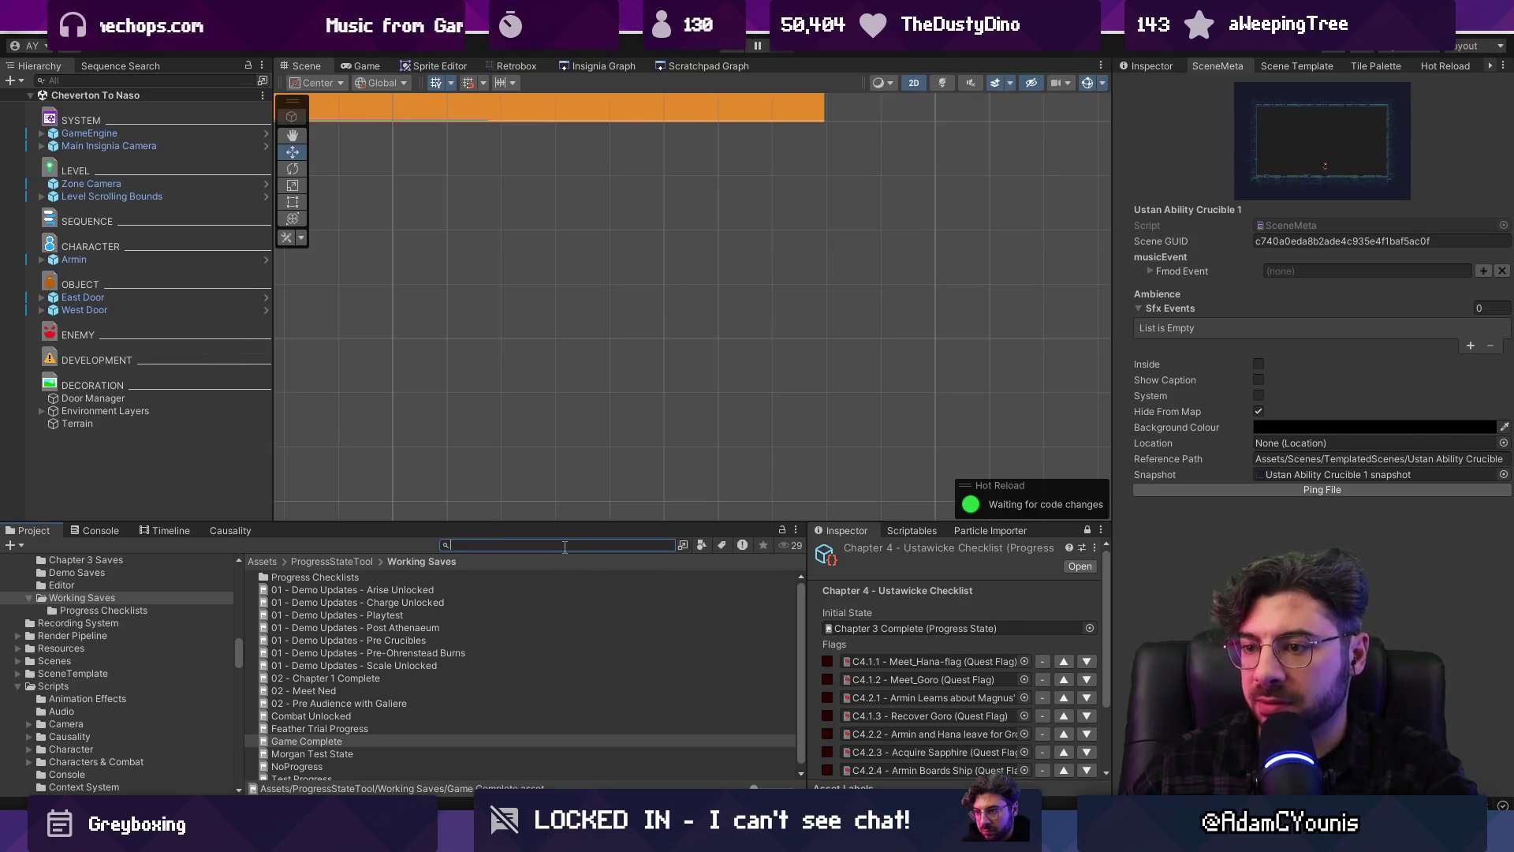
# Open the Fast Travel Menu prefab and find the Cheverton To Naso scene meta asset in its settings
pyautogui.write('fast travel menu')
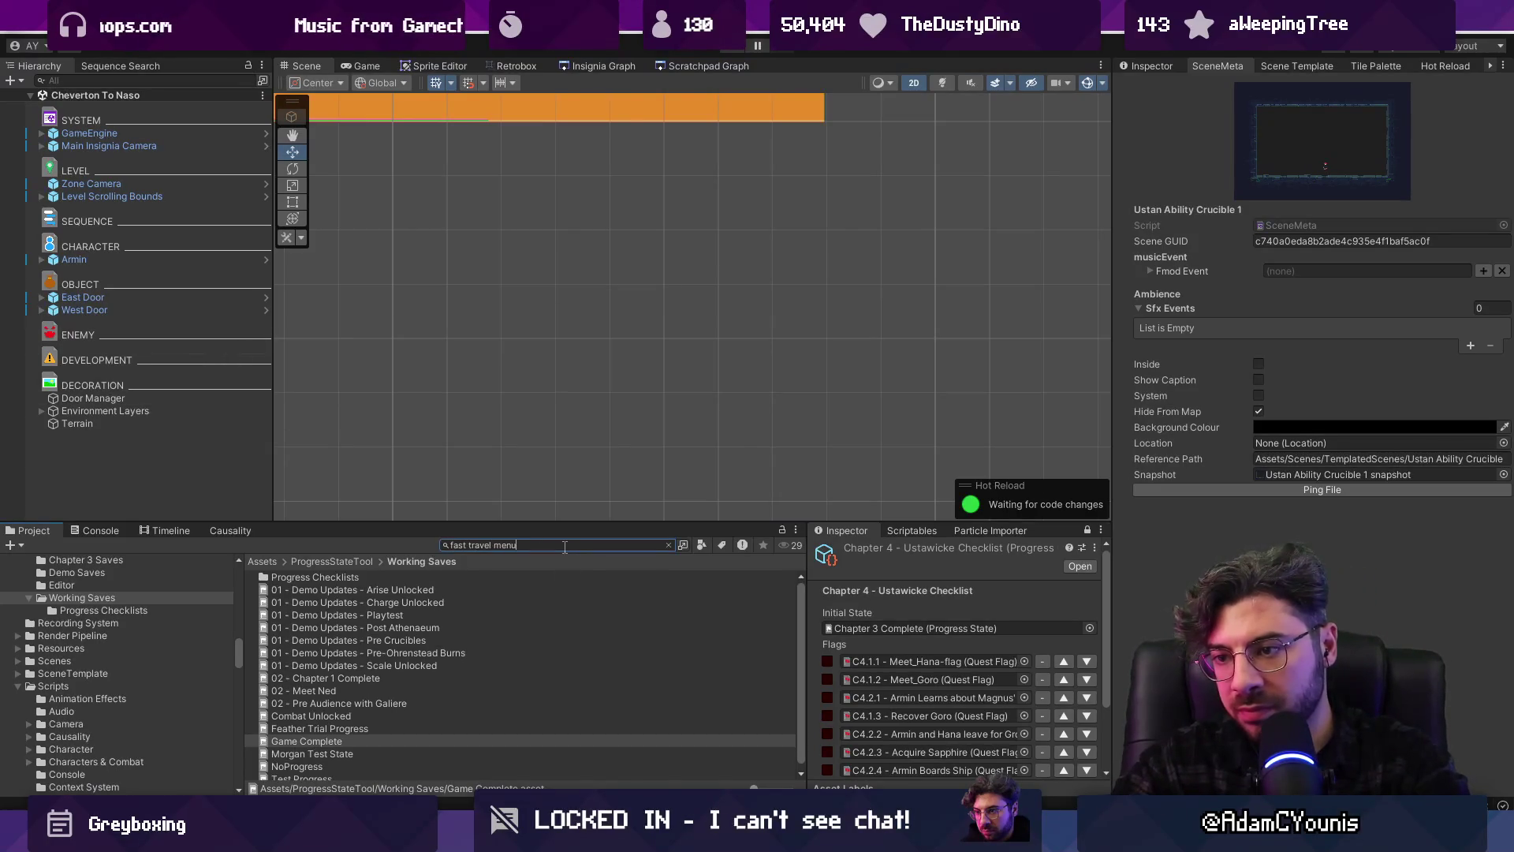
pyautogui.doubleClick(368, 581)
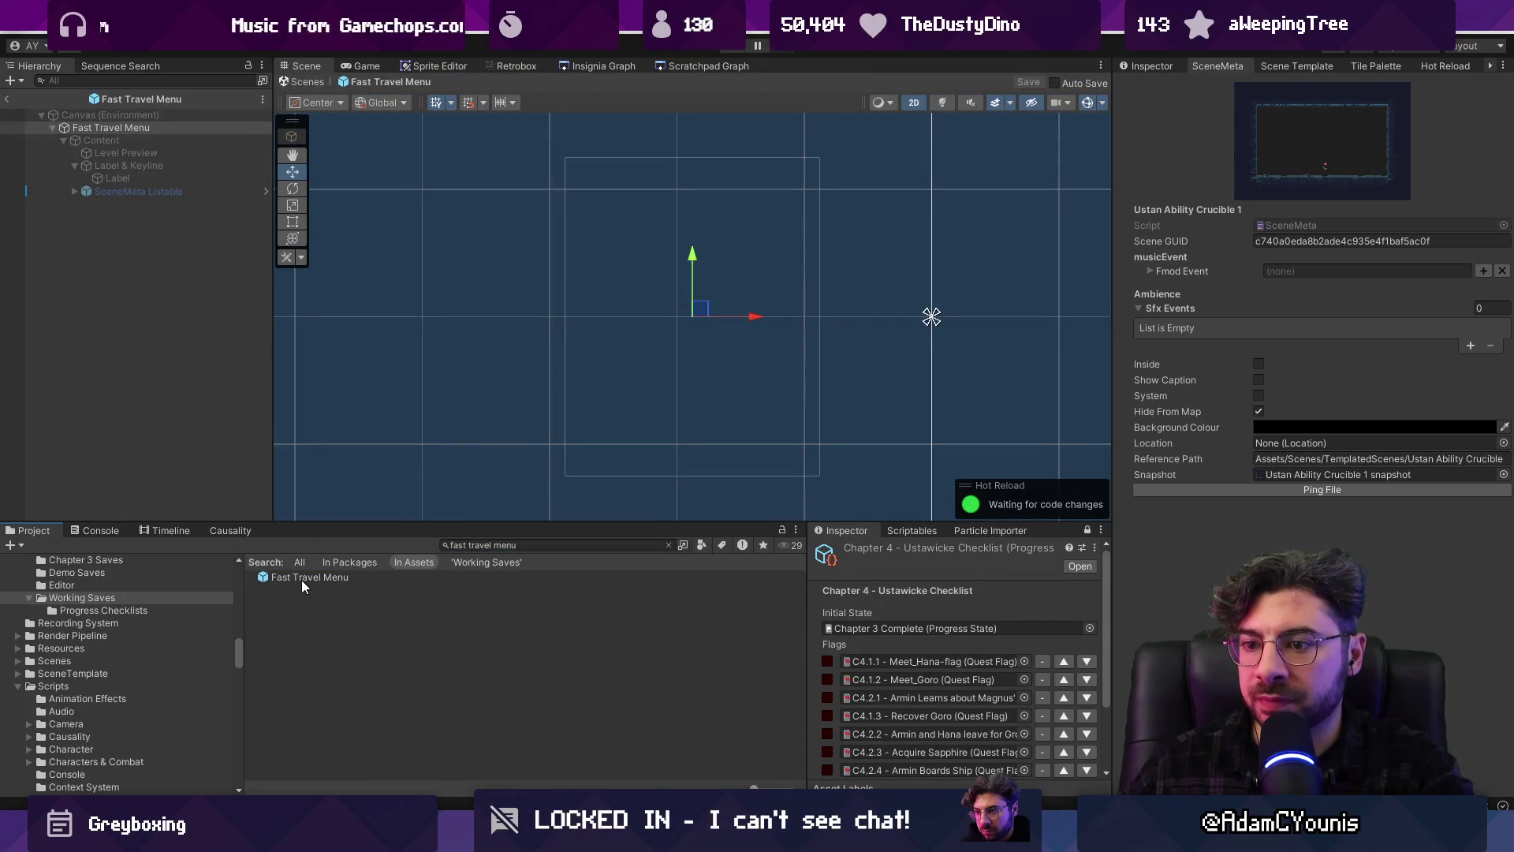
pyautogui.click(1152, 65)
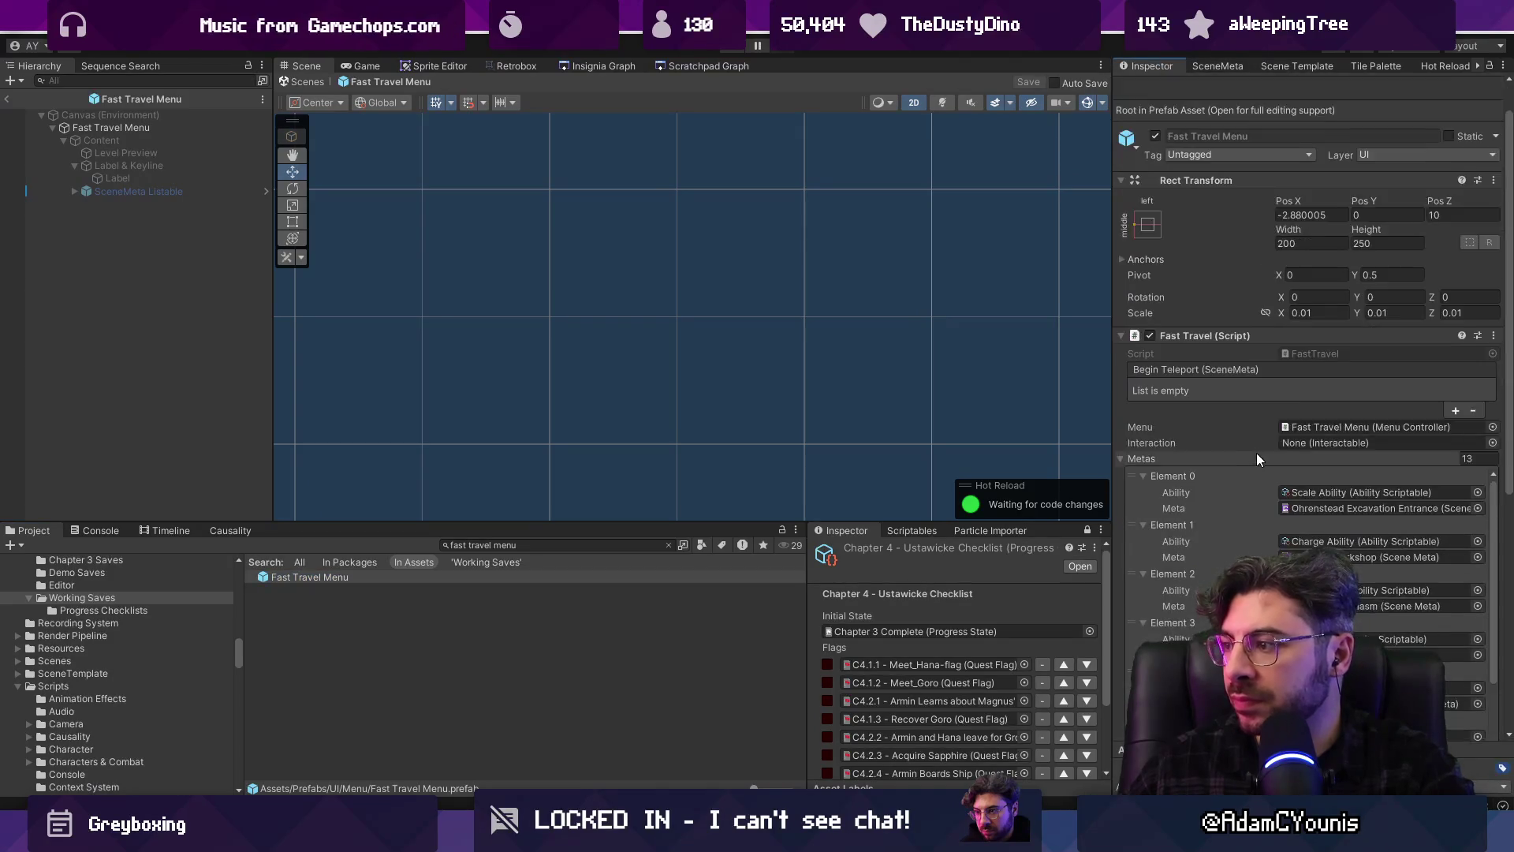
pyautogui.scroll(-5, 1258, 459)
pyautogui.scroll(-2, 1234, 471)
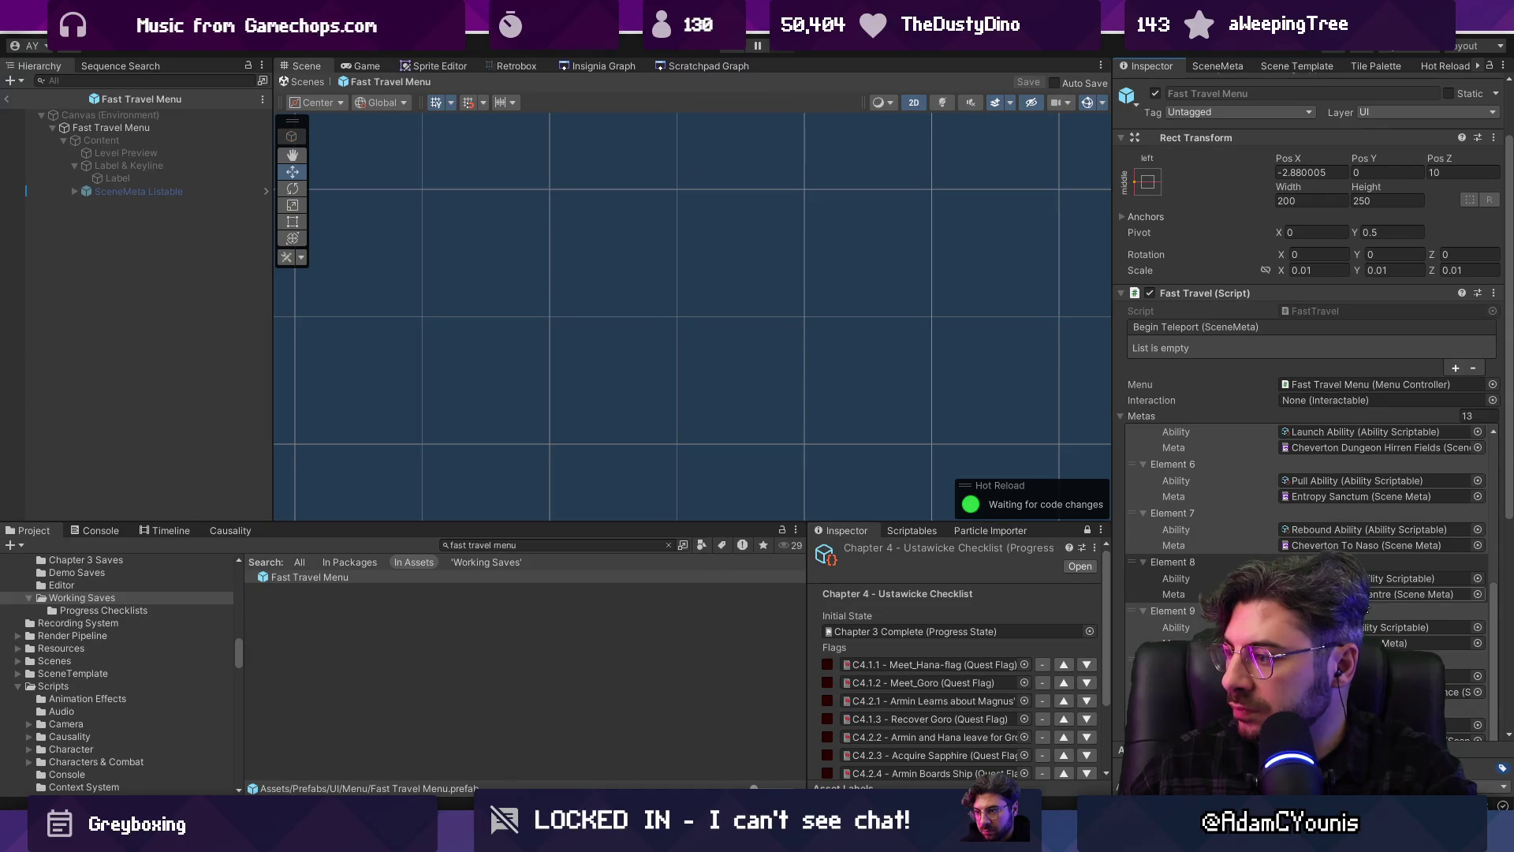
pyautogui.scroll(-1, 1404, 644)
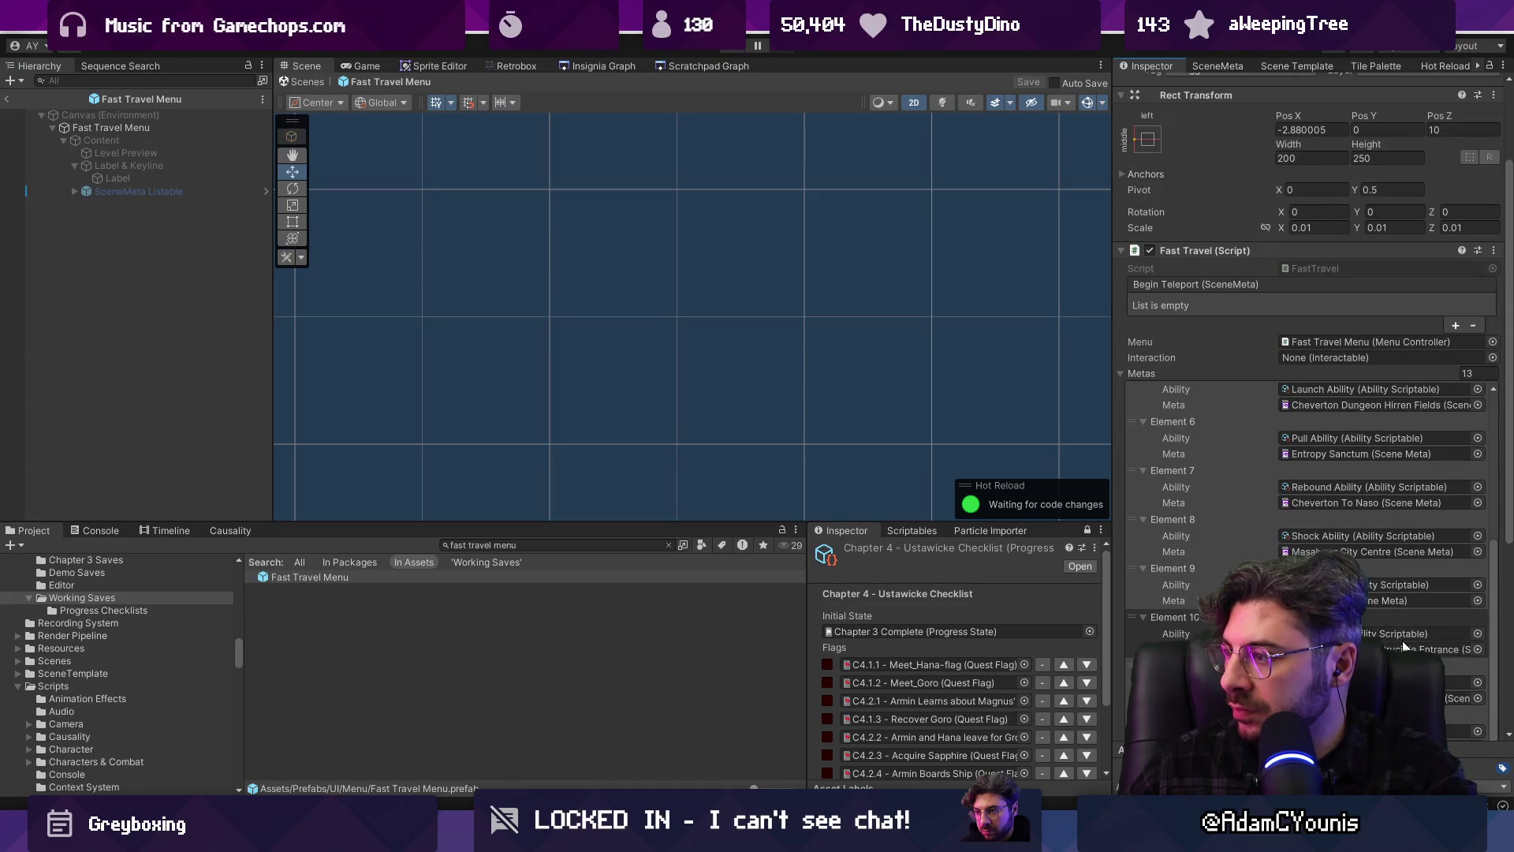
pyautogui.click(1397, 505)
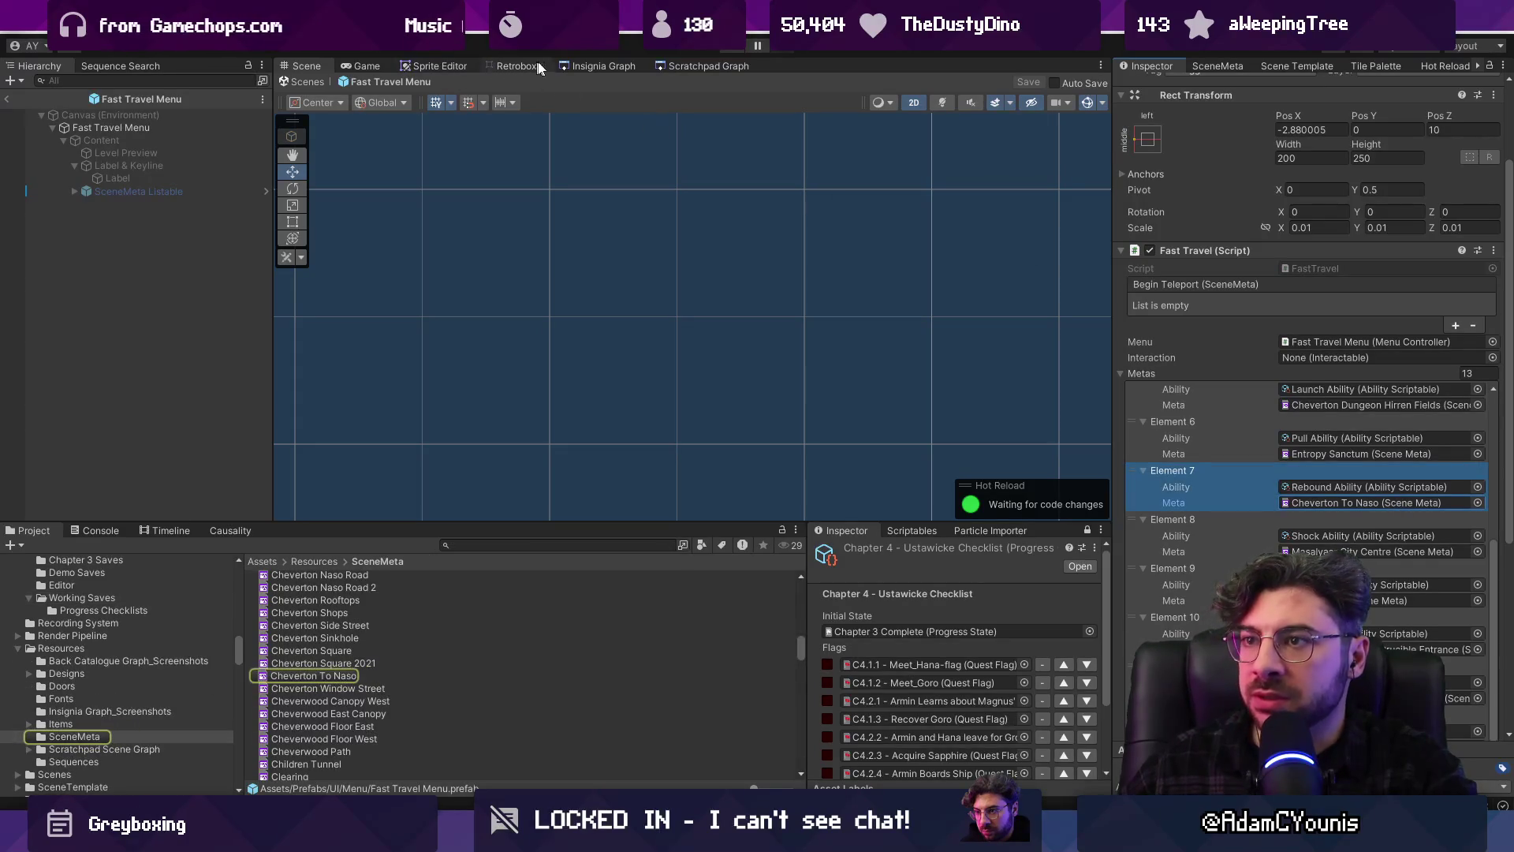
# In the scene graph, select the Cheverton To Naso node and its fast travel entry near Ustan Ability Crucible 2
pyautogui.click(578, 64)
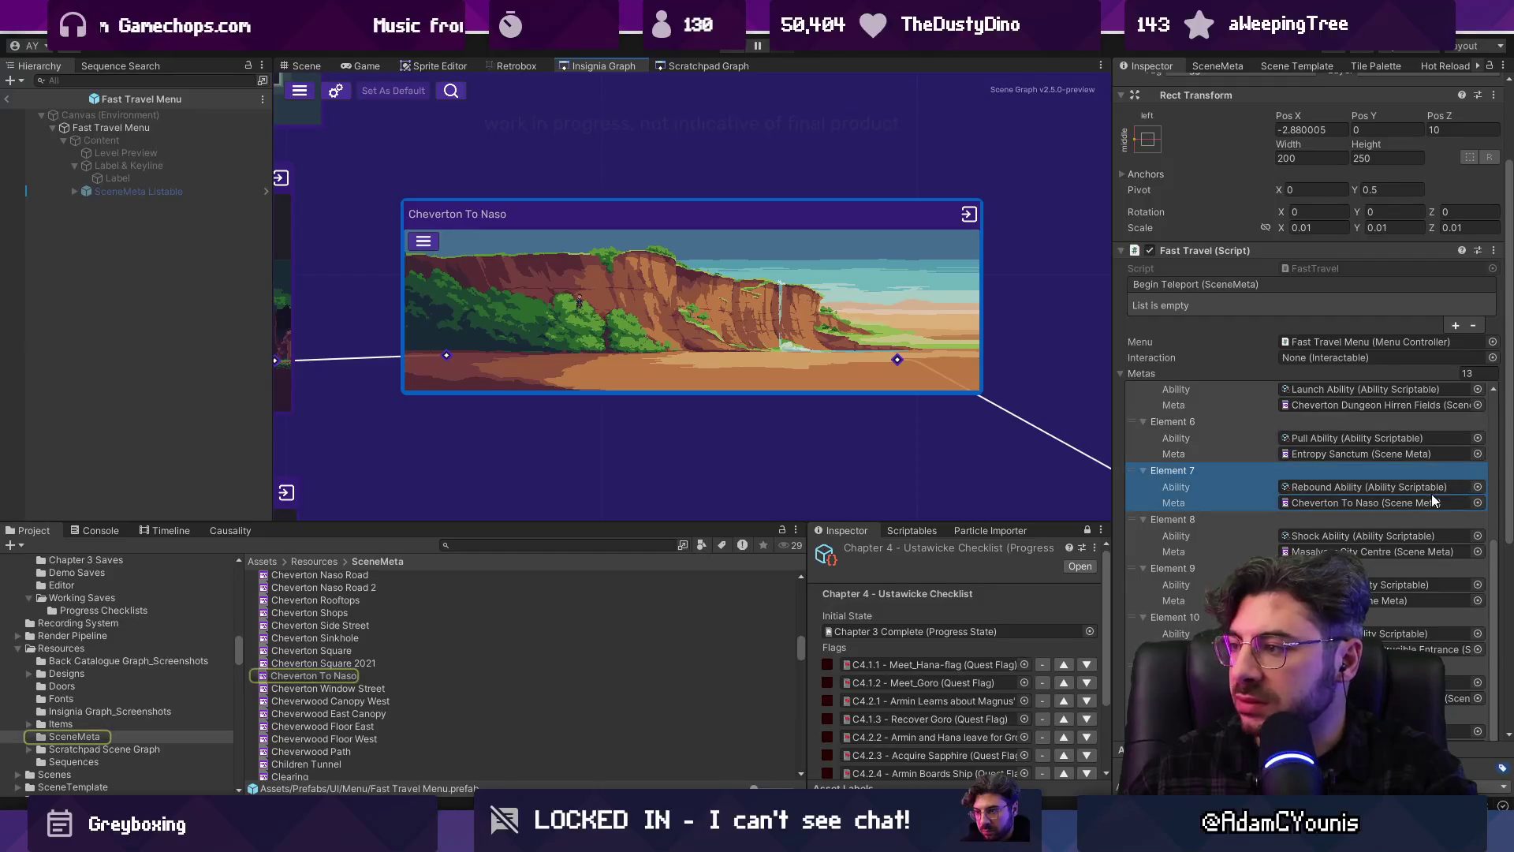
pyautogui.click(960, 395)
pyautogui.scroll(-5, 960, 394)
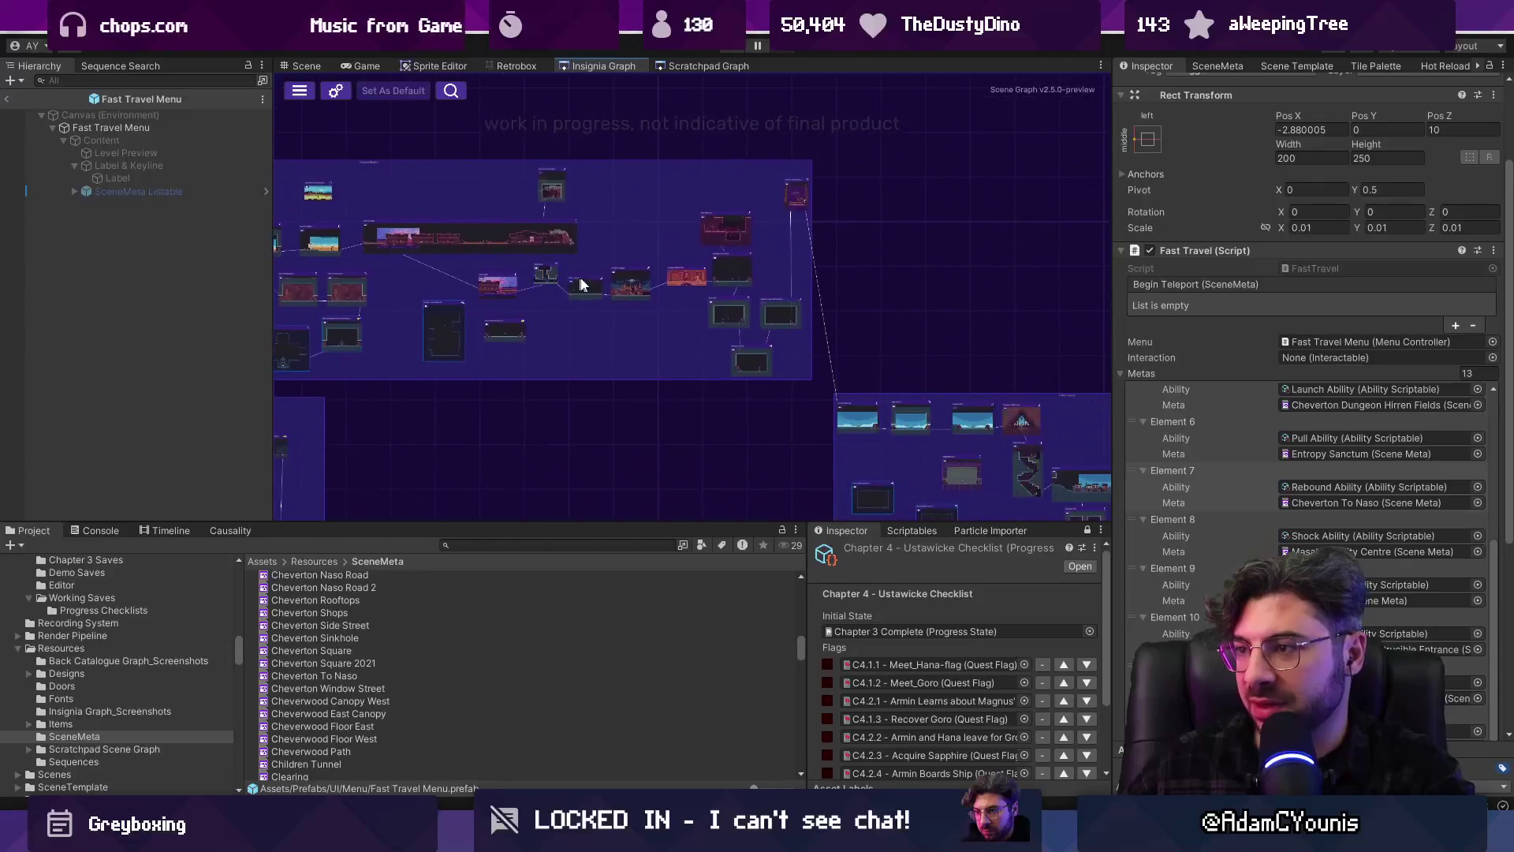
pyautogui.doubleClick(680, 294)
pyautogui.click(1451, 511)
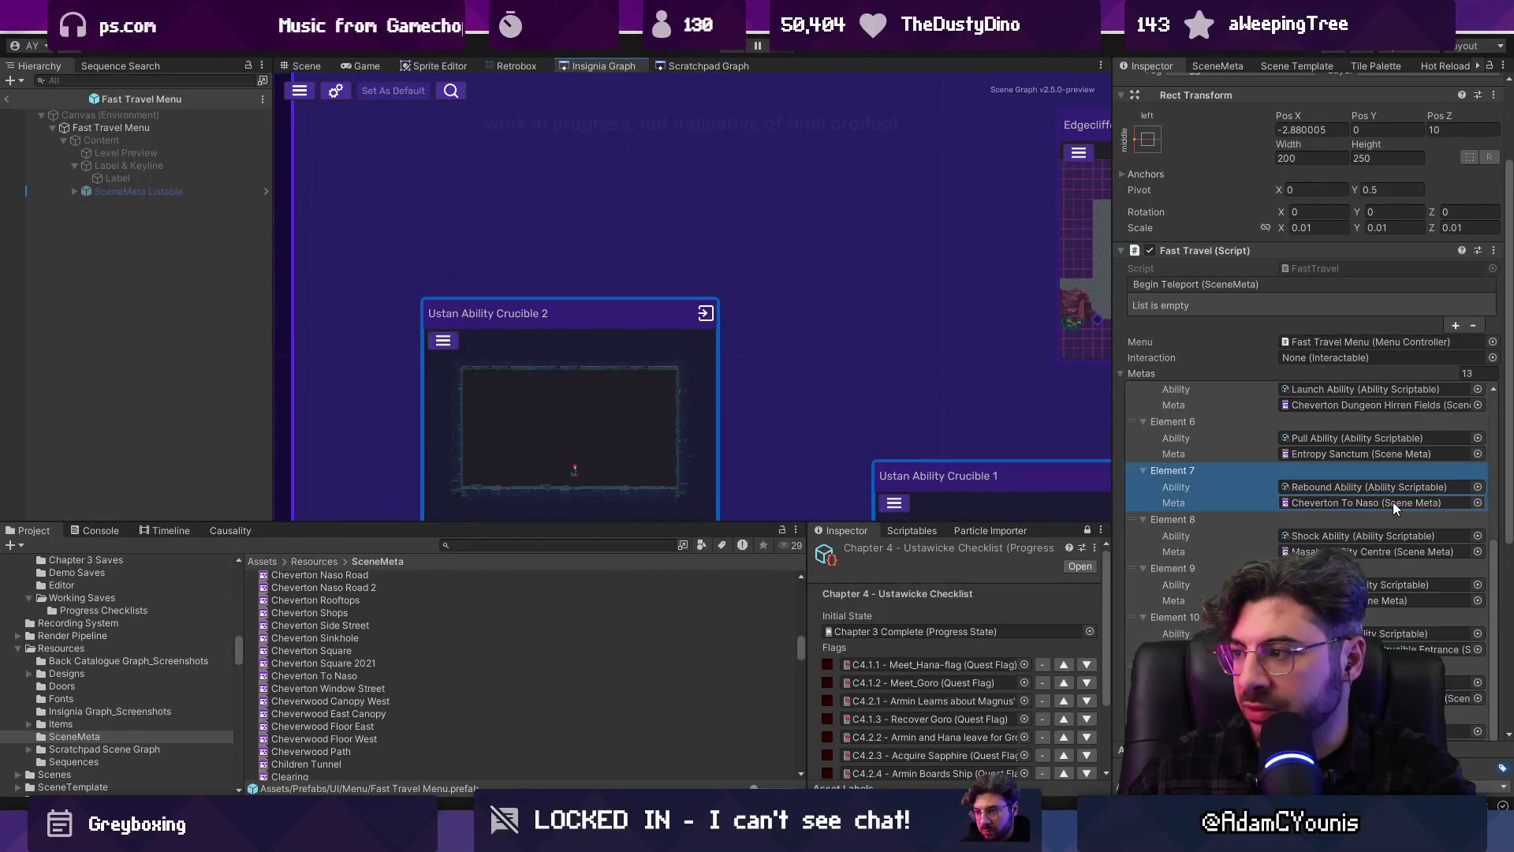
pyautogui.scroll(-5, 830, 200)
pyautogui.scroll(5, 830, 200)
# Look over the nodes left of Edgecliffe Zone 1, then bring up The Desktop file in Figma
pyautogui.moveTo(831, 200); pyautogui.dragTo(704, 178)
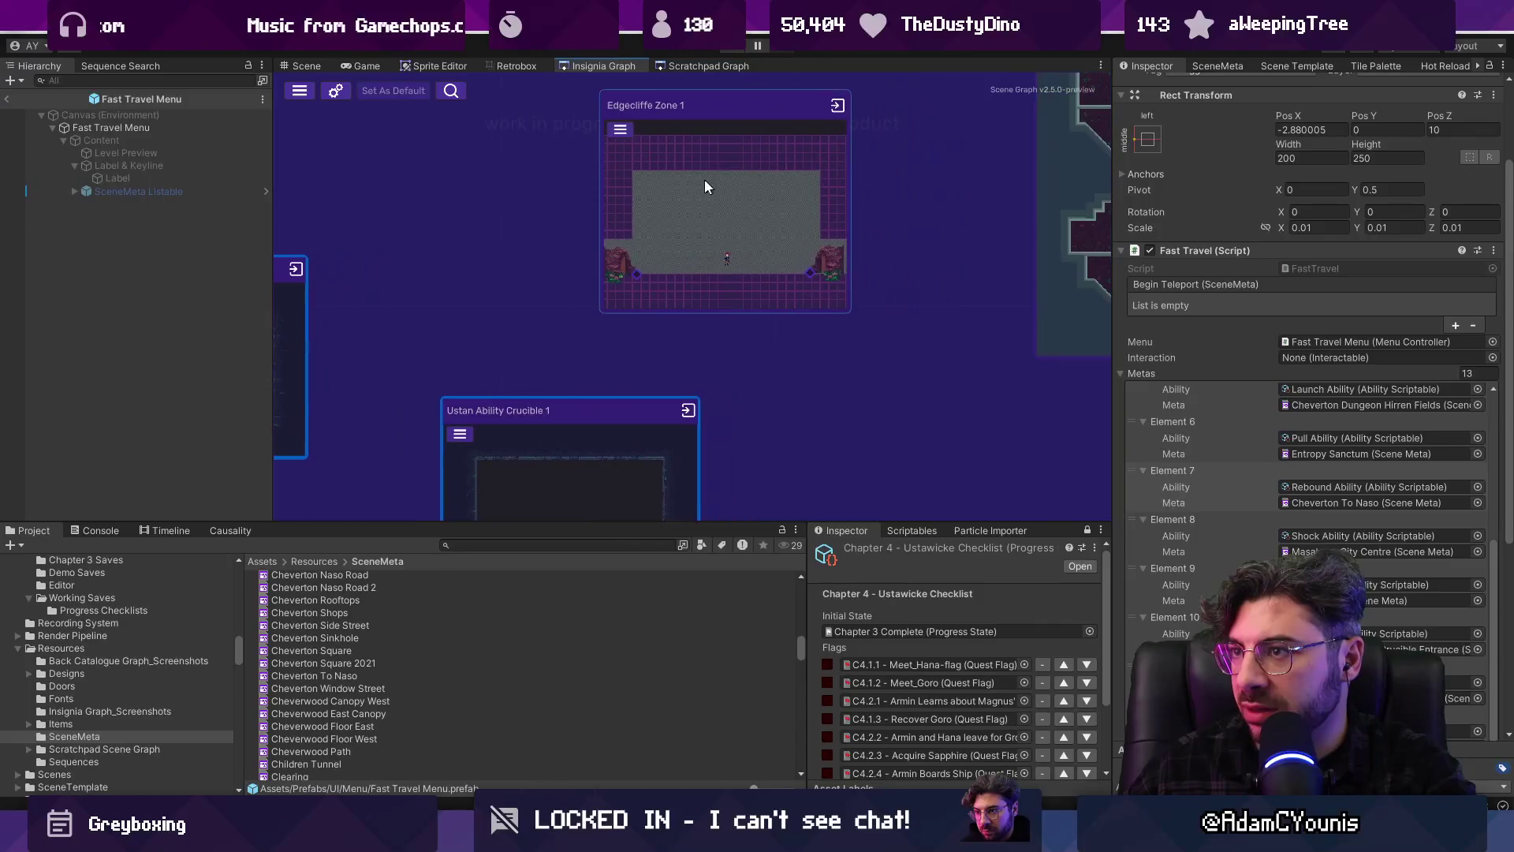
pyautogui.scroll(-2, 710, 183)
pyautogui.scroll(-2, 717, 219)
pyautogui.scroll(4, 760, 334)
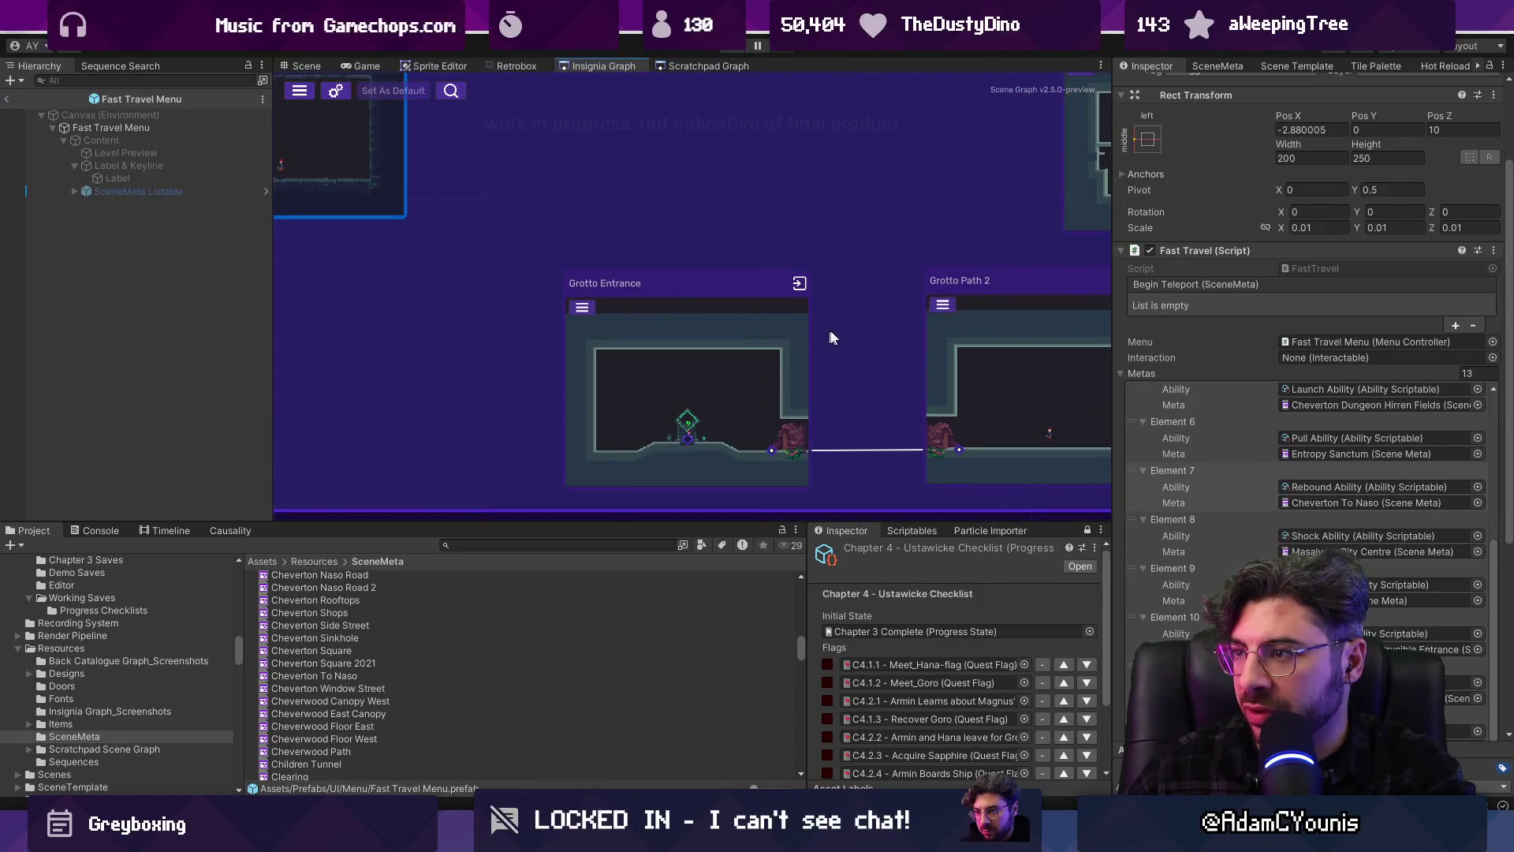
pyautogui.scroll(-3, 856, 332)
pyautogui.scroll(2, 858, 385)
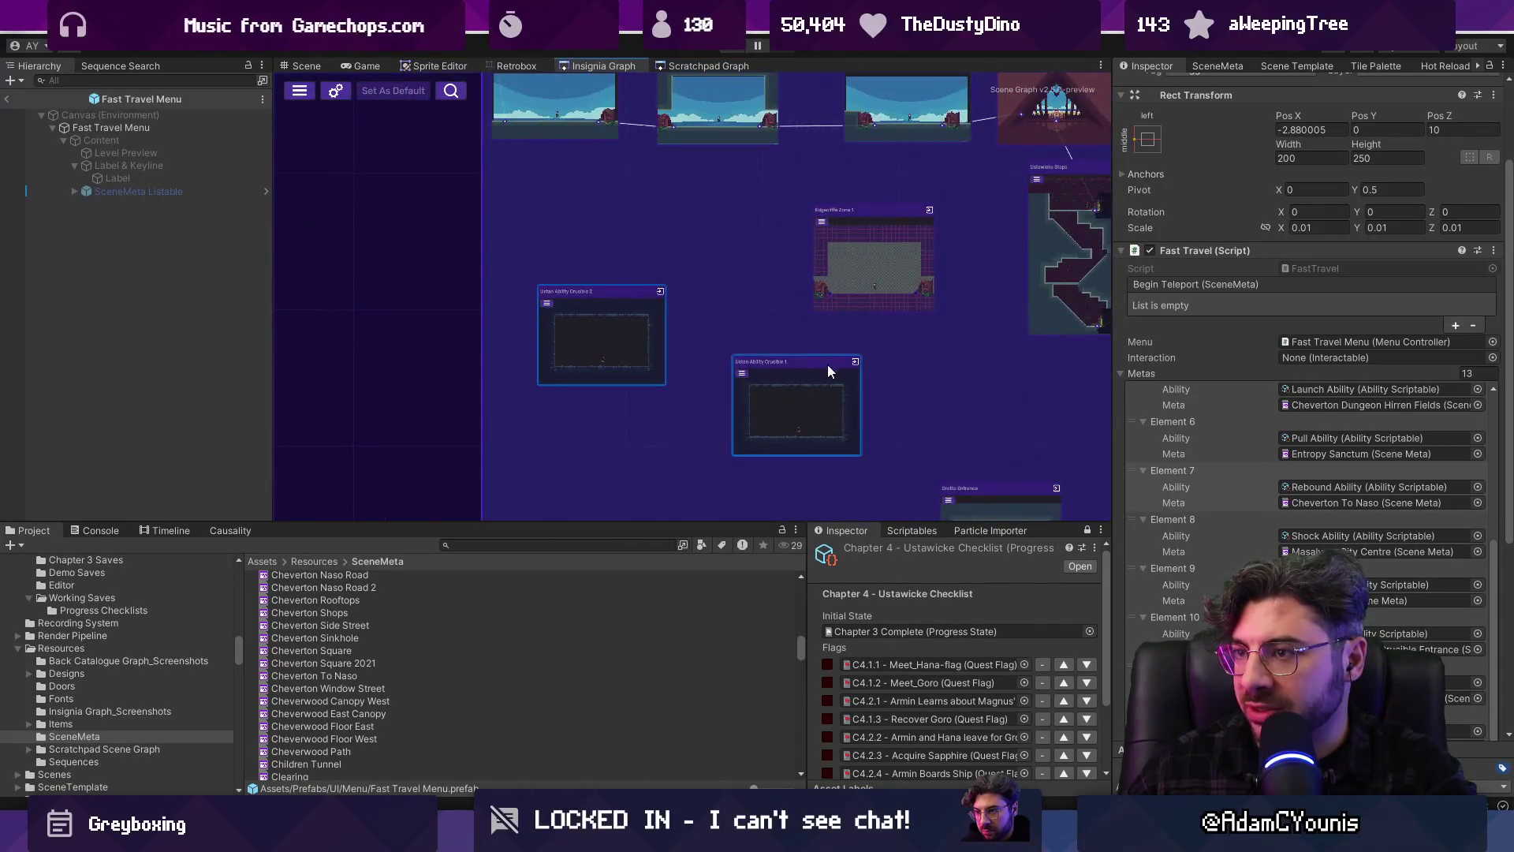
pyautogui.scroll(3, 830, 321)
pyautogui.scroll(-2, 828, 276)
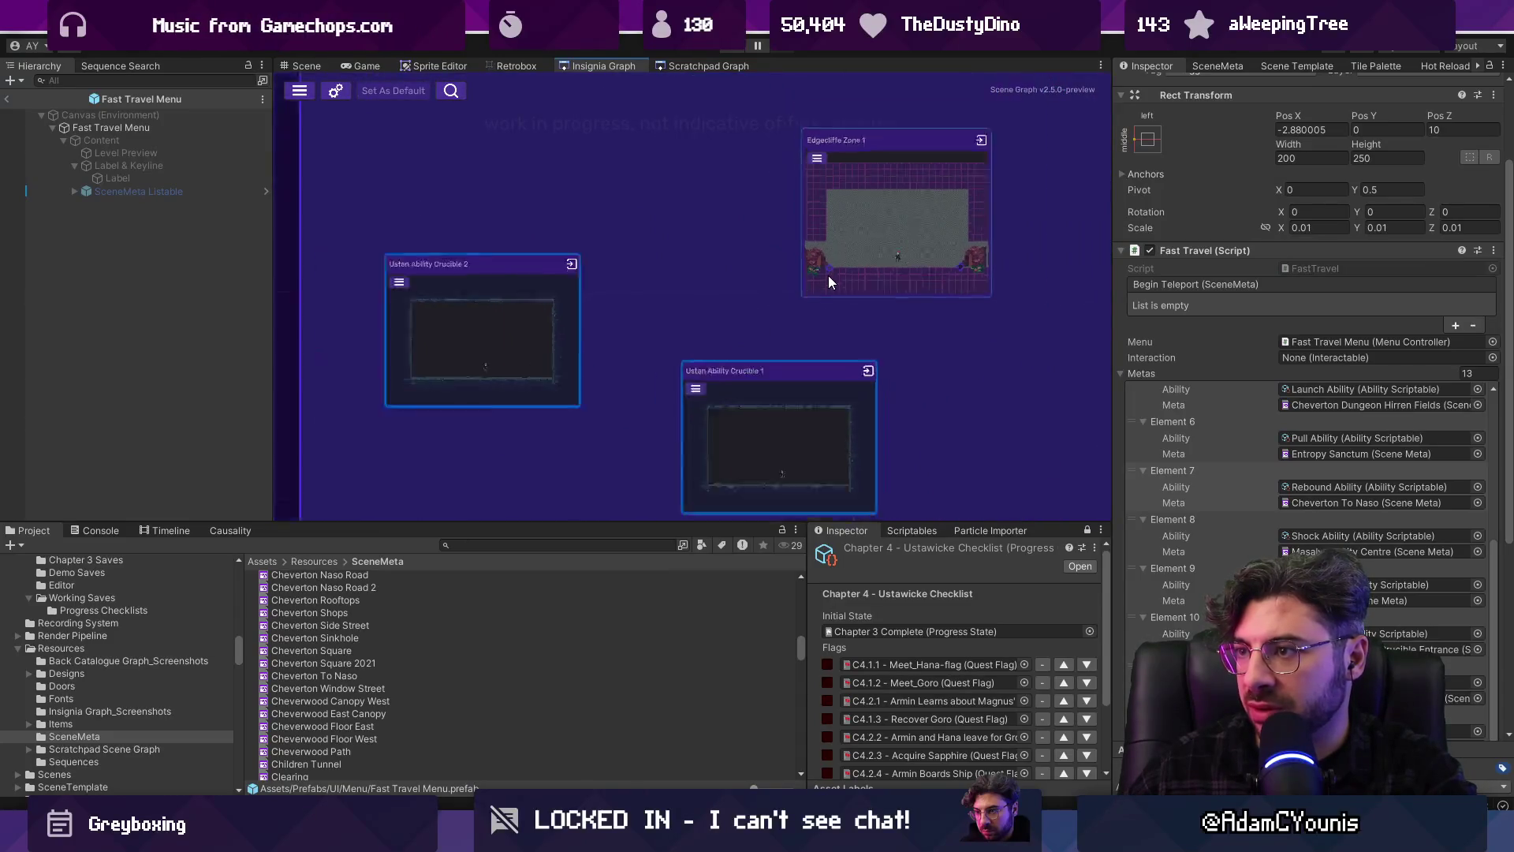
pyautogui.scroll(3, 802, 386)
pyautogui.scroll(-2, 802, 386)
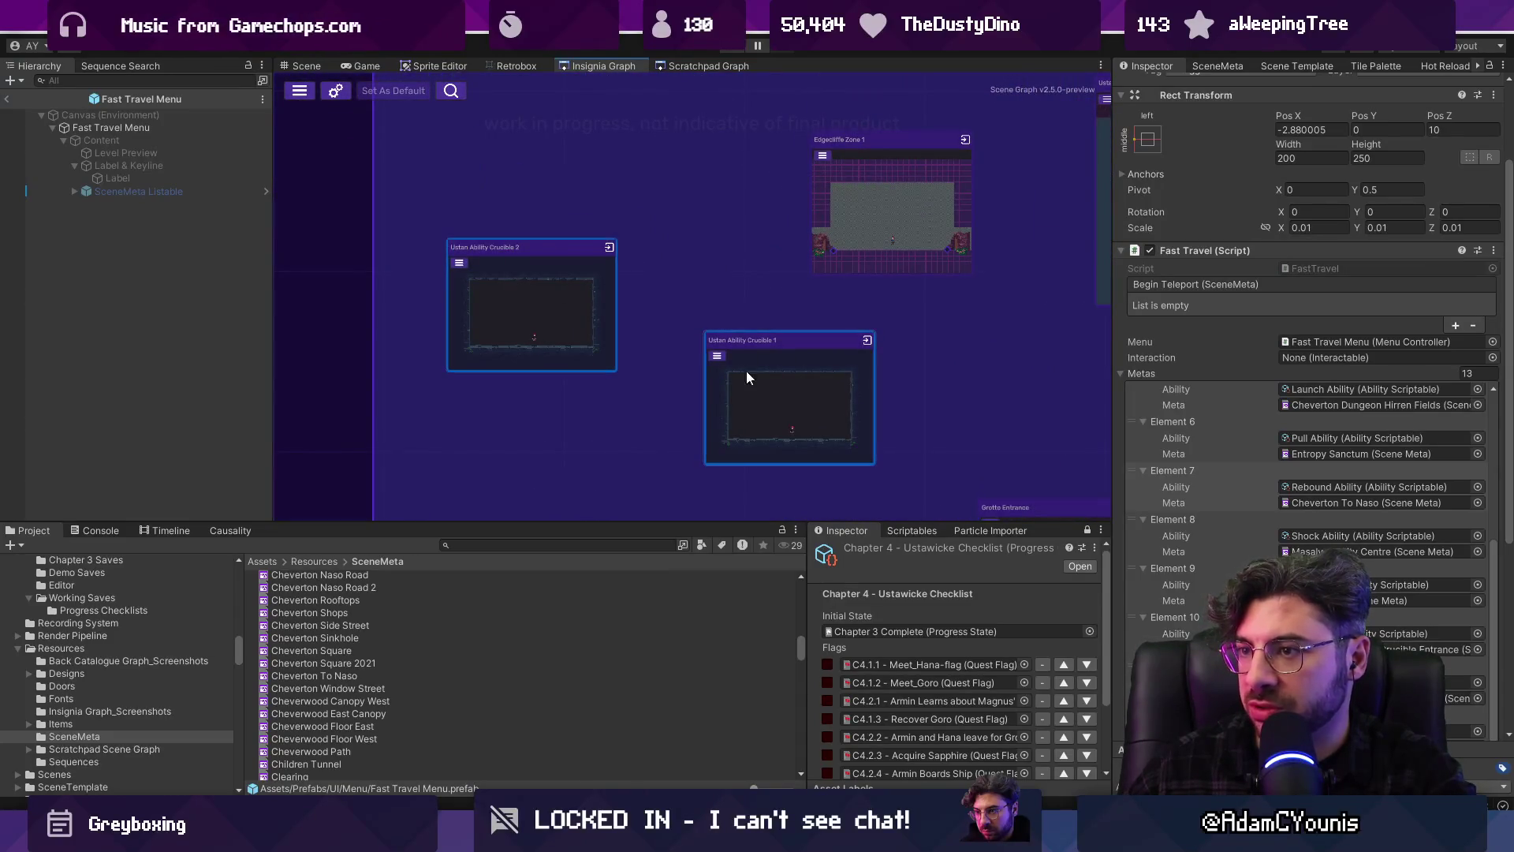
pyautogui.scroll(-4, 788, 323)
pyautogui.scroll(5, 824, 246)
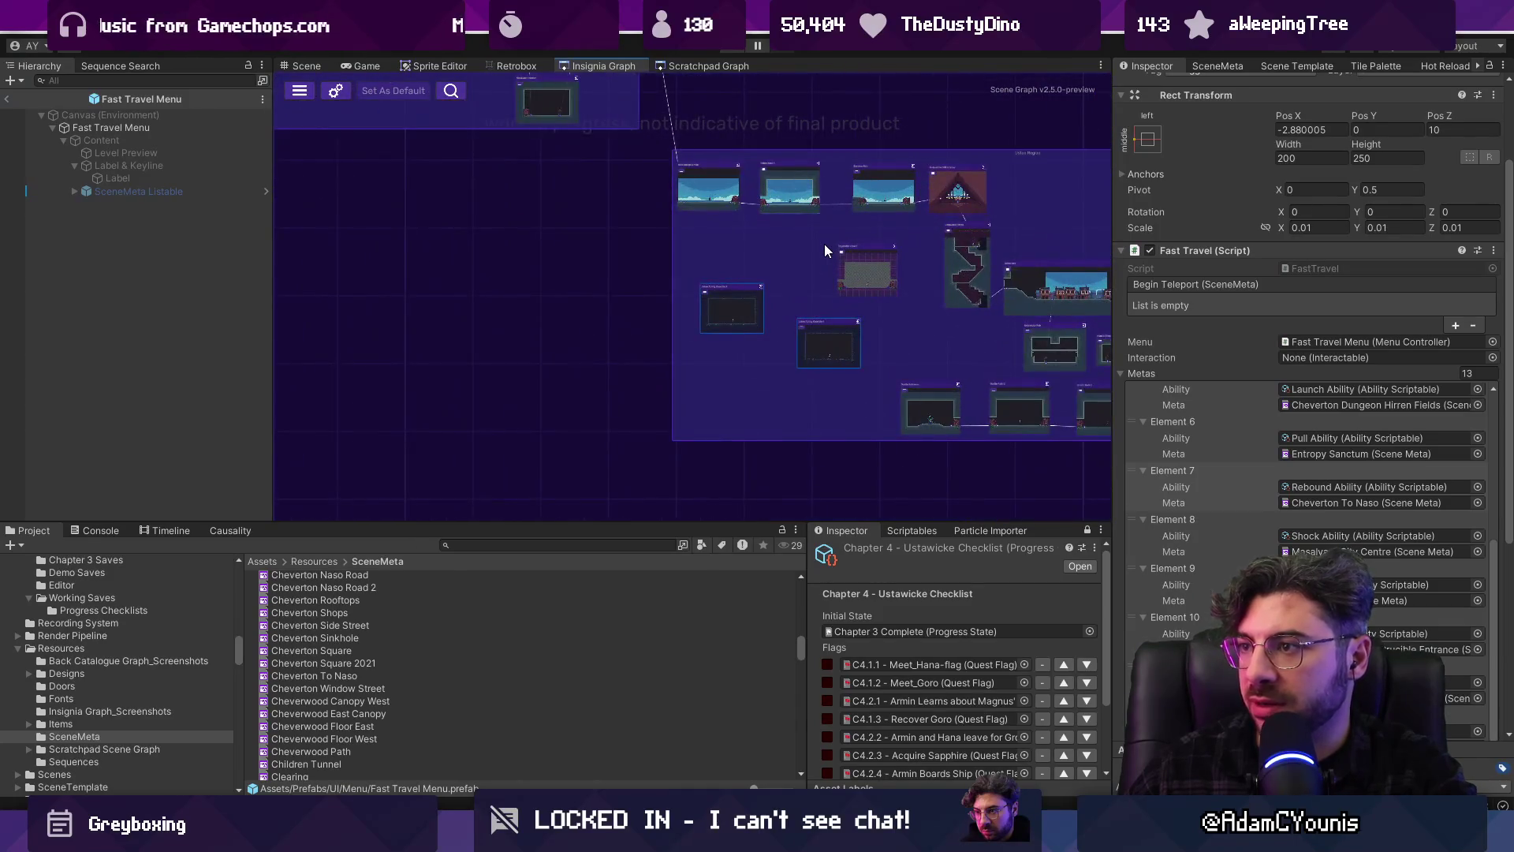
pyautogui.scroll(-6, 839, 249)
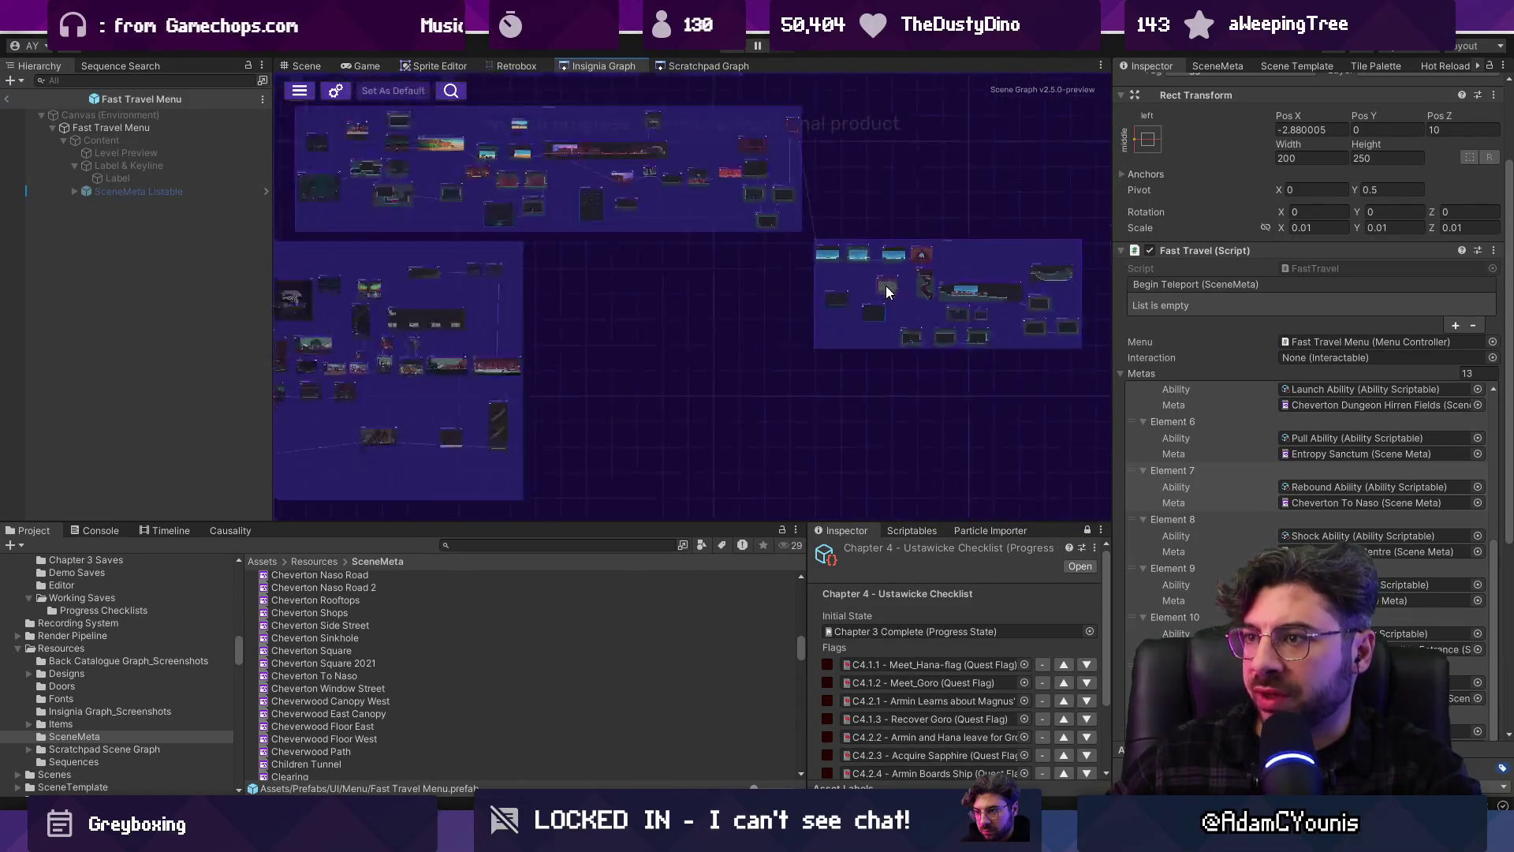
pyautogui.scroll(1, 746, 299)
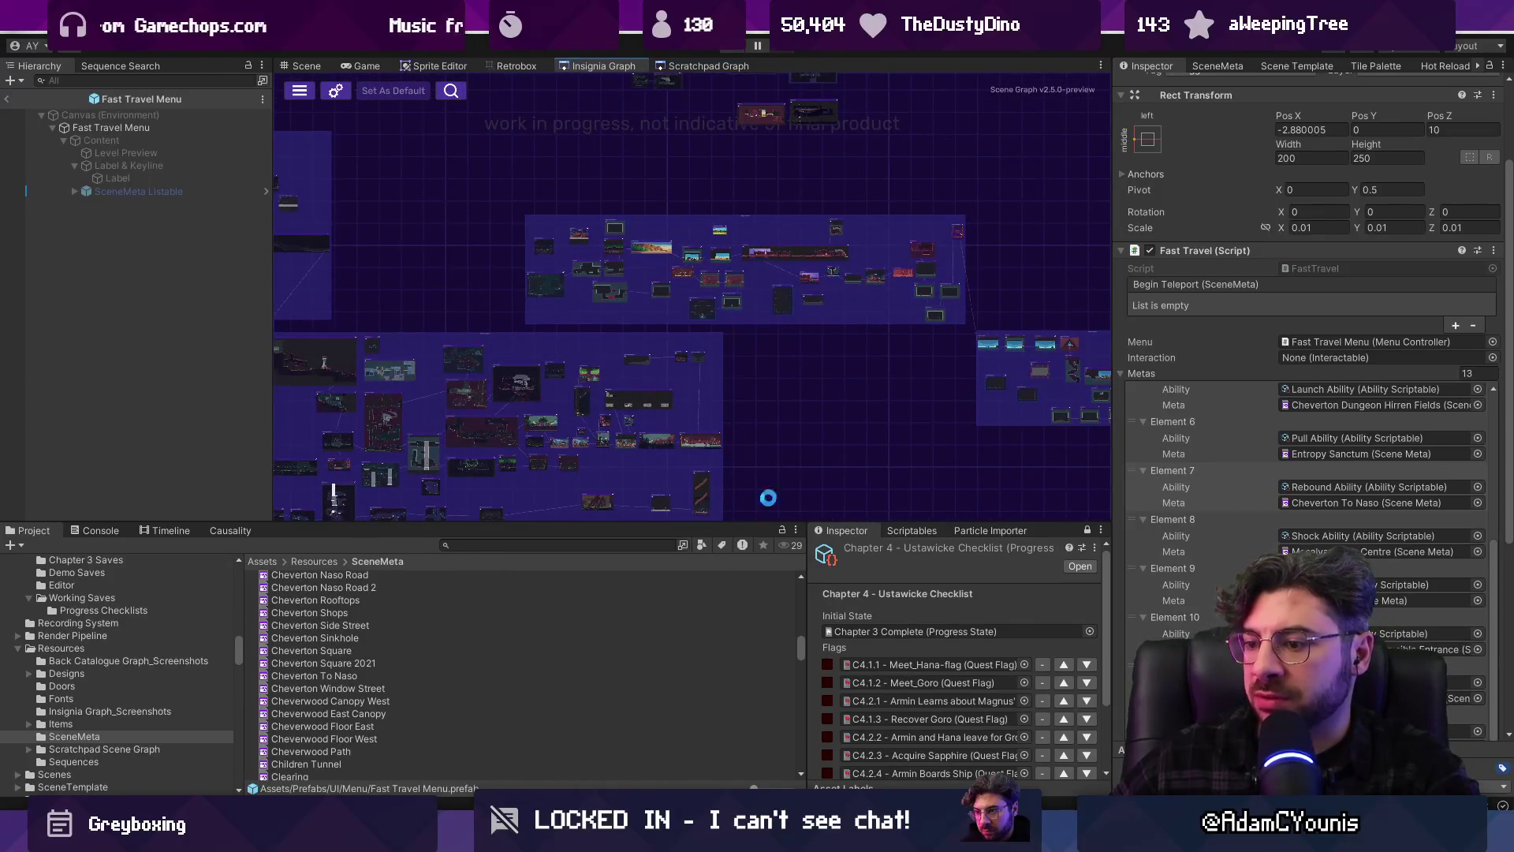
pyautogui.hotkey('alt', 'Tab')
pyautogui.hotkey('ctrl', 'Tab')
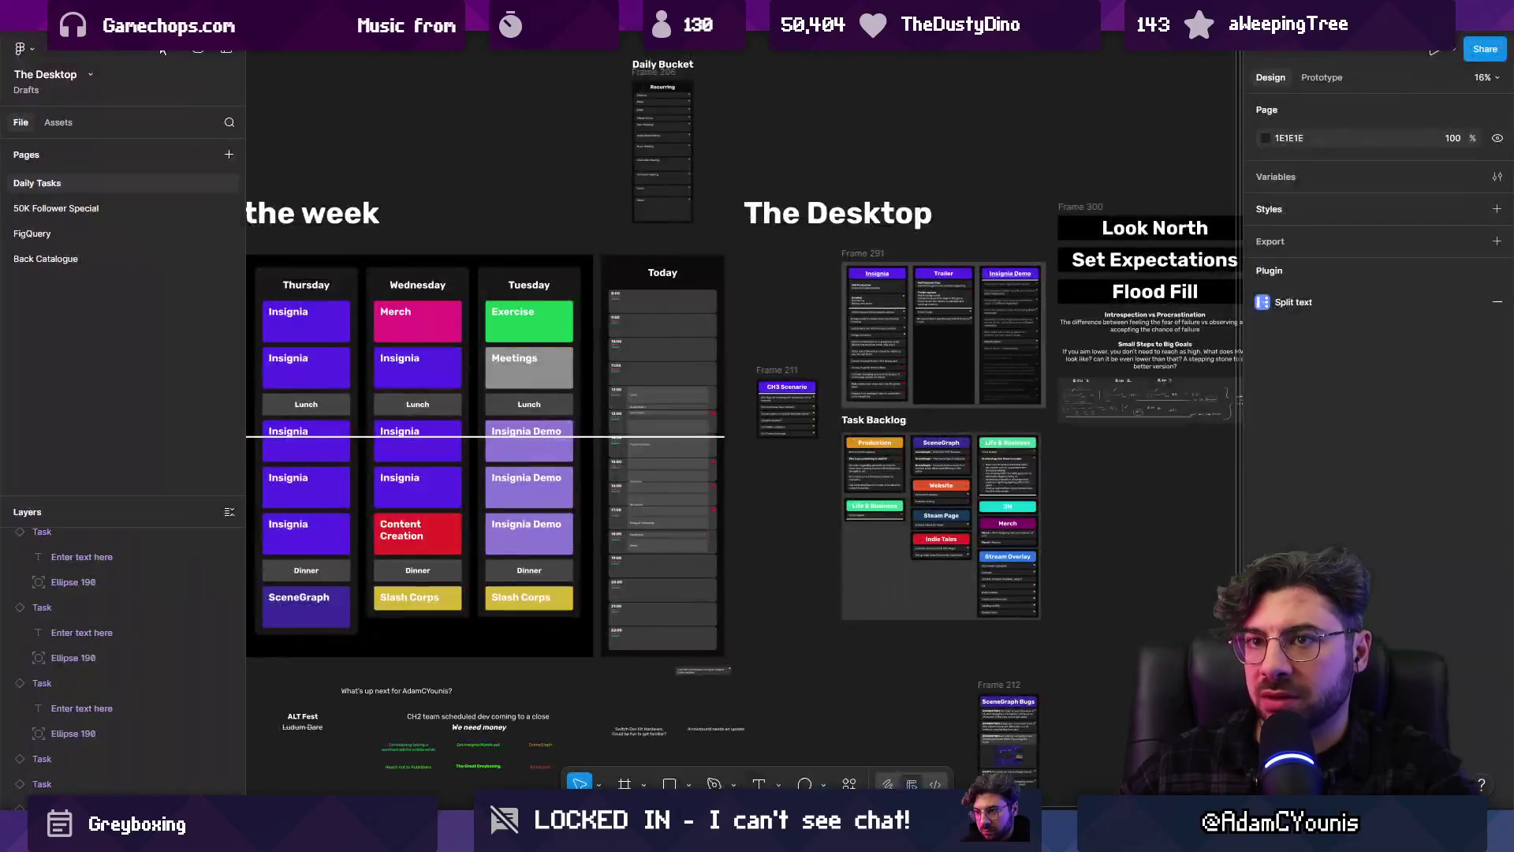
# Pan the task board to the Insignia column and select the Scoping task card
pyautogui.scroll(5, 789, 407)
pyautogui.moveTo(966, 348)
pyautogui.mouseDown()
pyautogui.moveTo(654, 463)
pyautogui.moveTo(568, 576)
pyautogui.mouseUp()
pyautogui.scroll(5, 650, 221)
pyautogui.click(597, 250)
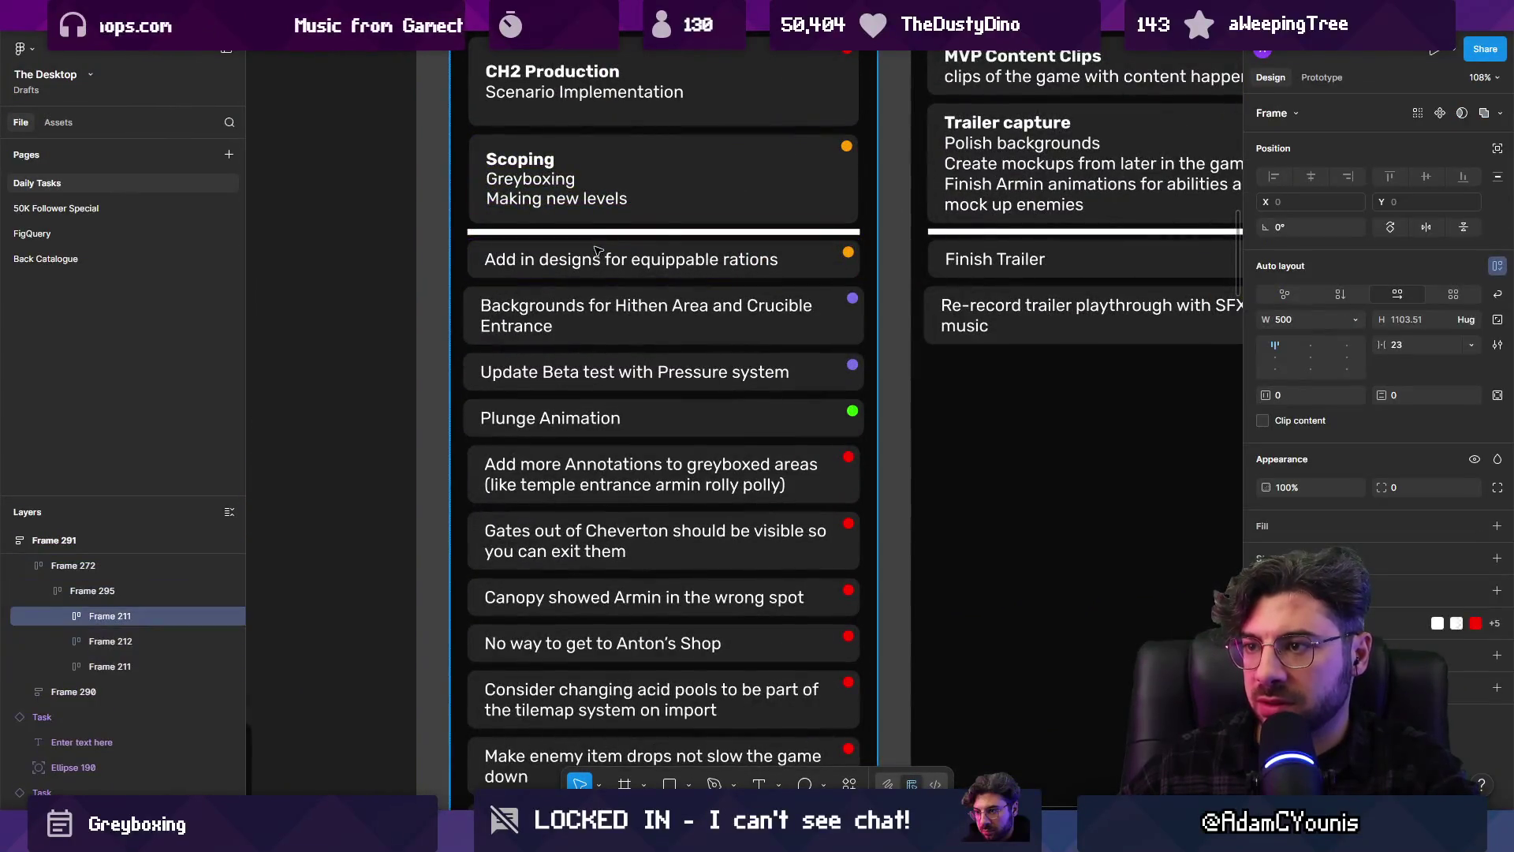
pyautogui.doubleClick(597, 251)
pyautogui.scroll(-1, 595, 246)
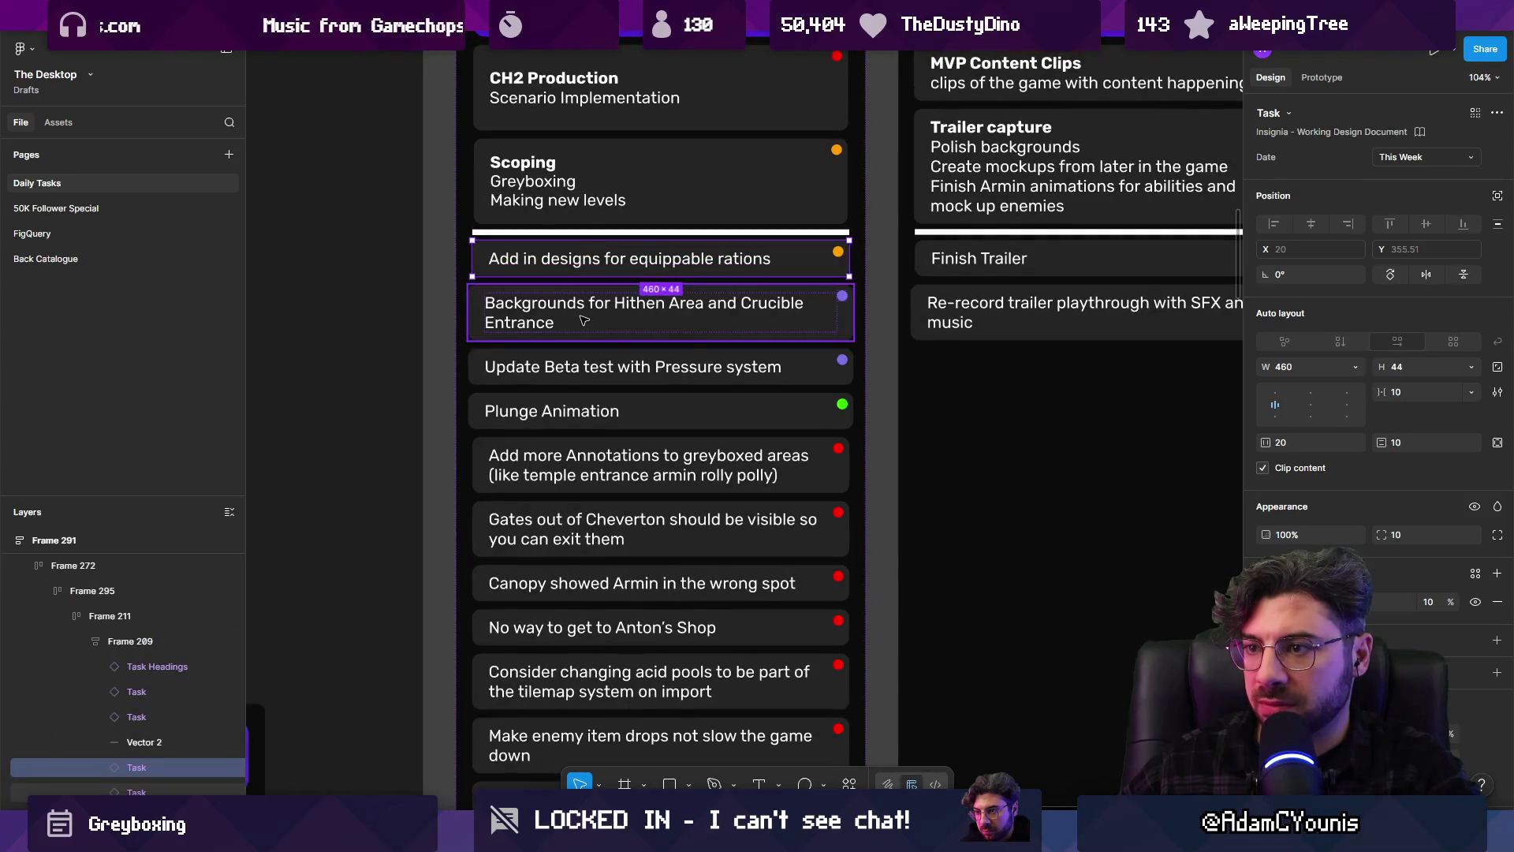
pyautogui.click(583, 320)
pyautogui.scroll(-1, 584, 319)
pyautogui.scroll(-1, 584, 319)
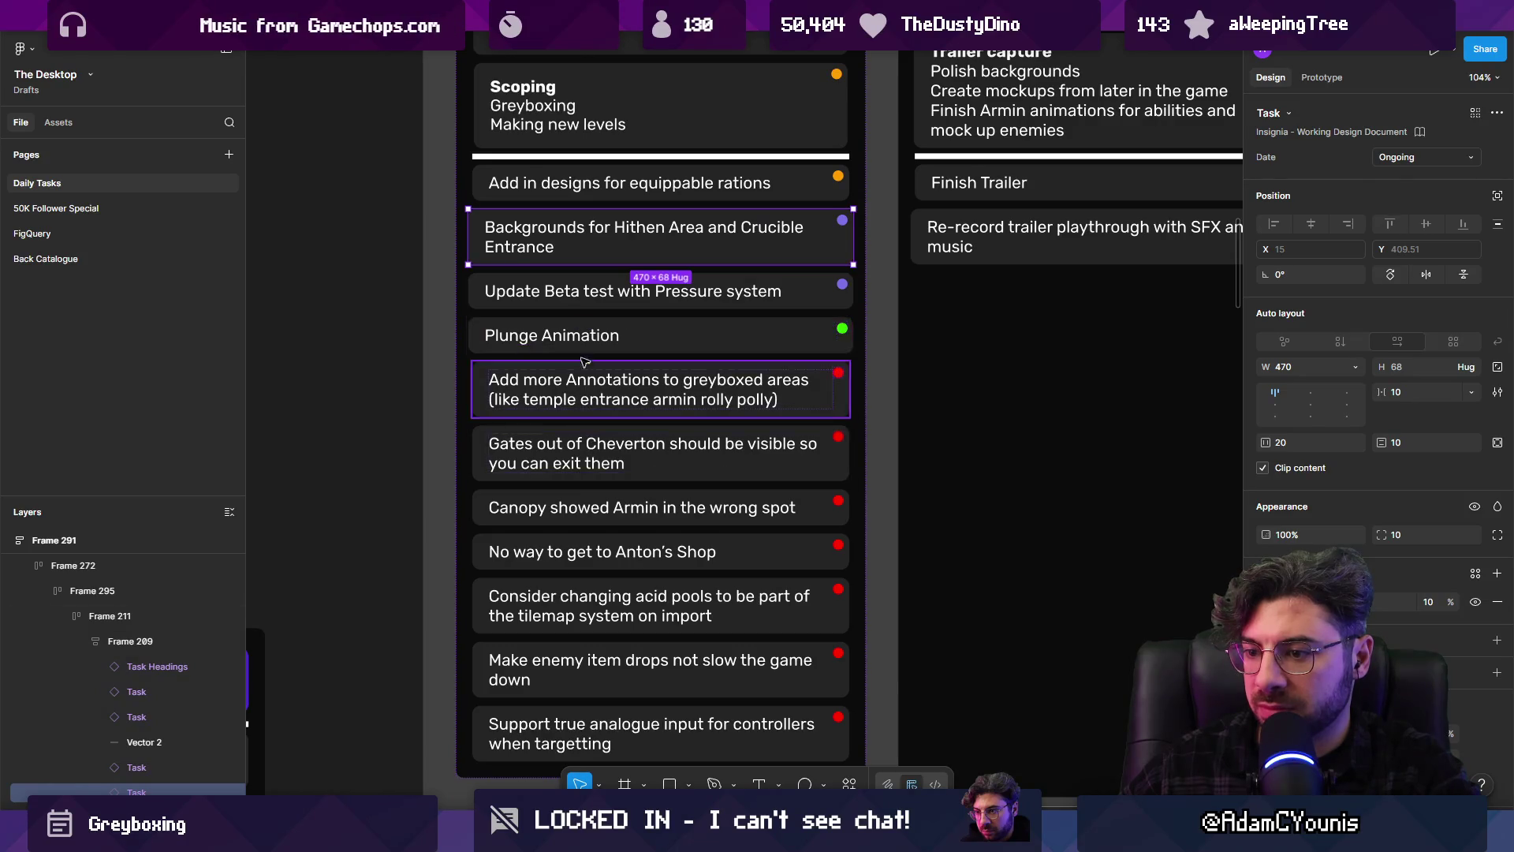
pyautogui.scroll(4, 587, 363)
pyautogui.click(599, 284)
# Retype the Scoping task as 'Fix Crucible Setup Implementation' and set its card height to Hug
pyautogui.click(598, 284)
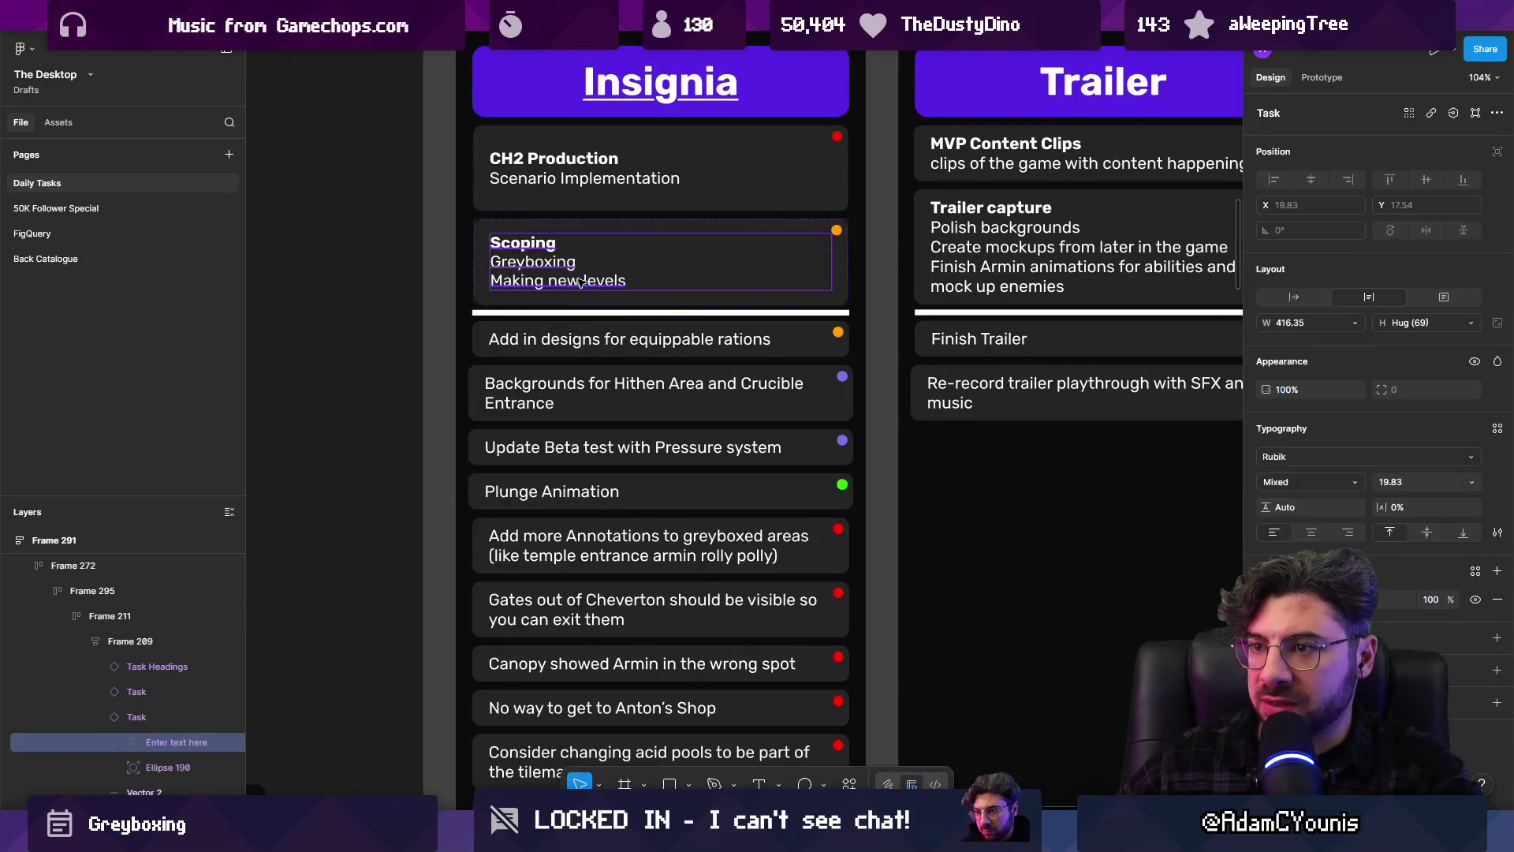
pyautogui.doubleClick(593, 281)
pyautogui.write('Fix Crucible Setup Implementation')
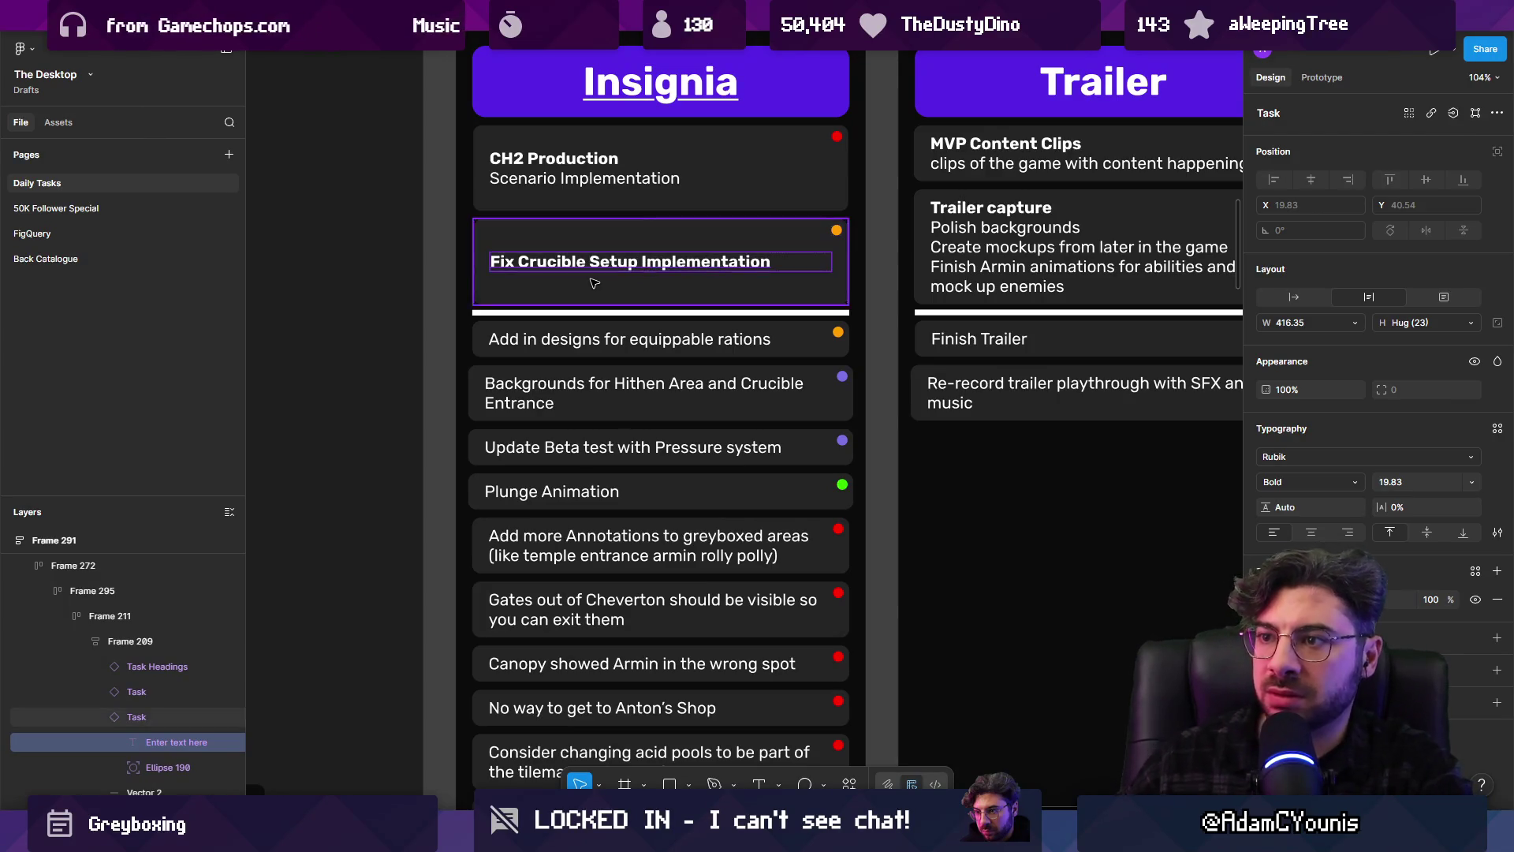
pyautogui.click(598, 294)
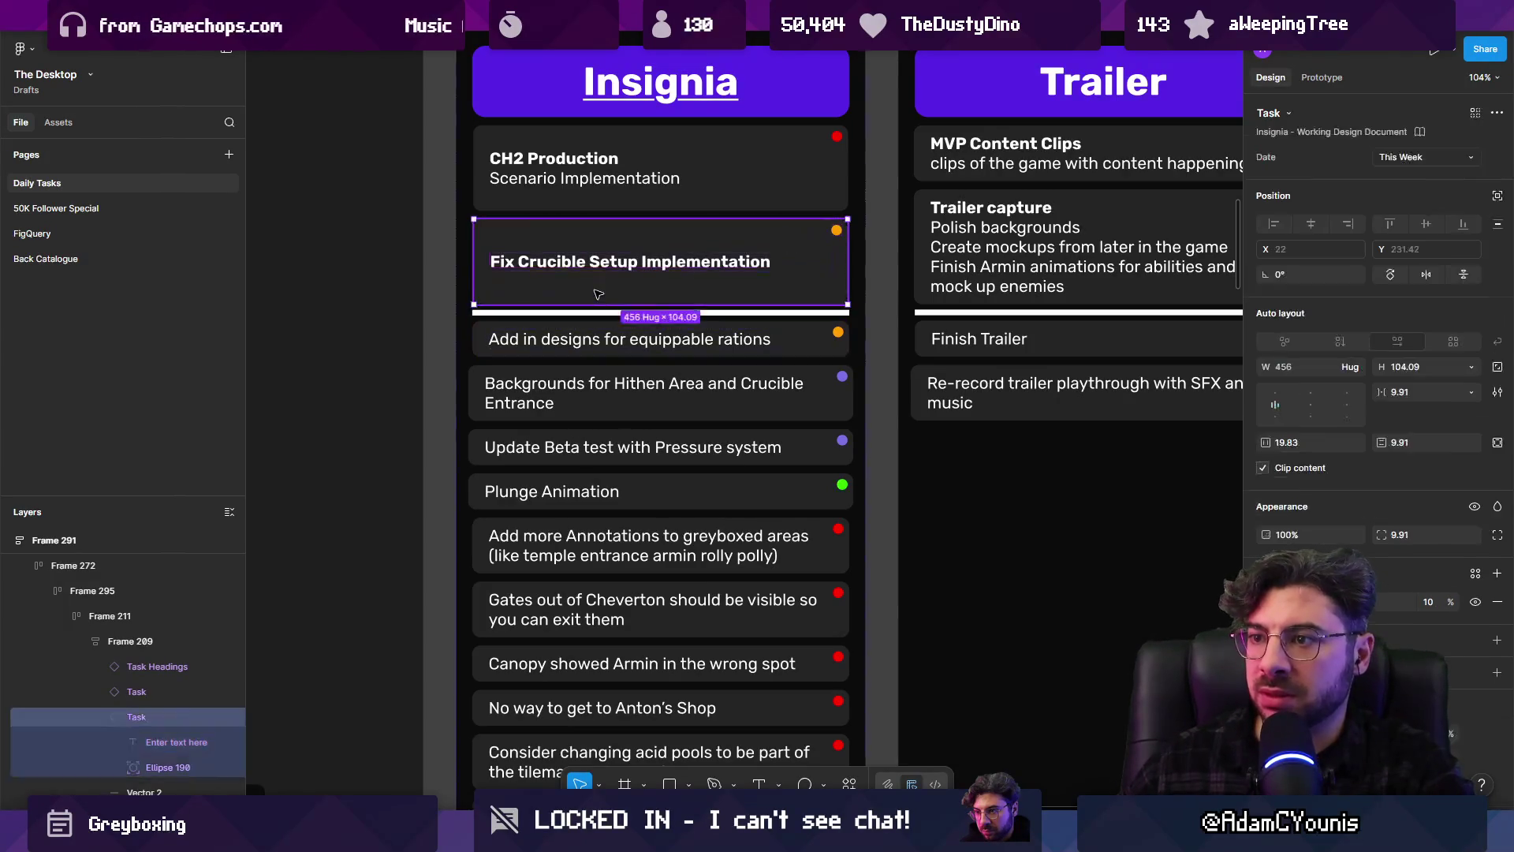
pyautogui.doubleClick(600, 305)
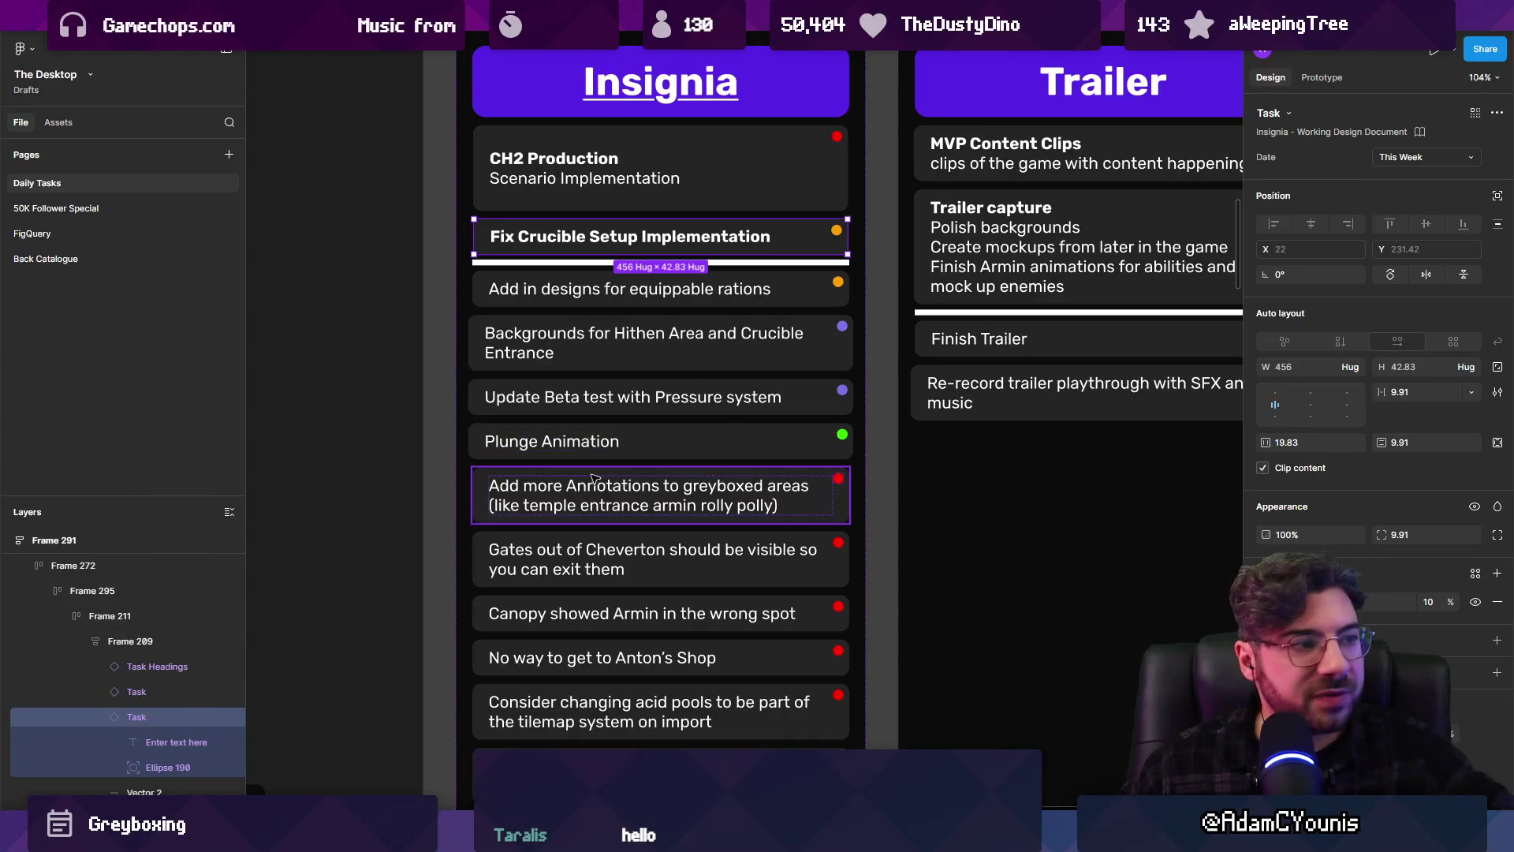
pyautogui.scroll(-10, 597, 420)
pyautogui.scroll(-3, 597, 420)
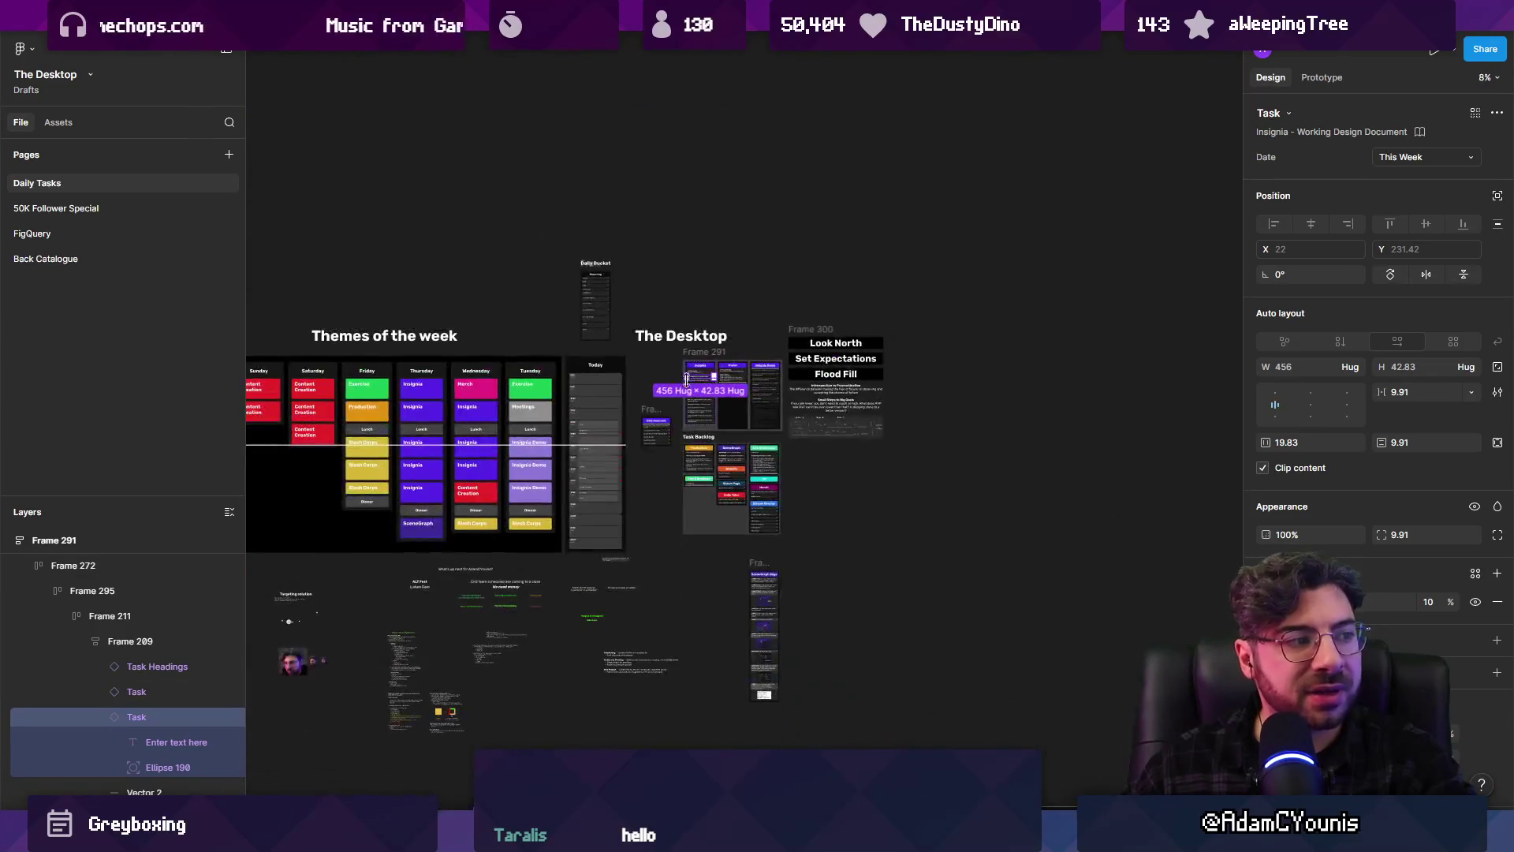
pyautogui.scroll(3, 678, 395)
pyautogui.click(682, 391)
pyautogui.scroll(10, 730, 382)
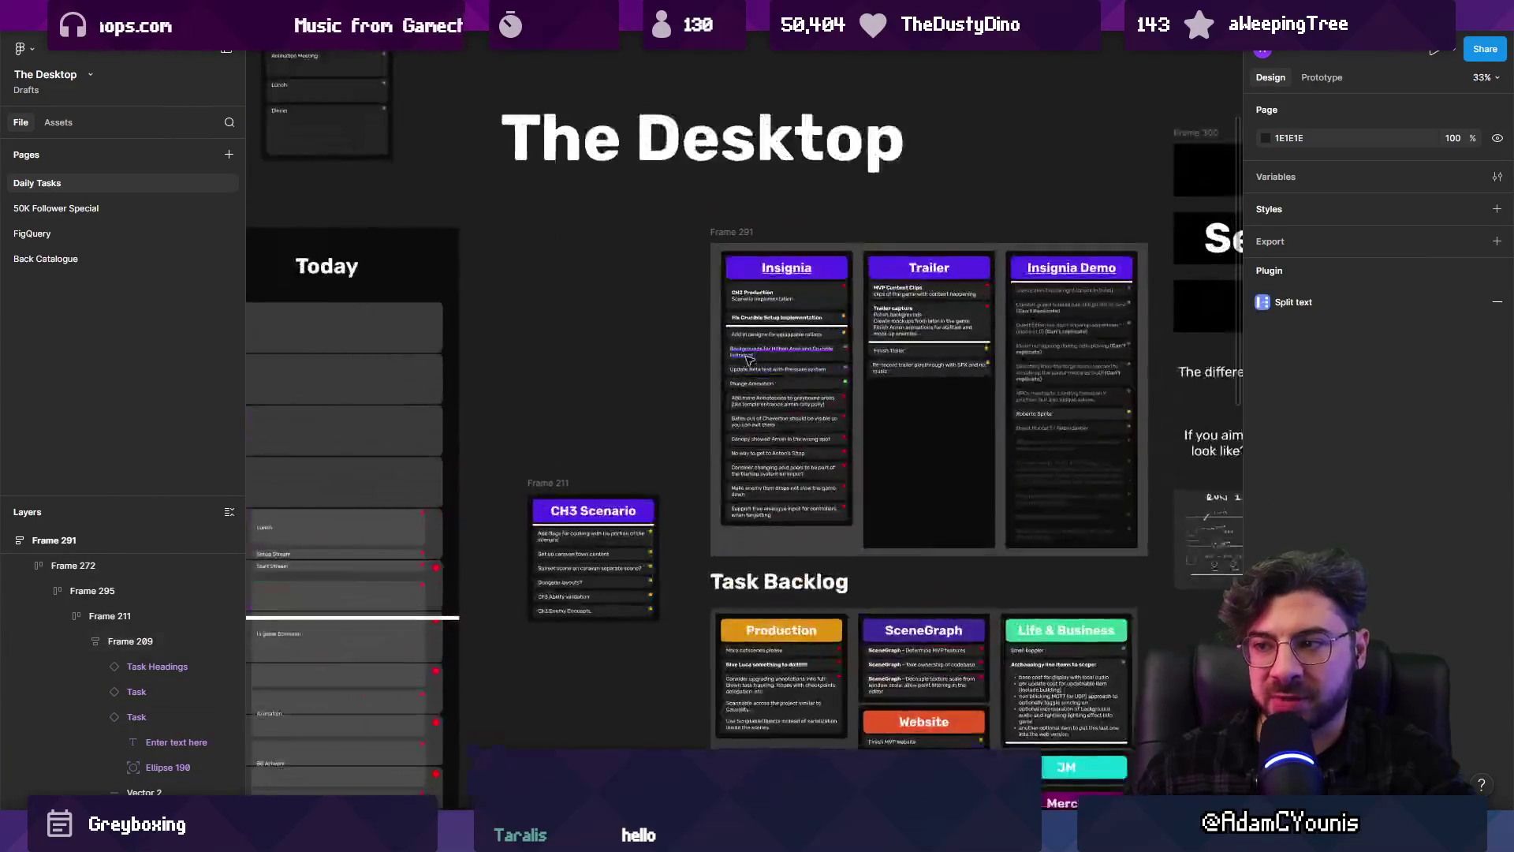
pyautogui.click(737, 351)
pyautogui.scroll(5, 497, 633)
pyautogui.scroll(10, 608, 429)
pyautogui.press('r')
pyautogui.moveTo(466, 231); pyautogui.dragTo(669, 411)
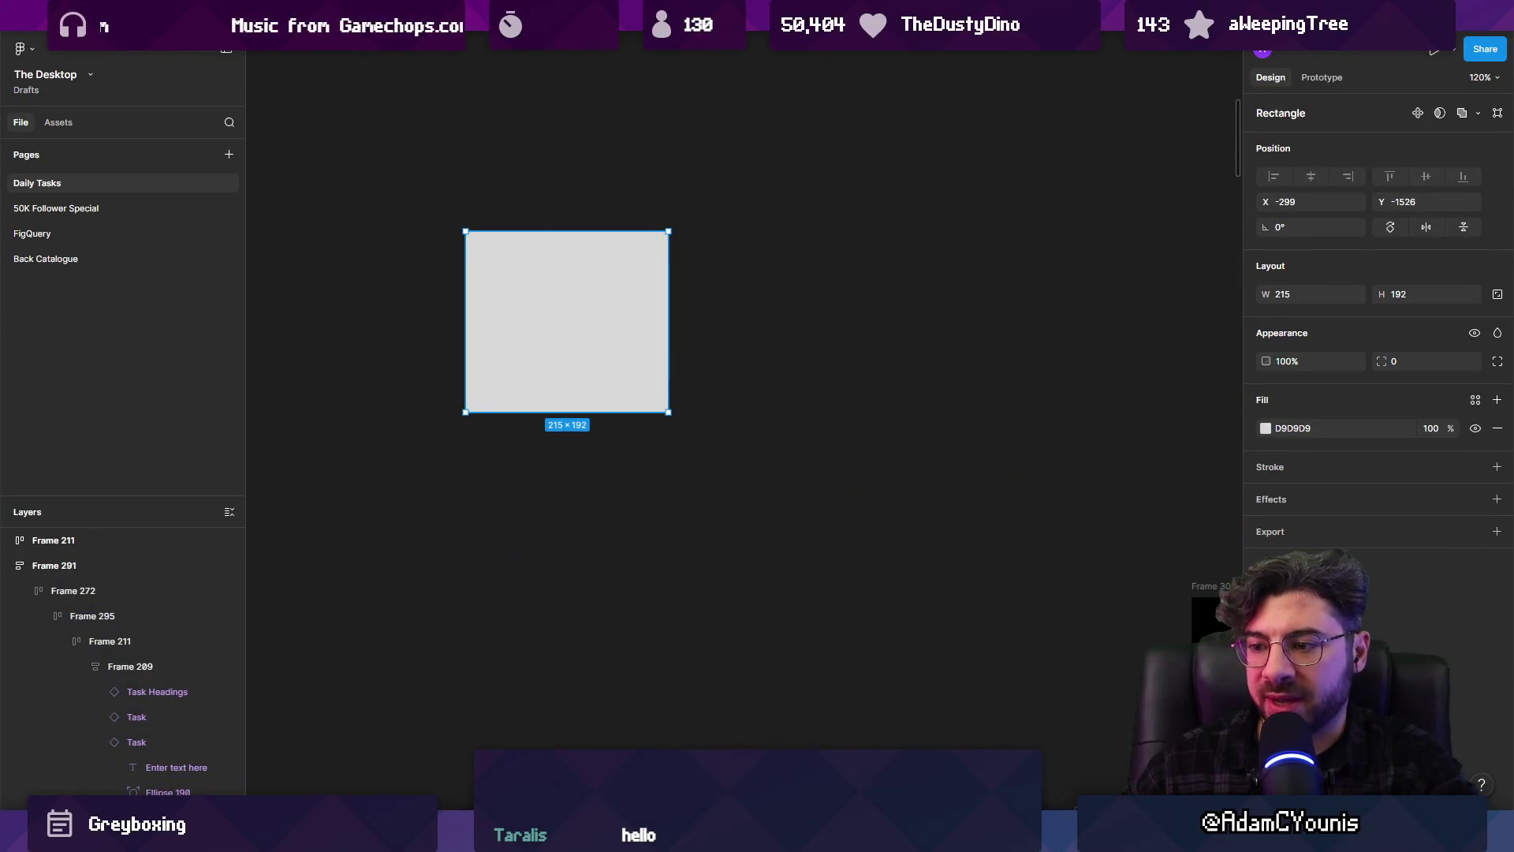
pyautogui.click(725, 297)
pyautogui.write('asdsadsadsad')
pyautogui.press('Escape')
pyautogui.keyDown('shift'); pyautogui.click(565, 321); pyautogui.keyUp('shift')
pyautogui.hotkey('shift', 'a')
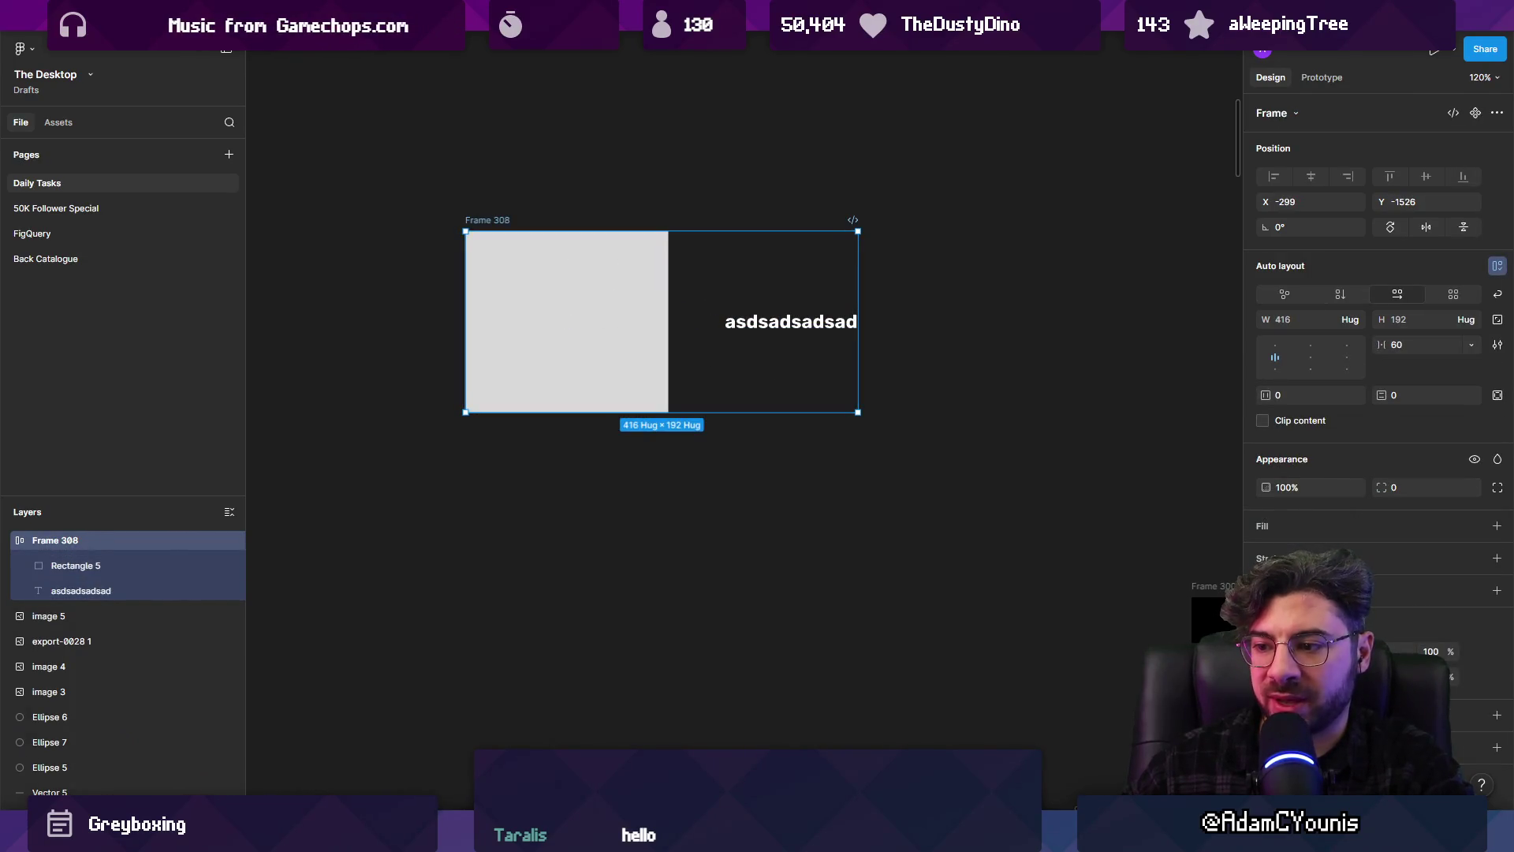
pyautogui.click(1266, 522)
pyautogui.click(750, 321)
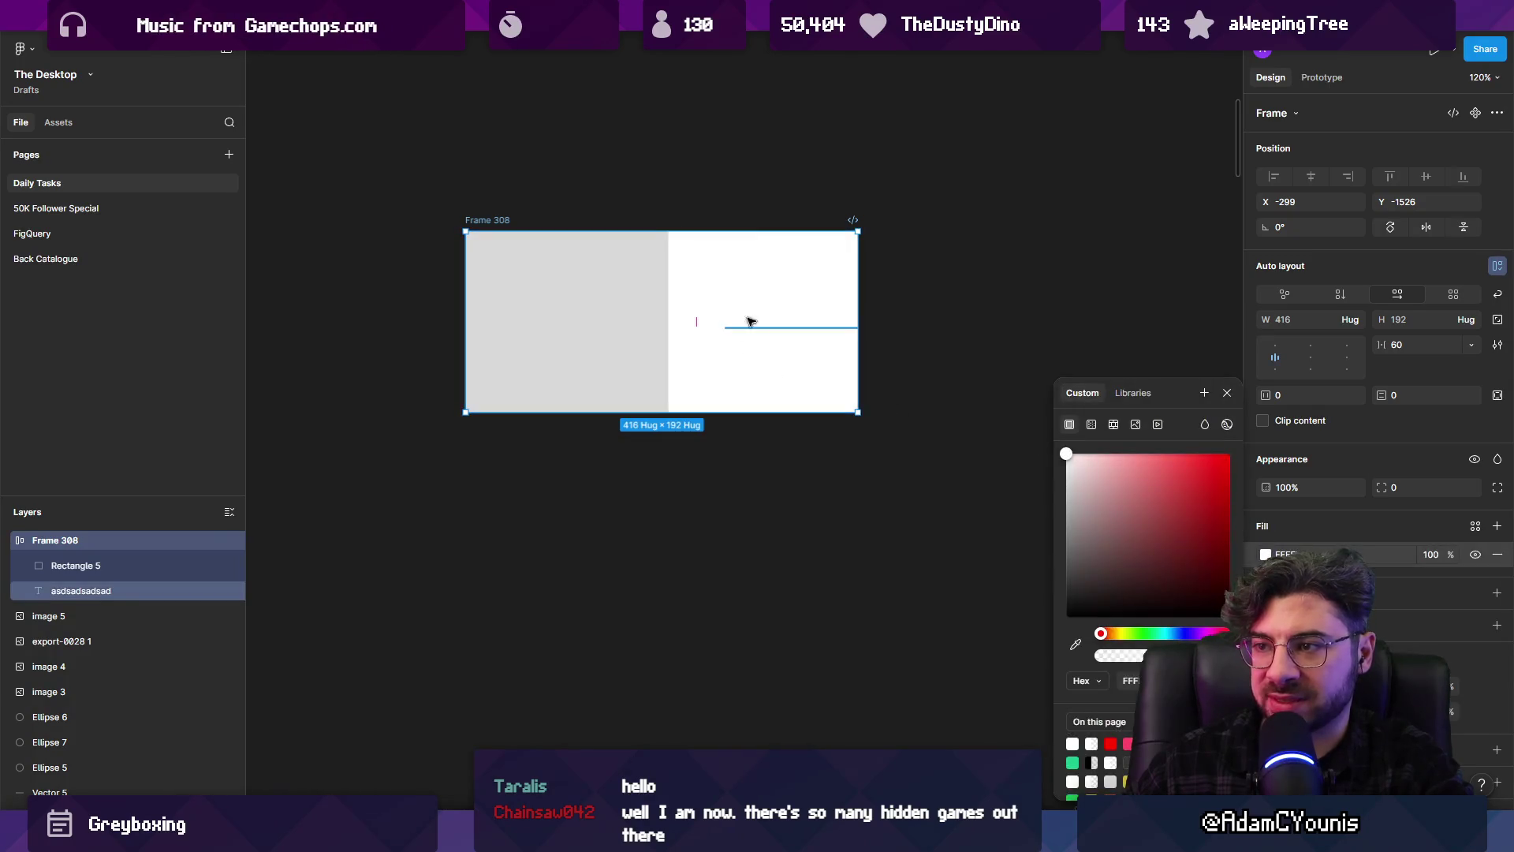
pyautogui.click(1266, 597)
pyautogui.click(1092, 559)
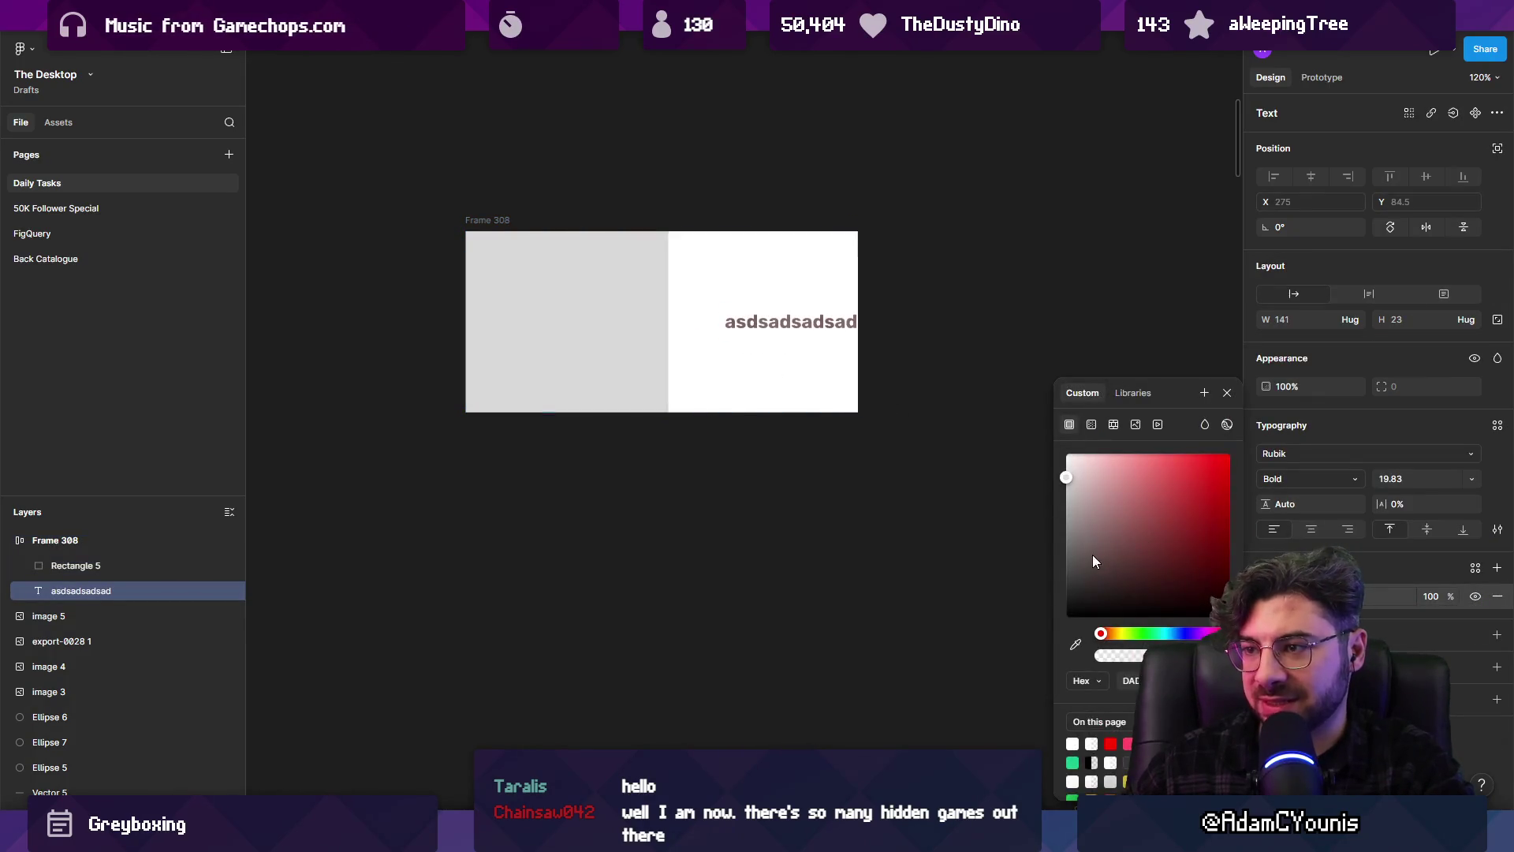
pyautogui.press('Escape')
pyautogui.press('Escape')
pyautogui.click(621, 387)
pyautogui.press('Escape')
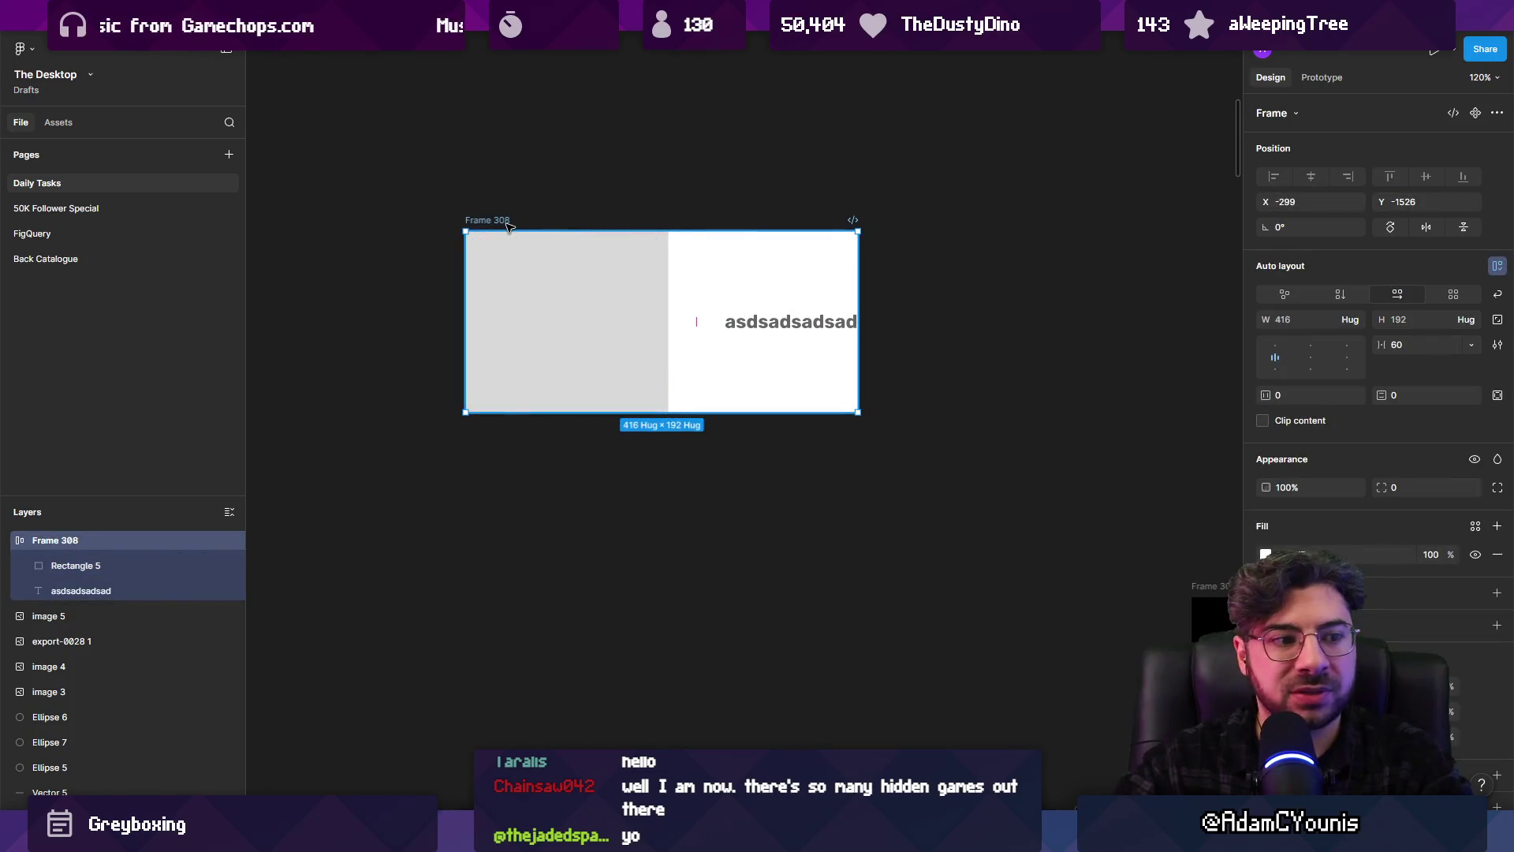
pyautogui.press('Delete')
pyautogui.scroll(-10, 558, 321)
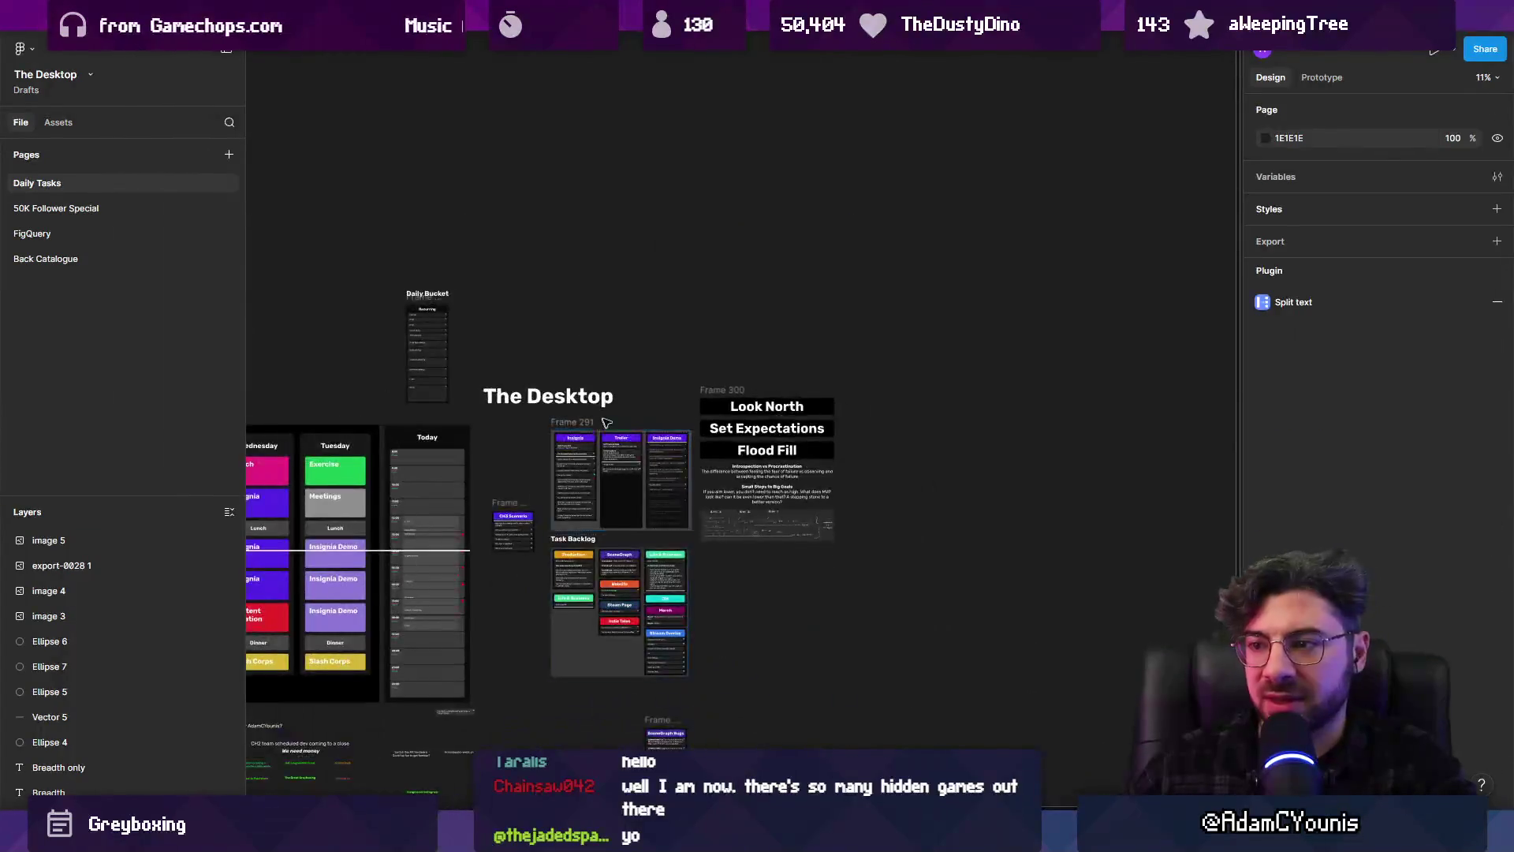
# Look over the Insignia Story Map and Sequence World Layout files, zooming into the story map
pyautogui.hscroll(-5, 736, 519)
pyautogui.scroll(5, 974, 490)
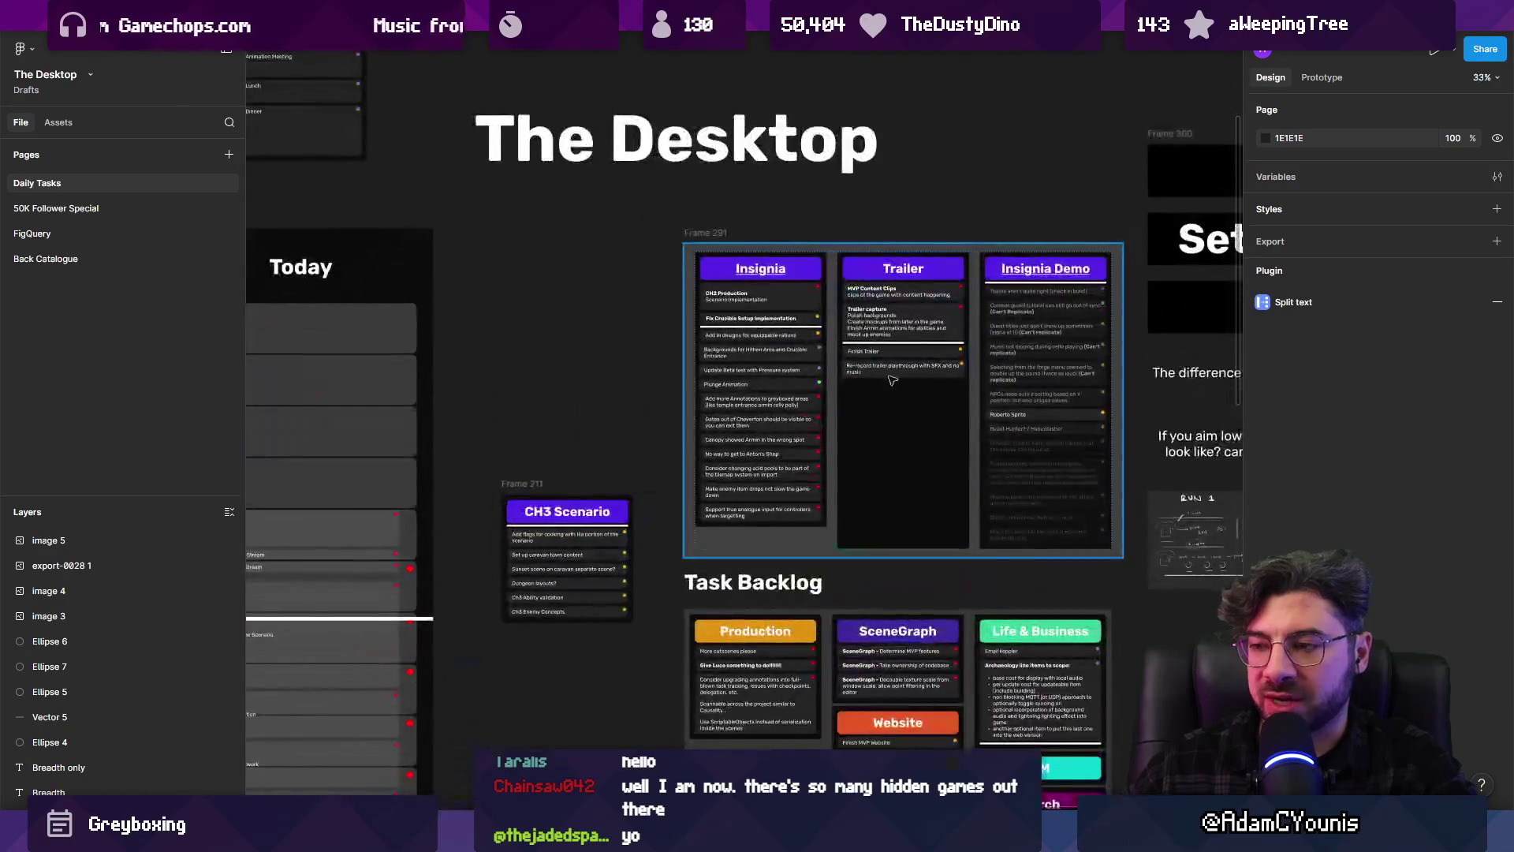
pyautogui.scroll(-3, 633, 343)
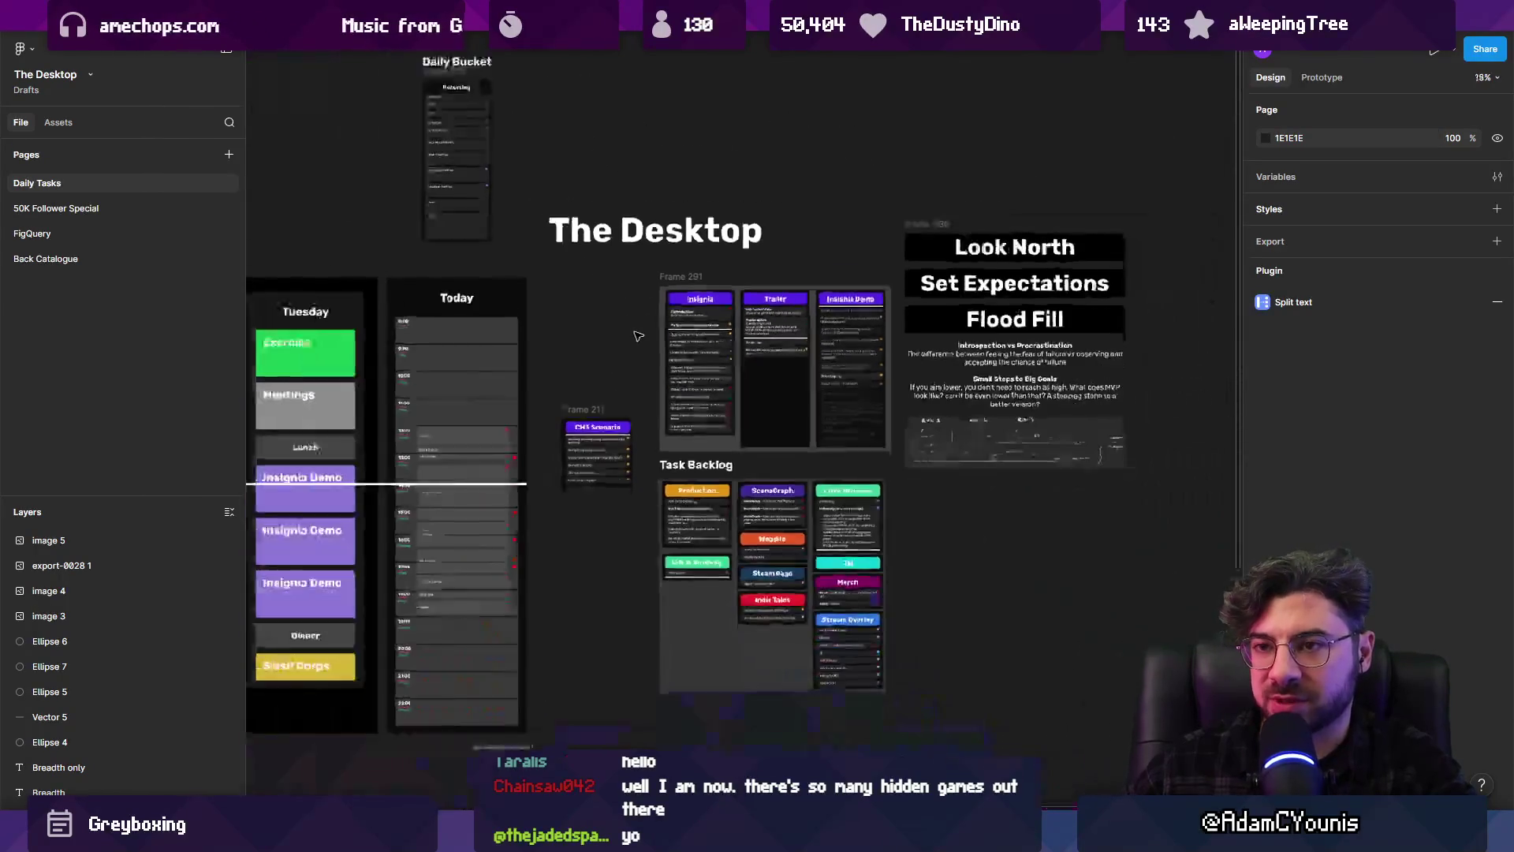
pyautogui.click(730, 110)
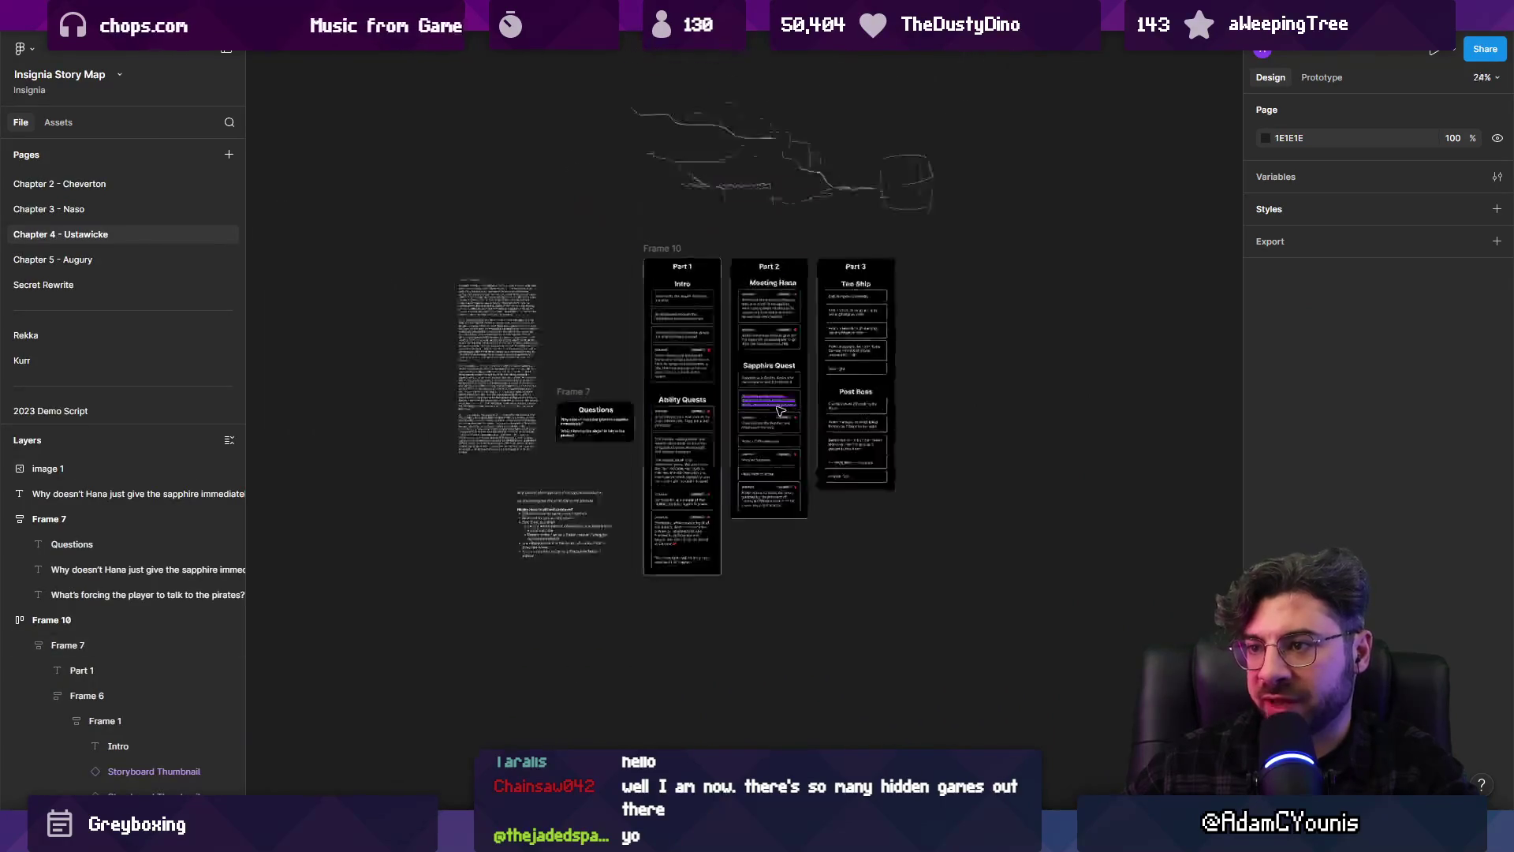
pyautogui.scroll(5, 749, 213)
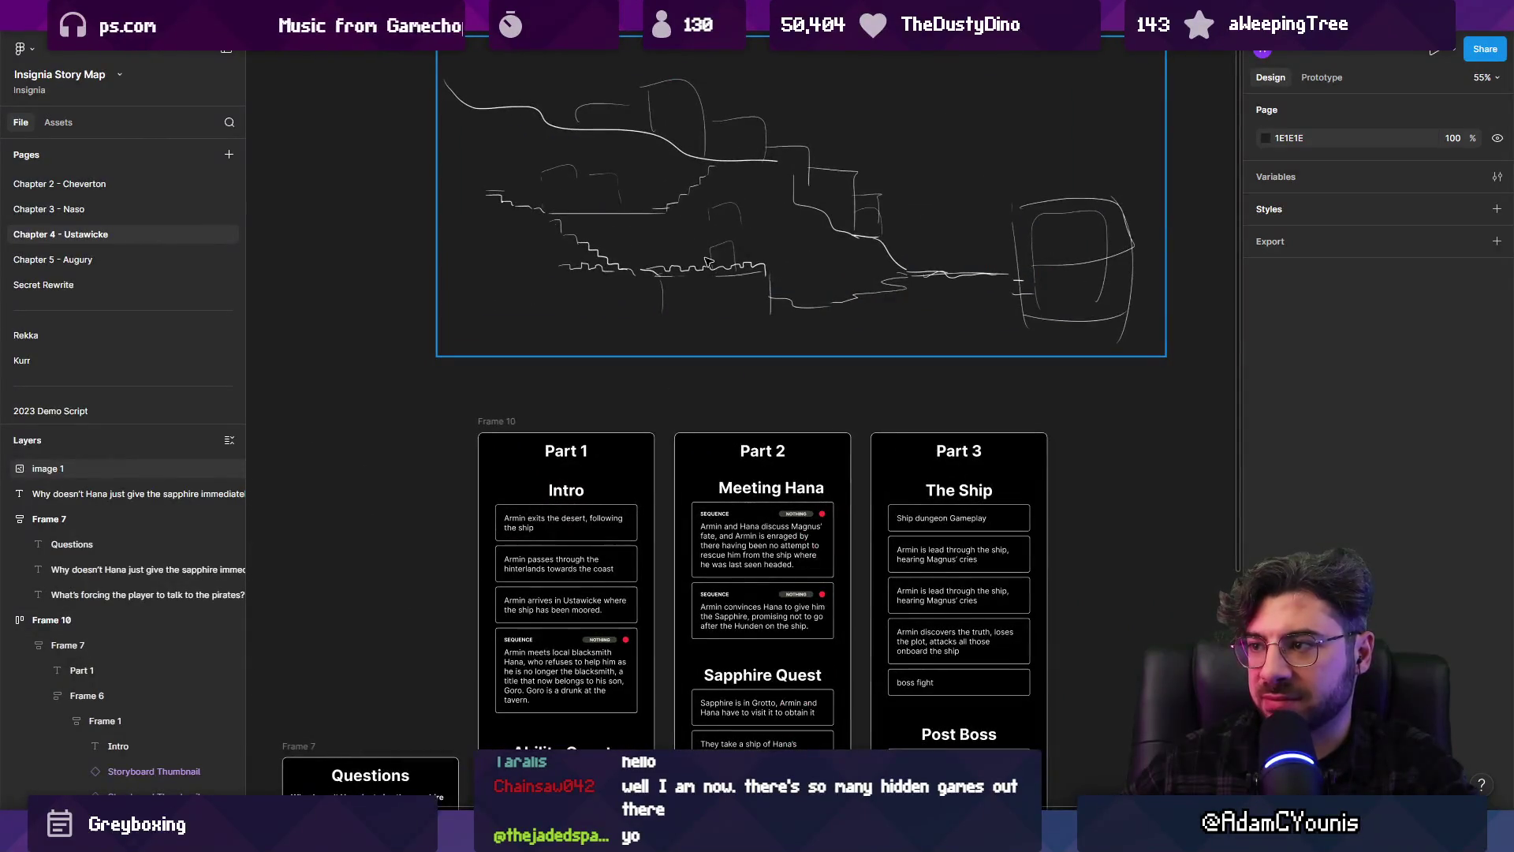
pyautogui.click(860, 111)
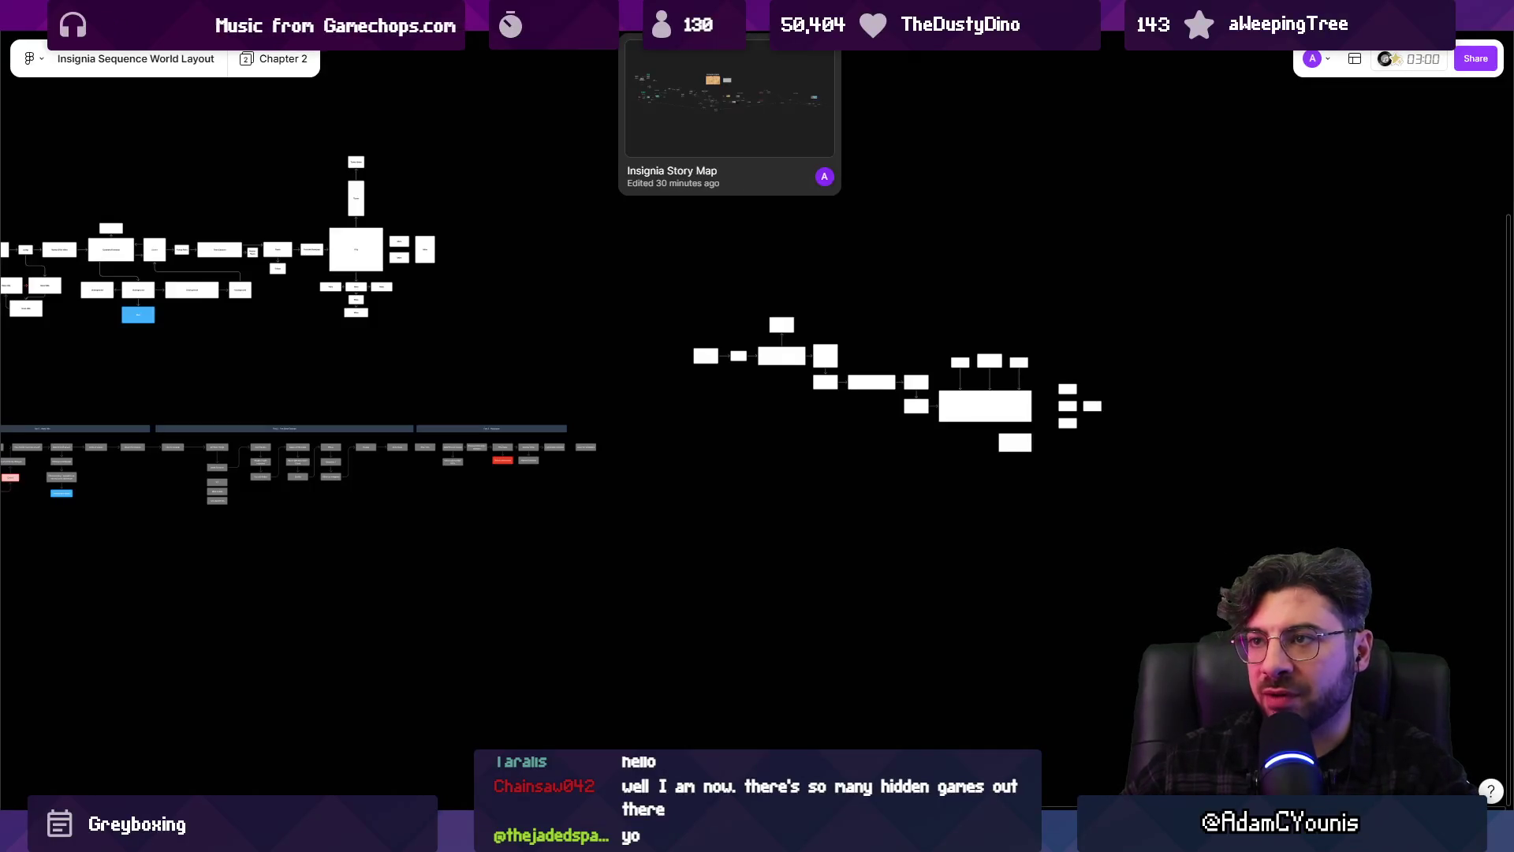
pyautogui.click(726, 15)
pyautogui.hotkey('ctrl', '=')
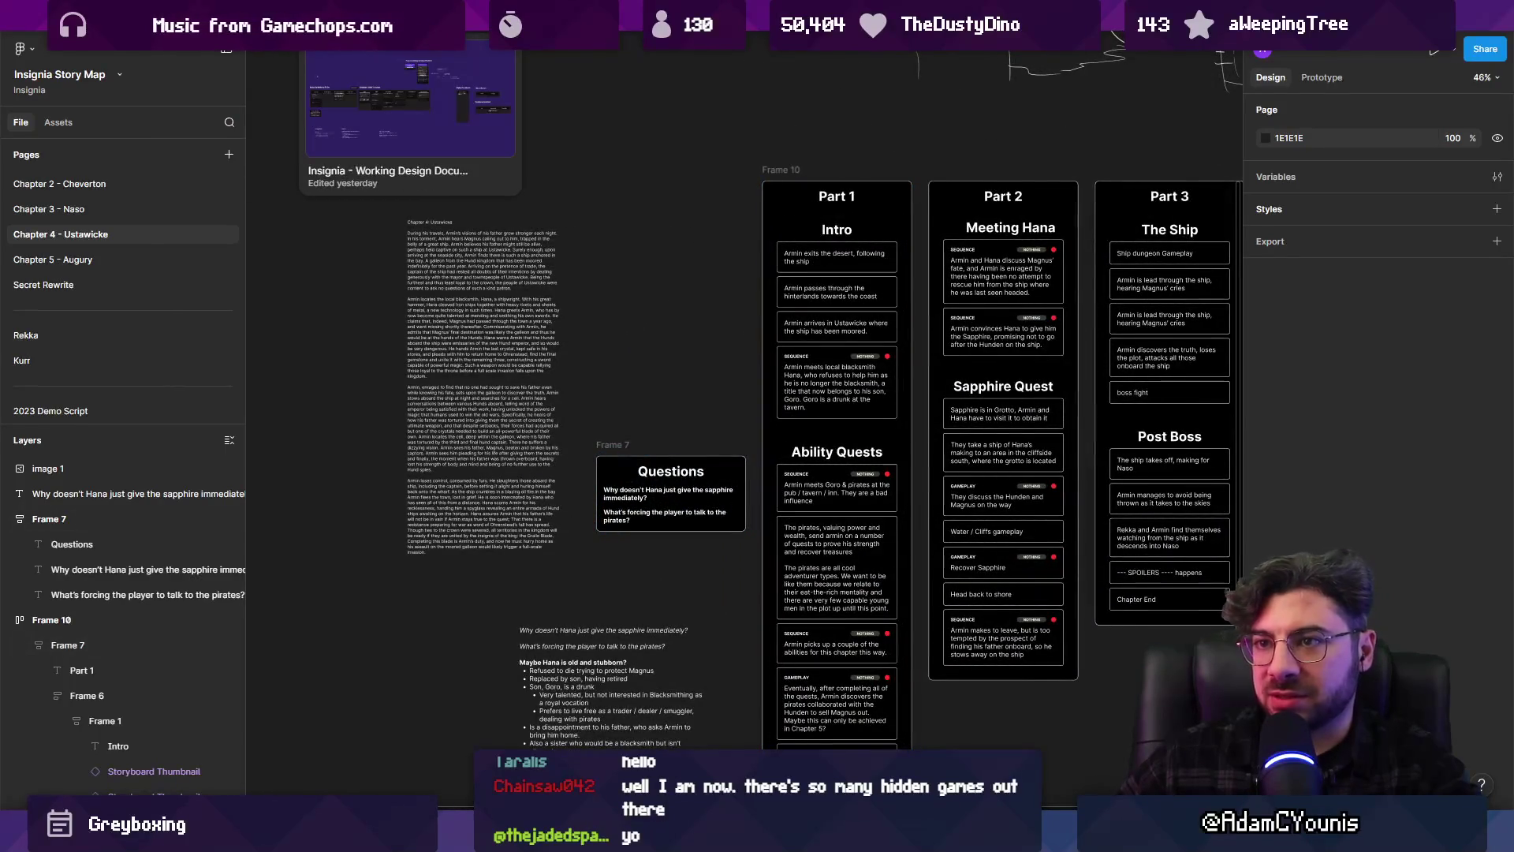
# Check the Working Design Document and Production schedule, then return via The Desktop to Unity
pyautogui.click(410, 16)
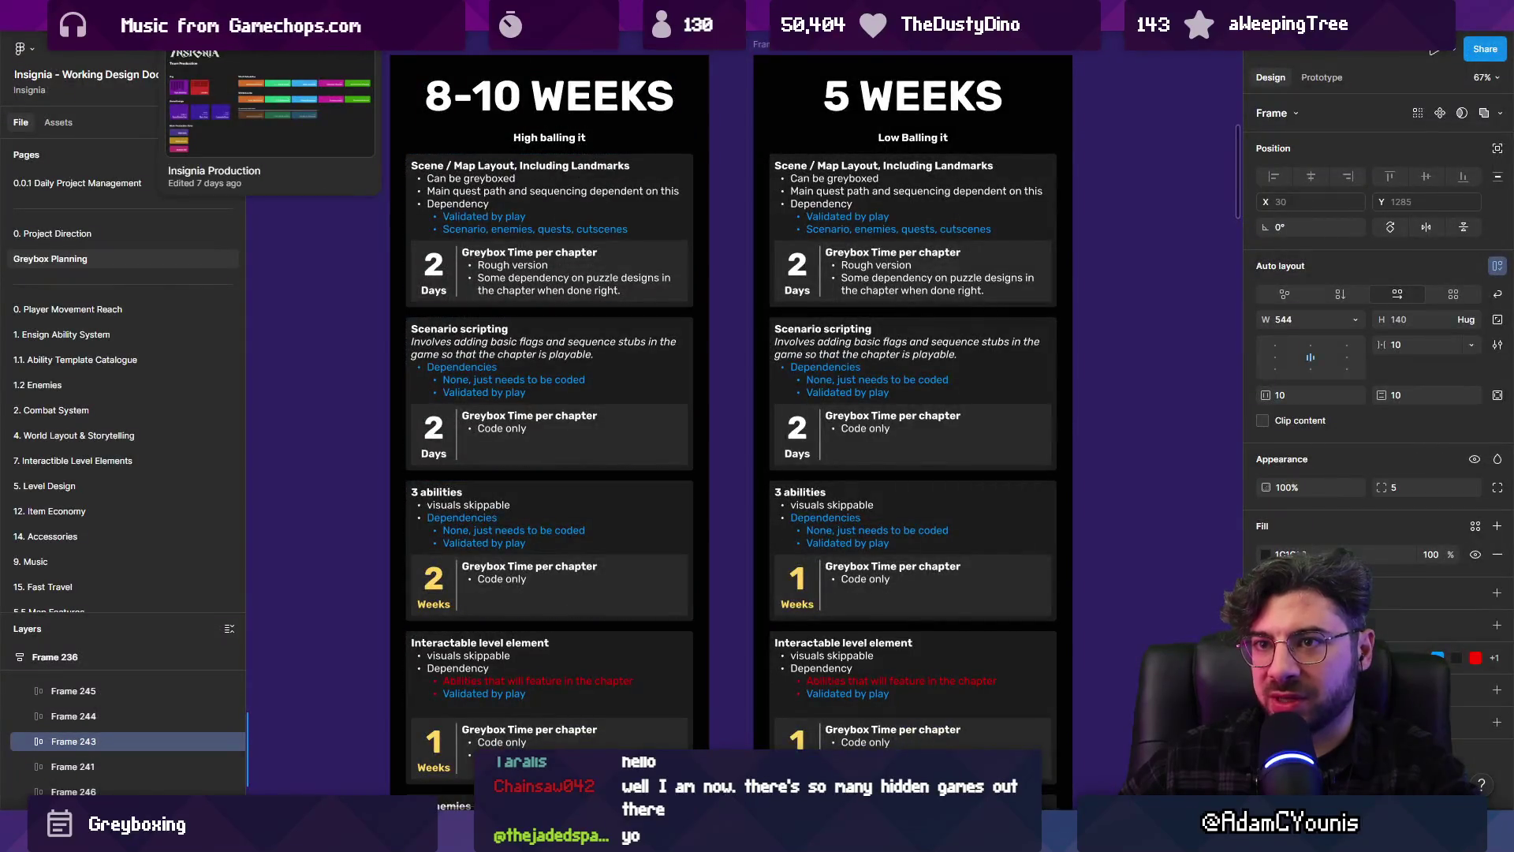
pyautogui.click(261, 15)
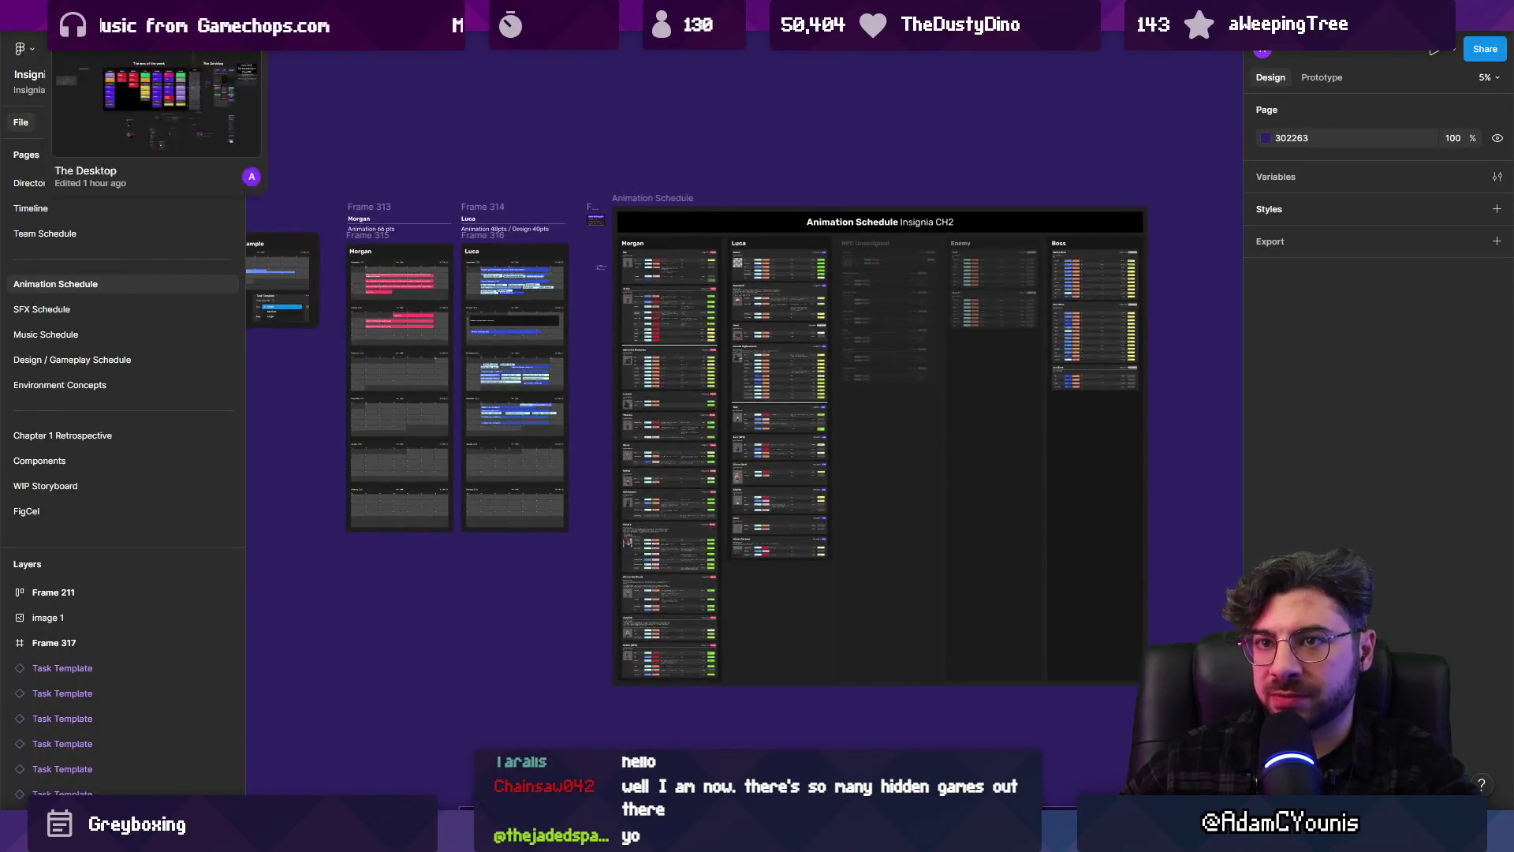
pyautogui.click(118, 16)
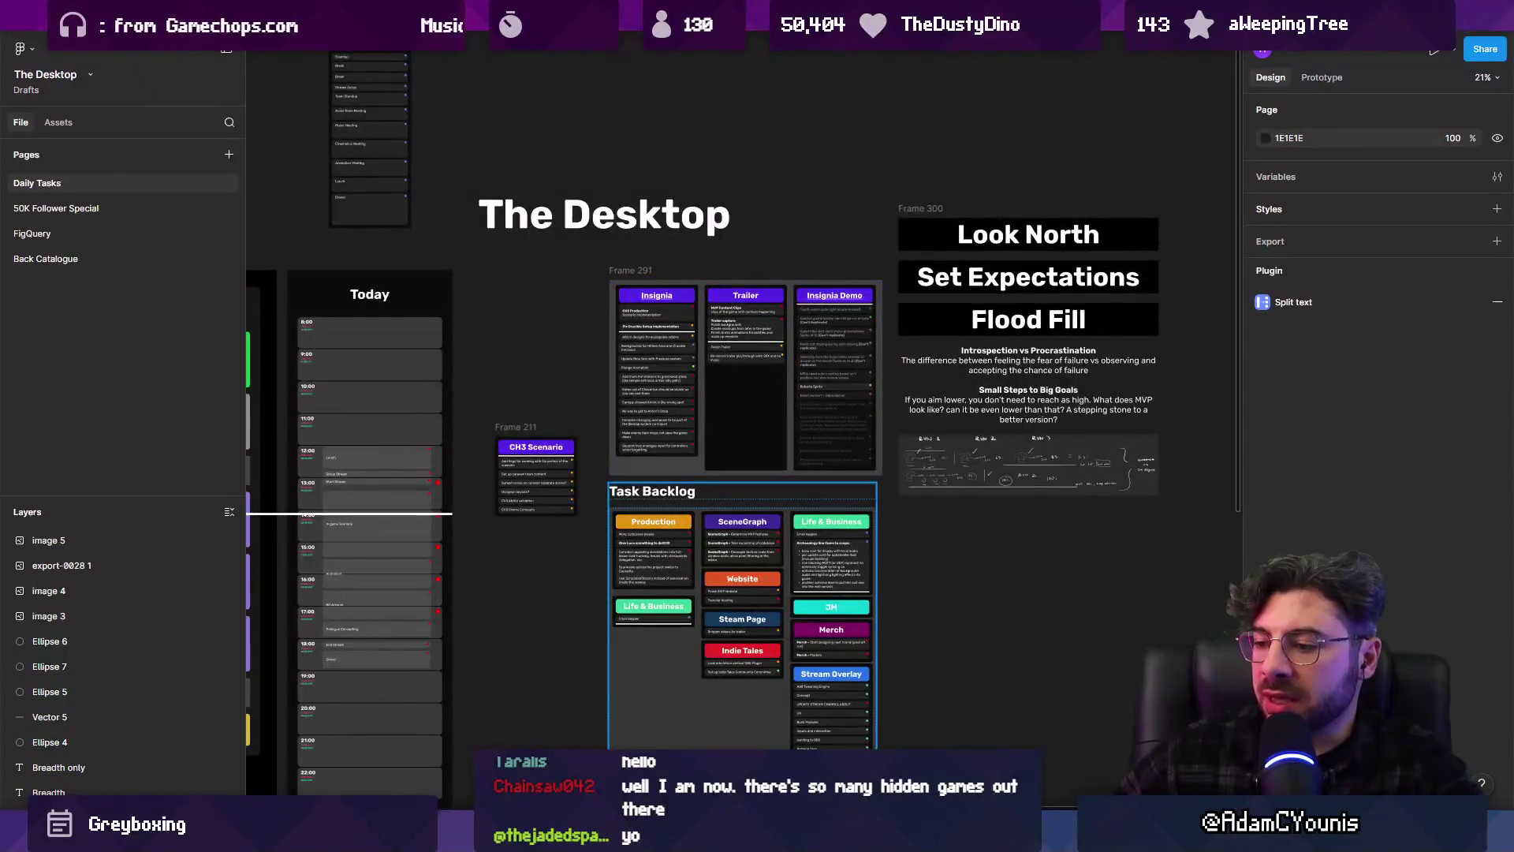
pyautogui.hotkey('alt', 'Tab')
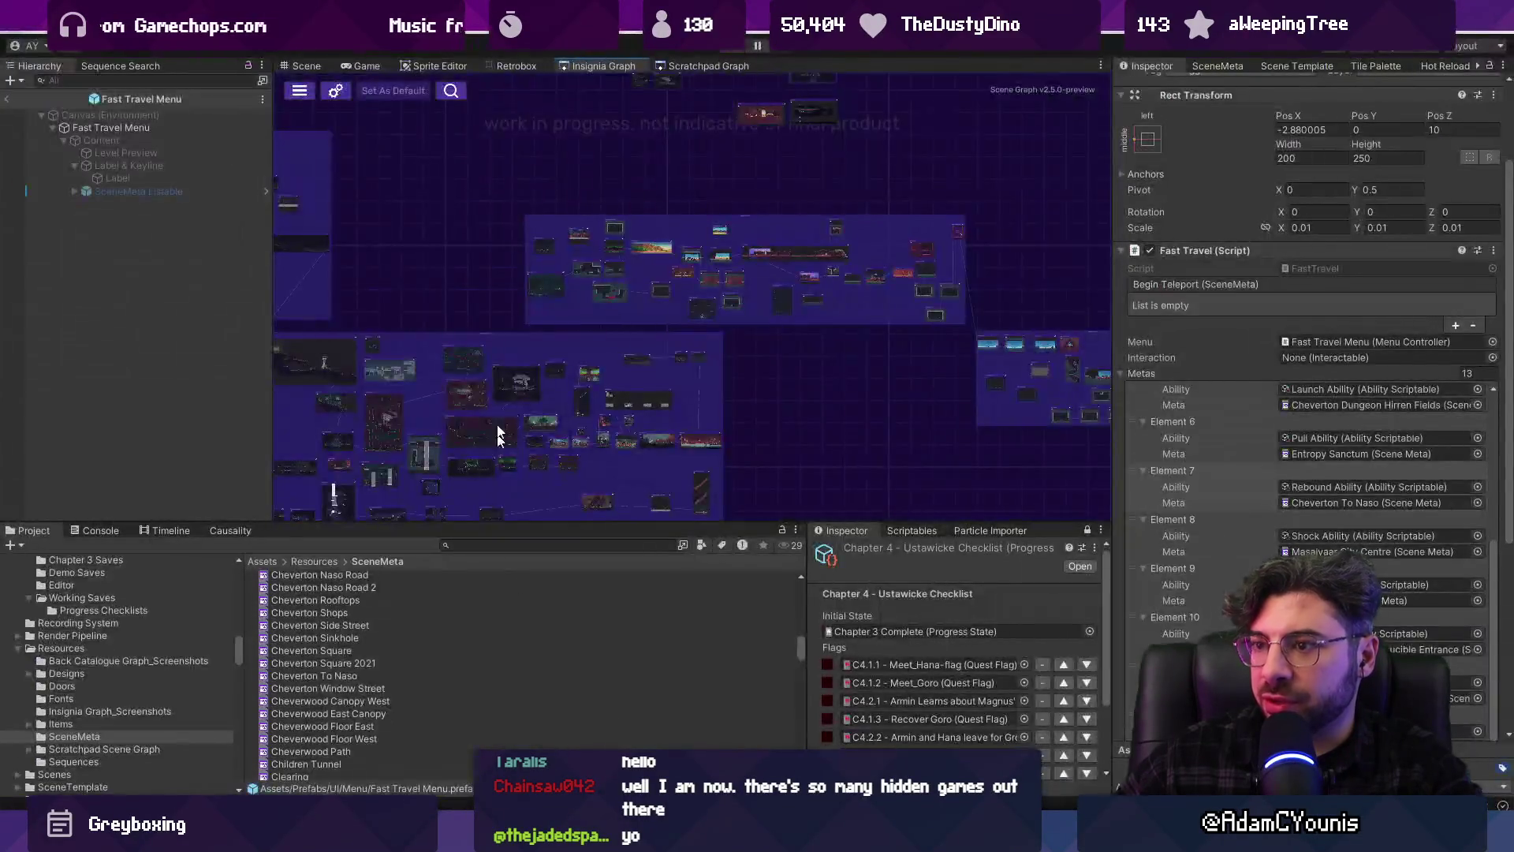
# Enlarge the graph area and exit Fast Travel Menu prefab editing
pyautogui.scroll(-3, 907, 430)
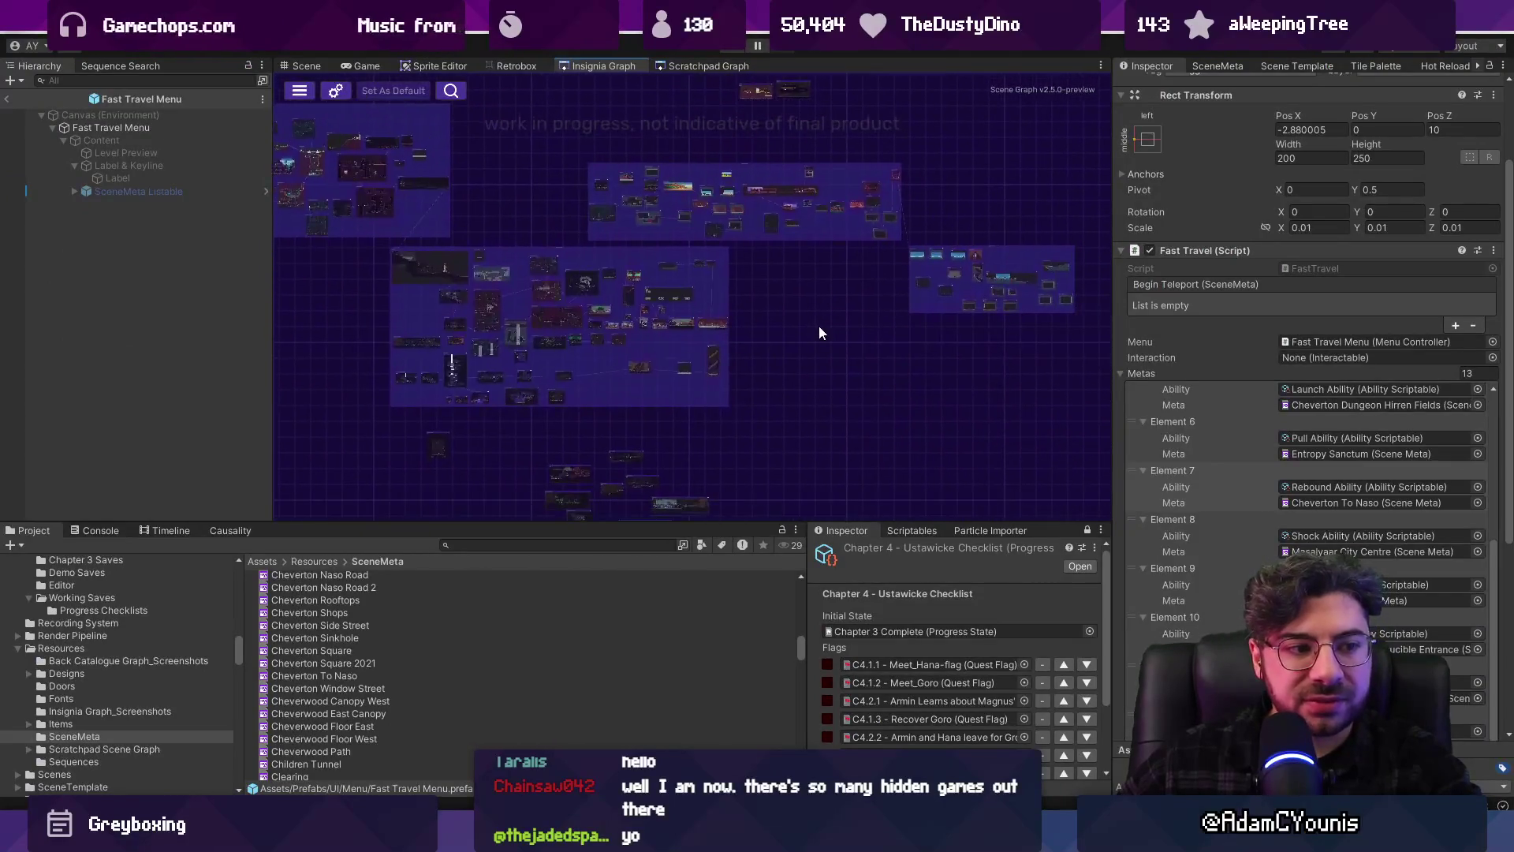
pyautogui.moveTo(820, 327); pyautogui.dragTo(787, 330)
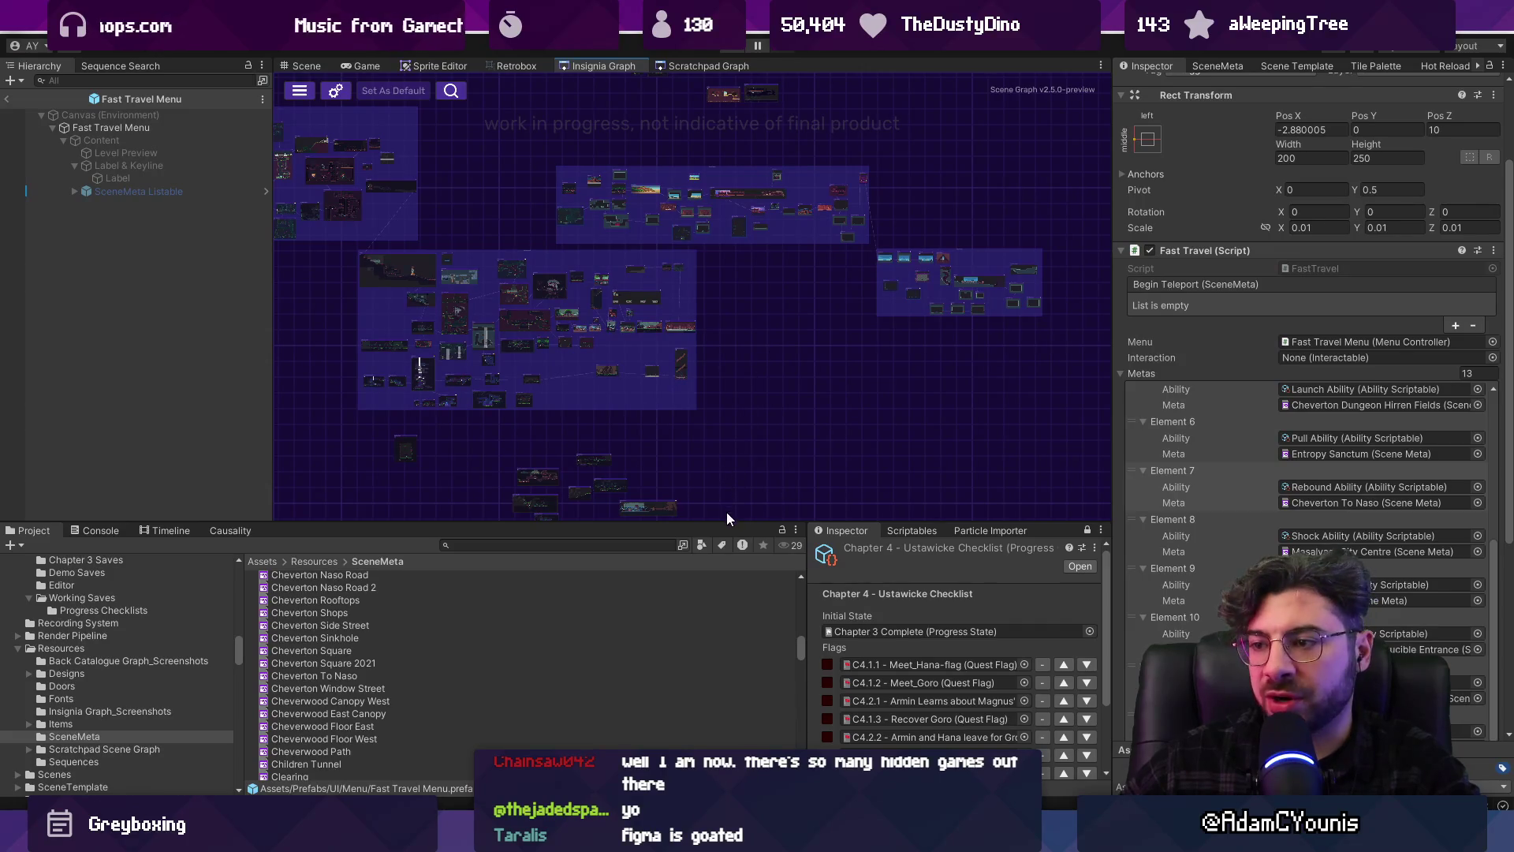
pyautogui.moveTo(726, 521); pyautogui.dragTo(726, 556)
pyautogui.hotkey('ctrl', '1')
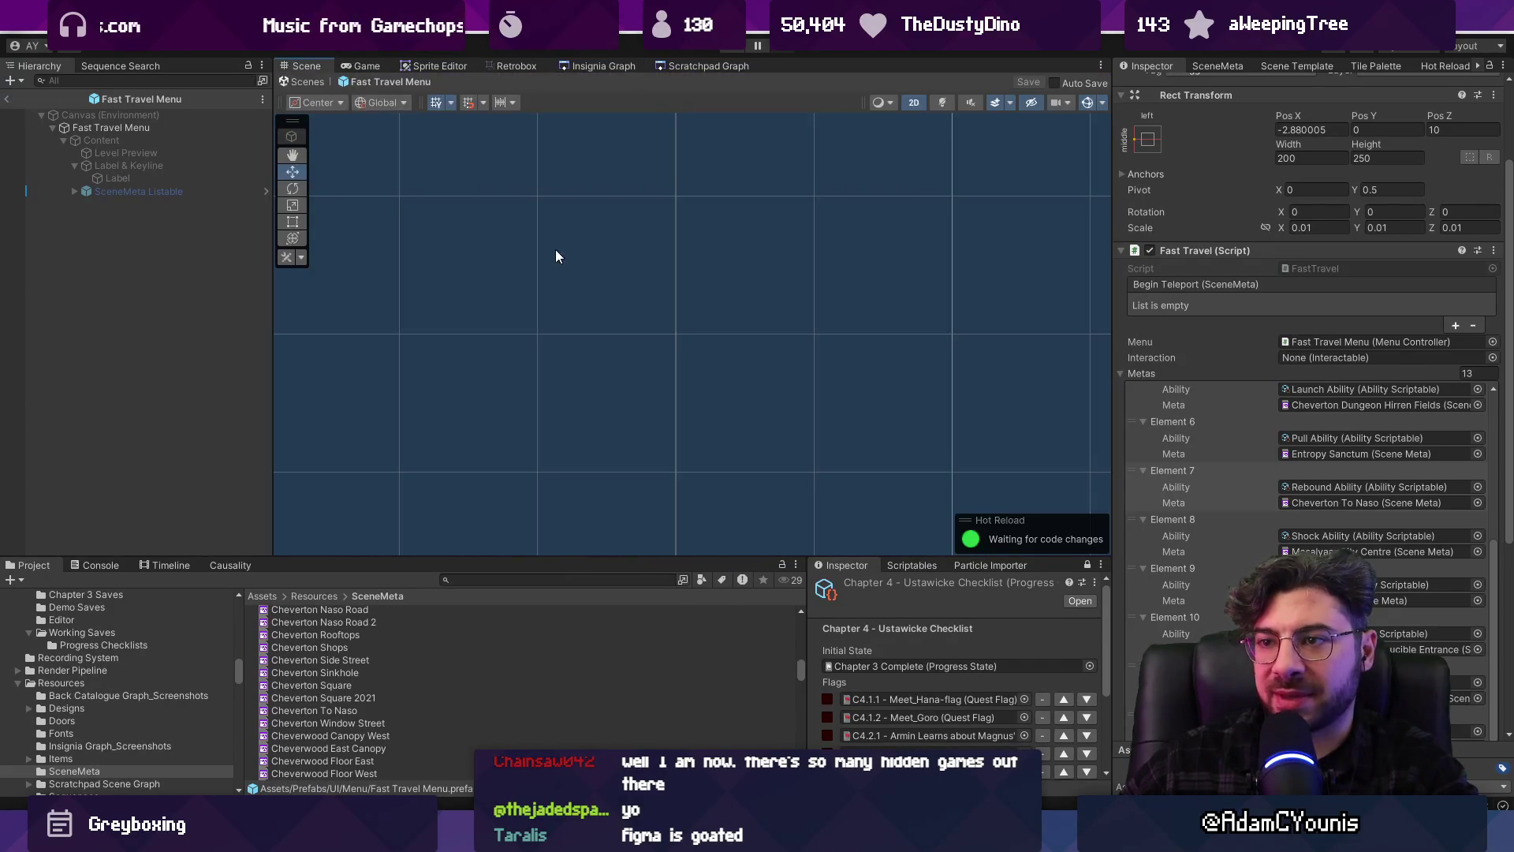
pyautogui.click(8, 102)
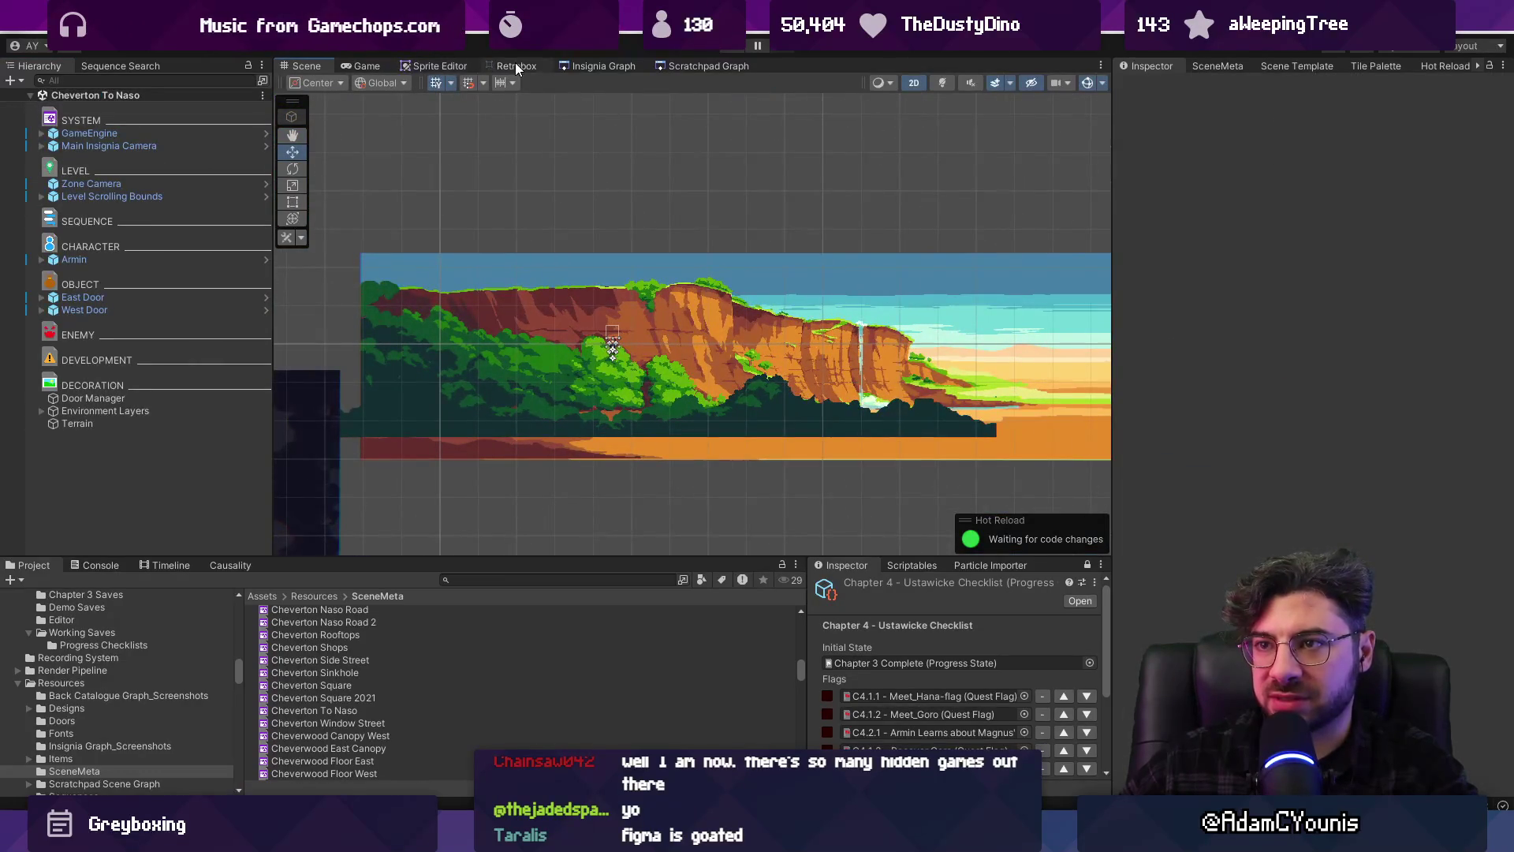
# From the Insignia level graph, open the Cheverton Naso Road scene and reselect its node
pyautogui.click(514, 66)
pyautogui.click(571, 65)
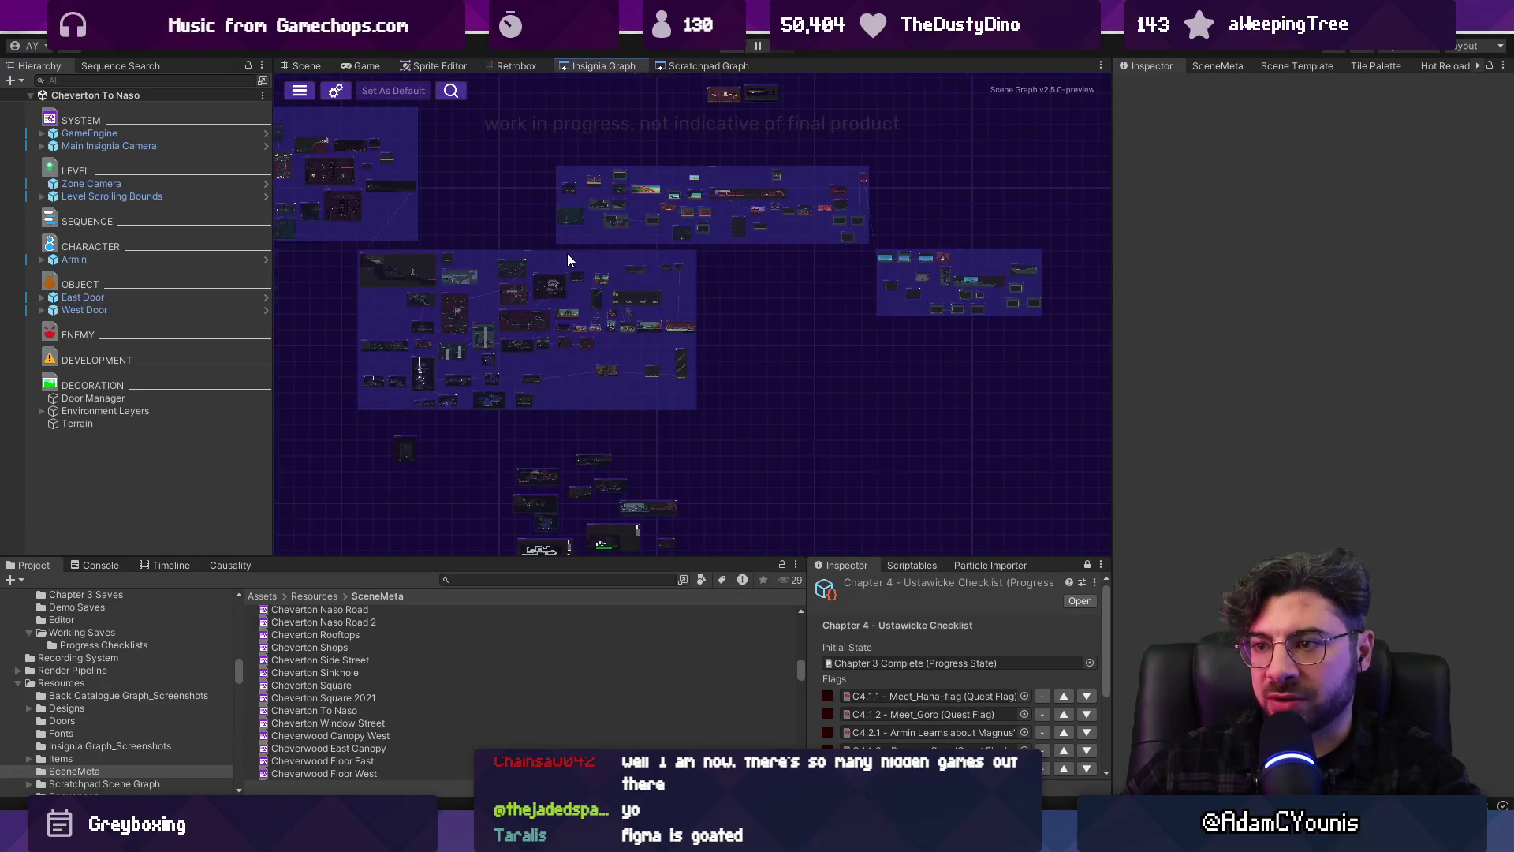
pyautogui.scroll(5, 566, 253)
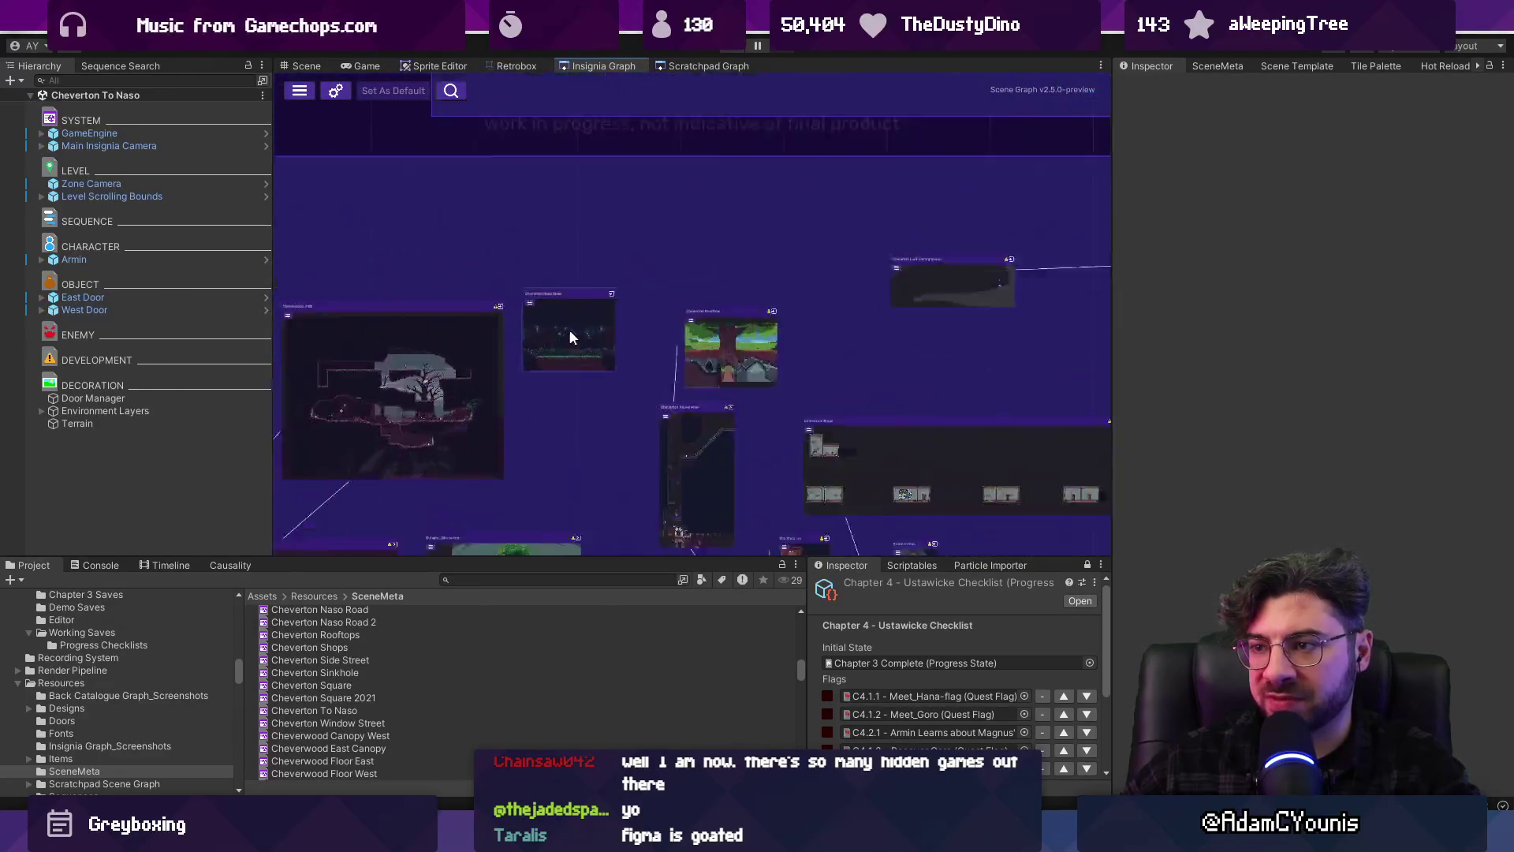
pyautogui.doubleClick(571, 336)
pyautogui.doubleClick(726, 266)
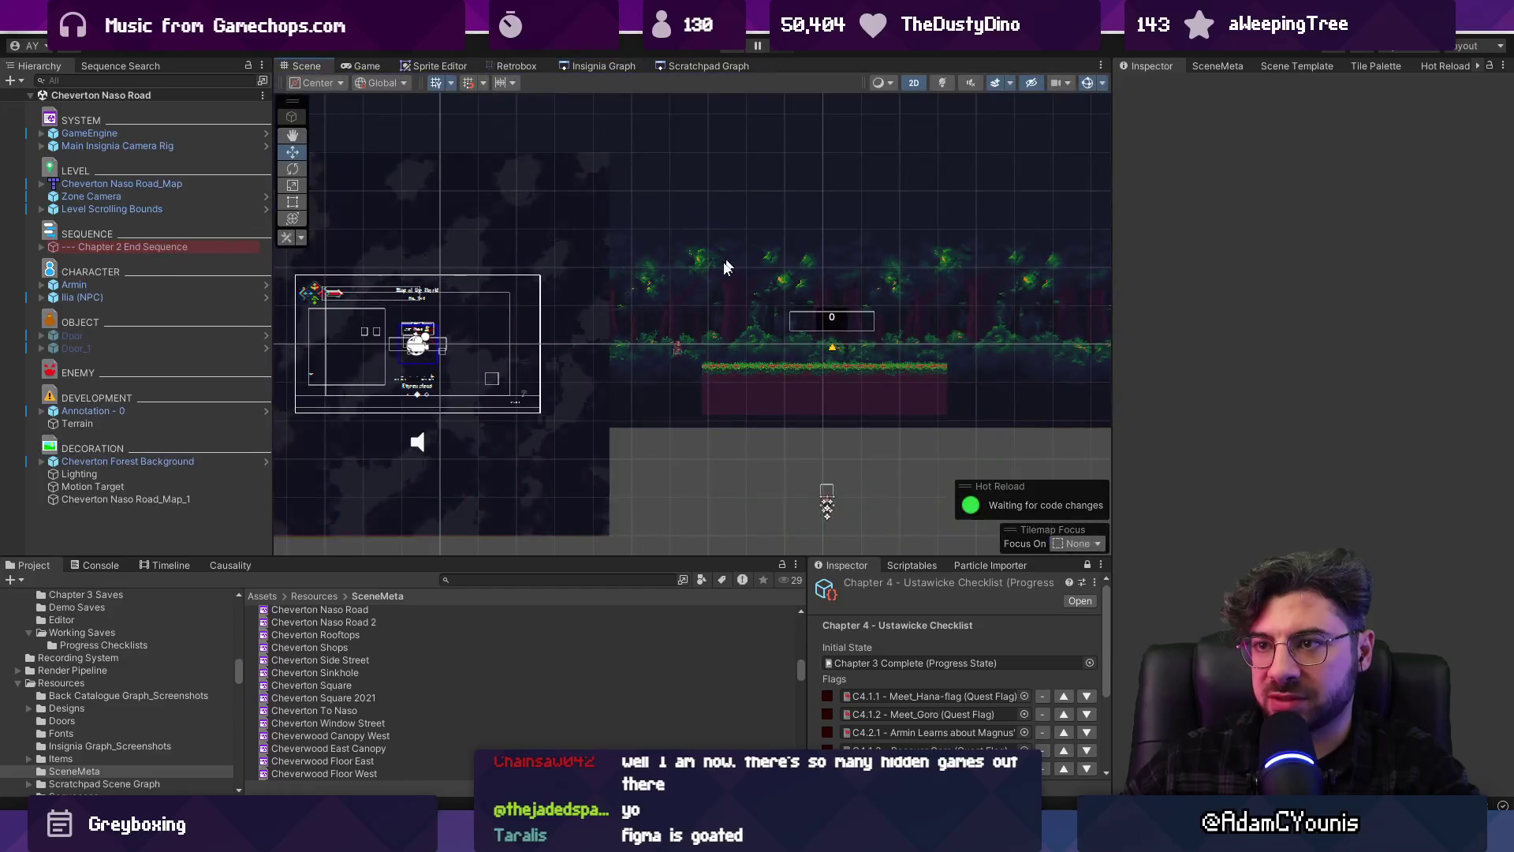
pyautogui.click(595, 67)
pyautogui.scroll(-5, 551, 277)
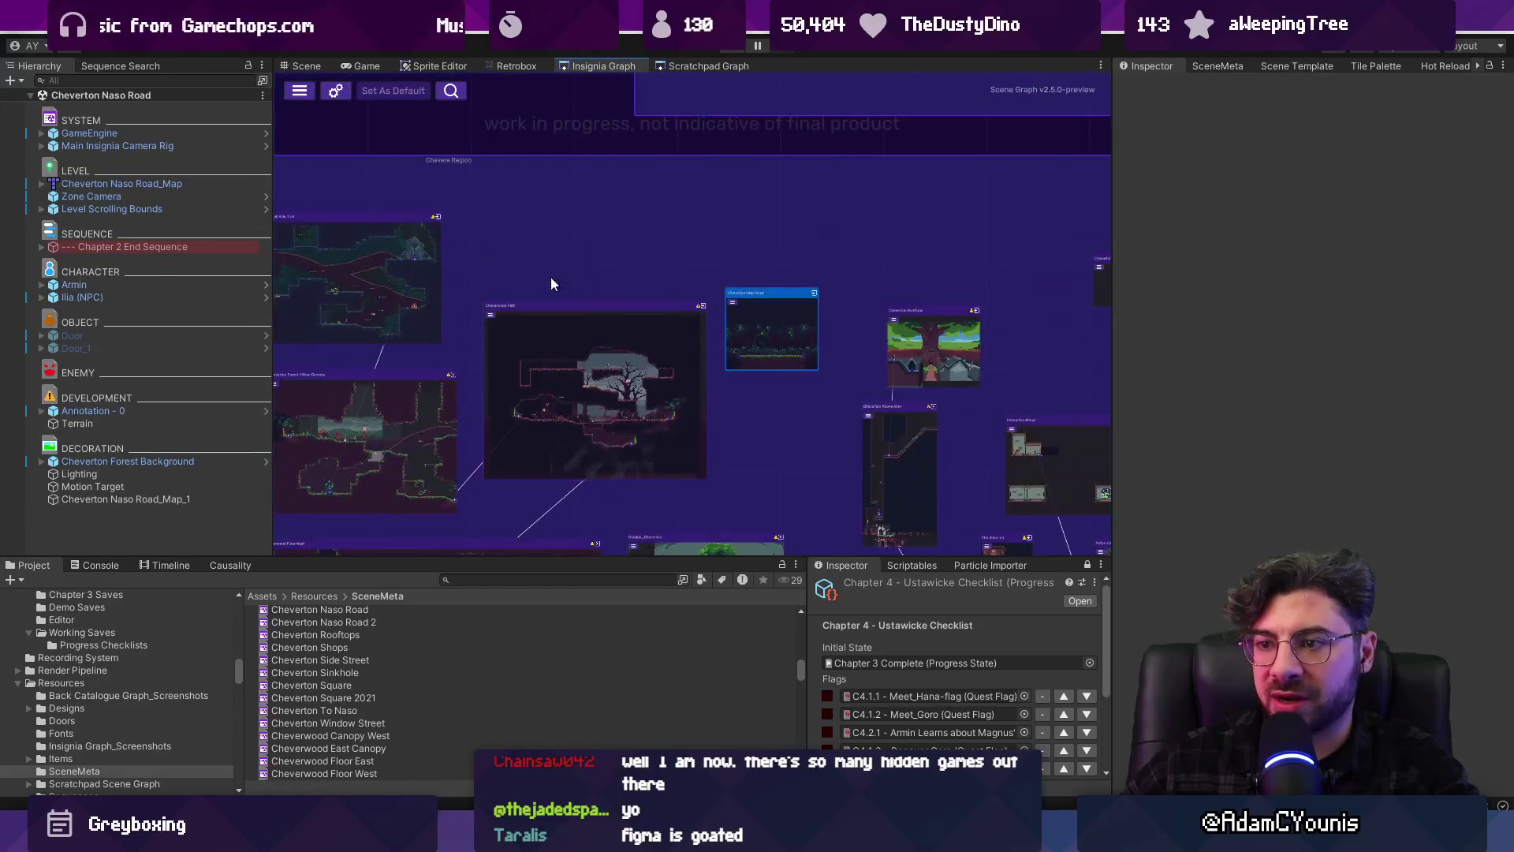
pyautogui.scroll(1, 808, 370)
pyautogui.scroll(2, 694, 366)
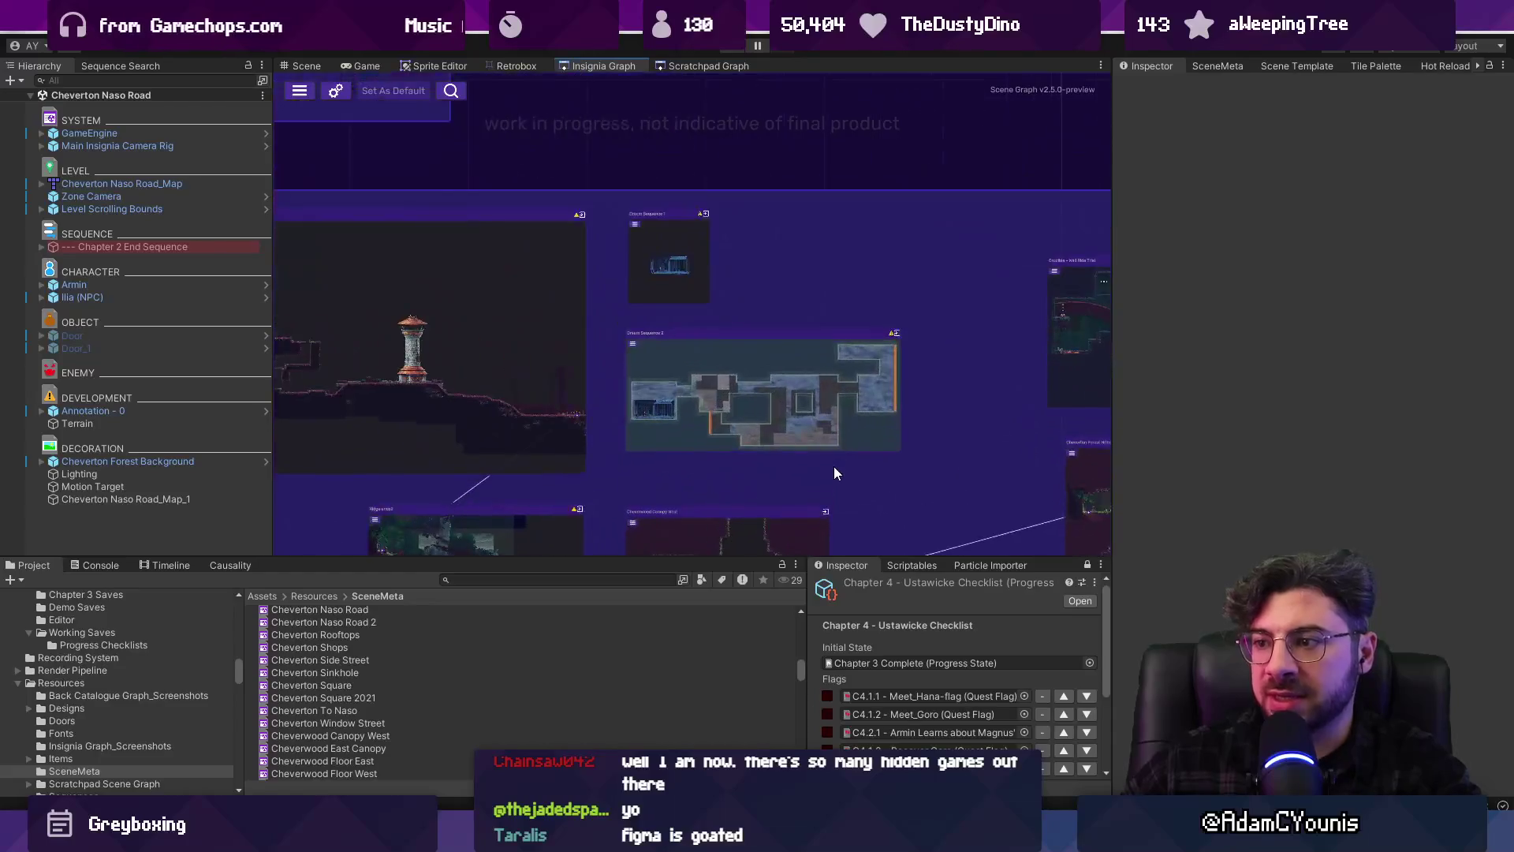
pyautogui.scroll(-1, 637, 361)
pyautogui.click(569, 318)
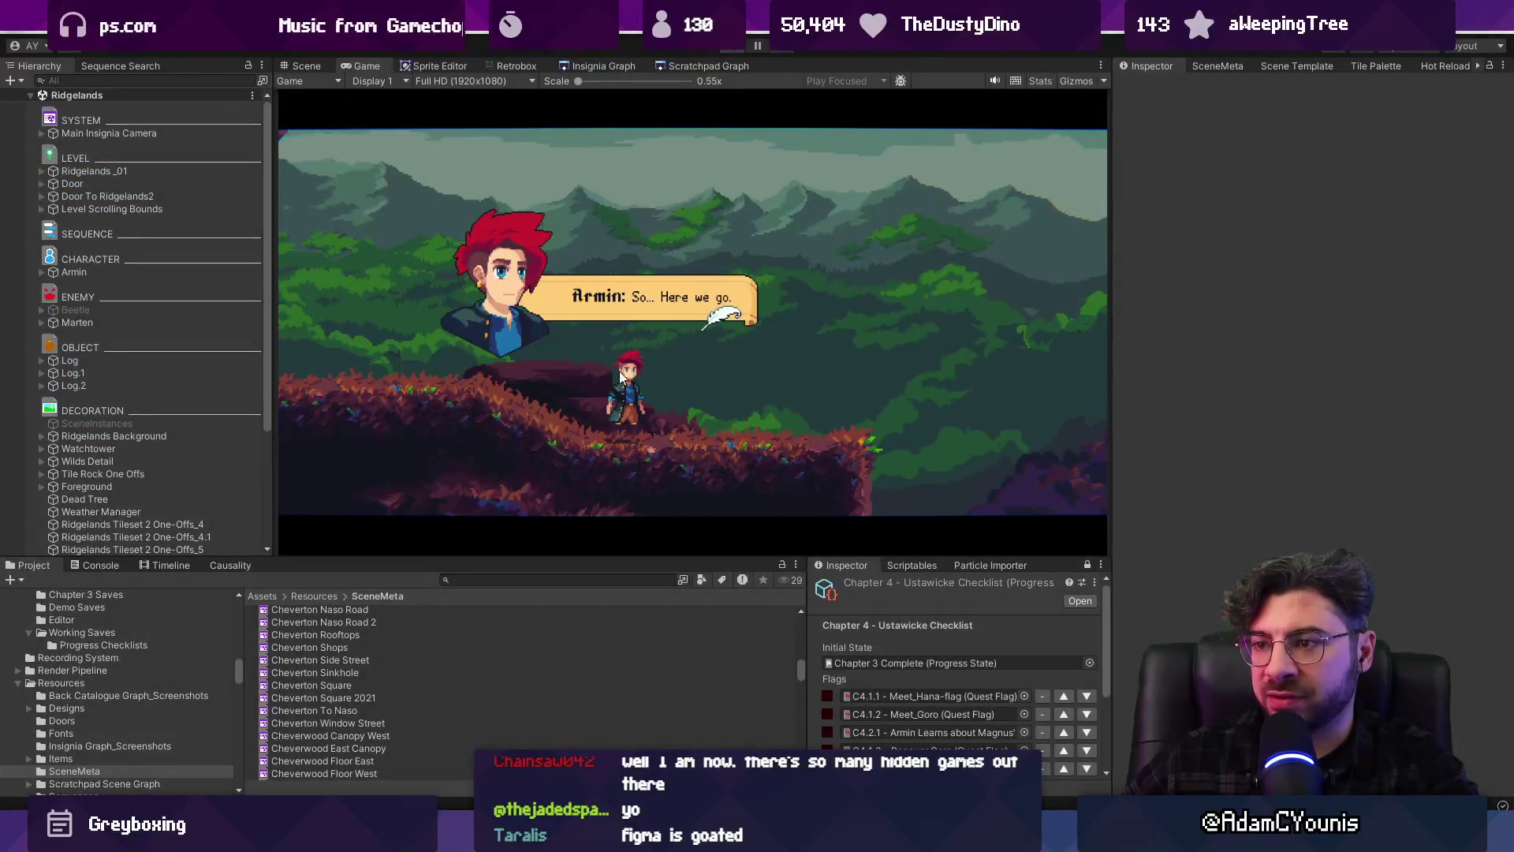
# Stop Play mode in Ridgelands and bring up the options for the Ridgelands_01 tilemap
pyautogui.hotkey('ctrl', 'p')
pyautogui.scroll(5, 433, 291)
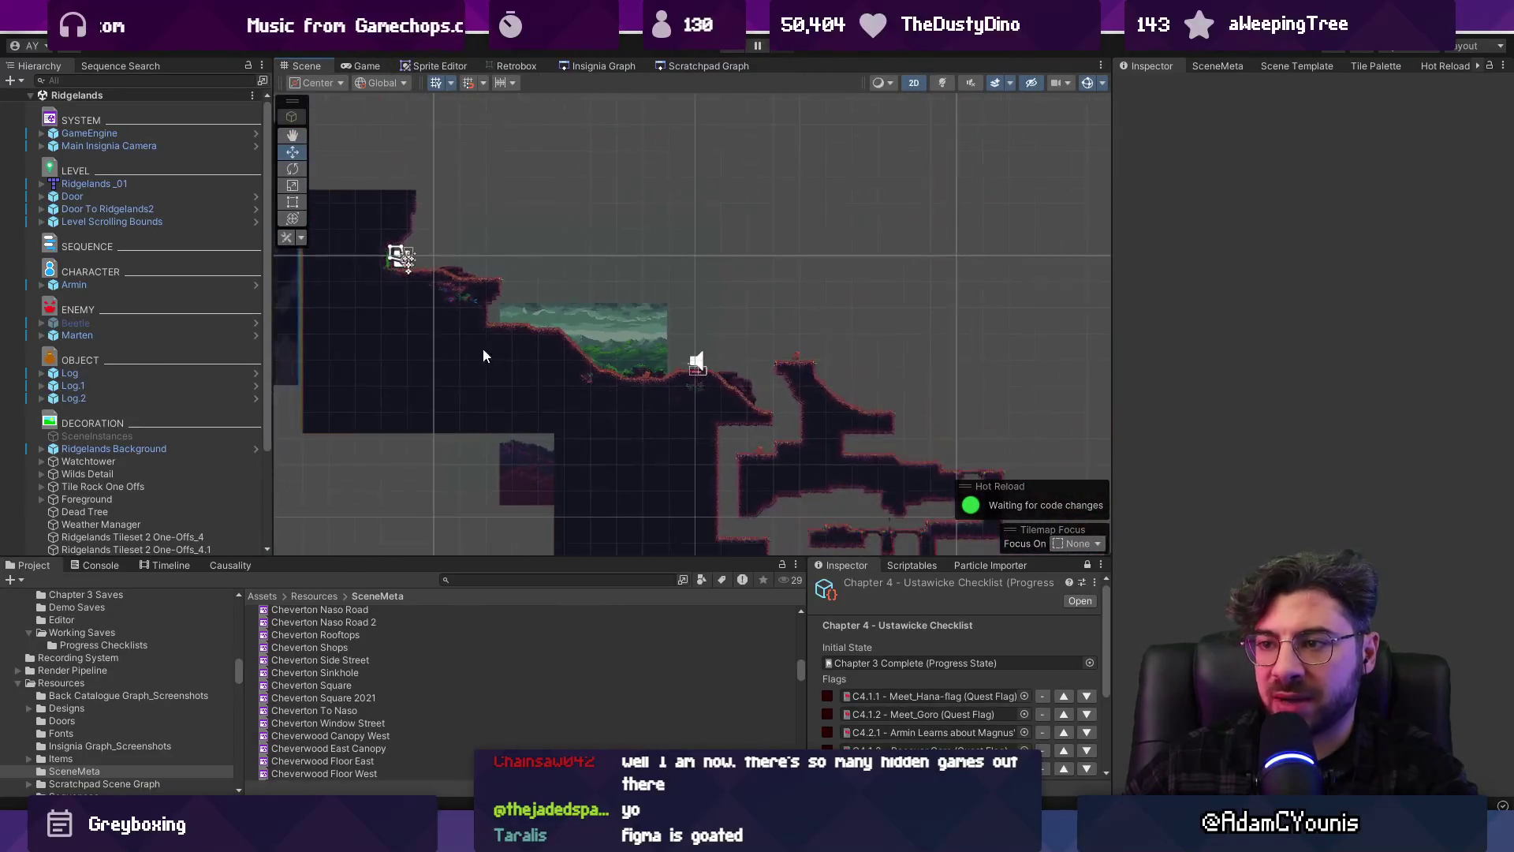
pyautogui.click(511, 350)
pyautogui.scroll(-2, 511, 350)
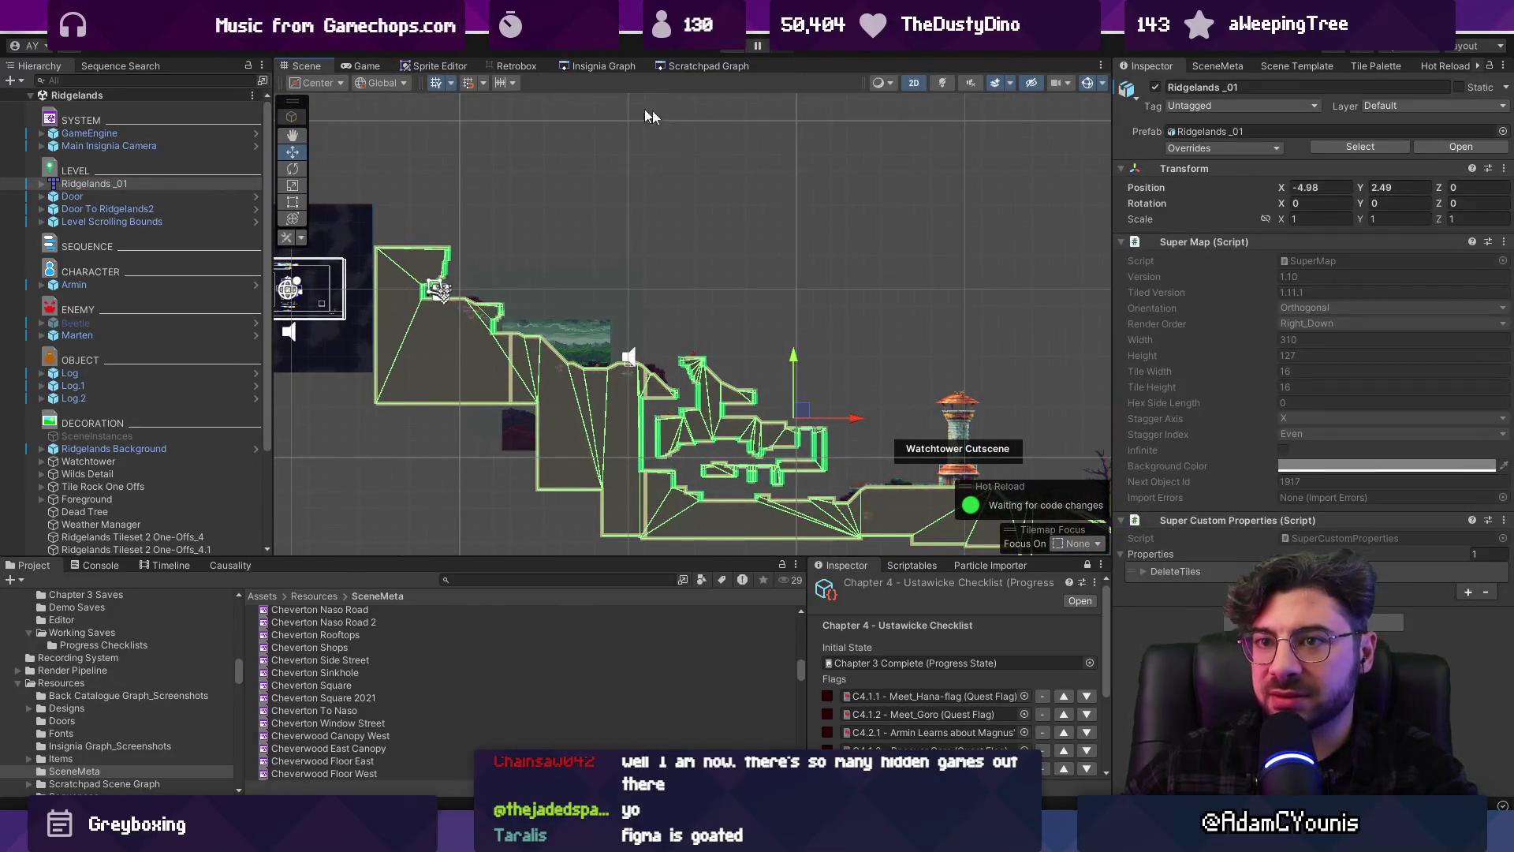
pyautogui.click(723, 261)
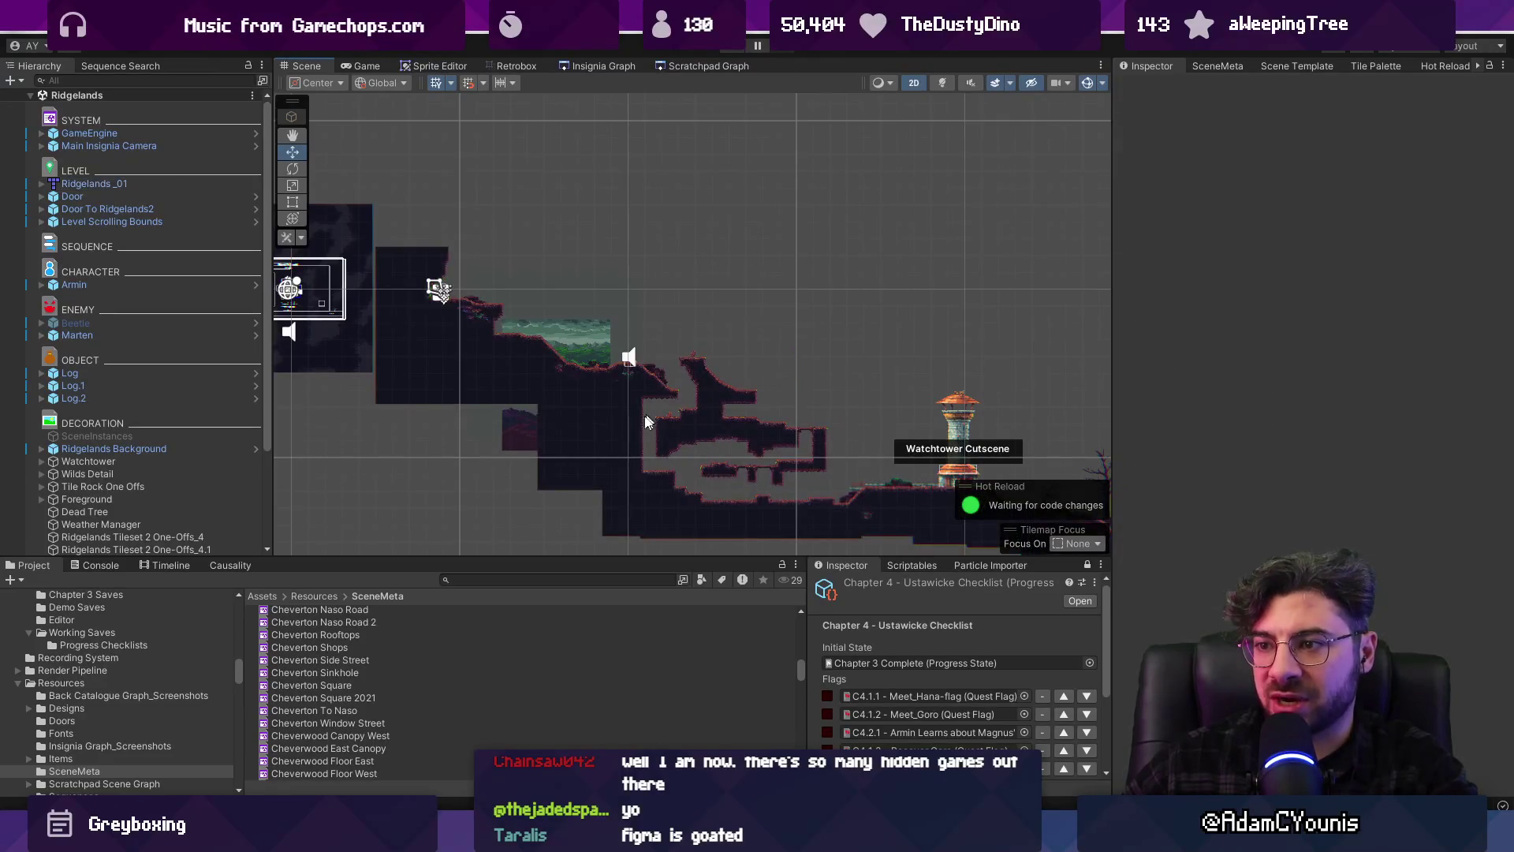
pyautogui.scroll(1, 513, 352)
pyautogui.click(513, 351)
pyautogui.rightClick(106, 187)
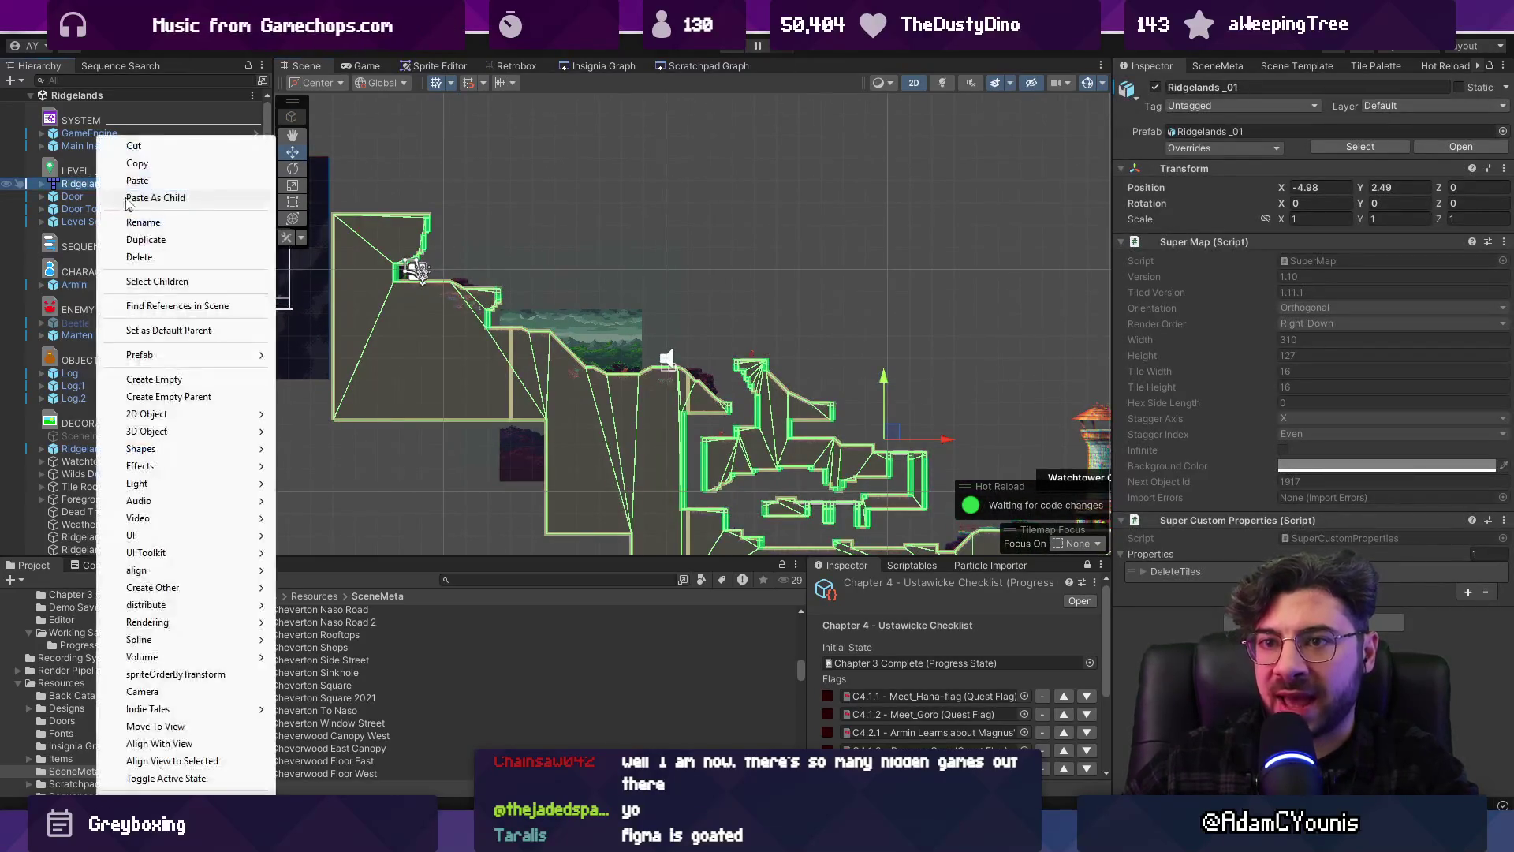
# Open the Ridgelands_01 map asset in Tiled with a maximized window
pyautogui.moveTo(189, 355)
pyautogui.click(312, 356)
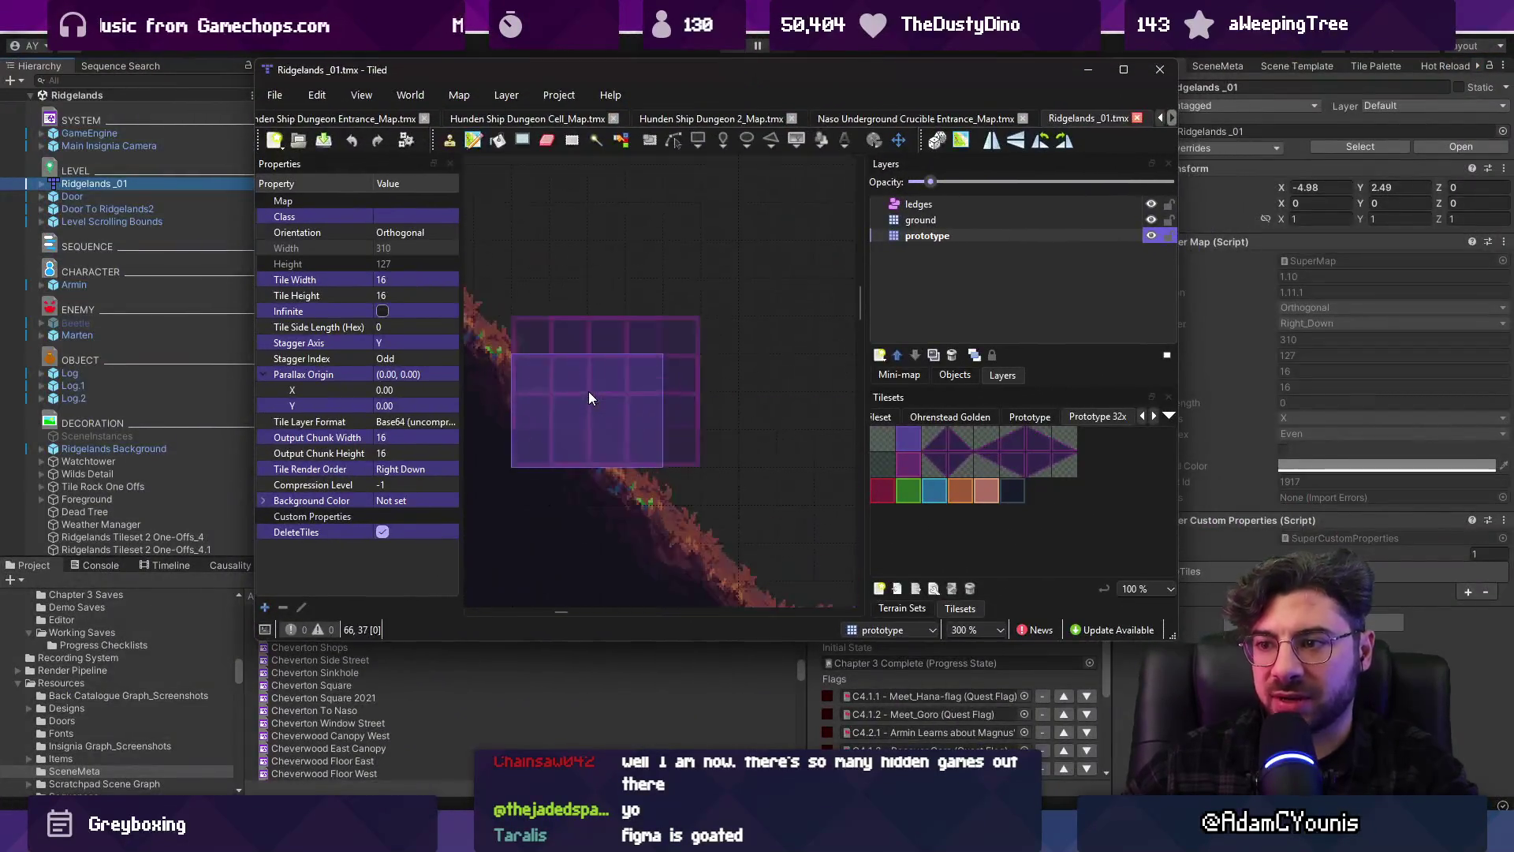
pyautogui.doubleClick(653, 72)
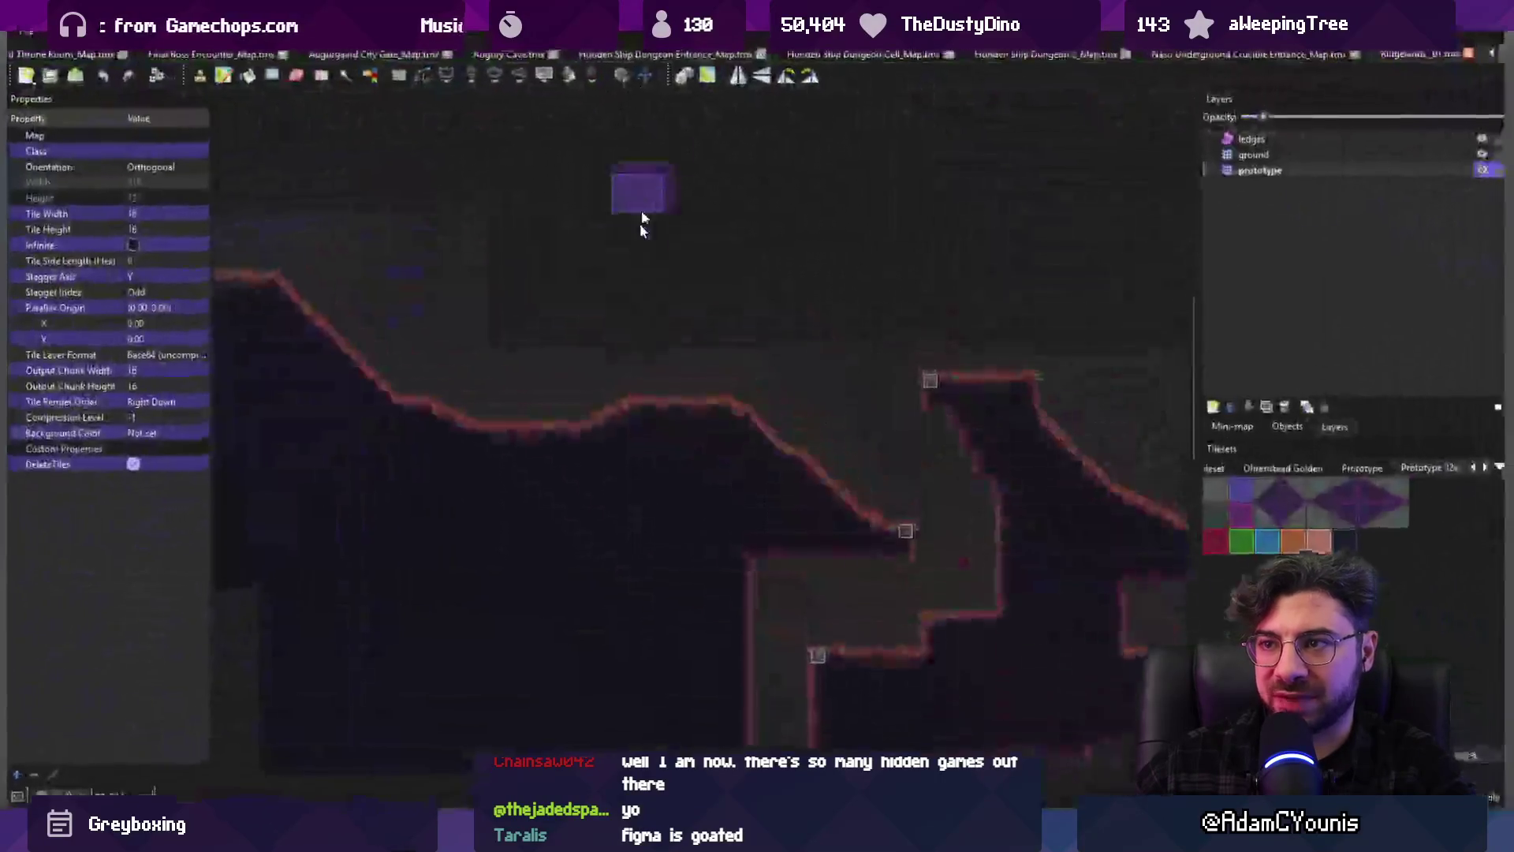
pyautogui.scroll(-3, 643, 220)
pyautogui.scroll(3, 622, 392)
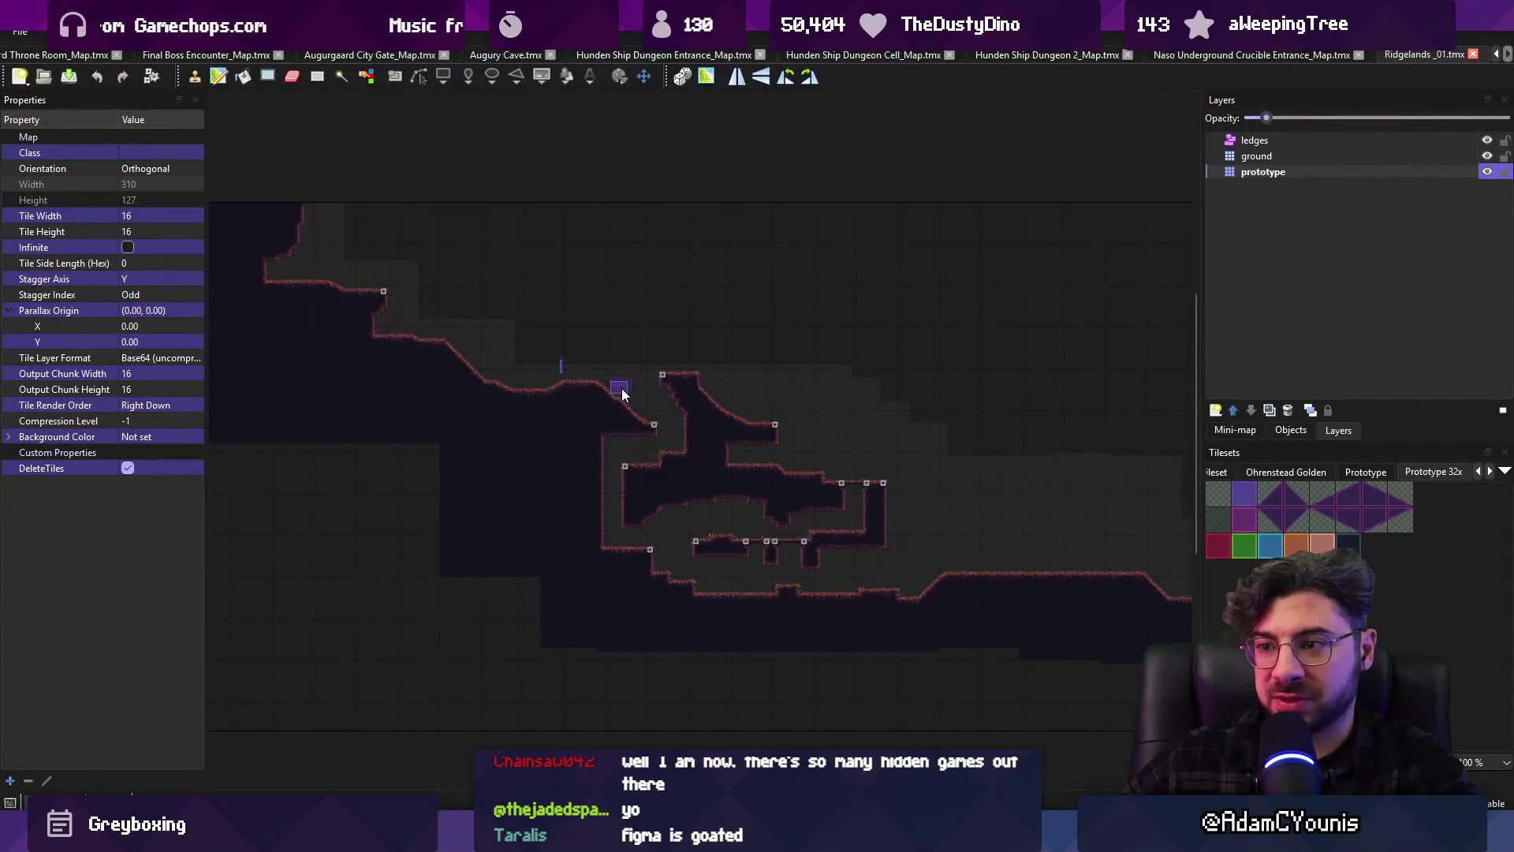
# Step back through the open maps and close Naso Hills 1, Naso Leigh and Cheverton Naso Road
pyautogui.hotkey('ctrl', 'shift', 'Tab')
pyautogui.hotkey('ctrl', 'shift', 'Tab')
pyautogui.hotkey('ctrl', 'shift', 'Tab')
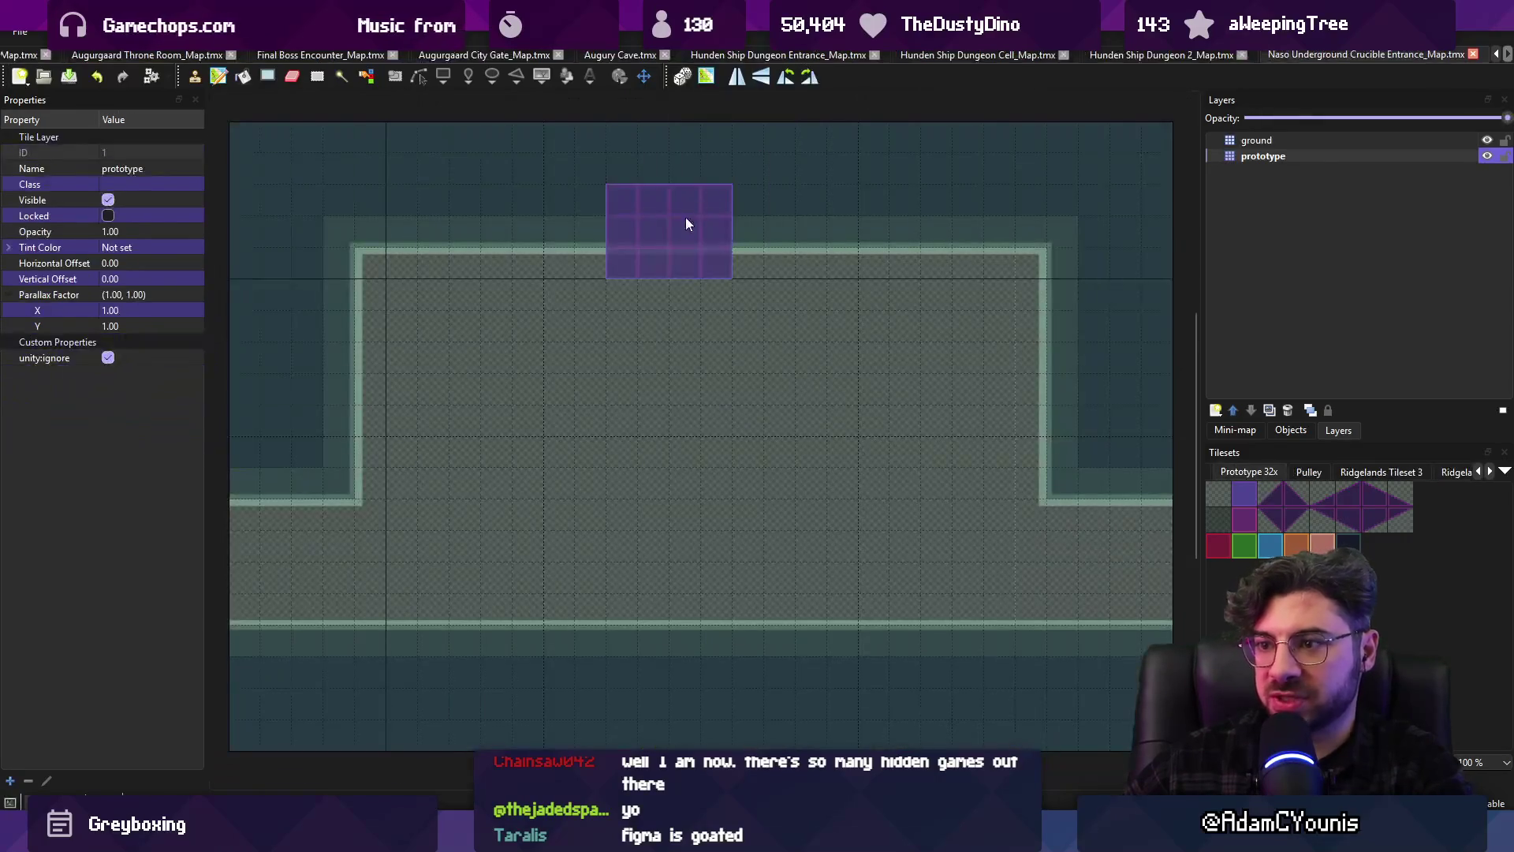
pyautogui.hotkey('ctrl', 'shift', 'Tab')
pyautogui.hotkey('ctrl', 'shift', 'Tab')
pyautogui.hotkey('ctrl', 'shift', 'Tab')
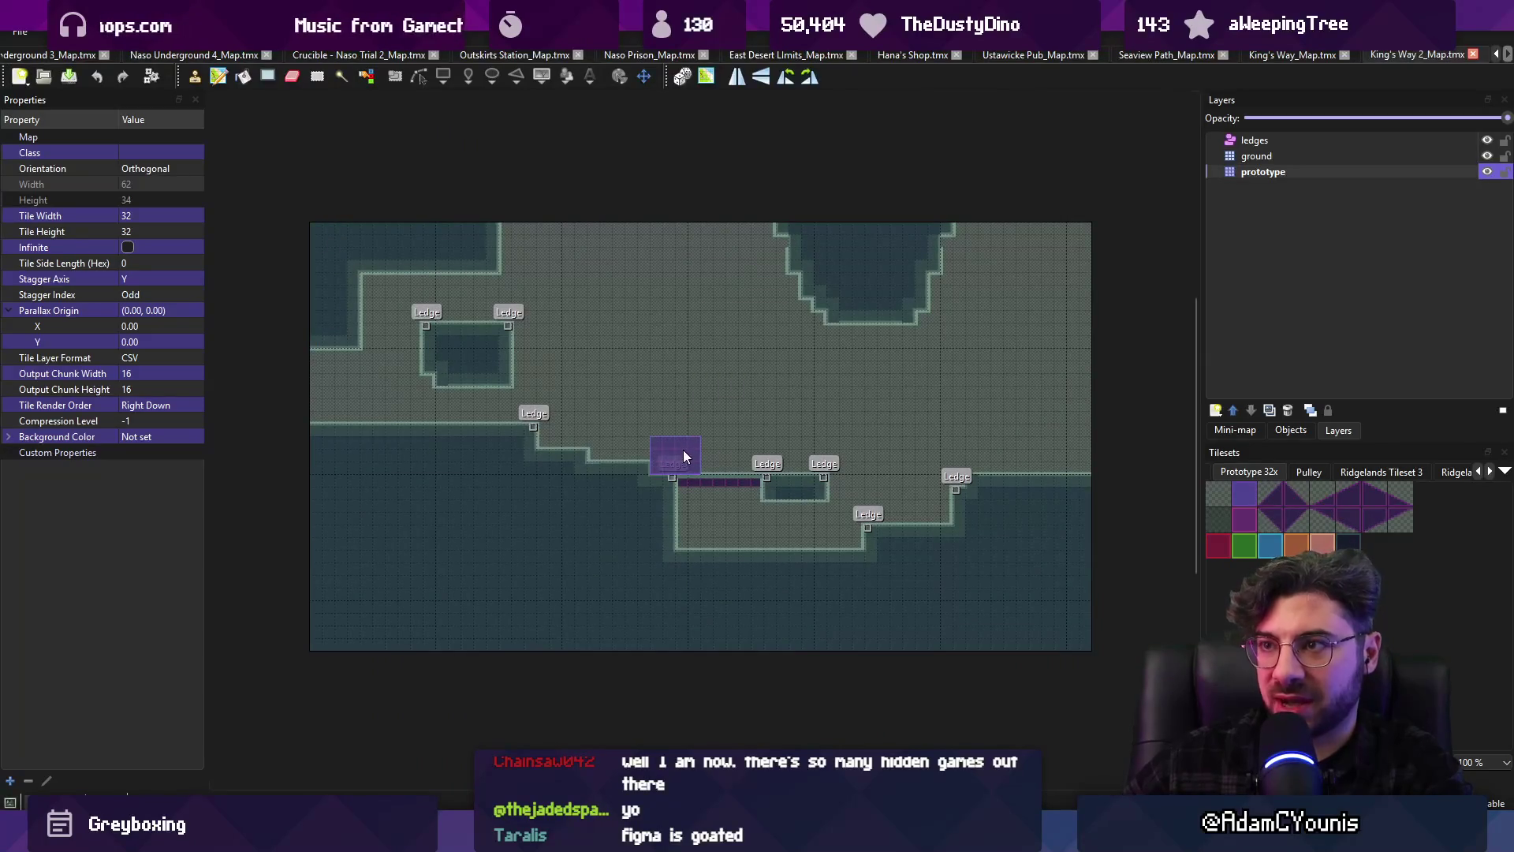
pyautogui.hotkey('ctrl', 'shift', 'Tab')
pyautogui.hotkey('ctrl', 'shift', 'Tab')
pyautogui.hotkey('ctrl', 'shift', 'Tab')
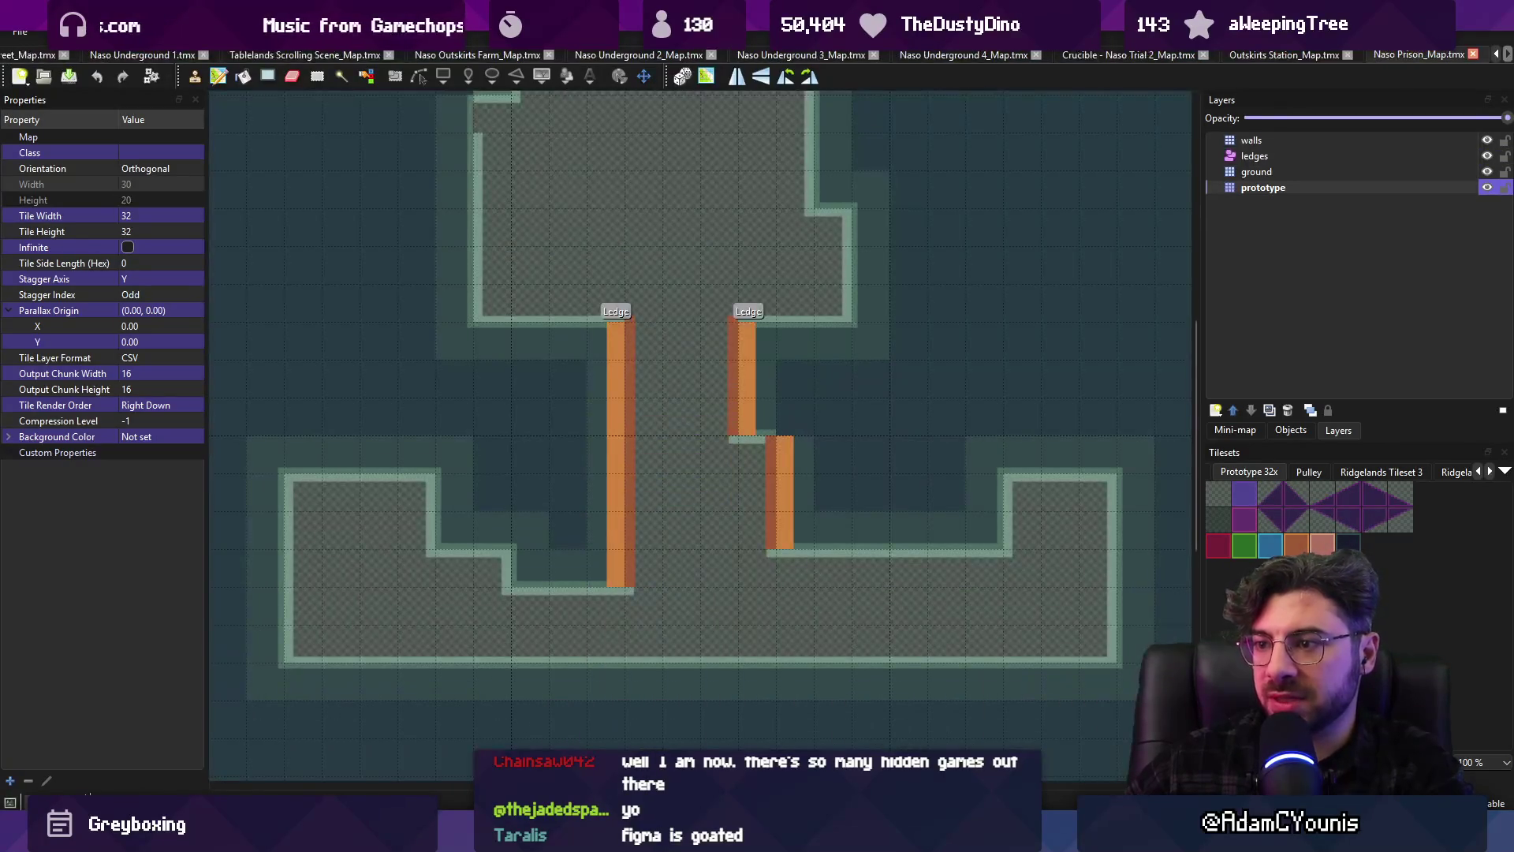
pyautogui.hotkey('ctrl', 'shift', 'Tab')
pyautogui.hotkey('ctrl', 'shift', 'Tab')
pyautogui.hotkey('ctrl', 'shift', 'Tab')
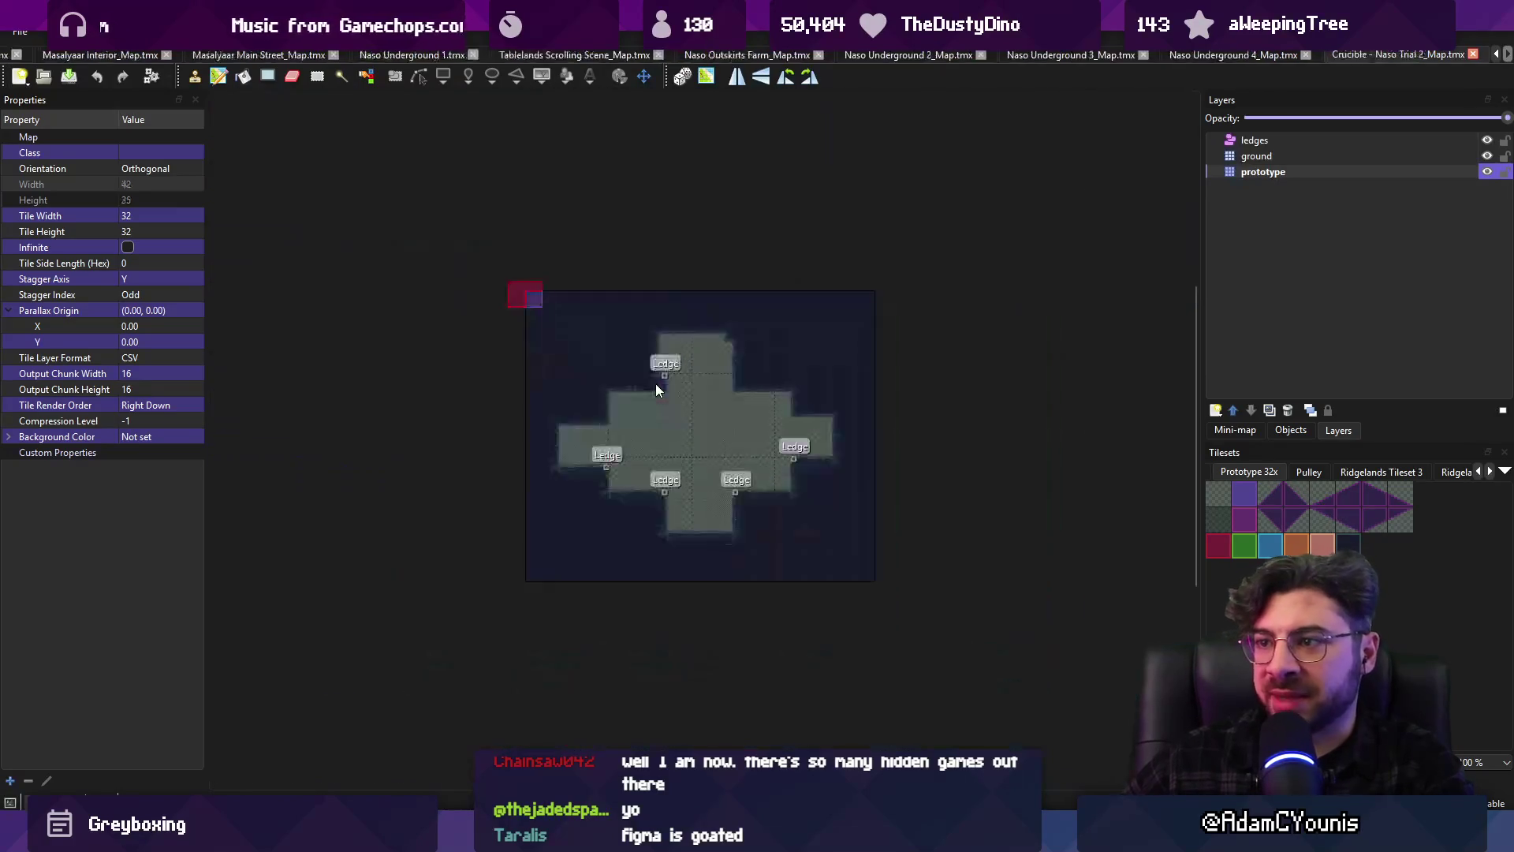
pyautogui.hotkey('ctrl', 'shift', 'Tab')
pyautogui.hotkey('ctrl', 'shift', 'Tab')
pyautogui.hotkey('ctrl', 'shift', 'Tab')
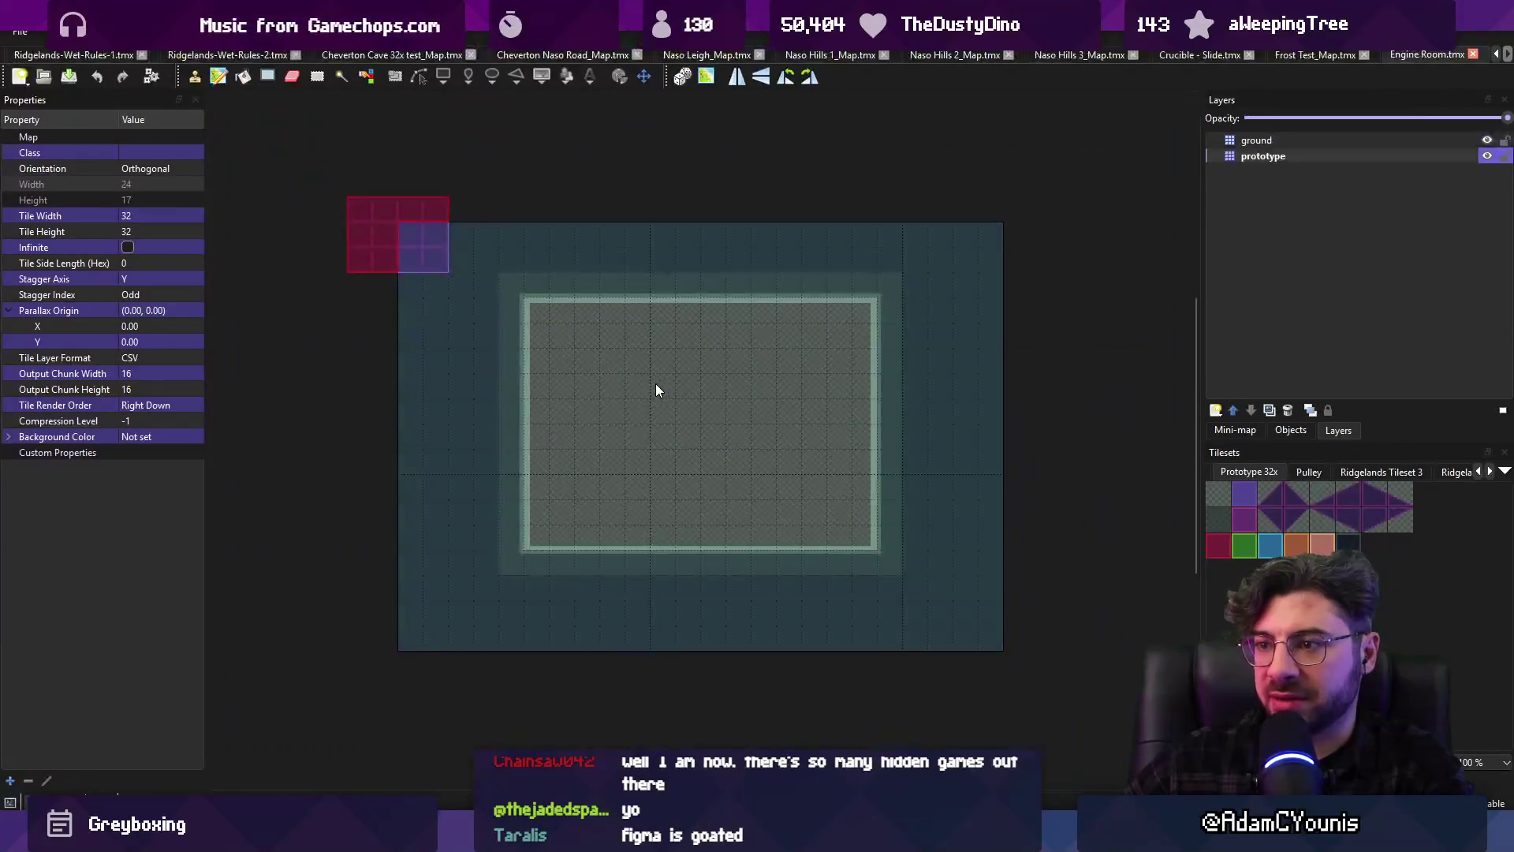
pyautogui.hotkey('ctrl', 'w')
pyautogui.hotkey('ctrl', 'w')
pyautogui.hotkey('ctrl', 'w')
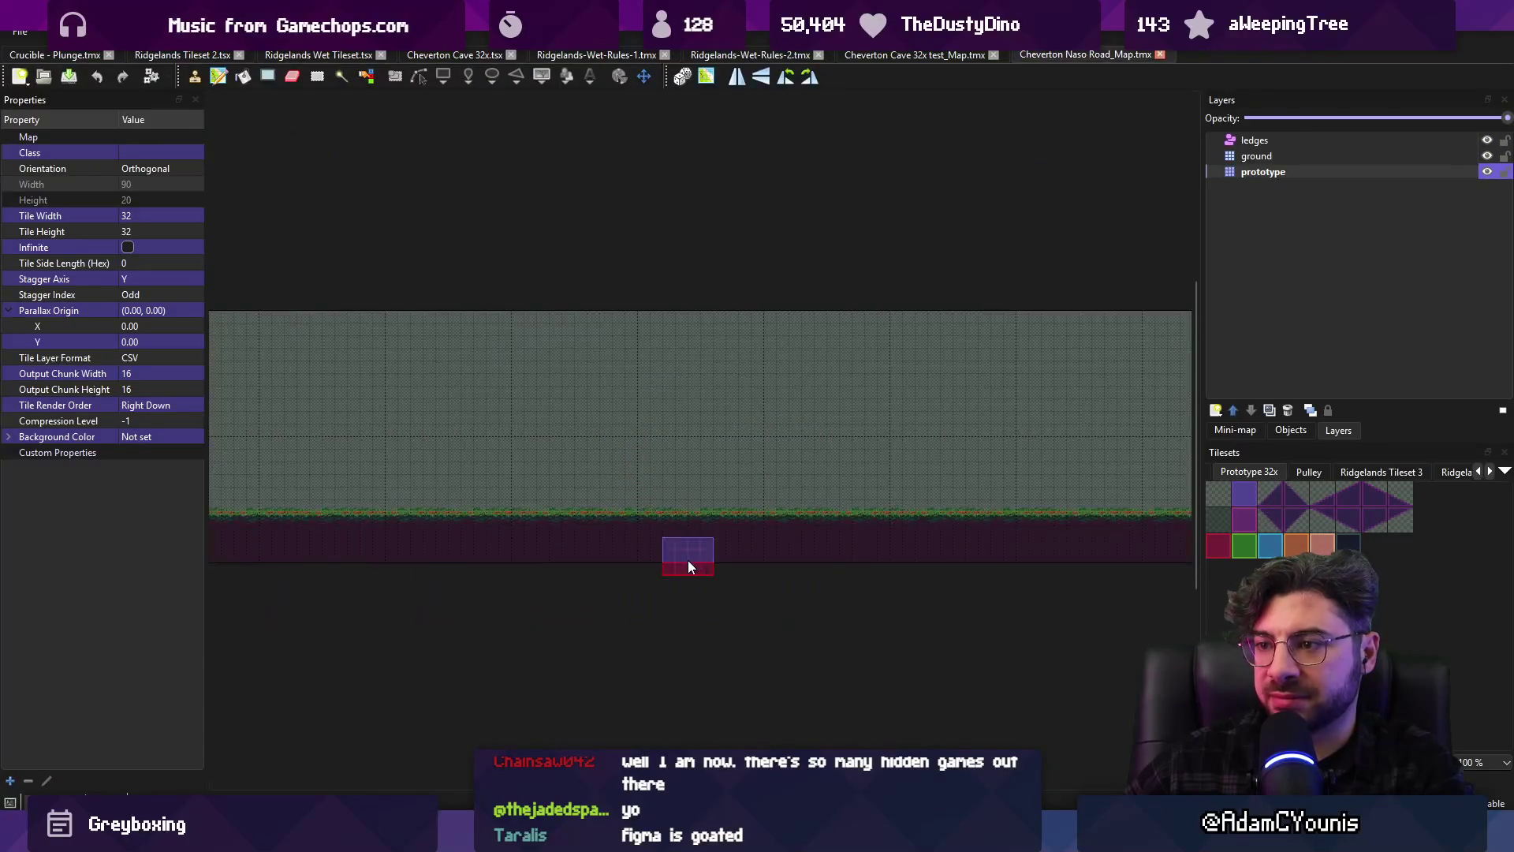
pyautogui.scroll(-1, 684, 467)
pyautogui.scroll(3, 759, 641)
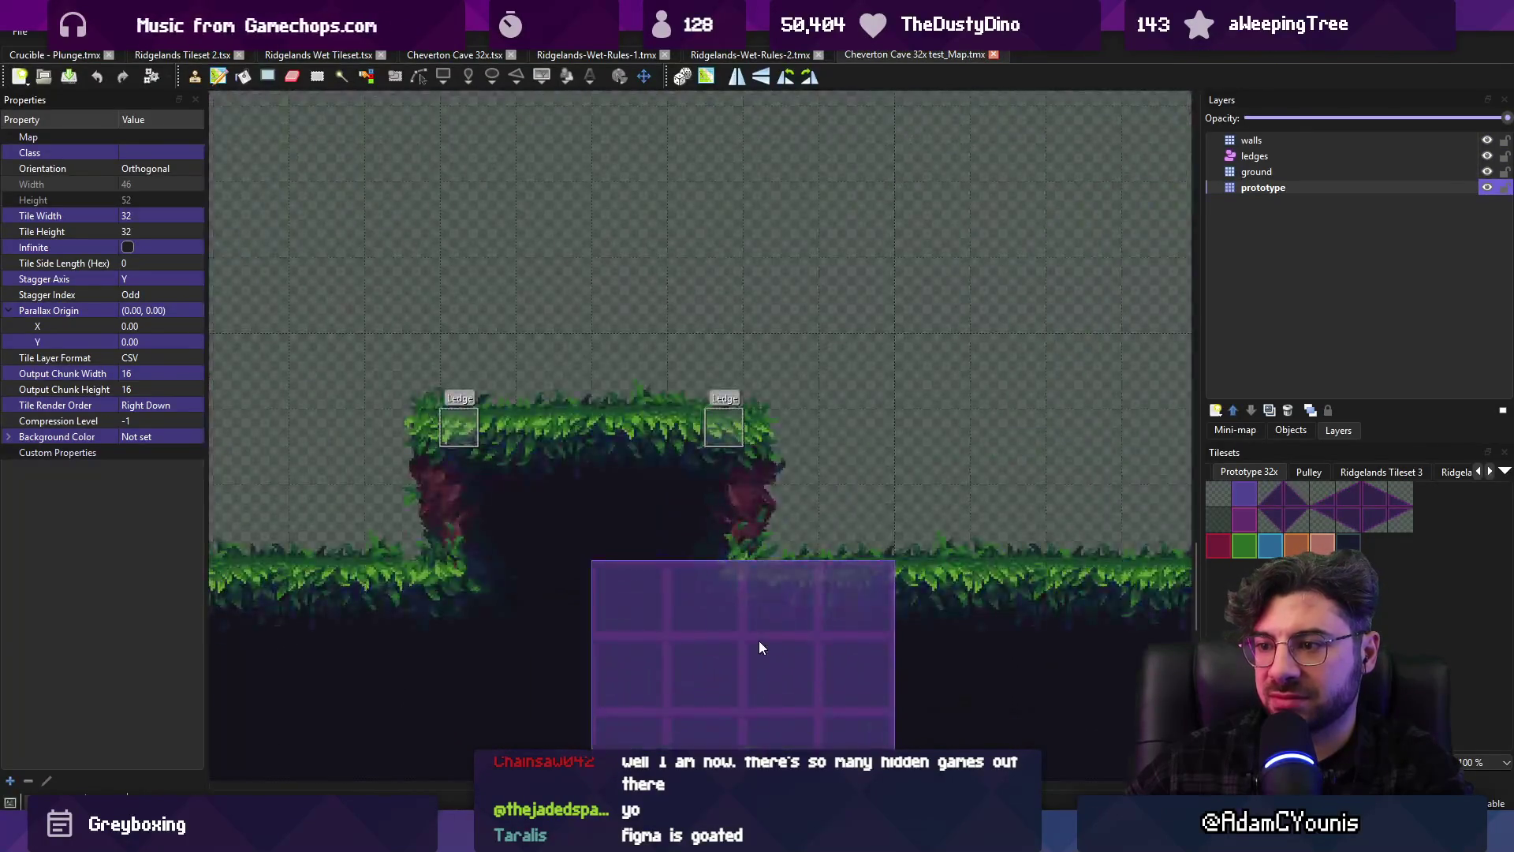
pyautogui.scroll(-3, 759, 640)
pyautogui.hotkey('alt', 'Tab')
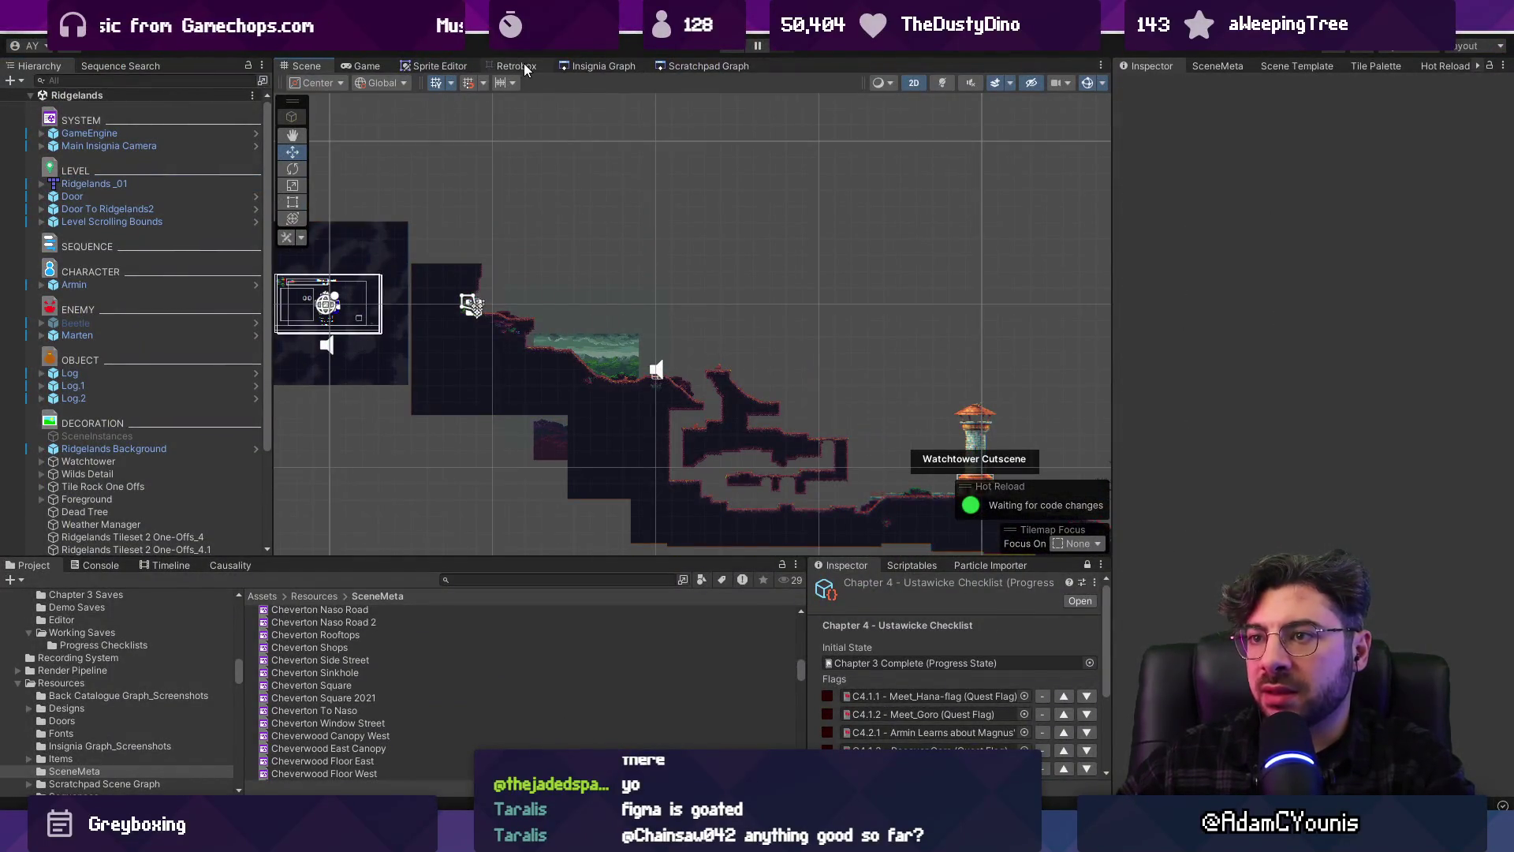
pyautogui.click(603, 66)
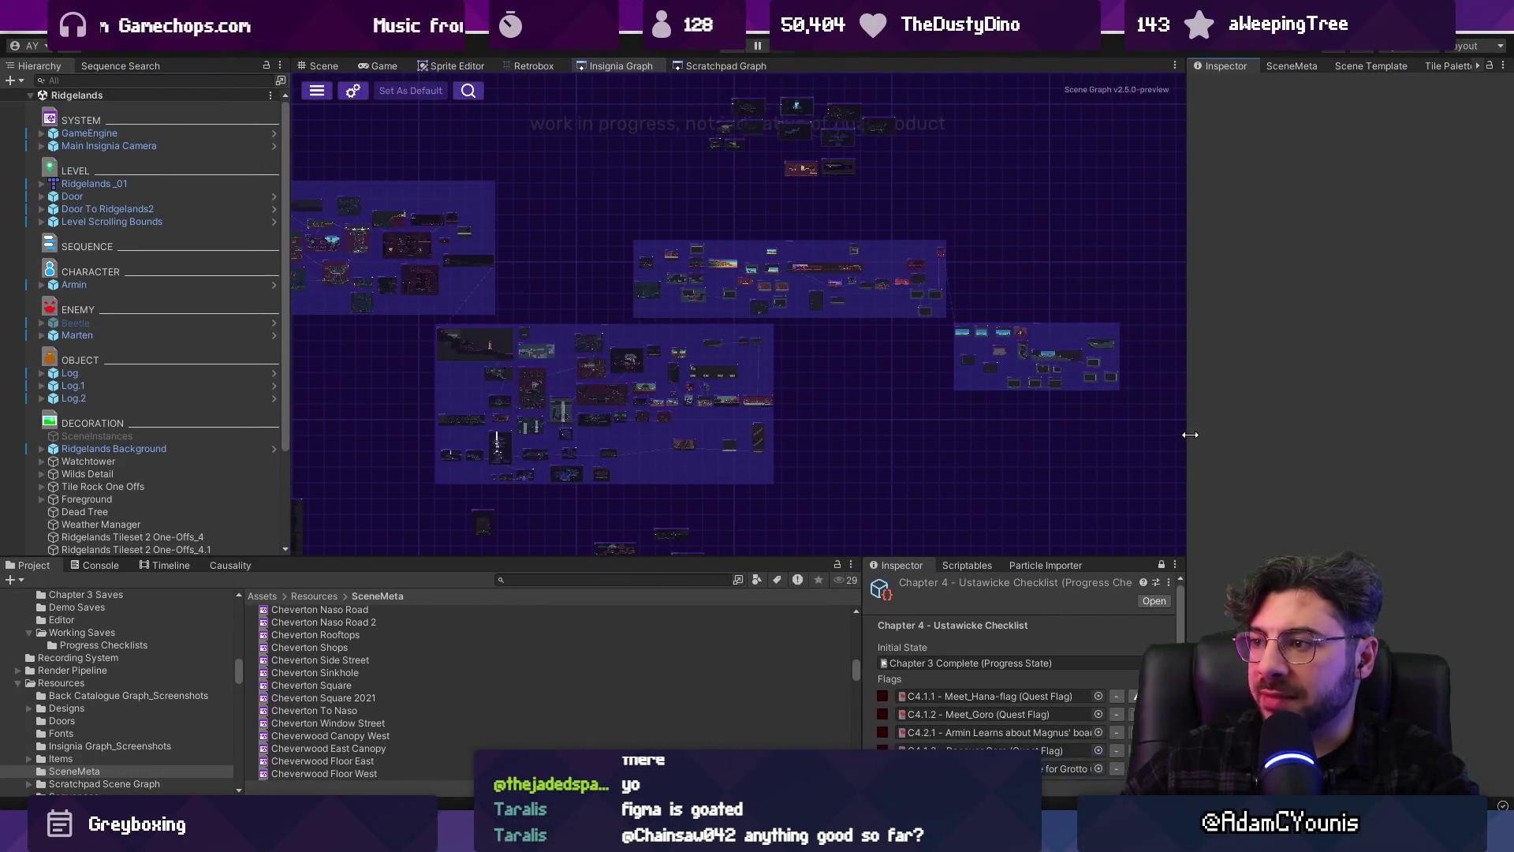
# Widen the Insignia Graph panel and pan it to reveal more level groups
pyautogui.moveTo(1117, 442); pyautogui.dragTo(1189, 442)
pyautogui.moveTo(479, 558); pyautogui.dragTo(480, 608)
pyautogui.moveTo(479, 513); pyautogui.dragTo(660, 517)
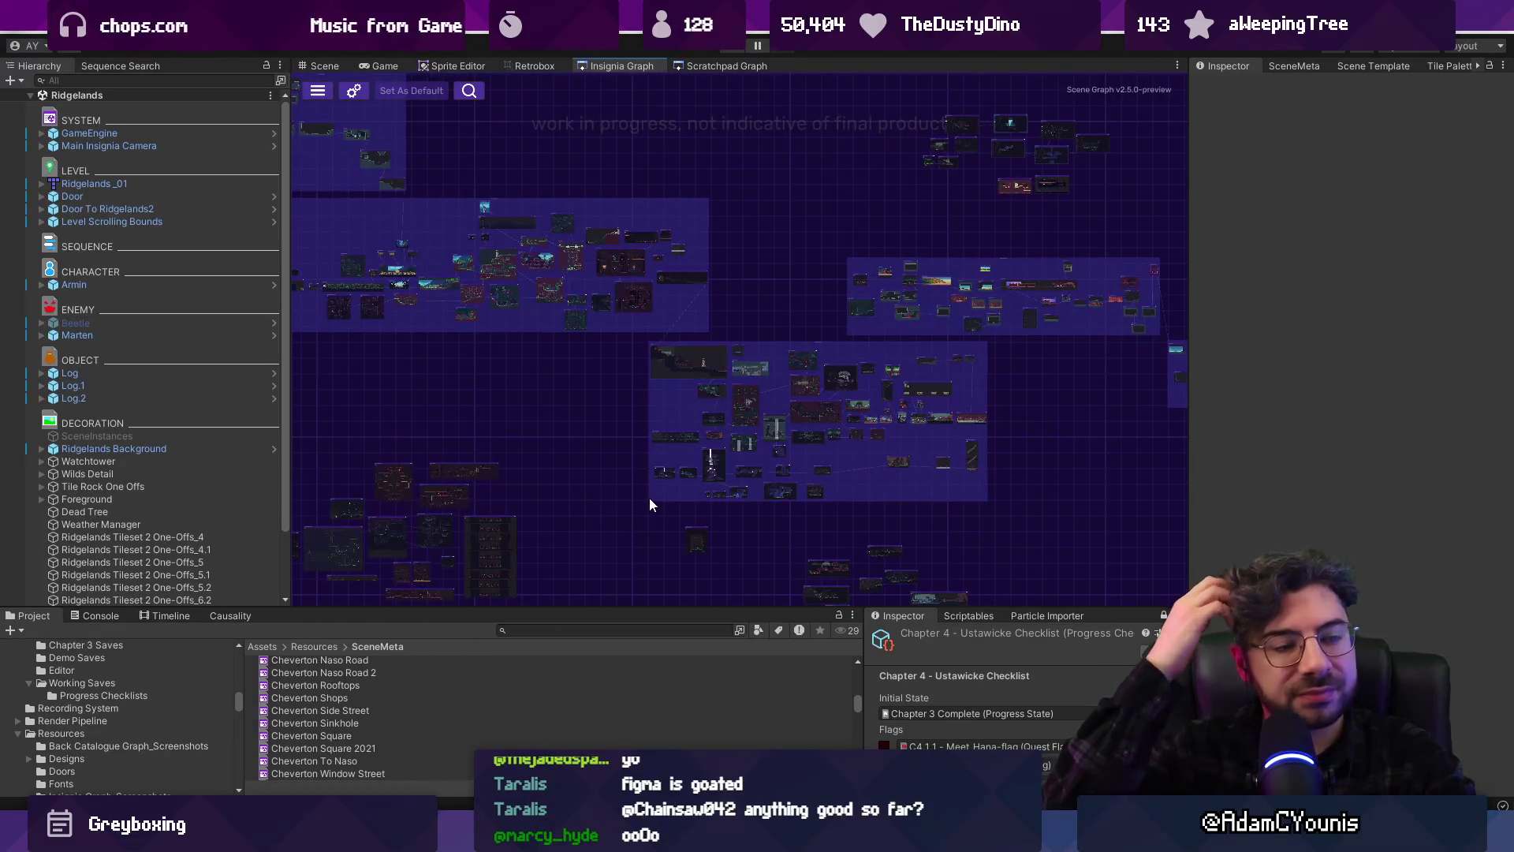
pyautogui.hotkey('alt', 'Tab')
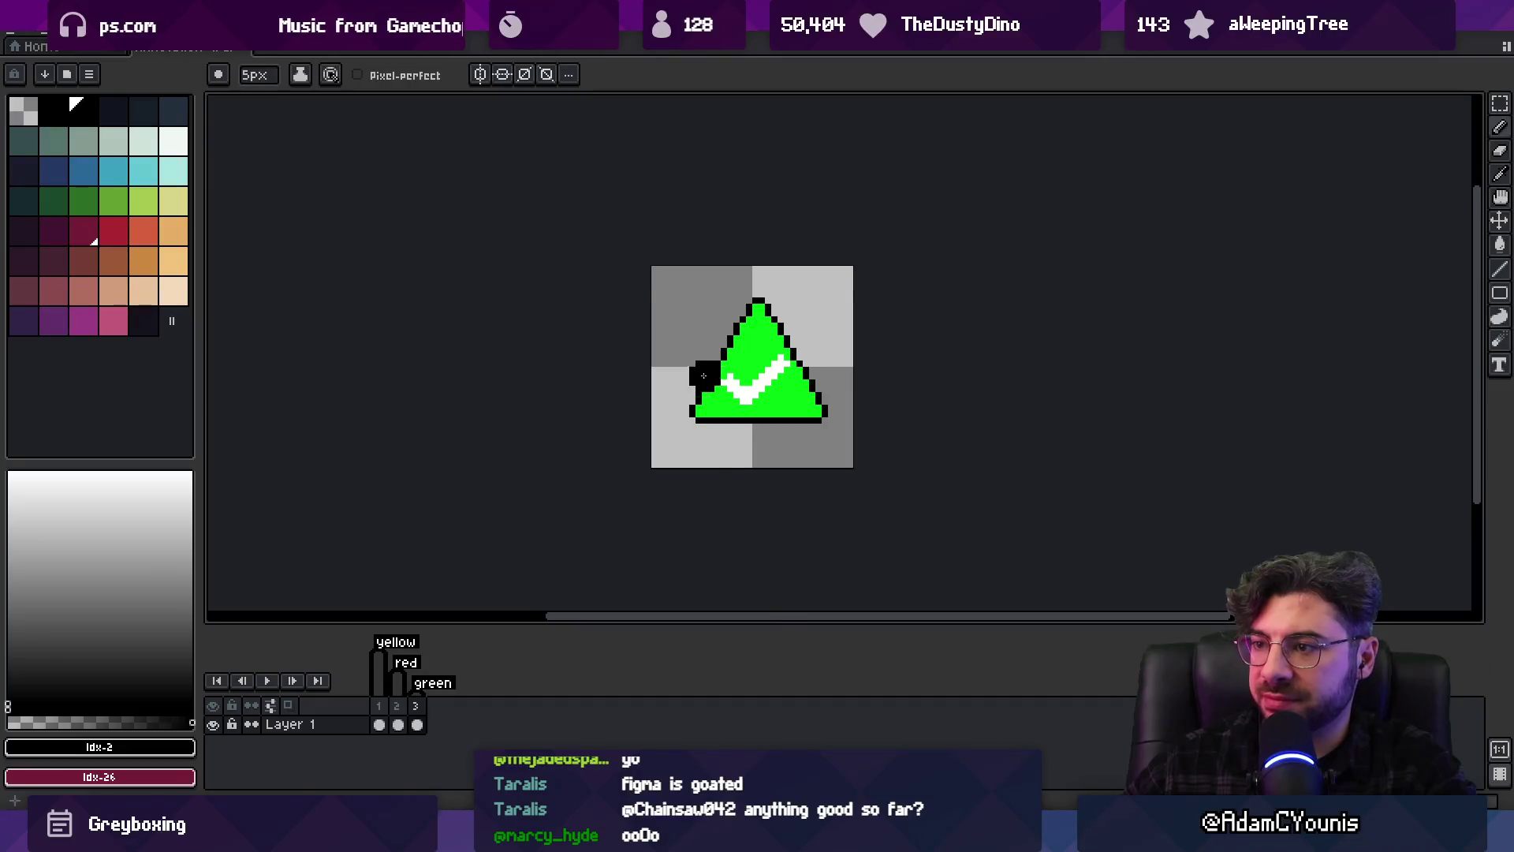
# Open Ustawicke Cliff Interior.aseprite from recent files, then return to the checkmark sprite
pyautogui.click(8, 35)
pyautogui.moveTo(126, 82)
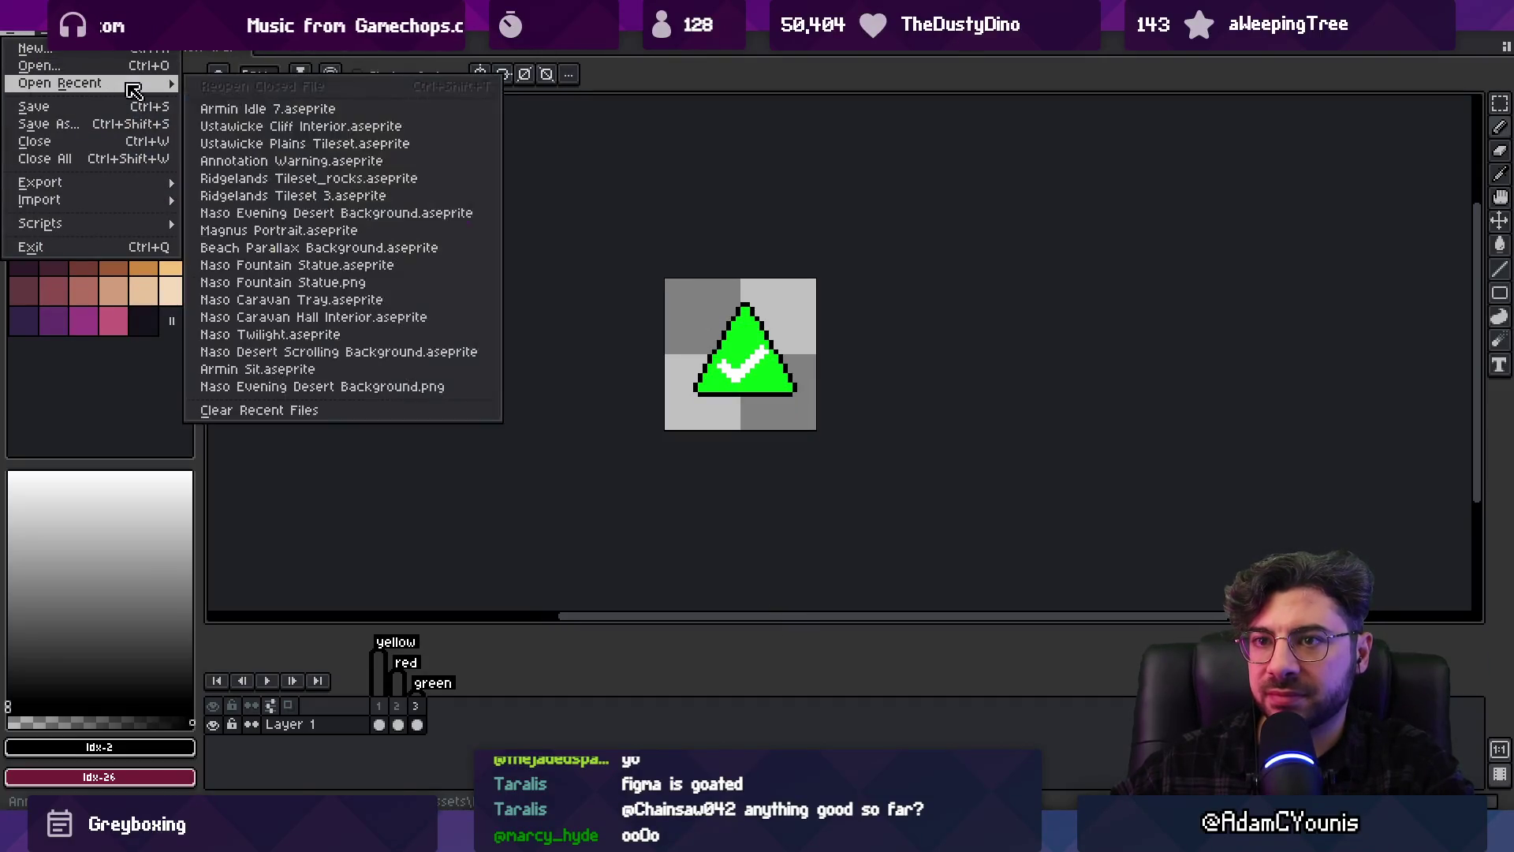
pyautogui.click(416, 128)
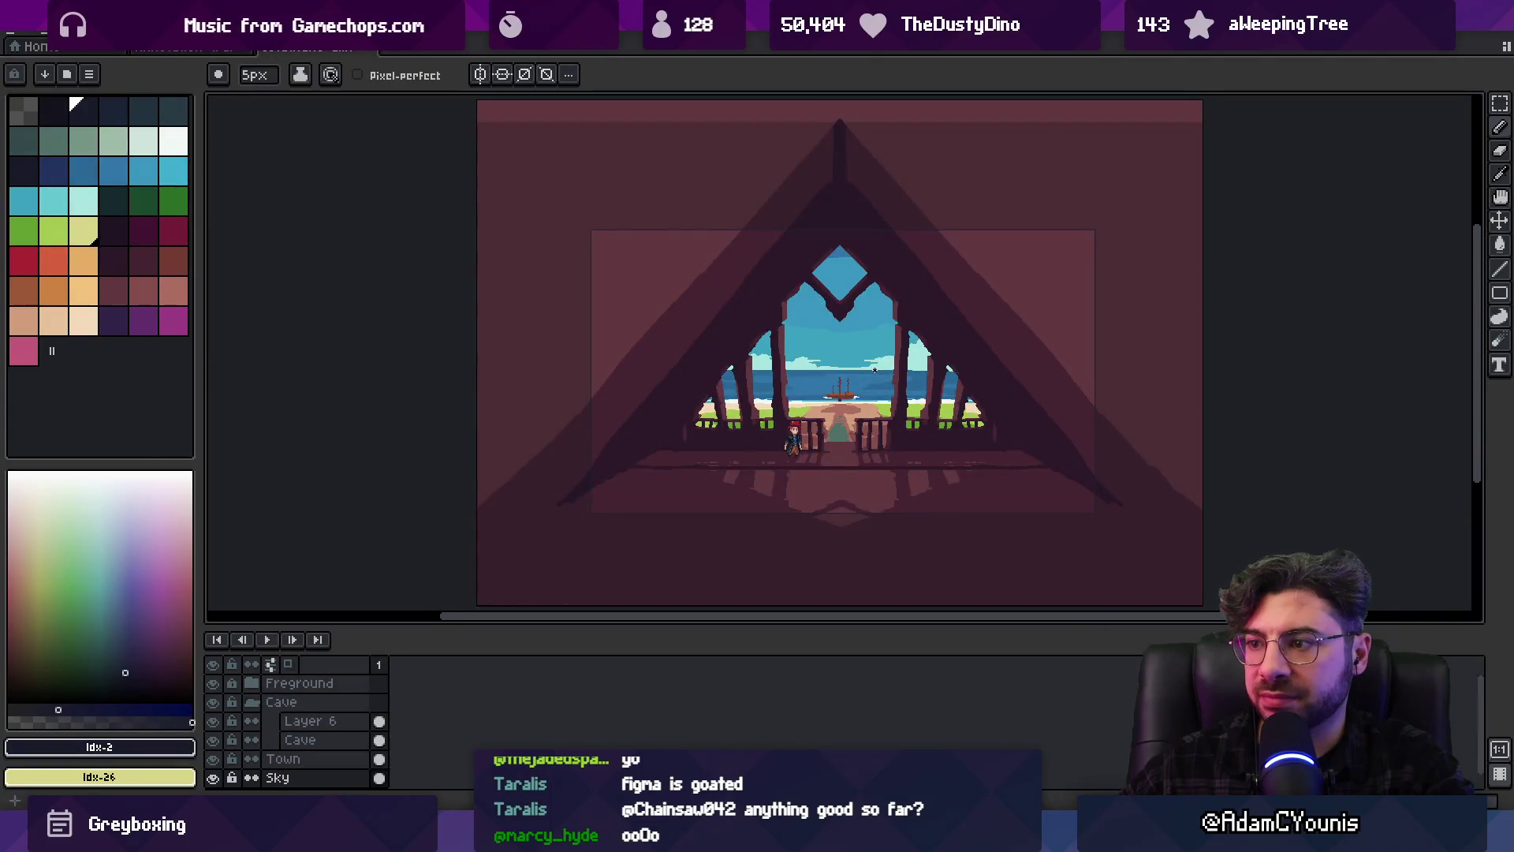
pyautogui.hotkey('ctrl', 'w')
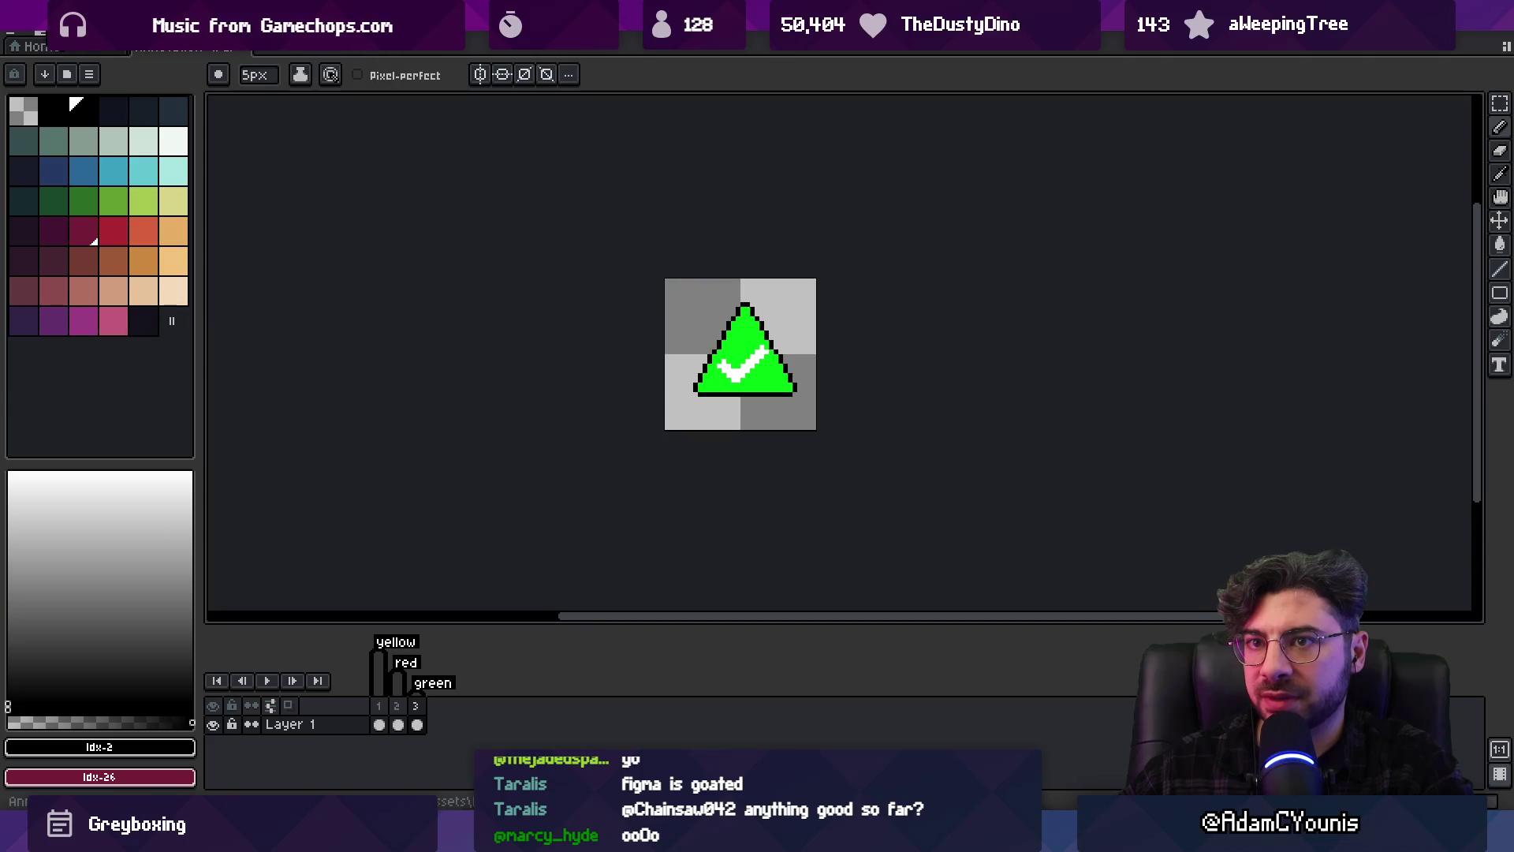
pyautogui.hotkey('alt', 'Tab')
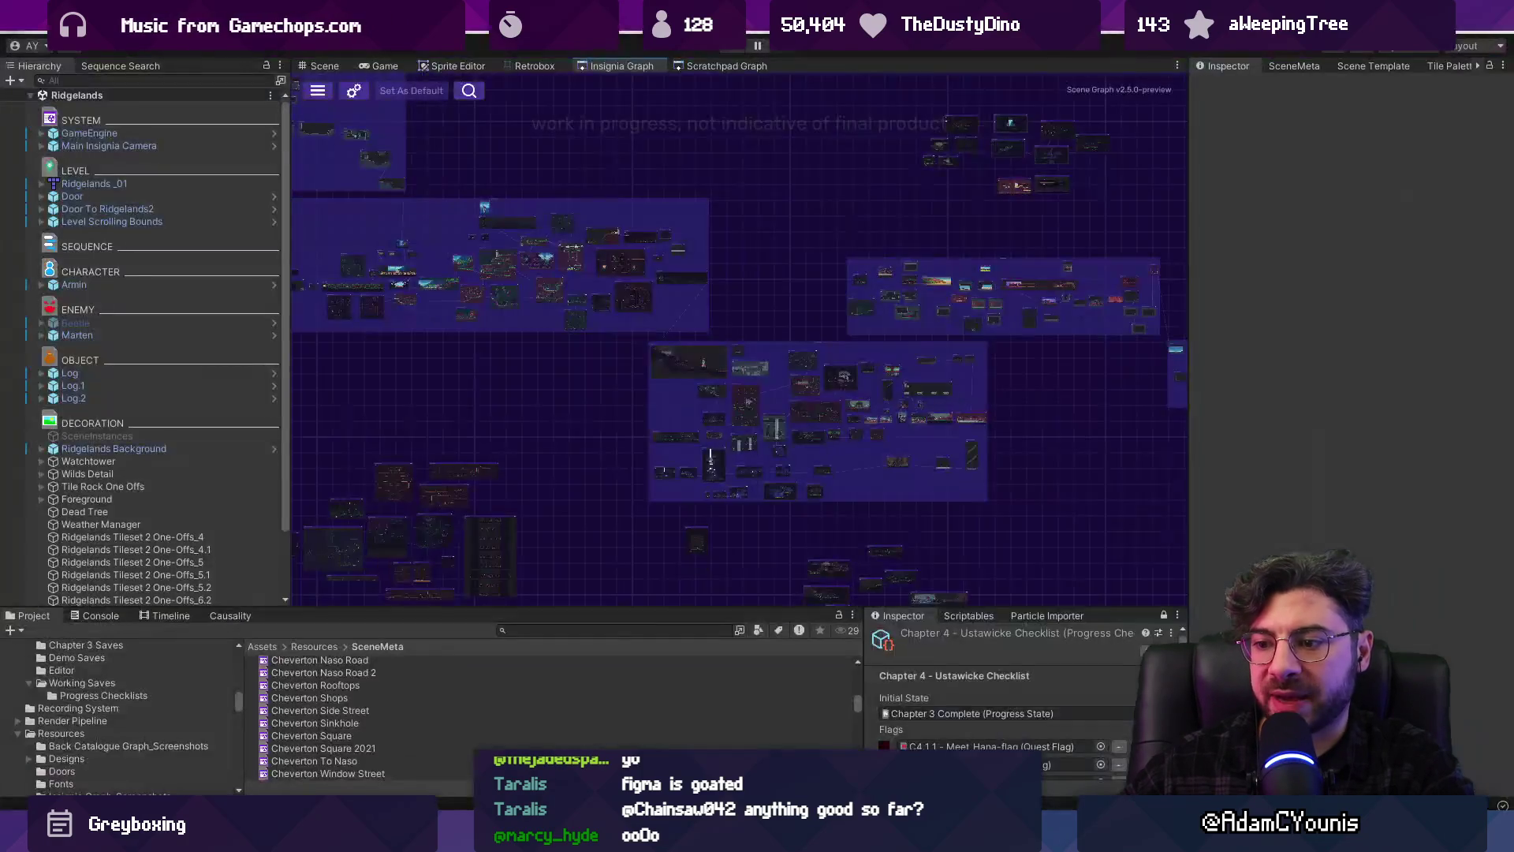
# Open Ohrenstead Overlook from its graph node, inspect its map colliders, then return to the graph
pyautogui.scroll(5, 806, 366)
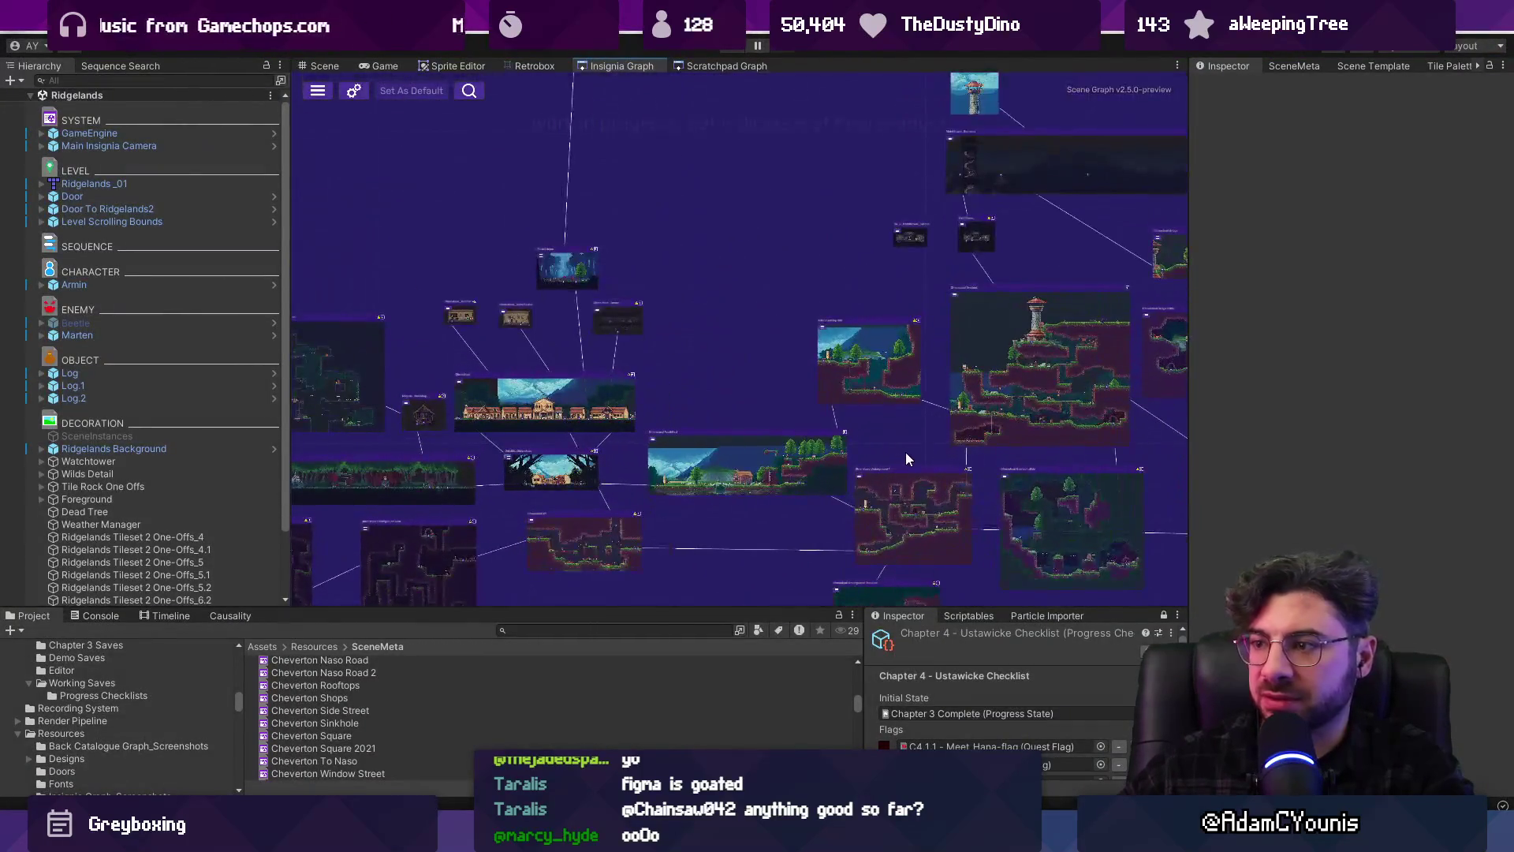
pyautogui.scroll(4, 821, 405)
pyautogui.doubleClick(779, 390)
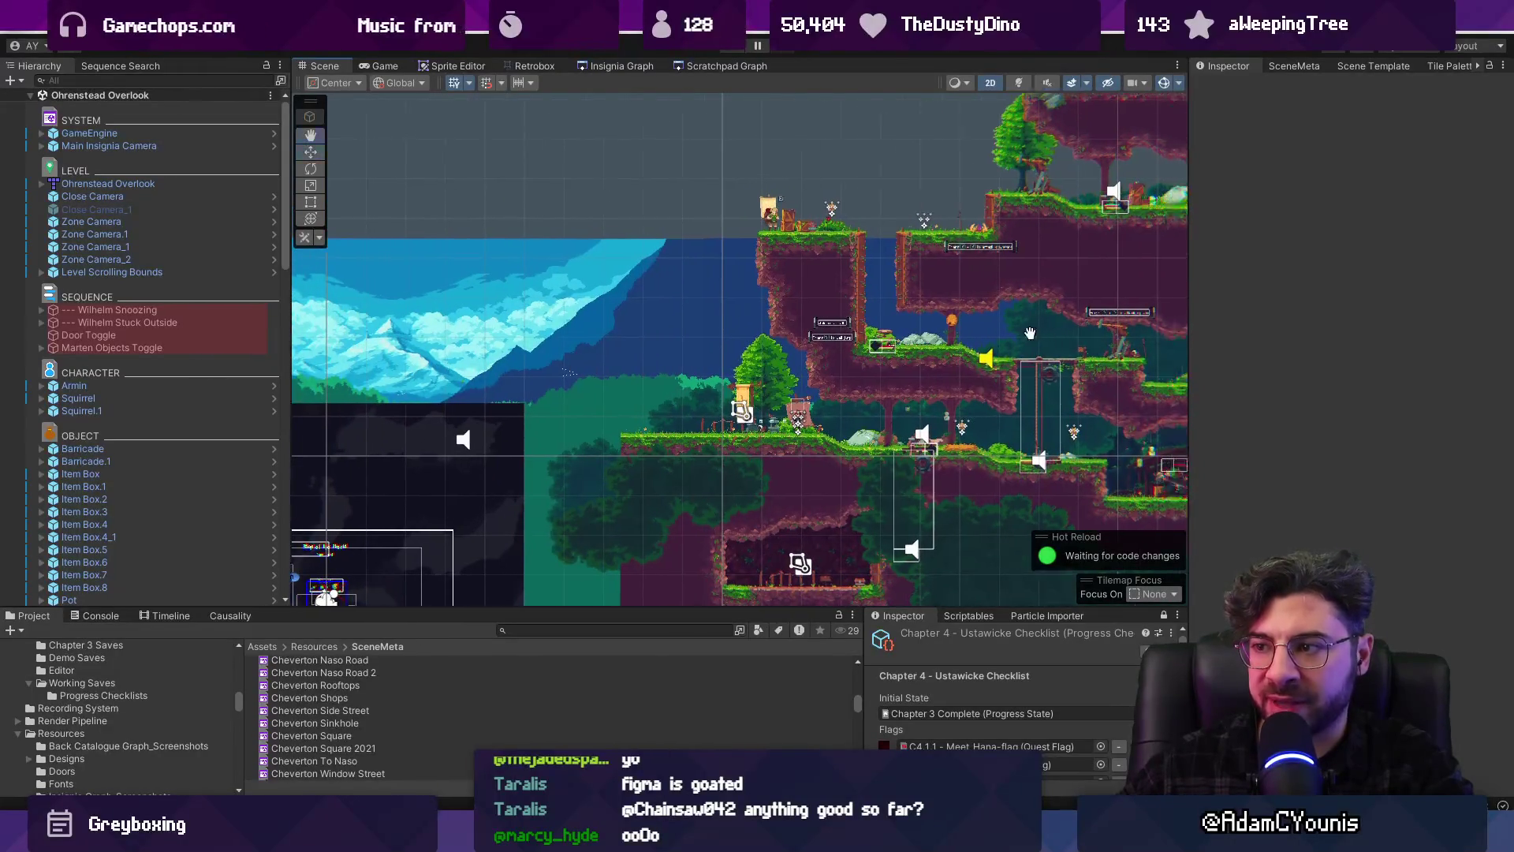
pyautogui.click(814, 262)
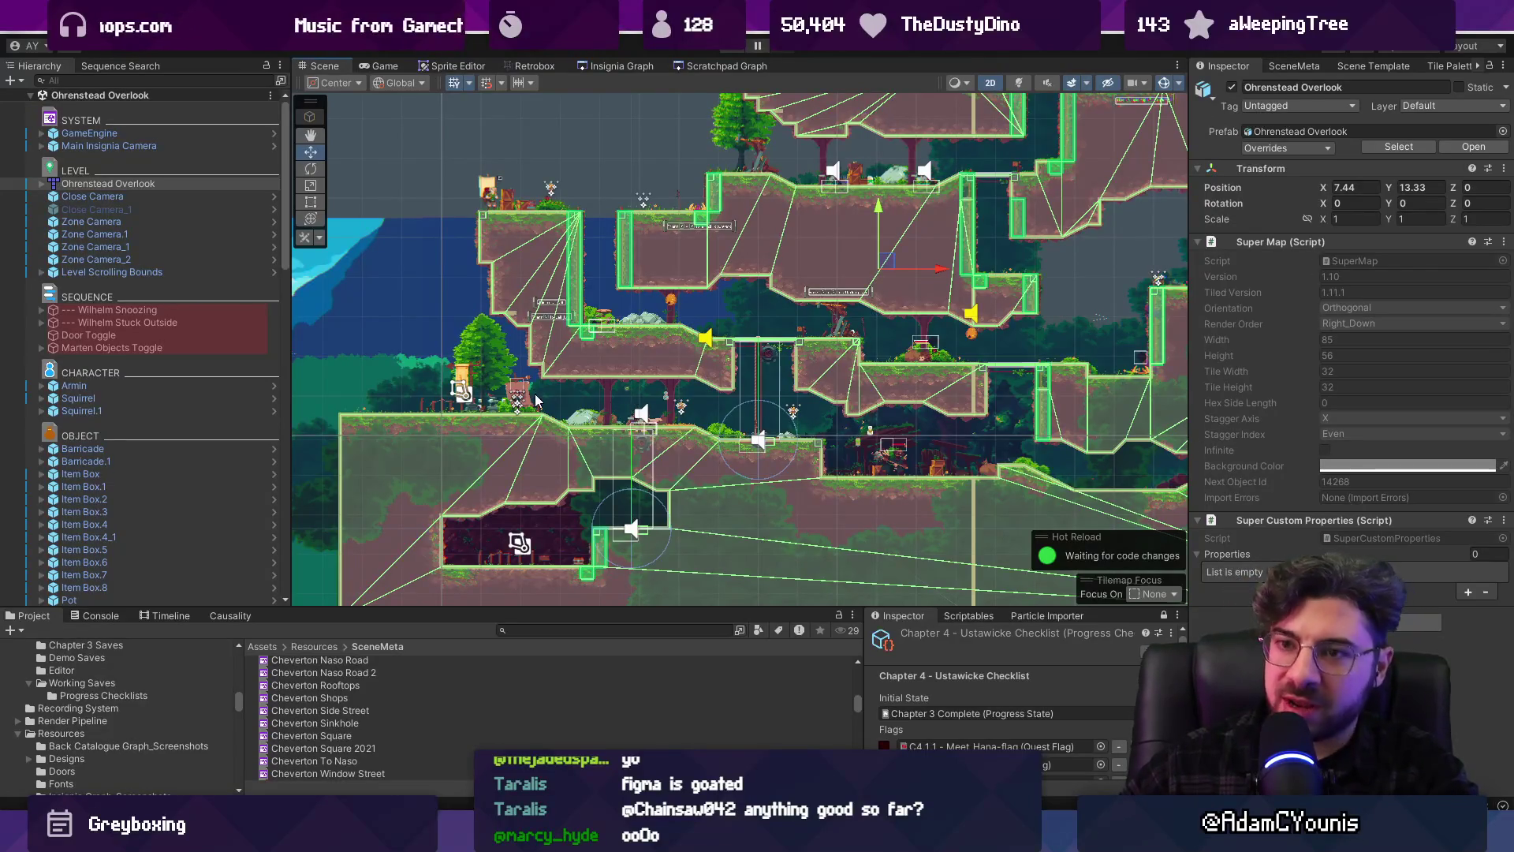
pyautogui.scroll(6, 571, 381)
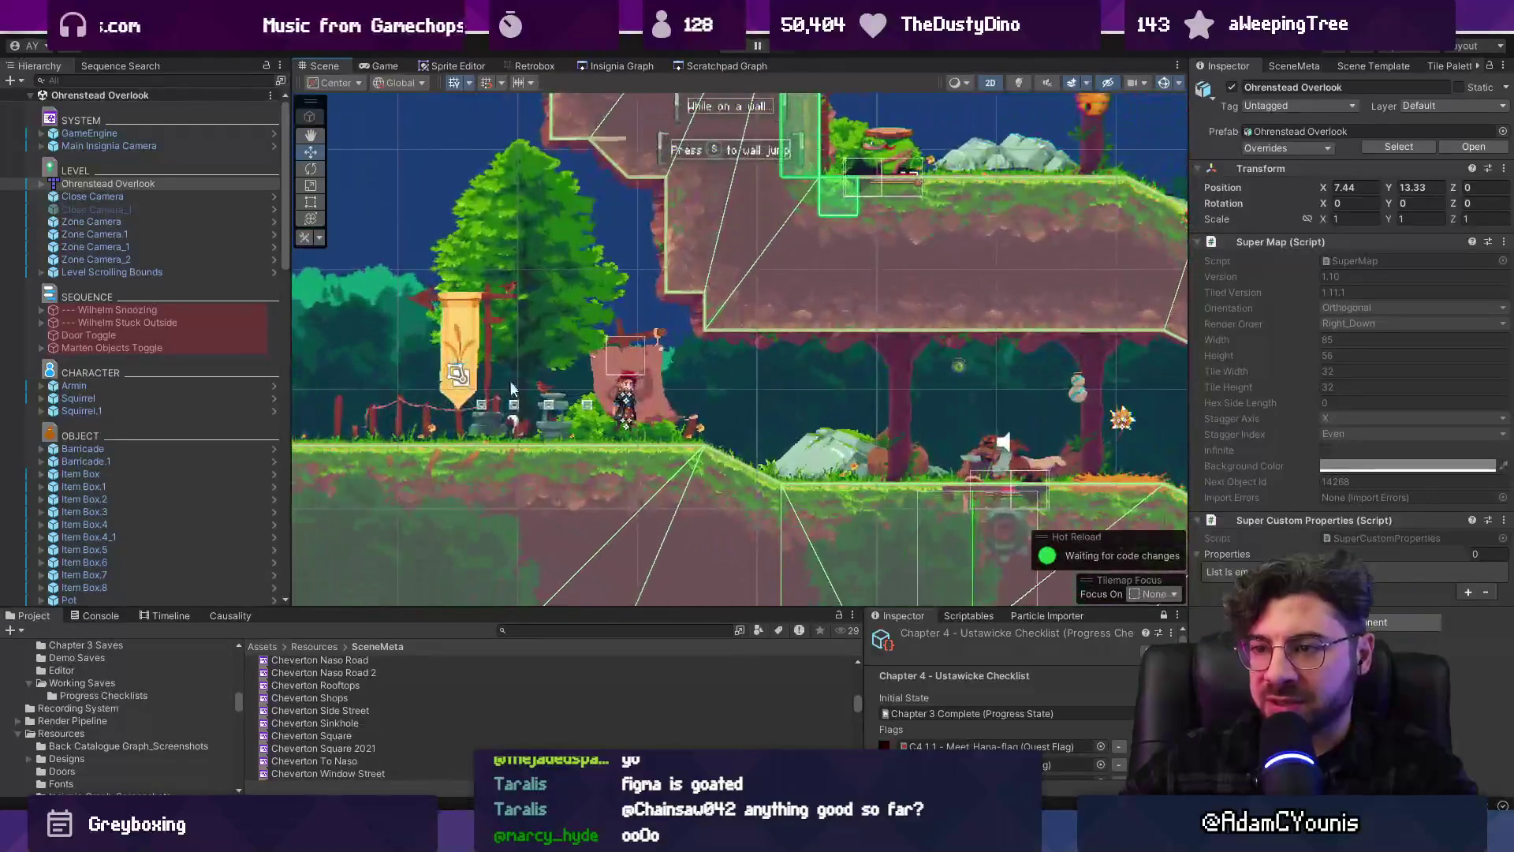
pyautogui.moveTo(627, 394); pyautogui.dragTo(551, 405)
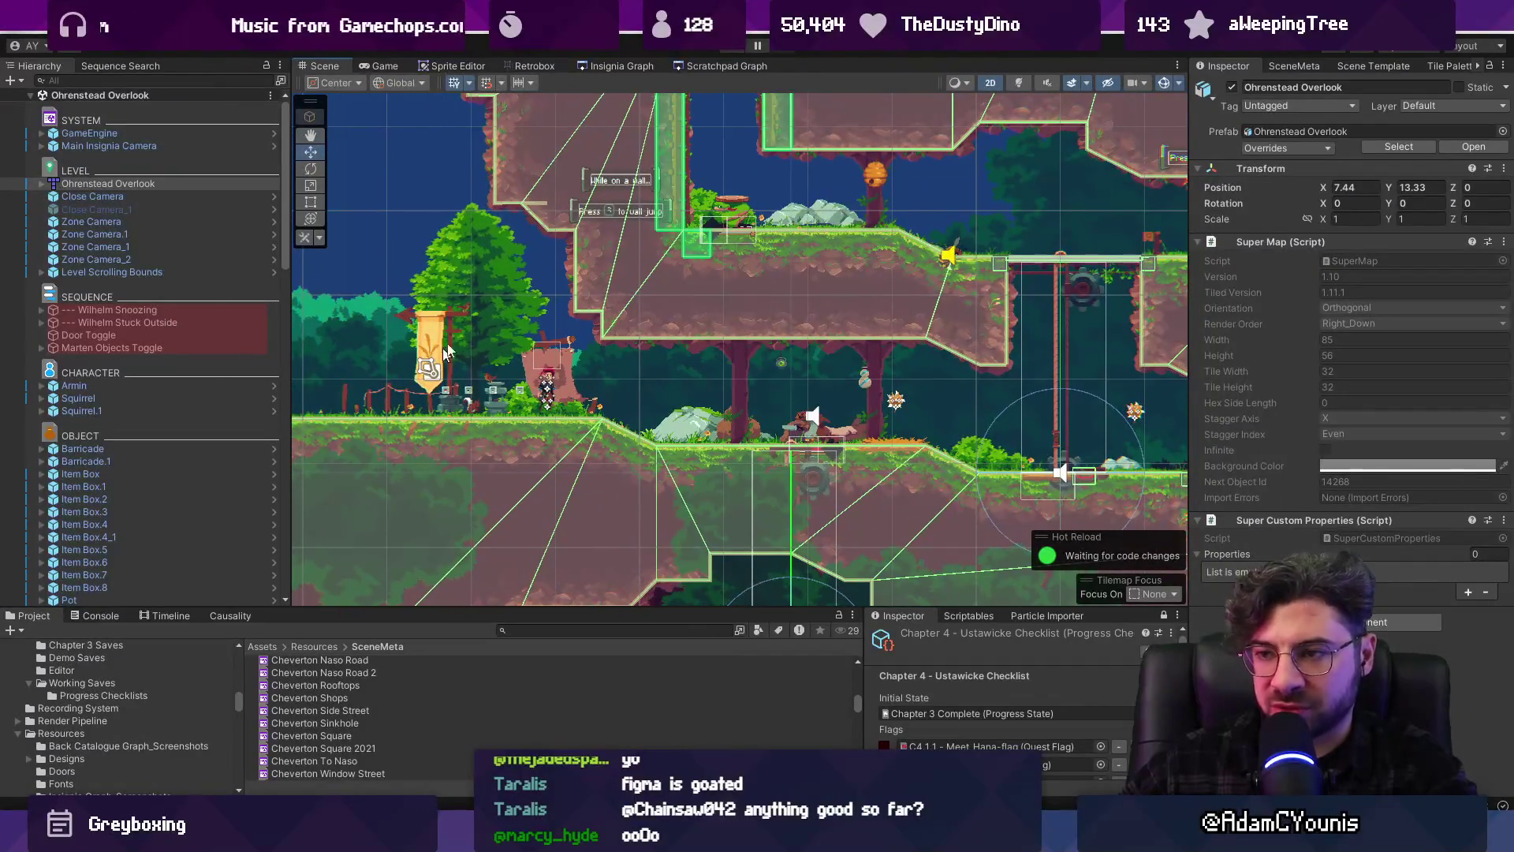
pyautogui.scroll(-6, 541, 394)
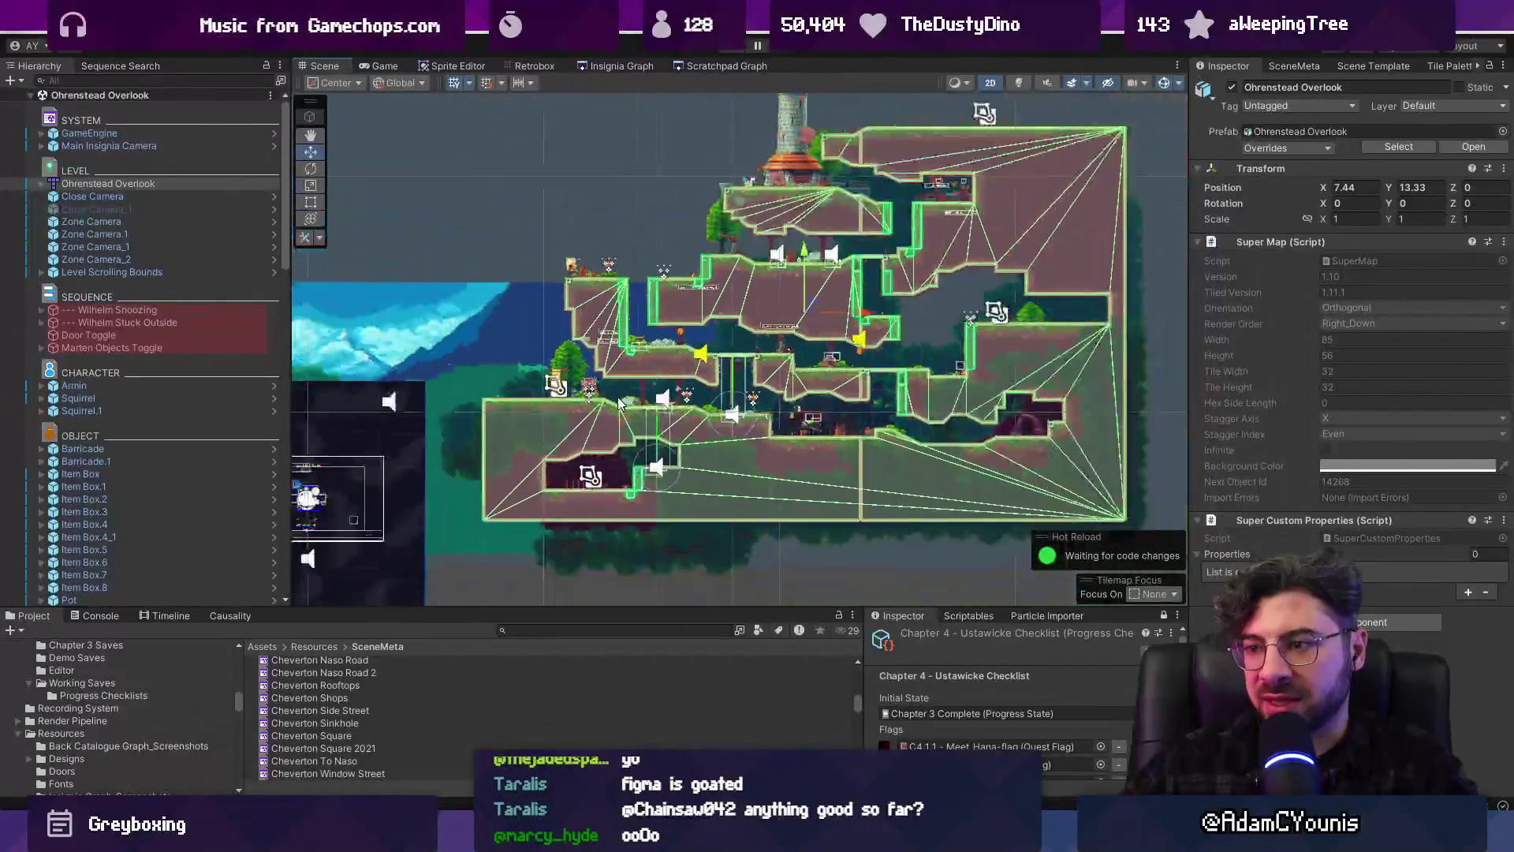
pyautogui.click(622, 66)
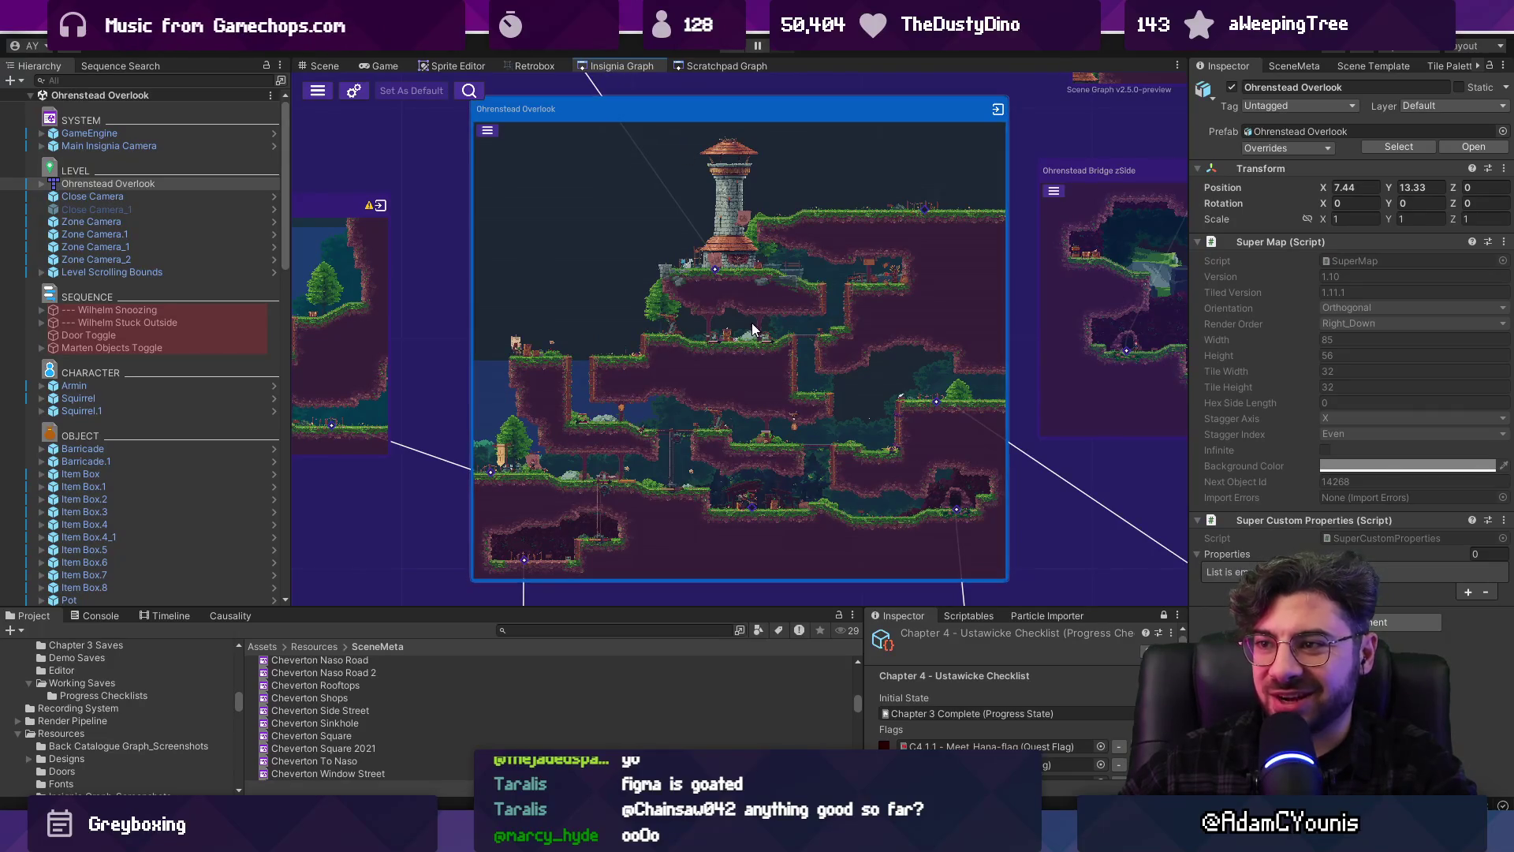
# Zoom out and pan across the Insignia Graph's linked node groups before switching to Fork
pyautogui.scroll(-3, 765, 332)
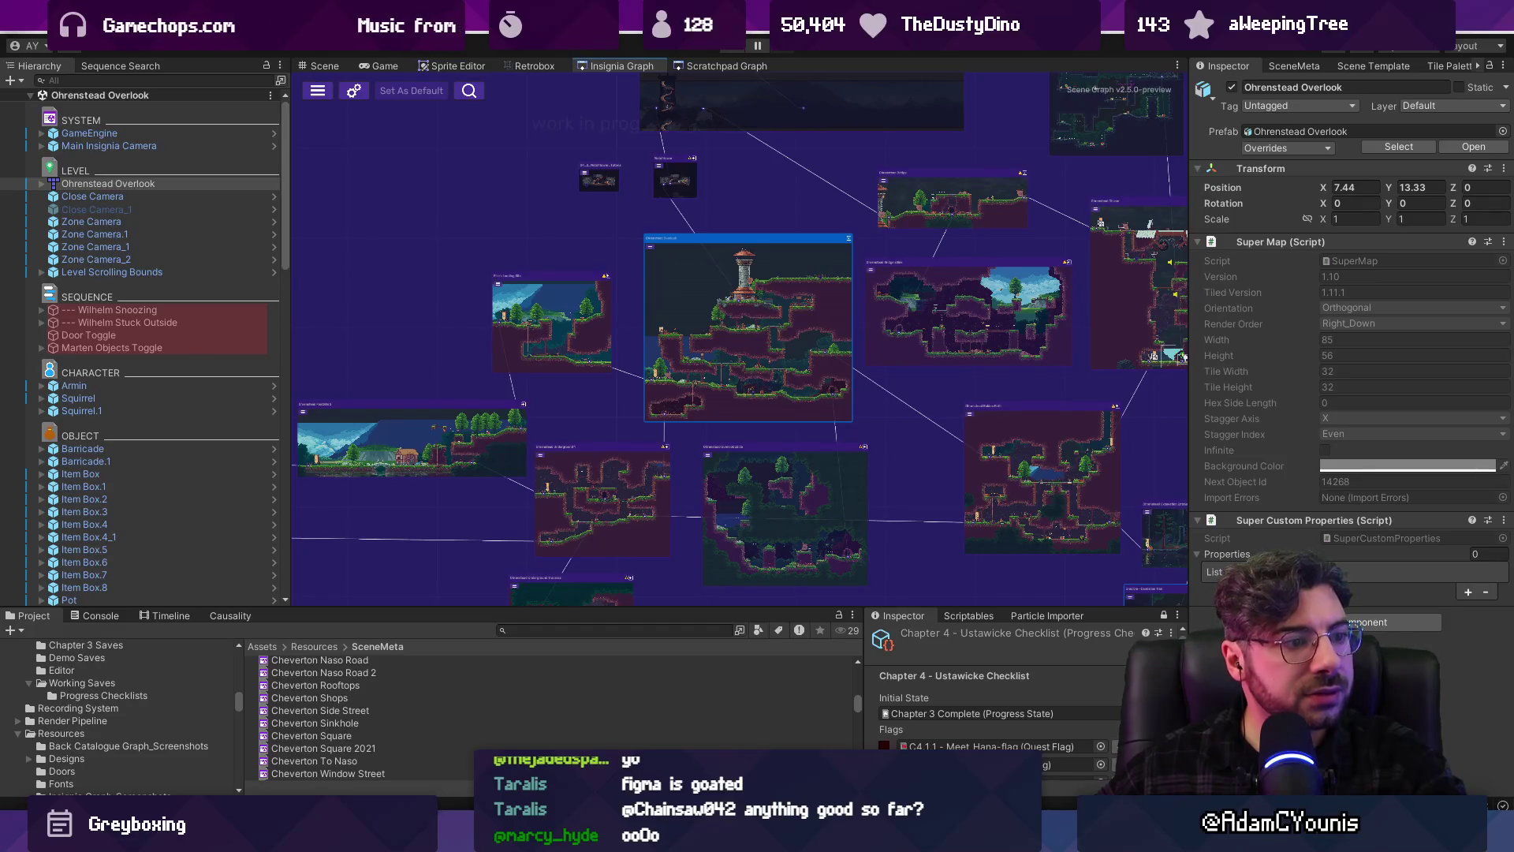
pyautogui.scroll(-5, 552, 385)
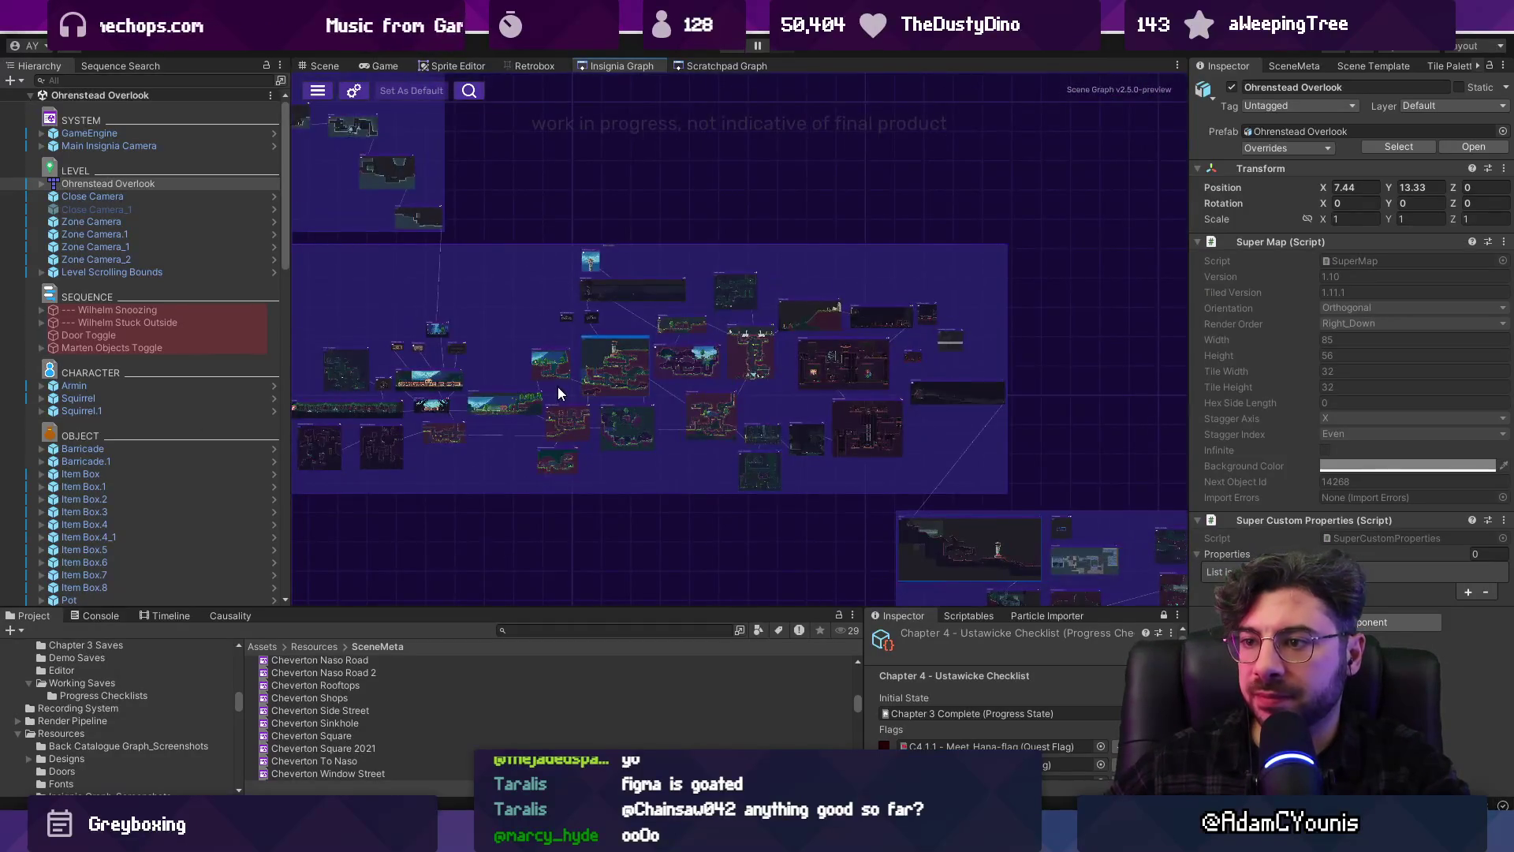
pyautogui.scroll(-3, 681, 497)
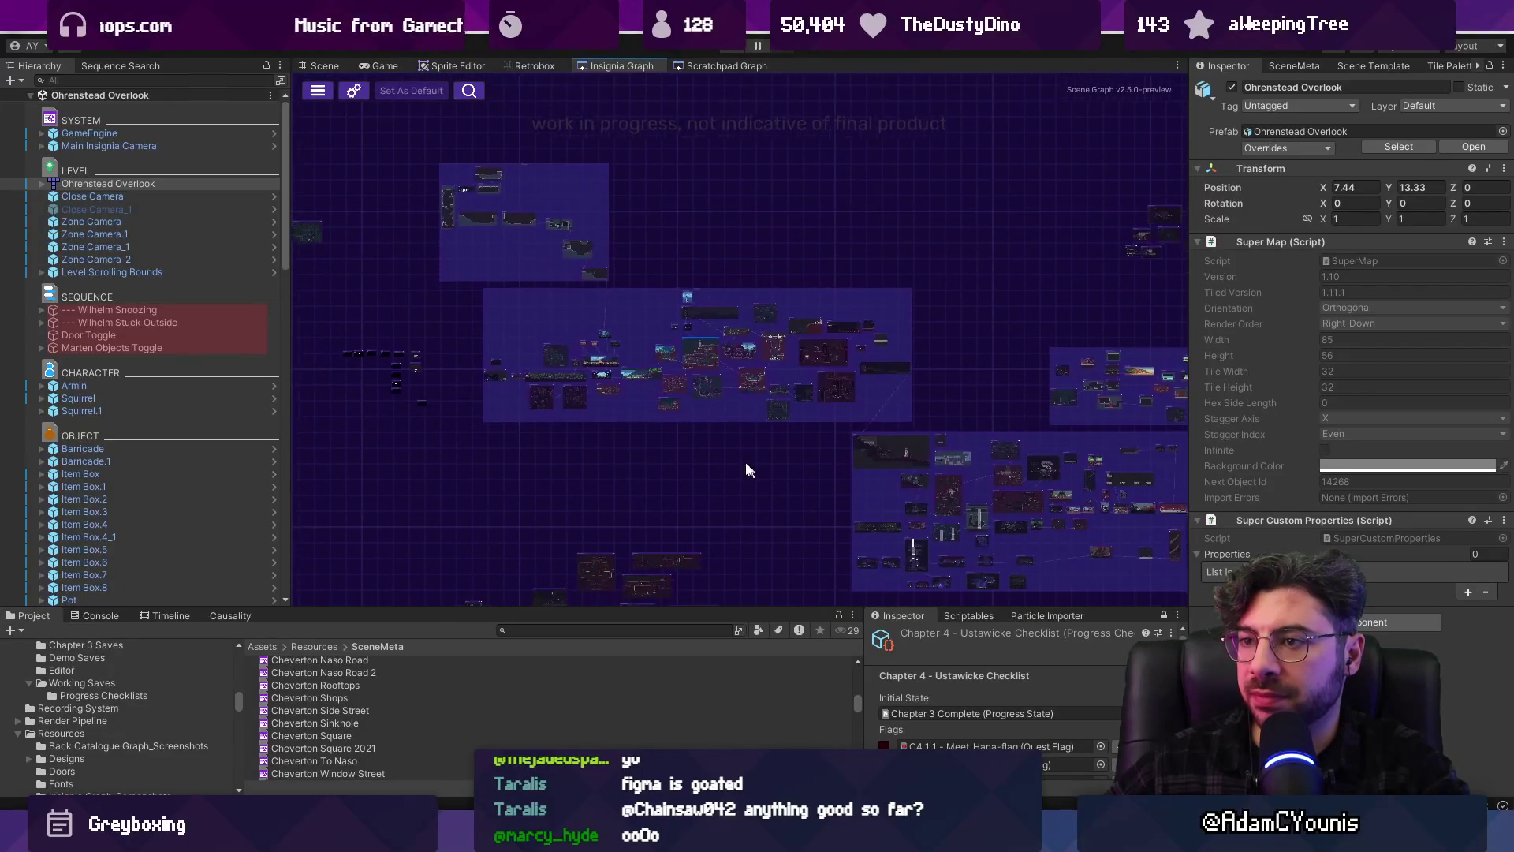
pyautogui.moveTo(659, 442)
pyautogui.mouseDown()
pyautogui.moveTo(612, 412)
pyautogui.moveTo(350, 352)
pyautogui.mouseUp()
pyautogui.scroll(-2, 561, 399)
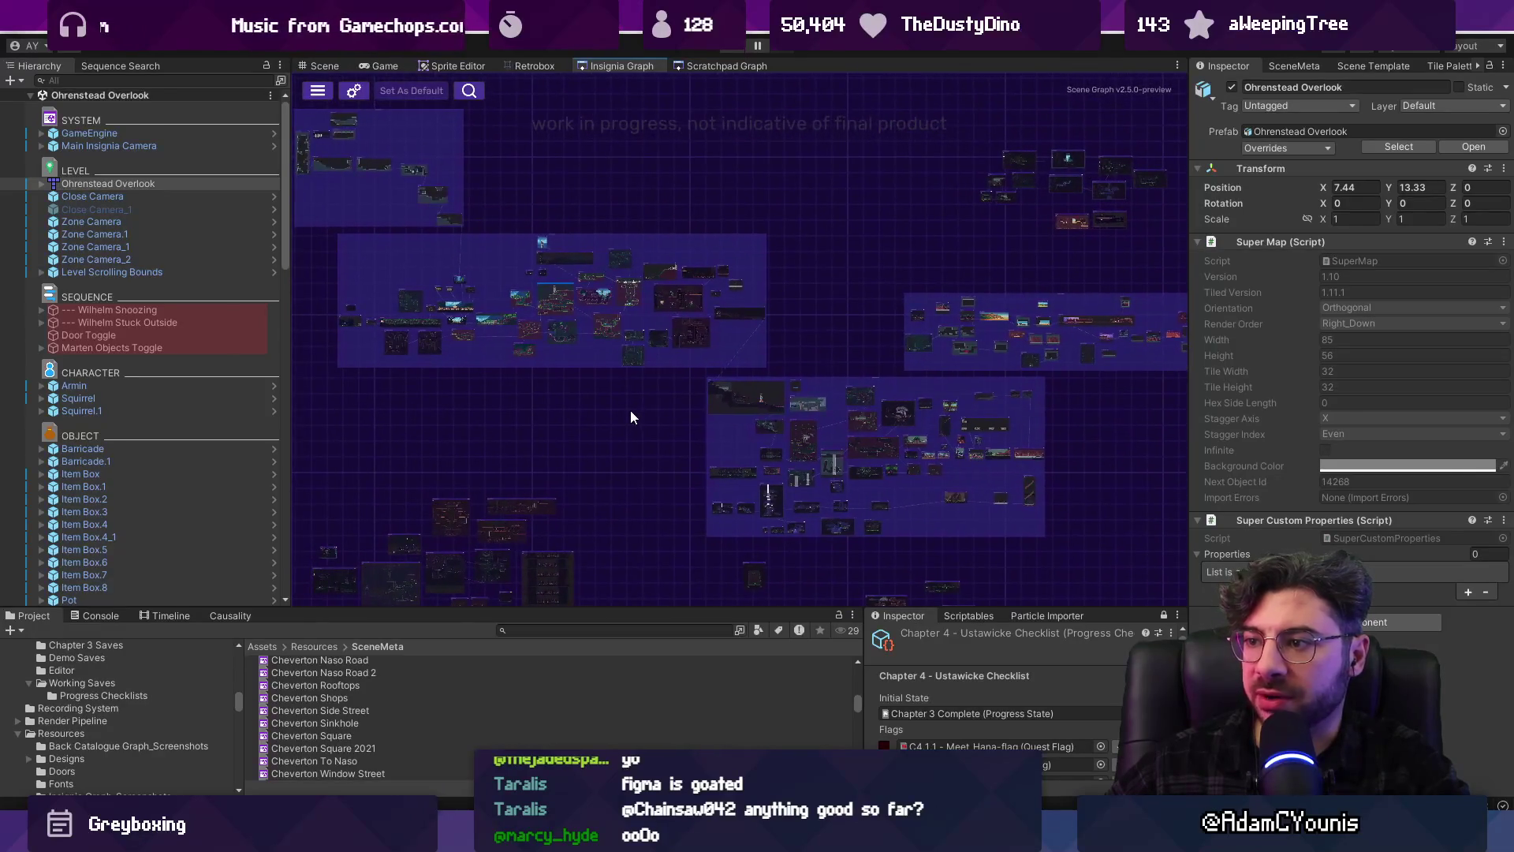
pyautogui.scroll(2, 630, 409)
pyautogui.scroll(4, 744, 320)
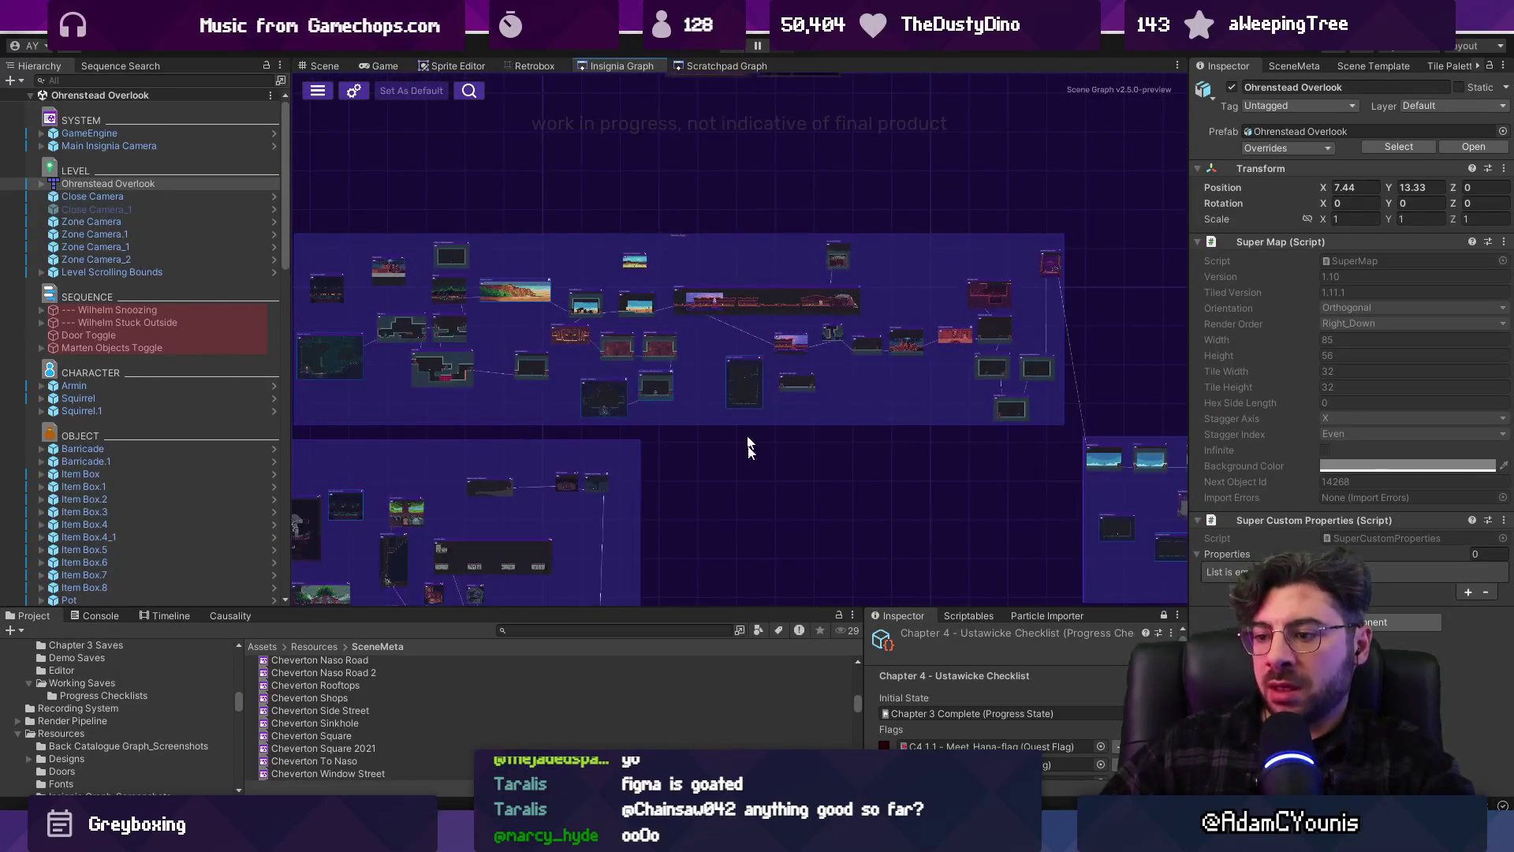
pyautogui.hotkey('alt', 'Tab')
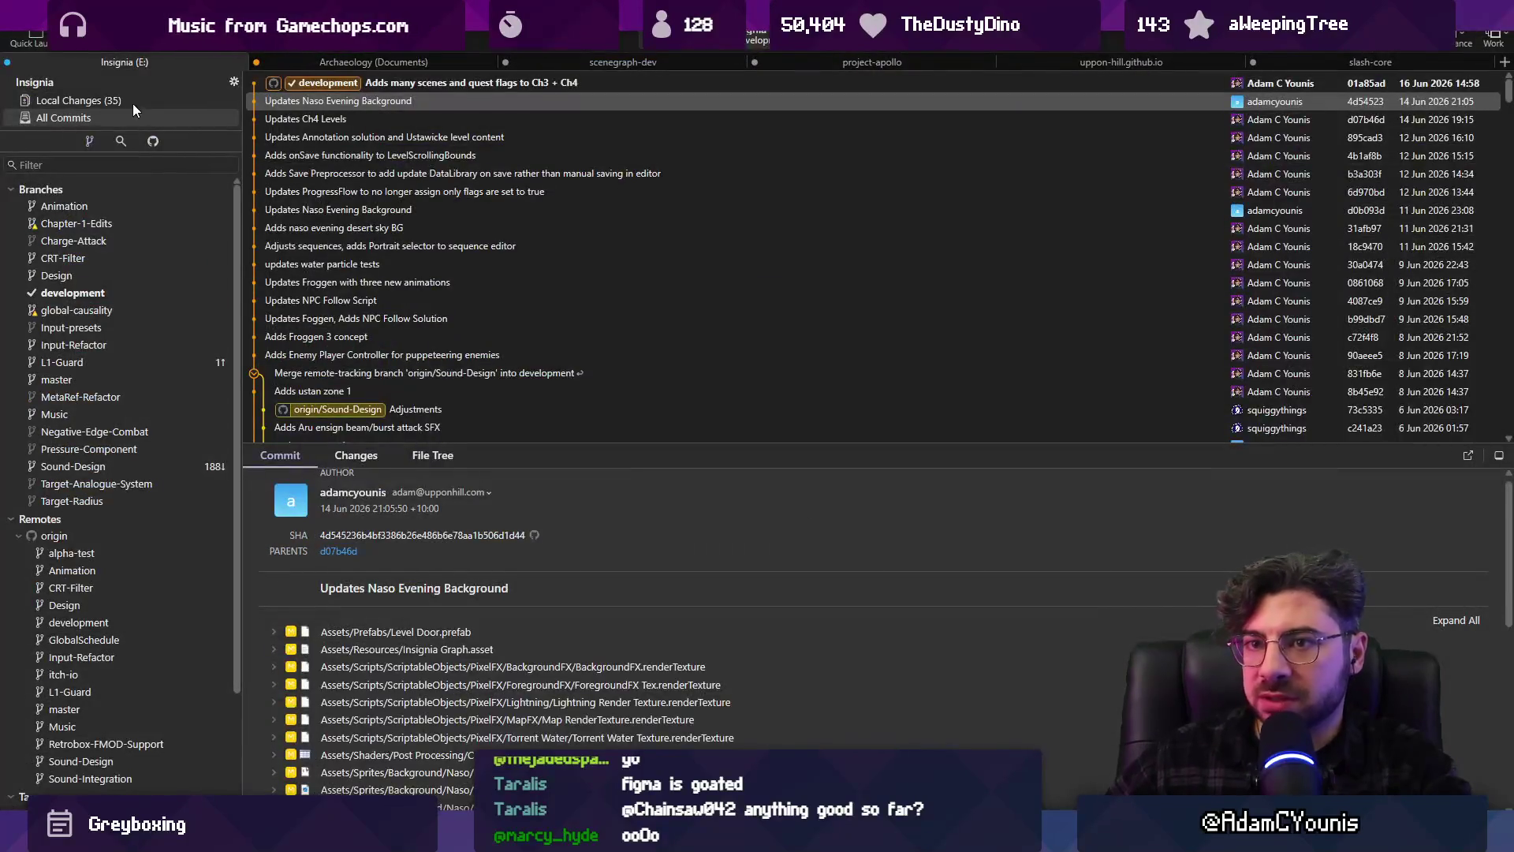
# Stage all local changes and commit them as 'Adds more CH3 and Ch4 levels'
pyautogui.click(132, 103)
pyautogui.scroll(-5, 489, 259)
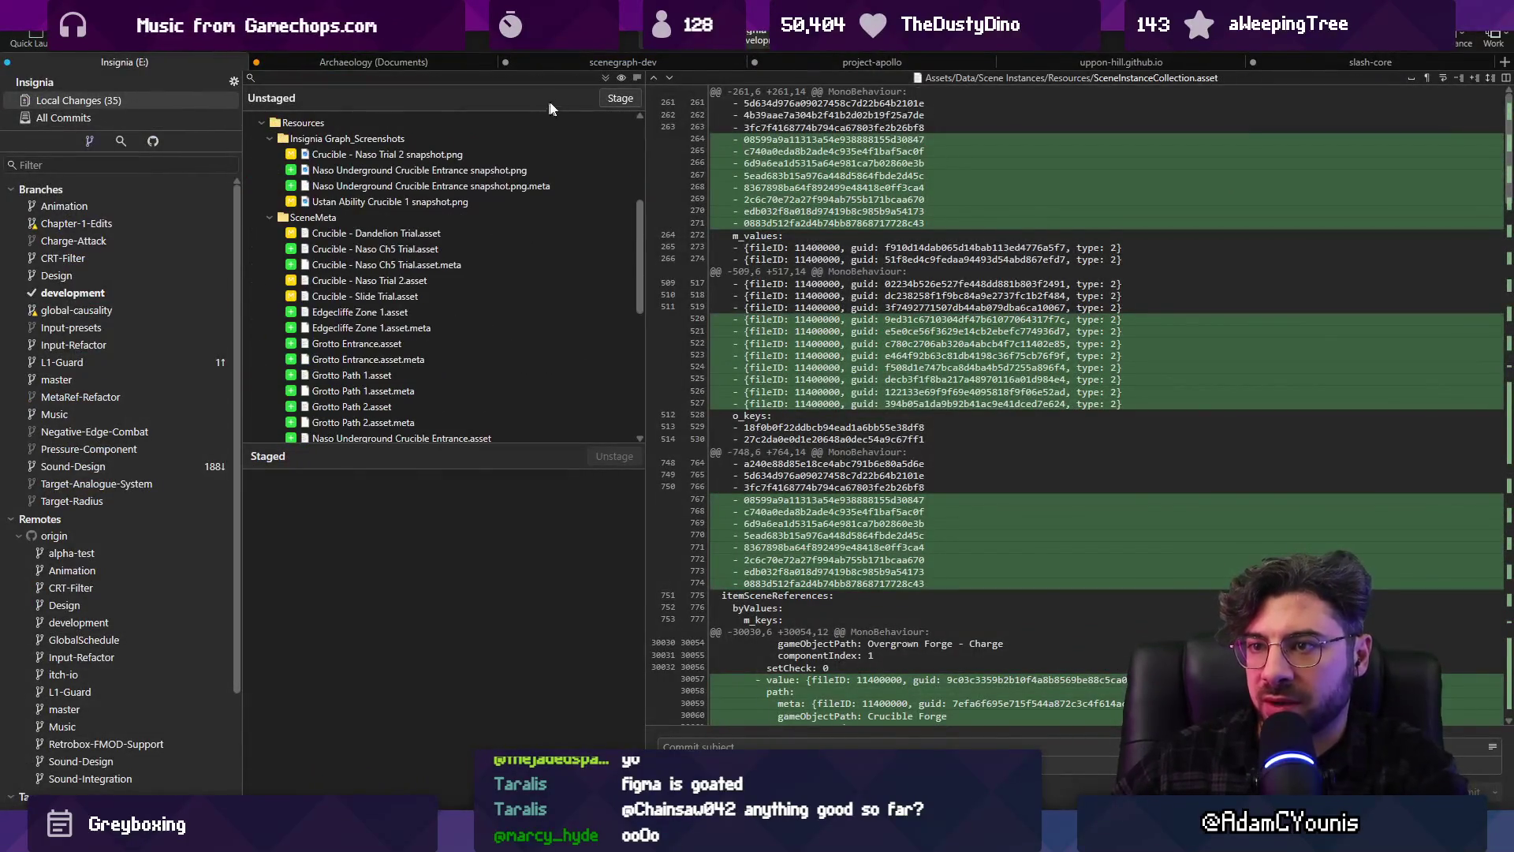
pyautogui.click(605, 78)
pyautogui.write('sf')
pyautogui.press('BackSpace')
pyautogui.press('BackSpace')
pyautogui.write('A')
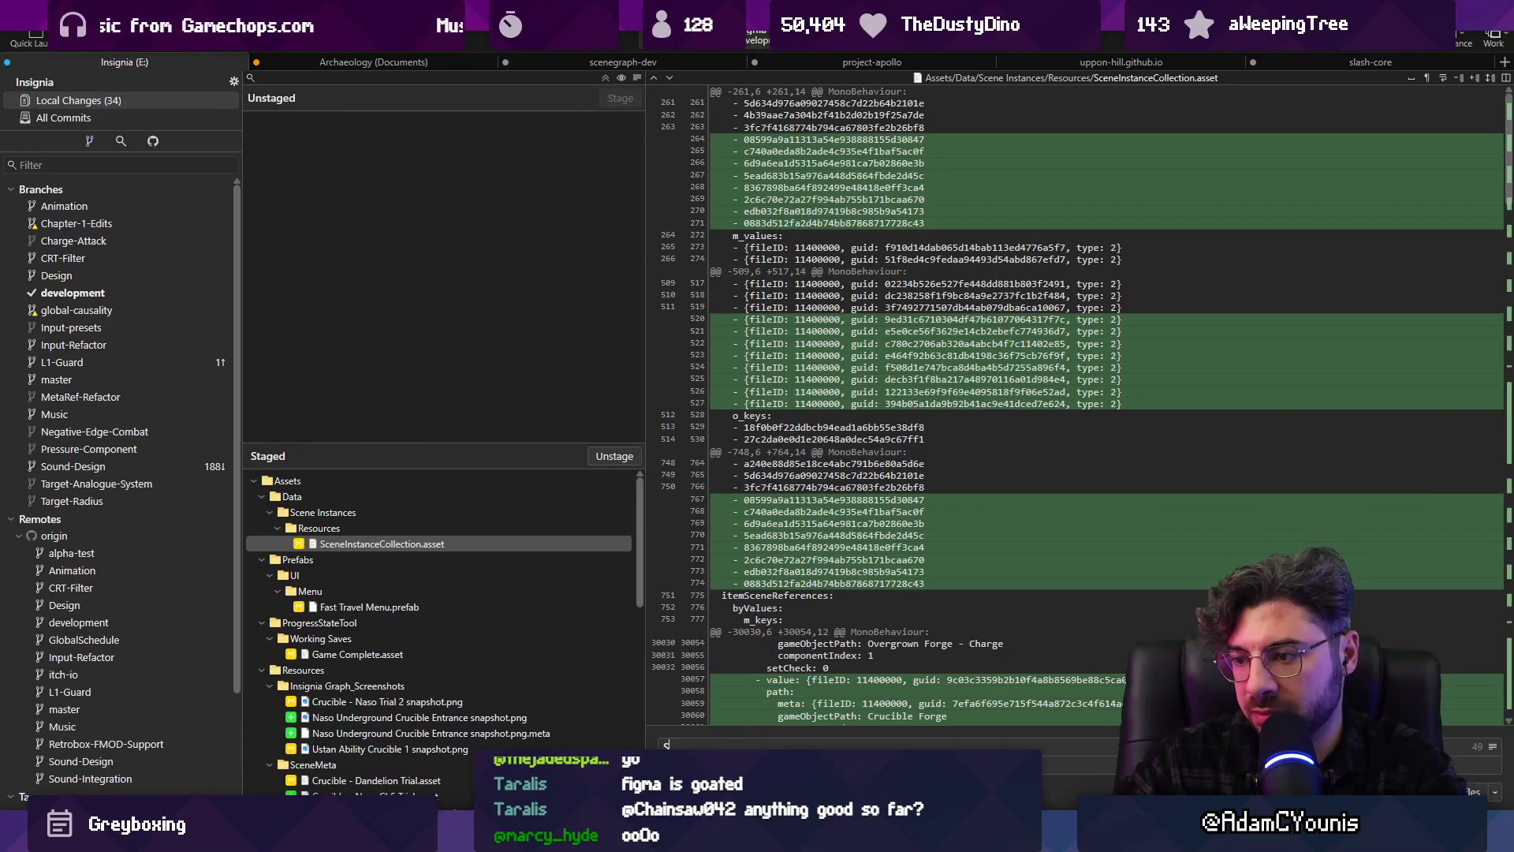
pyautogui.write('dds CH')
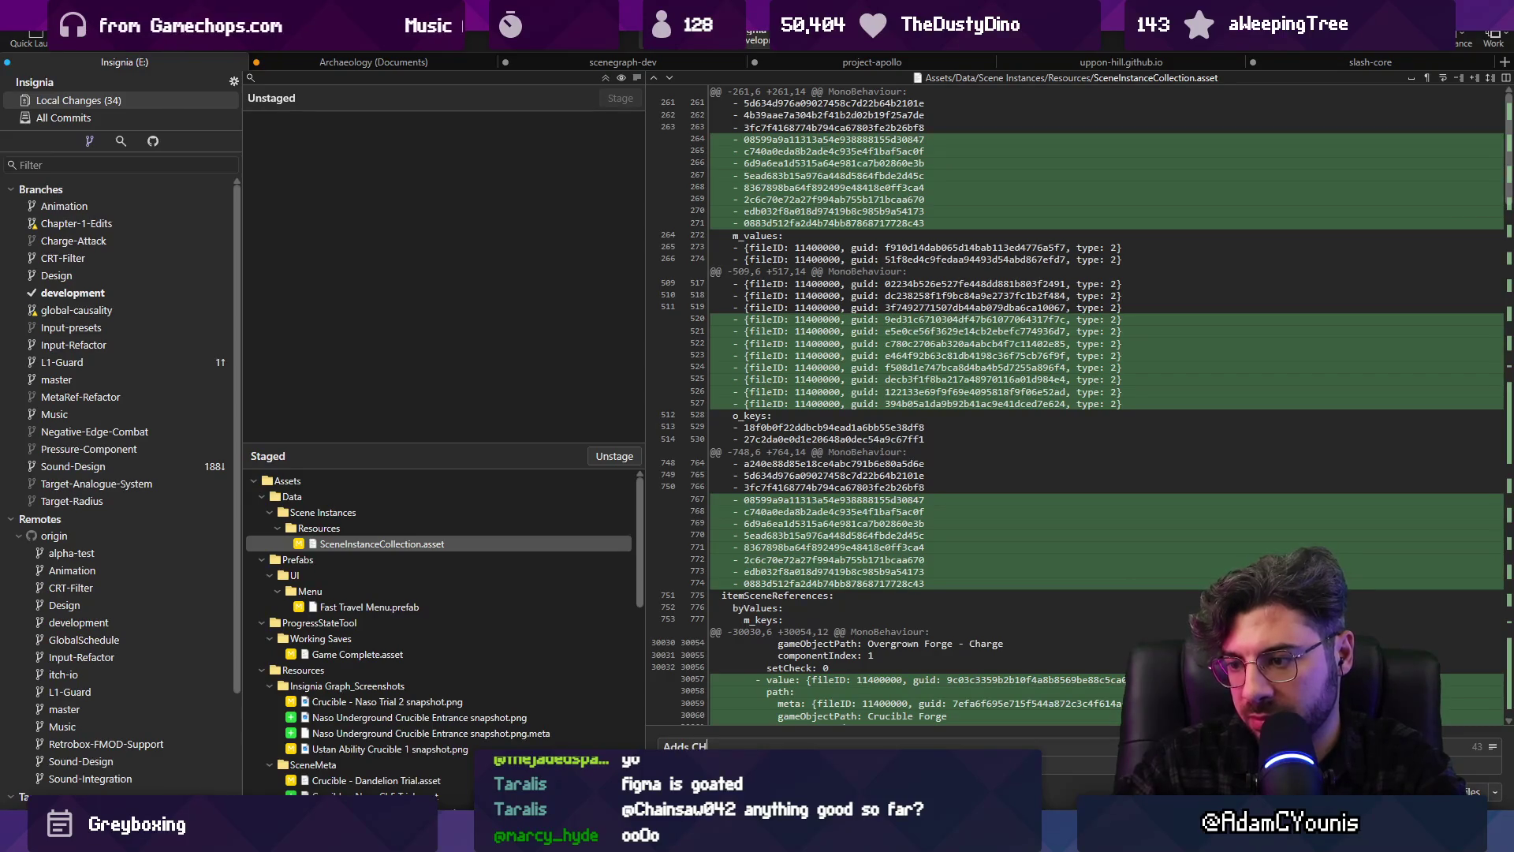
pyautogui.write('3 and Ch')
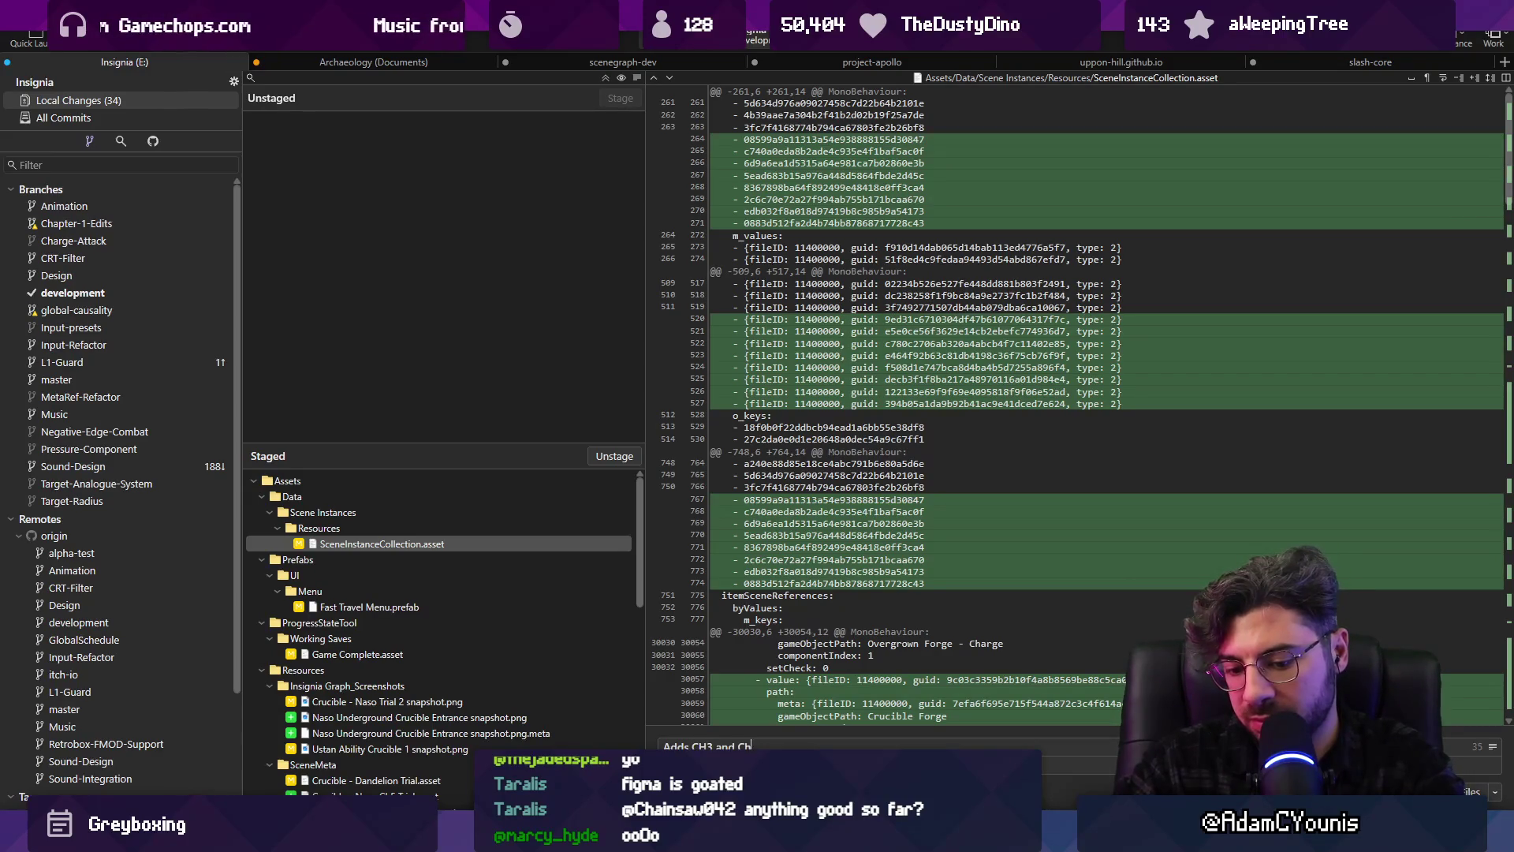
pyautogui.write('4 leev')
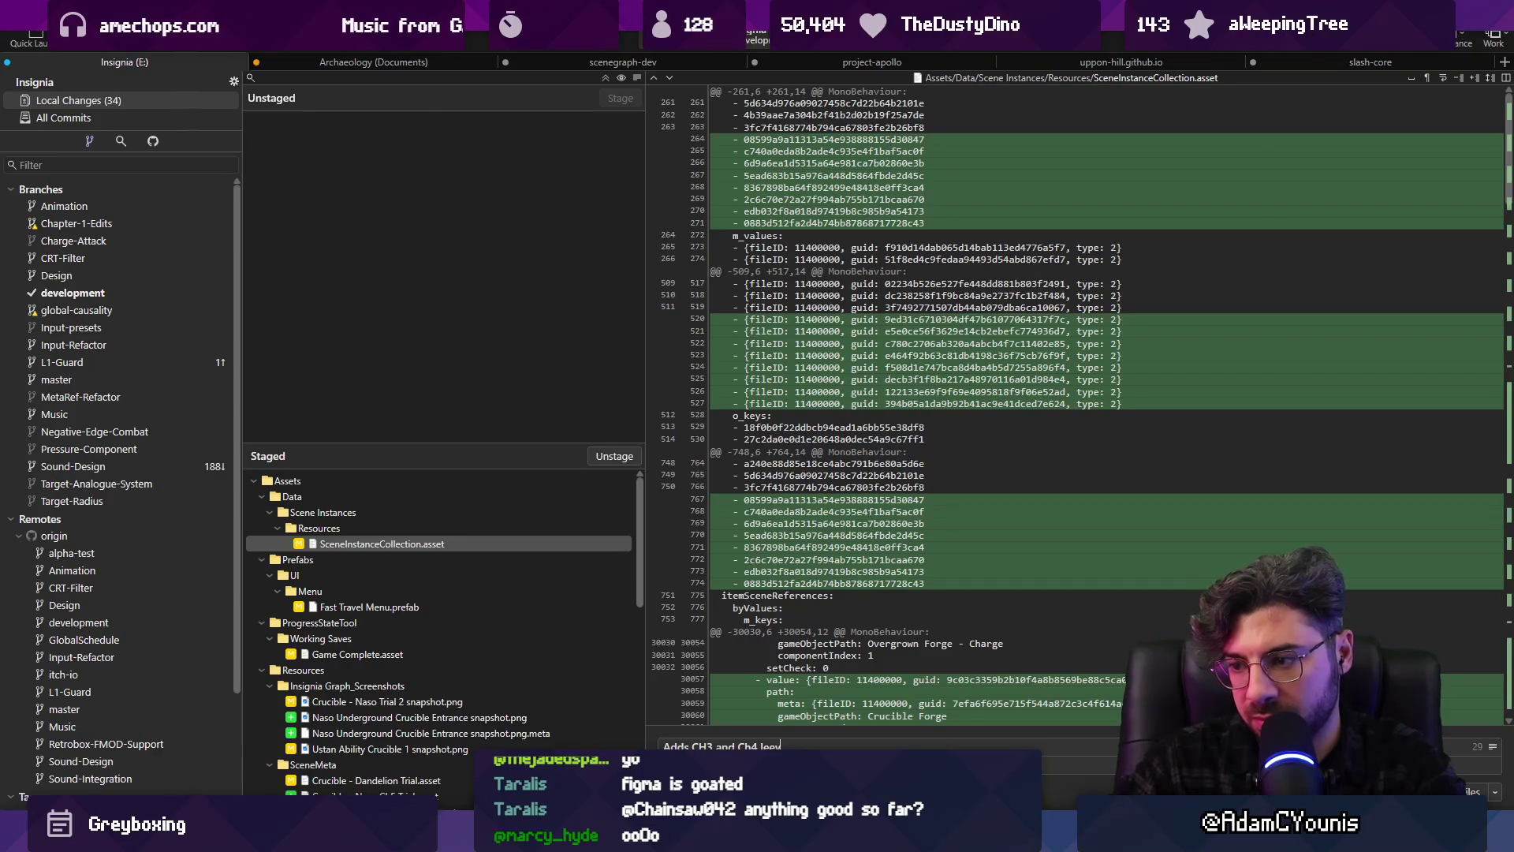
pyautogui.press('BackSpace')
pyautogui.press('BackSpace')
pyautogui.write('vels')
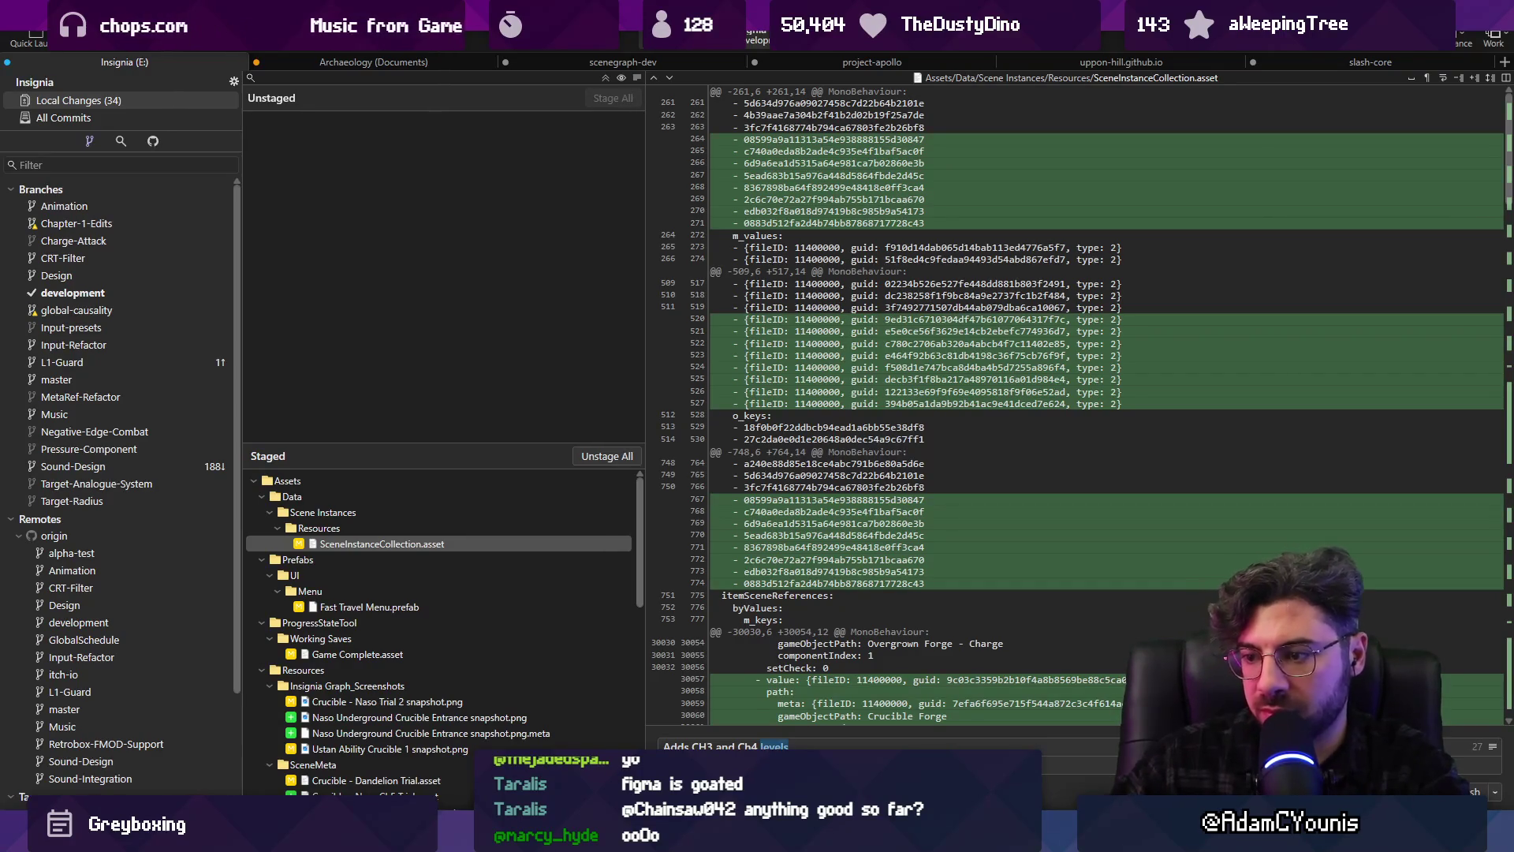
pyautogui.write('moire')
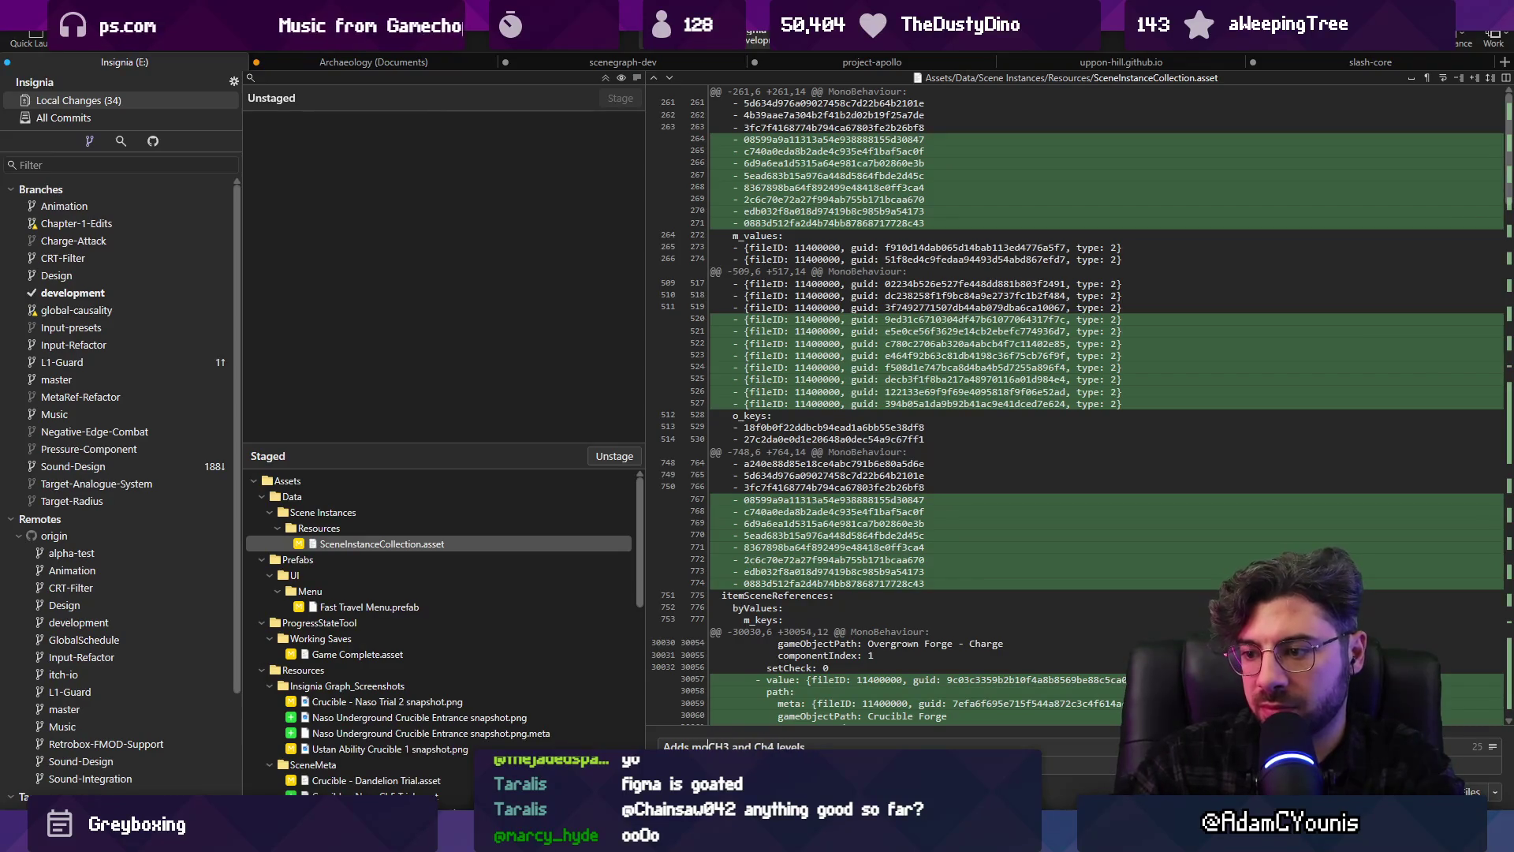
pyautogui.scroll(-10, 345, 672)
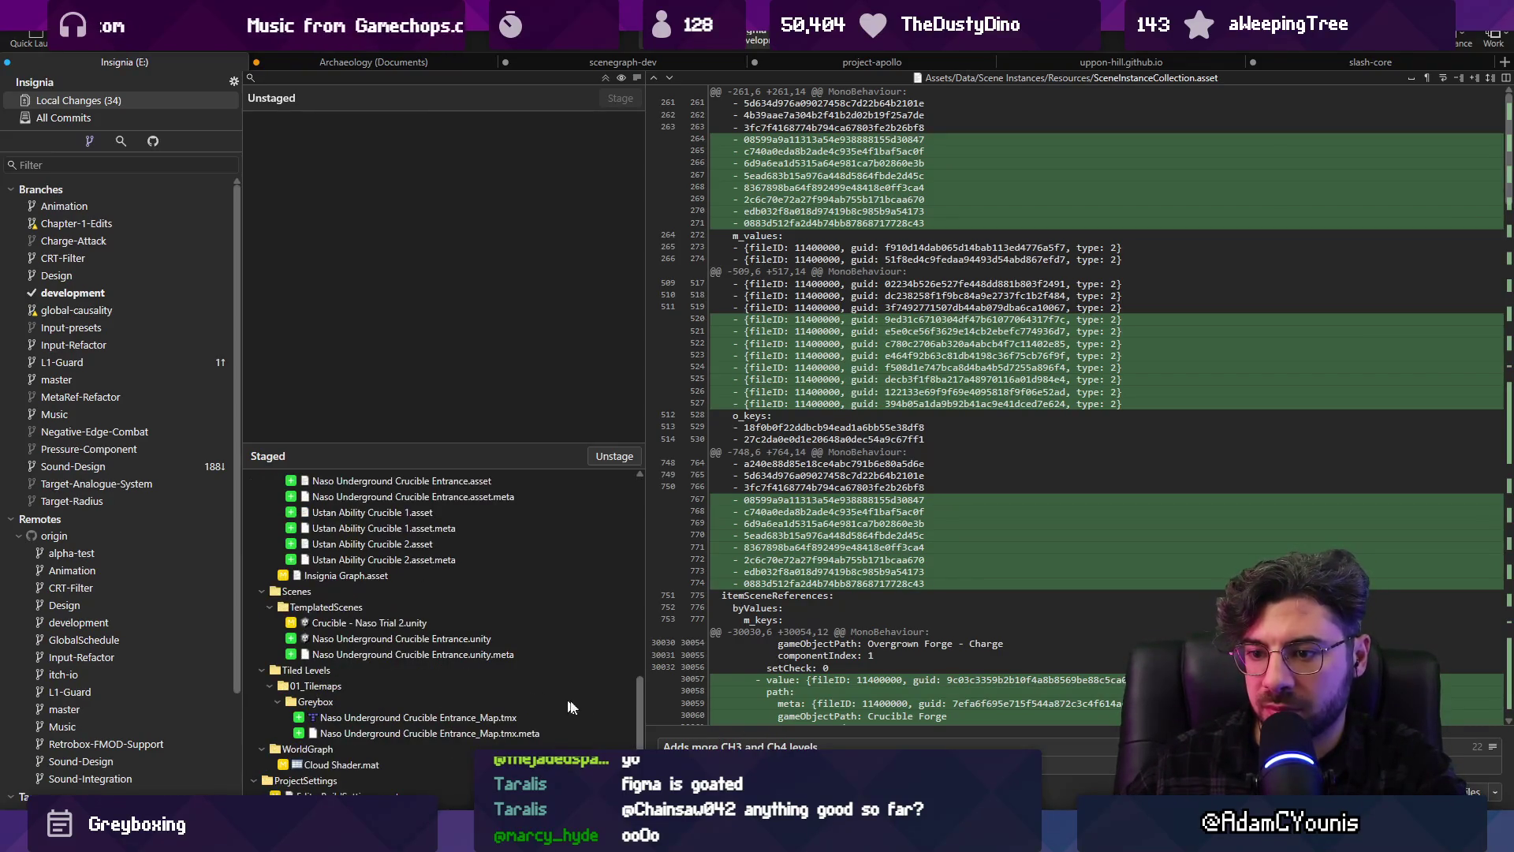
pyautogui.scroll(5, 466, 636)
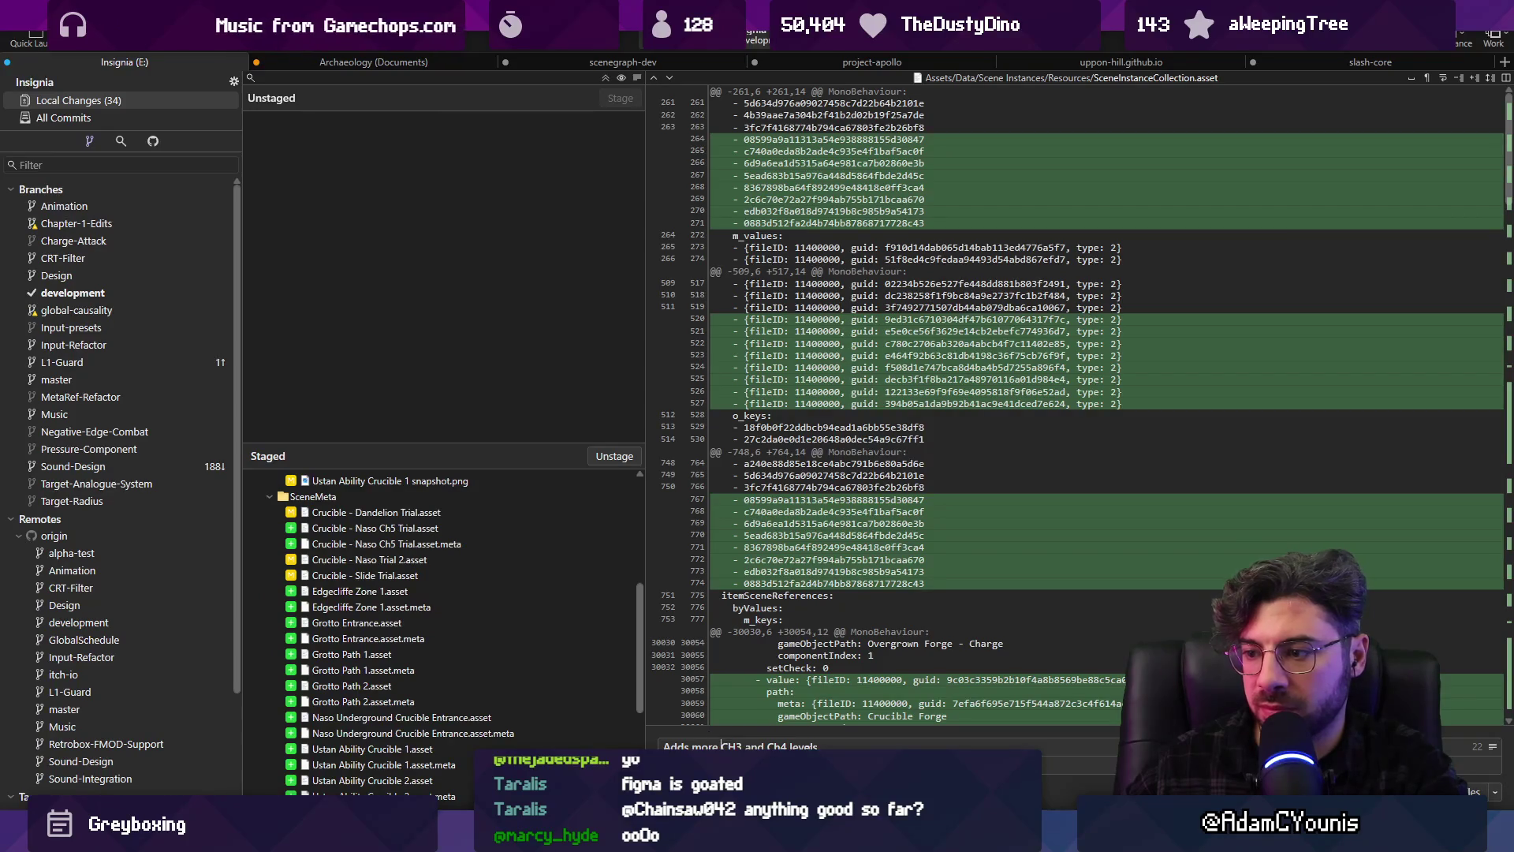
pyautogui.hotkey('ctrl', 'Return')
# Push the new commit to the remote and return to the Unity editor
pyautogui.hotkey('ctrl', 'shift', 'p')
pyautogui.press('Return')
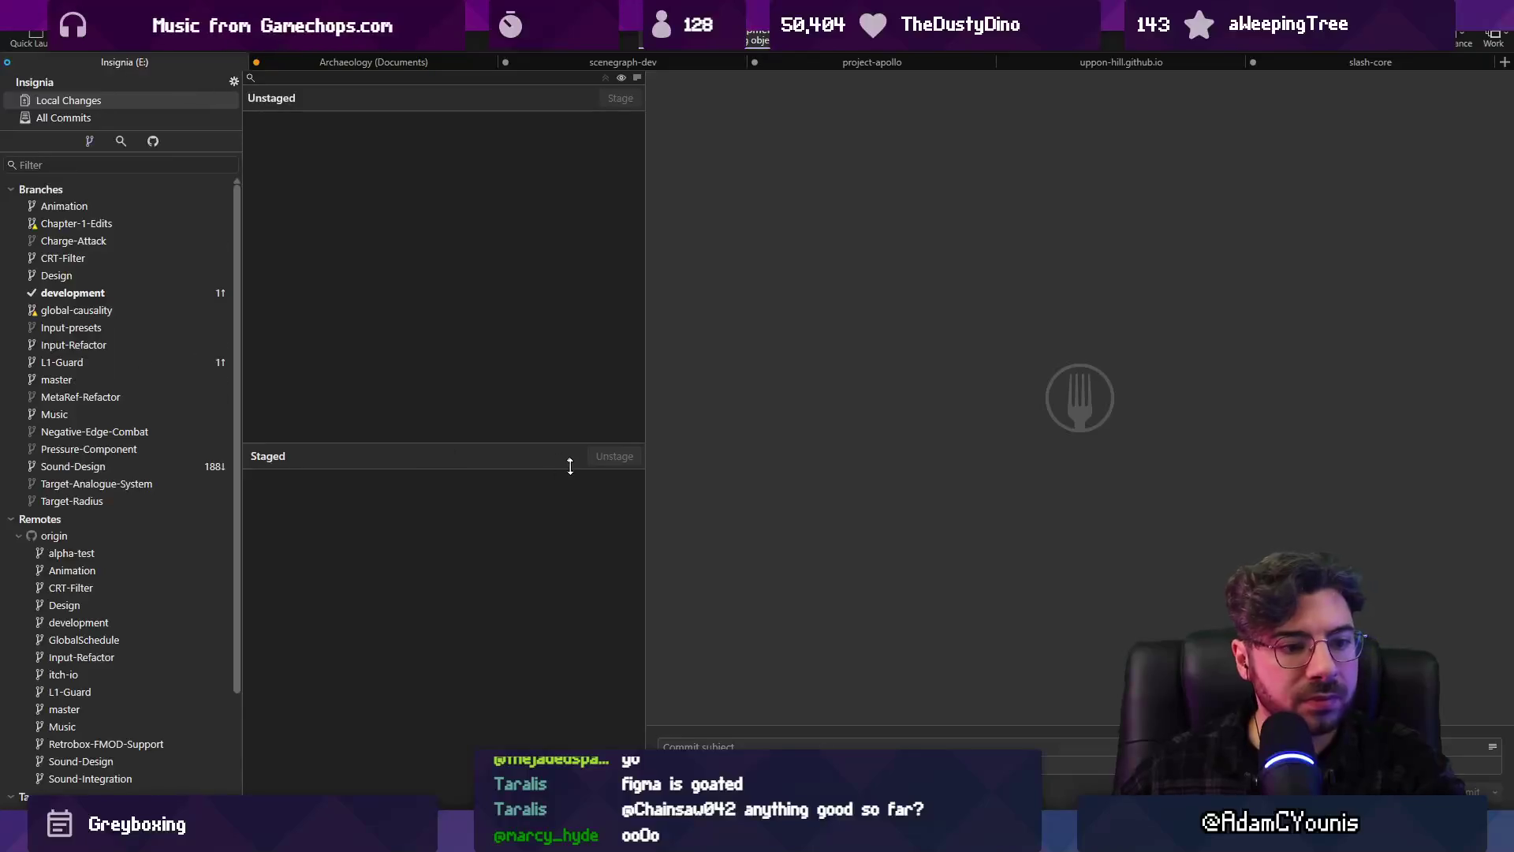
pyautogui.hotkey('alt', 'Tab')
pyautogui.scroll(-3, 804, 450)
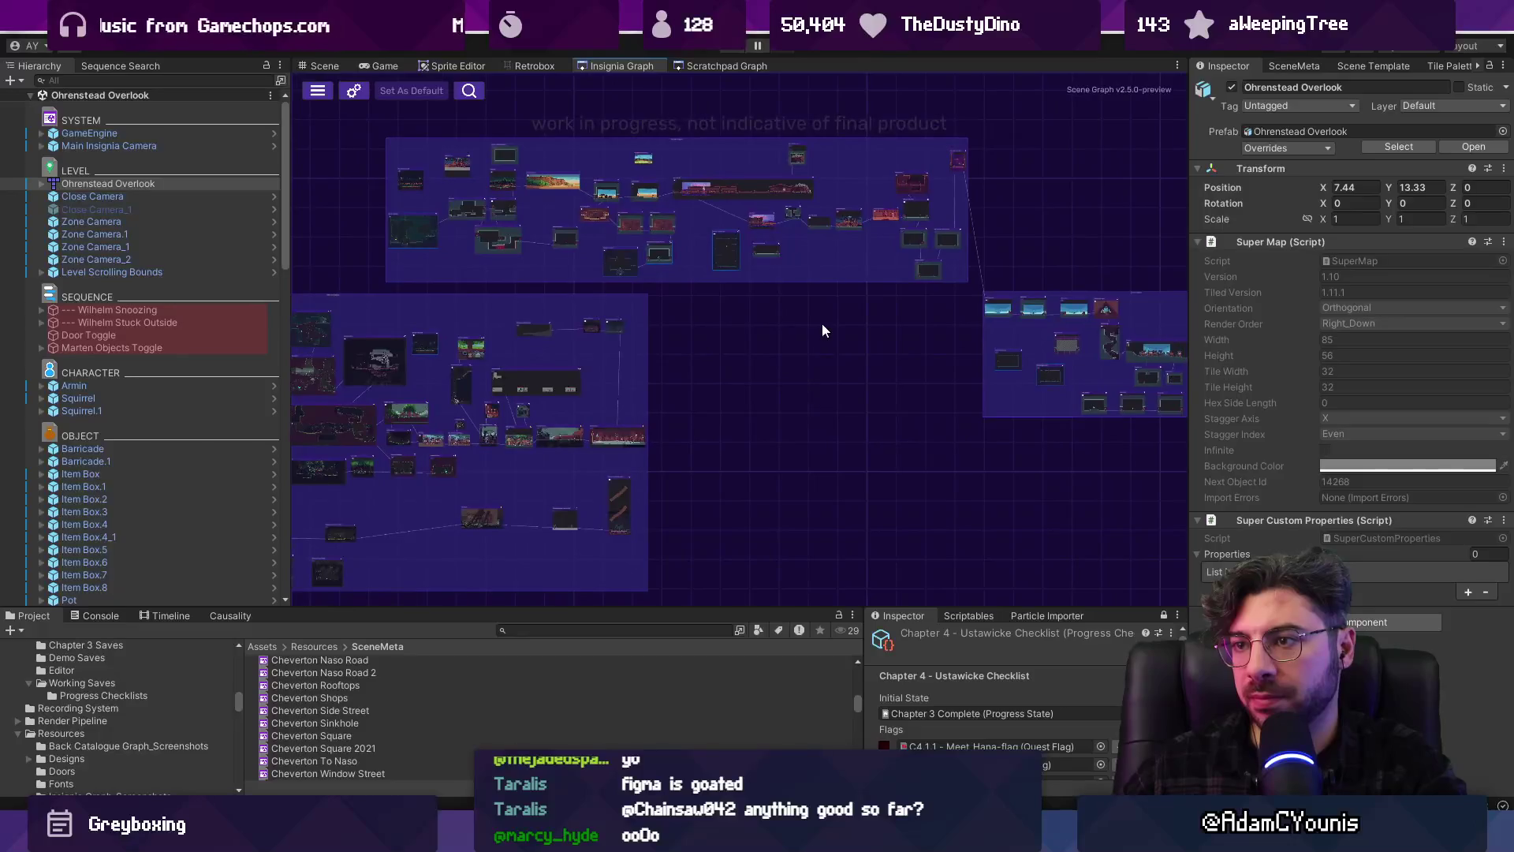
# Zoom around the Insignia graph to review its region clusters
pyautogui.scroll(5, 613, 334)
pyautogui.scroll(-2, 769, 409)
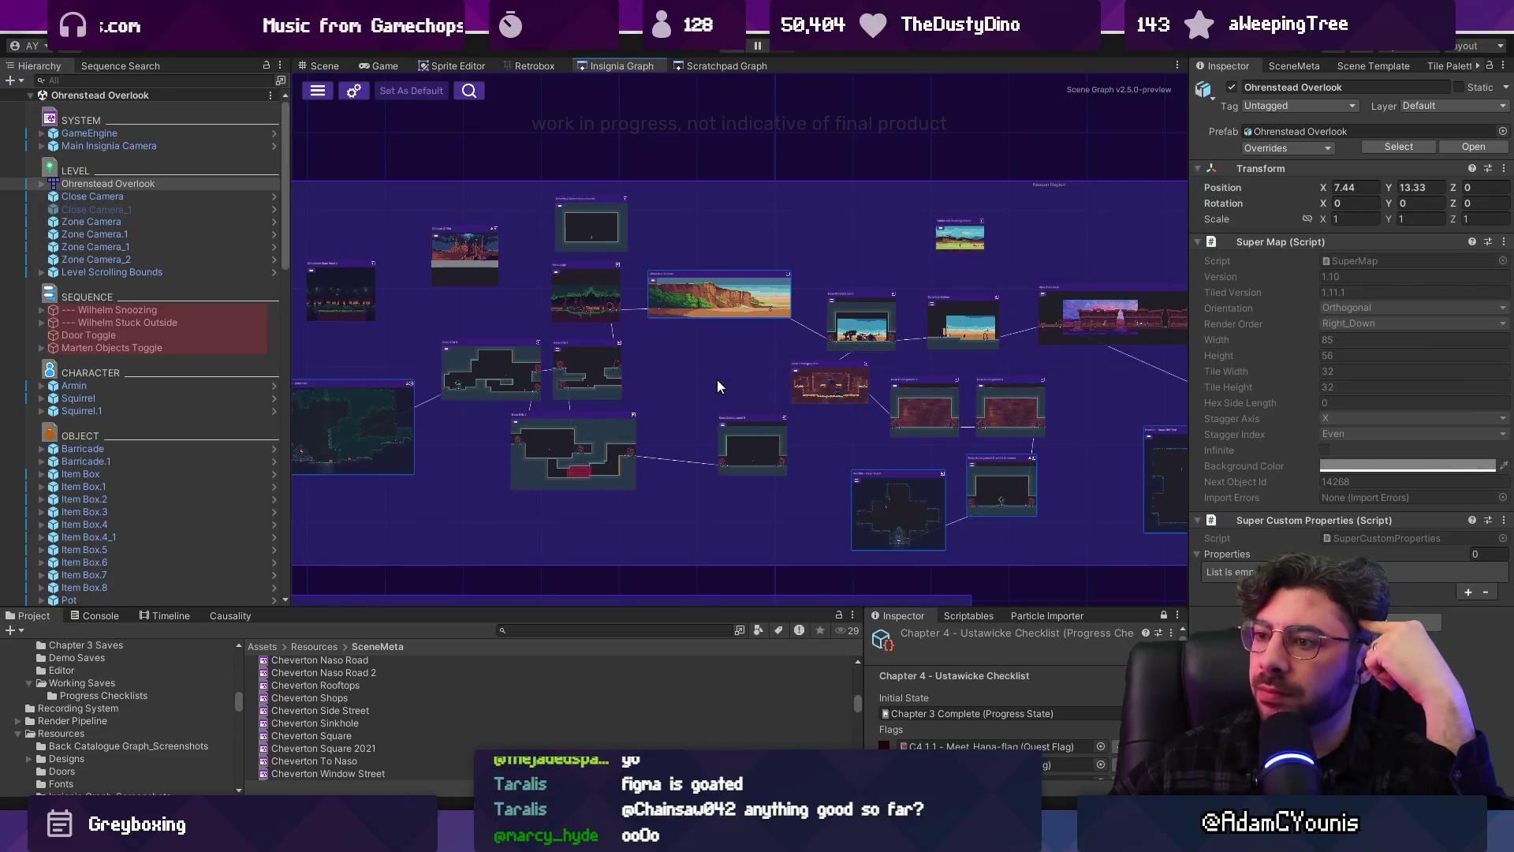
pyautogui.scroll(-1, 717, 380)
# Select the Ohrenstead Overlook level, scroll through its objects, then switch to the Figma schedule
pyautogui.click(44, 188)
pyautogui.scroll(-15, 55, 230)
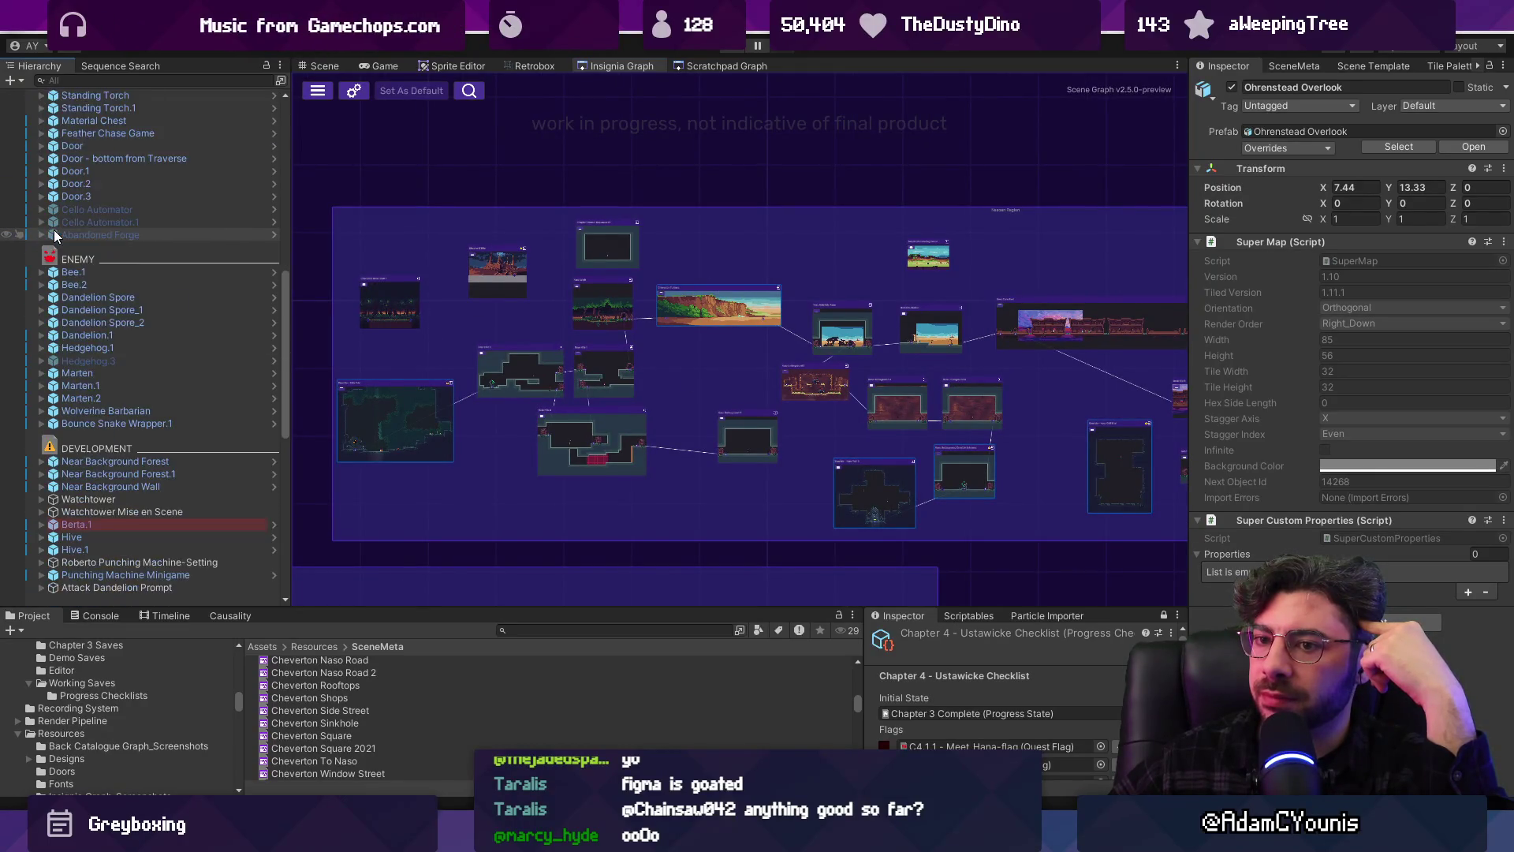
pyautogui.scroll(-10, 55, 227)
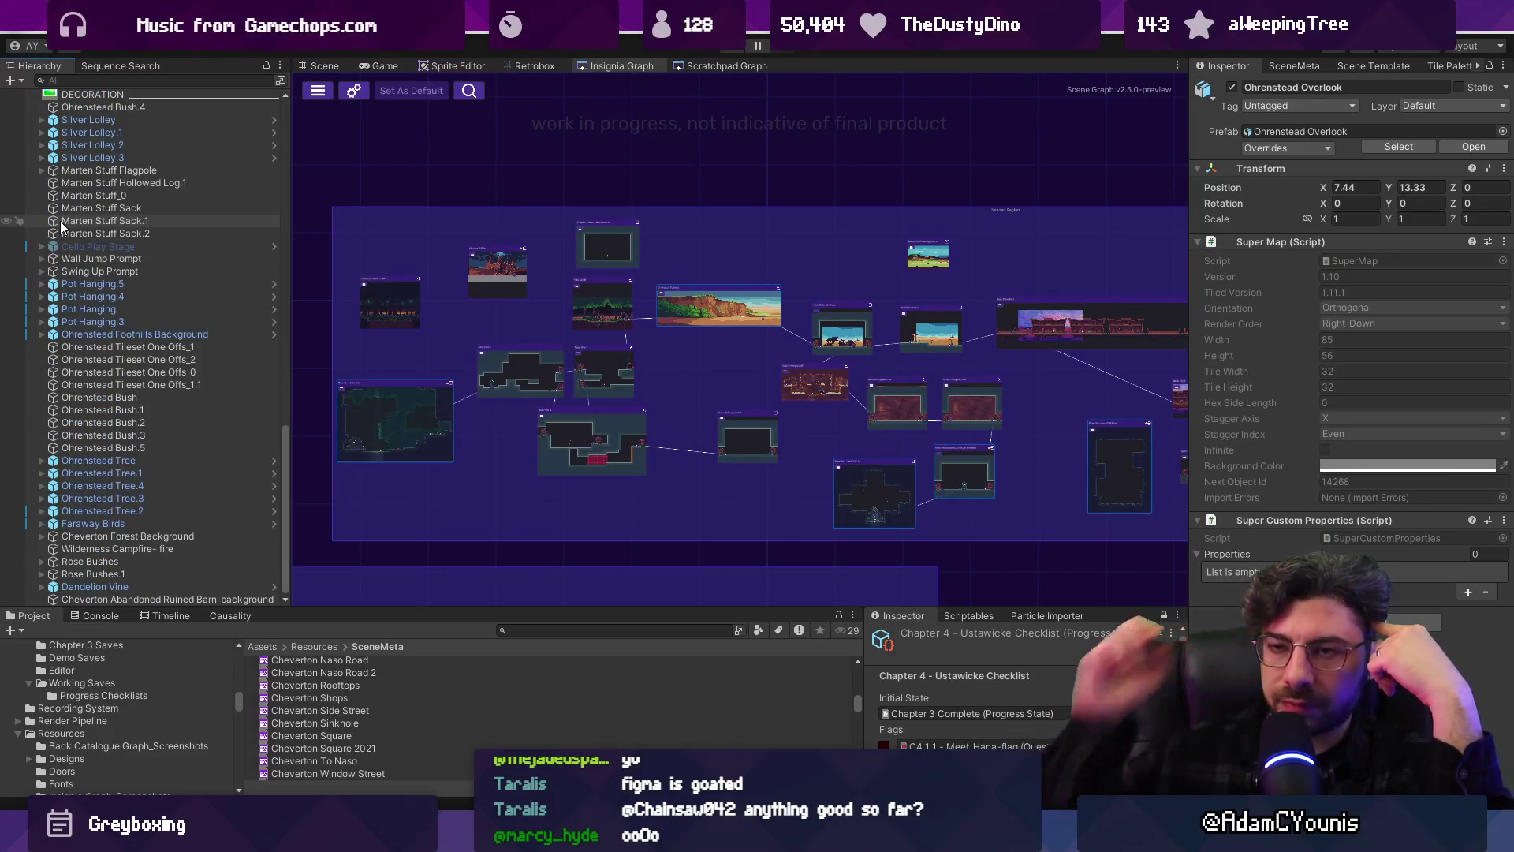
pyautogui.scroll(20, 157, 347)
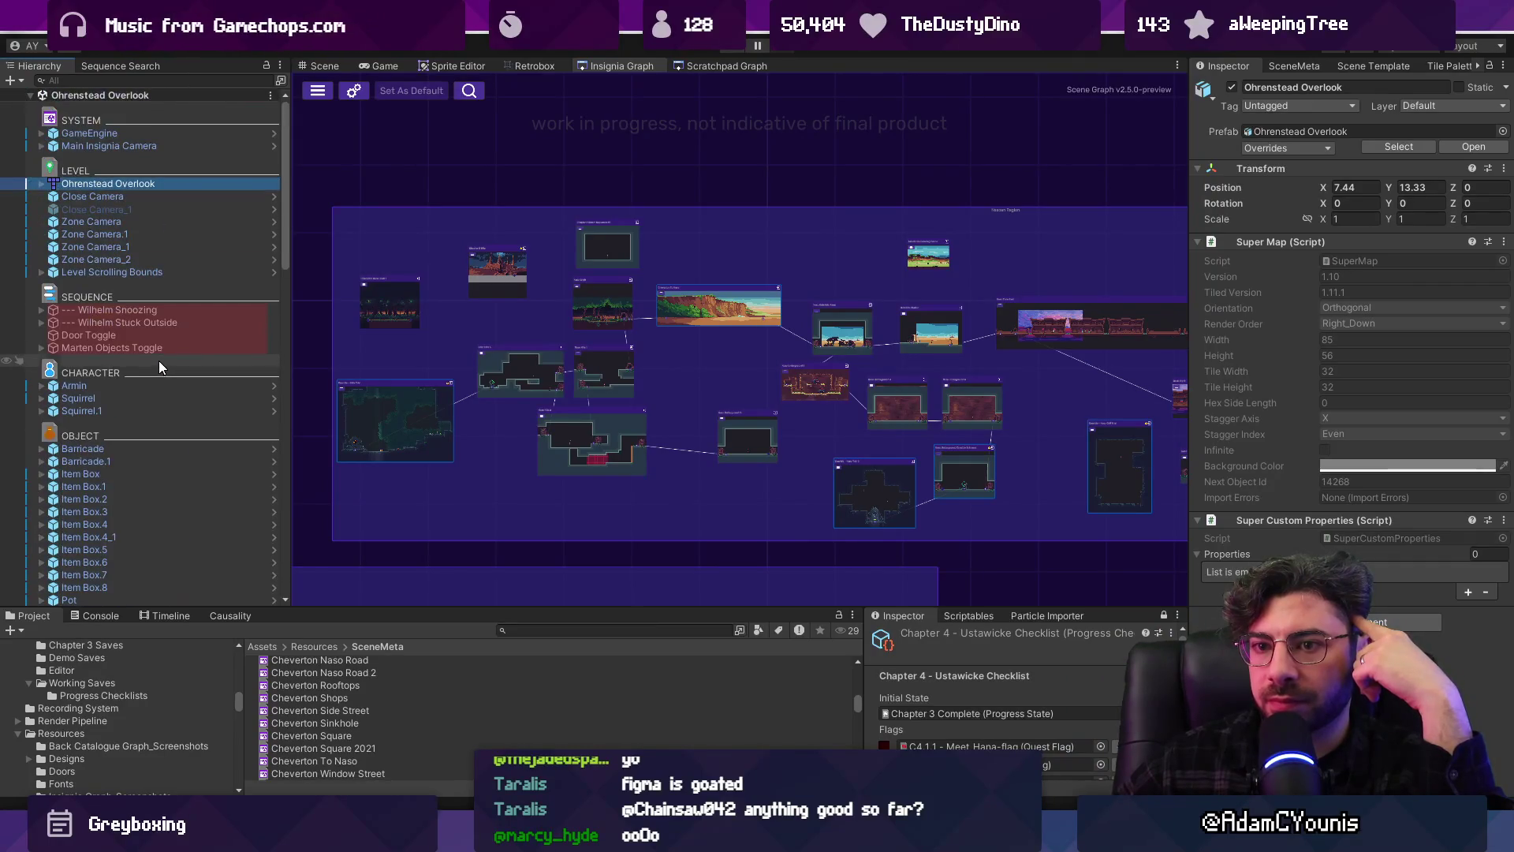
pyautogui.scroll(-3, 403, 369)
pyautogui.scroll(5, 714, 430)
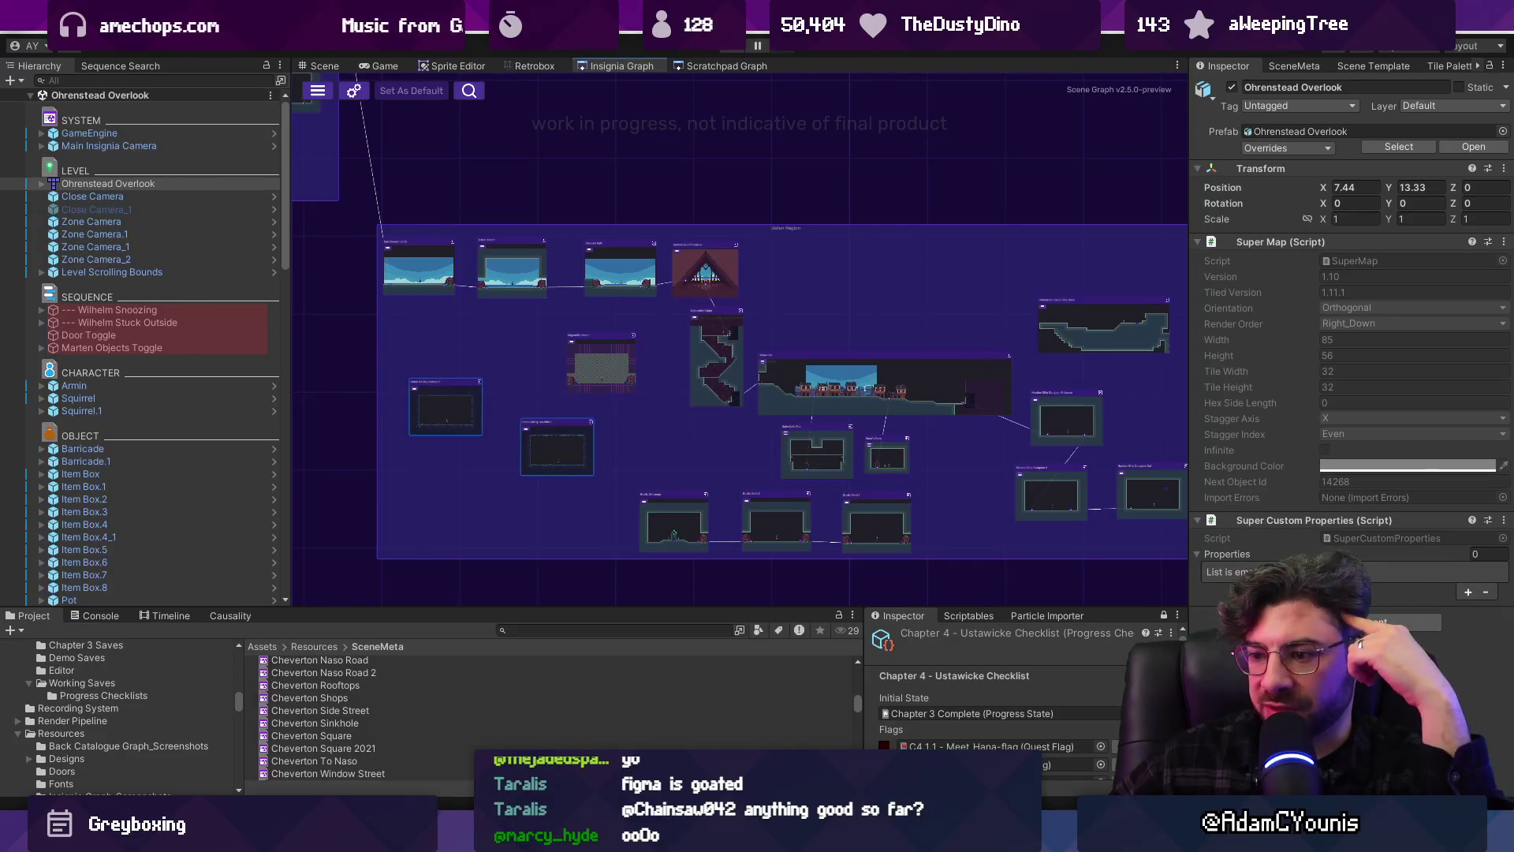
pyautogui.hotkey('alt', 'Tab')
pyautogui.scroll(5, 530, 471)
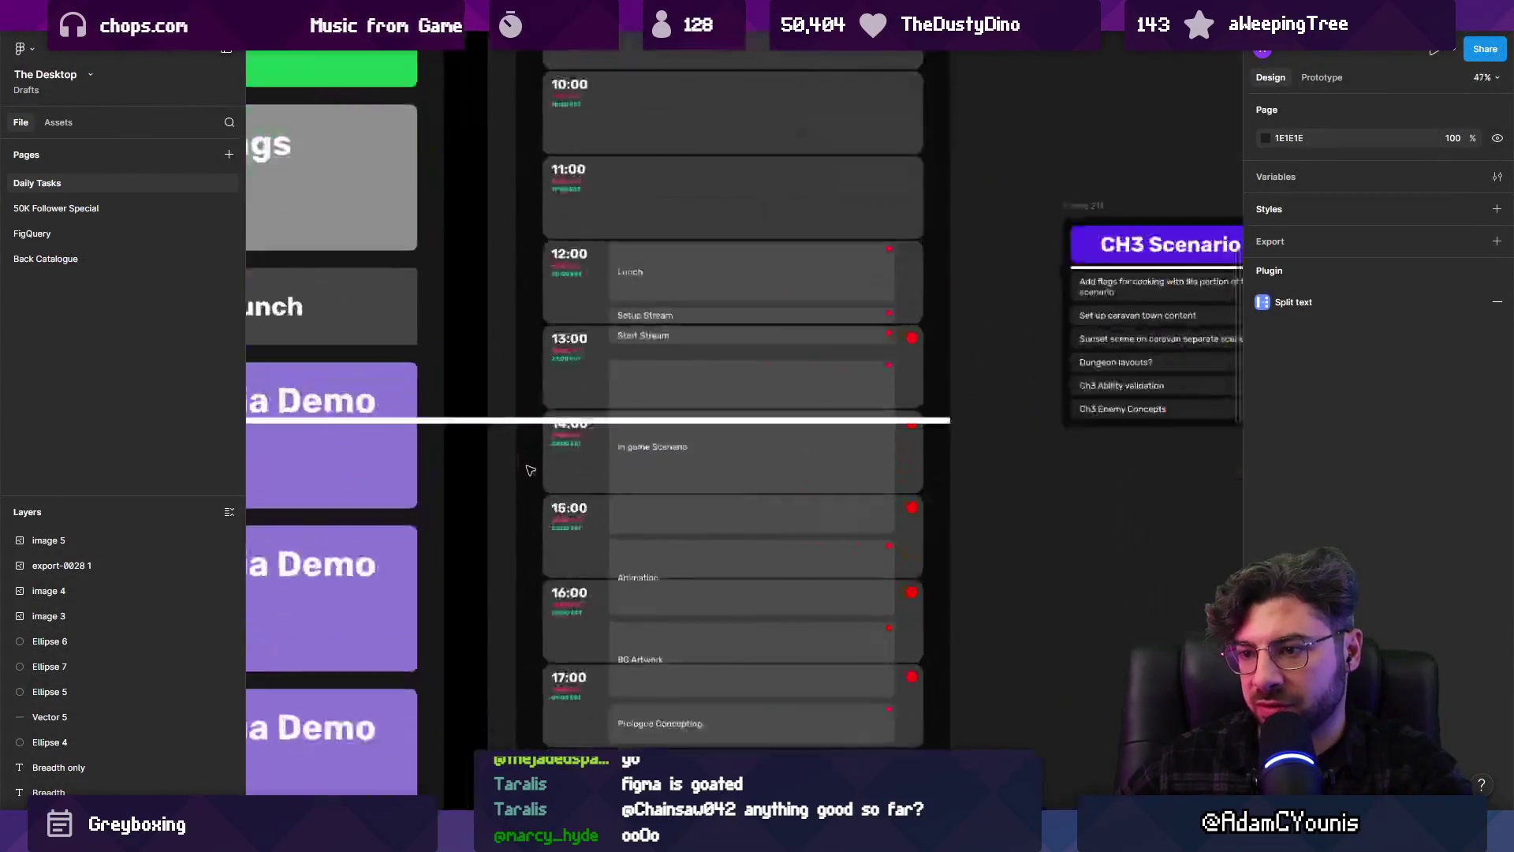
# Move the white Vector 1 current-time line down onto the 15:00 row at Y 852
pyautogui.scroll(3, 530, 471)
pyautogui.moveTo(601, 409); pyautogui.dragTo(604, 543)
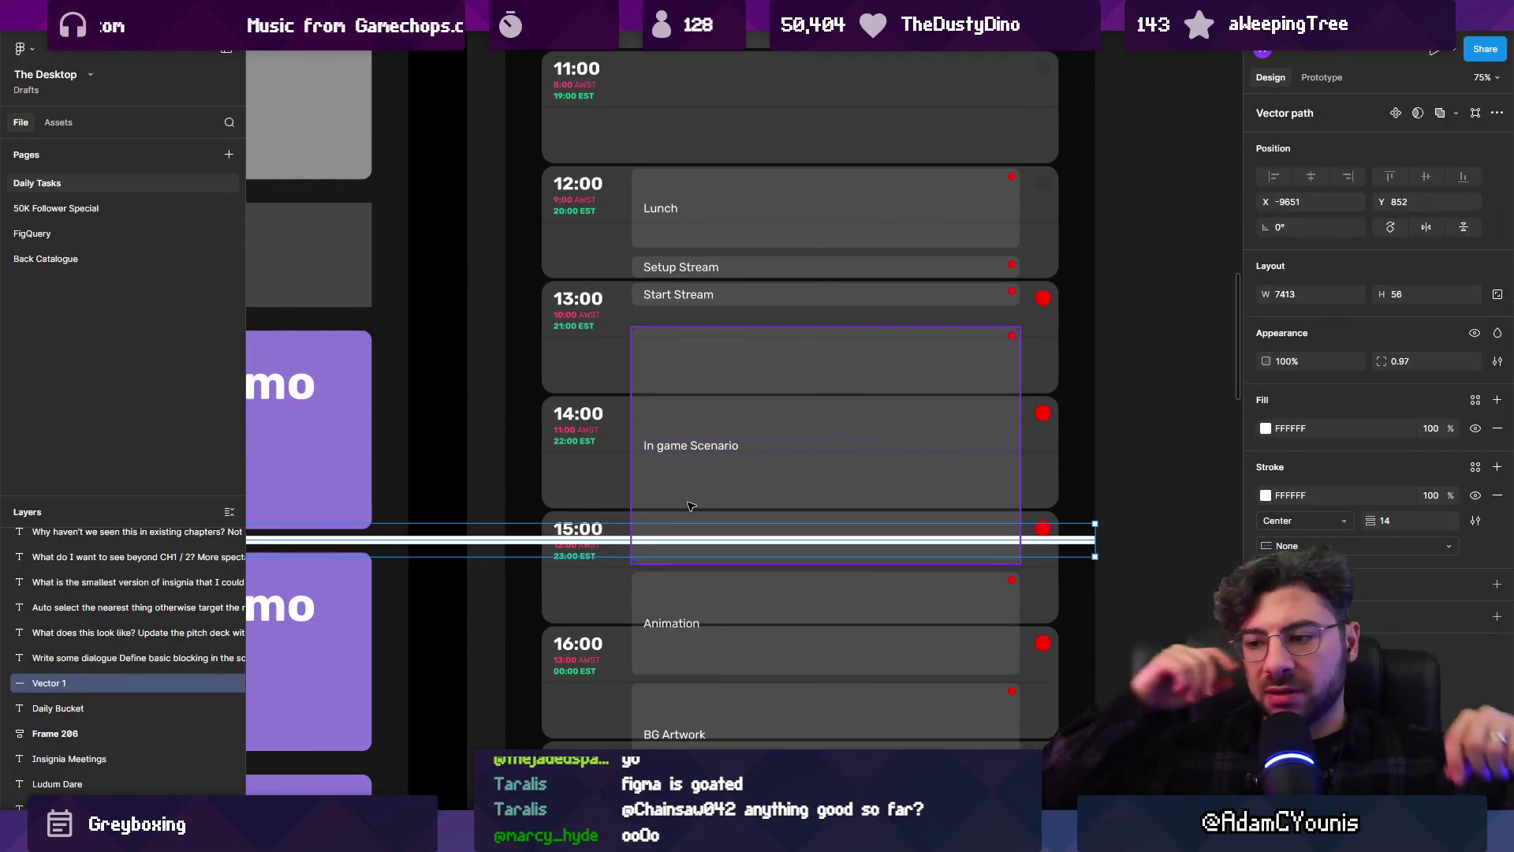
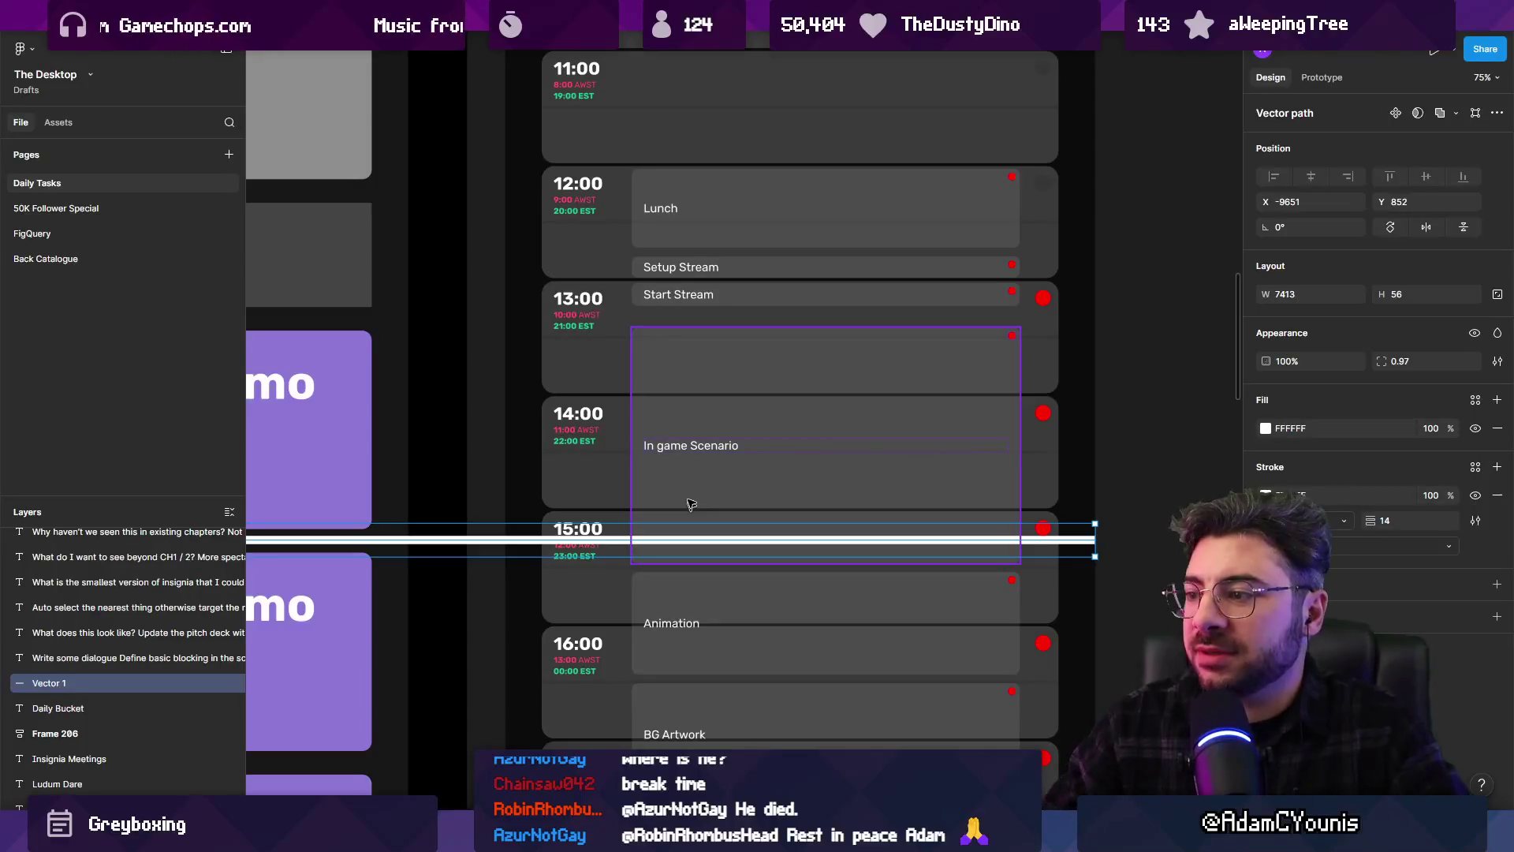
# Drag the white time-marker line down past the 15:00 slot and deselect it
pyautogui.moveTo(598, 544); pyautogui.dragTo(598, 571)
pyautogui.press('Escape')
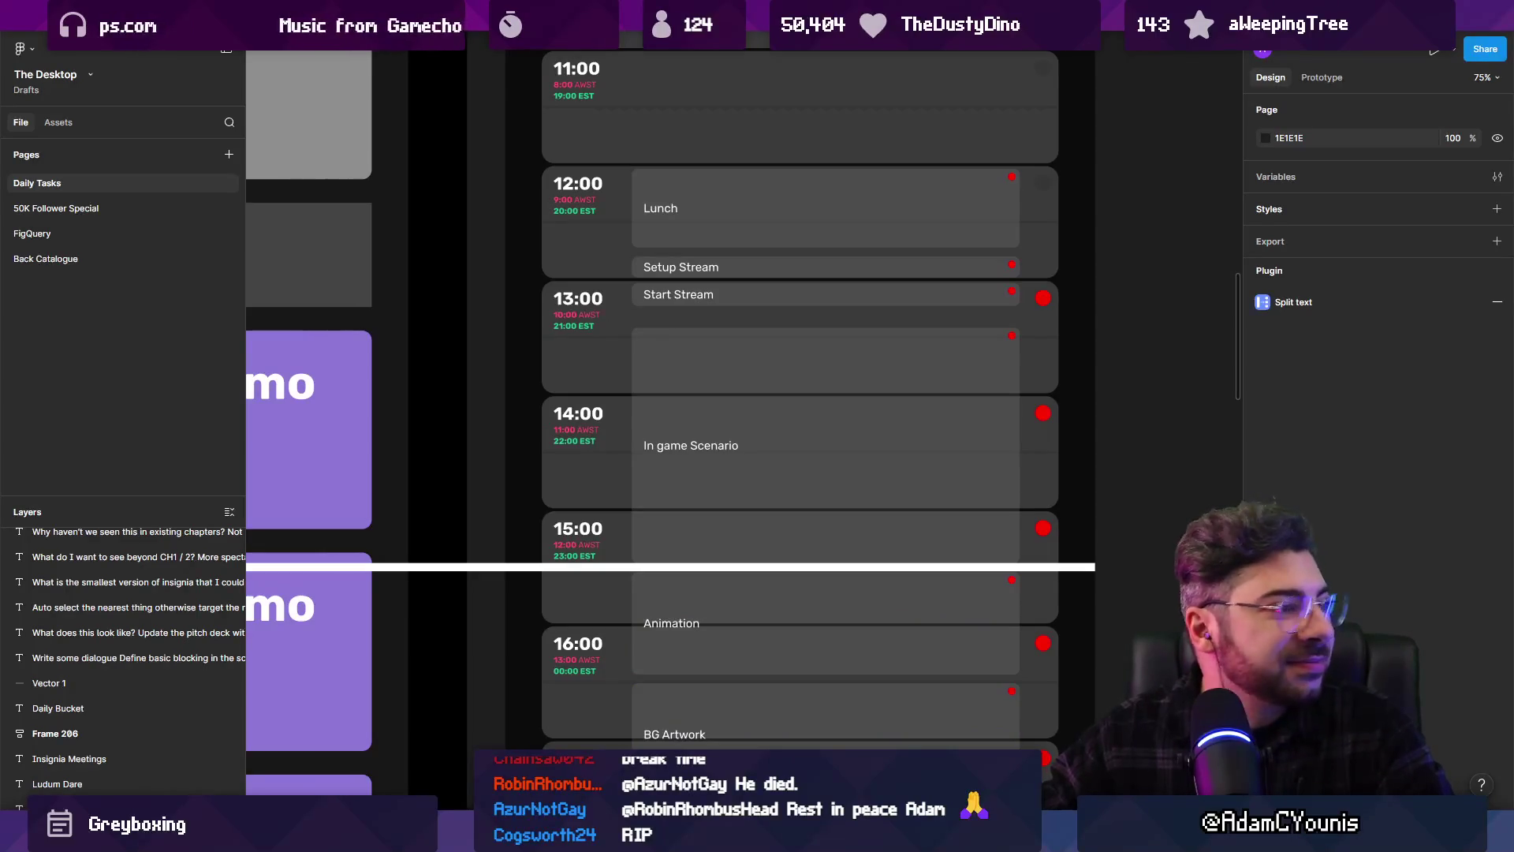
pyautogui.hotkey('alt', 'Tab')
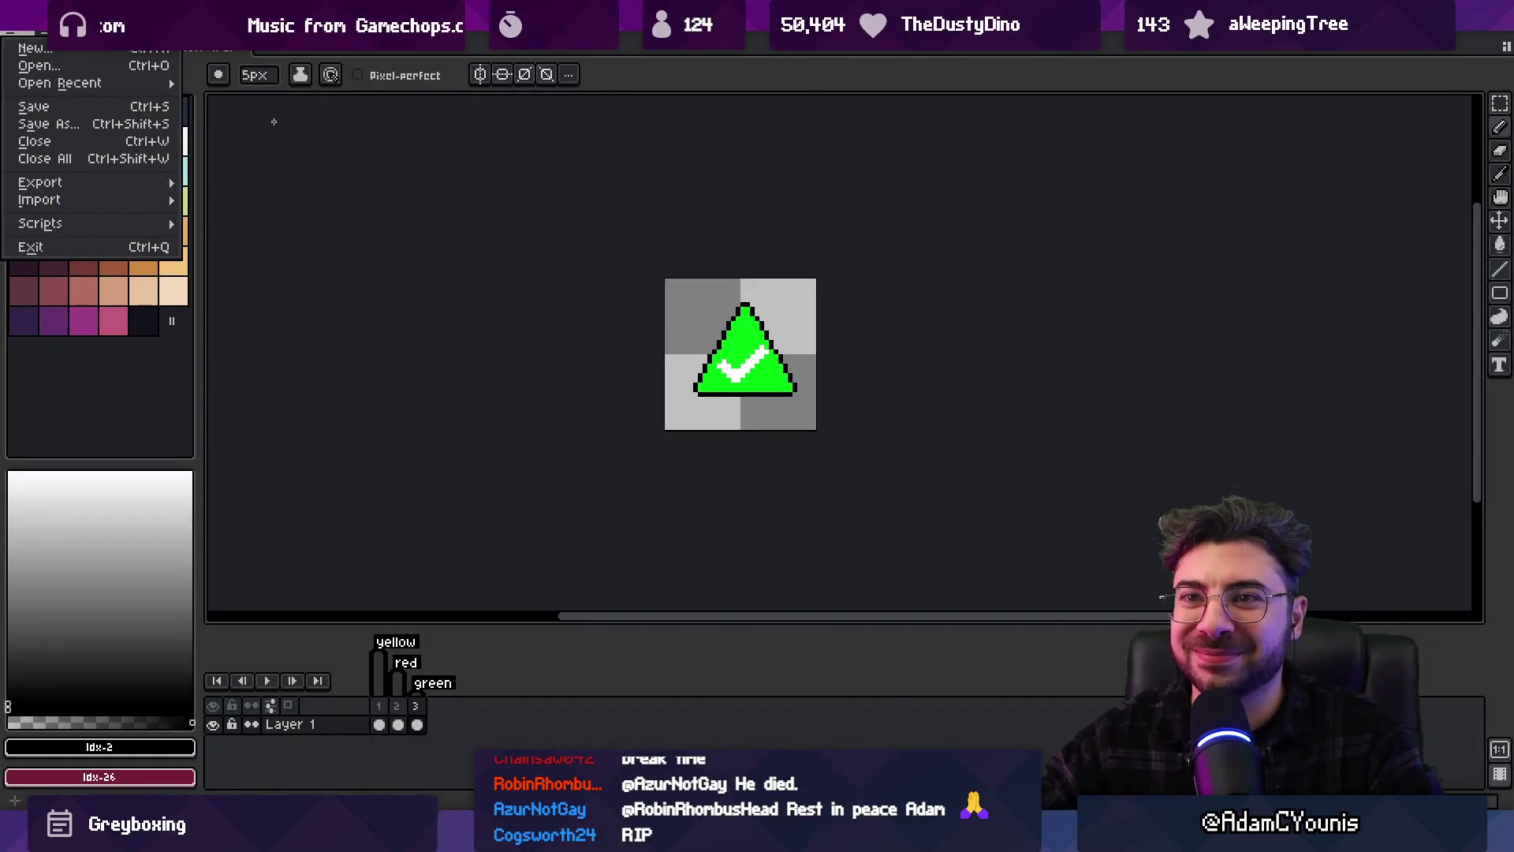
# Browse the File > Open Recent list and dismiss it without opening a file
pyautogui.press('Escape')
pyautogui.click(19, 36)
pyautogui.moveTo(95, 94)
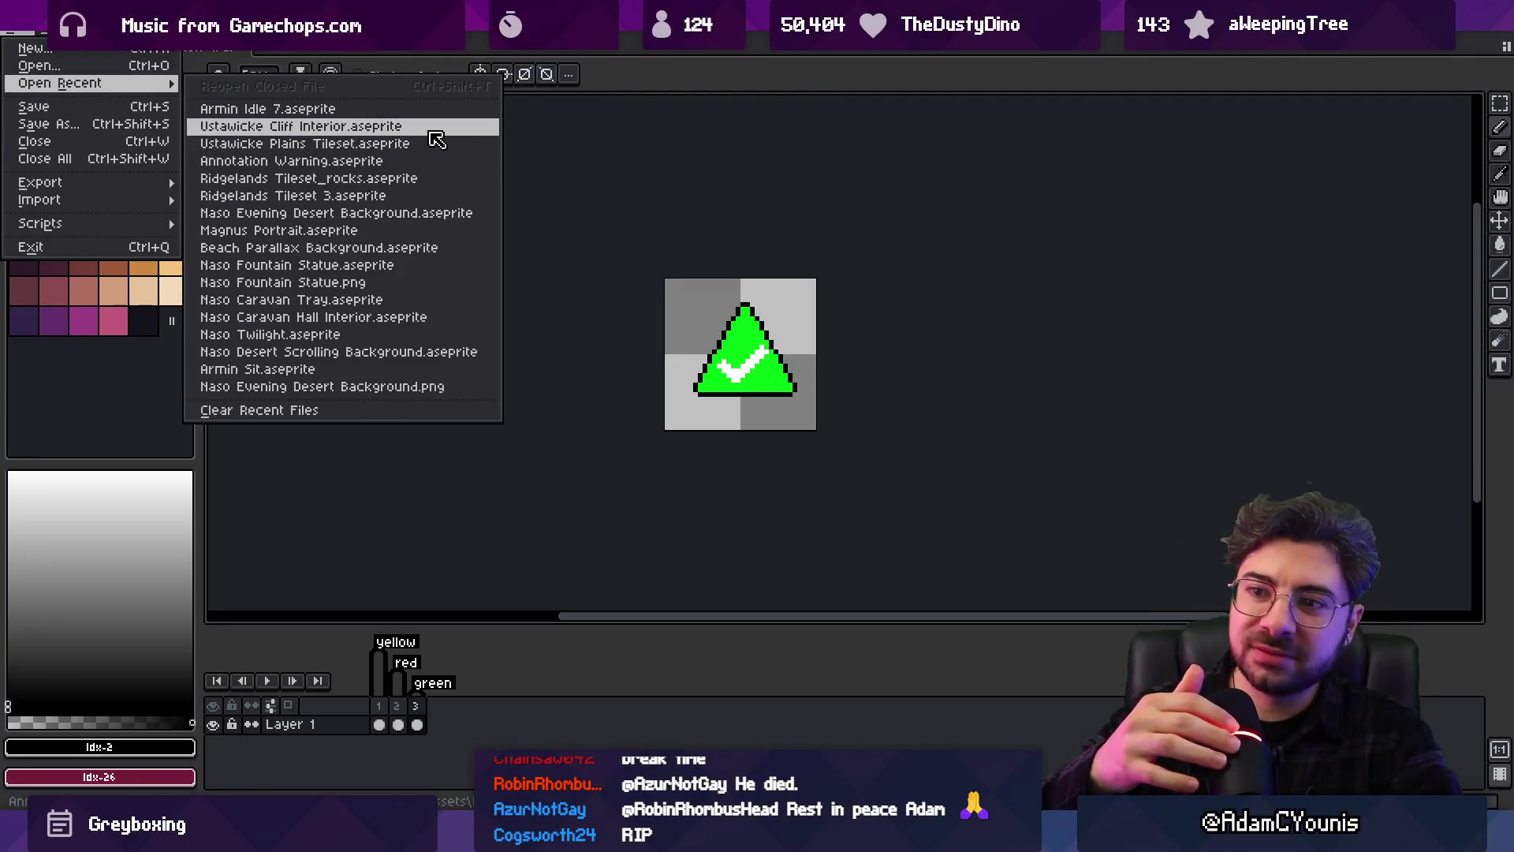
pyautogui.click(518, 197)
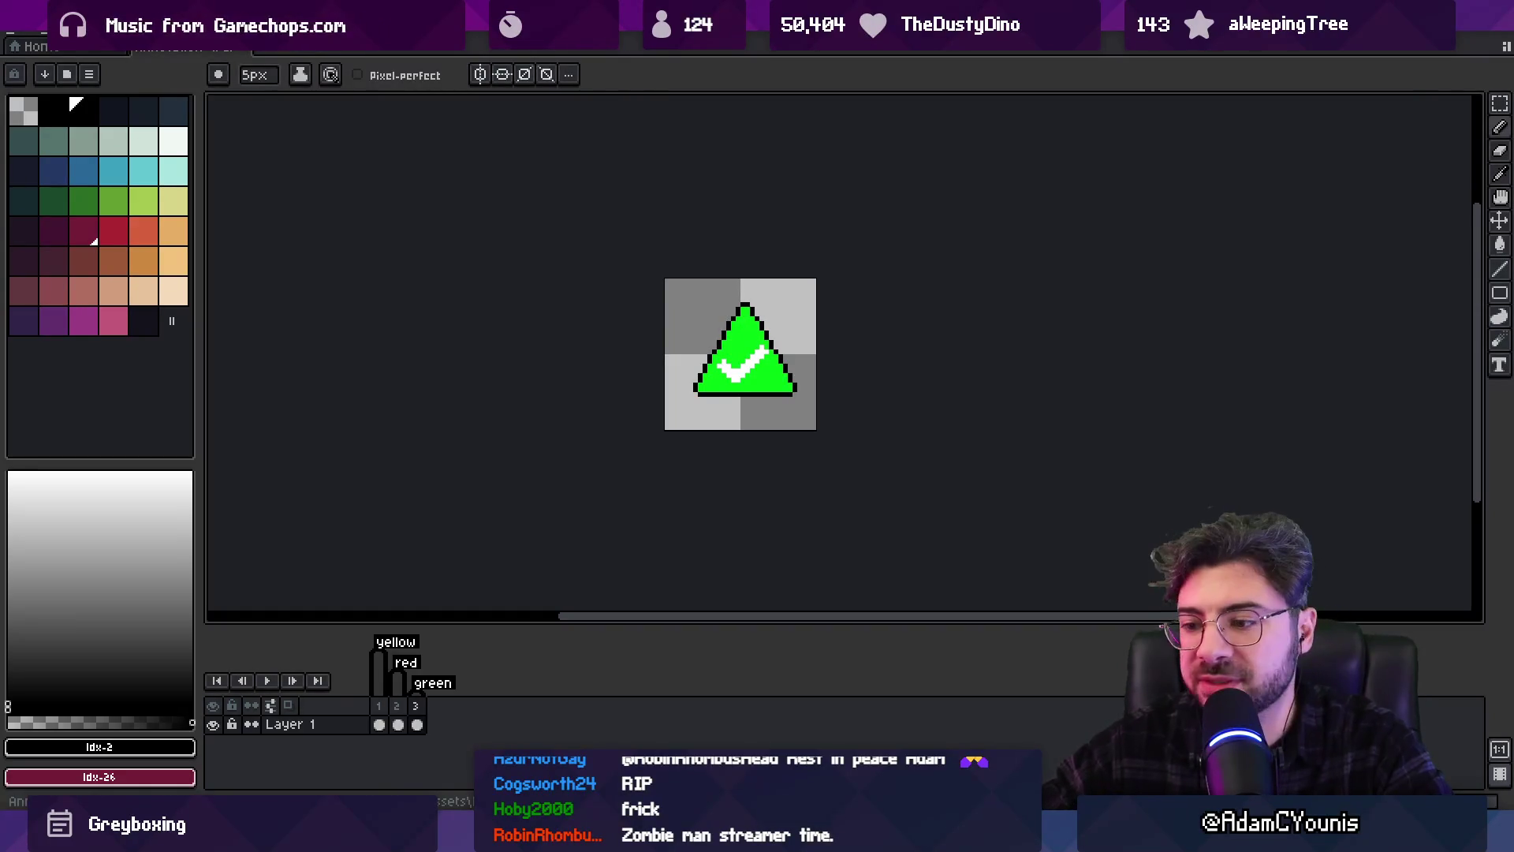
pyautogui.hotkey('alt', 'Tab')
# Search the Unity project for 'froggen 2' and open the Froggen 2 asset in Aseprite
pyautogui.write('froggen')
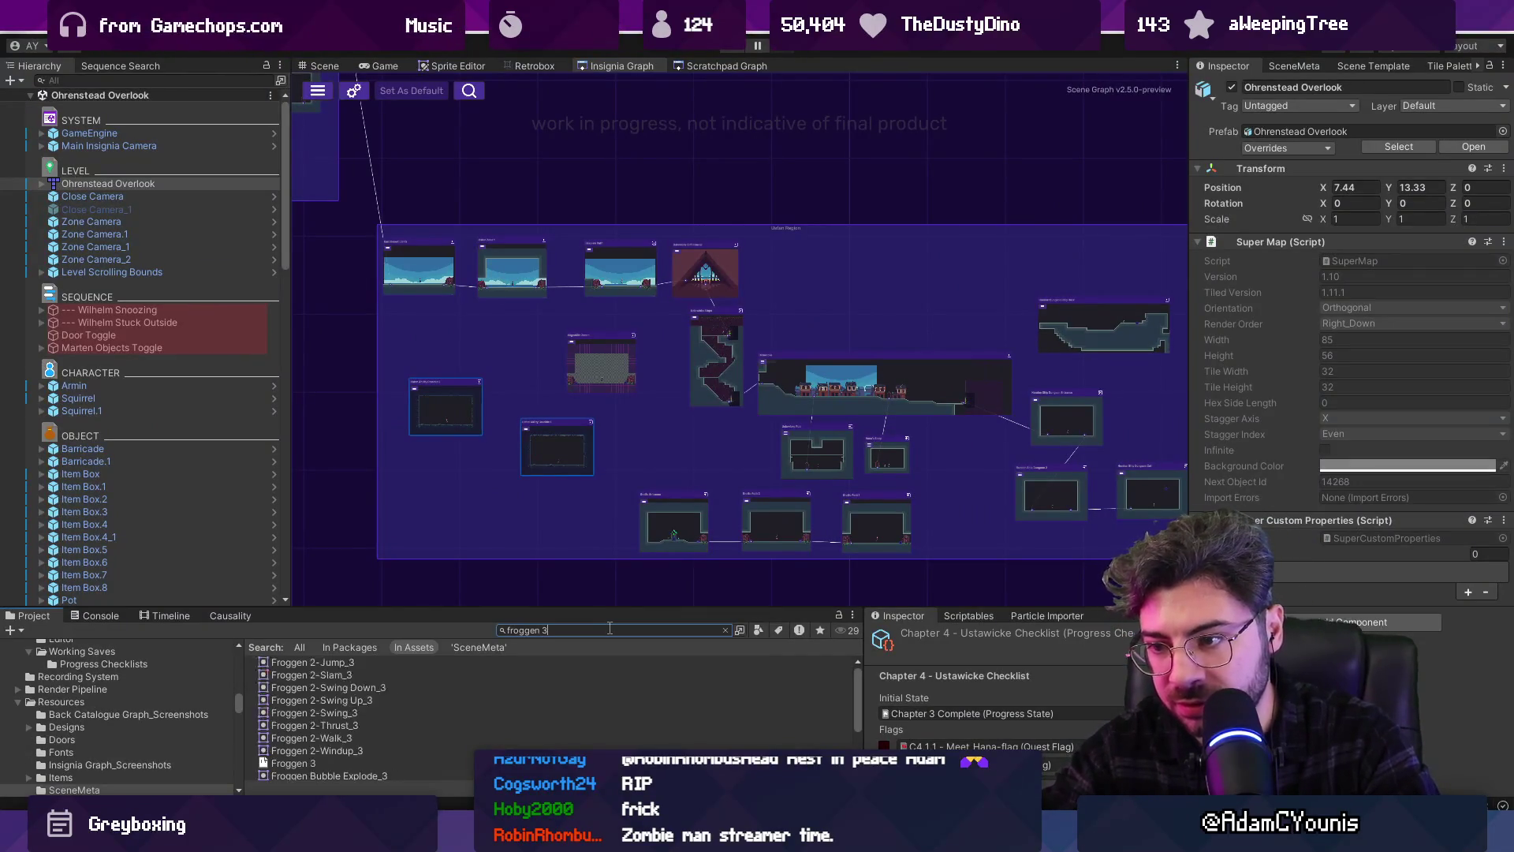
pyautogui.press('BackSpace')
pyautogui.write('2')
pyautogui.doubleClick(277, 764)
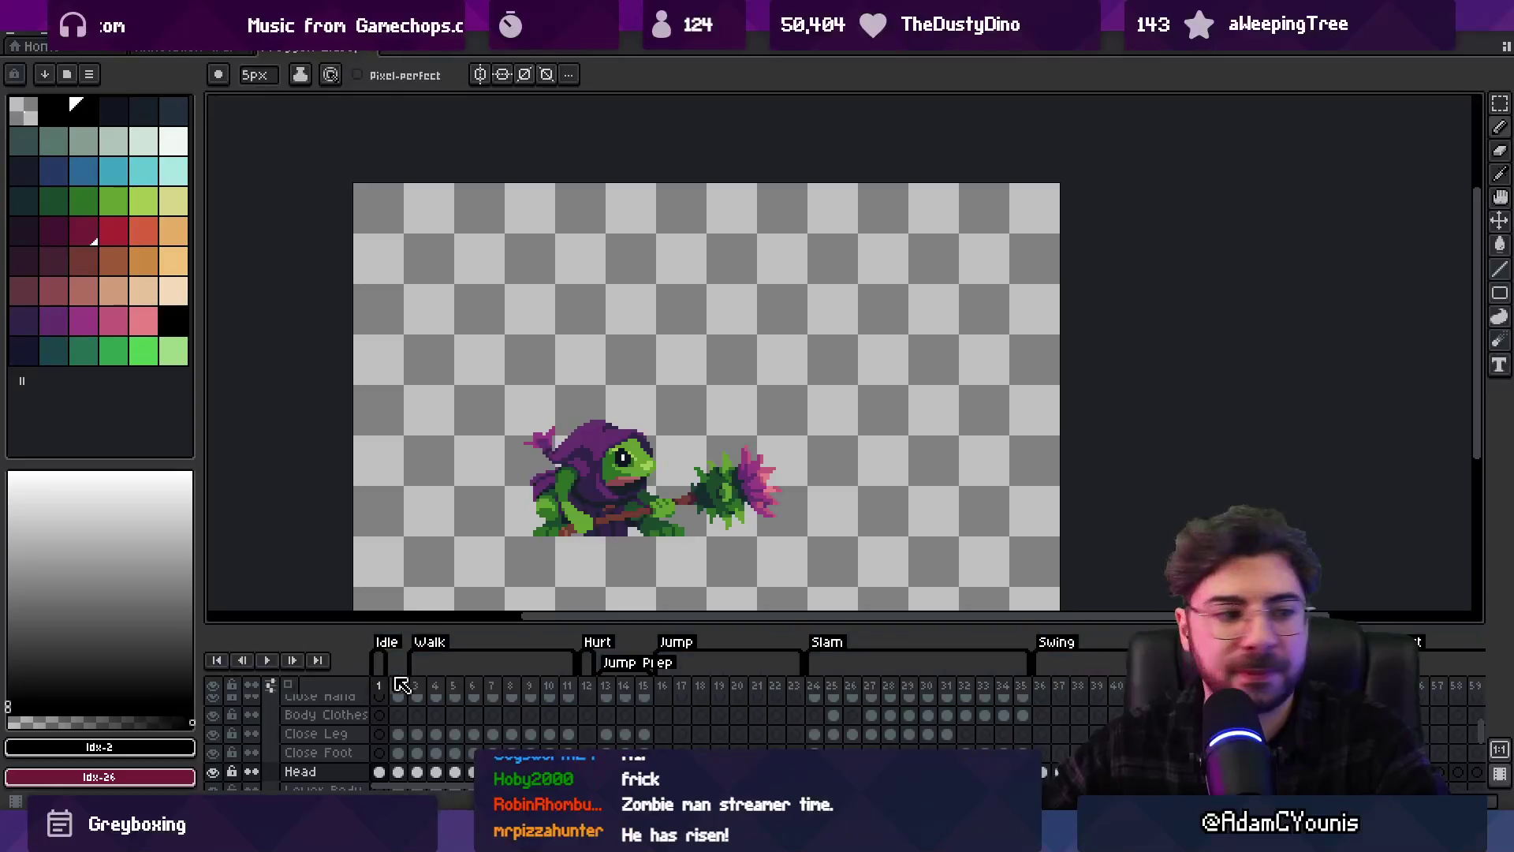
# Jump to the first Thrust frame in the timeline and turn on onion skinning
pyautogui.scroll(-1, 410, 684)
pyautogui.moveTo(380, 685)
pyautogui.mouseDown()
pyautogui.moveTo(986, 667)
pyautogui.moveTo(1341, 686)
pyautogui.moveTo(1443, 710)
pyautogui.moveTo(1467, 759)
pyautogui.moveTo(947, 686)
pyautogui.moveTo(378, 684)
pyautogui.moveTo(1476, 671)
pyautogui.moveTo(1021, 691)
pyautogui.mouseUp()
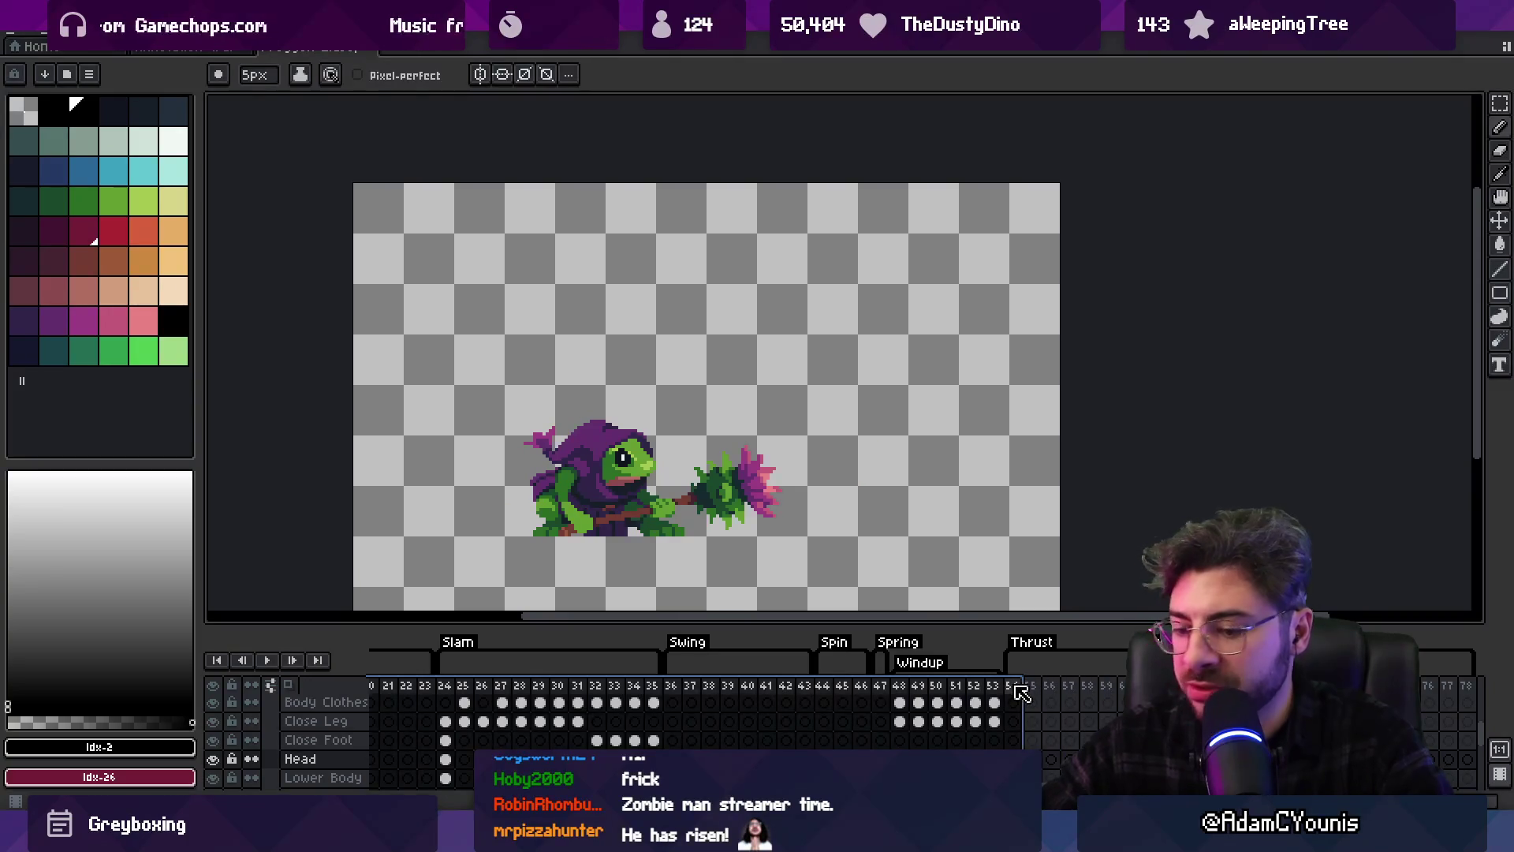
pyautogui.click(1022, 691)
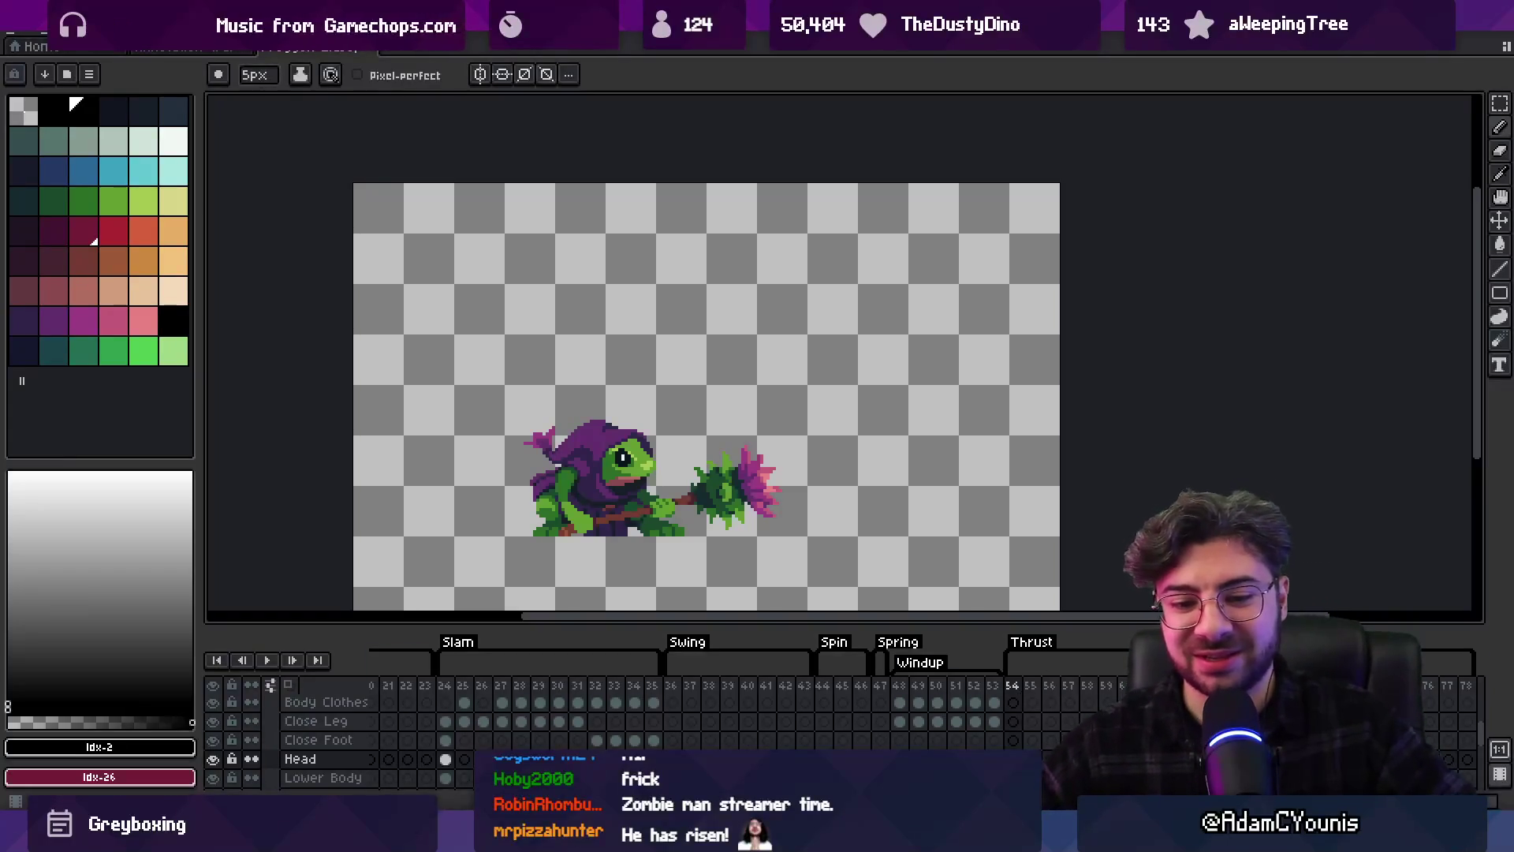
pyautogui.press('F3')
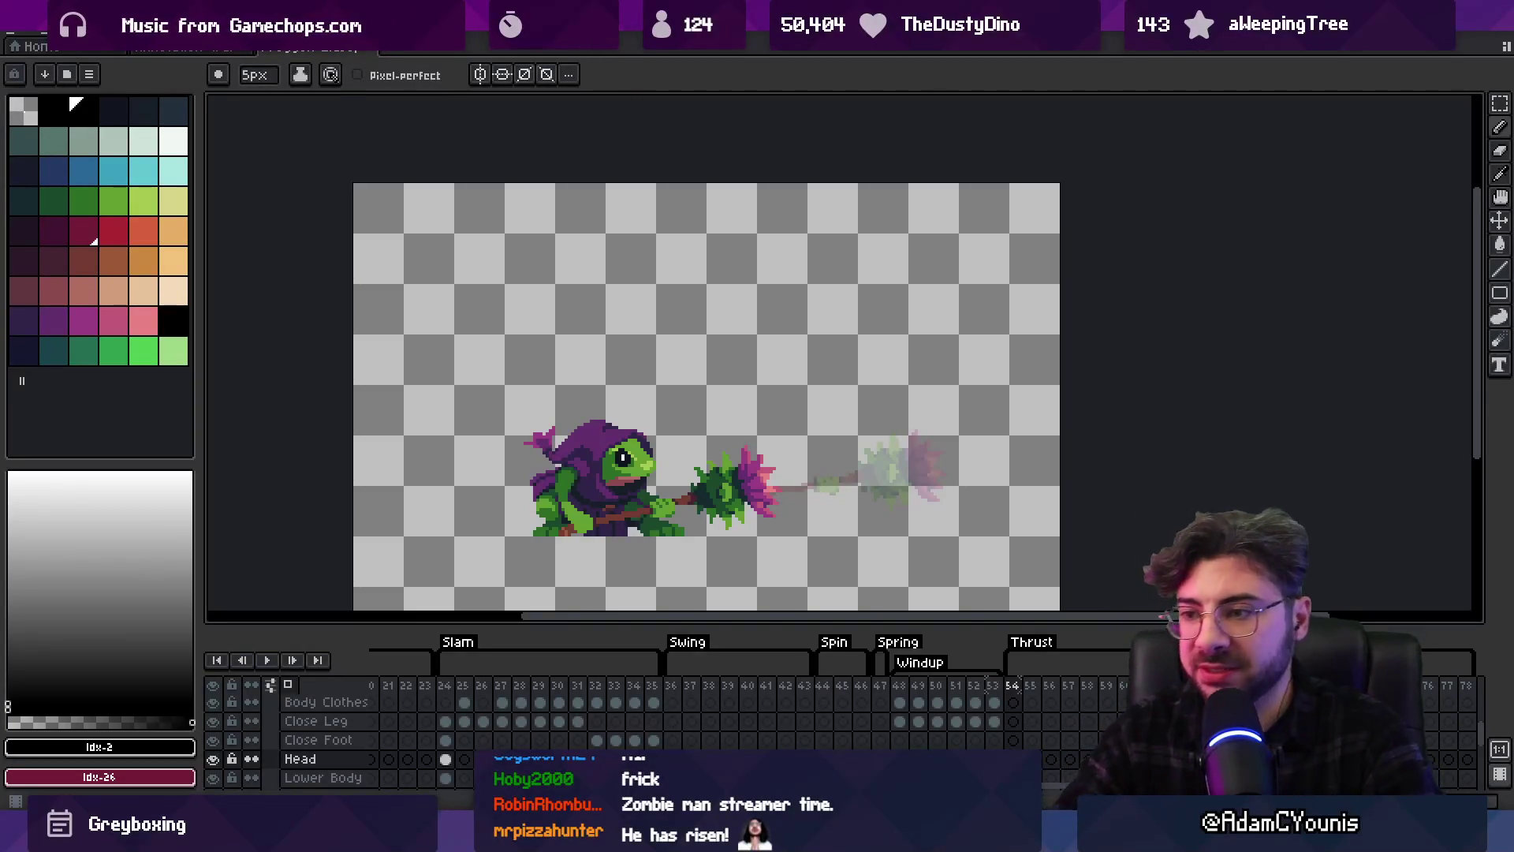
# Zoom in on the frog and select Thrust frames 54–56 after checking Windup frames 48–50
pyautogui.press('z')
pyautogui.moveTo(720, 592); pyautogui.dragTo(803, 581)
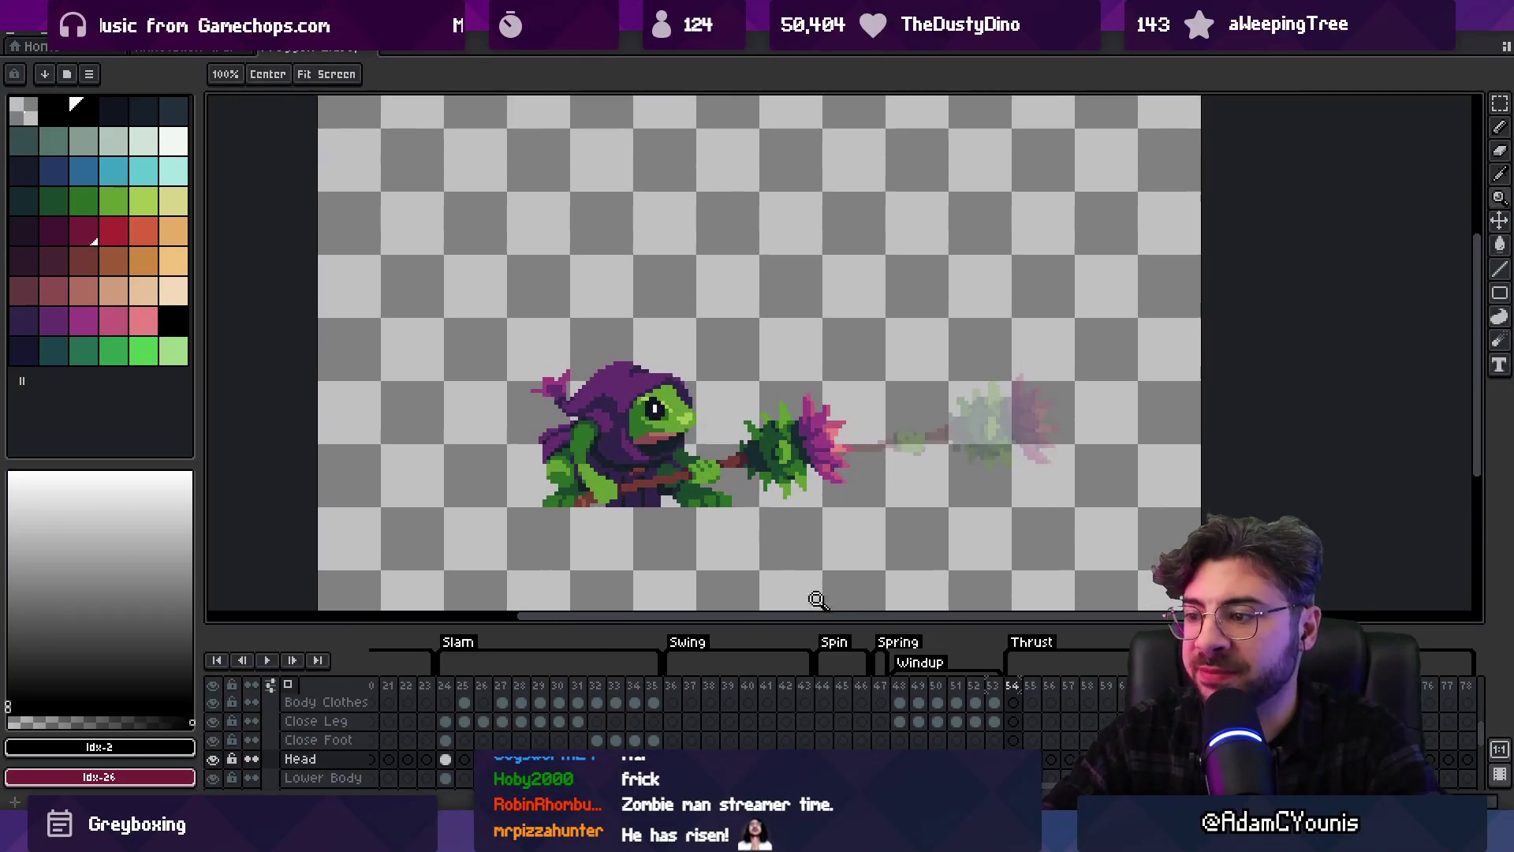
pyautogui.hscroll(3, 713, 698)
pyautogui.moveTo(707, 685)
pyautogui.mouseDown()
pyautogui.moveTo(864, 689)
pyautogui.moveTo(729, 690)
pyautogui.moveTo(824, 702)
pyautogui.mouseUp()
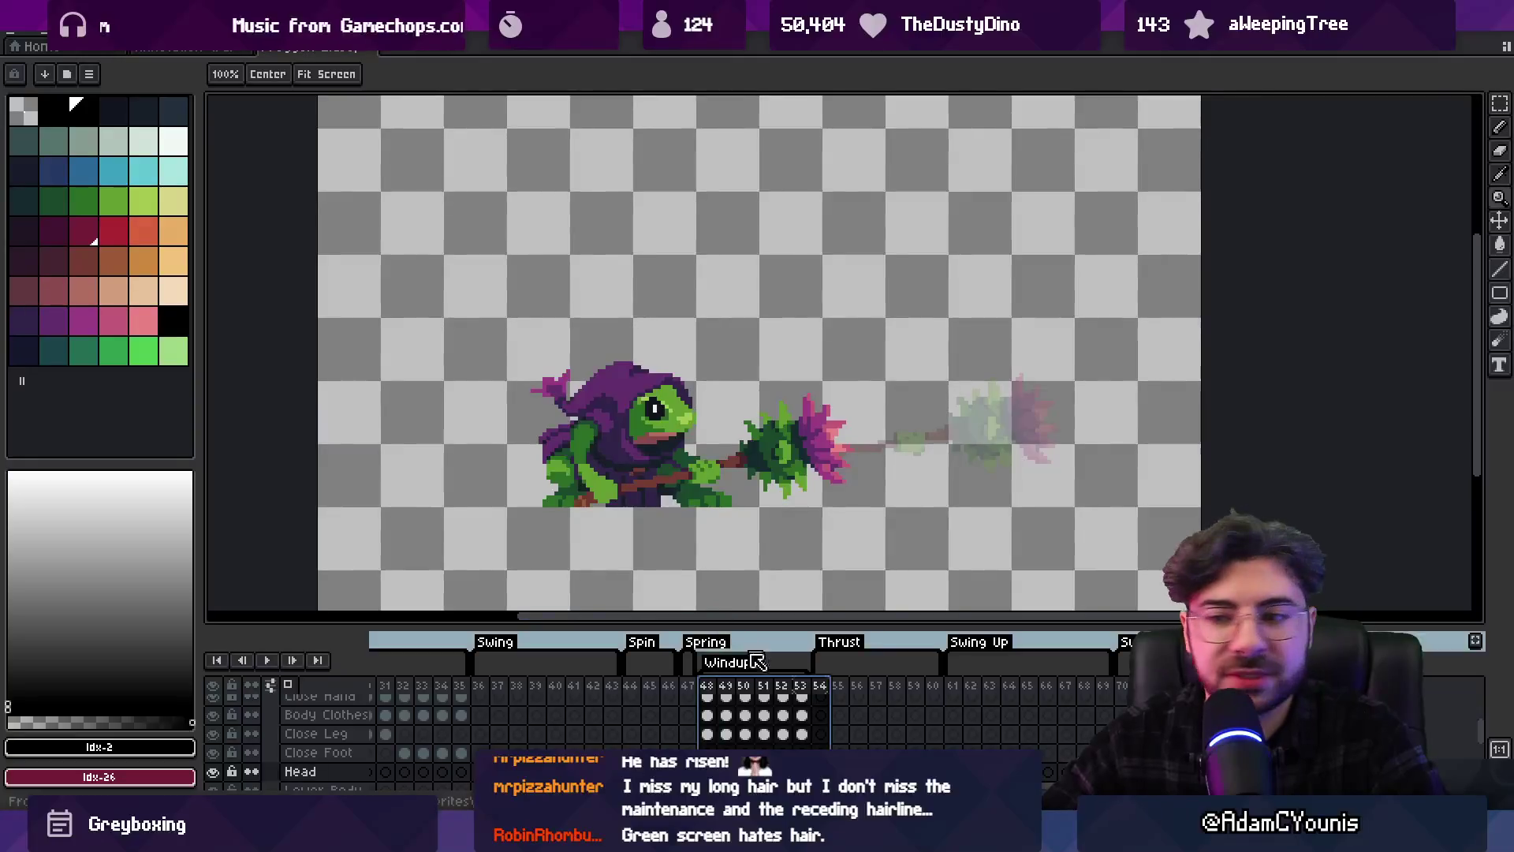
pyautogui.click(828, 693)
pyautogui.moveTo(826, 683); pyautogui.dragTo(862, 689)
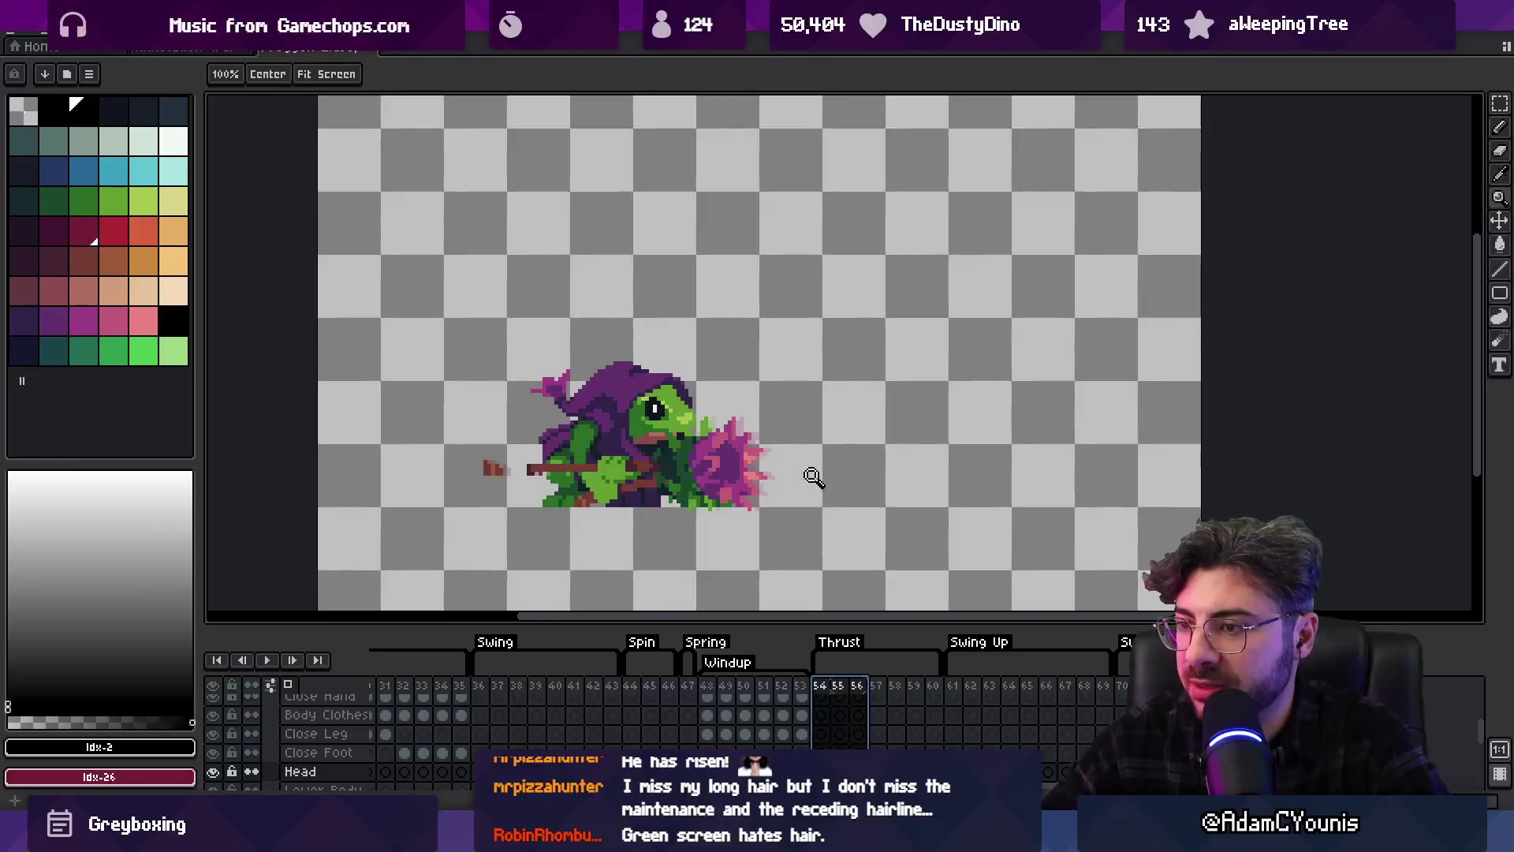
# Pick the layer drawn on the frog's body and enlarge the timeline to show more layers
pyautogui.keyDown('ctrl'); pyautogui.click(659, 410); pyautogui.keyUp('ctrl')
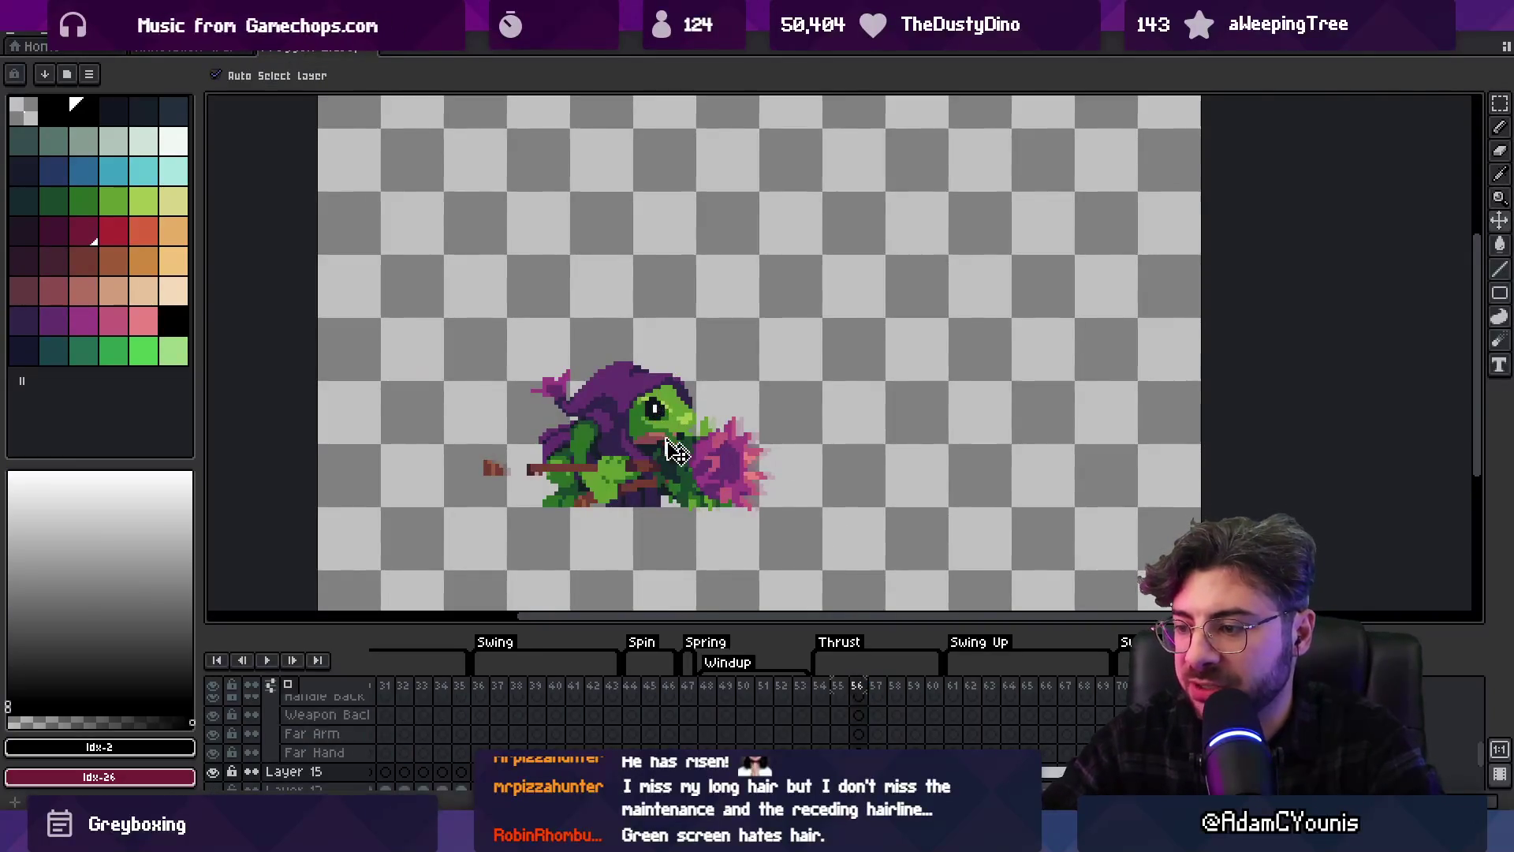
pyautogui.scroll(-5, 704, 746)
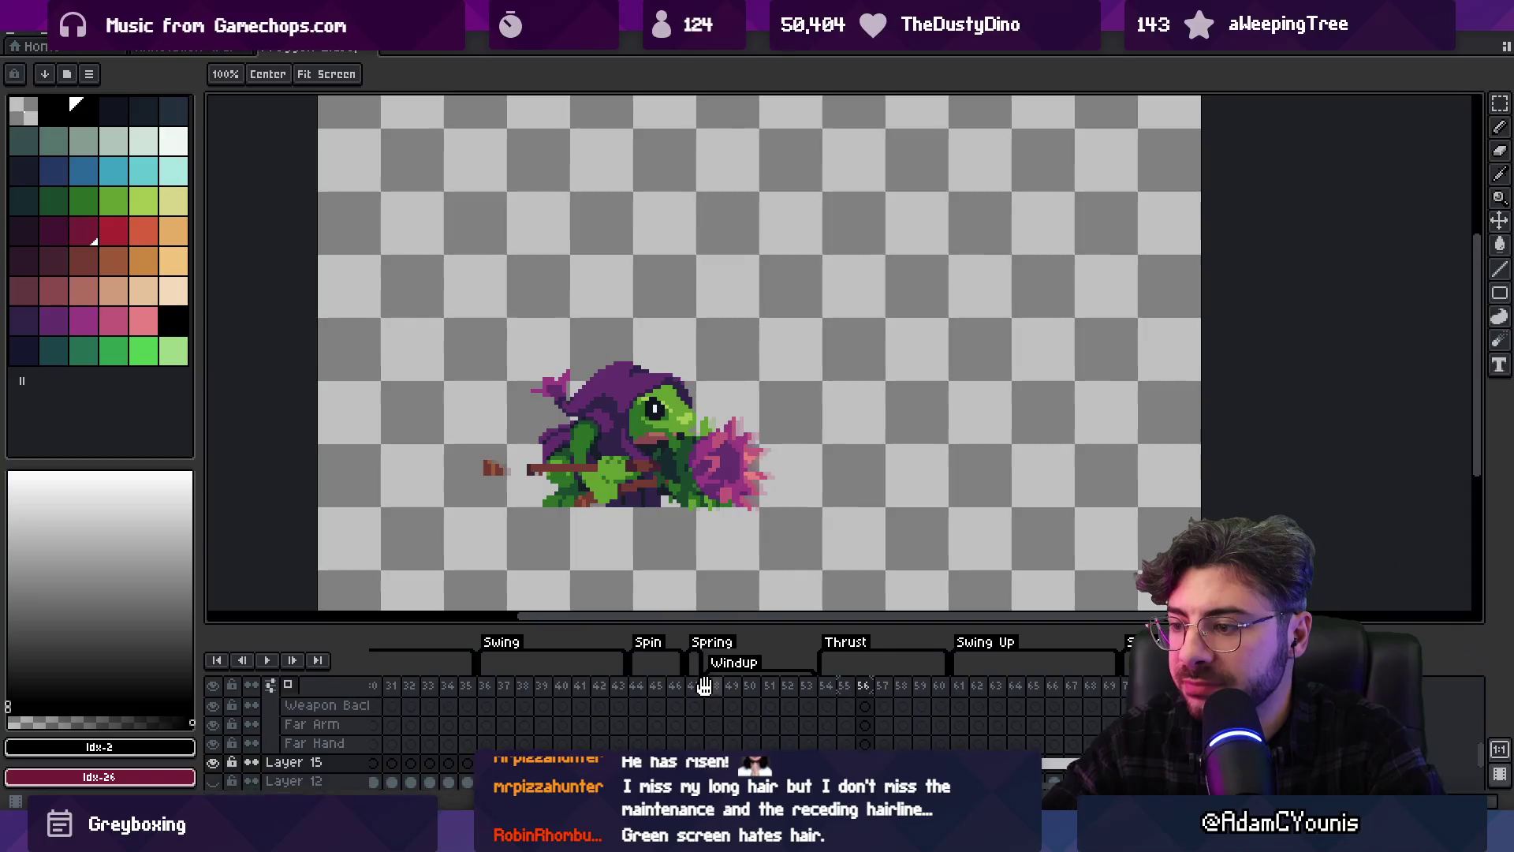
pyautogui.scroll(2, 705, 747)
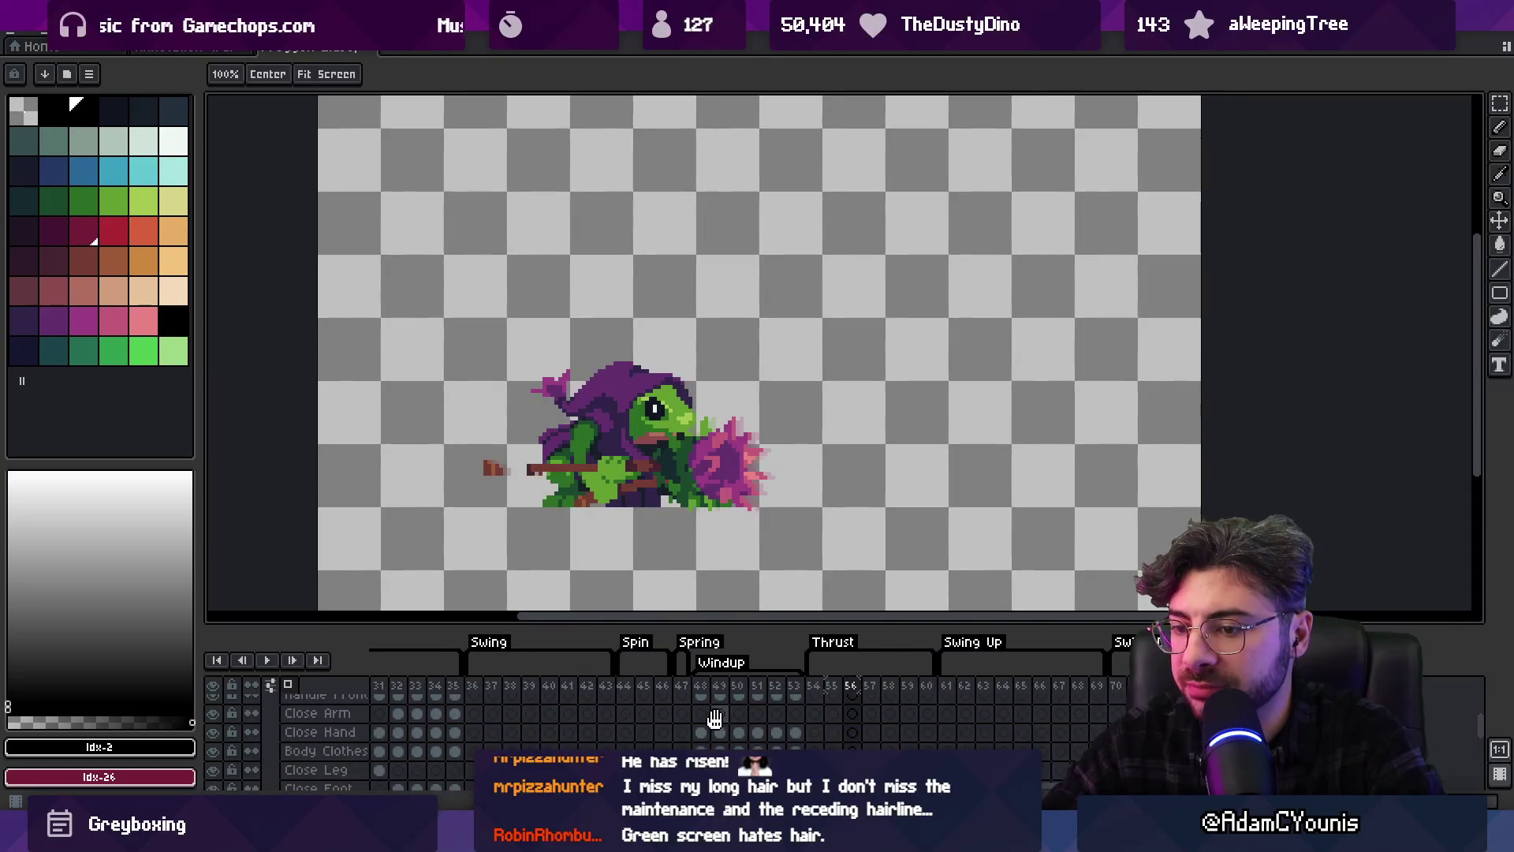
pyautogui.scroll(-3, 708, 702)
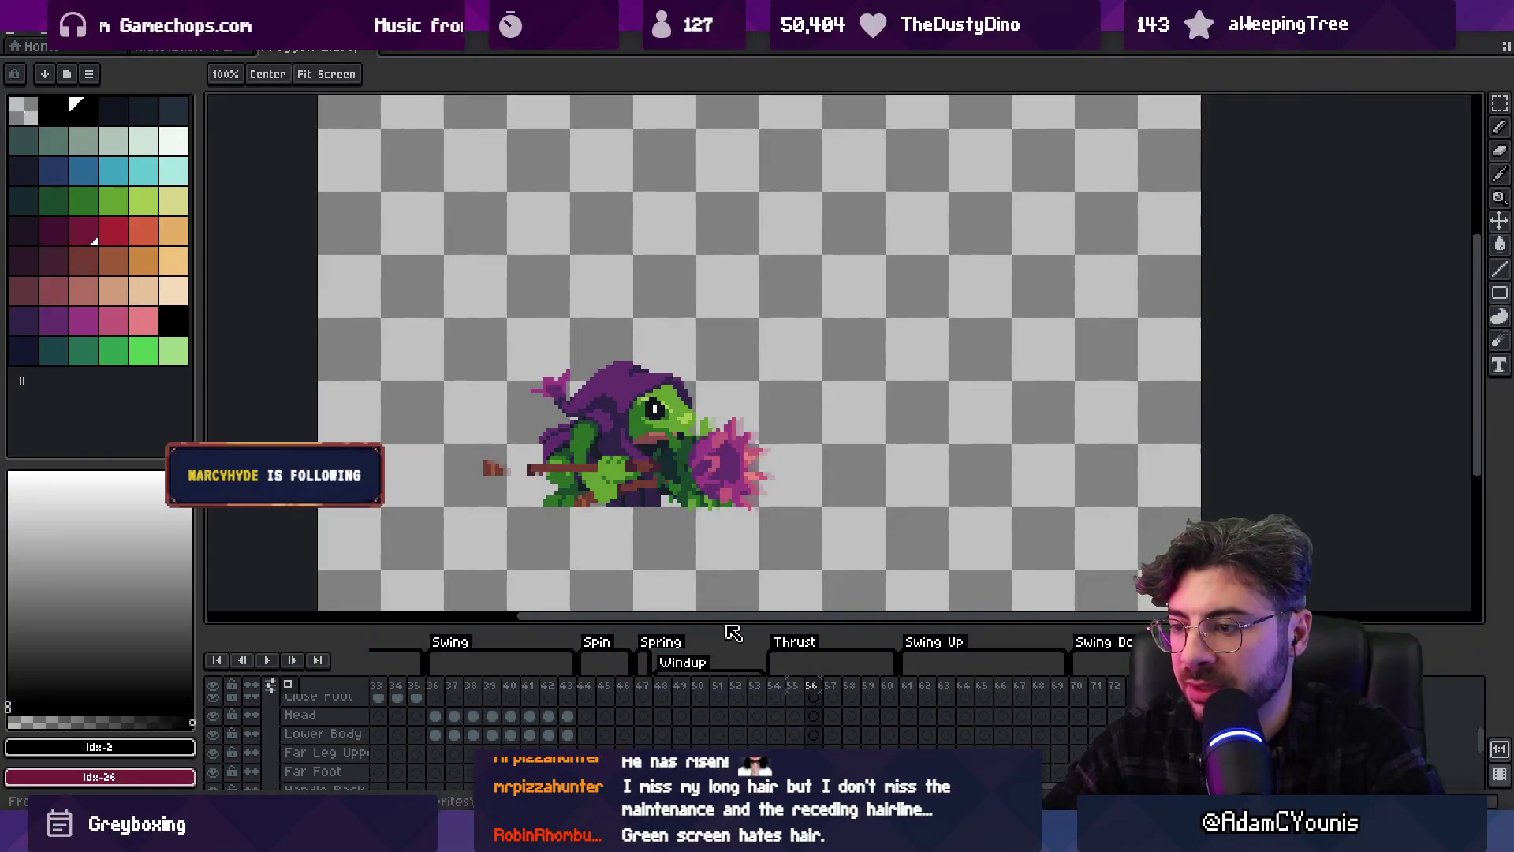
pyautogui.moveTo(722, 620); pyautogui.dragTo(726, 538)
pyautogui.scroll(-3, 631, 636)
# Lower Layer 15's opacity to a faint reference and inspect the Lower Body cel at frame 54
pyautogui.doubleClick(364, 724)
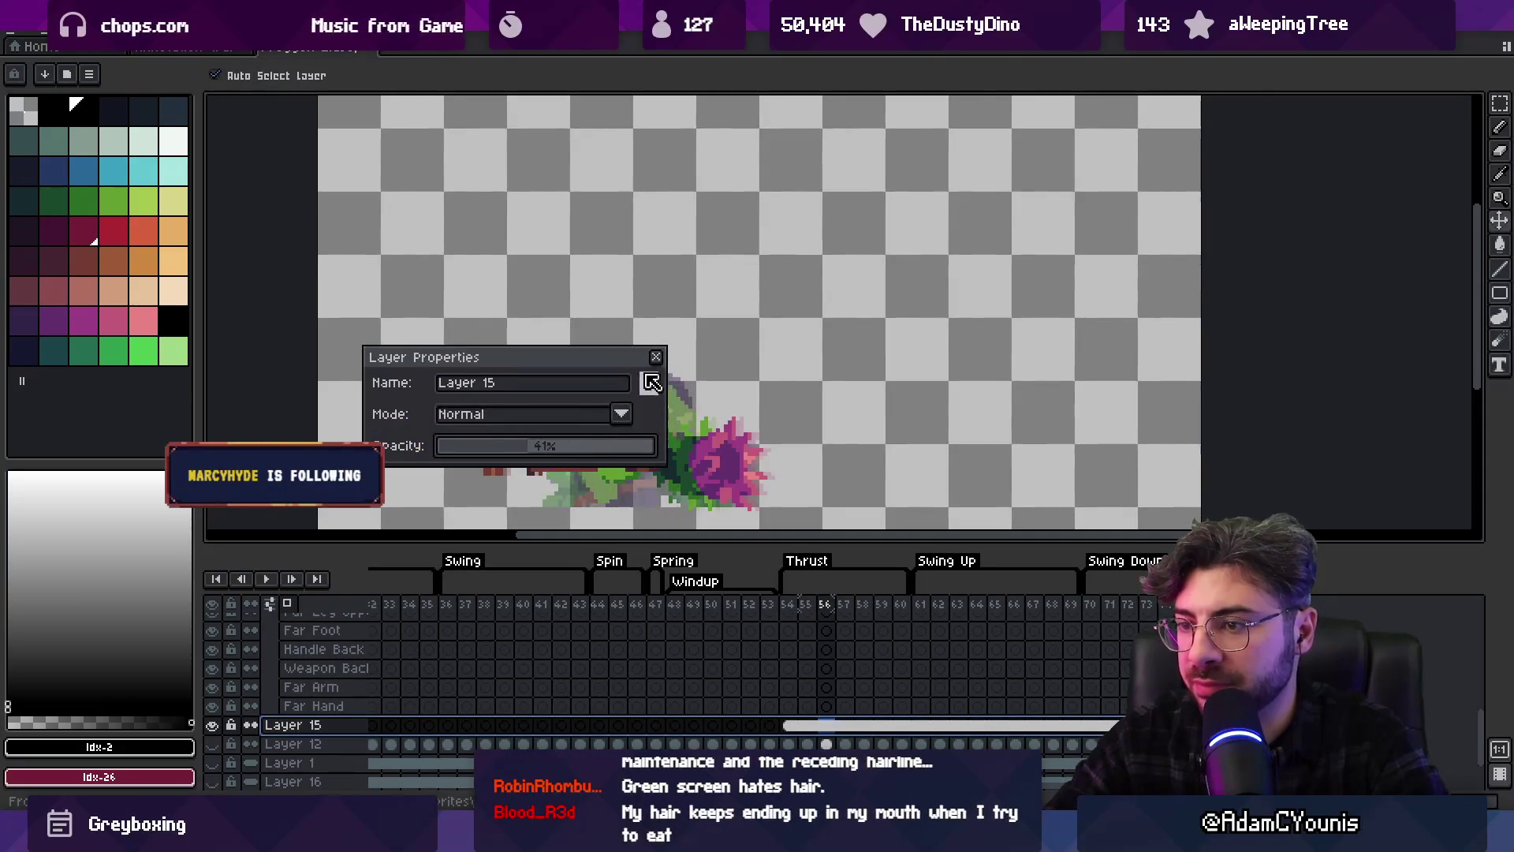
pyautogui.click(656, 357)
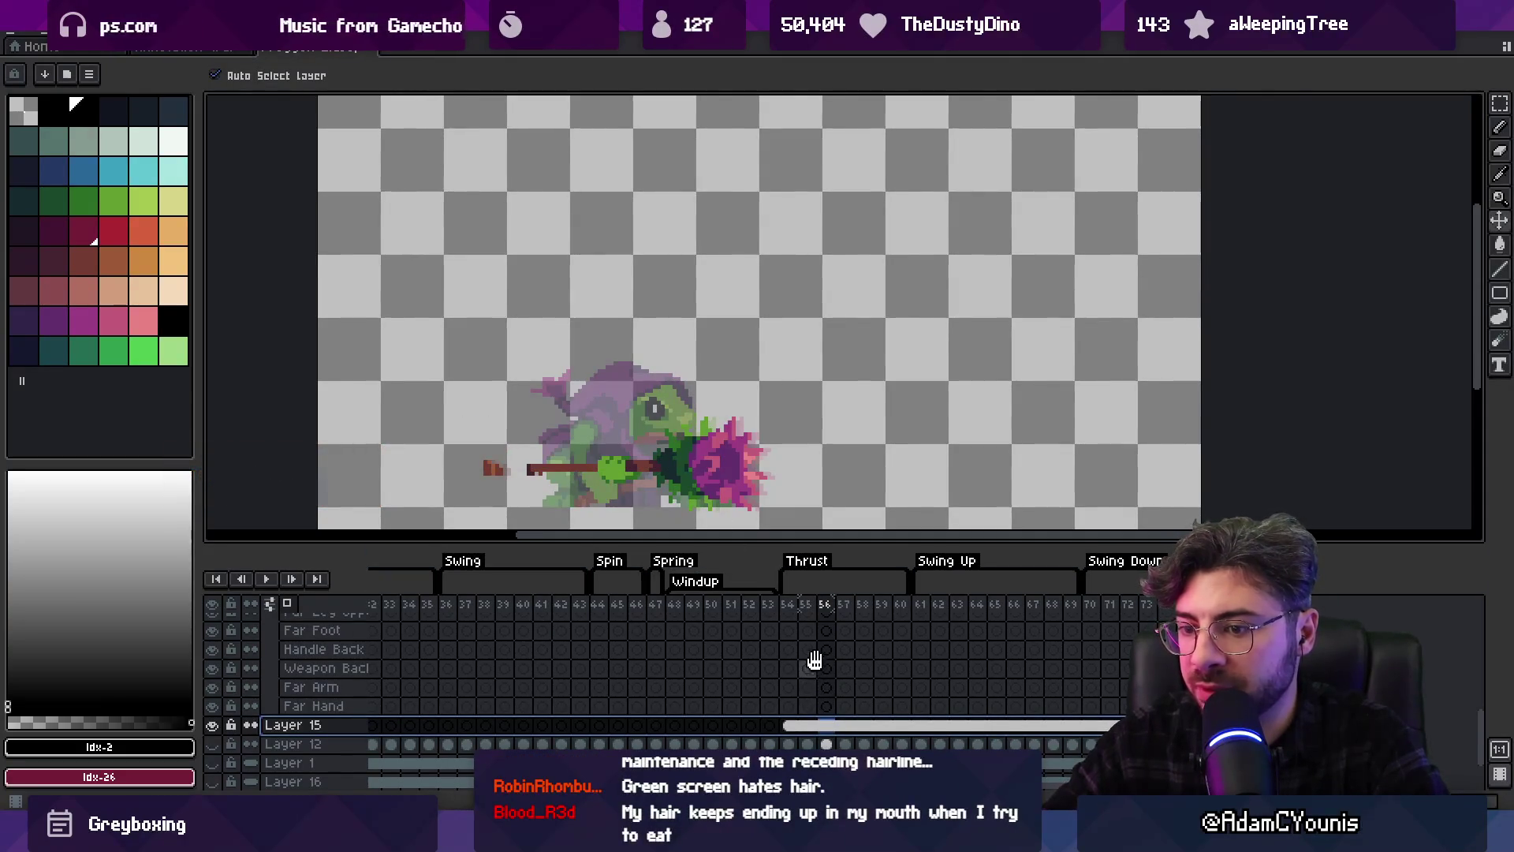
pyautogui.scroll(2, 812, 667)
pyautogui.doubleClick(803, 679)
pyautogui.click(783, 662)
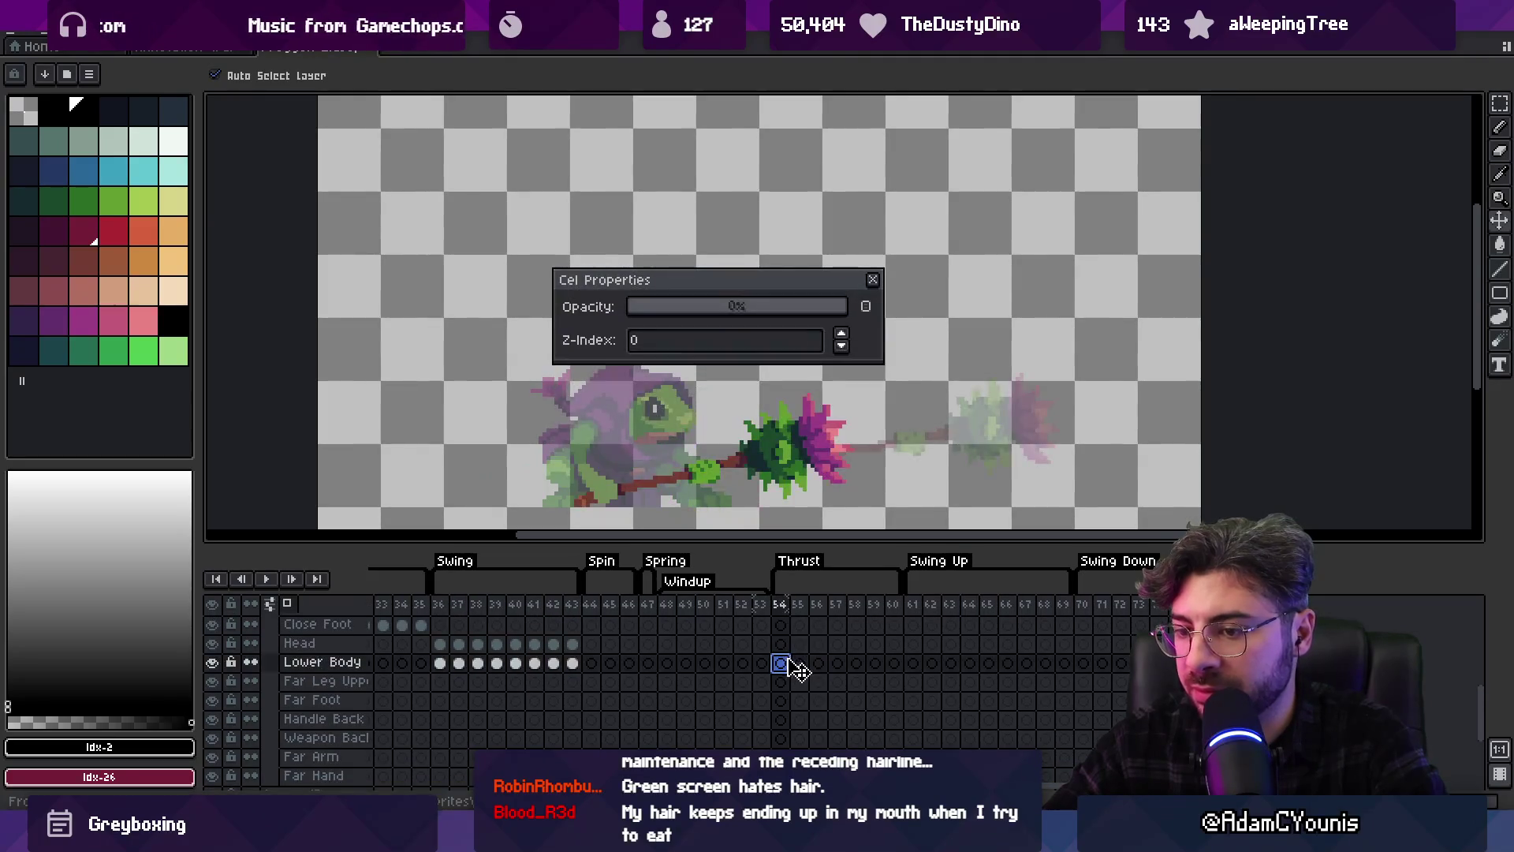
pyautogui.click(872, 280)
pyautogui.scroll(-2, 699, 686)
pyautogui.scroll(4, 765, 631)
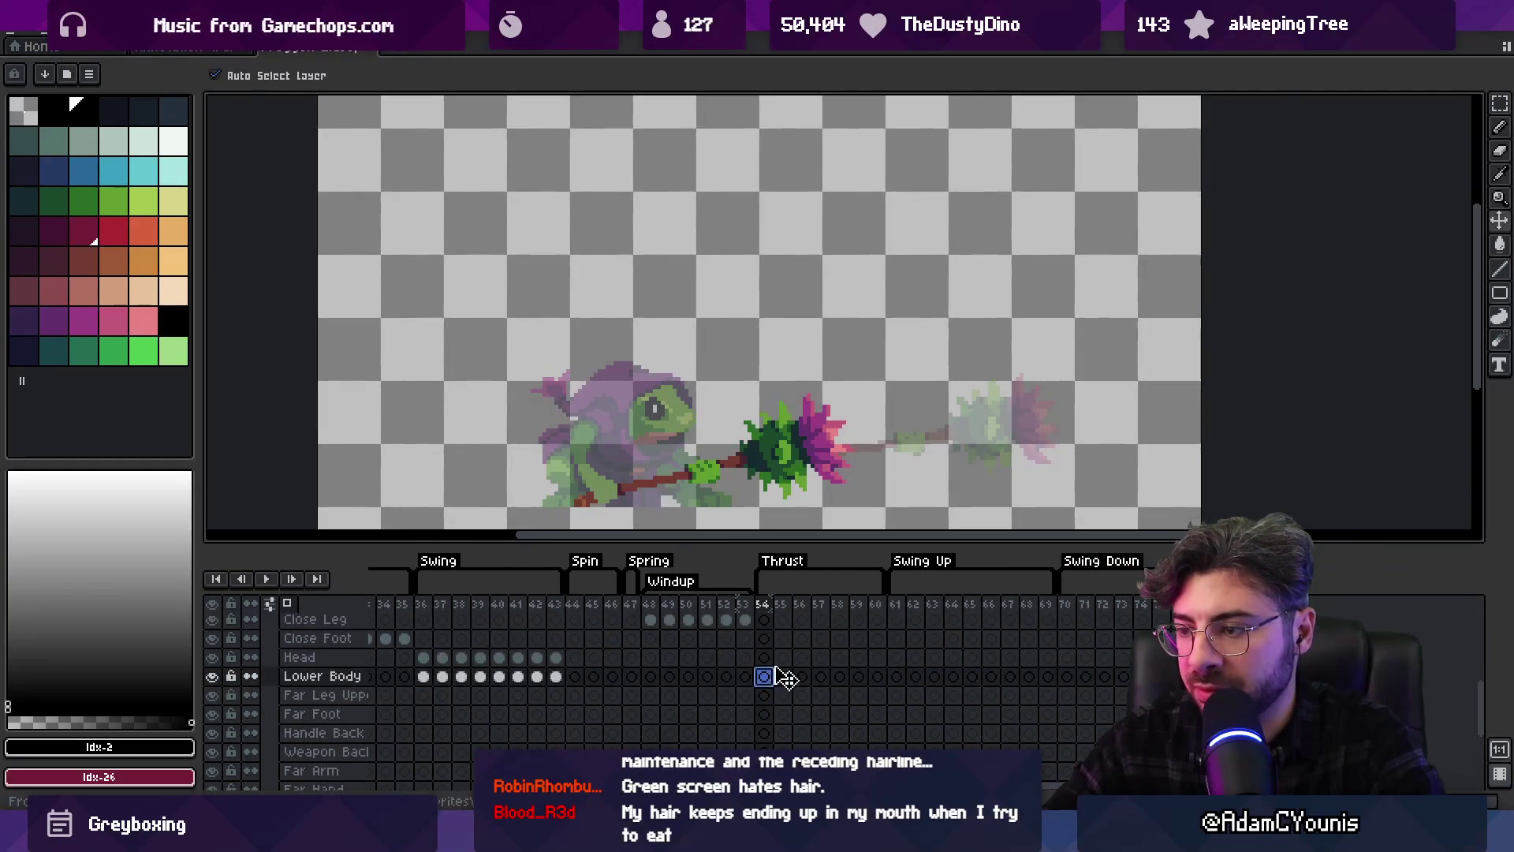
# Move from Thrust frames 54–56 to frame 57 and pick the dark red colour
pyautogui.moveTo(769, 612); pyautogui.dragTo(824, 615)
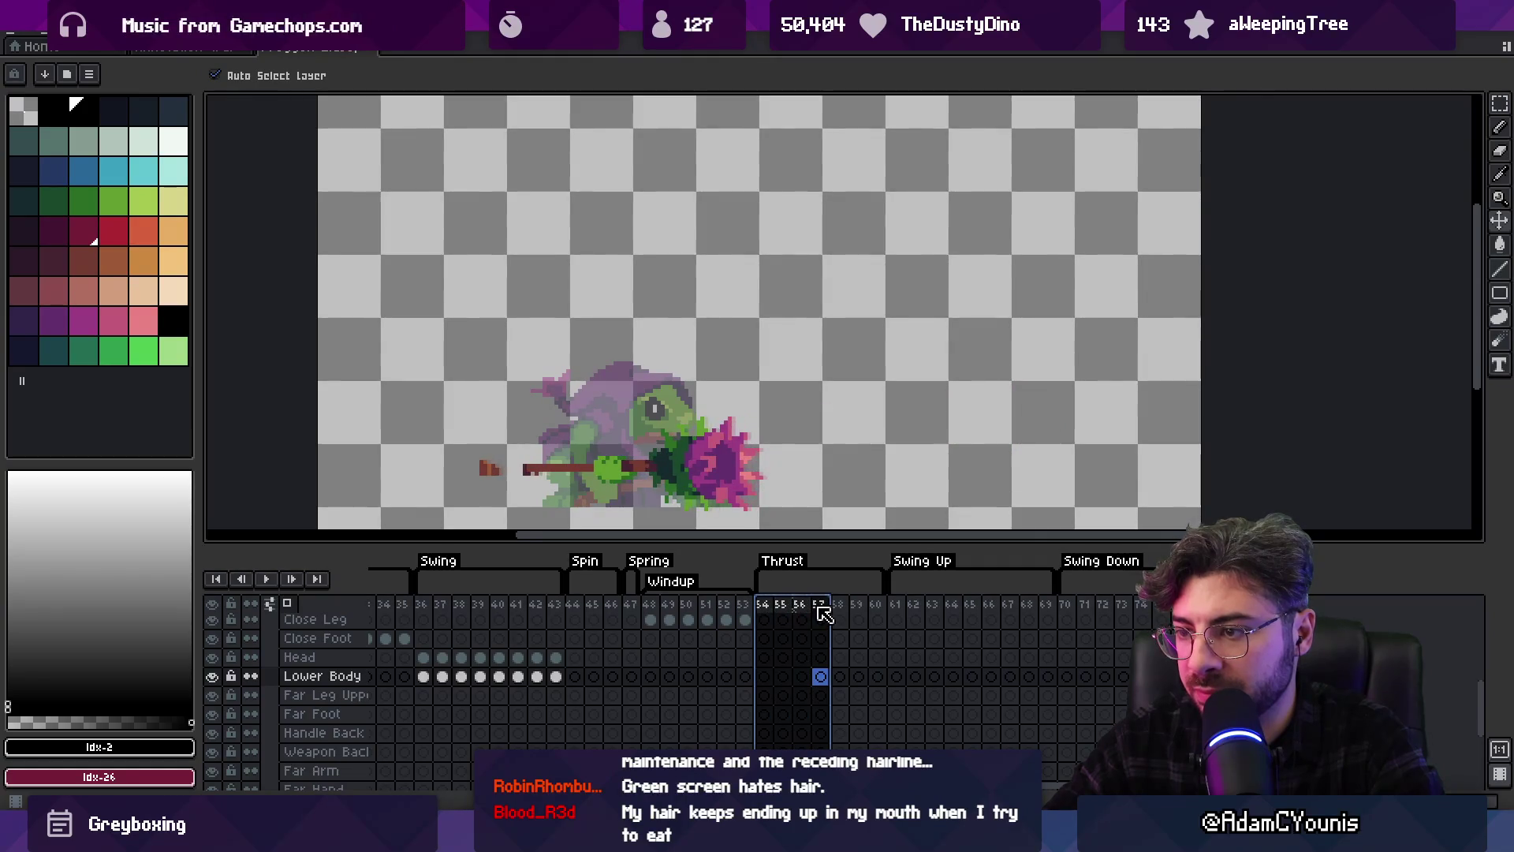
pyautogui.click(823, 615)
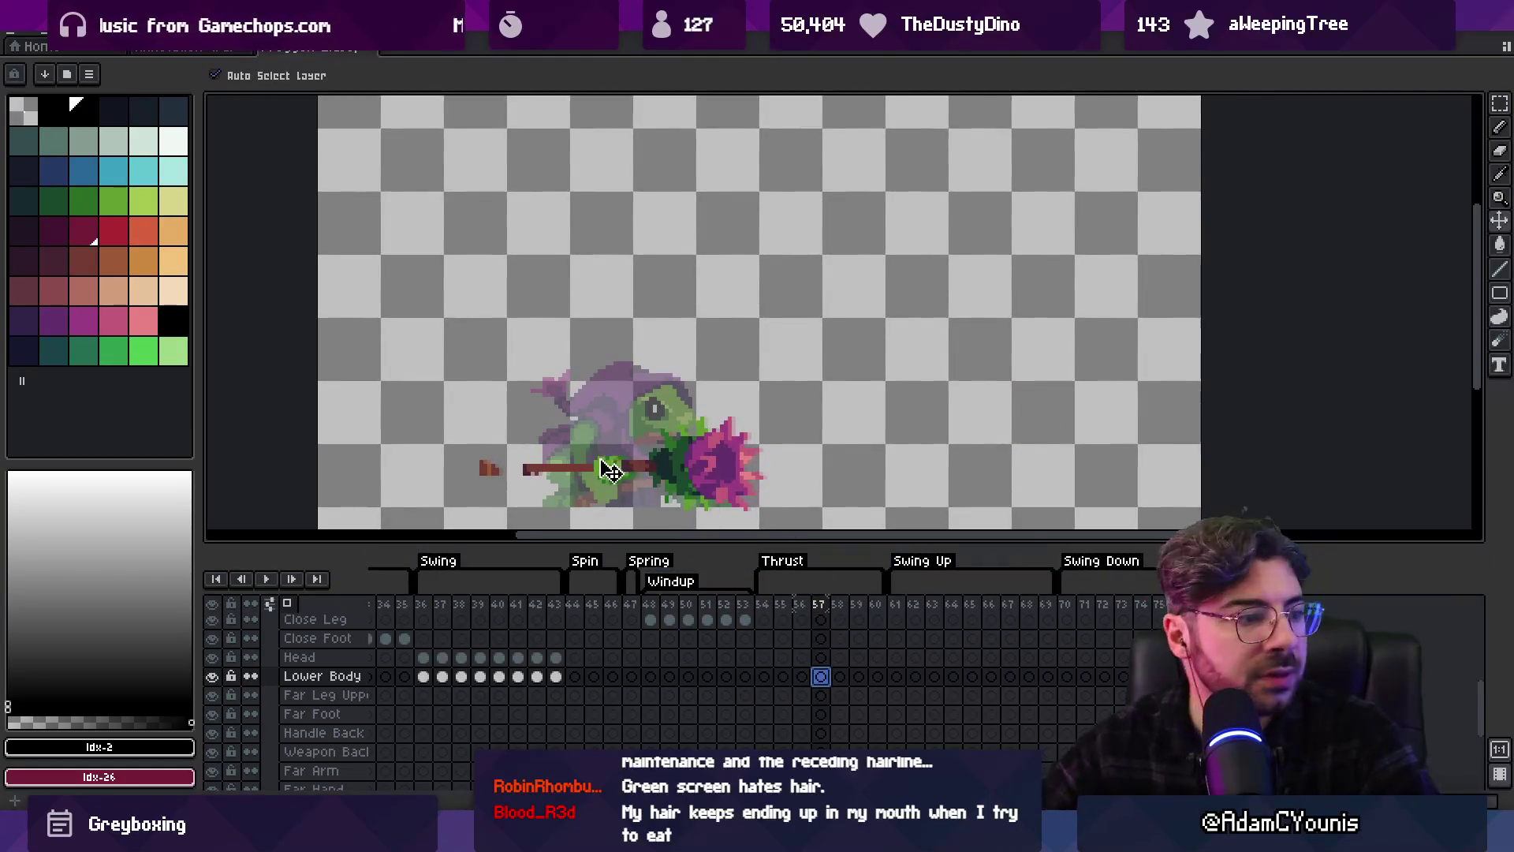
pyautogui.click(82, 230)
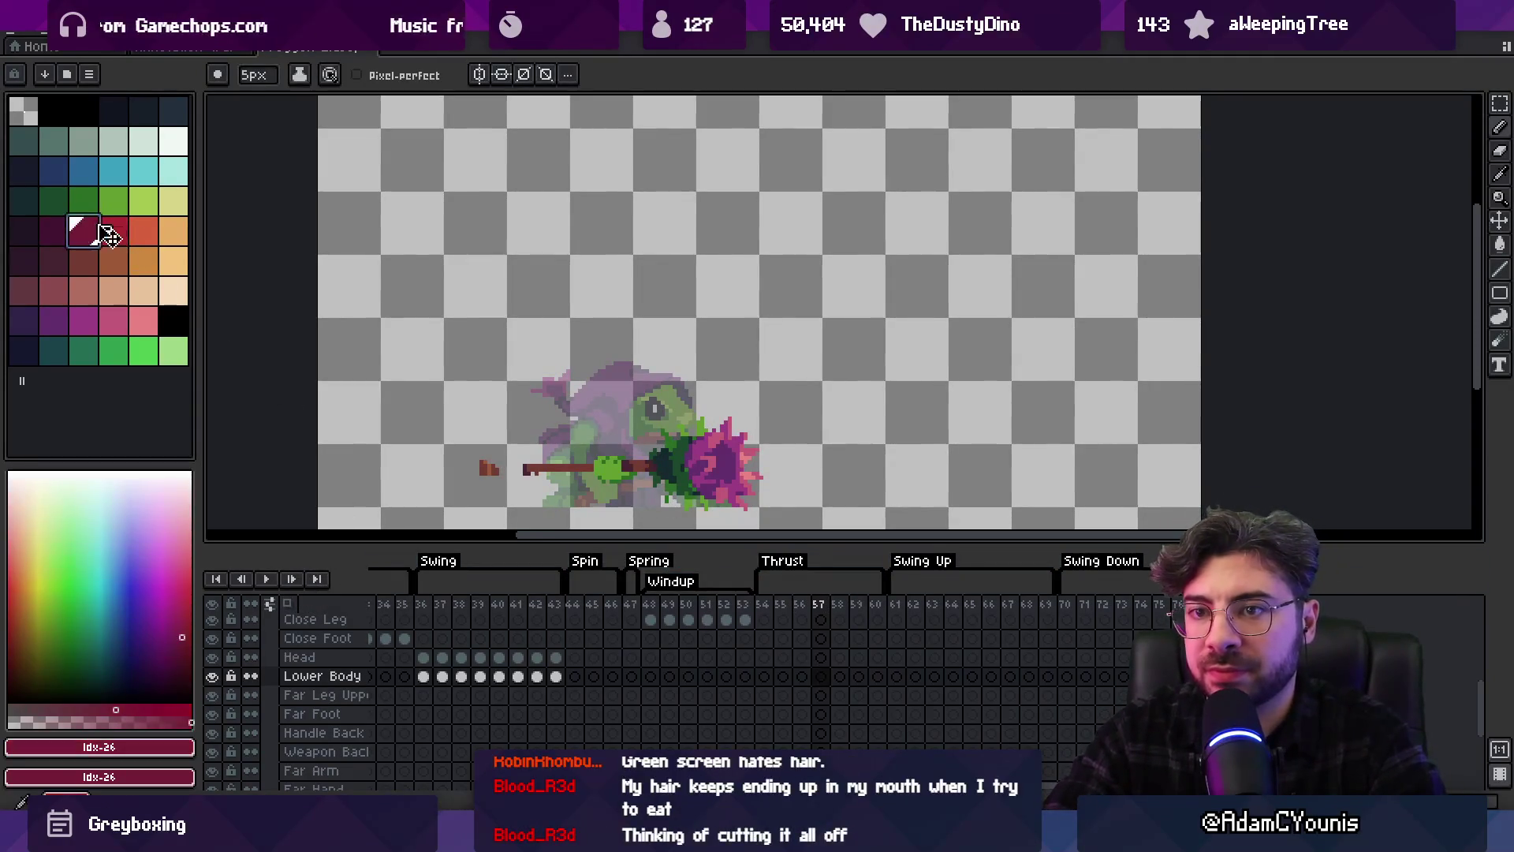
# Try a bright red patch over the frog's face, then undo it
pyautogui.scroll(2, 658, 460)
pyautogui.press('b')
pyautogui.click(114, 230)
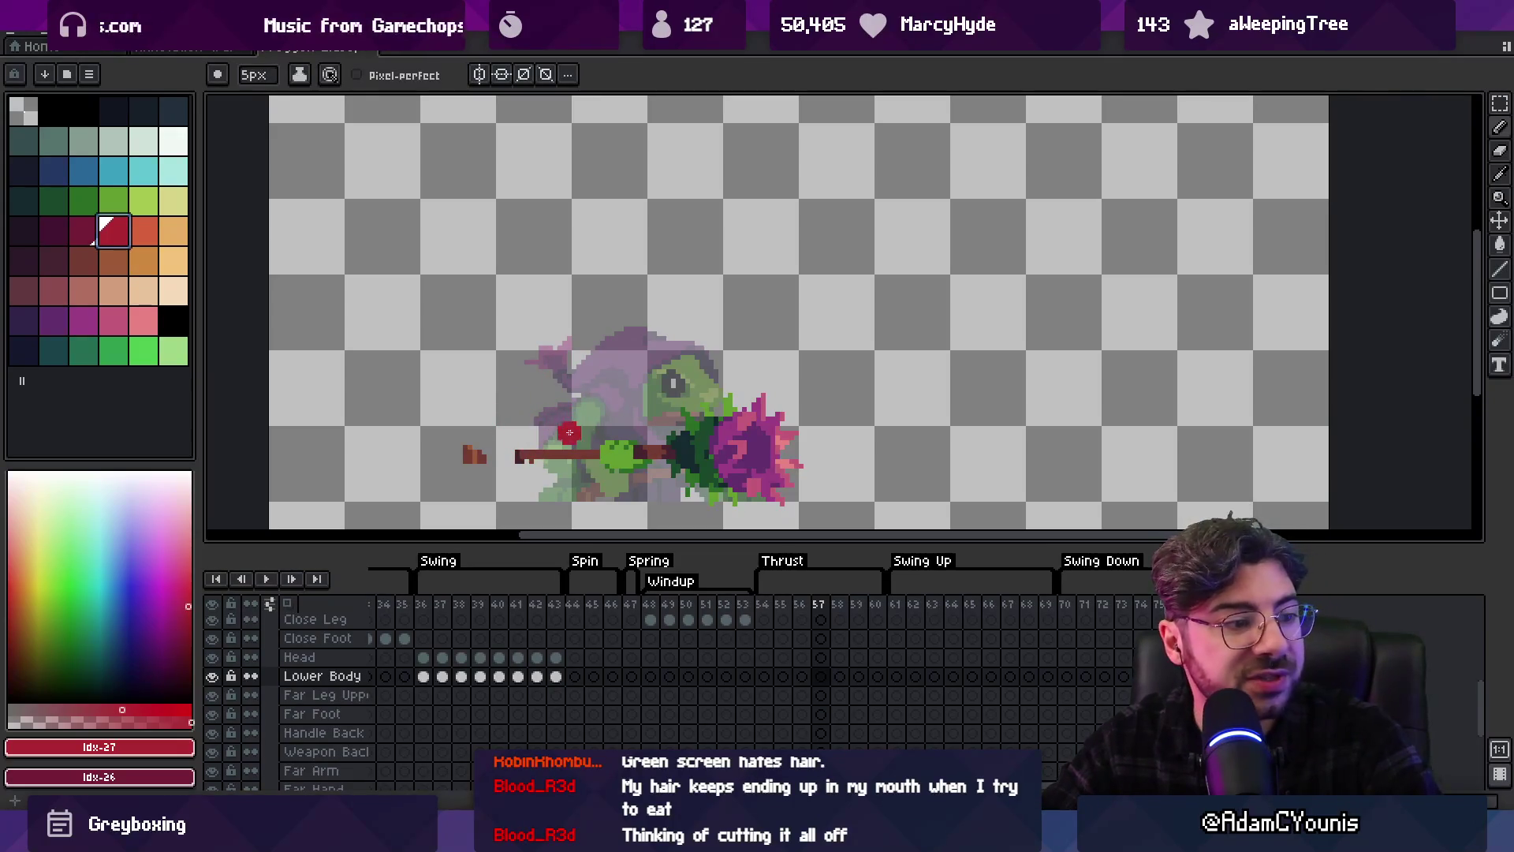
pyautogui.moveTo(640, 411); pyautogui.dragTo(619, 396)
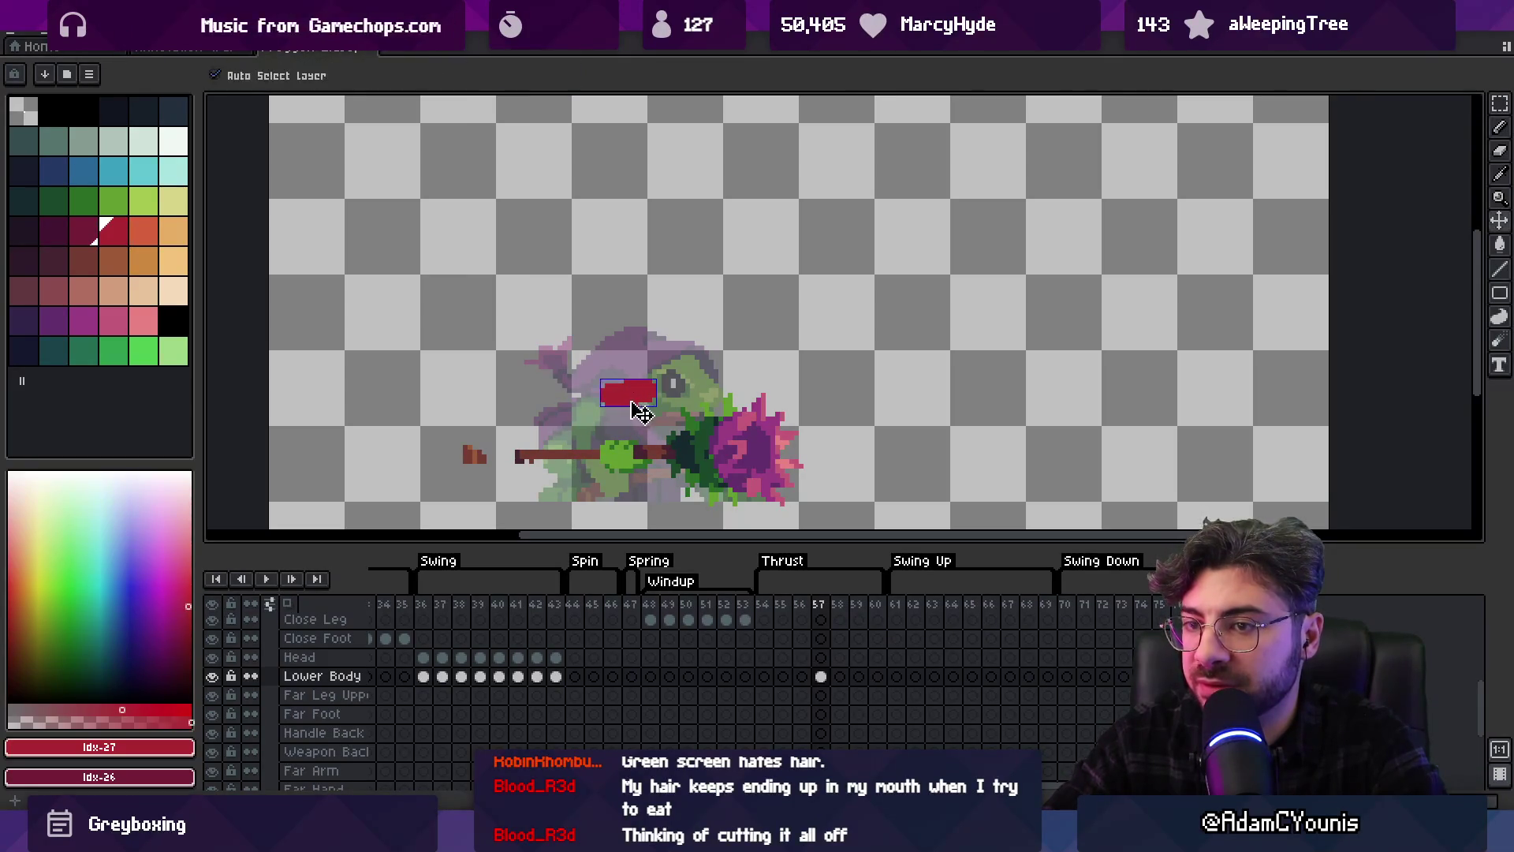
pyautogui.hotkey('ctrl', 'z')
# Search the computer for the ASEBRUSH file, then return to the sprite
pyautogui.press('super')
pyautogui.write('ASEBRU')
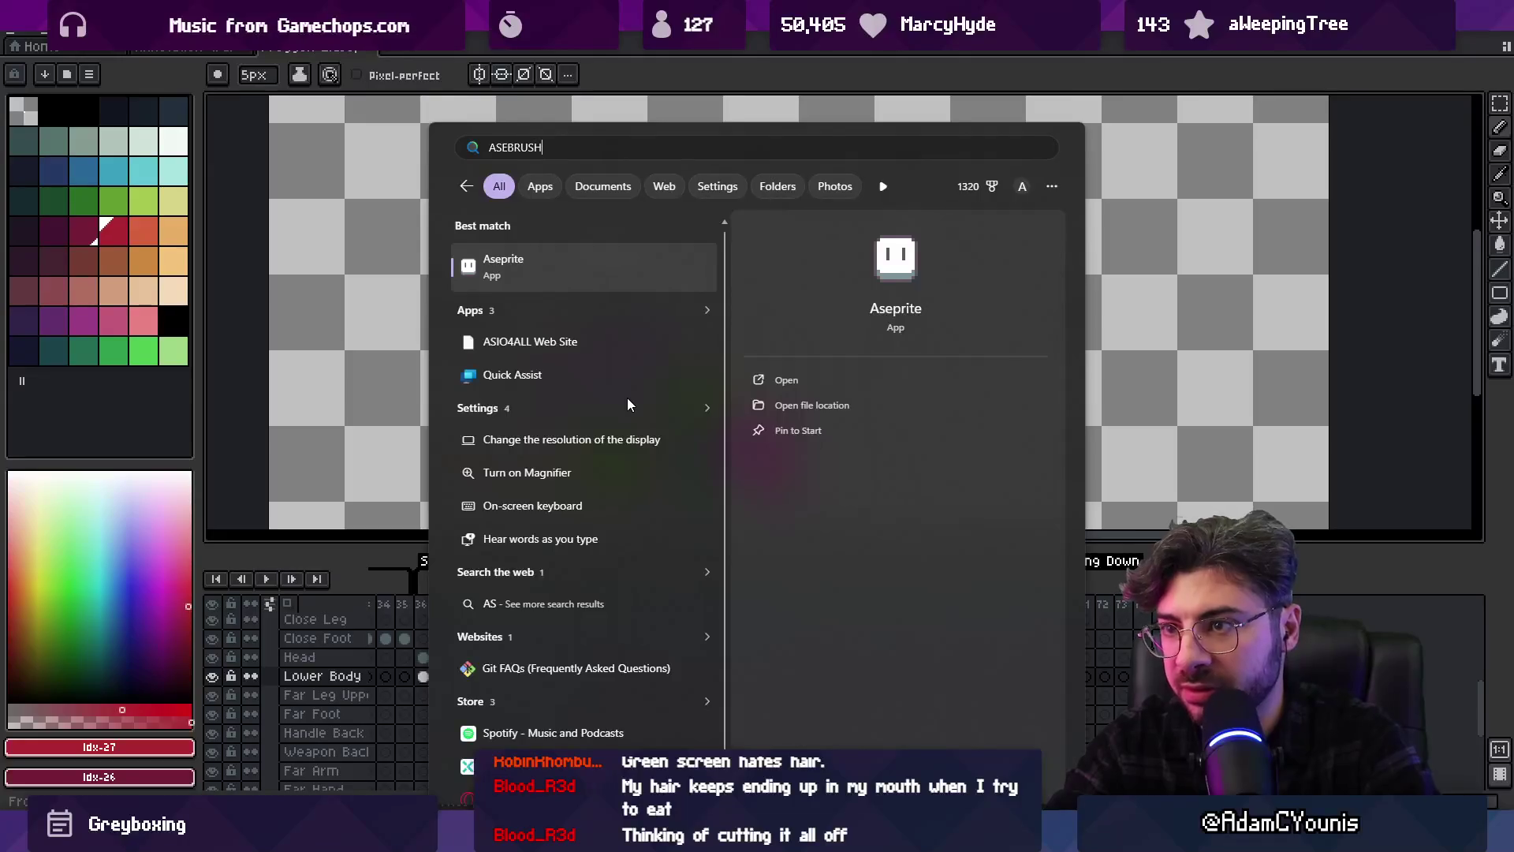
pyautogui.write('SH')
pyautogui.press('Return')
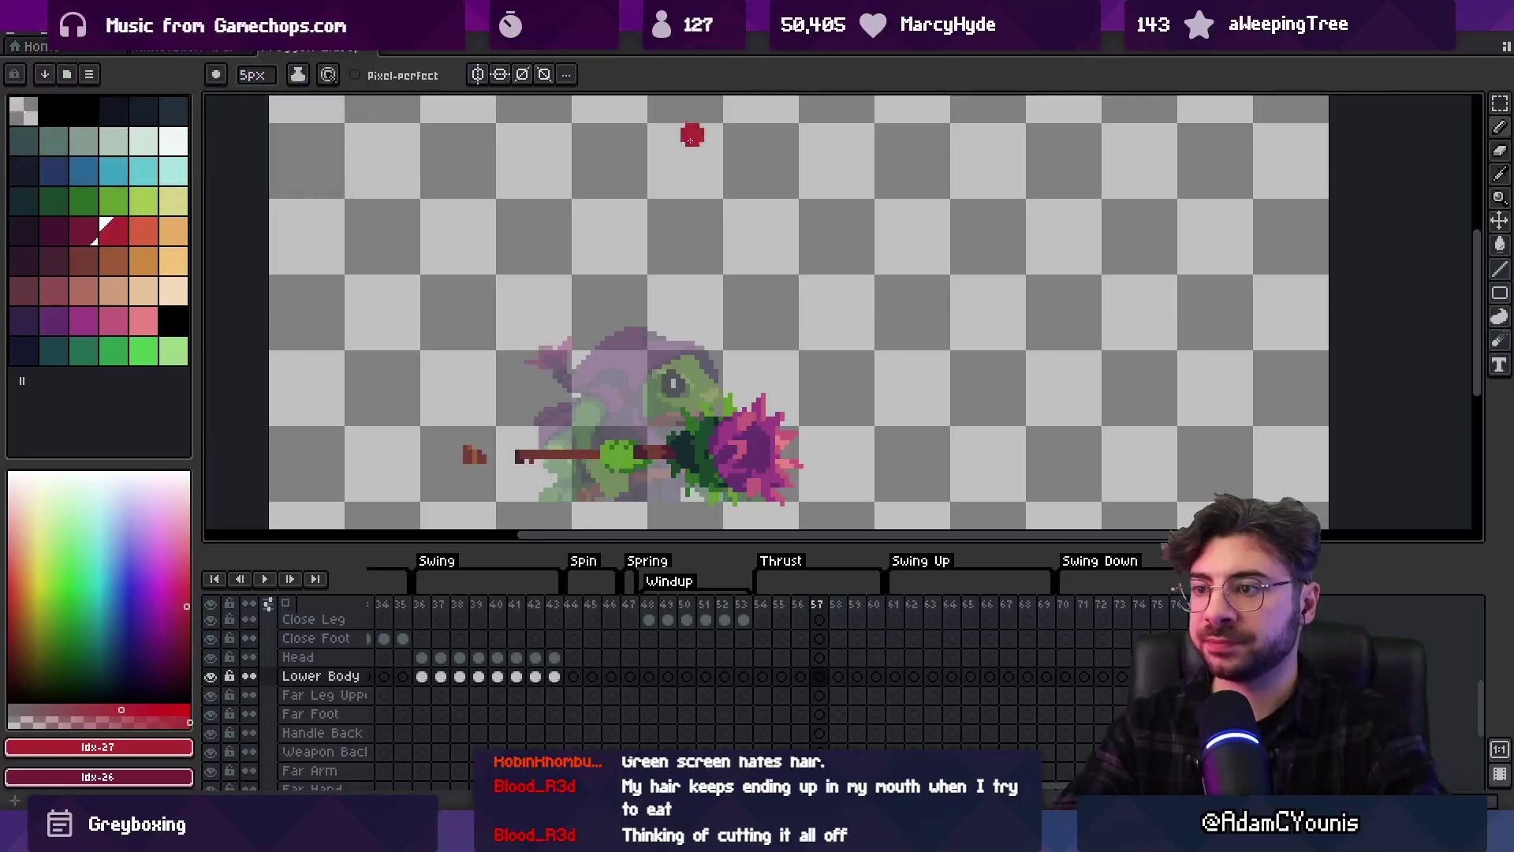
pyautogui.scroll(-2, 611, 331)
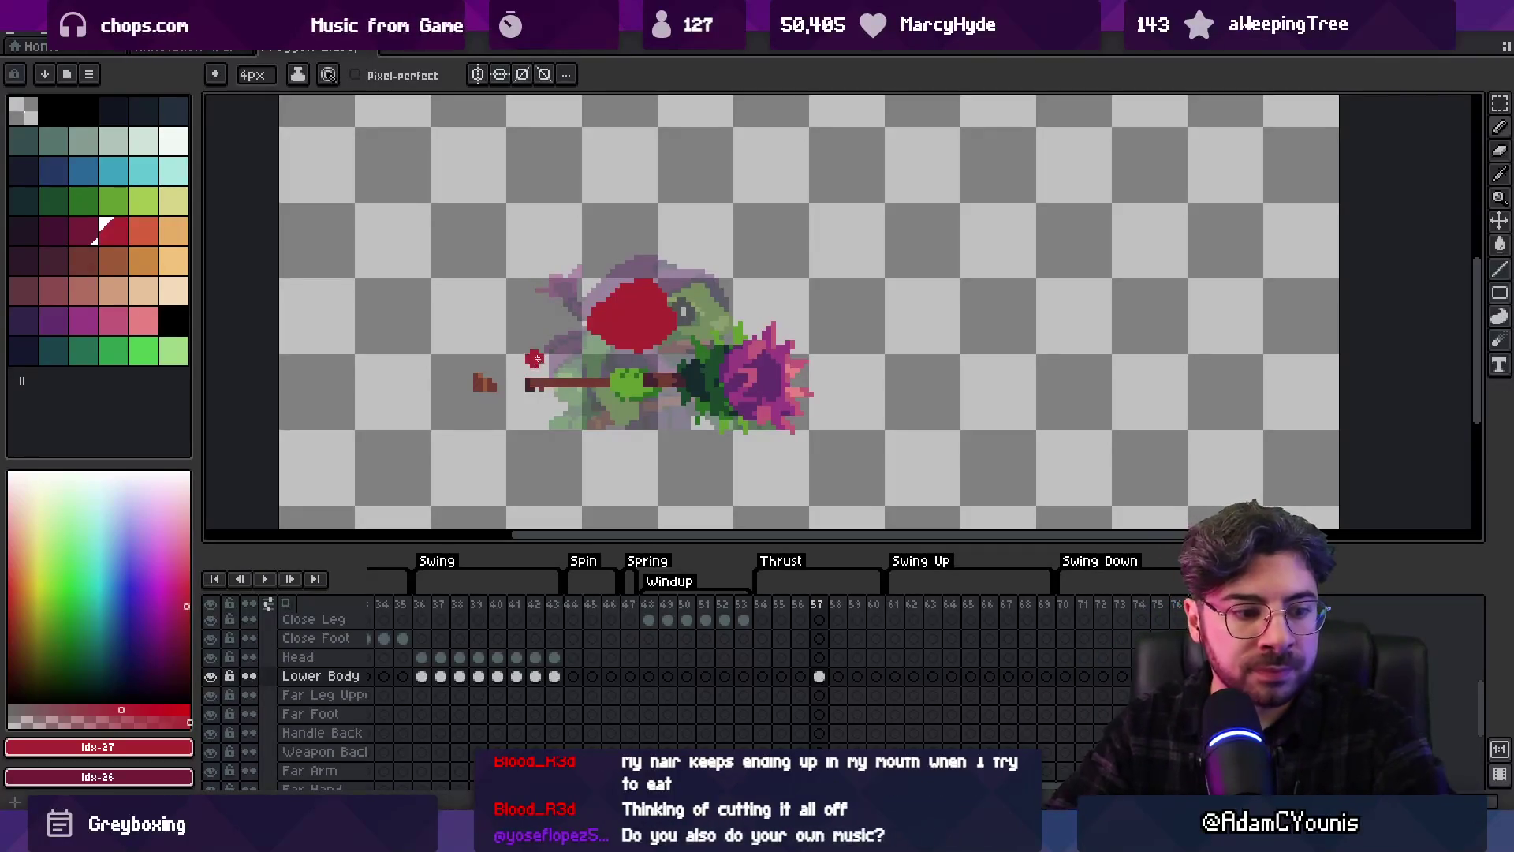
# Paint dark red across the top of the hood with the brush
pyautogui.press('e')
pyautogui.press('b')
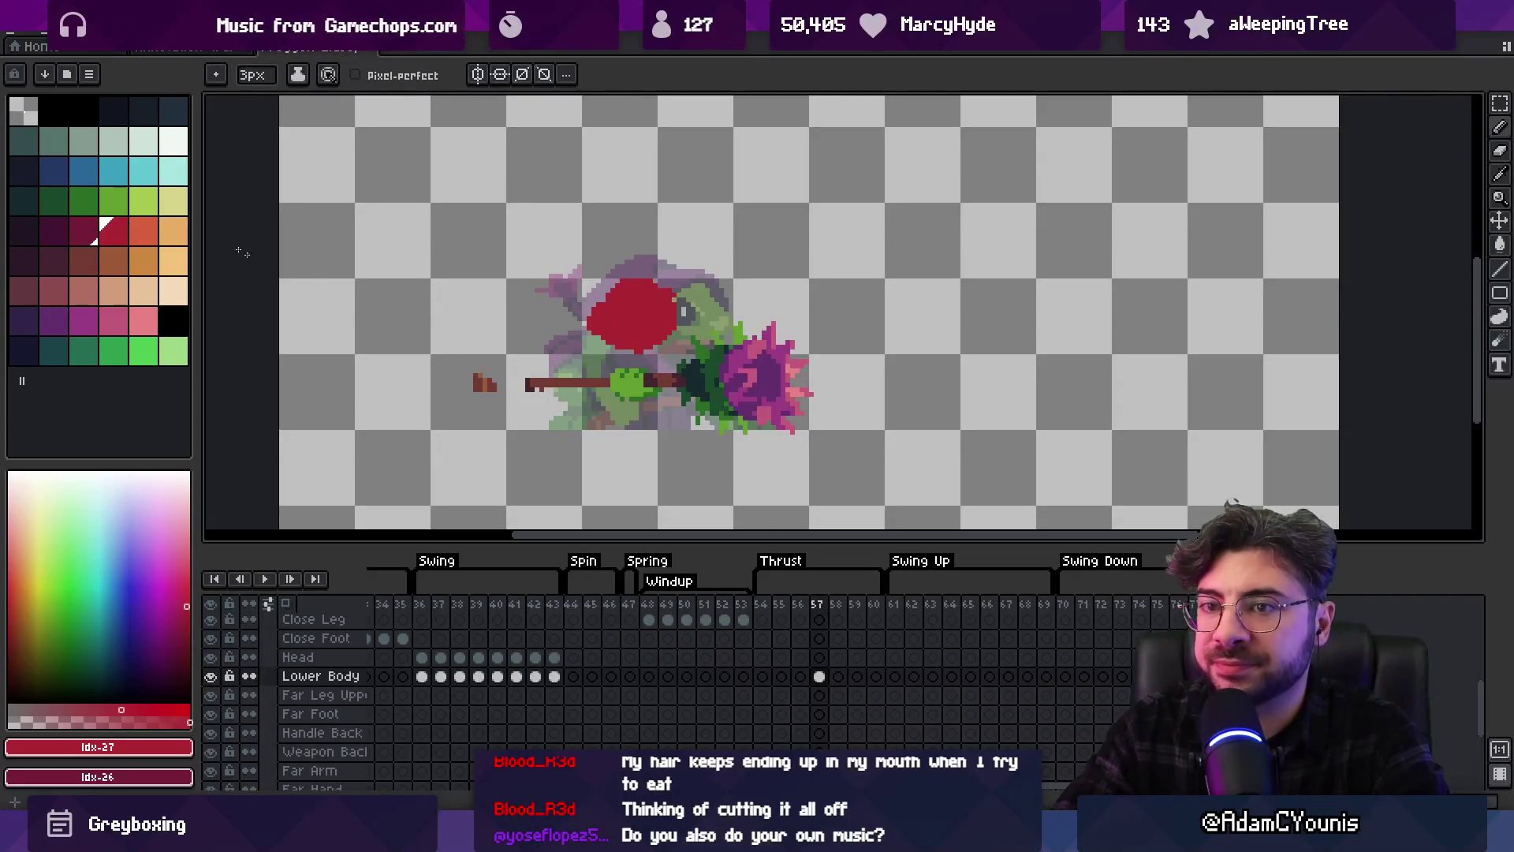
pyautogui.click(23, 111)
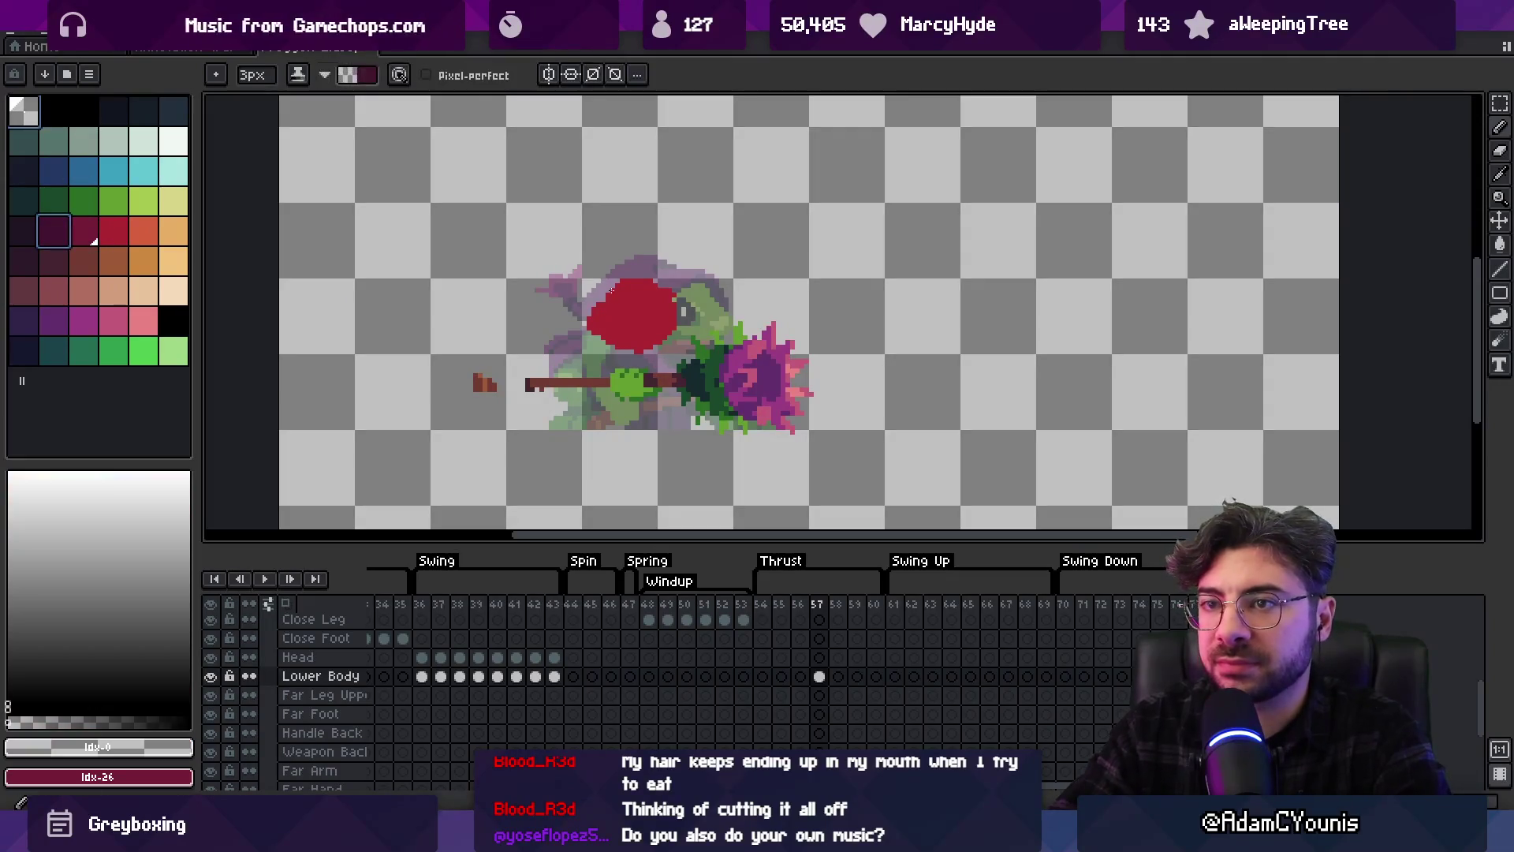
pyautogui.press('x')
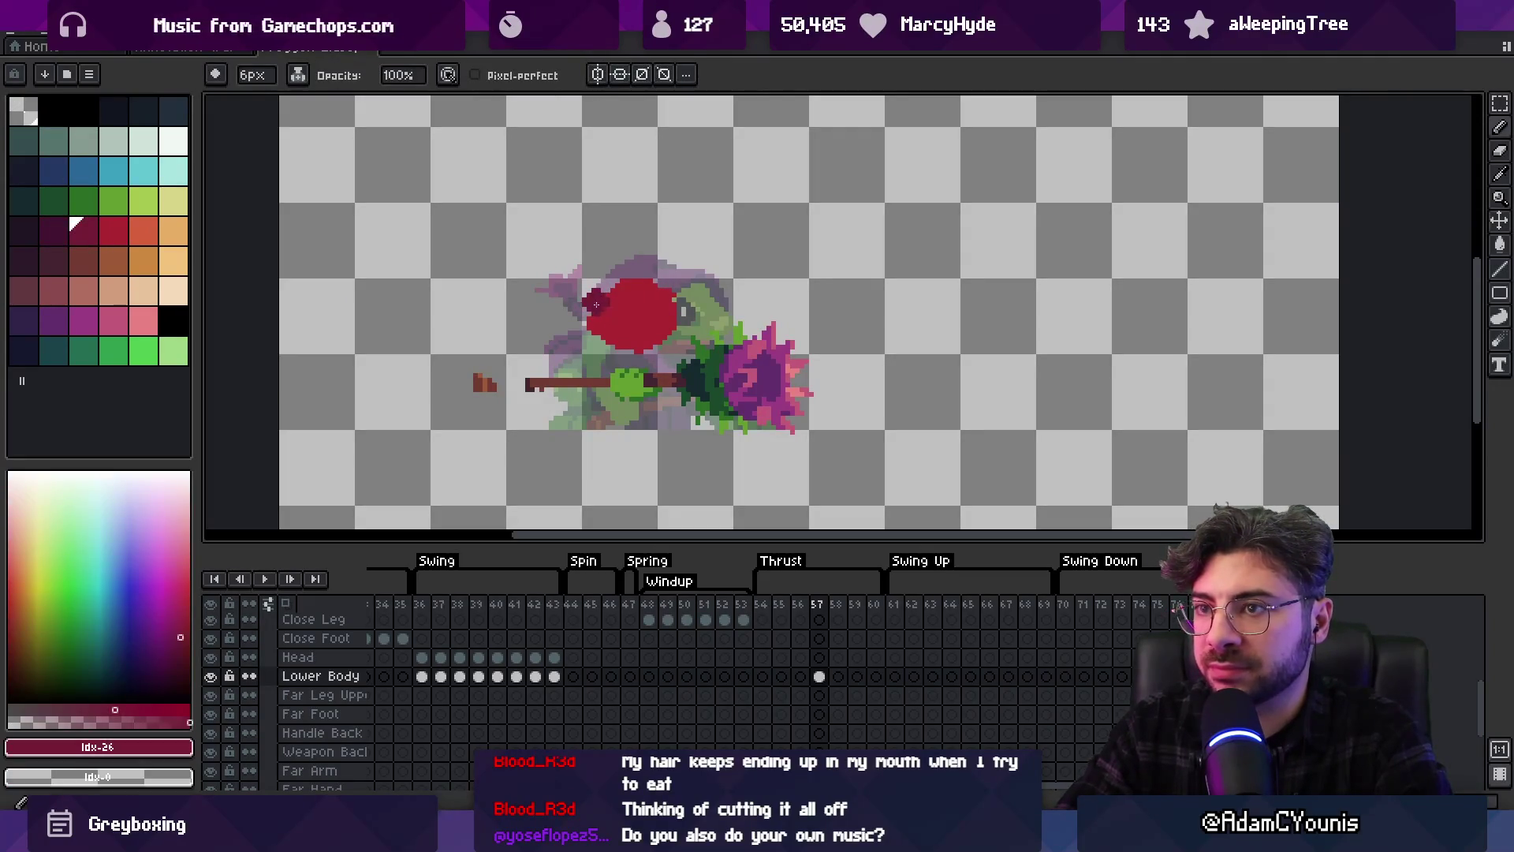
pyautogui.press('b')
pyautogui.moveTo(601, 304); pyautogui.dragTo(656, 280)
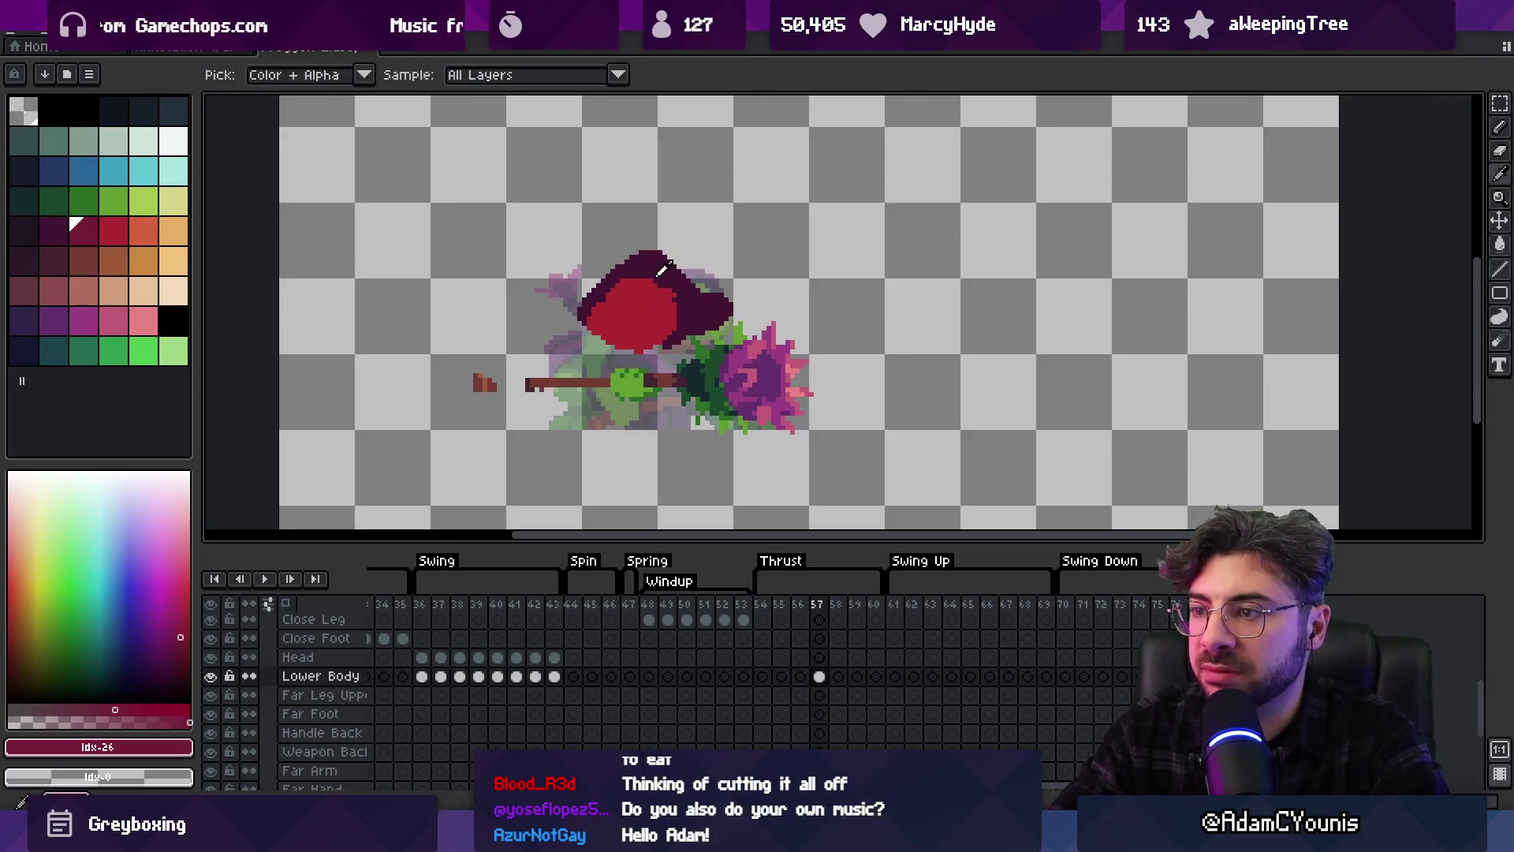
# Pick the dark outline colour and move the red hood left and slightly up
pyautogui.keyDown('alt'); pyautogui.click(652, 300); pyautogui.keyUp('alt')
pyautogui.press('e')
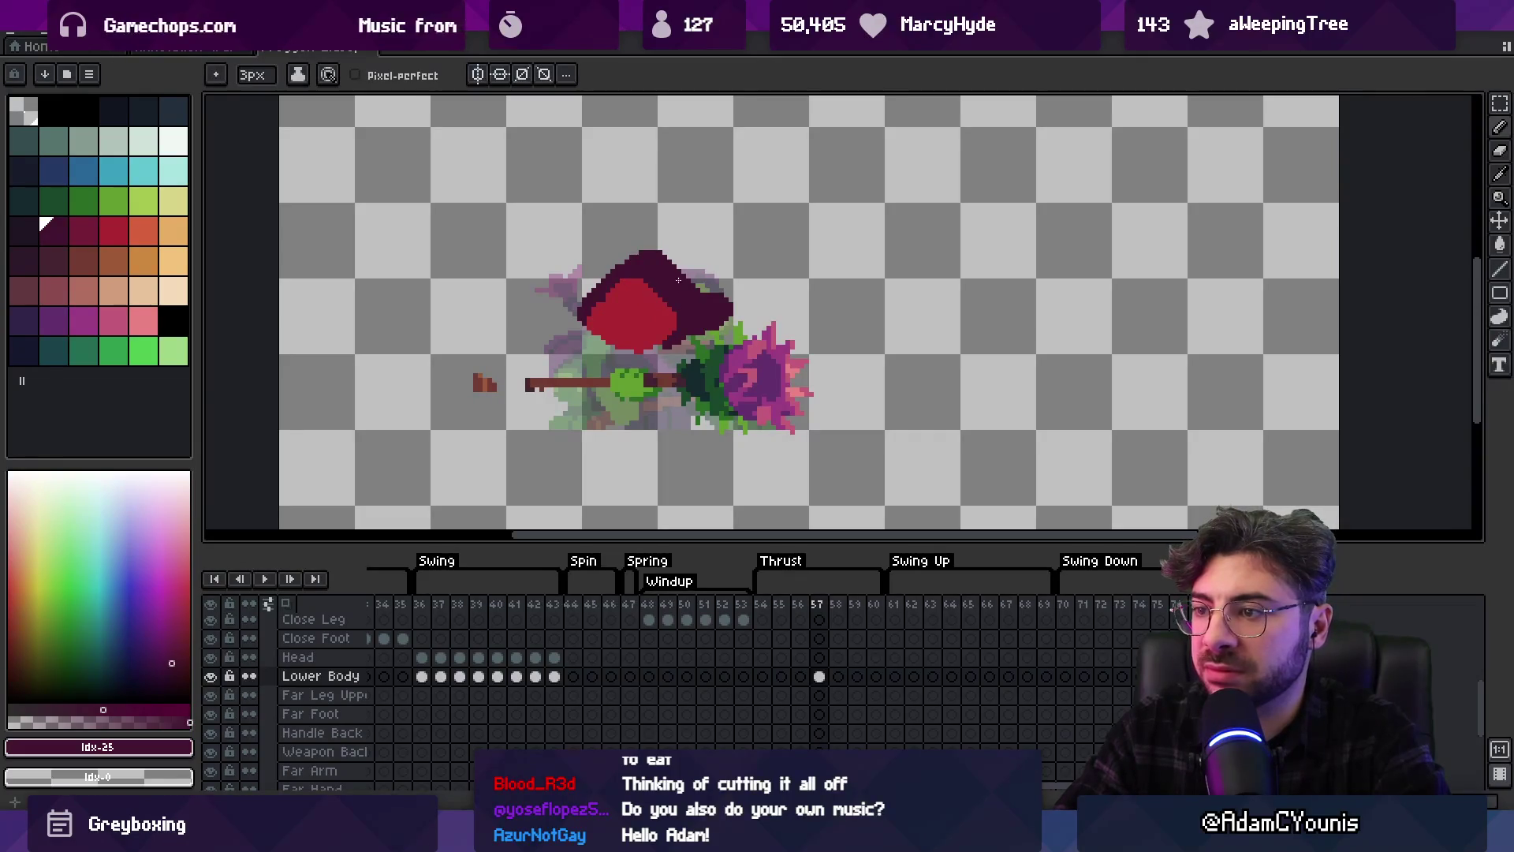
pyautogui.press('v')
pyautogui.moveTo(676, 297)
pyautogui.mouseDown()
pyautogui.moveTo(642, 297)
pyautogui.moveTo(655, 298)
pyautogui.mouseUp()
pyautogui.press('b')
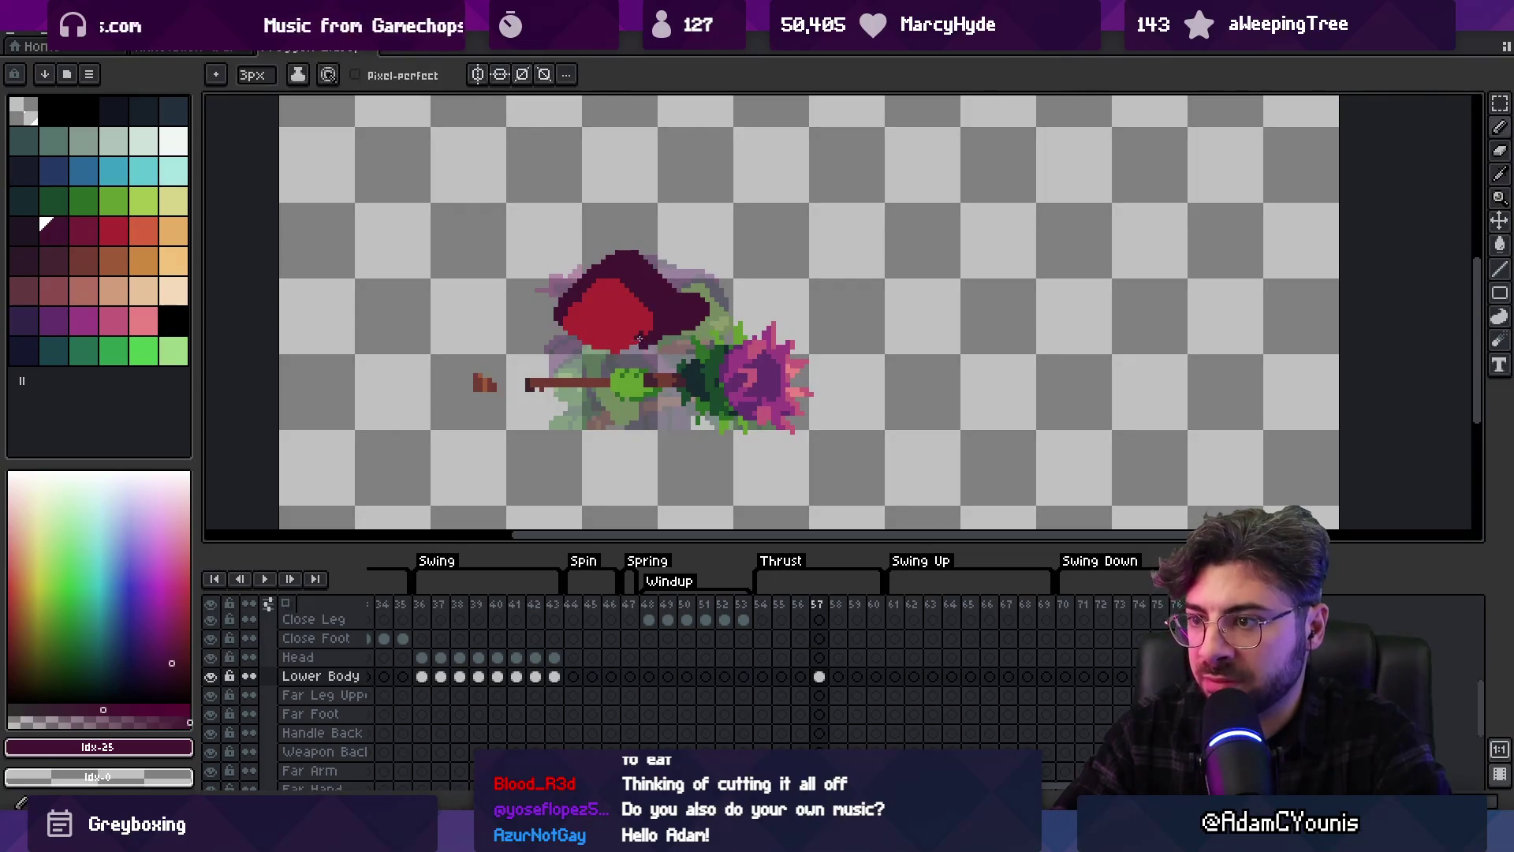
pyautogui.press('v')
pyautogui.scroll(-1, 636, 450)
pyautogui.scroll(1, 694, 311)
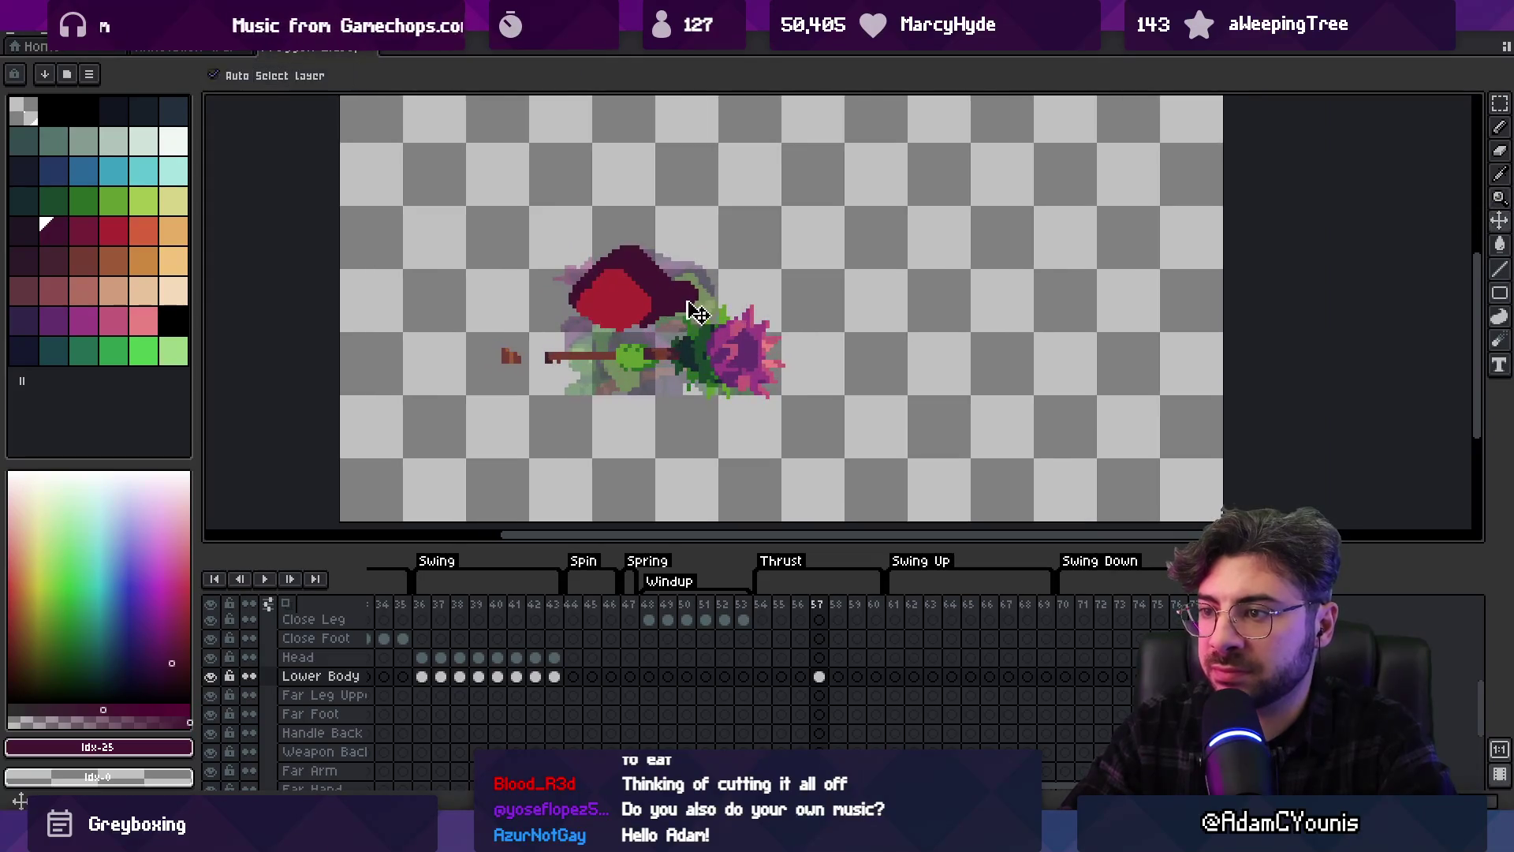
# Transform Layer 15's reference frog upward toward the top of the canvas
pyautogui.click(709, 316)
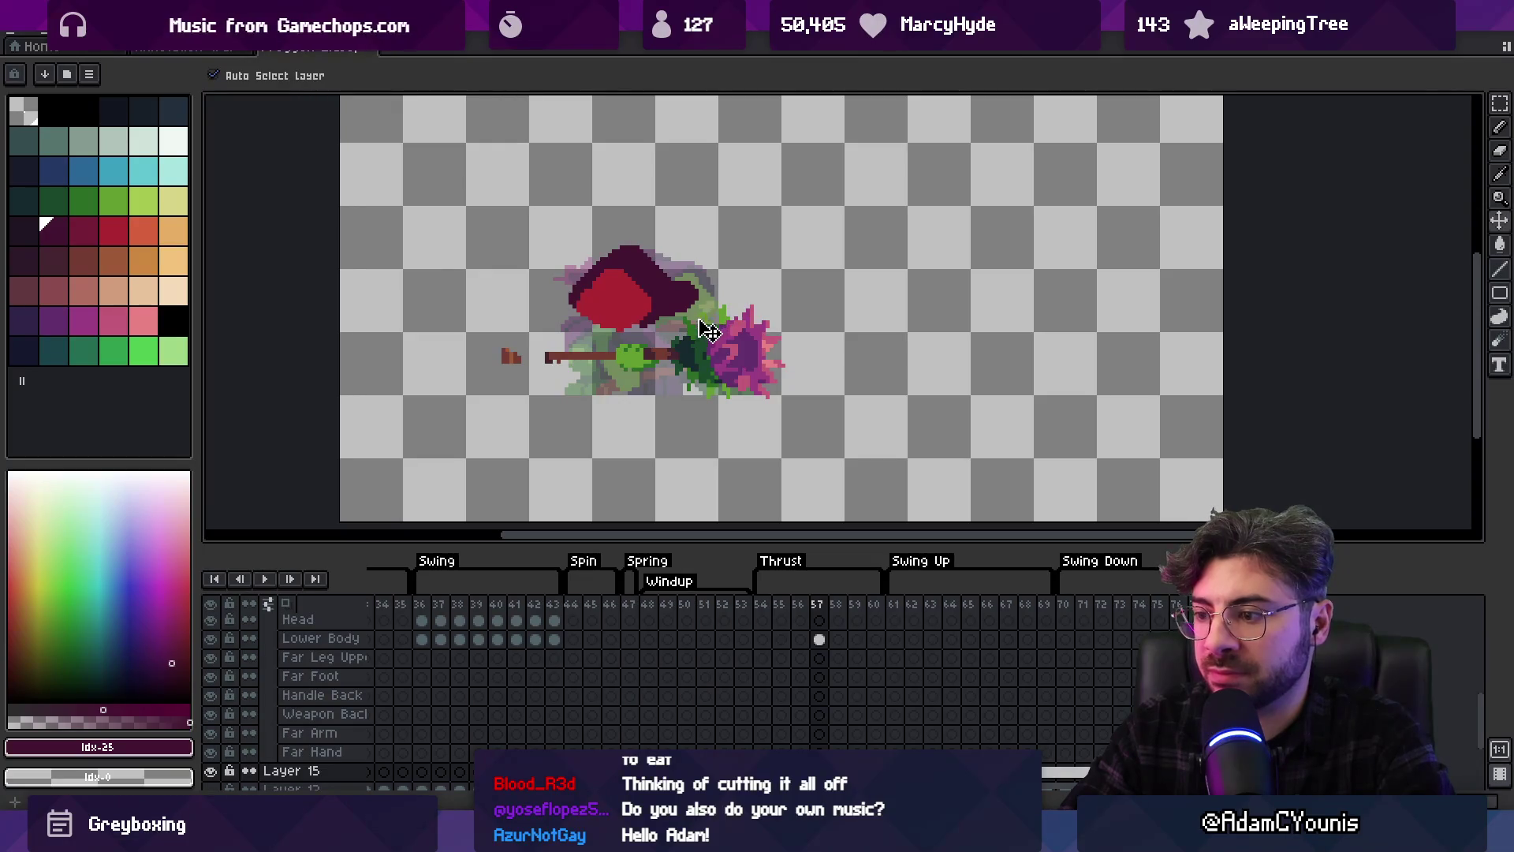
pyautogui.hotkey('ctrl', 't')
pyautogui.moveTo(654, 339); pyautogui.dragTo(671, 142)
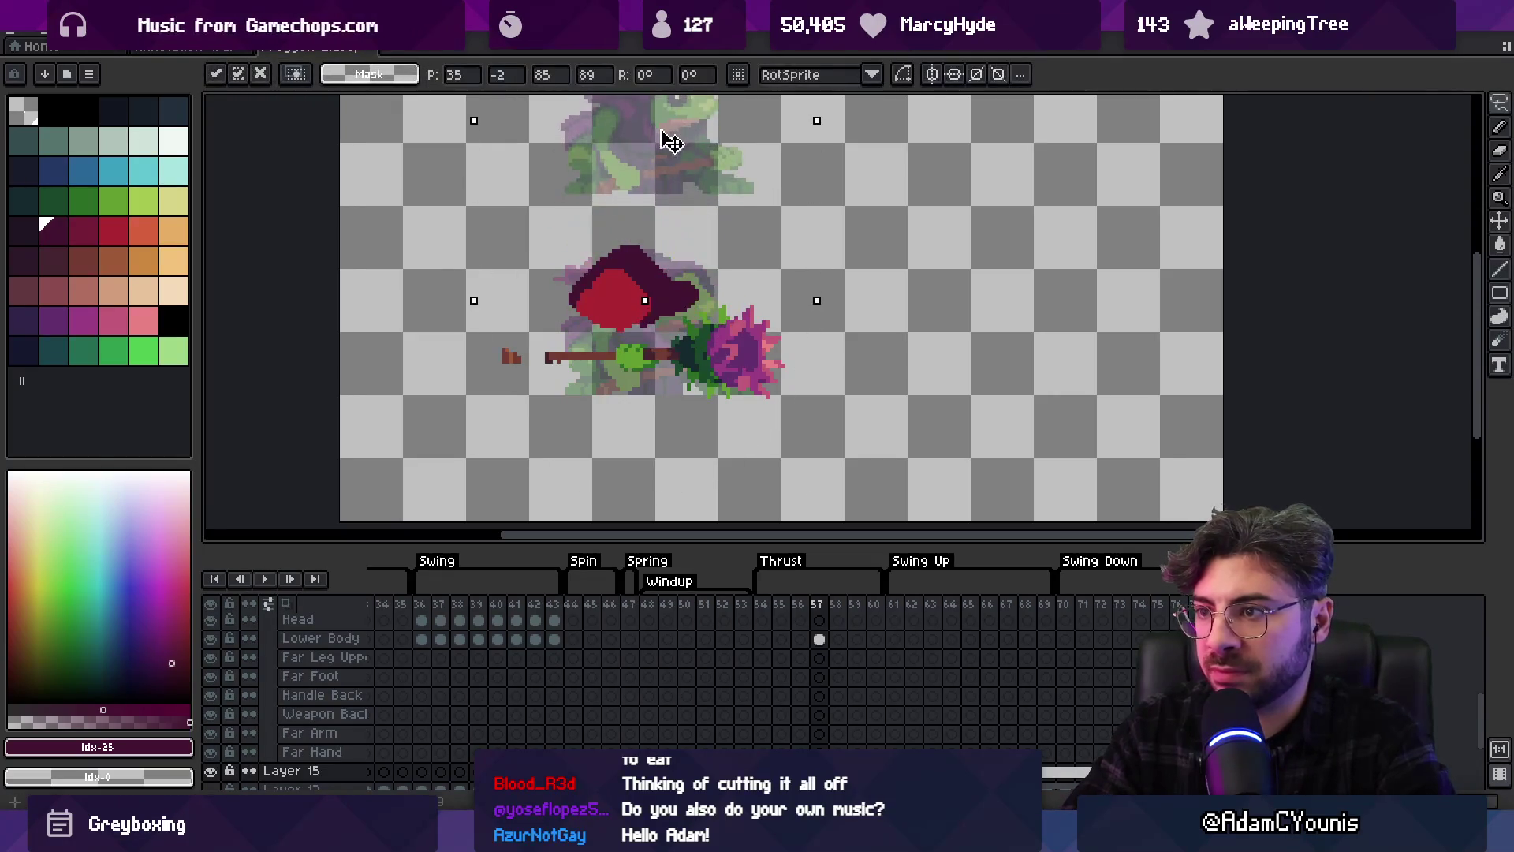
pyautogui.press('Return')
pyautogui.scroll(2, 625, 292)
# Return to the Lower Body layer with the pencil and bright red selected
pyautogui.press('b')
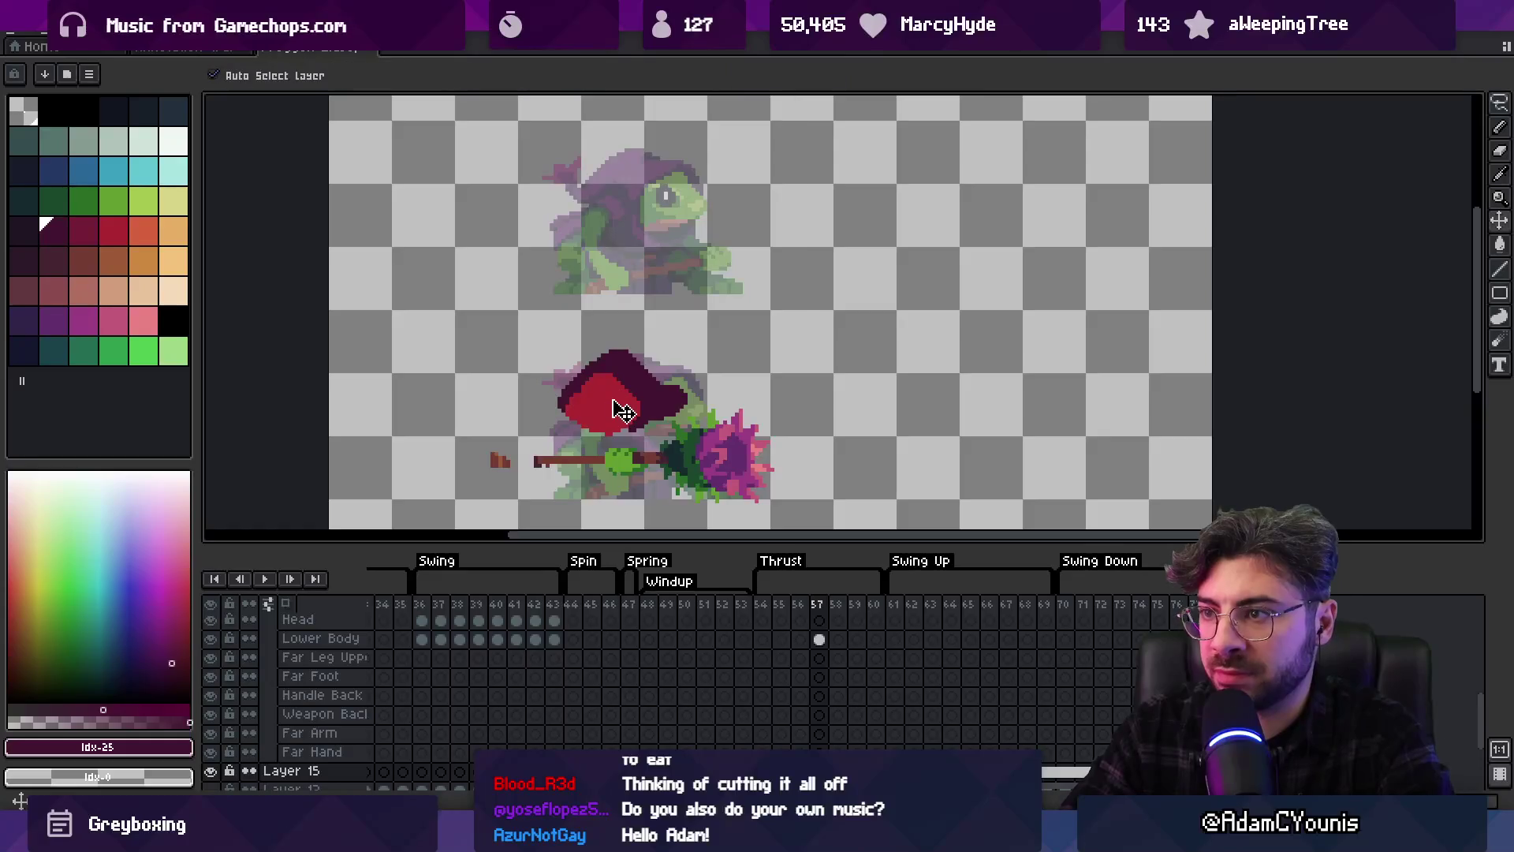
pyautogui.keyDown('alt'); pyautogui.click(611, 403); pyautogui.keyUp('alt')
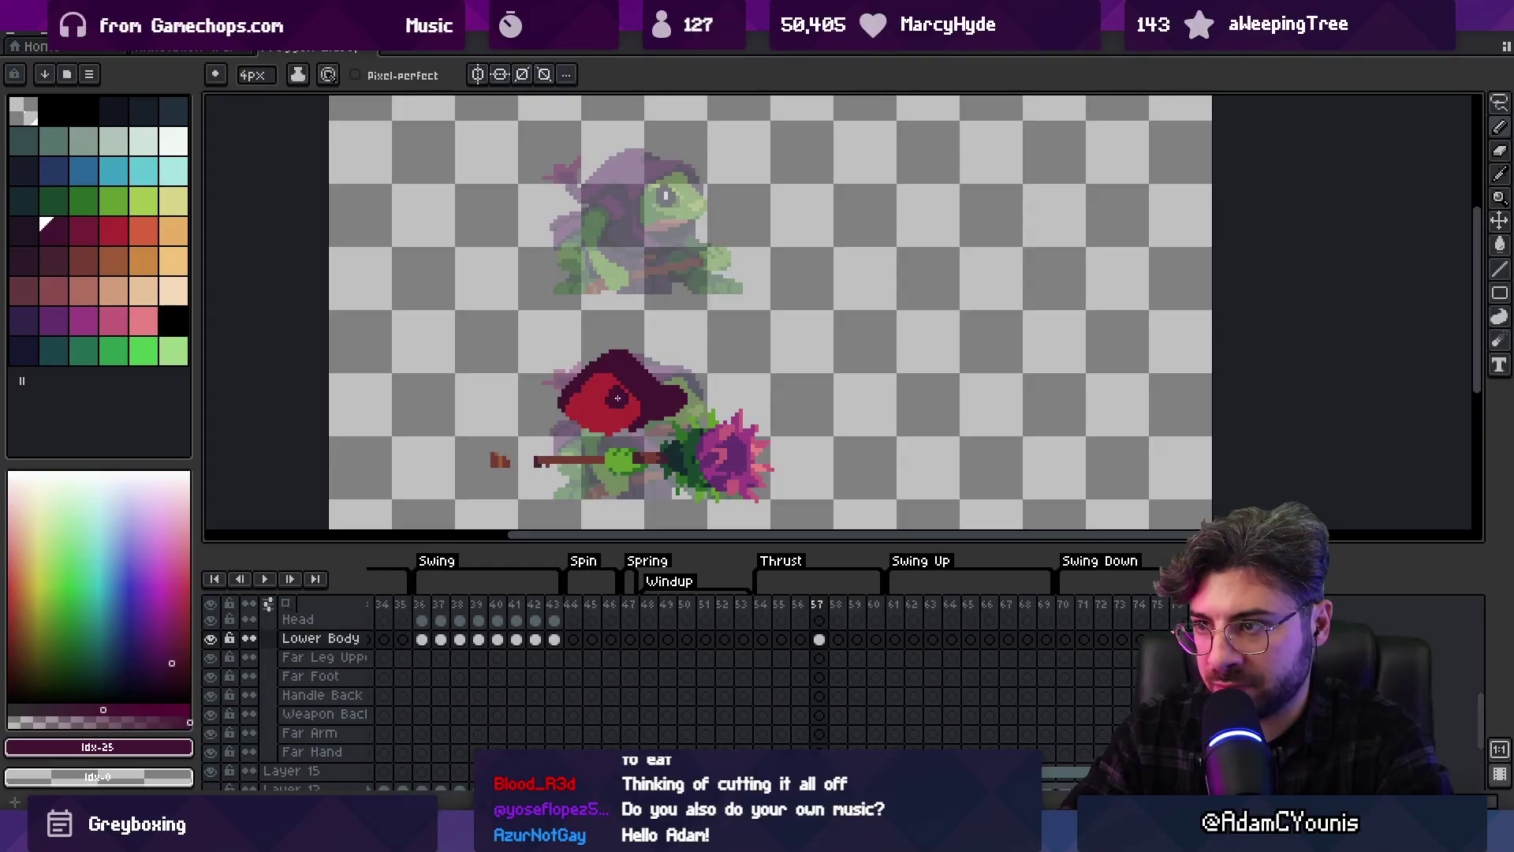
pyautogui.scroll(-2, 603, 377)
pyautogui.scroll(3, 623, 370)
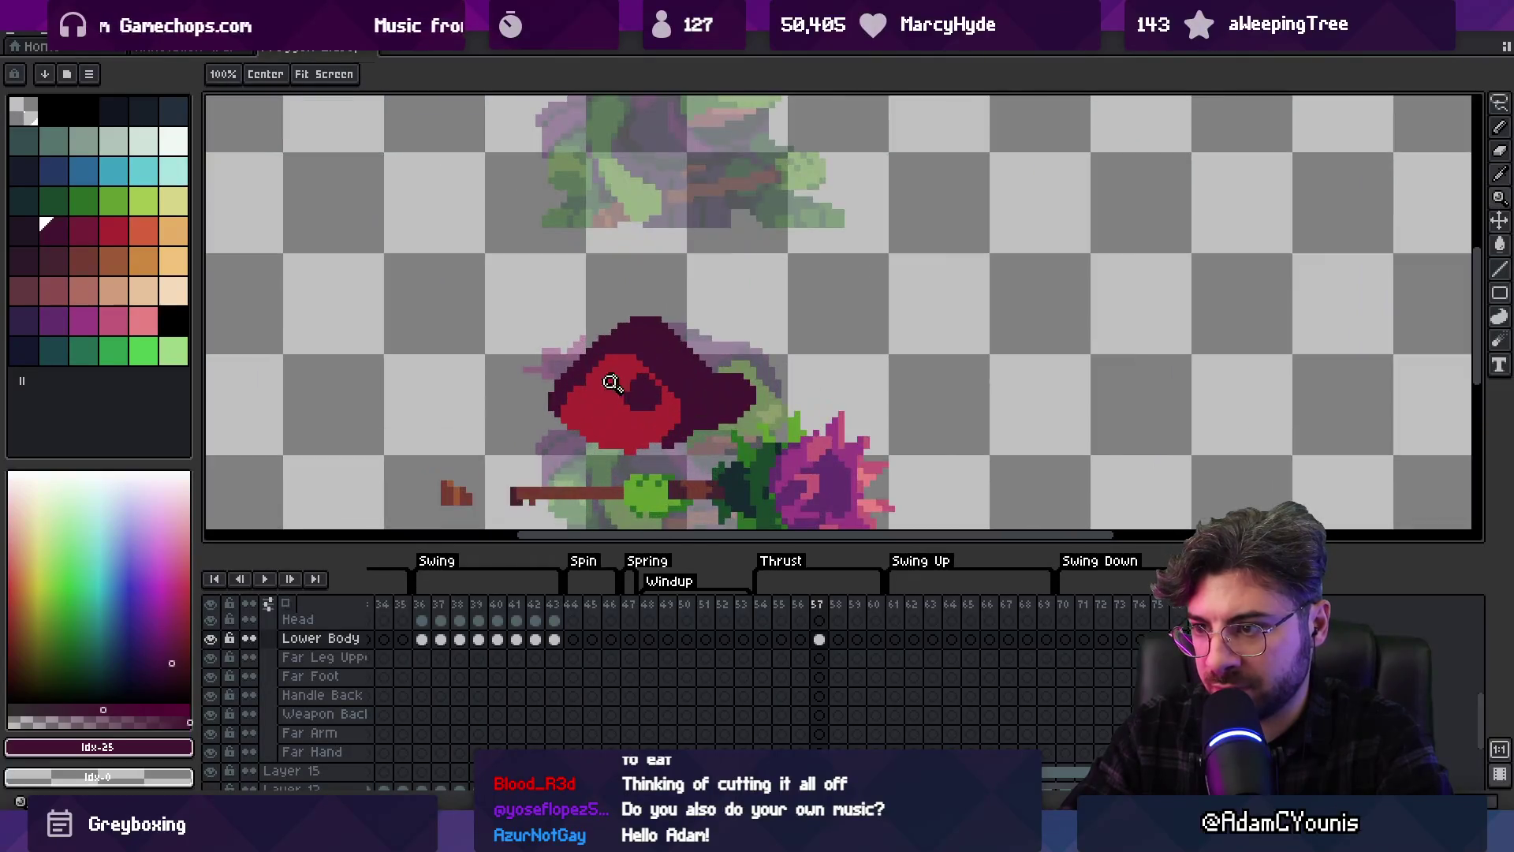
pyautogui.keyDown('alt'); pyautogui.click(639, 365); pyautogui.keyUp('alt')
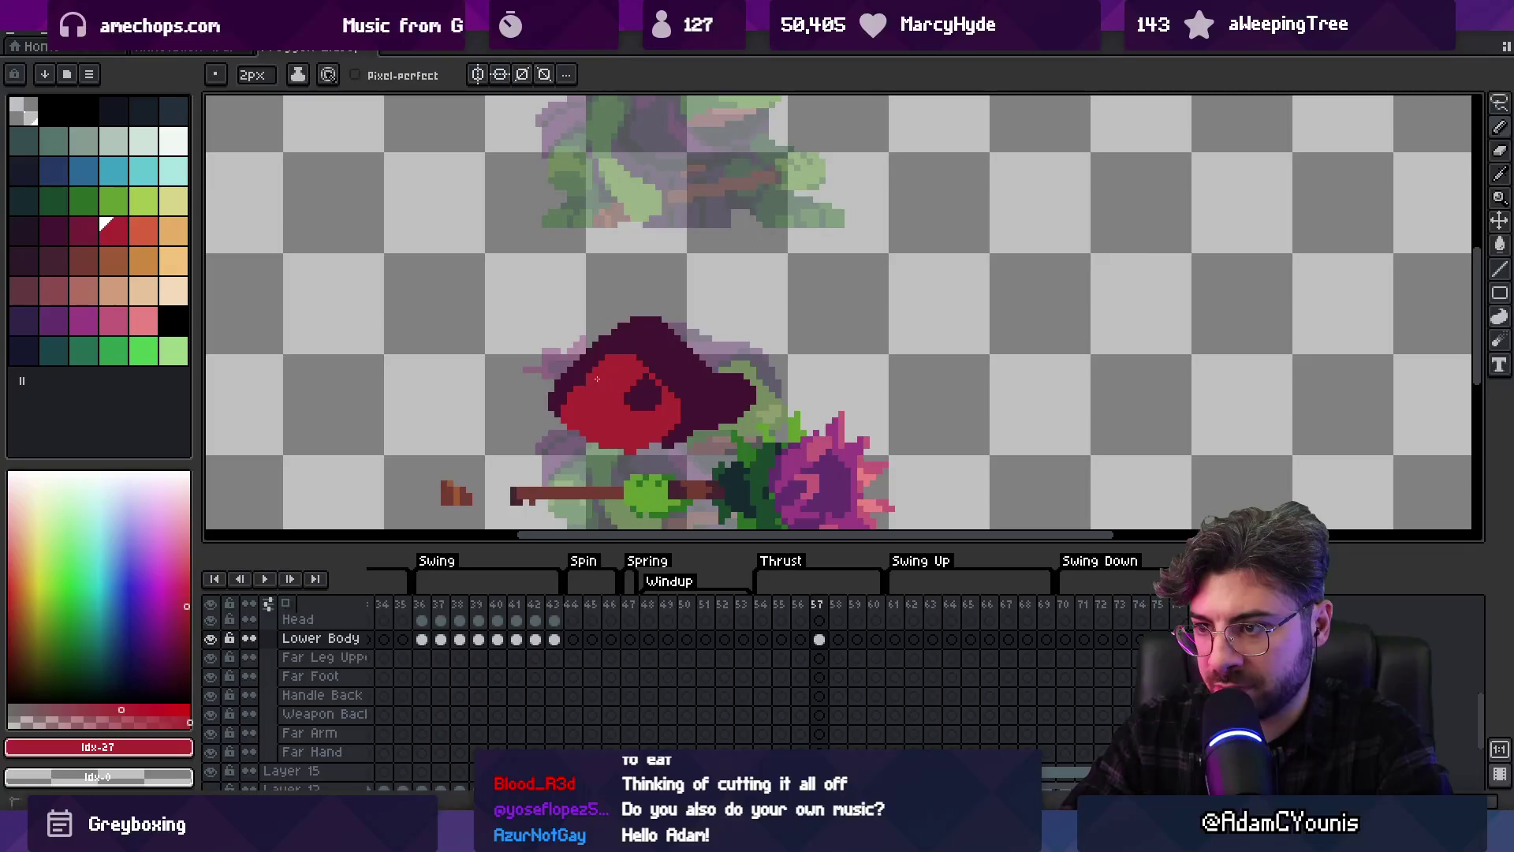
pyautogui.moveTo(597, 380)
pyautogui.mouseDown()
pyautogui.moveTo(660, 449)
pyautogui.moveTo(653, 435)
pyautogui.mouseUp()
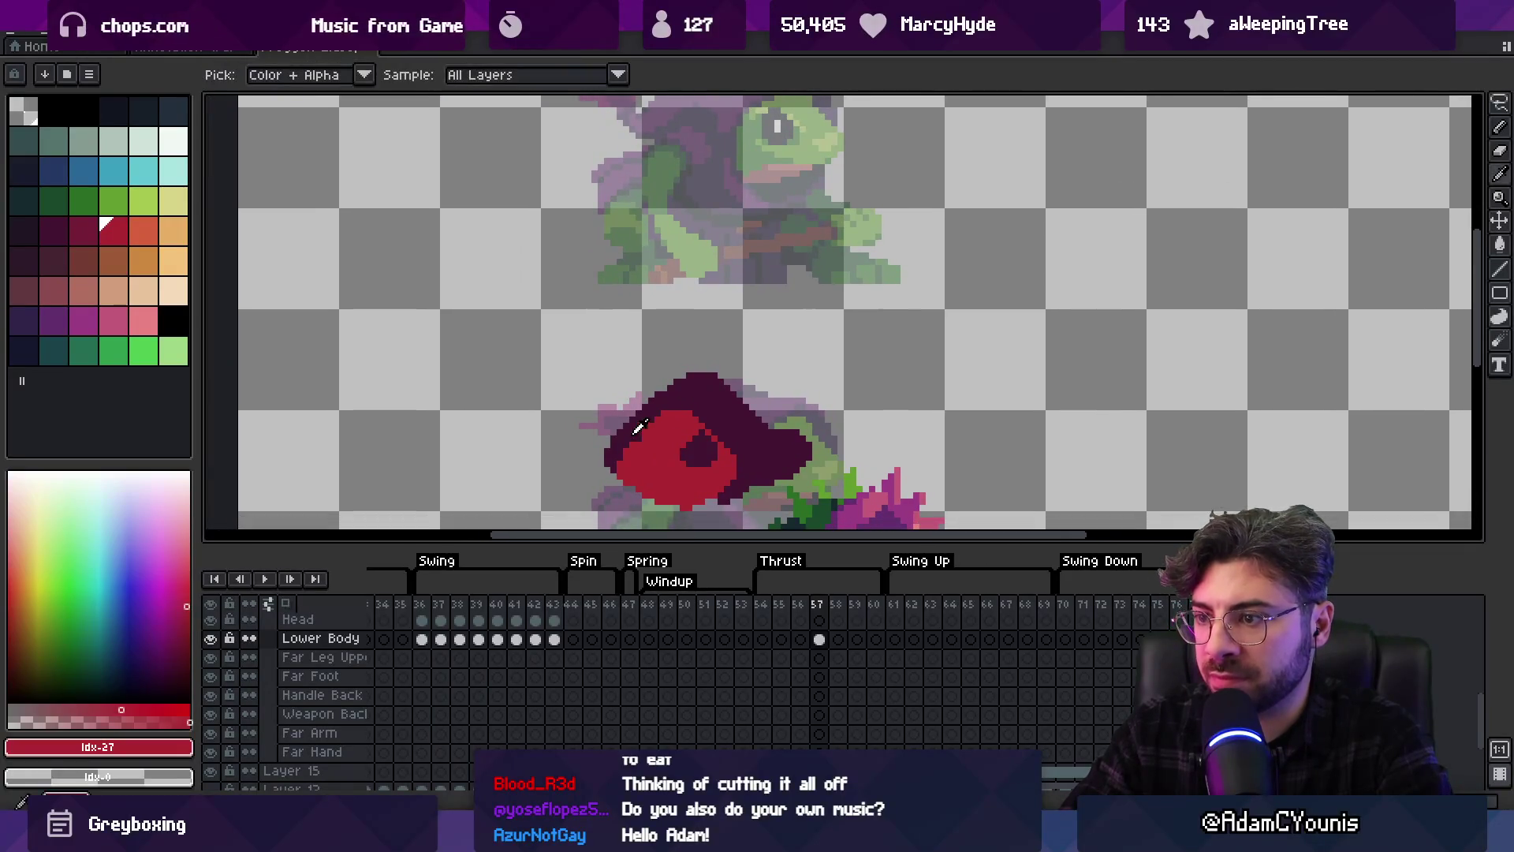
# Set the 3px pencil with the darker red as the foreground colour
pyautogui.scroll(-2, 616, 470)
pyautogui.scroll(1, 552, 394)
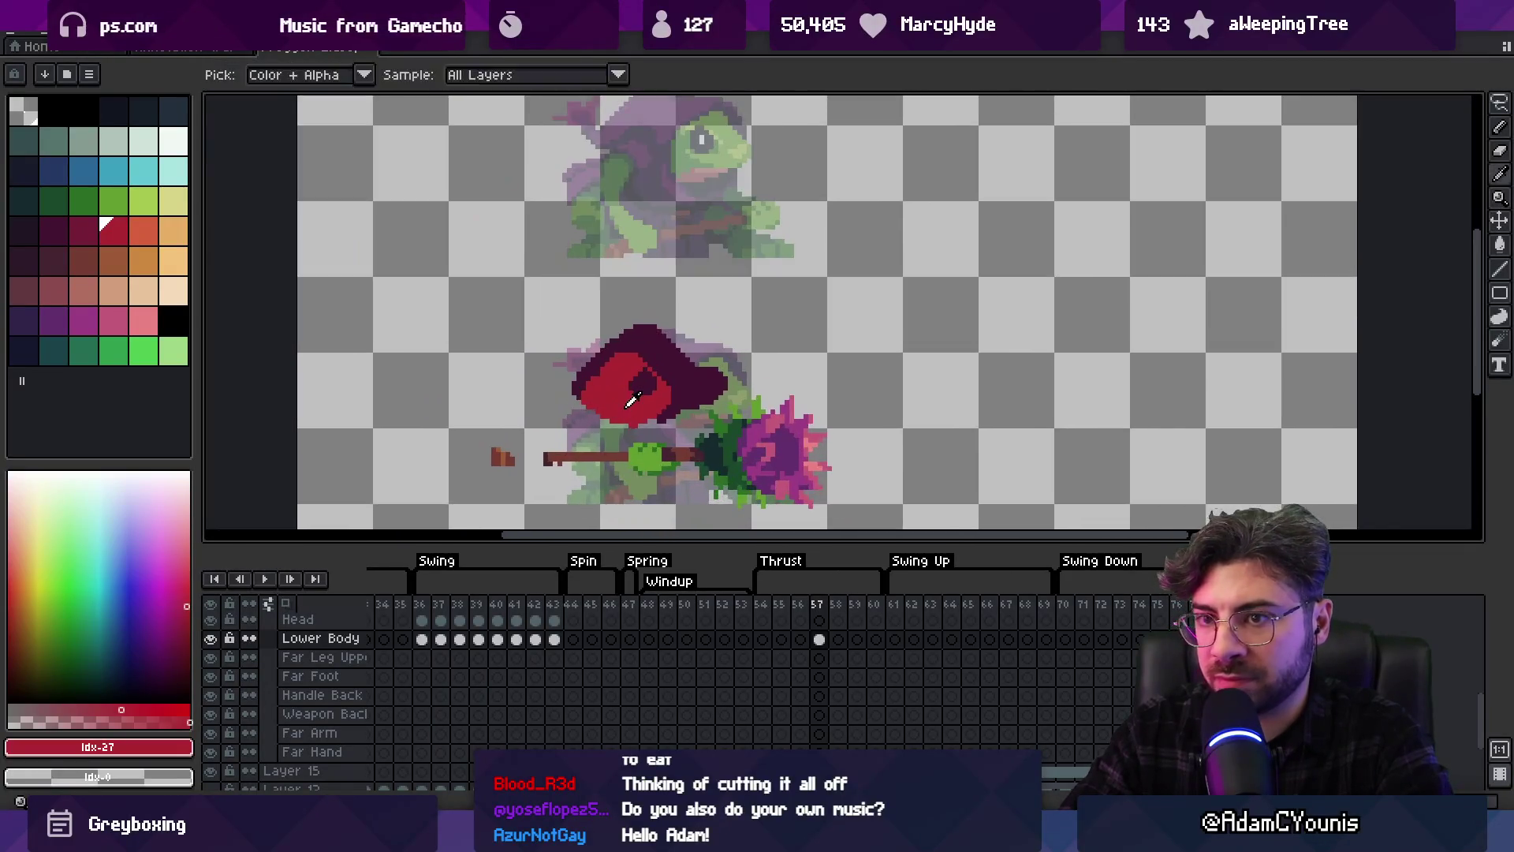
pyautogui.keyDown('alt'); pyautogui.click(627, 422); pyautogui.keyUp('alt')
pyautogui.press('b')
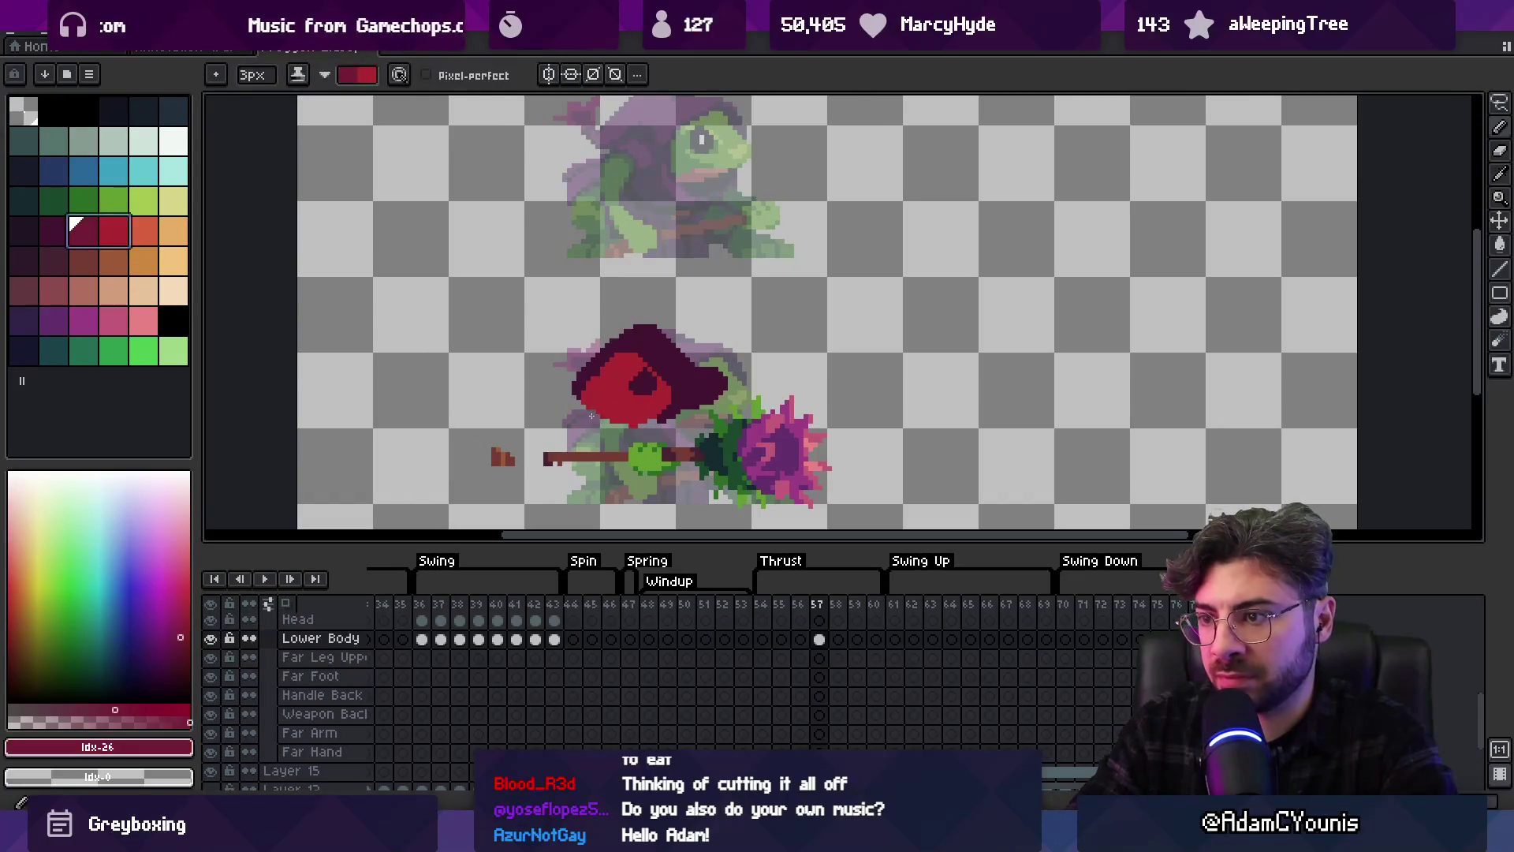
pyautogui.press('x')
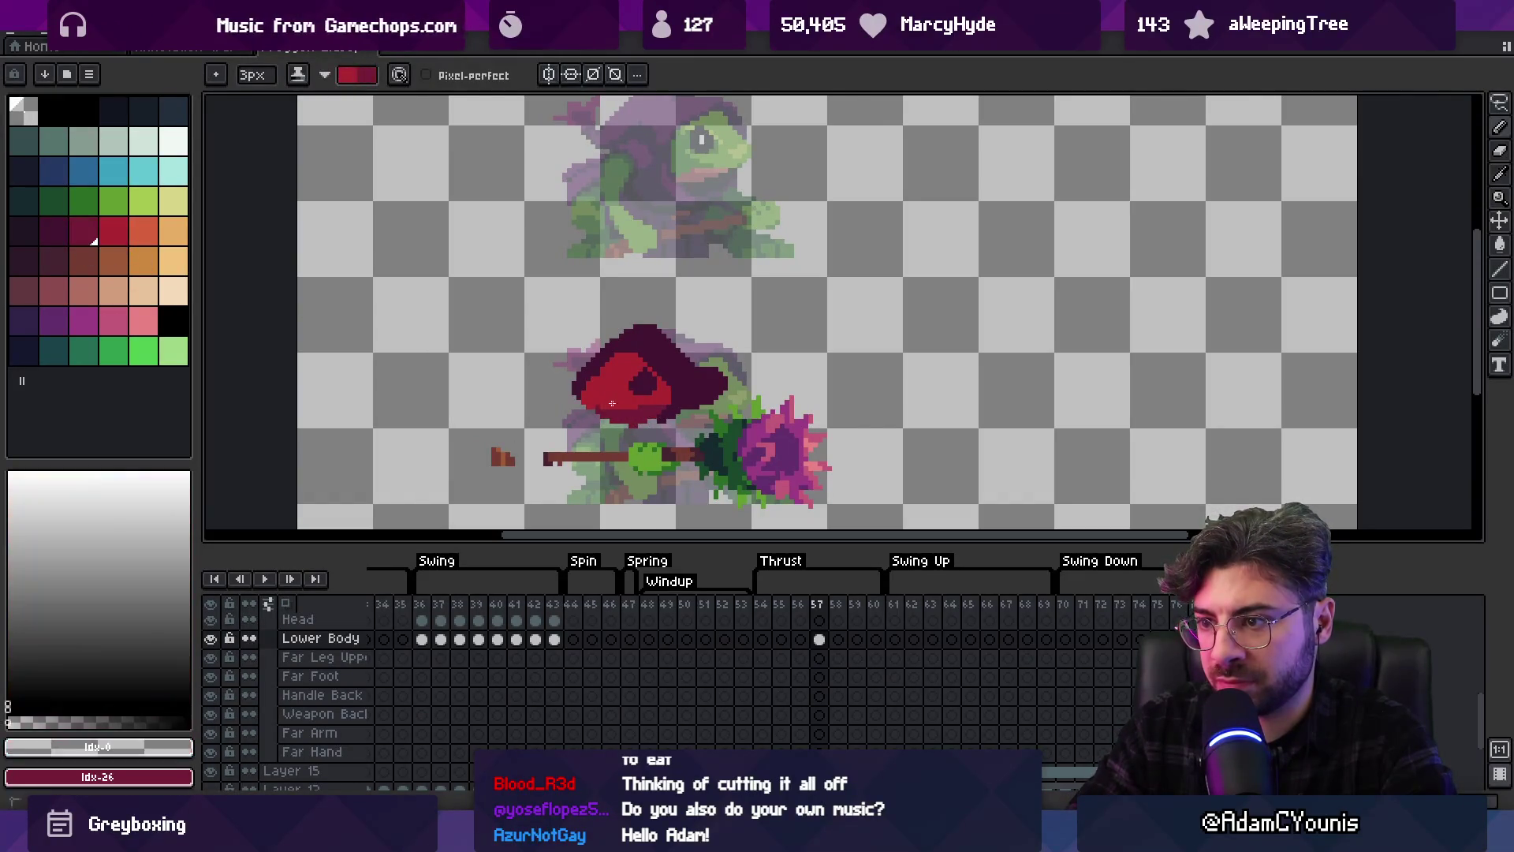
pyautogui.moveTo(632, 388); pyautogui.dragTo(617, 406)
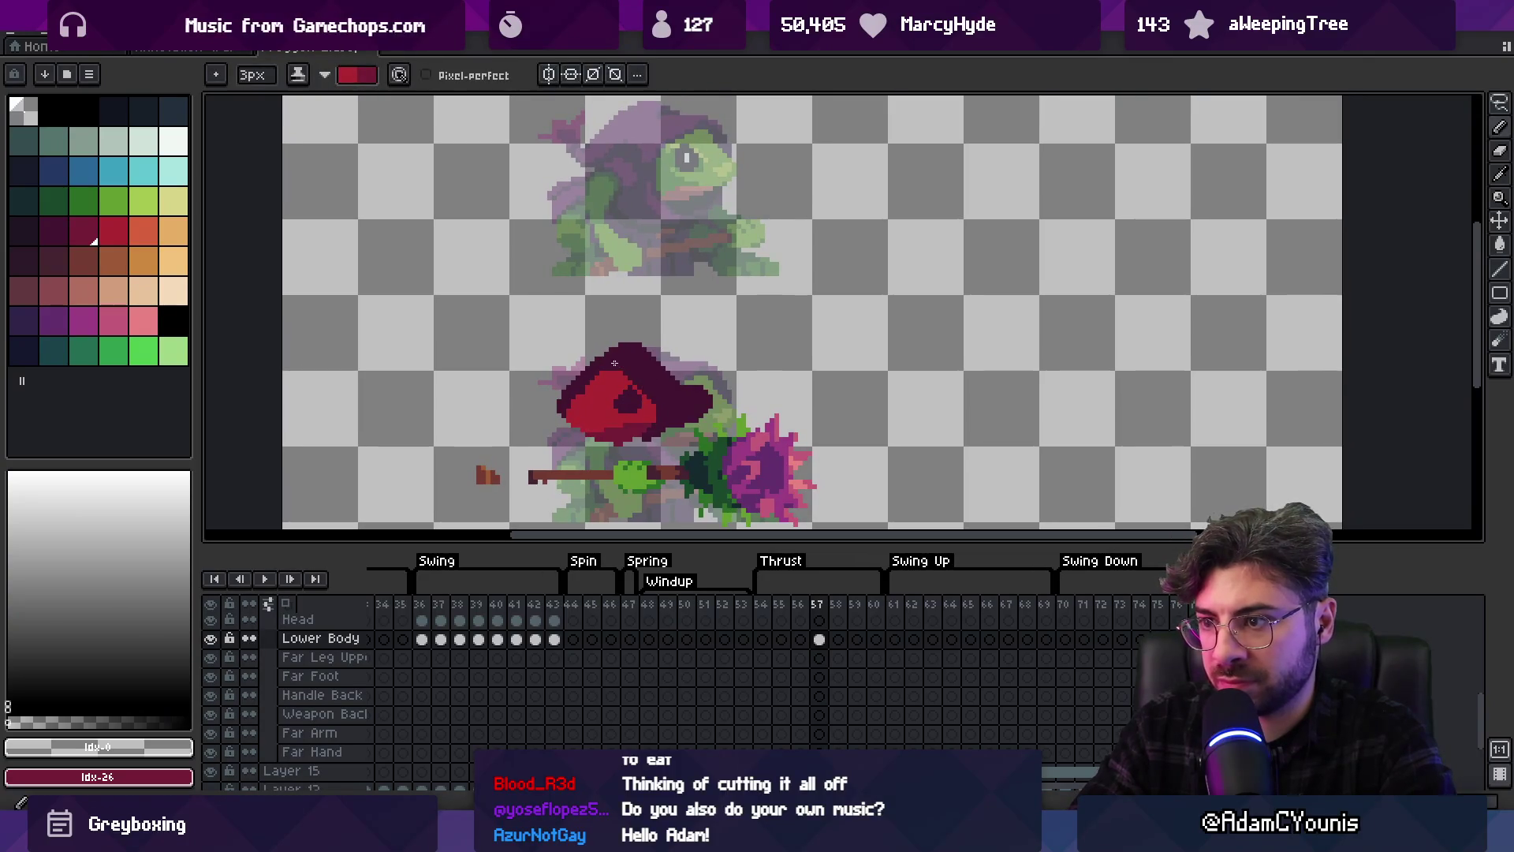
pyautogui.press('x')
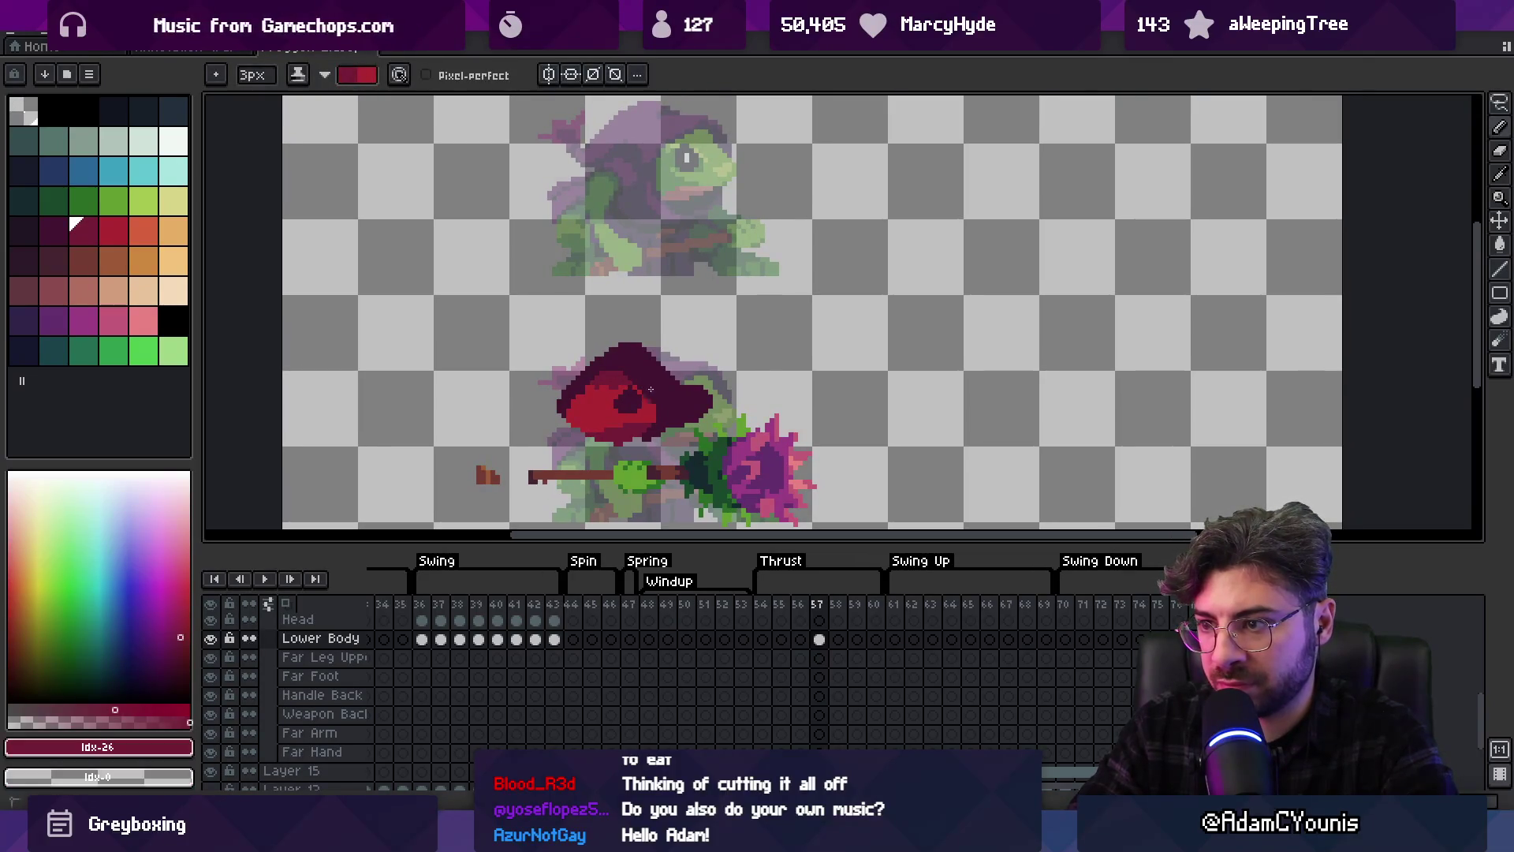
# Paint a 4px bright red arm from the spear's back end up to the hood, erasing strays
pyautogui.scroll(-1, 647, 366)
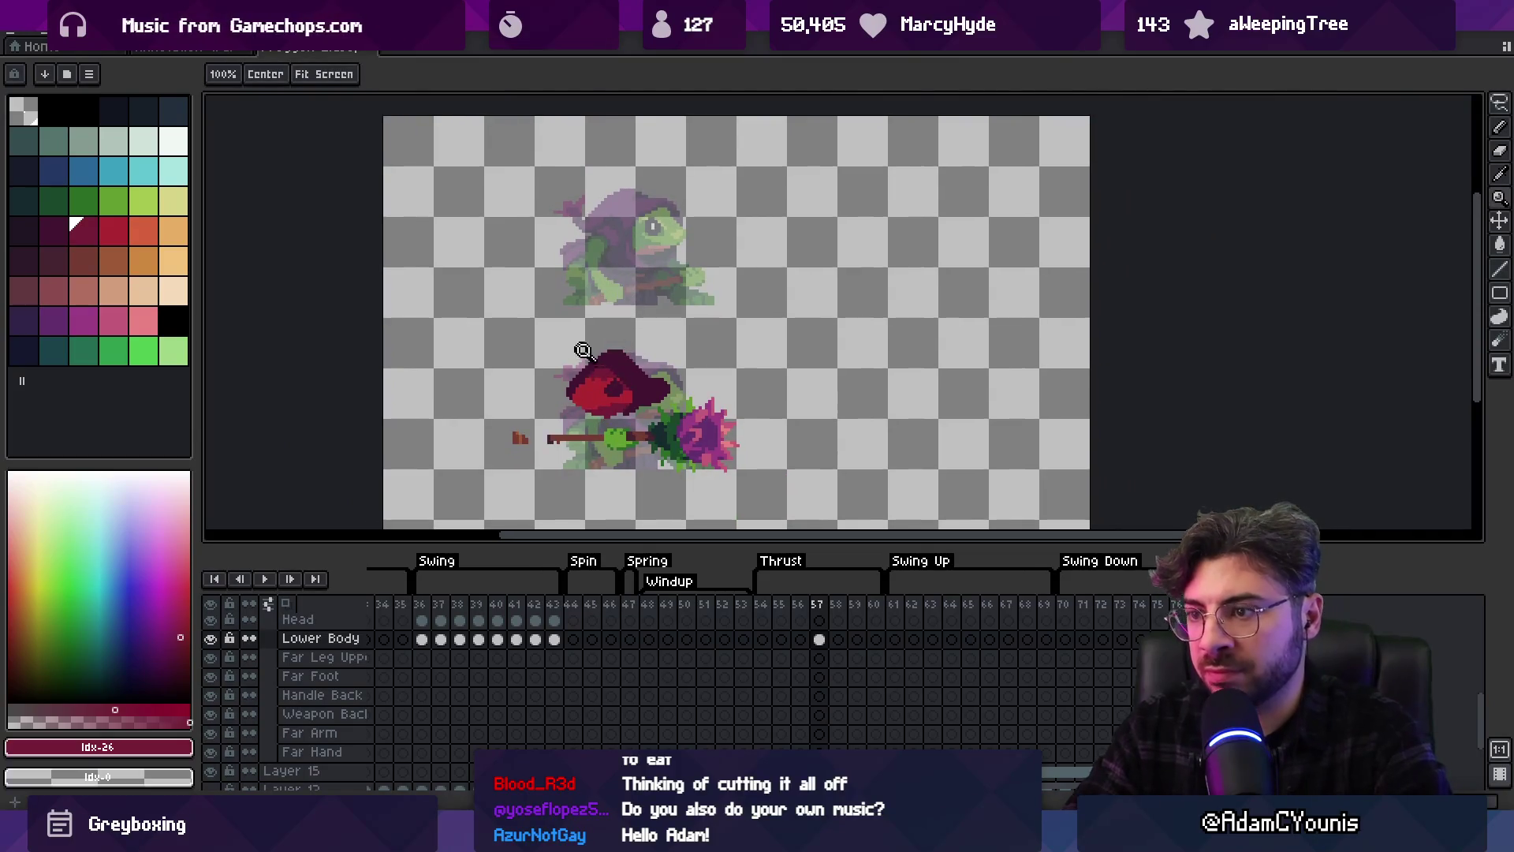
pyautogui.scroll(1, 581, 393)
pyautogui.press('b')
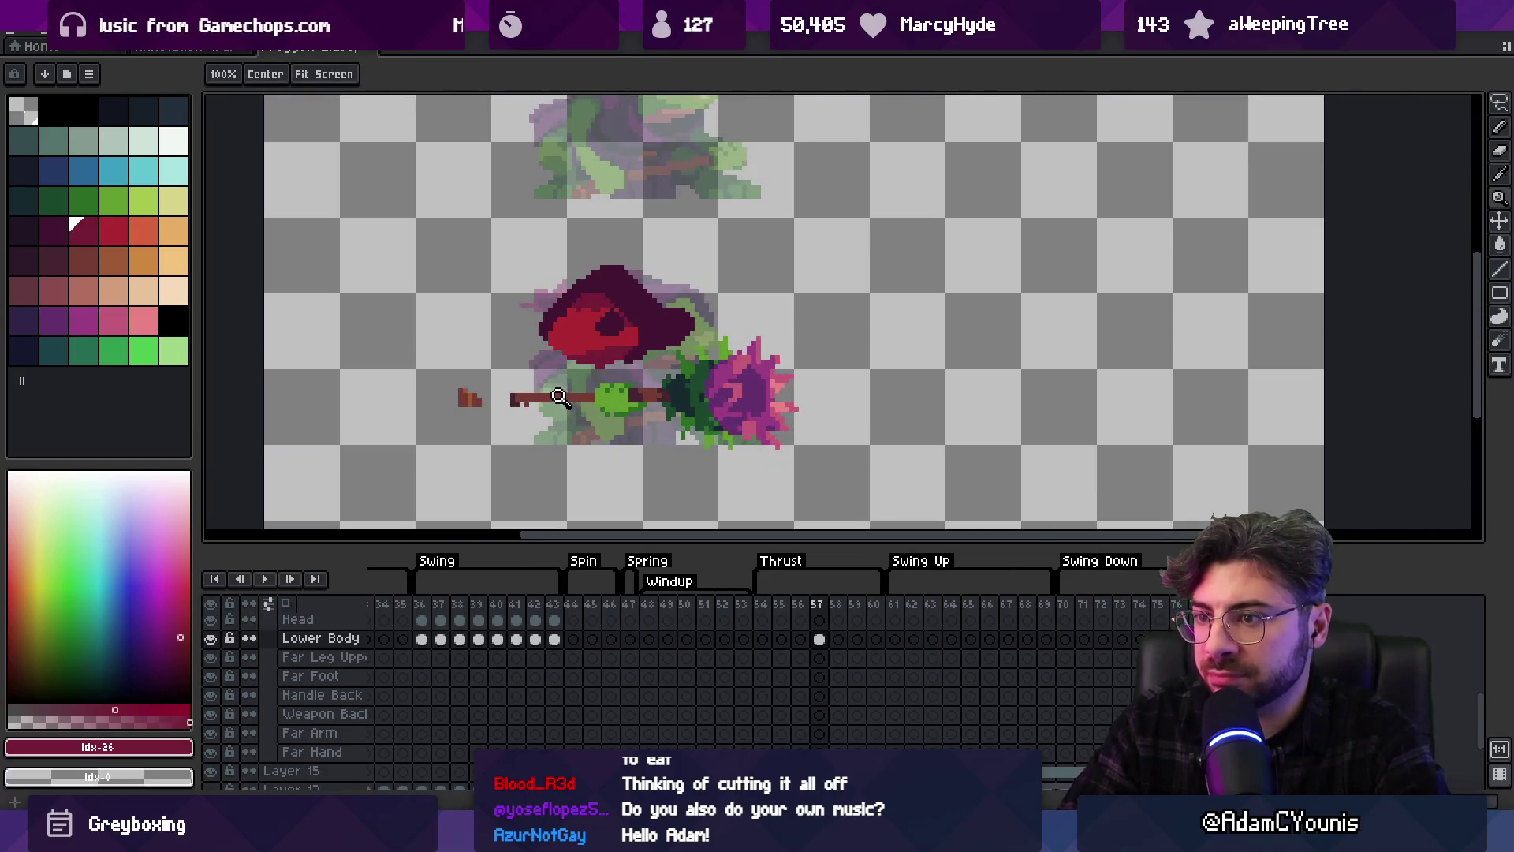
pyautogui.click(113, 230)
pyautogui.press('+')
pyautogui.click(494, 398)
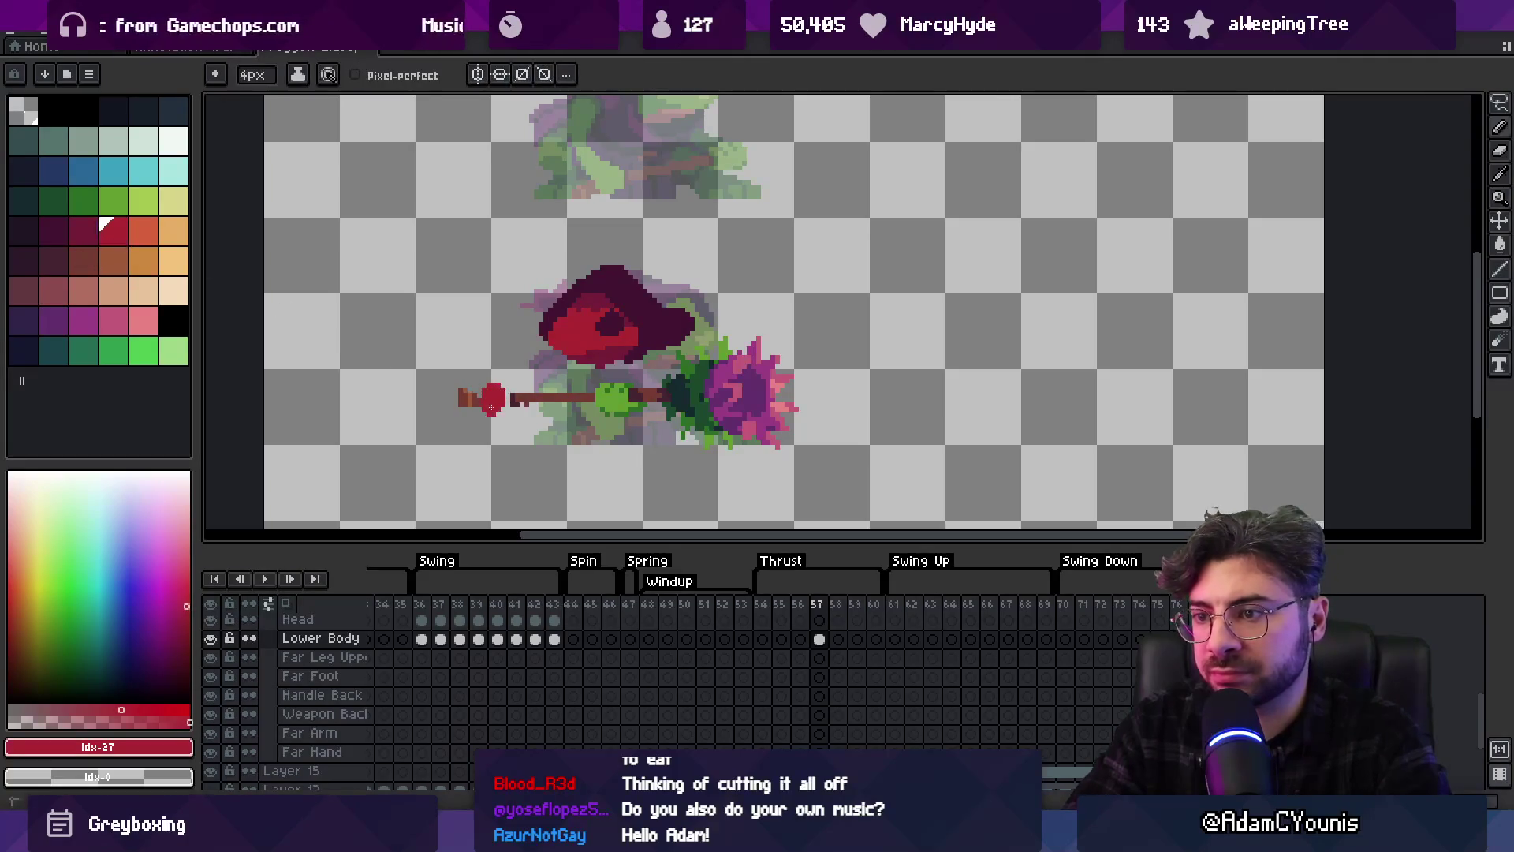
pyautogui.moveTo(506, 391); pyautogui.dragTo(548, 370)
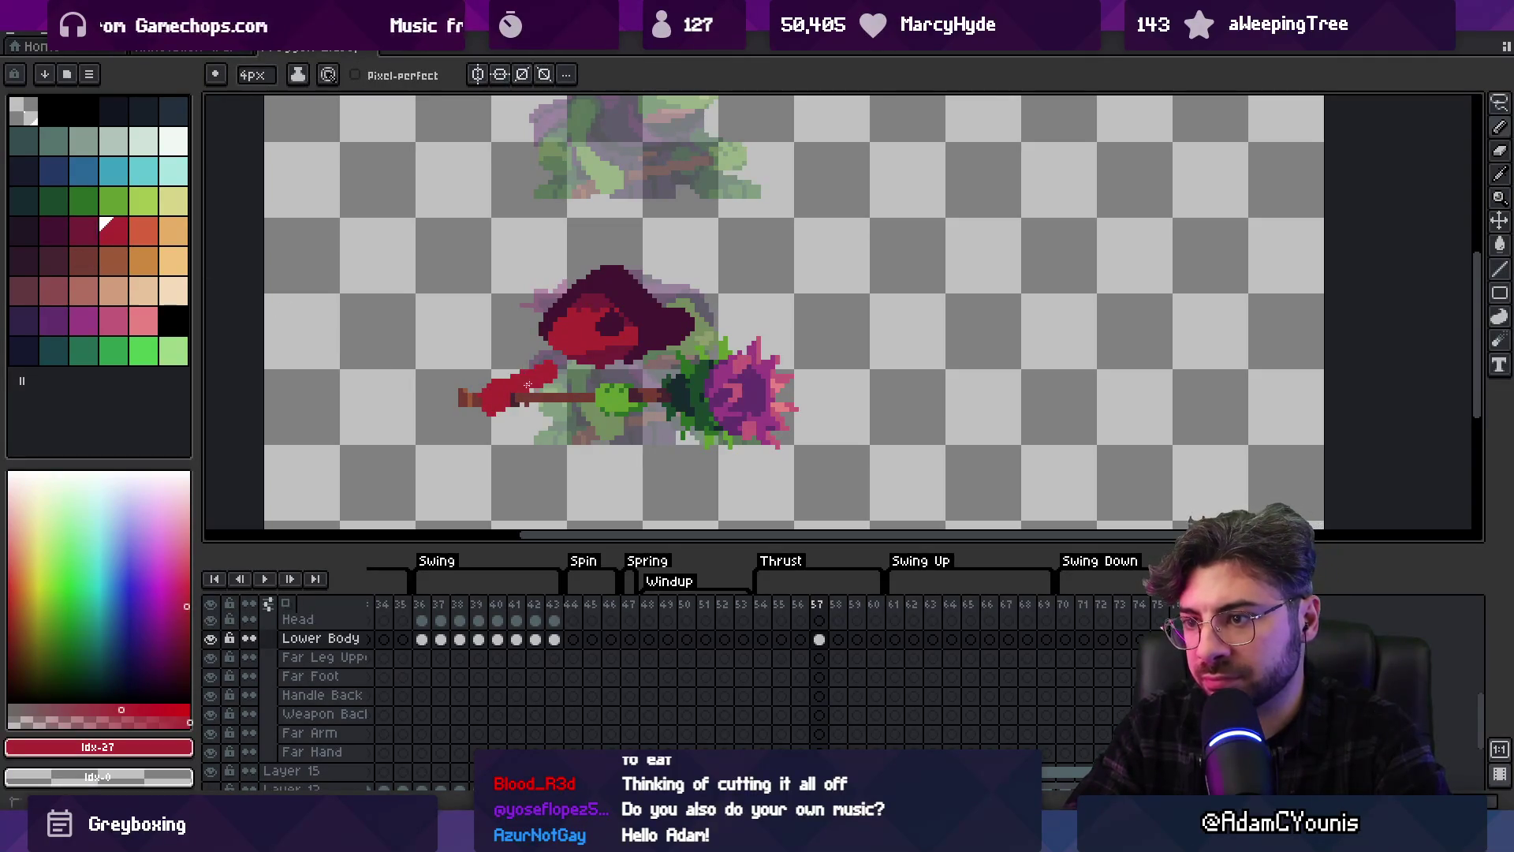
pyautogui.press('e')
pyautogui.press('-')
pyautogui.press('-')
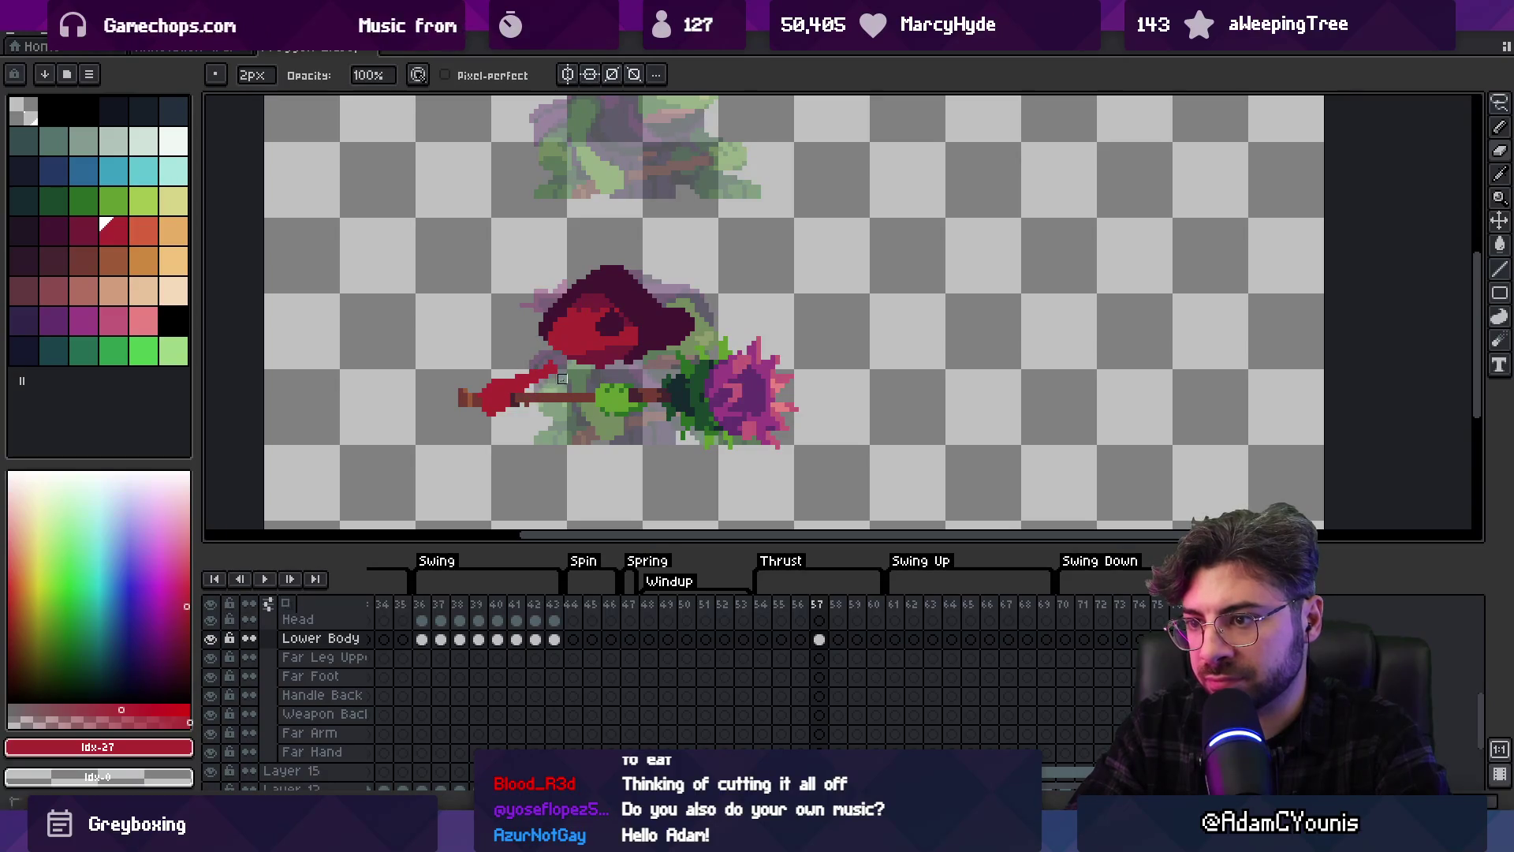
pyautogui.press('b')
pyautogui.moveTo(524, 390); pyautogui.dragTo(549, 384)
pyautogui.hscroll(2, 542, 370)
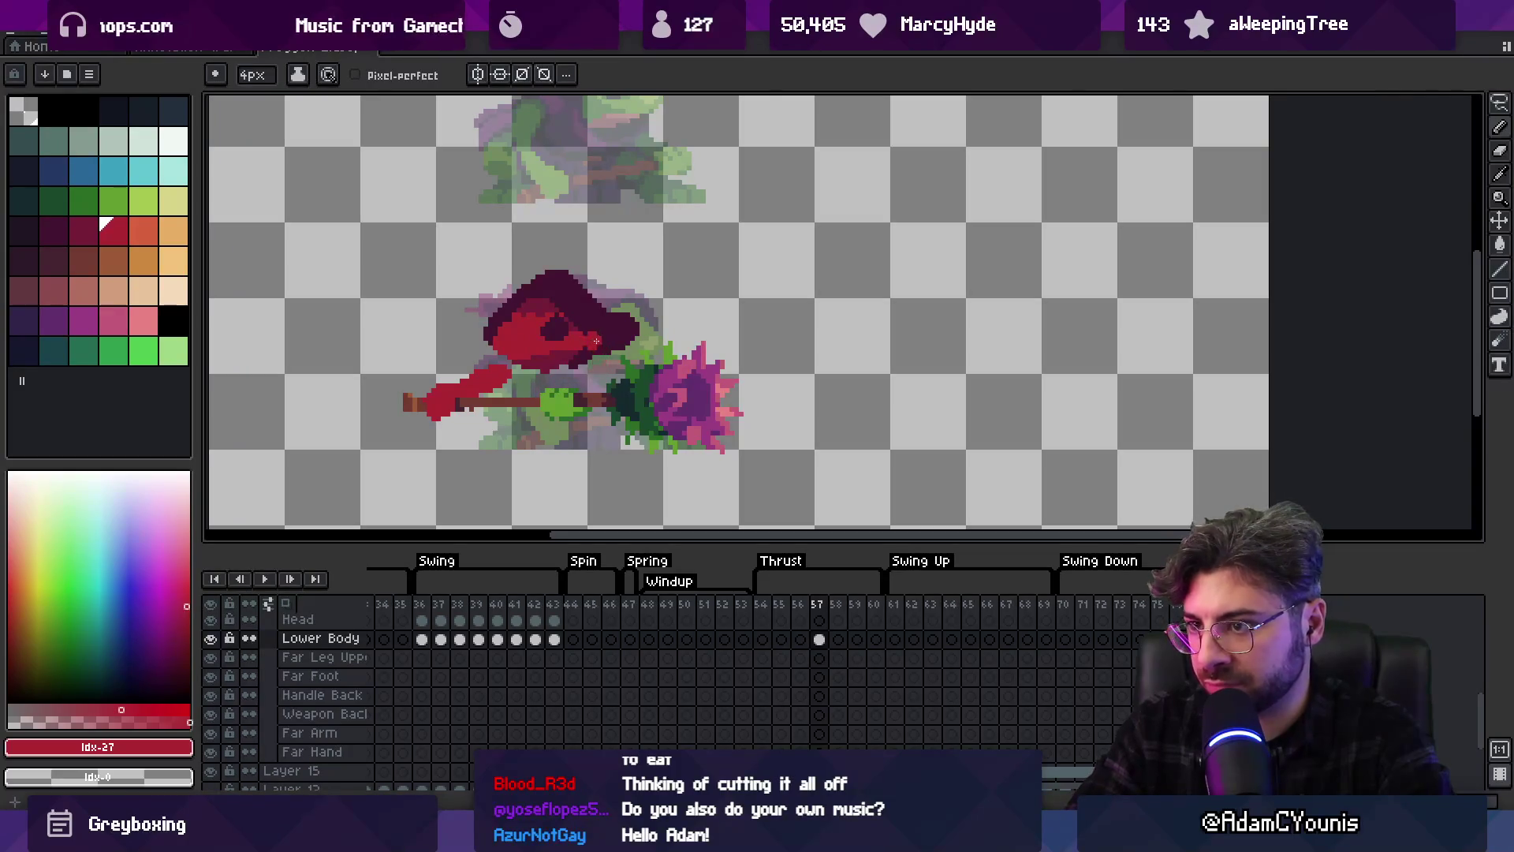
# Set a 1px white brush for the eye, then sample the hood's dark purple
pyautogui.click(174, 141)
pyautogui.press('-')
pyautogui.press('-')
pyautogui.press('-')
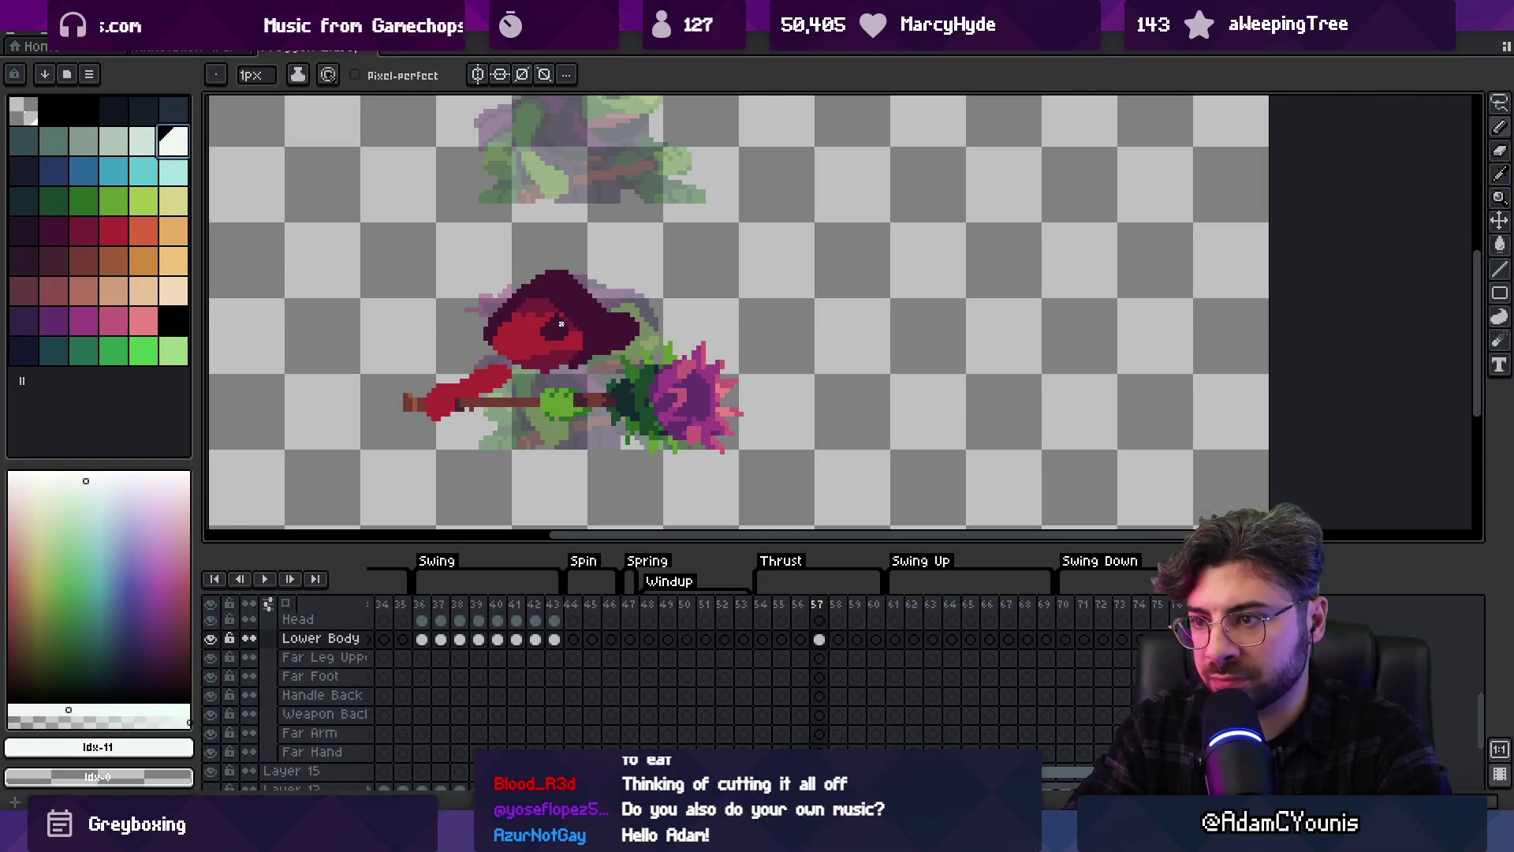
pyautogui.scroll(-3, 561, 326)
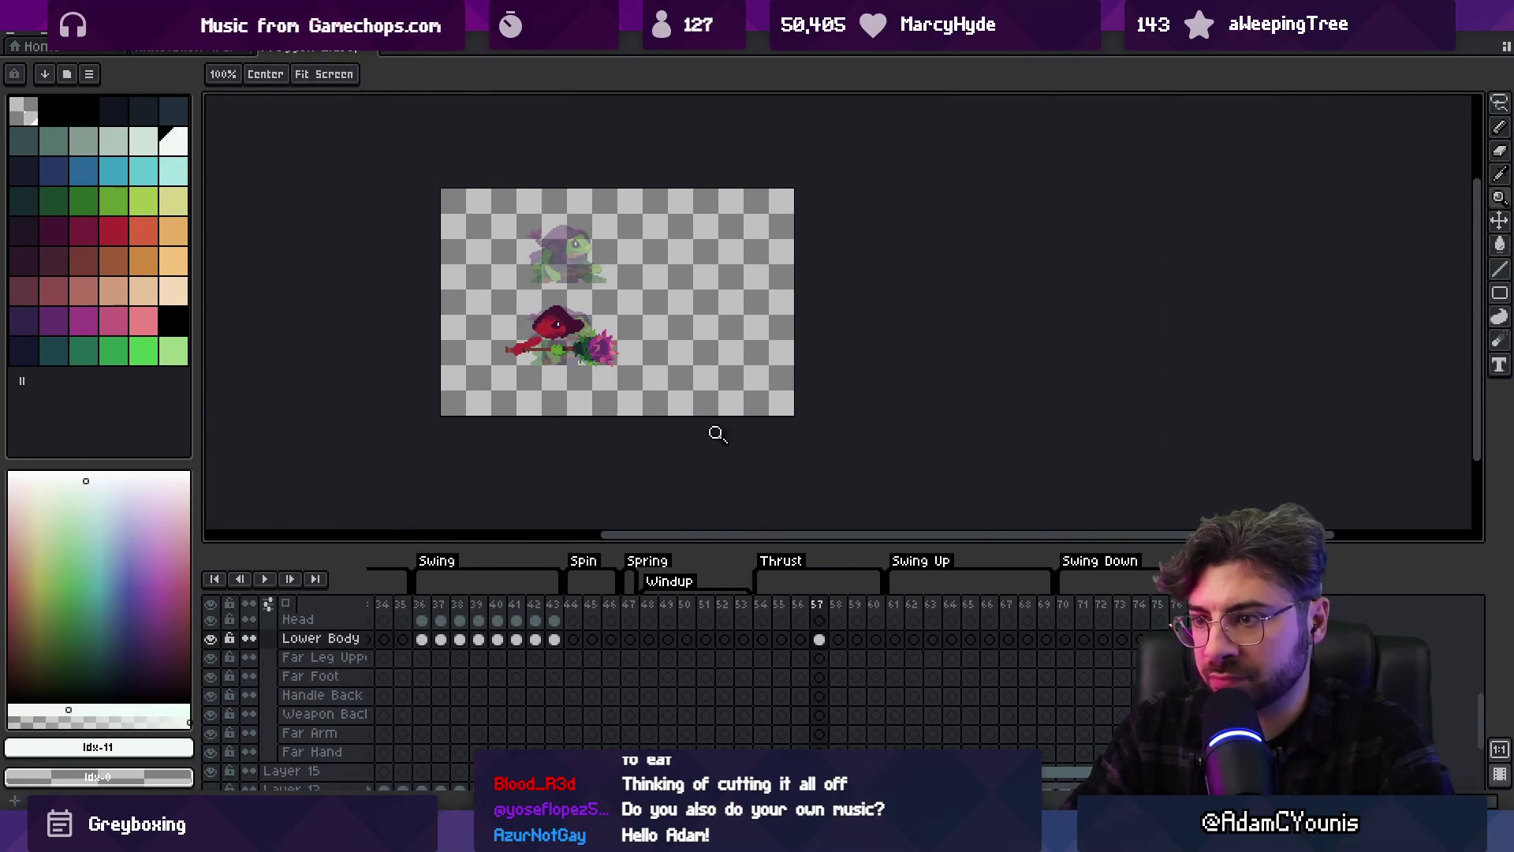
pyautogui.scroll(2, 545, 326)
pyautogui.keyDown('alt'); pyautogui.click(640, 315); pyautogui.keyUp('alt')
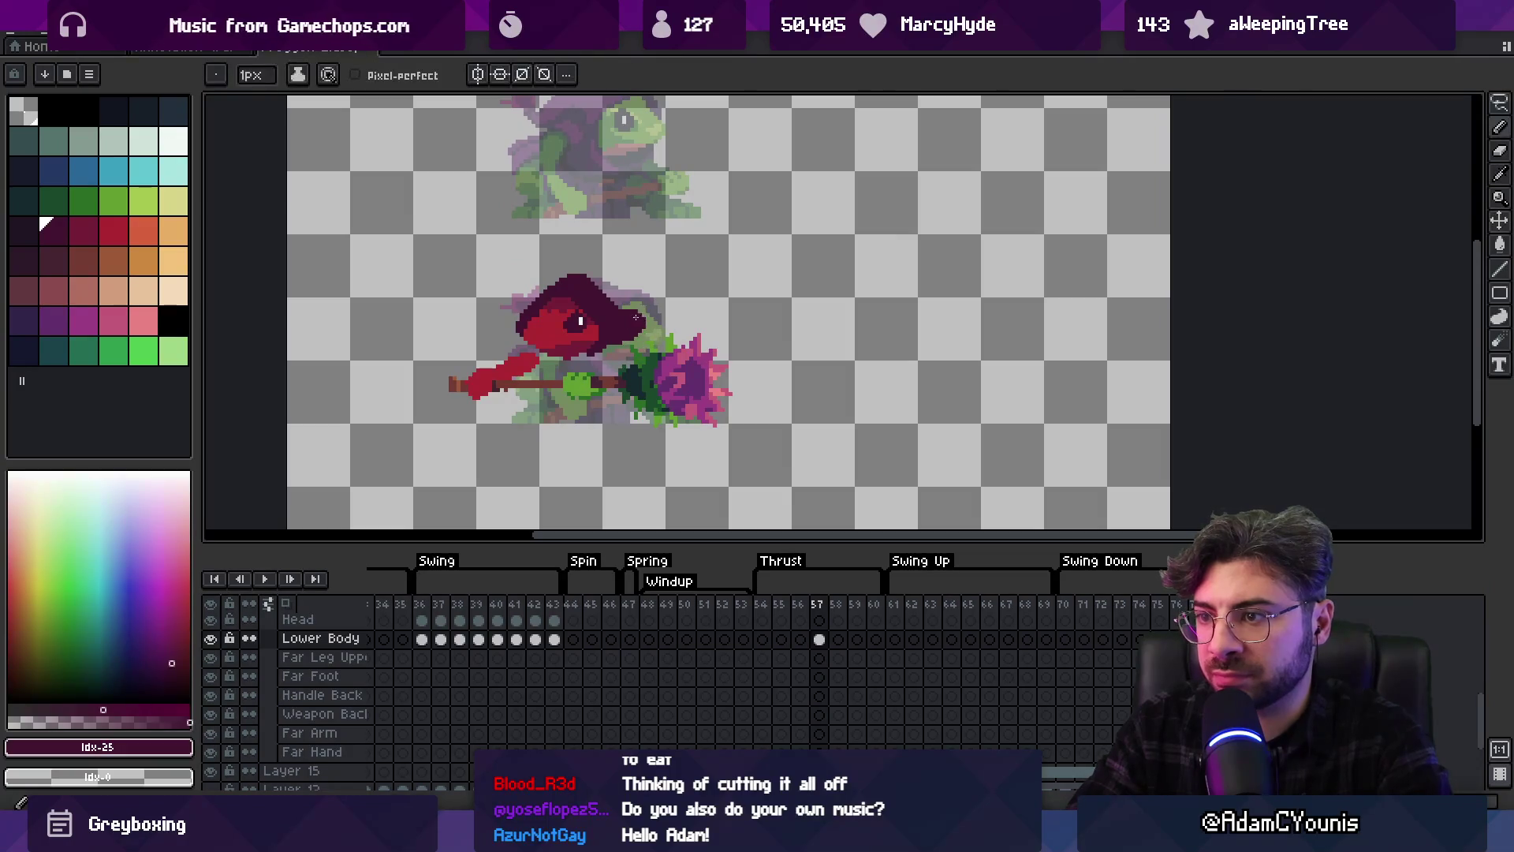
# Lasso the hat tip, rotate it a quarter turn and lower it, then undo the change
pyautogui.press('b')
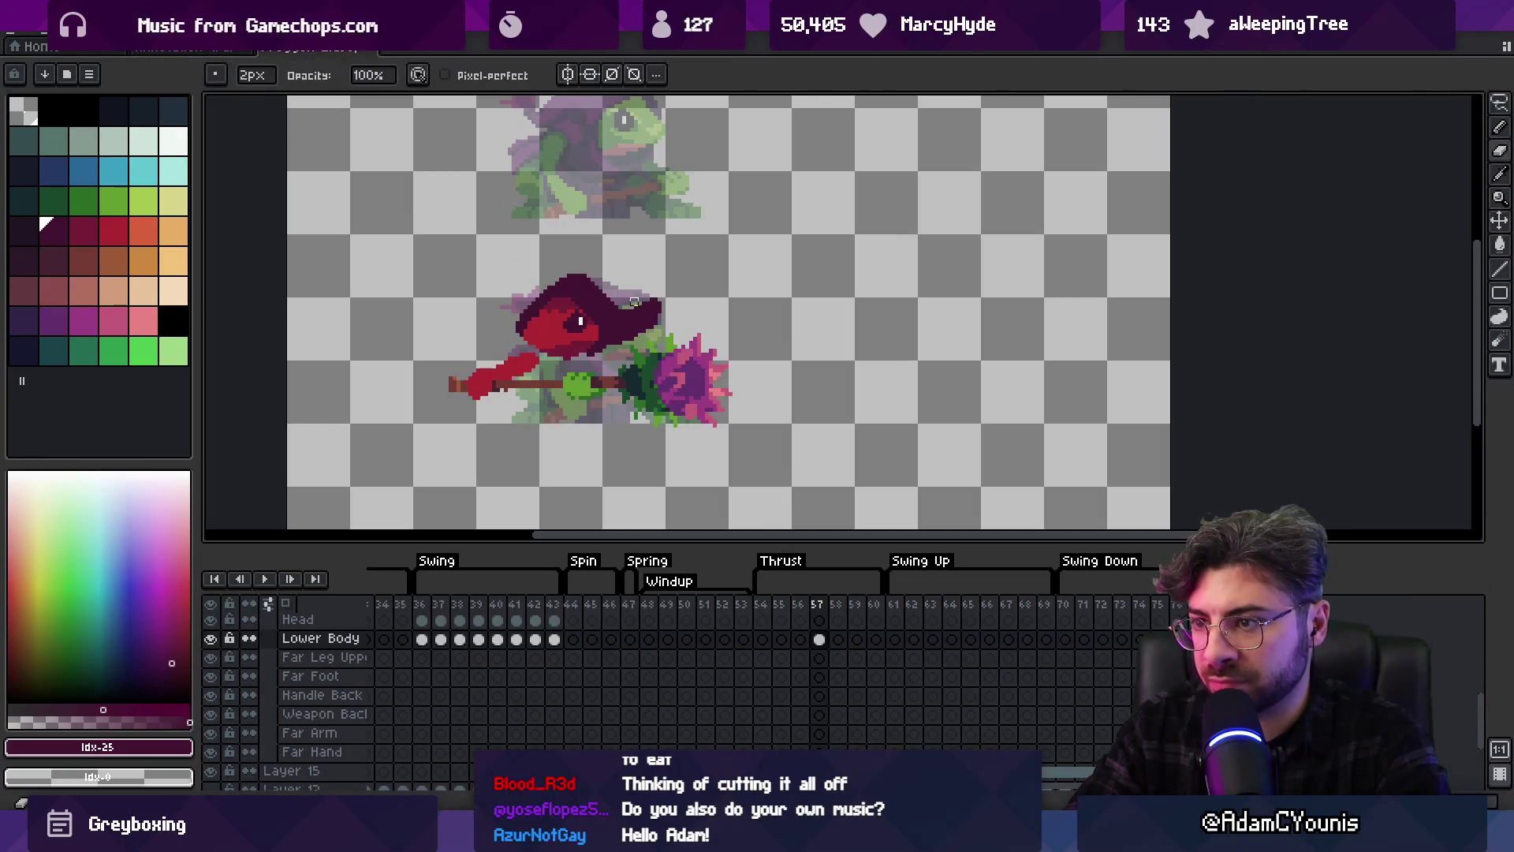
pyautogui.press('b')
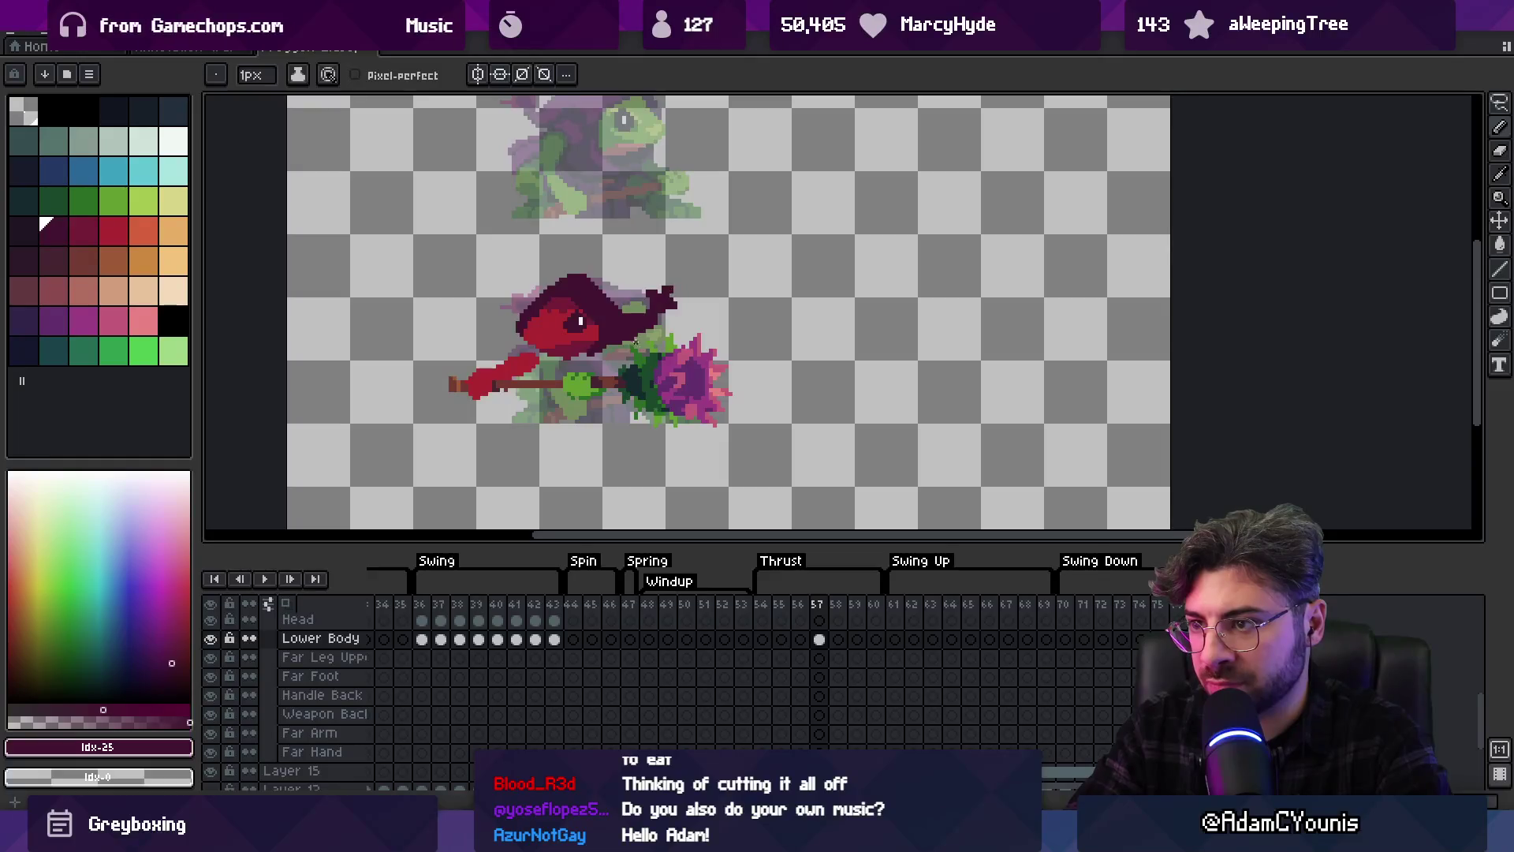
pyautogui.press('z')
pyautogui.scroll(-3, 637, 341)
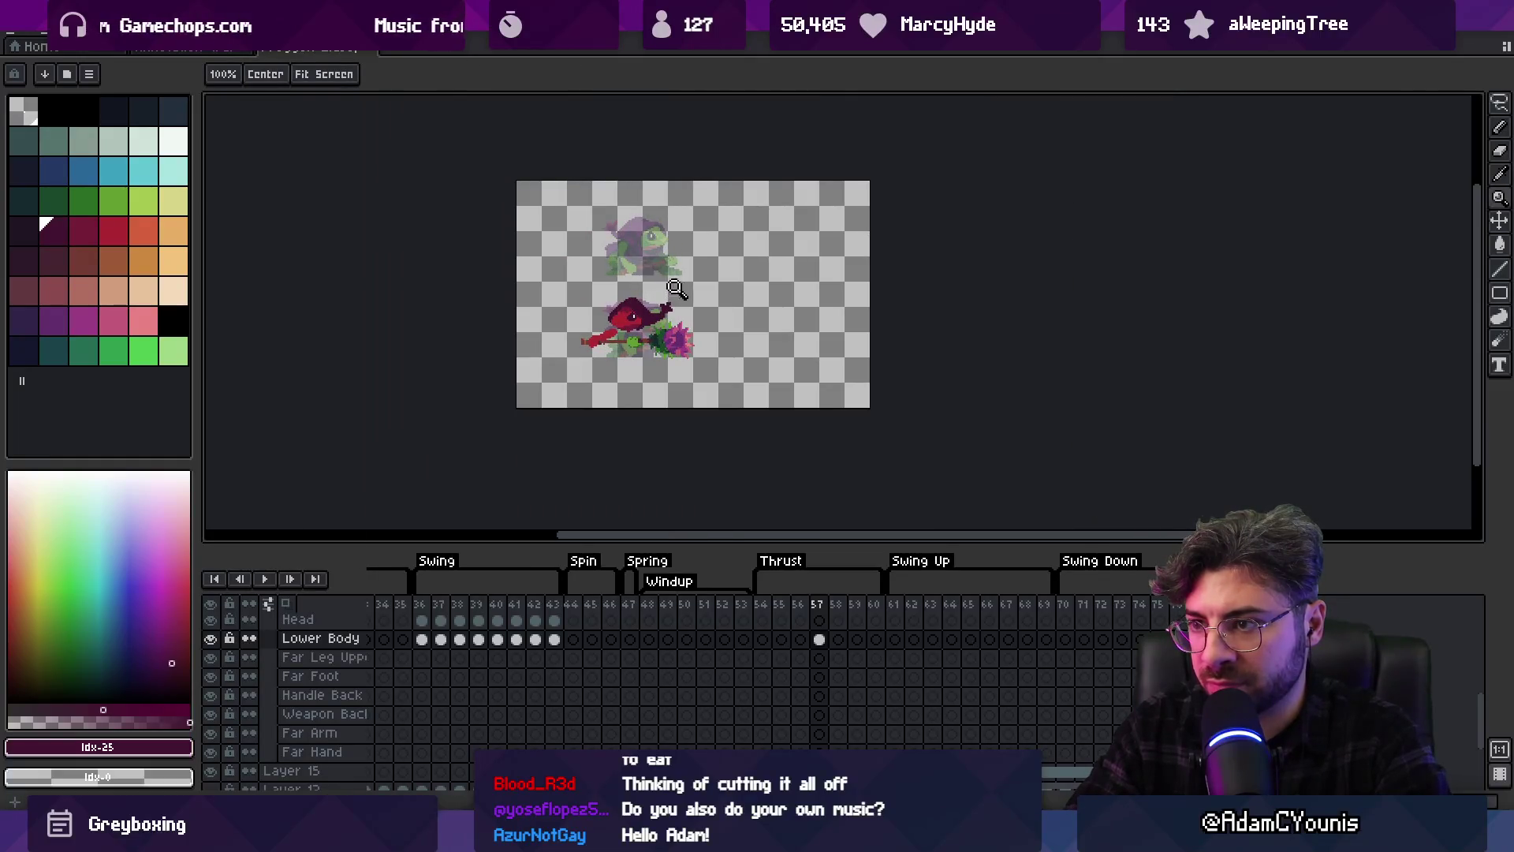
pyautogui.scroll(3, 673, 284)
pyautogui.press('m')
pyautogui.moveTo(691, 324)
pyautogui.mouseDown()
pyautogui.moveTo(710, 286)
pyautogui.moveTo(738, 355)
pyautogui.mouseUp()
pyautogui.moveTo(669, 237); pyautogui.dragTo(664, 278)
pyautogui.hotkey('ctrl', 'd')
pyautogui.press('b')
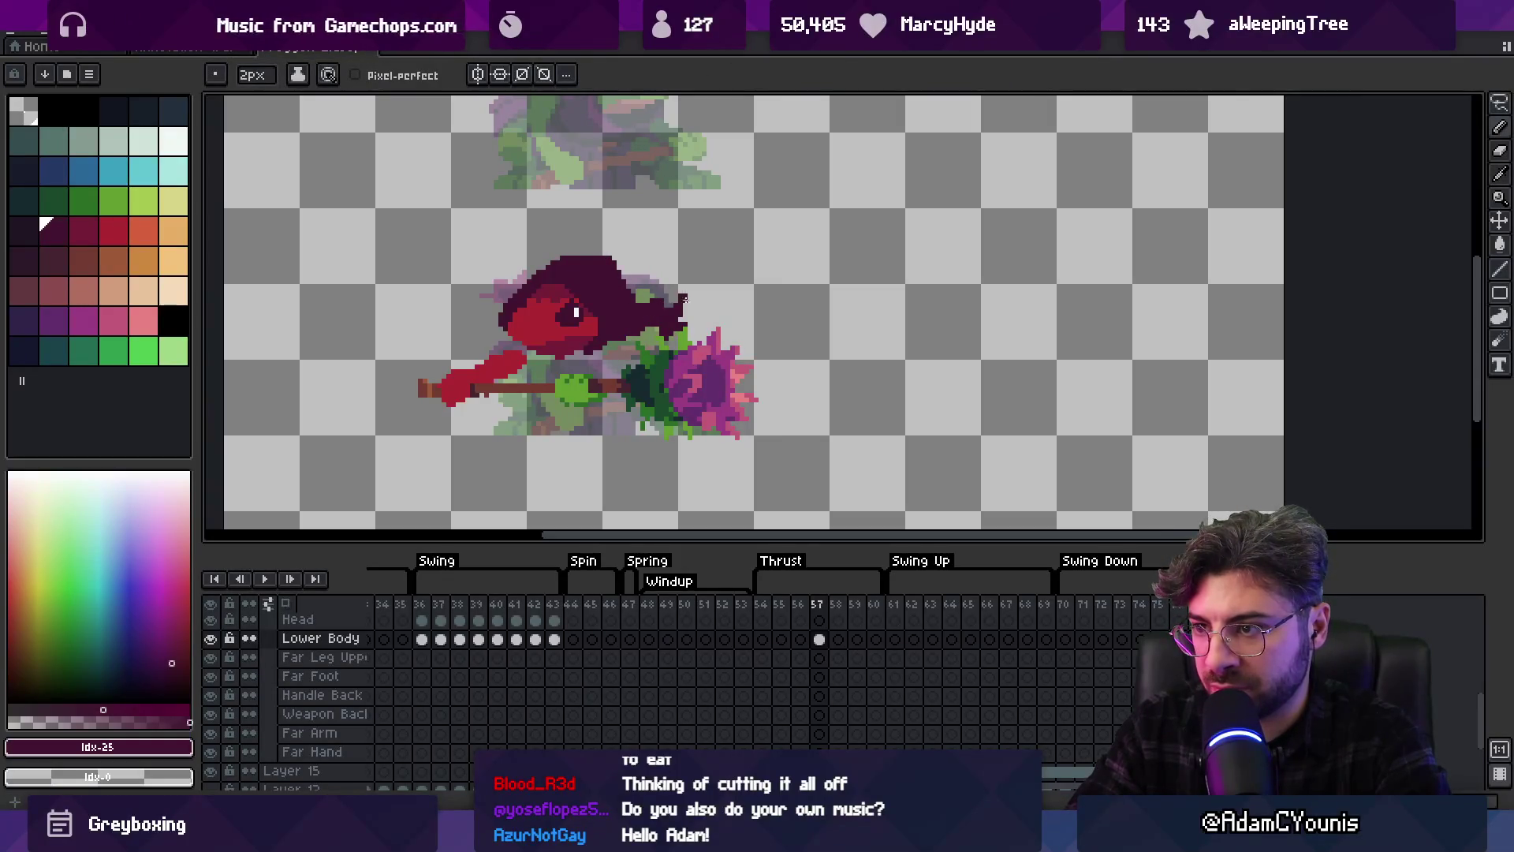
pyautogui.press('q')
pyautogui.hotkey('ctrl', 'z')
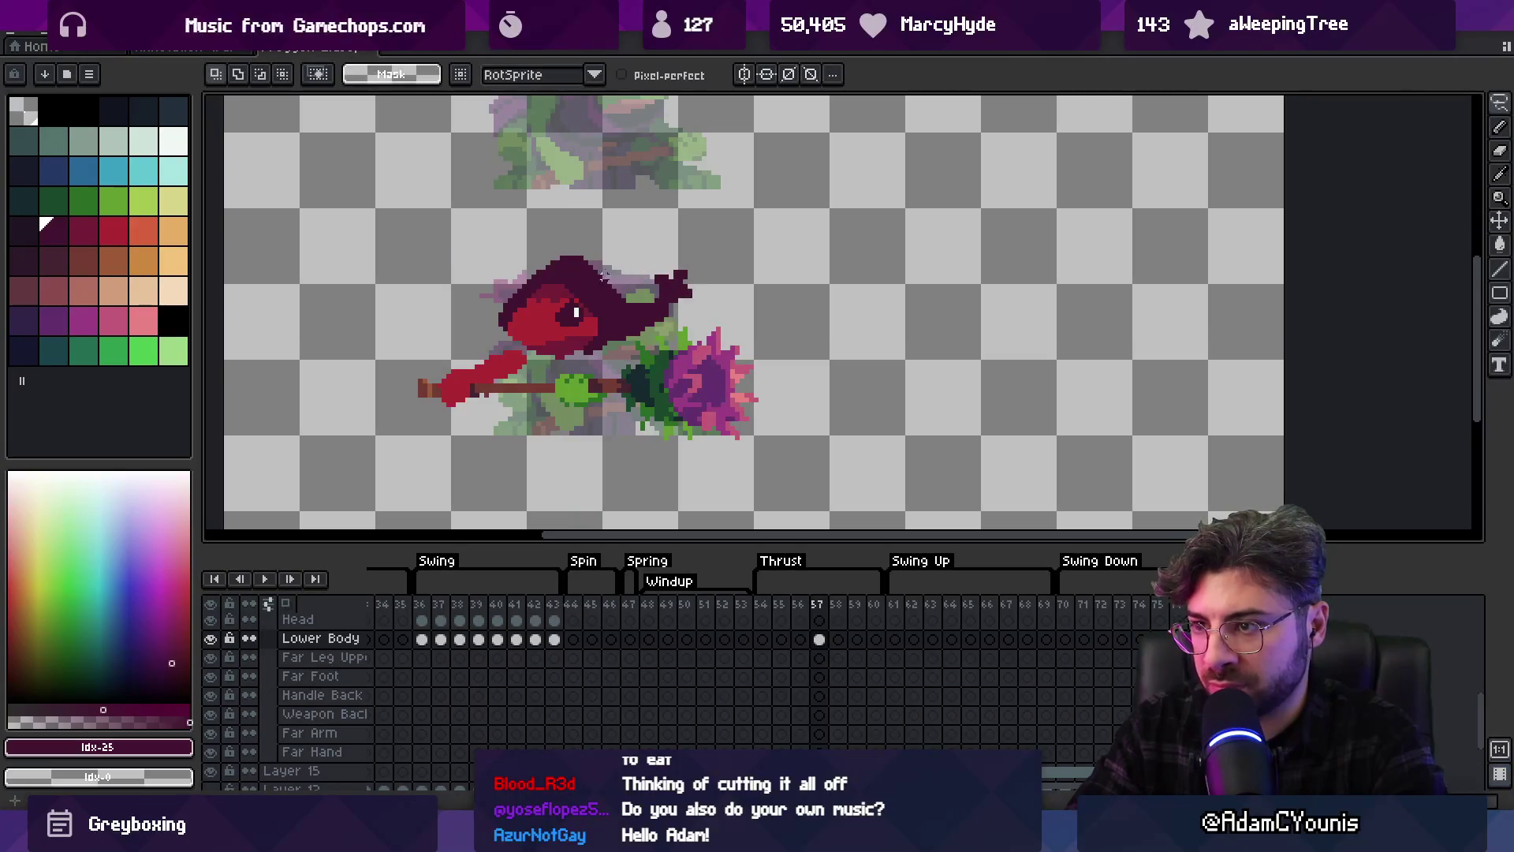
# Add dark pixels to the hat tip with a 2px pencil
pyautogui.press('b')
pyautogui.moveTo(605, 271); pyautogui.dragTo(609, 272)
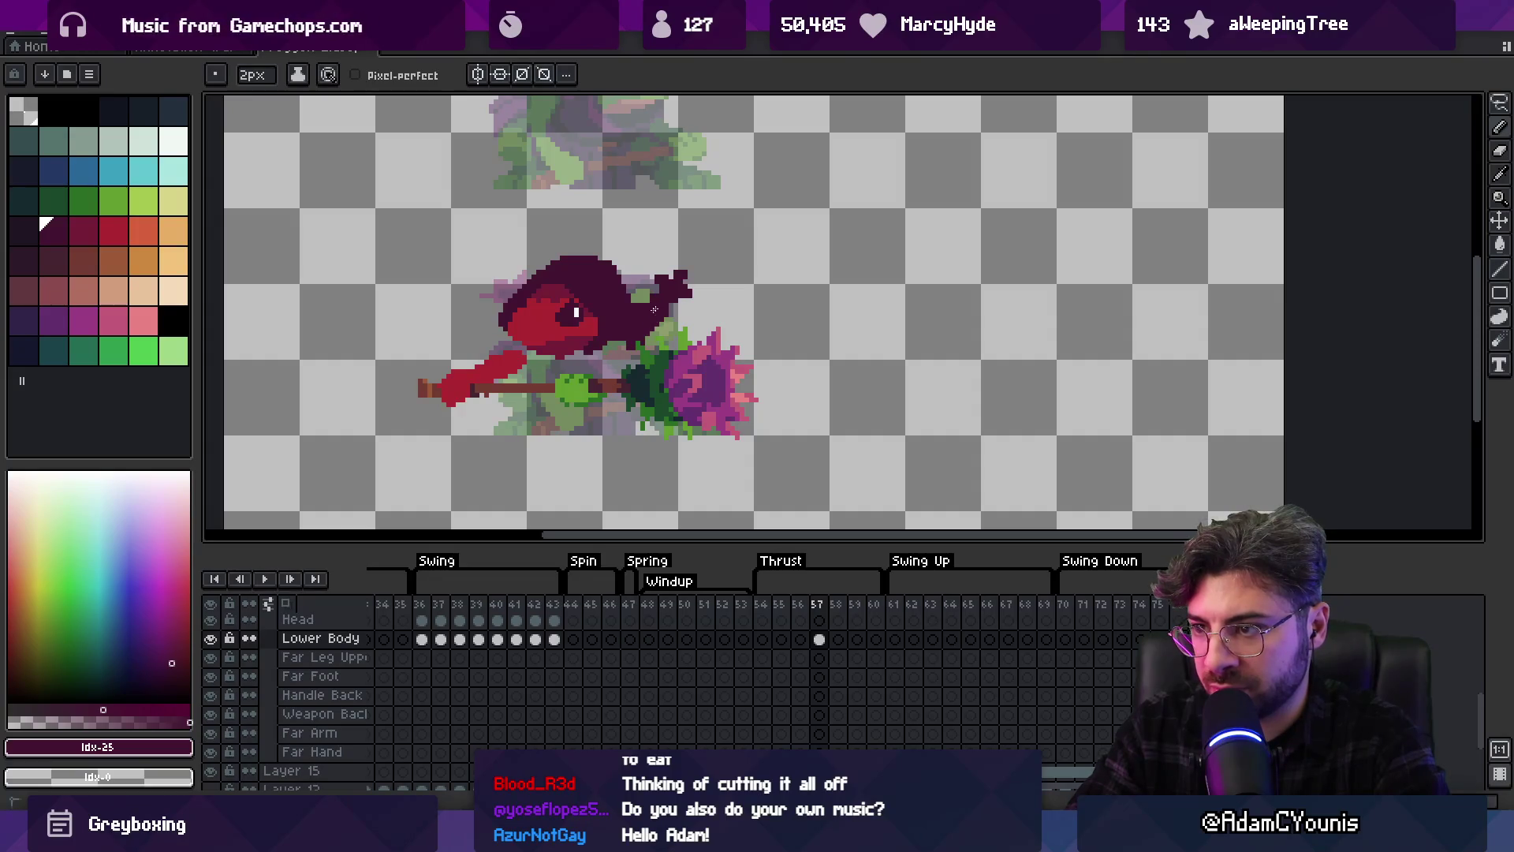
pyautogui.scroll(-3, 664, 316)
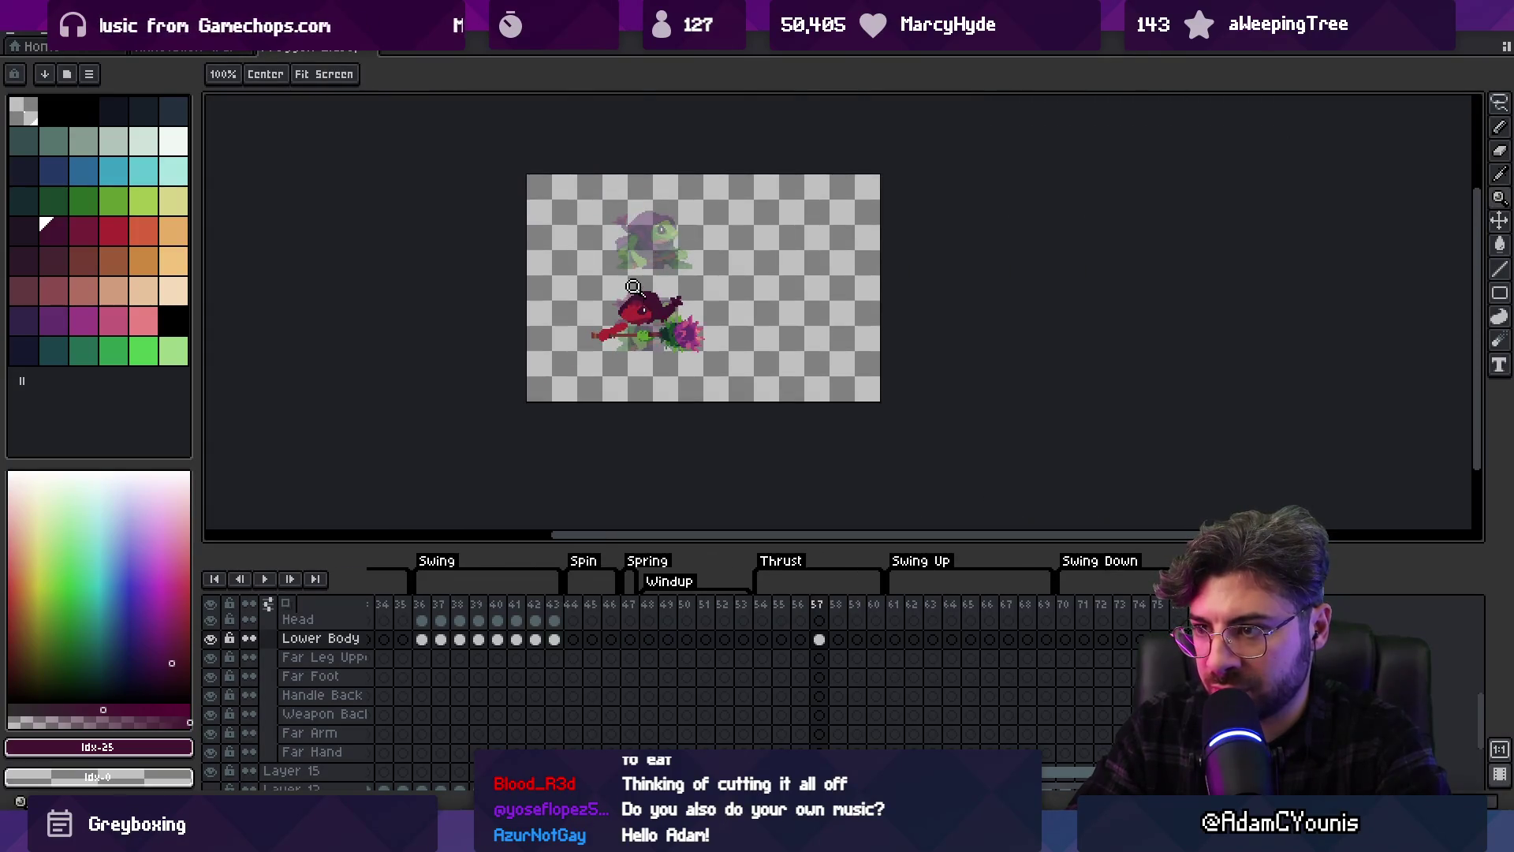
pyautogui.scroll(2, 603, 326)
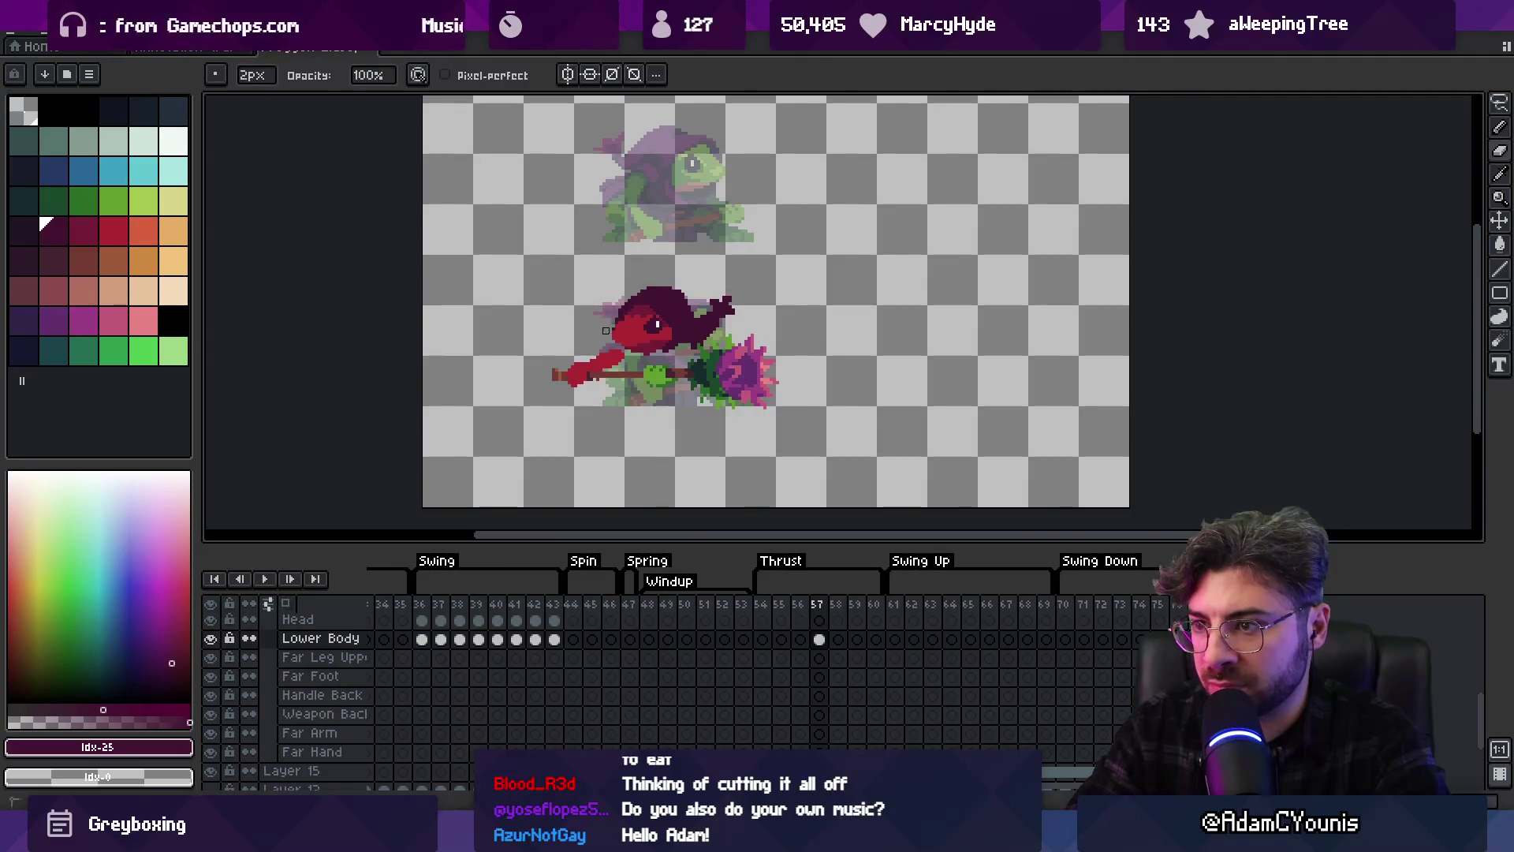
pyautogui.scroll(1, 612, 323)
# Switch to a 1px pencil and sample the face's crimson and the hood's dark maroon
pyautogui.press('-')
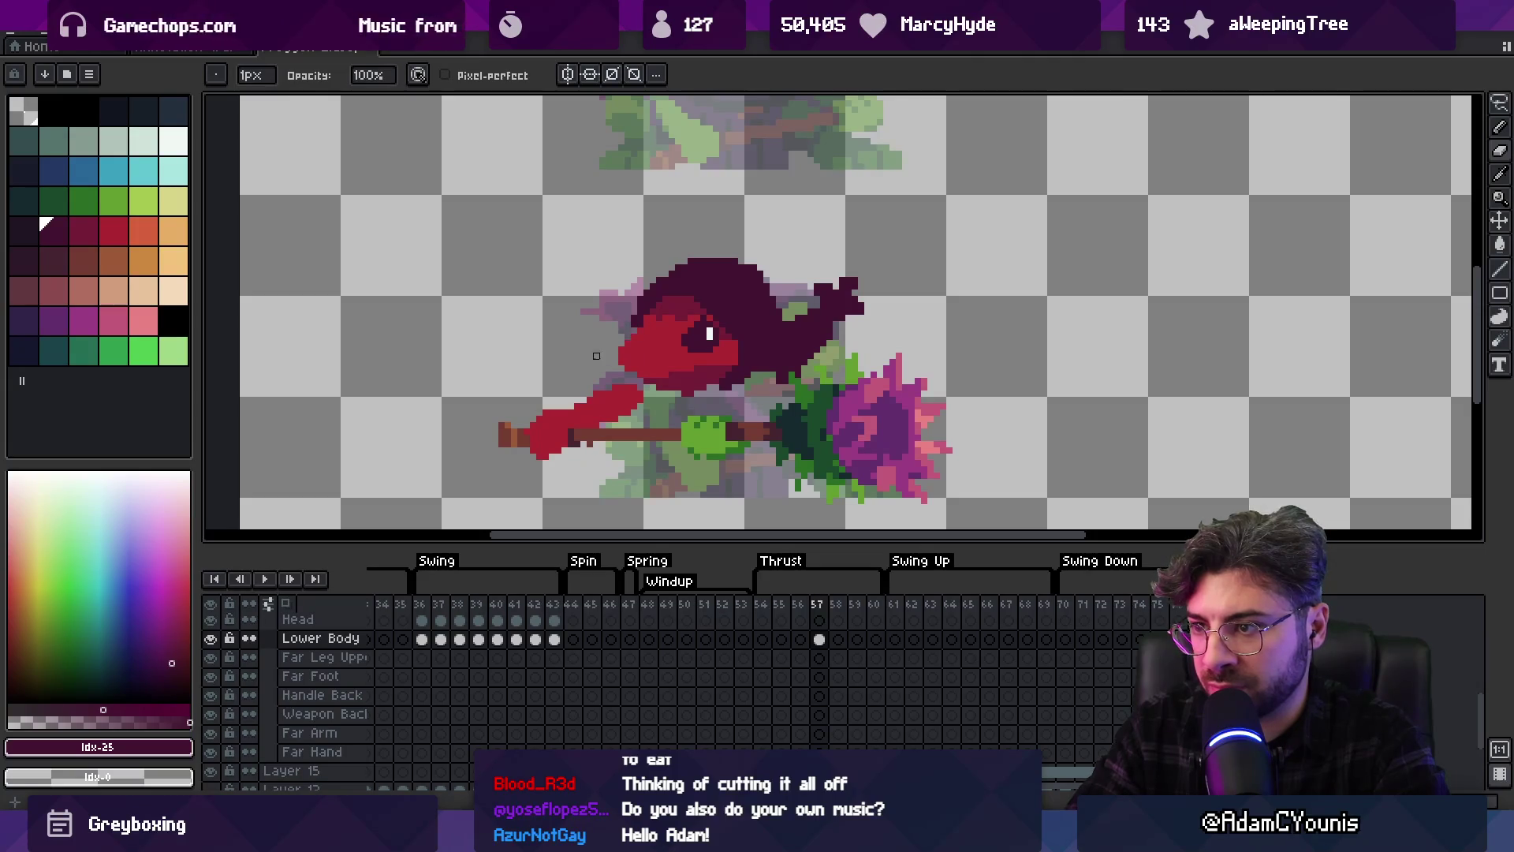
pyautogui.press('m')
pyautogui.hotkey('ctrl', 'd')
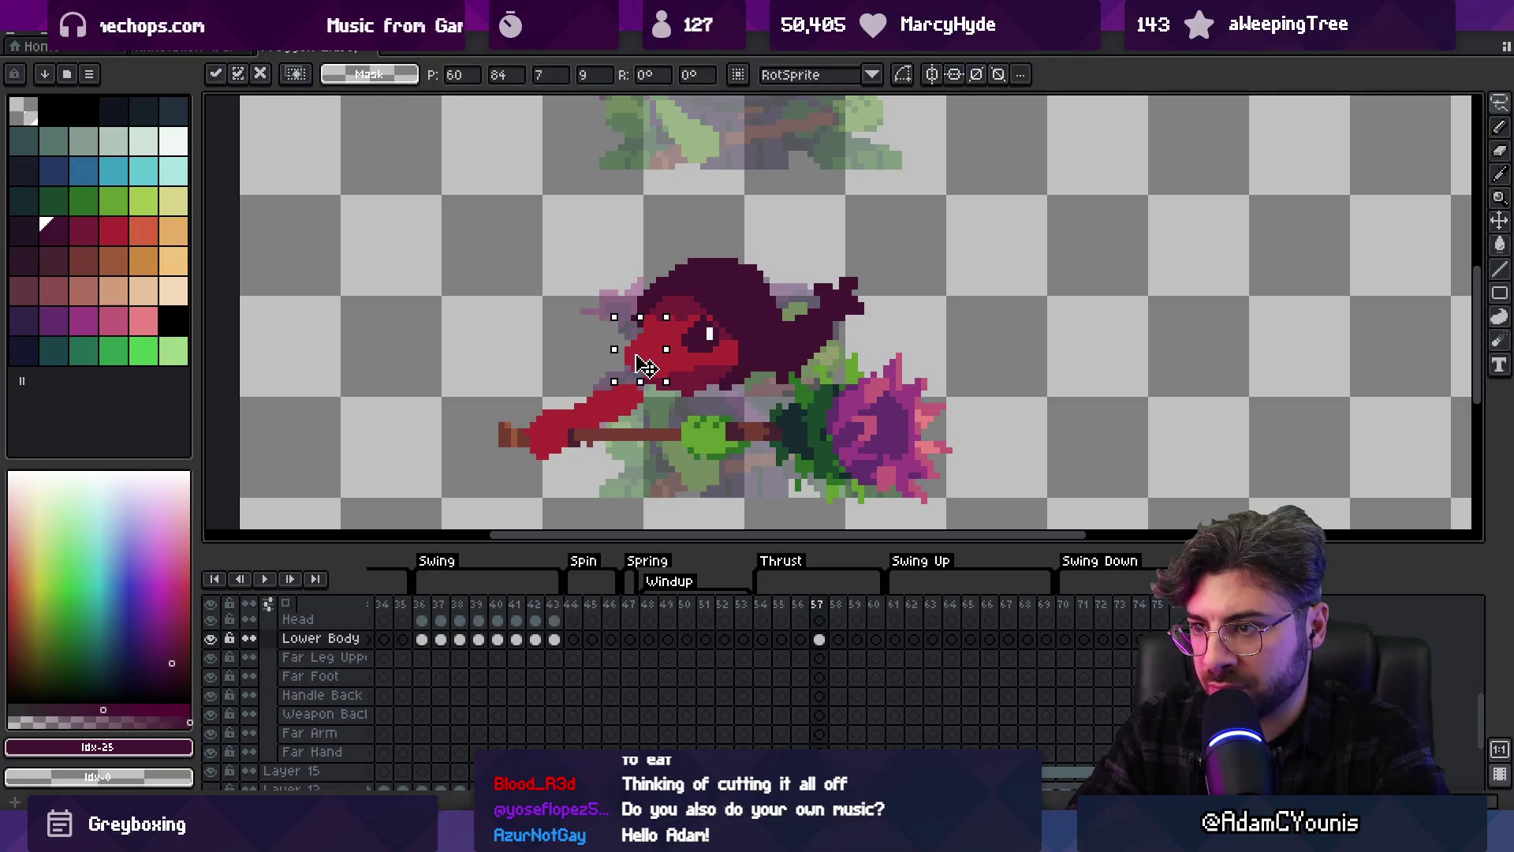
pyautogui.keyDown('alt'); pyautogui.click(639, 324); pyautogui.keyUp('alt')
pyautogui.press('b')
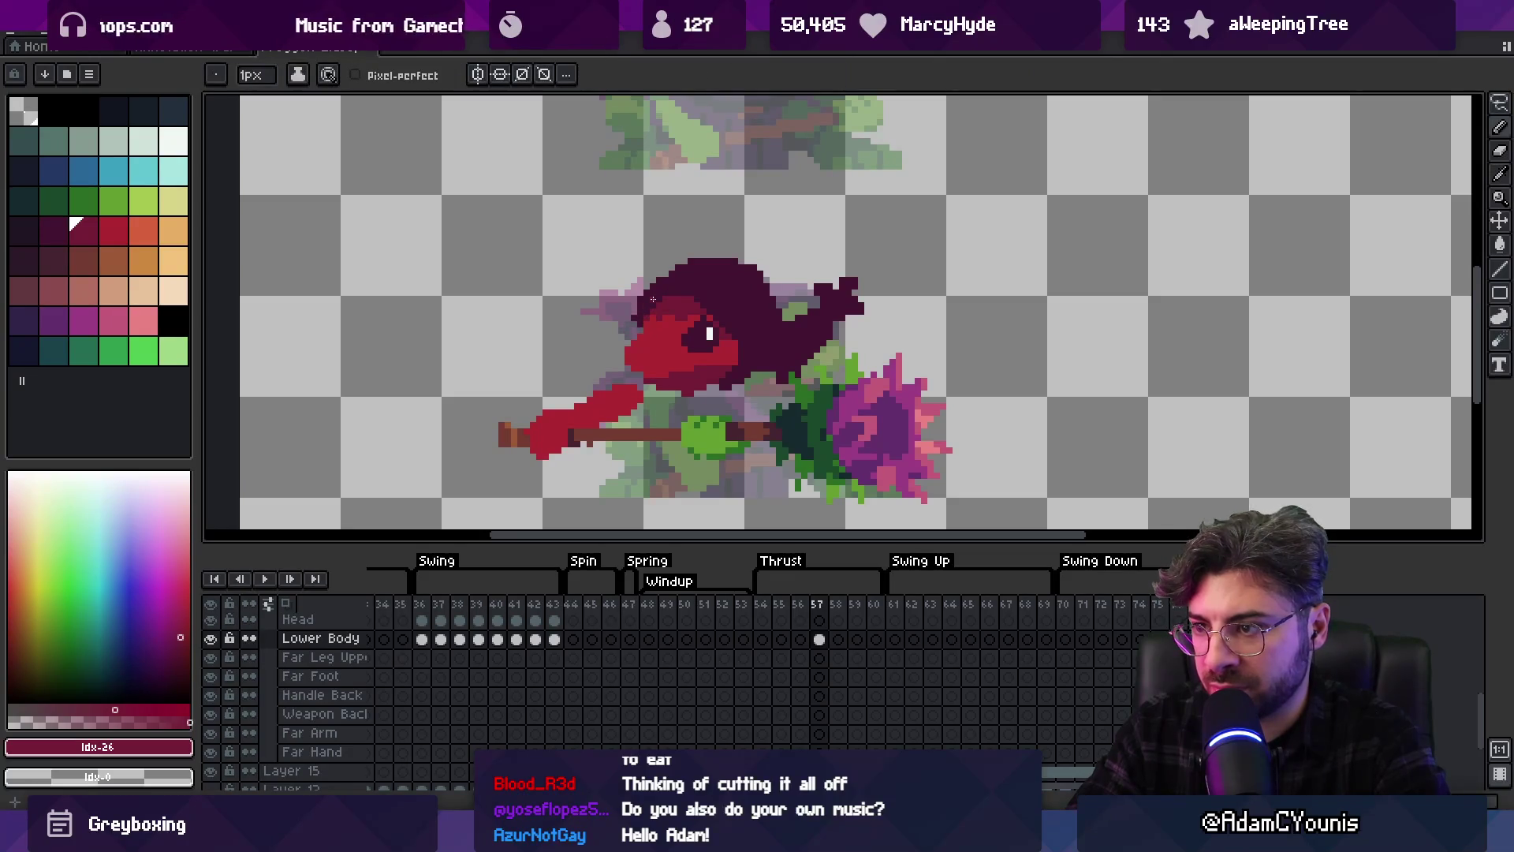
pyautogui.keyDown('alt'); pyautogui.click(640, 326); pyautogui.keyUp('alt')
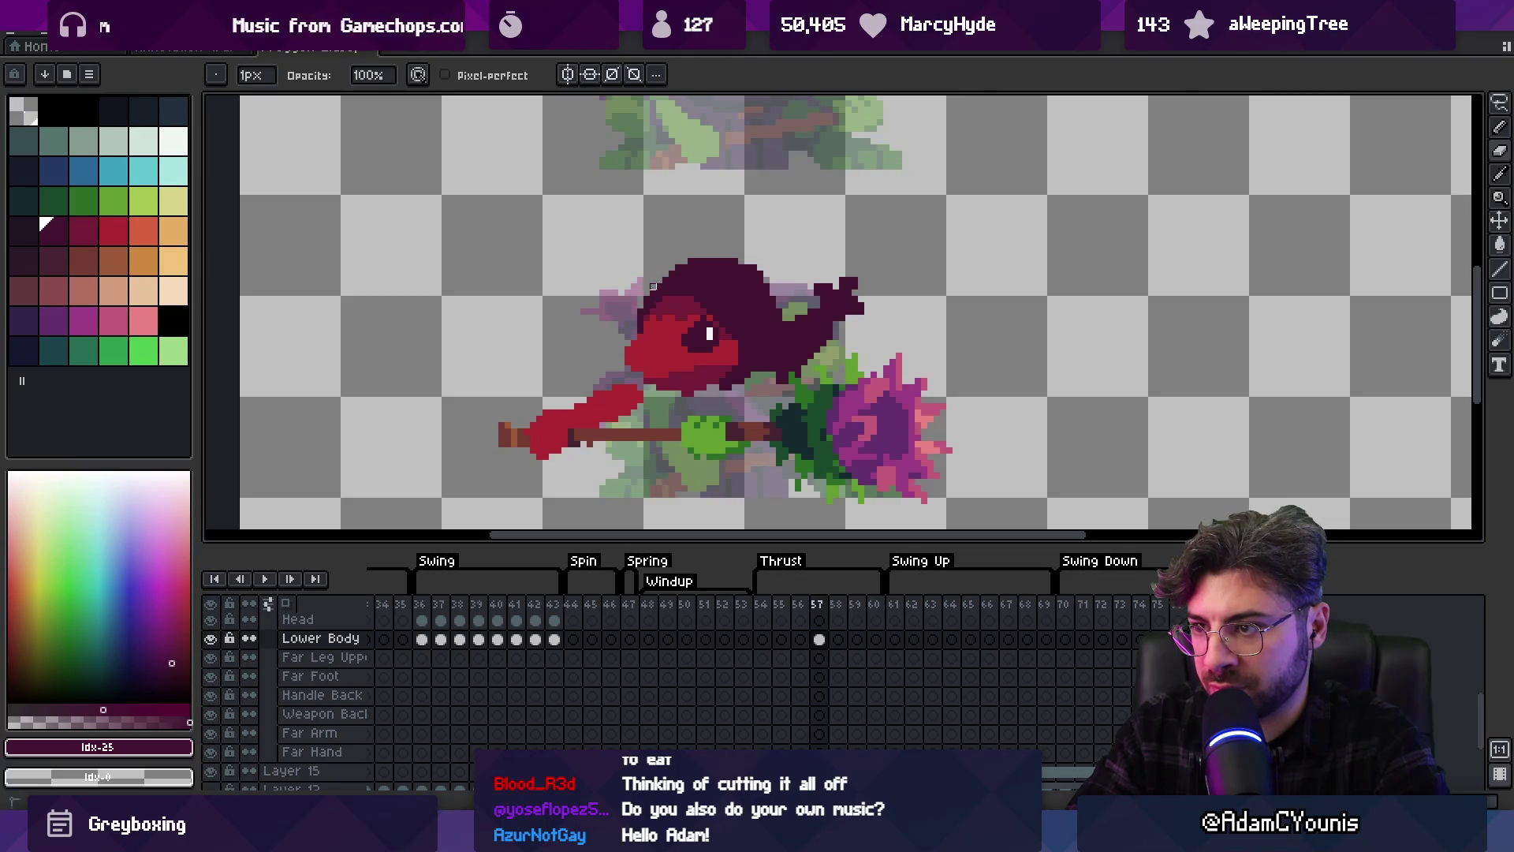
pyautogui.scroll(-4, 647, 292)
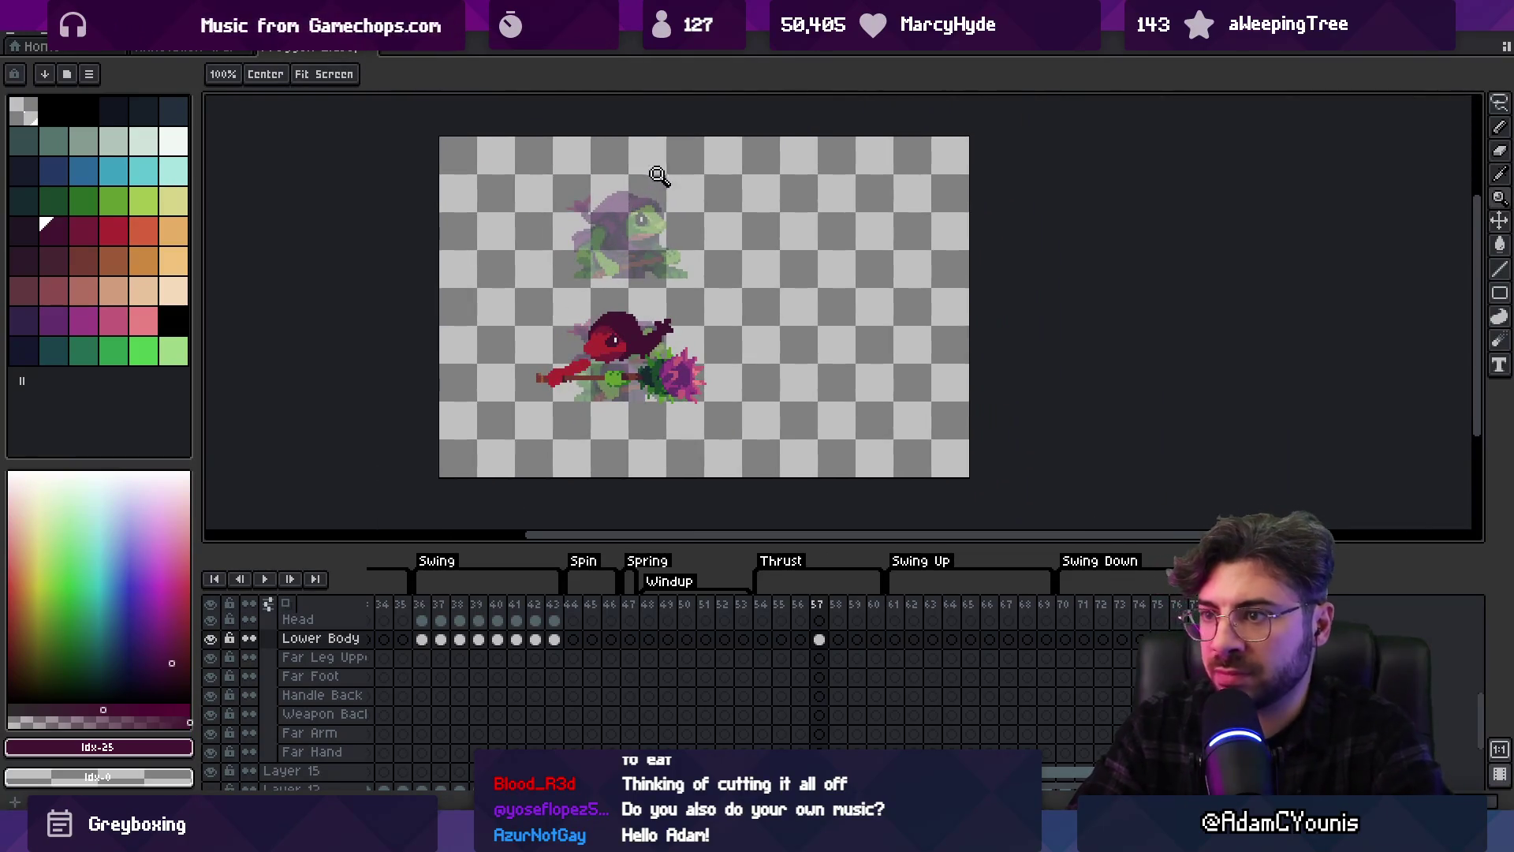
pyautogui.scroll(3, 643, 319)
# Paint bright crimson highlights along the hood, redoing the first stroke, then switch to 1px maroon
pyautogui.moveTo(636, 356); pyautogui.dragTo(637, 391)
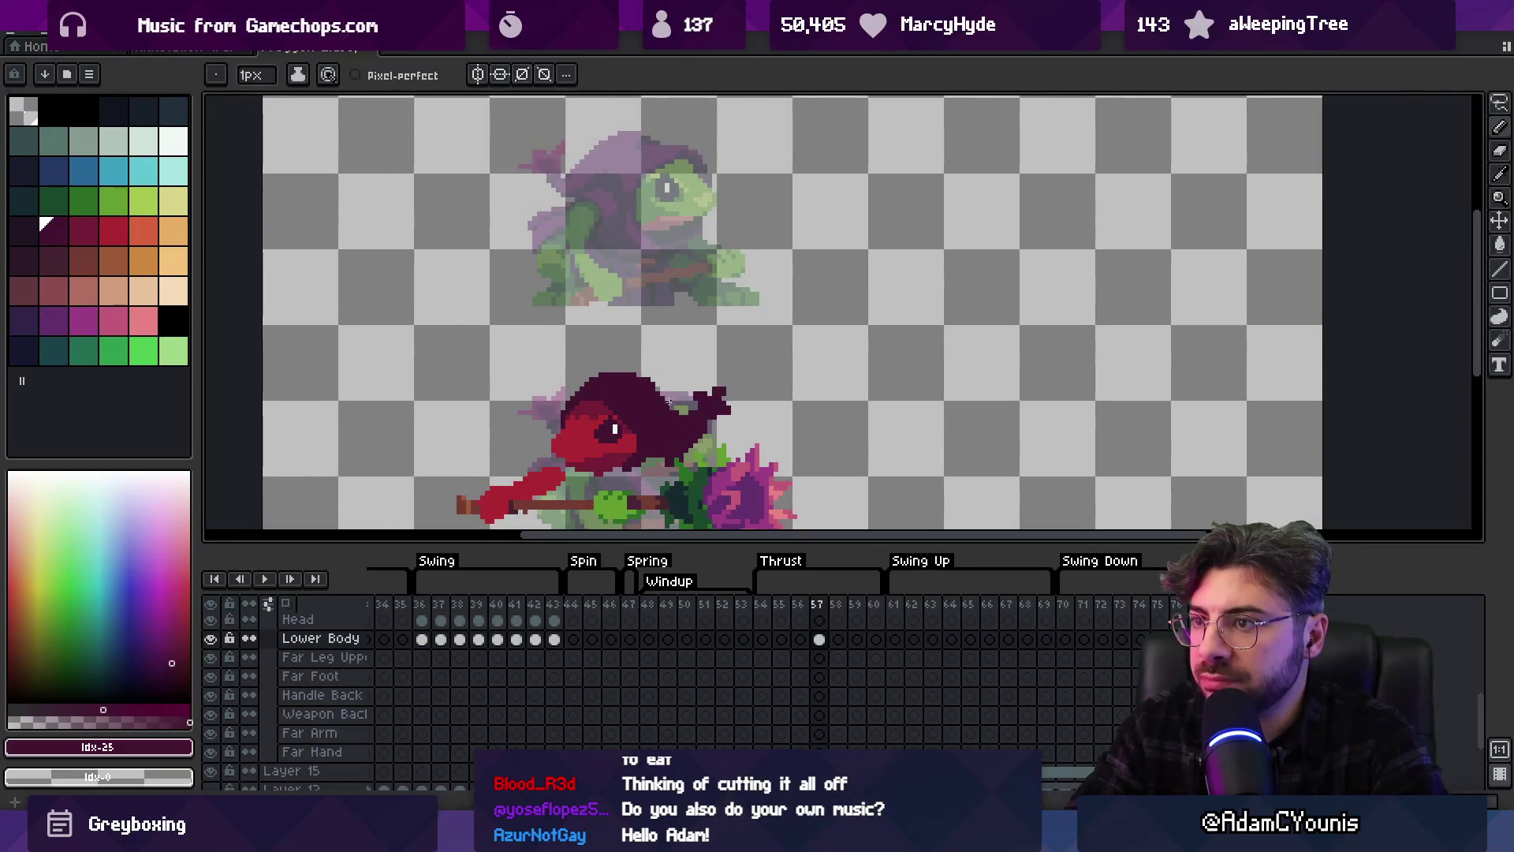
pyautogui.keyDown('alt'); pyautogui.click(655, 424); pyautogui.keyUp('alt')
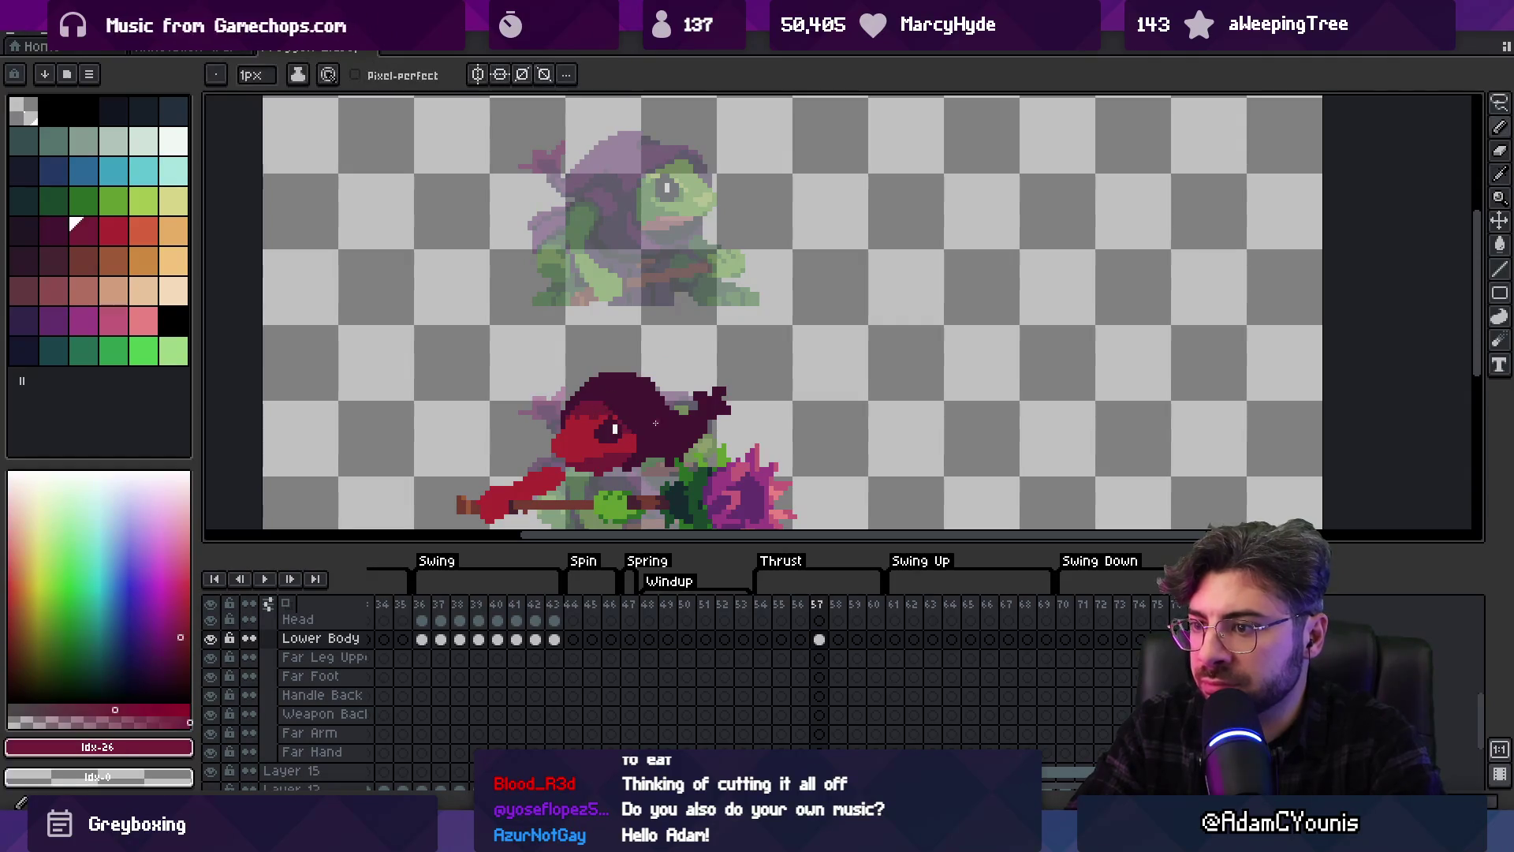
pyautogui.moveTo(617, 389); pyautogui.dragTo(623, 399)
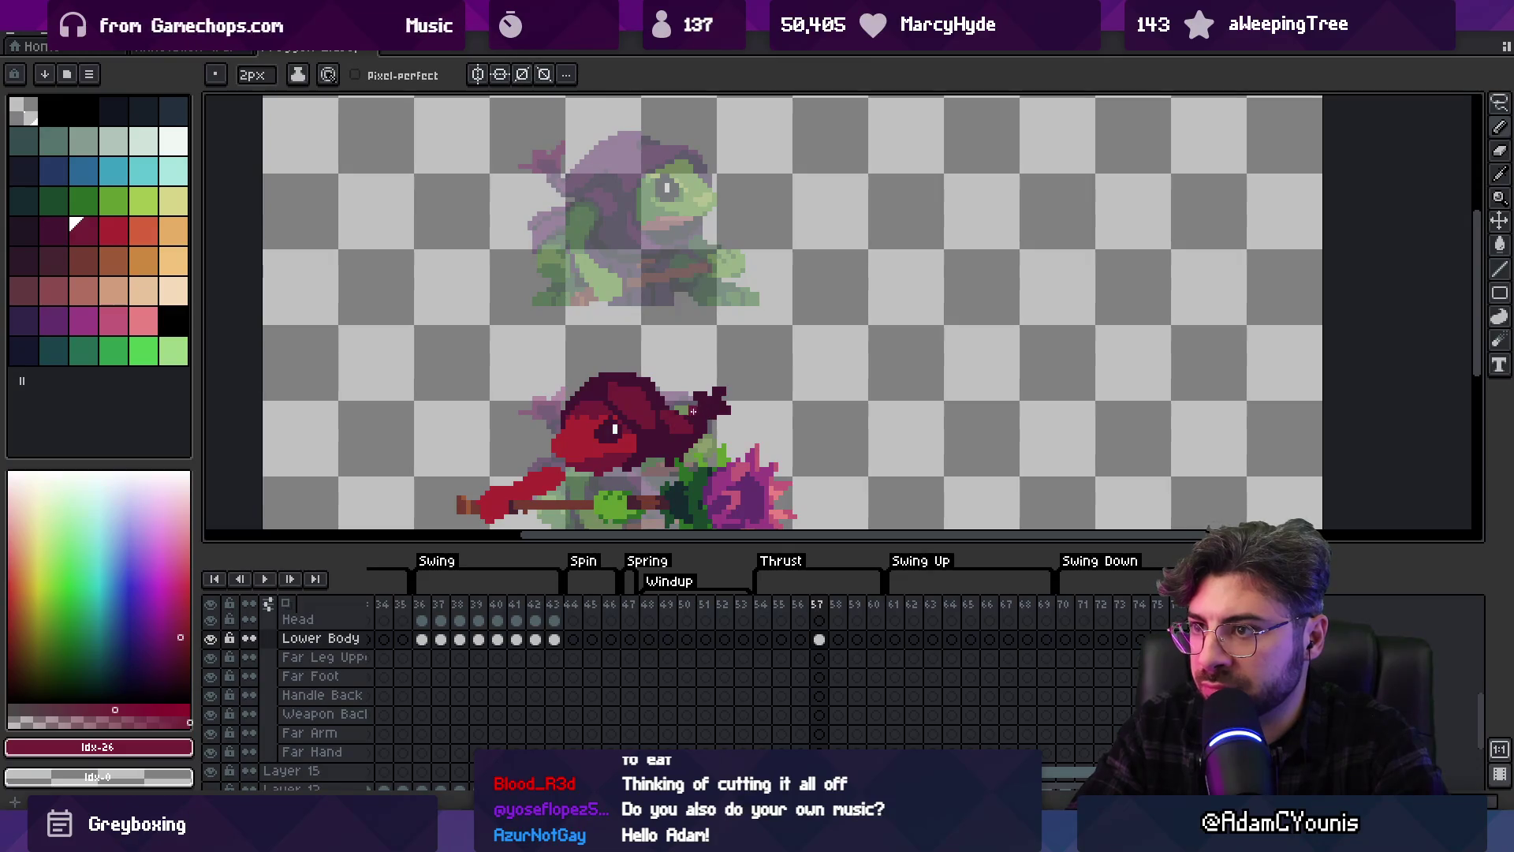
pyautogui.hotkey('ctrl', 'z')
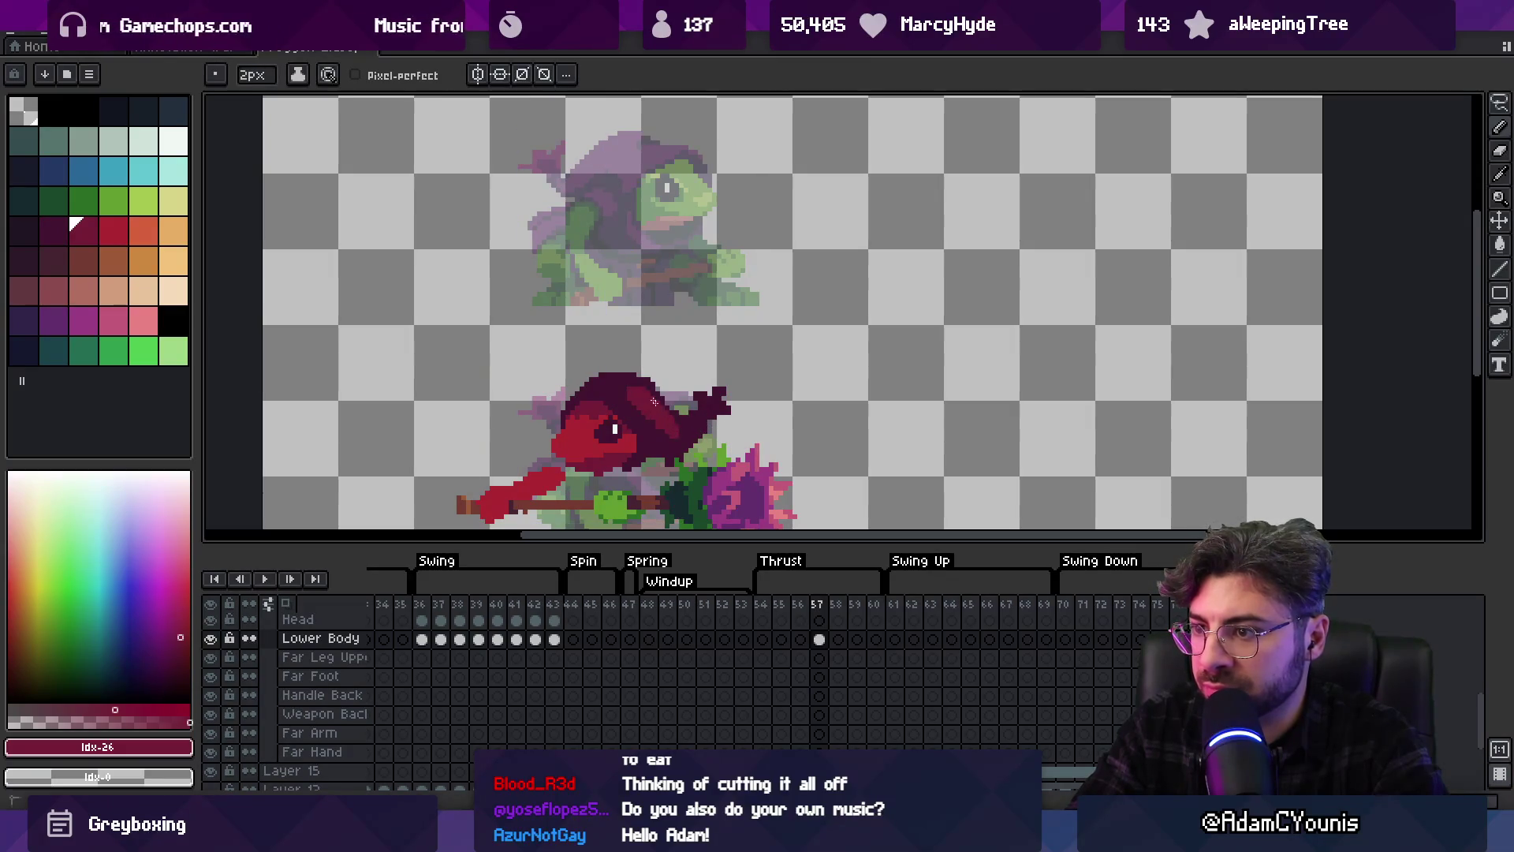
pyautogui.moveTo(646, 415)
pyautogui.mouseDown()
pyautogui.moveTo(622, 405)
pyautogui.moveTo(637, 416)
pyautogui.mouseUp()
pyautogui.press('[')
pyautogui.press('-')
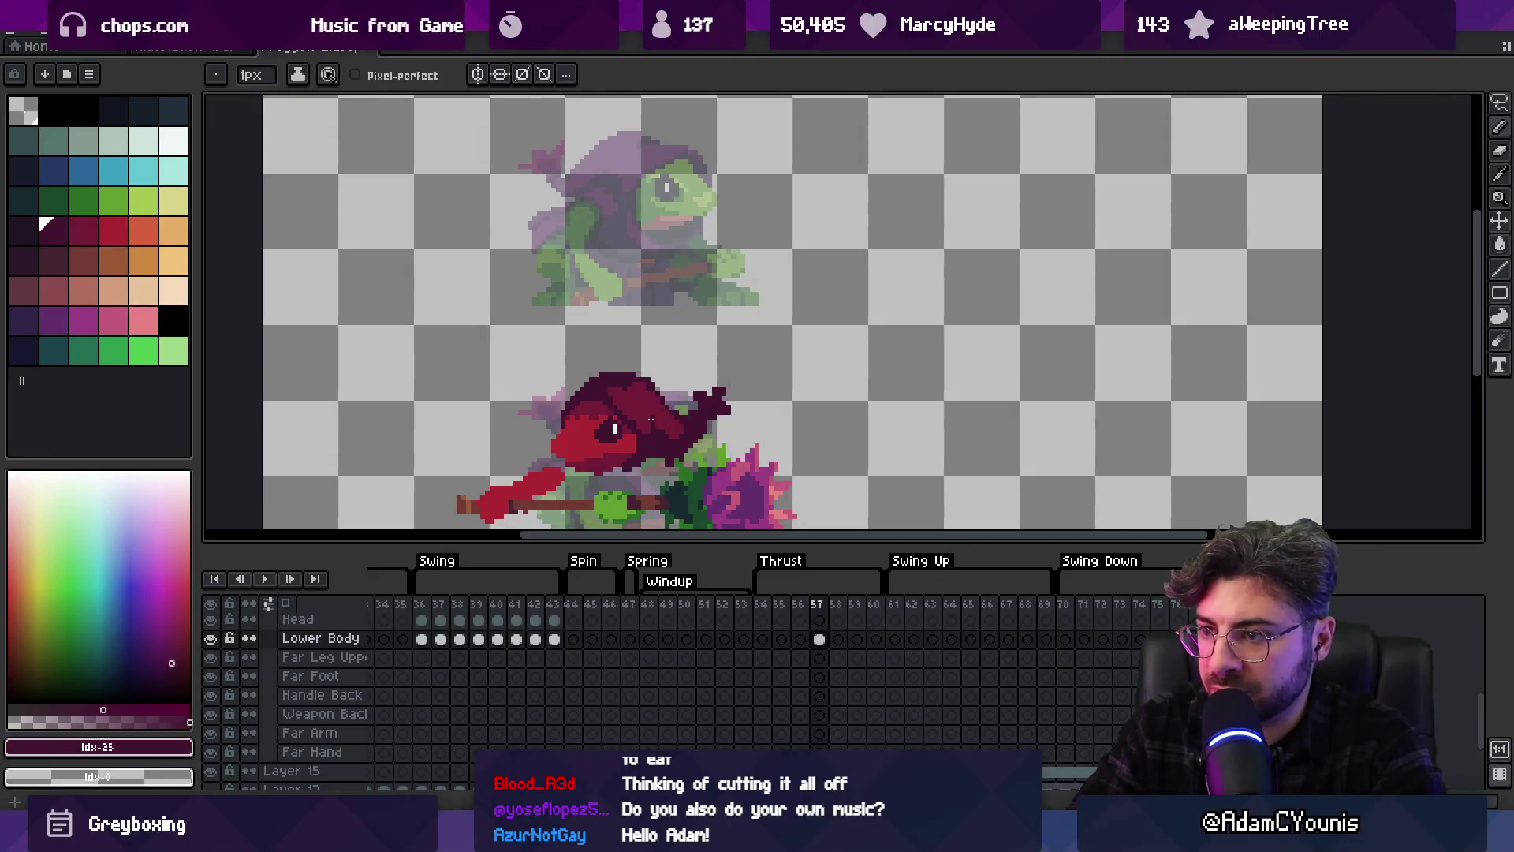
# Zoom out, pan back to the thrust-frame frog and sample the bright red from the face
pyautogui.press(']')
pyautogui.press('z')
pyautogui.scroll(-2, 622, 352)
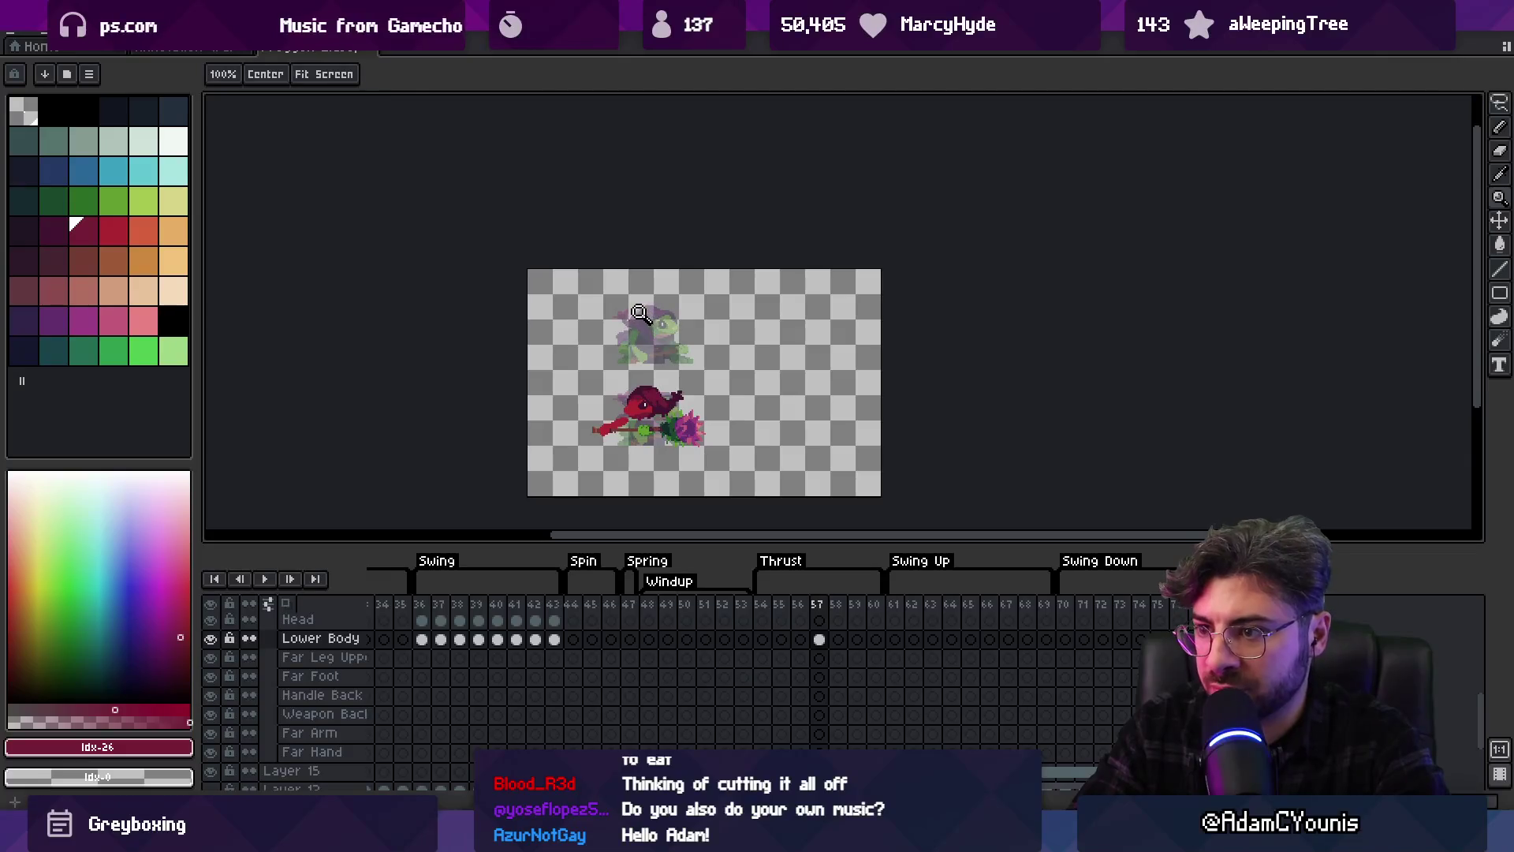
pyautogui.scroll(2, 656, 371)
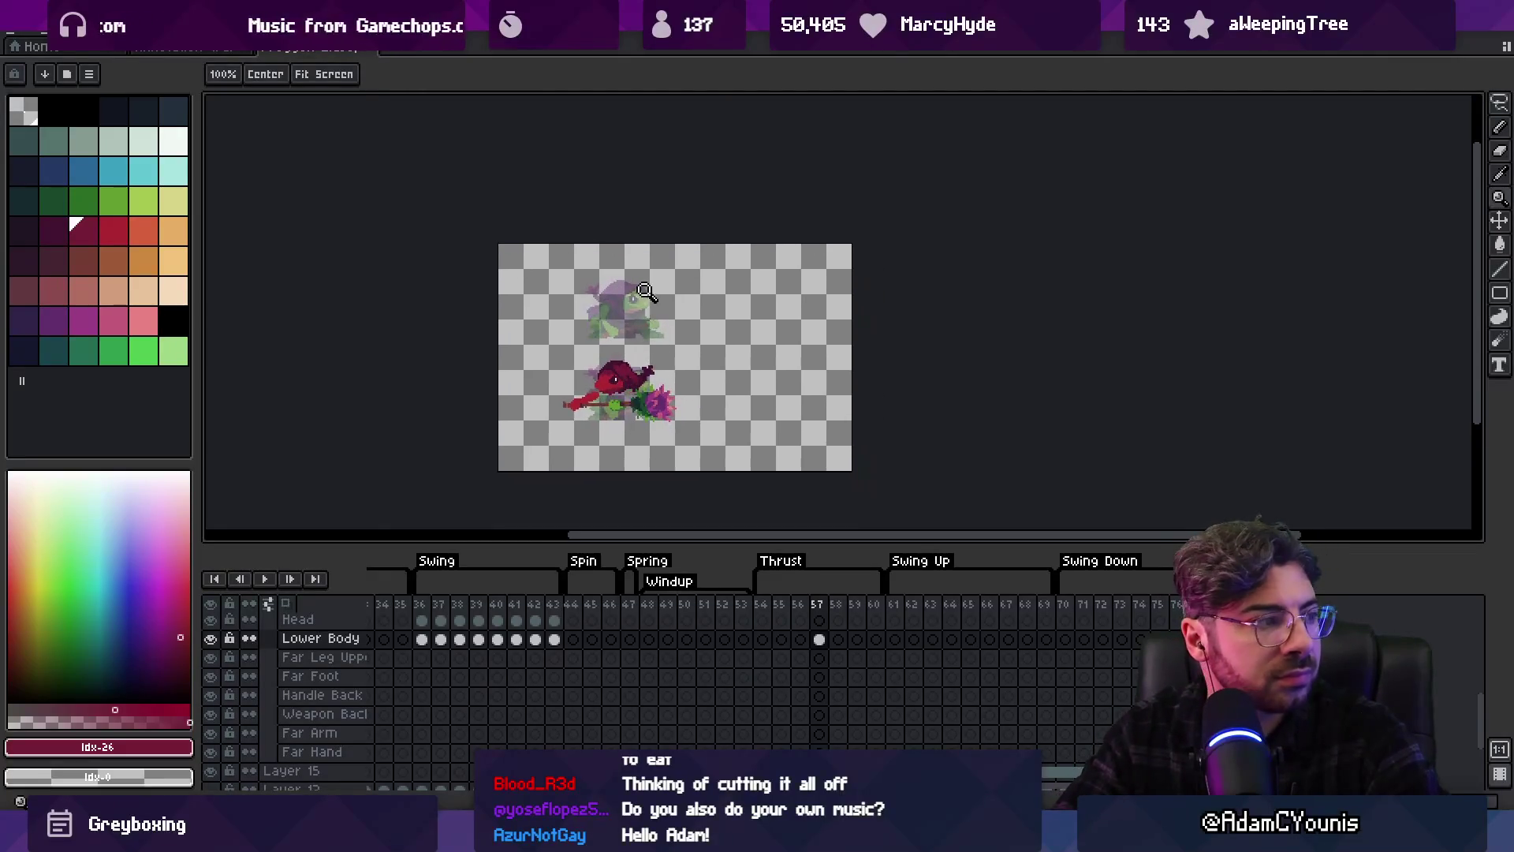
pyautogui.scroll(1, 656, 371)
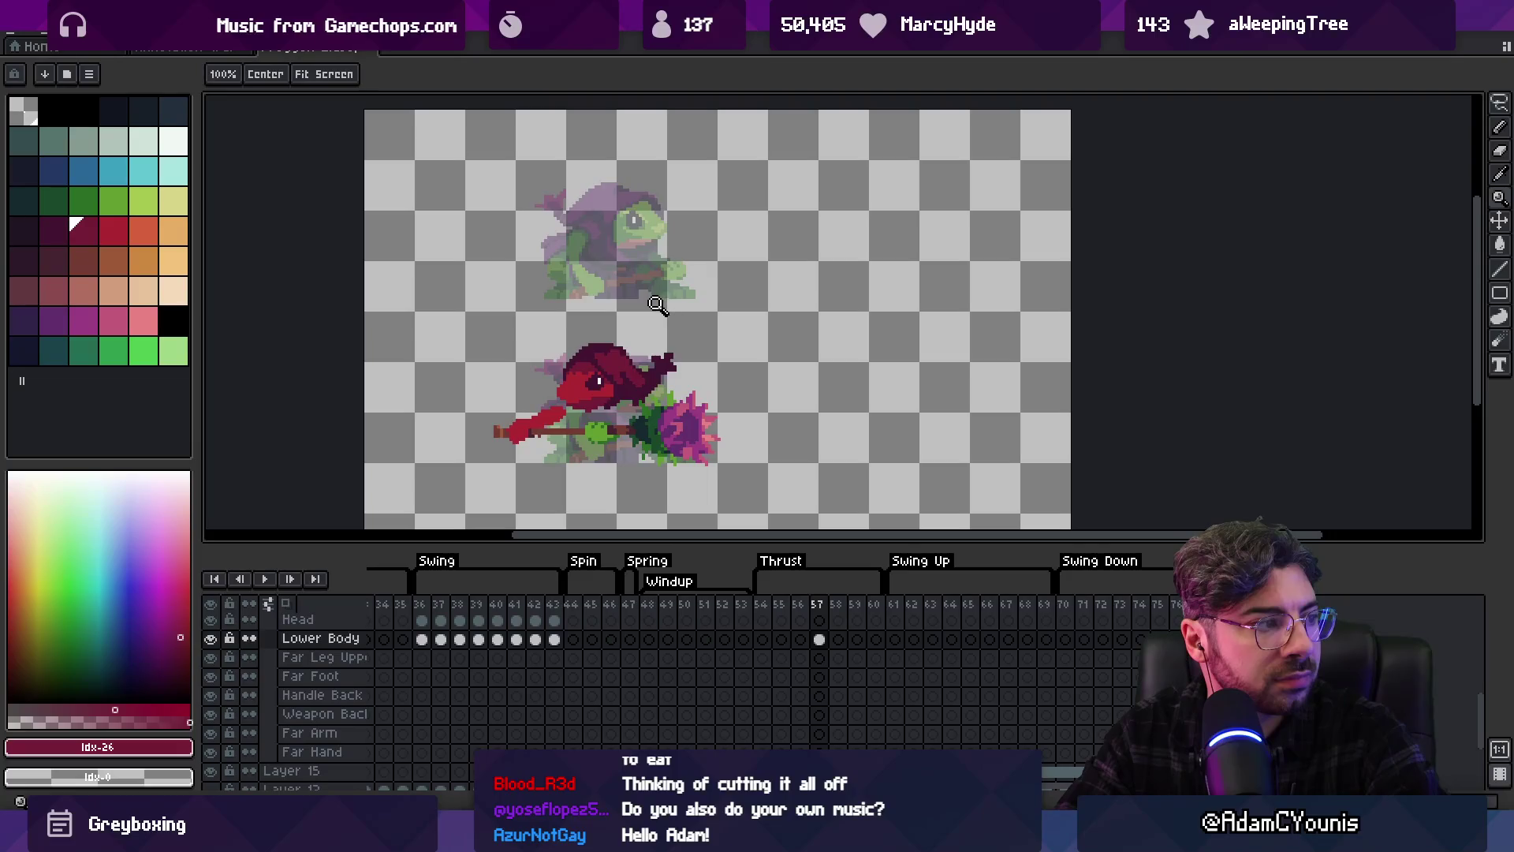
pyautogui.scroll(1, 659, 319)
pyautogui.press('v')
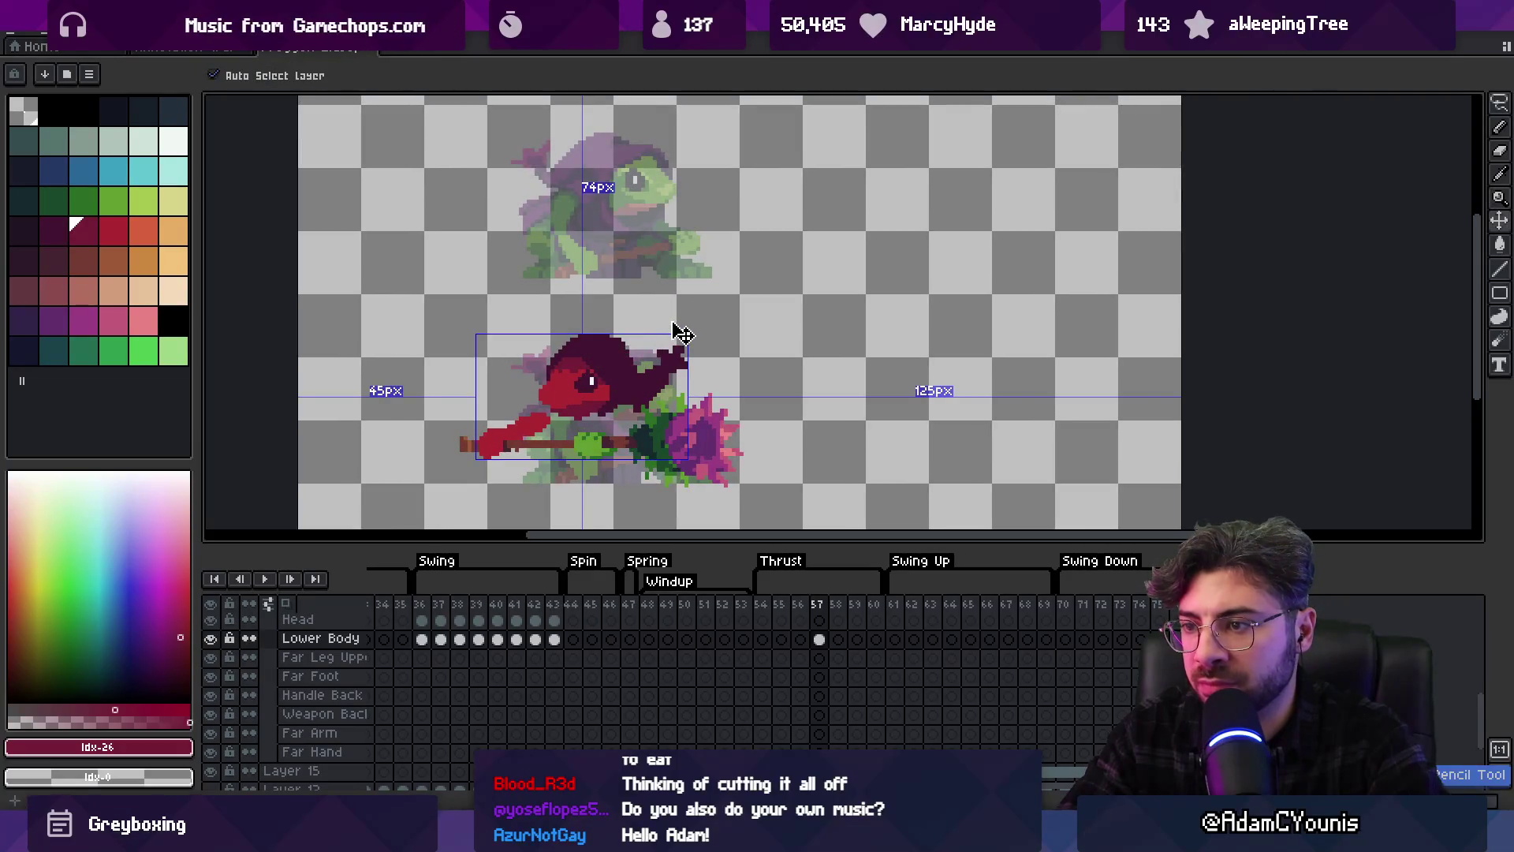
pyautogui.press('b')
pyautogui.moveTo(647, 407); pyautogui.dragTo(656, 376)
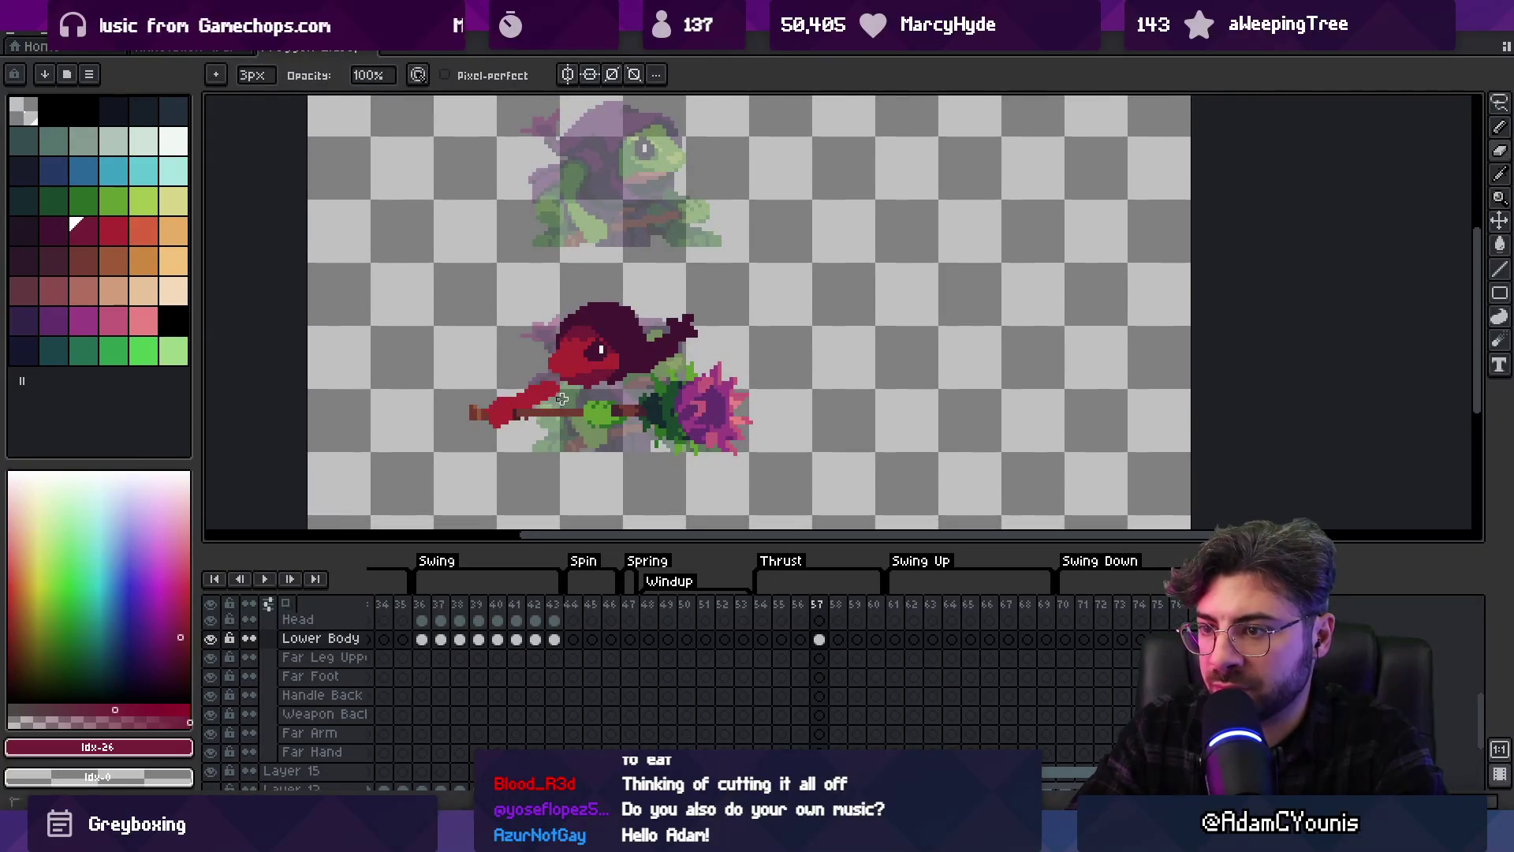
pyautogui.keyDown('alt'); pyautogui.click(583, 356); pyautogui.keyUp('alt')
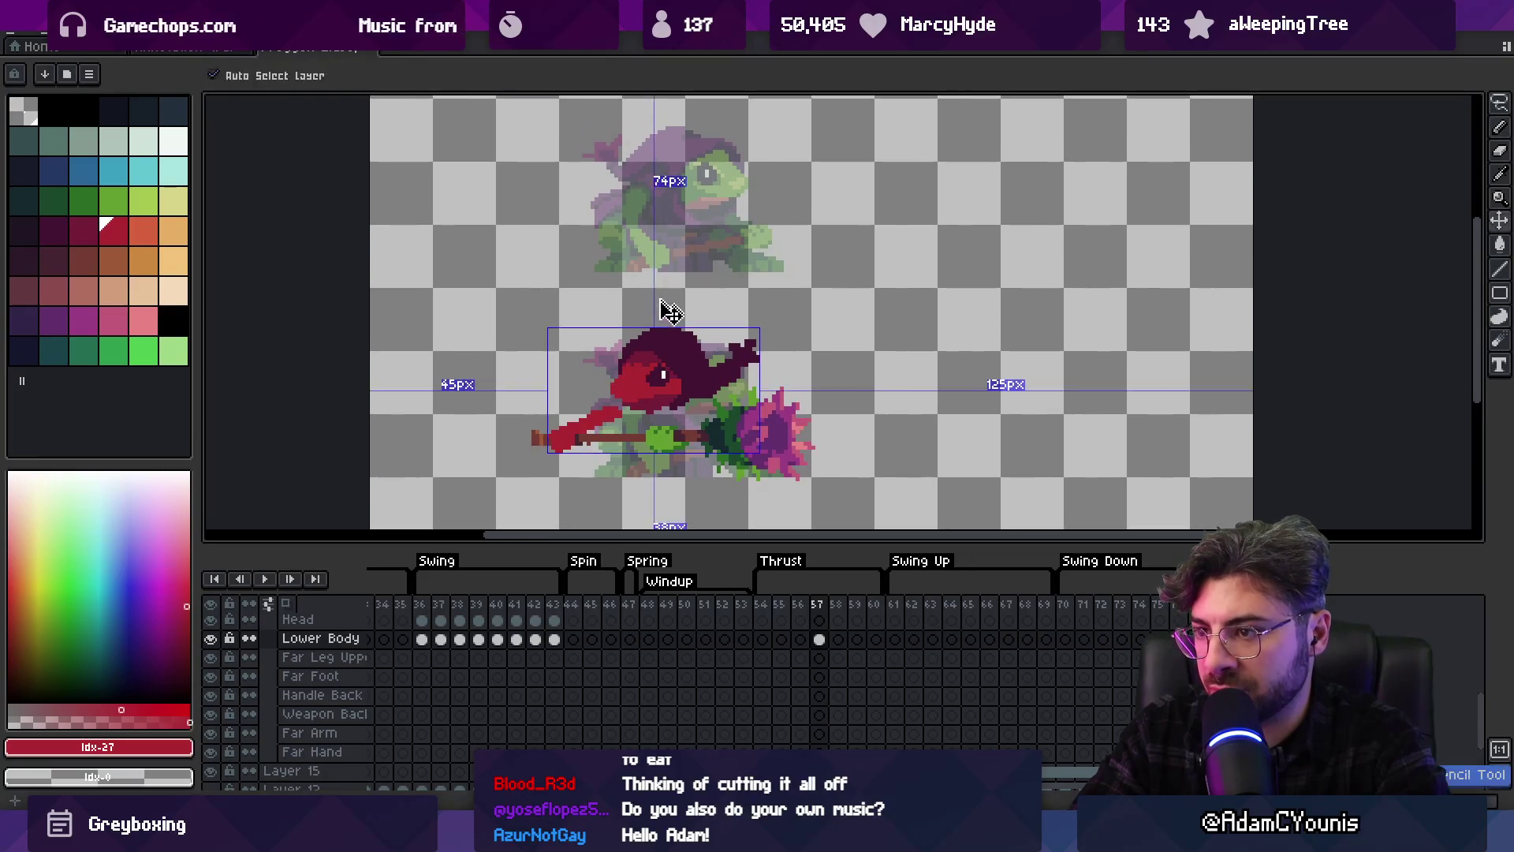
pyautogui.scroll(2, 701, 373)
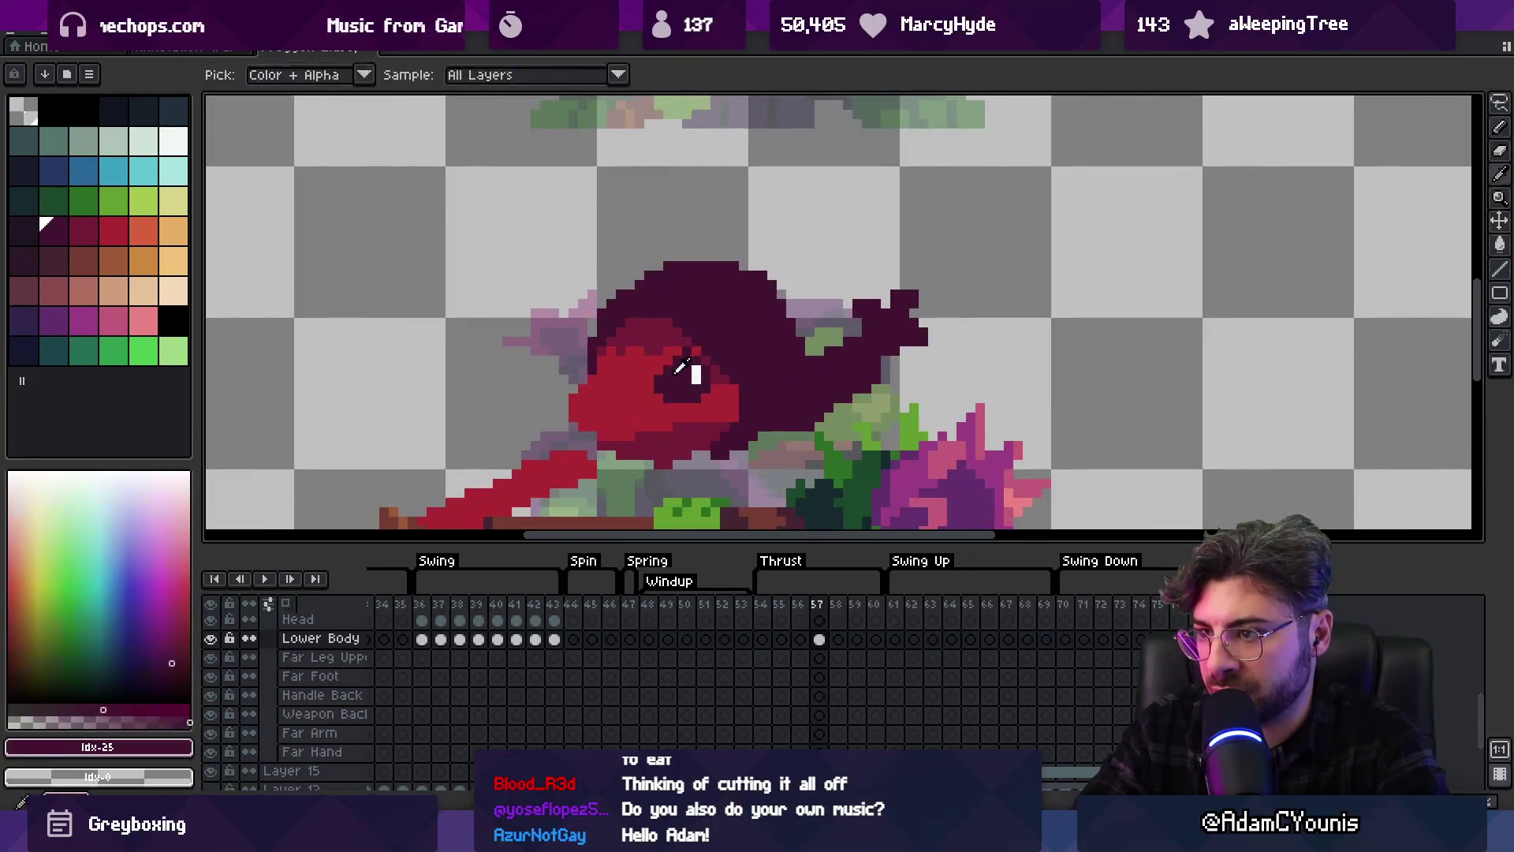
# Sample the maroon outline, bright face red and white eye highlight colours from the sprite
pyautogui.keyDown('alt'); pyautogui.click(606, 362); pyautogui.keyUp('alt')
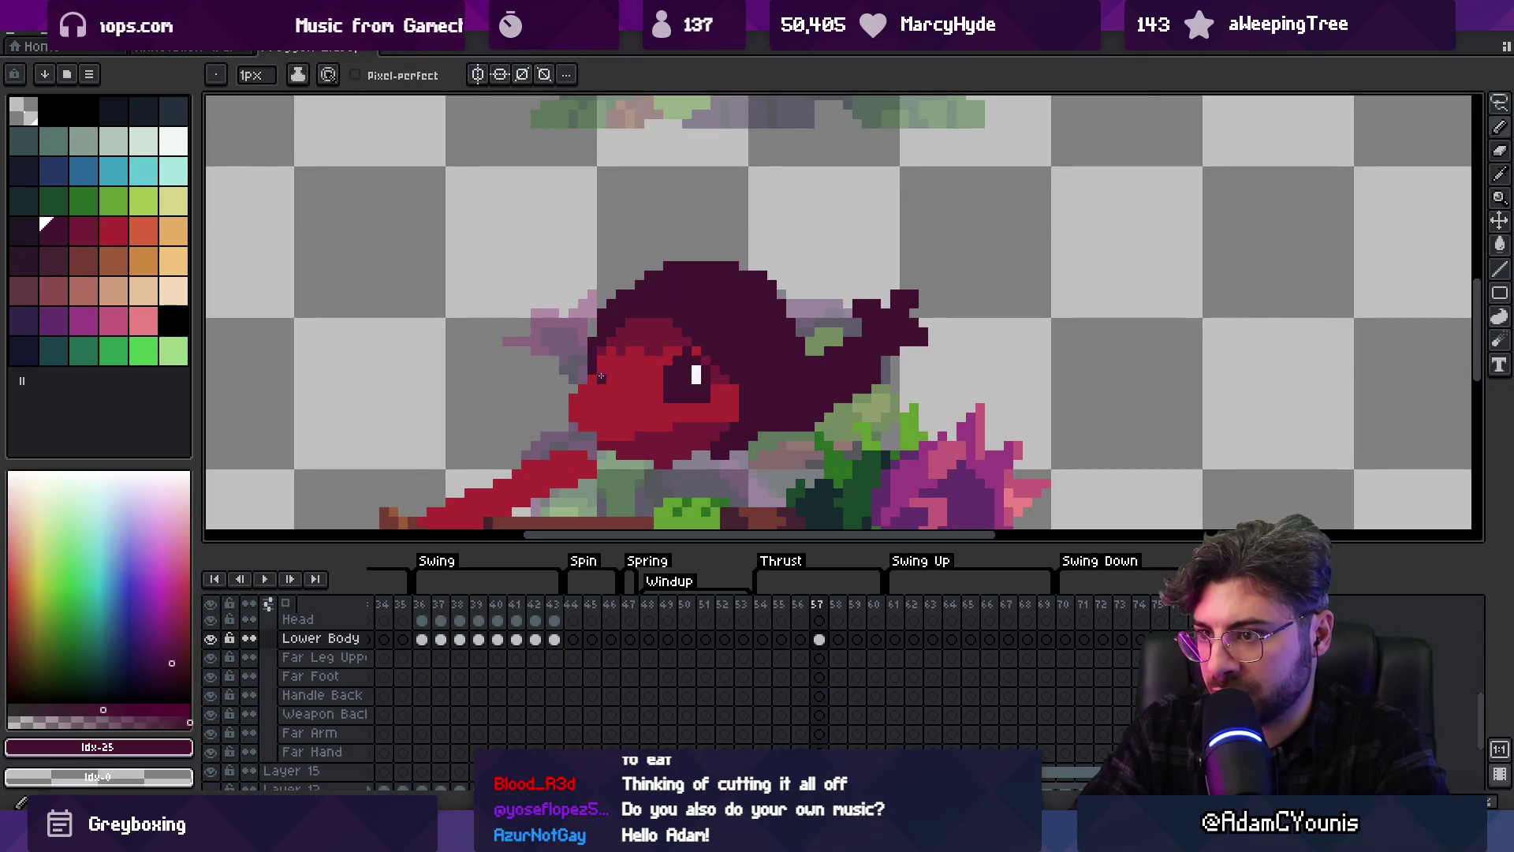
pyautogui.keyDown('alt'); pyautogui.click(601, 382); pyautogui.keyUp('alt')
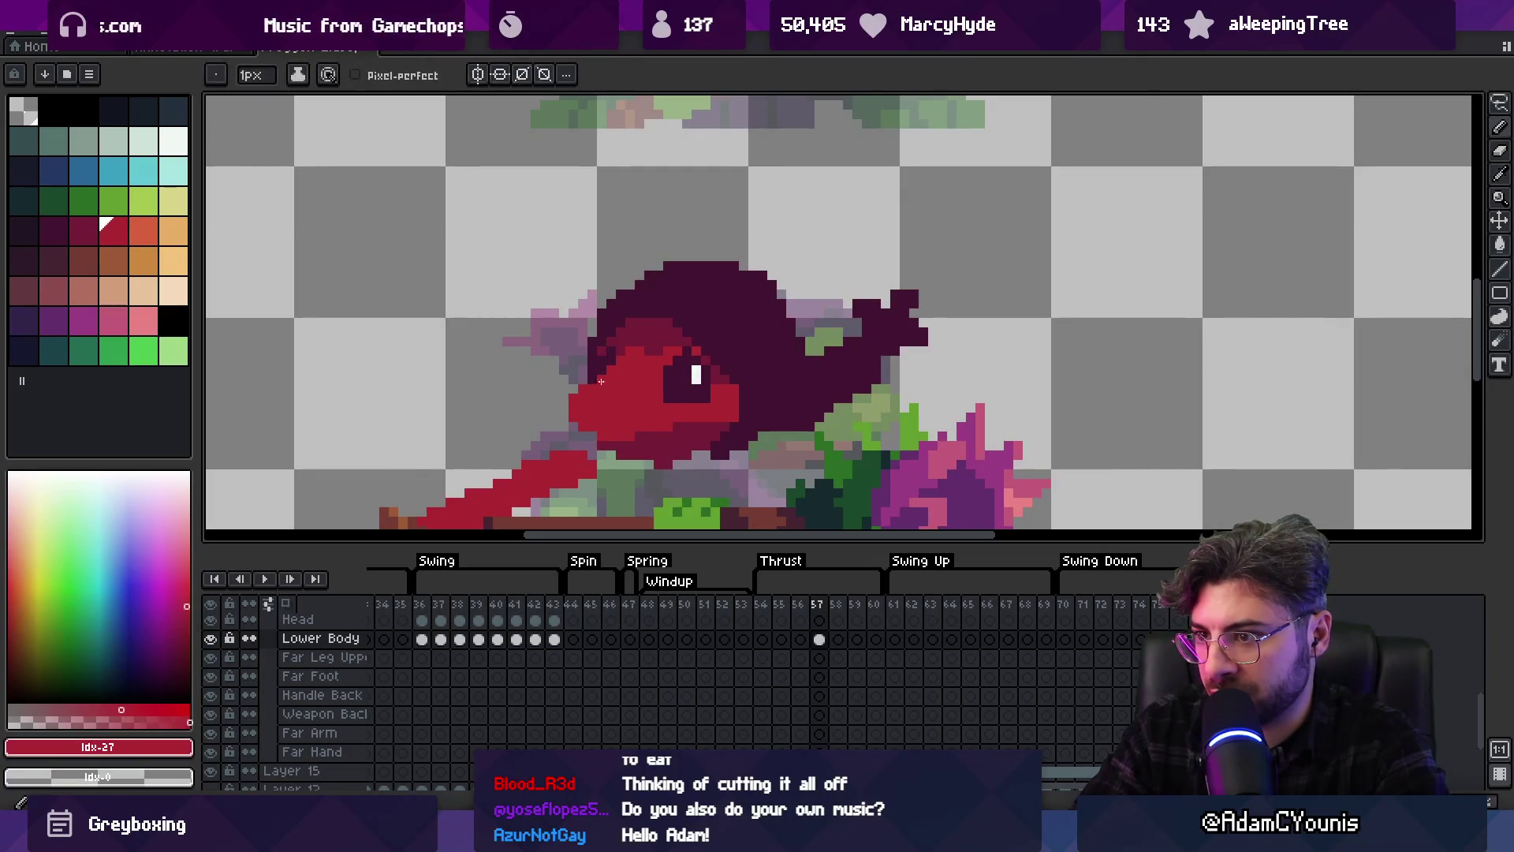
pyautogui.press('z')
pyautogui.scroll(-3, 613, 373)
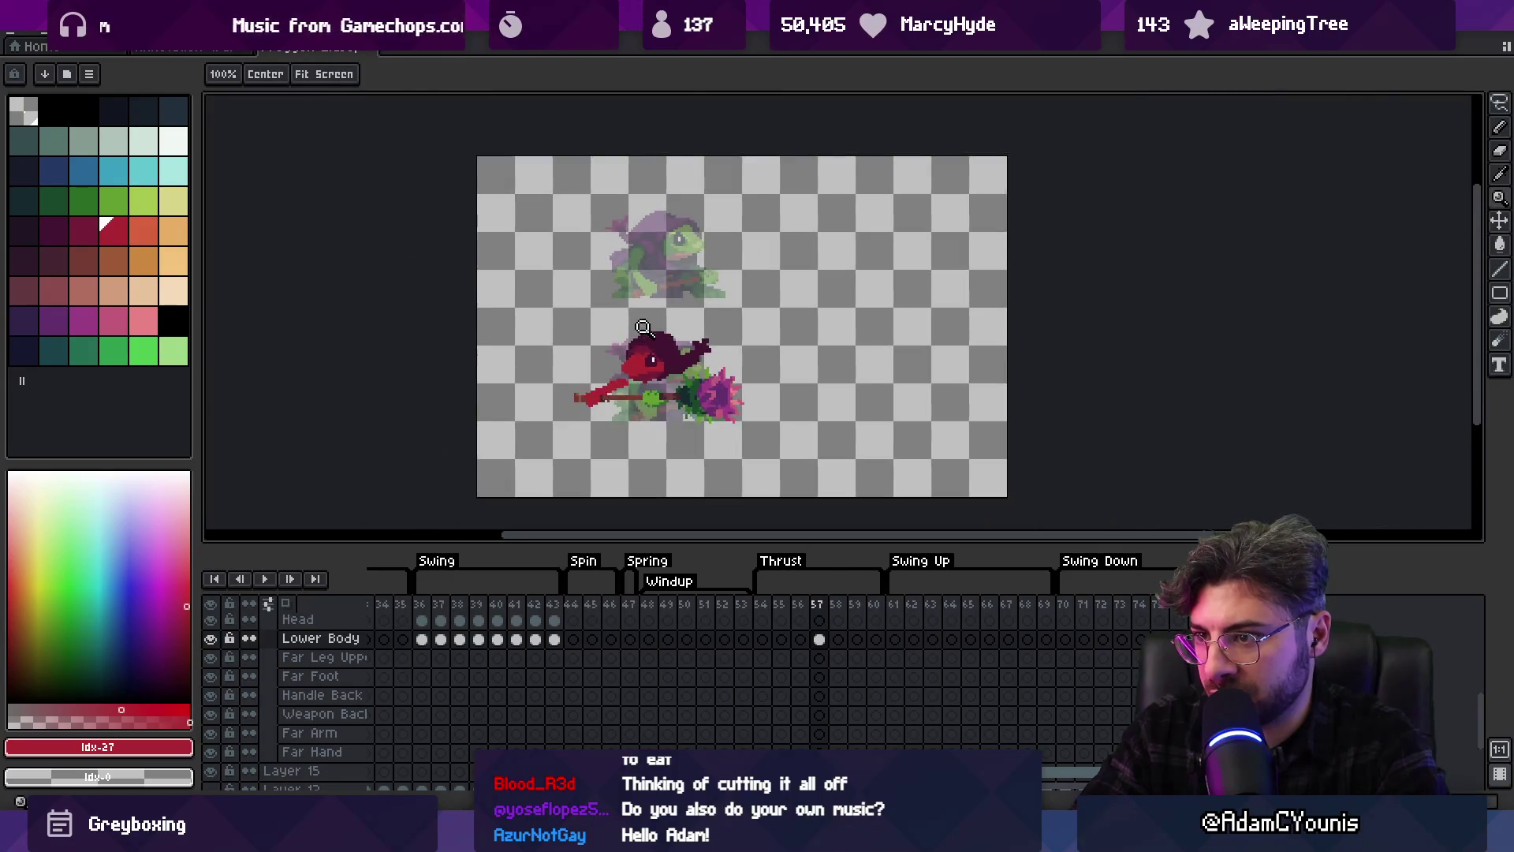
pyautogui.scroll(2, 628, 345)
pyautogui.keyDown('alt'); pyautogui.click(637, 366); pyautogui.keyUp('alt')
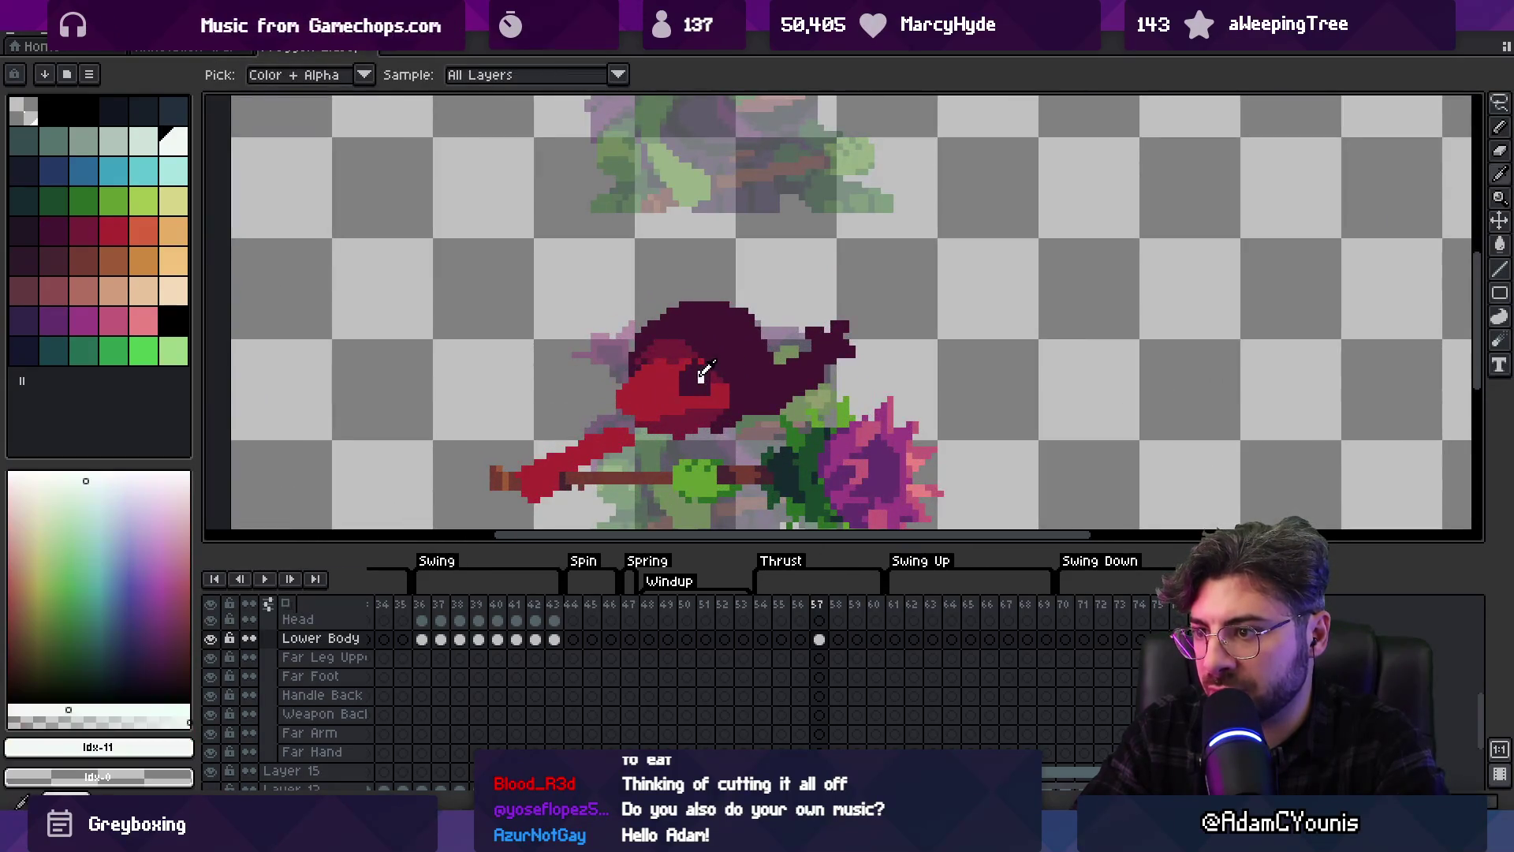
pyautogui.press('z')
pyautogui.scroll(-3, 637, 367)
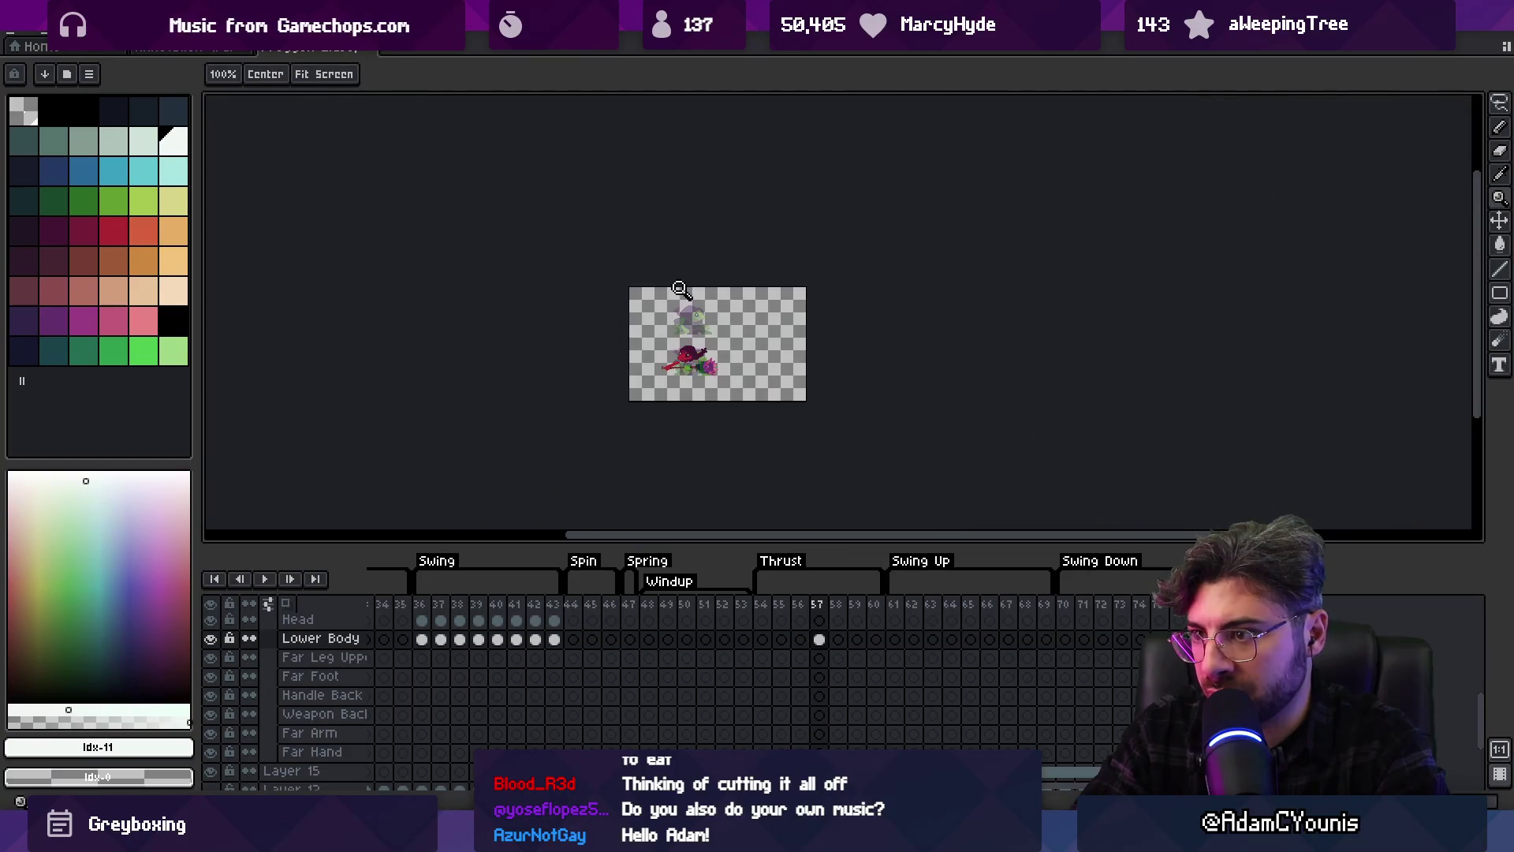
pyautogui.scroll(2, 683, 371)
pyautogui.scroll(1, 683, 371)
# Sample the dark red, bright red and maroon hood colours, ending on a 1px brush
pyautogui.keyDown('alt'); pyautogui.click(702, 352); pyautogui.keyUp('alt')
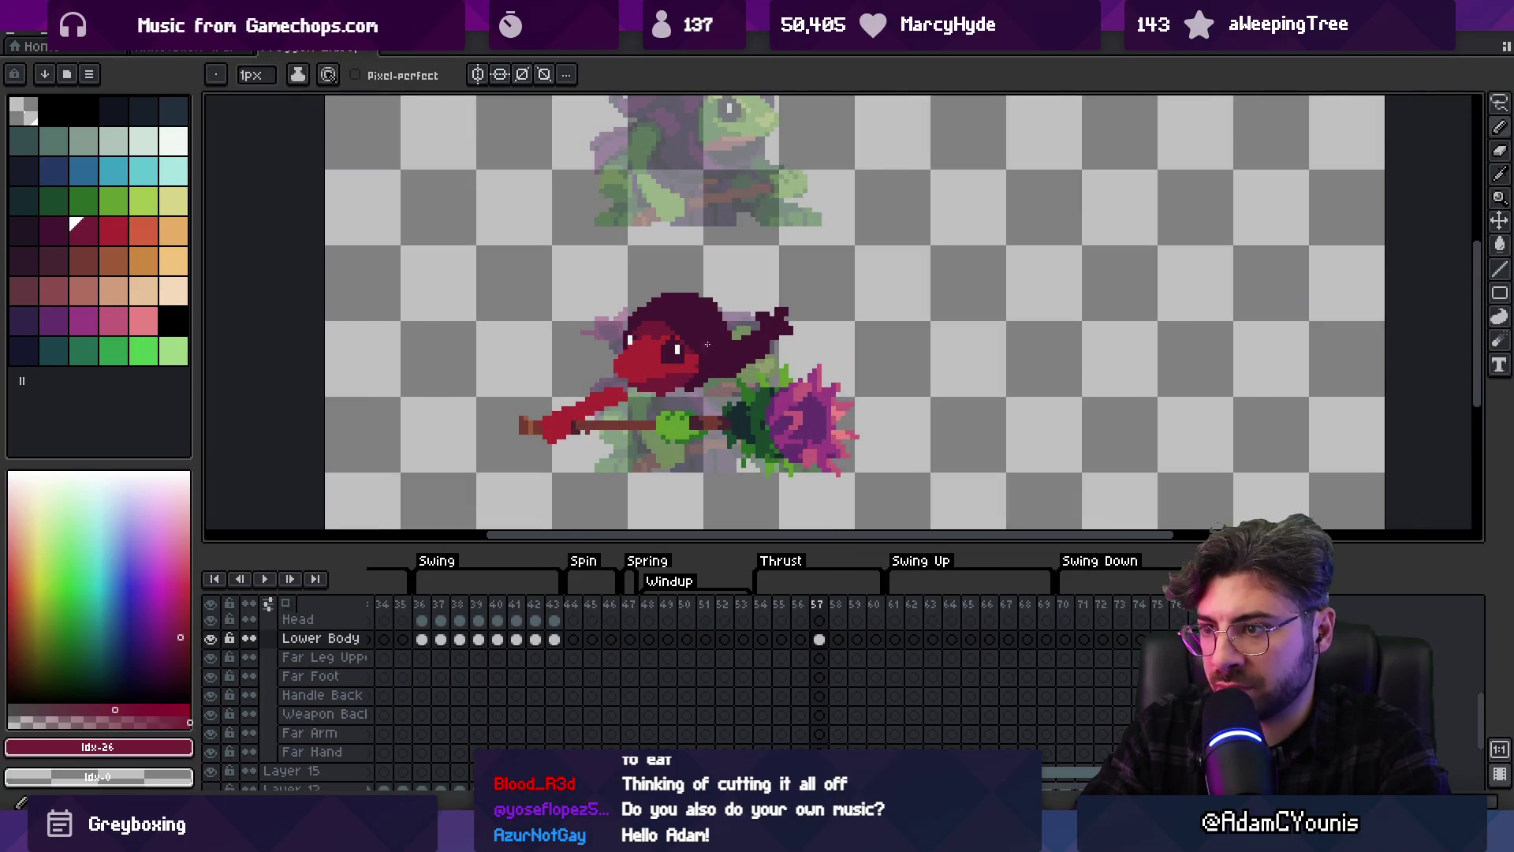
pyautogui.press('z')
pyautogui.scroll(-1, 695, 369)
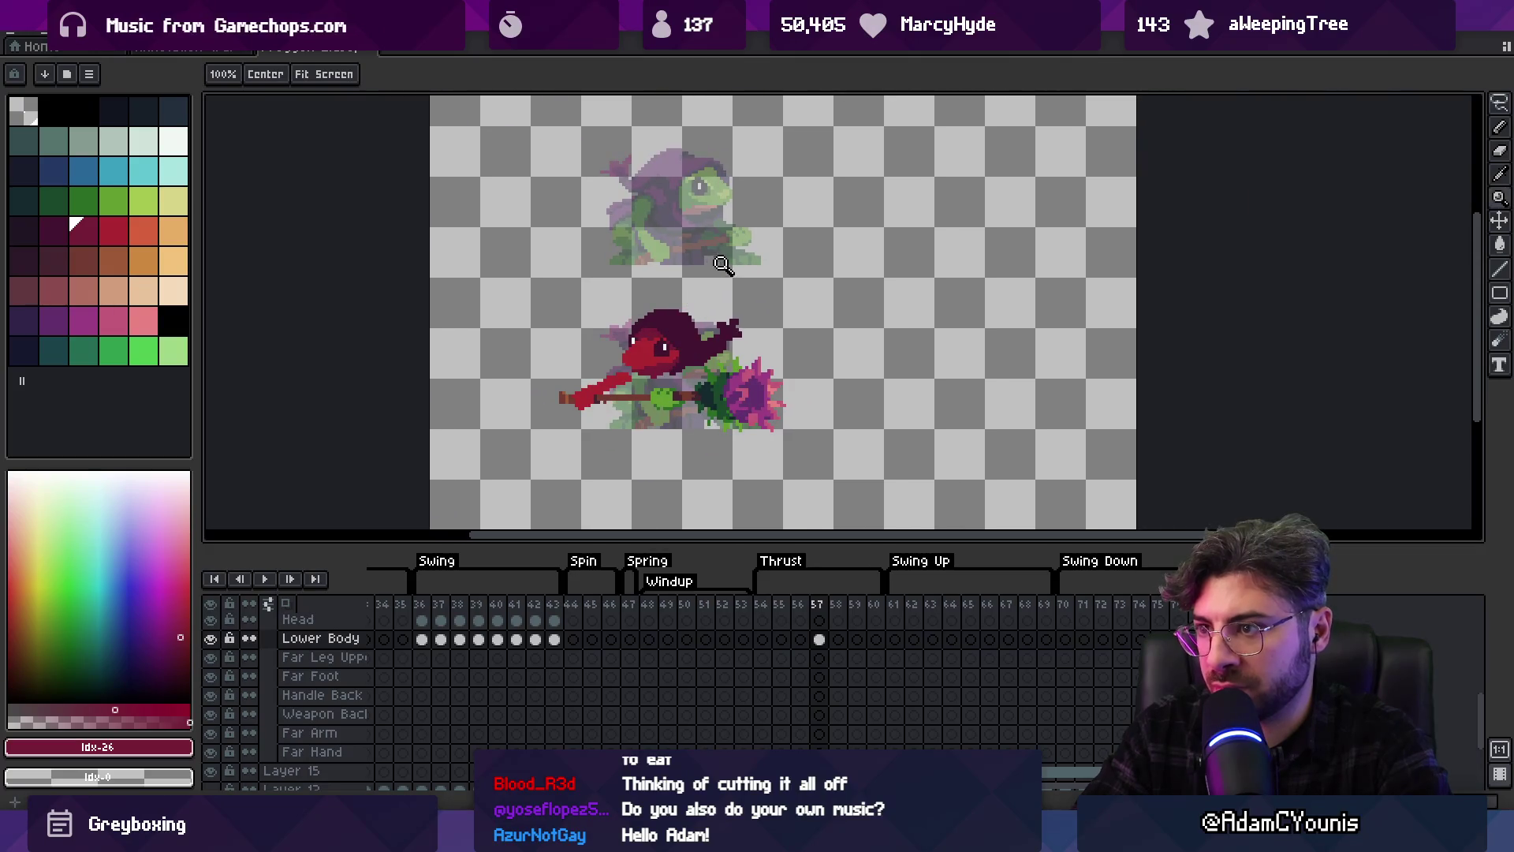
pyautogui.scroll(1, 702, 353)
pyautogui.keyDown('alt'); pyautogui.click(639, 362); pyautogui.keyUp('alt')
pyautogui.press('+')
pyautogui.keyDown('alt'); pyautogui.click(673, 366); pyautogui.keyUp('alt')
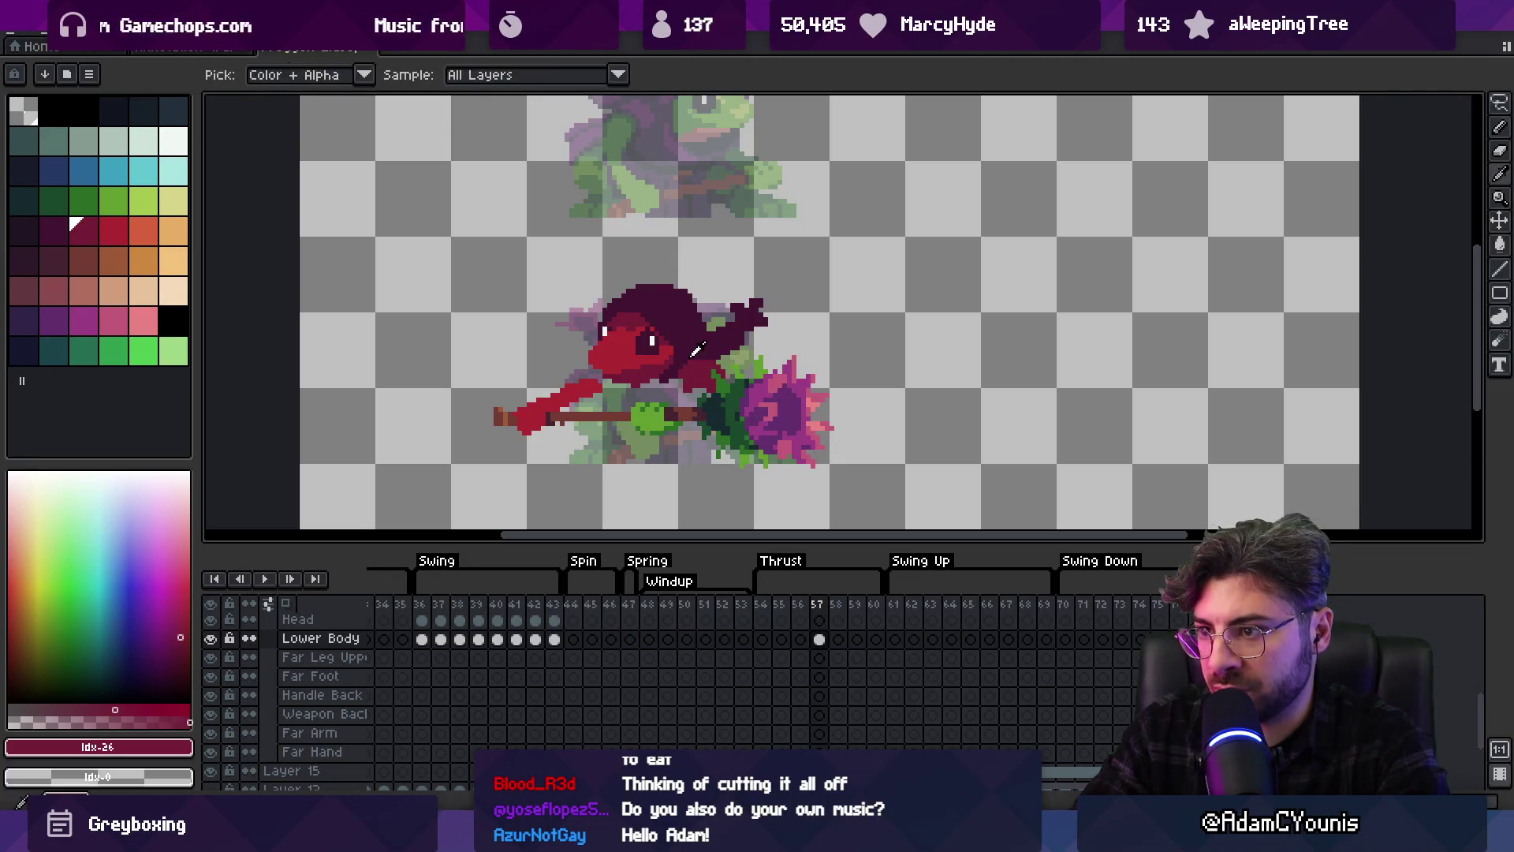
pyautogui.keyDown('alt'); pyautogui.click(689, 361); pyautogui.keyUp('alt')
pyautogui.moveTo(660, 408); pyautogui.dragTo(679, 446)
pyautogui.press('-')
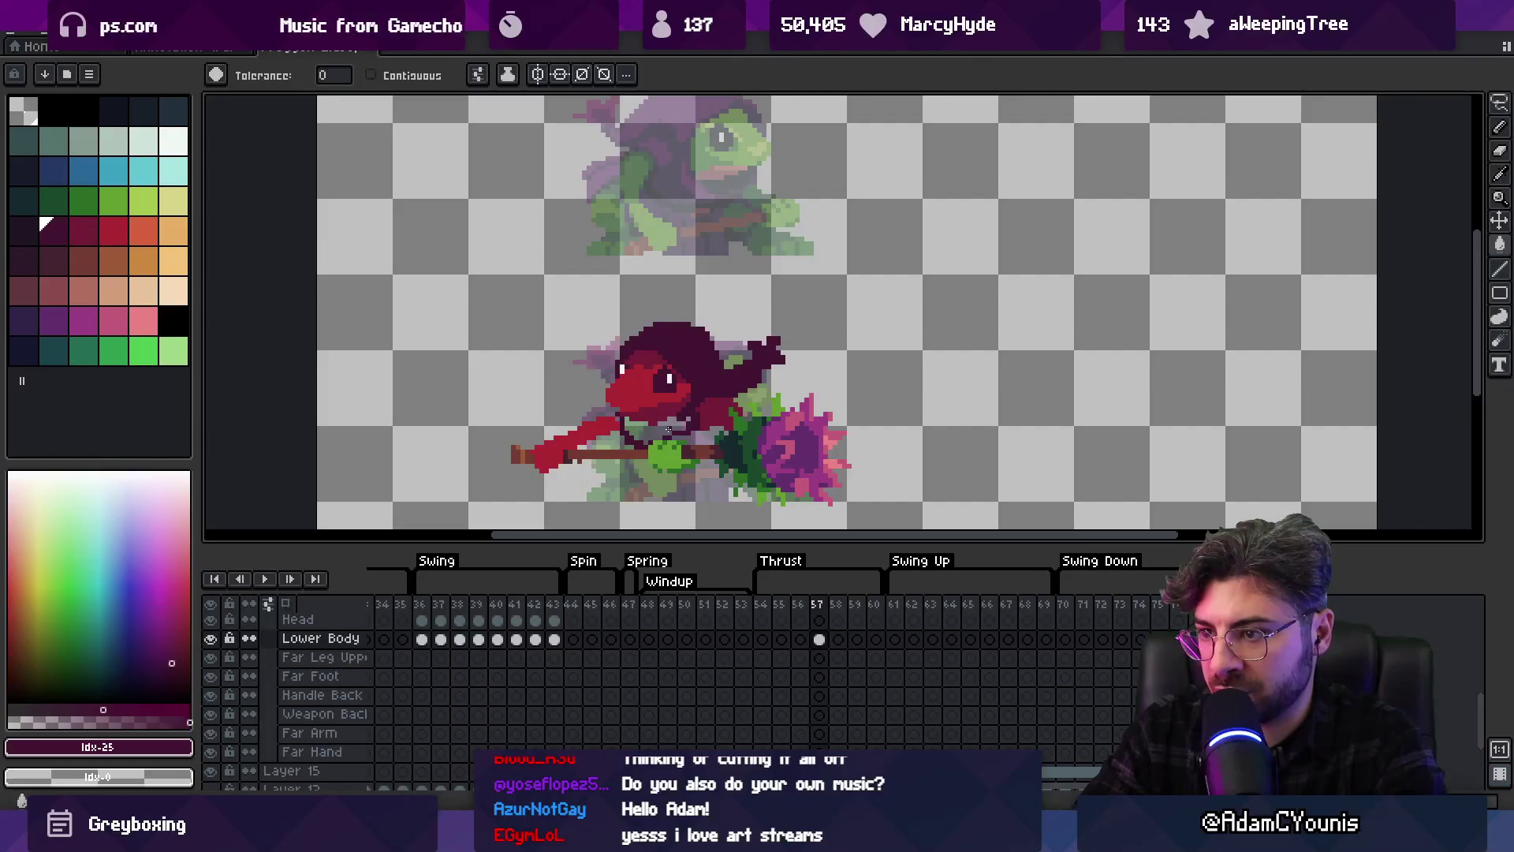
# Draw red cape pixels below the spear arm with the 1px pencil
pyautogui.press('v')
pyautogui.press('g')
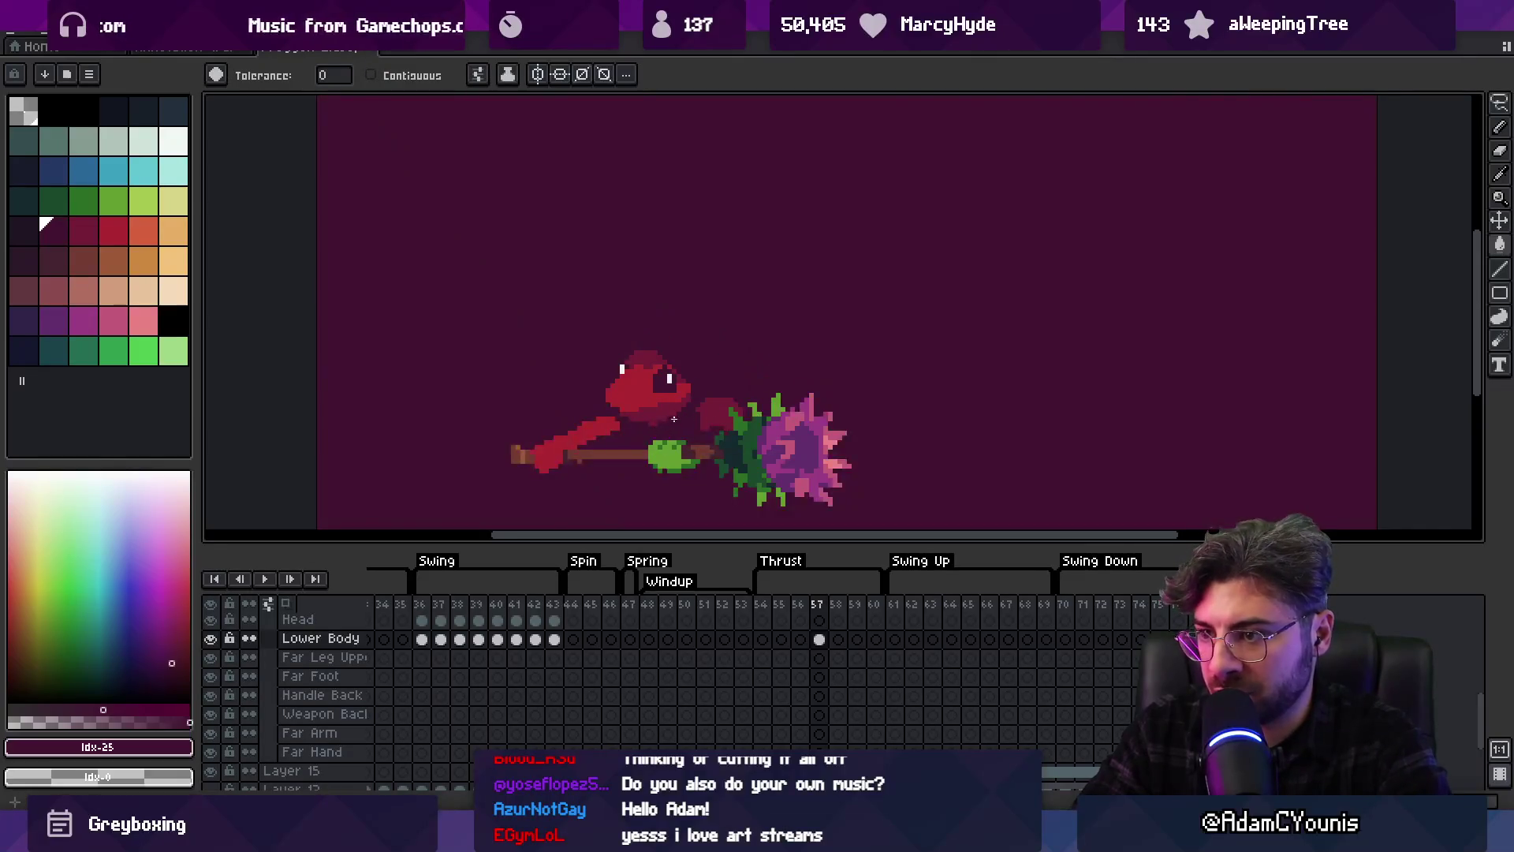
pyautogui.press('b')
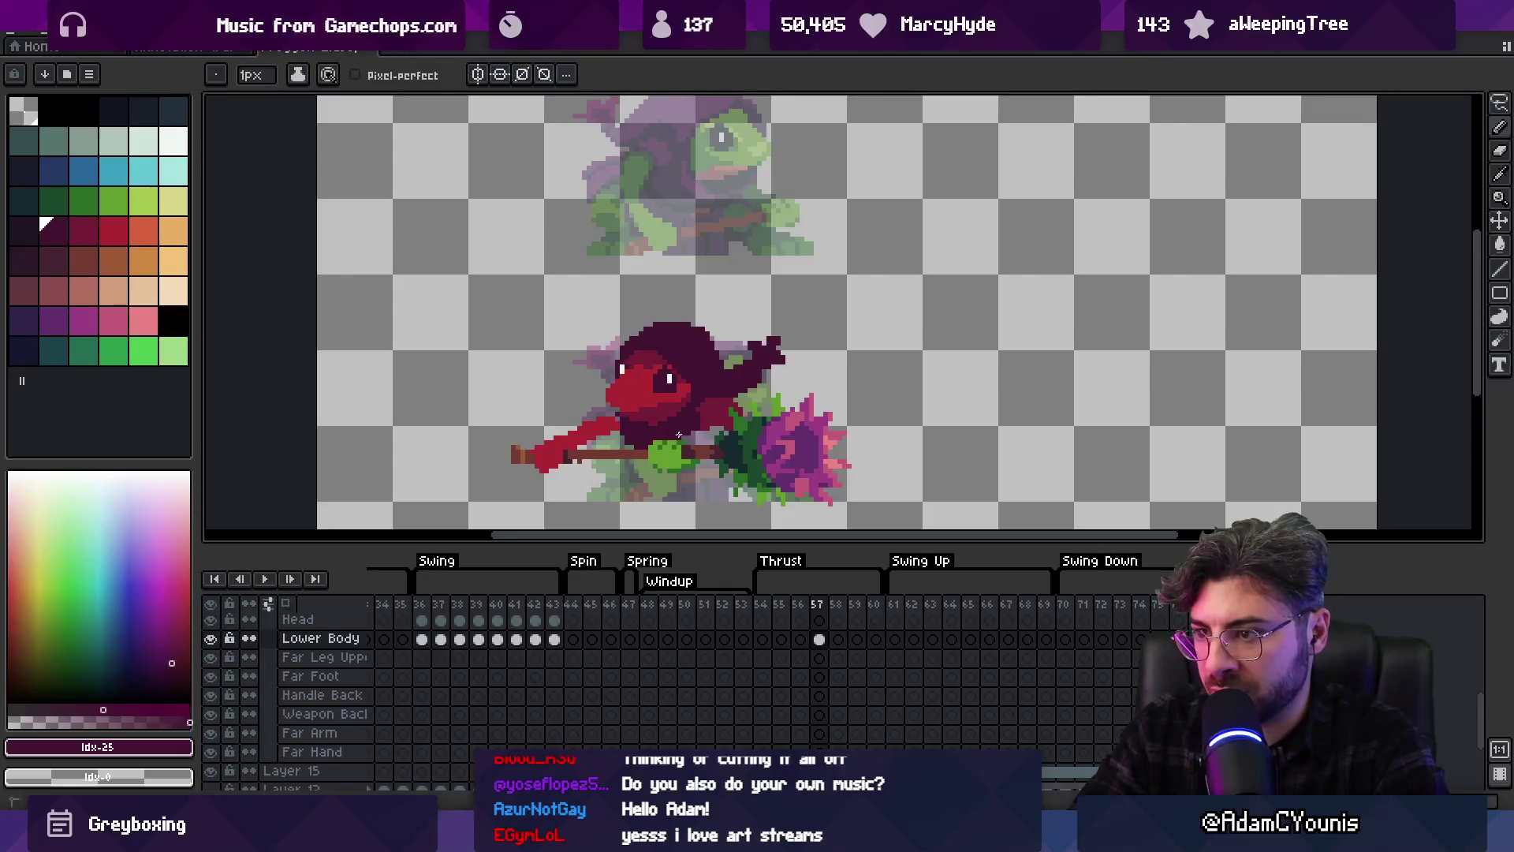
pyautogui.moveTo(677, 436)
pyautogui.mouseDown()
pyautogui.moveTo(600, 406)
pyautogui.moveTo(590, 387)
pyautogui.moveTo(612, 342)
pyautogui.moveTo(632, 390)
pyautogui.mouseUp()
pyautogui.keyDown('alt'); pyautogui.click(562, 384); pyautogui.keyUp('alt')
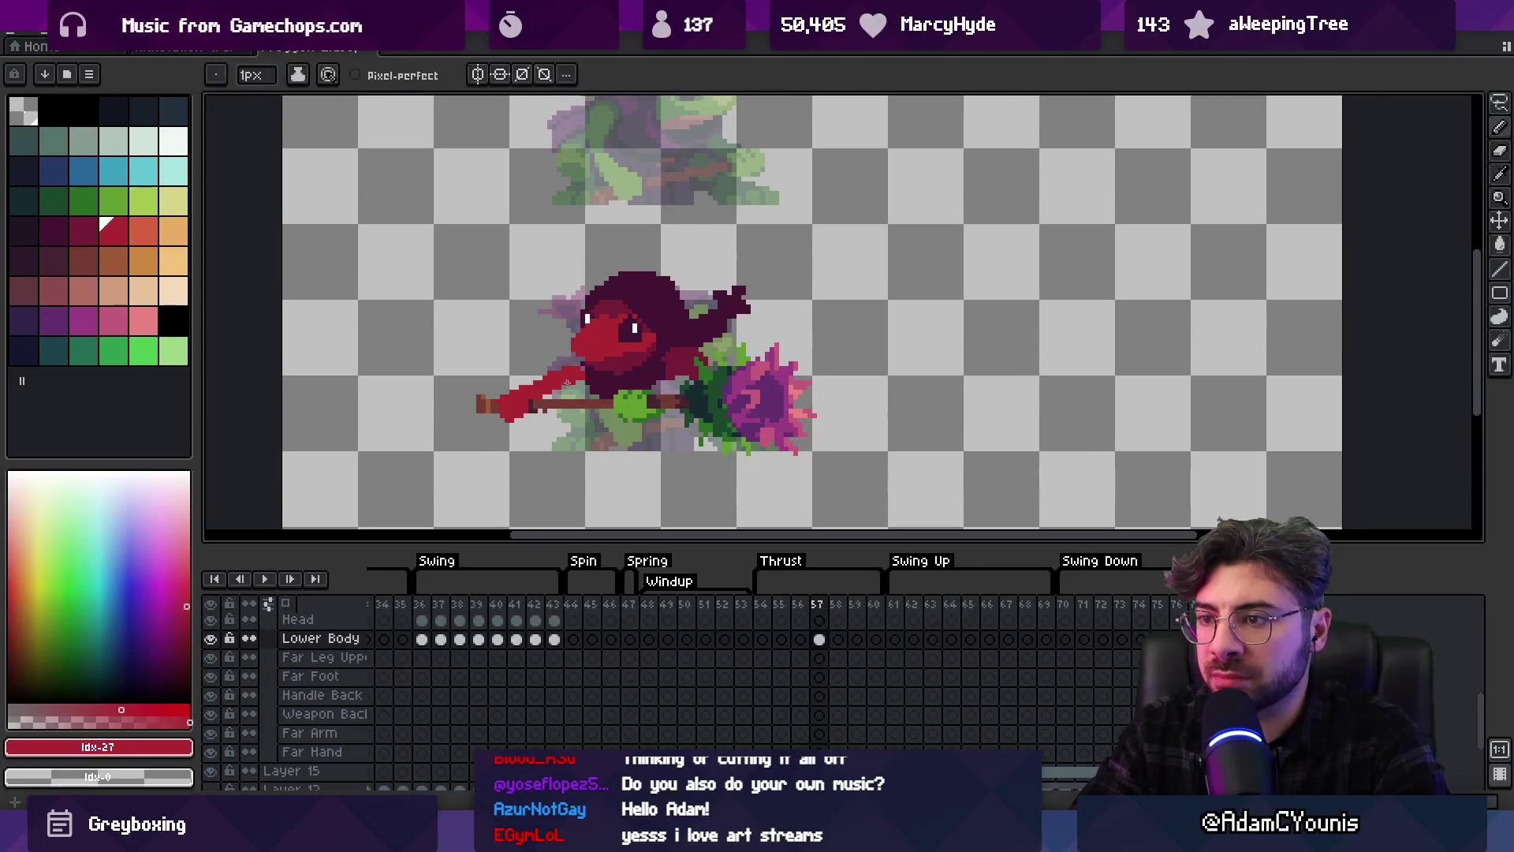
pyautogui.moveTo(560, 438); pyautogui.dragTo(546, 434)
# Shade the frog's legs with dark purple using a thicker brush
pyautogui.press('+')
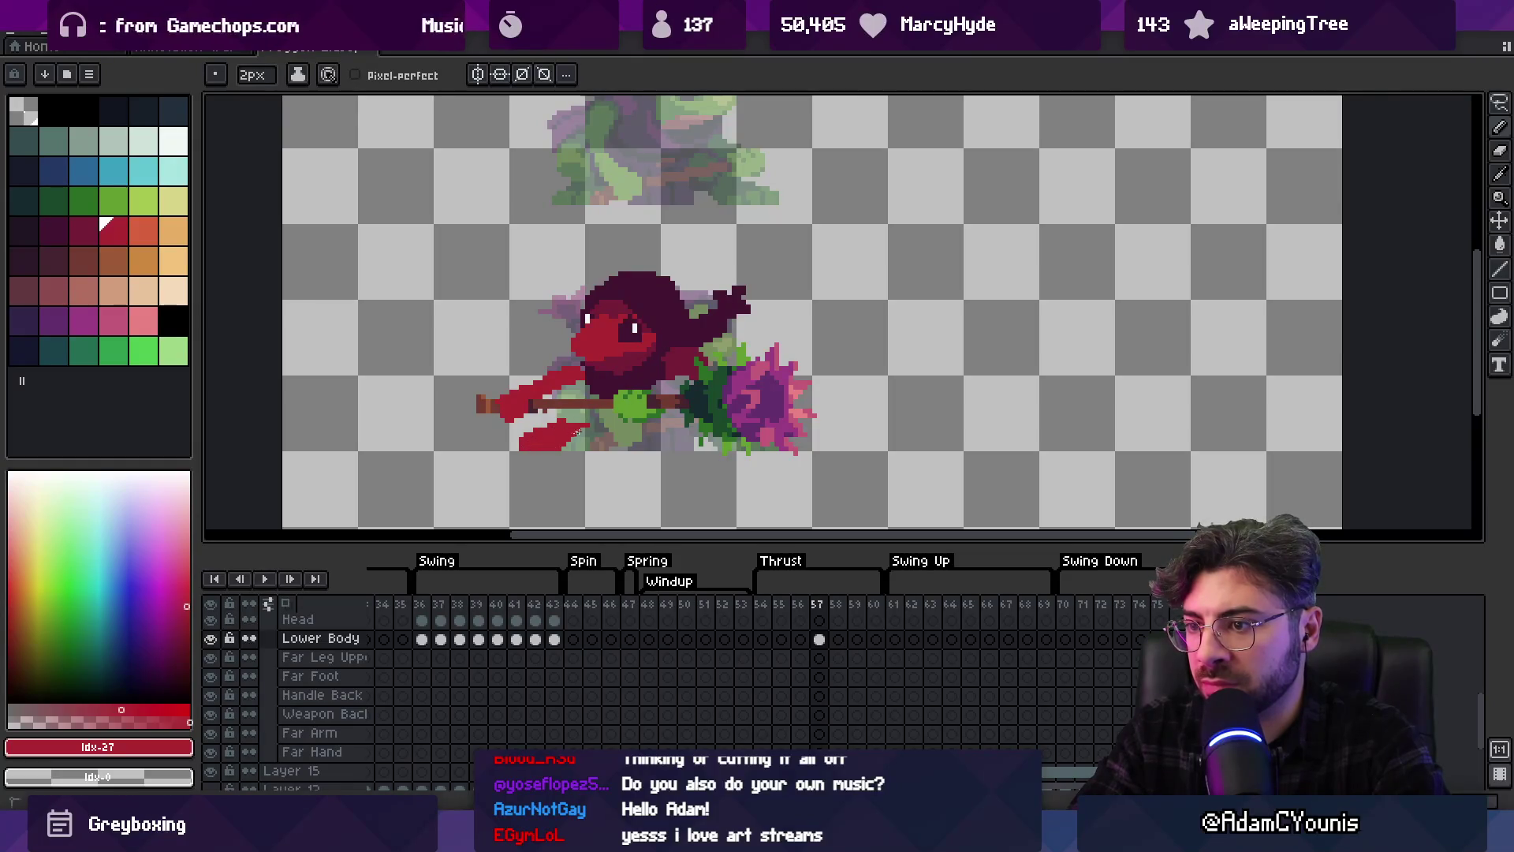
pyautogui.press('e')
pyautogui.press('space')
pyautogui.moveTo(709, 407); pyautogui.dragTo(697, 480)
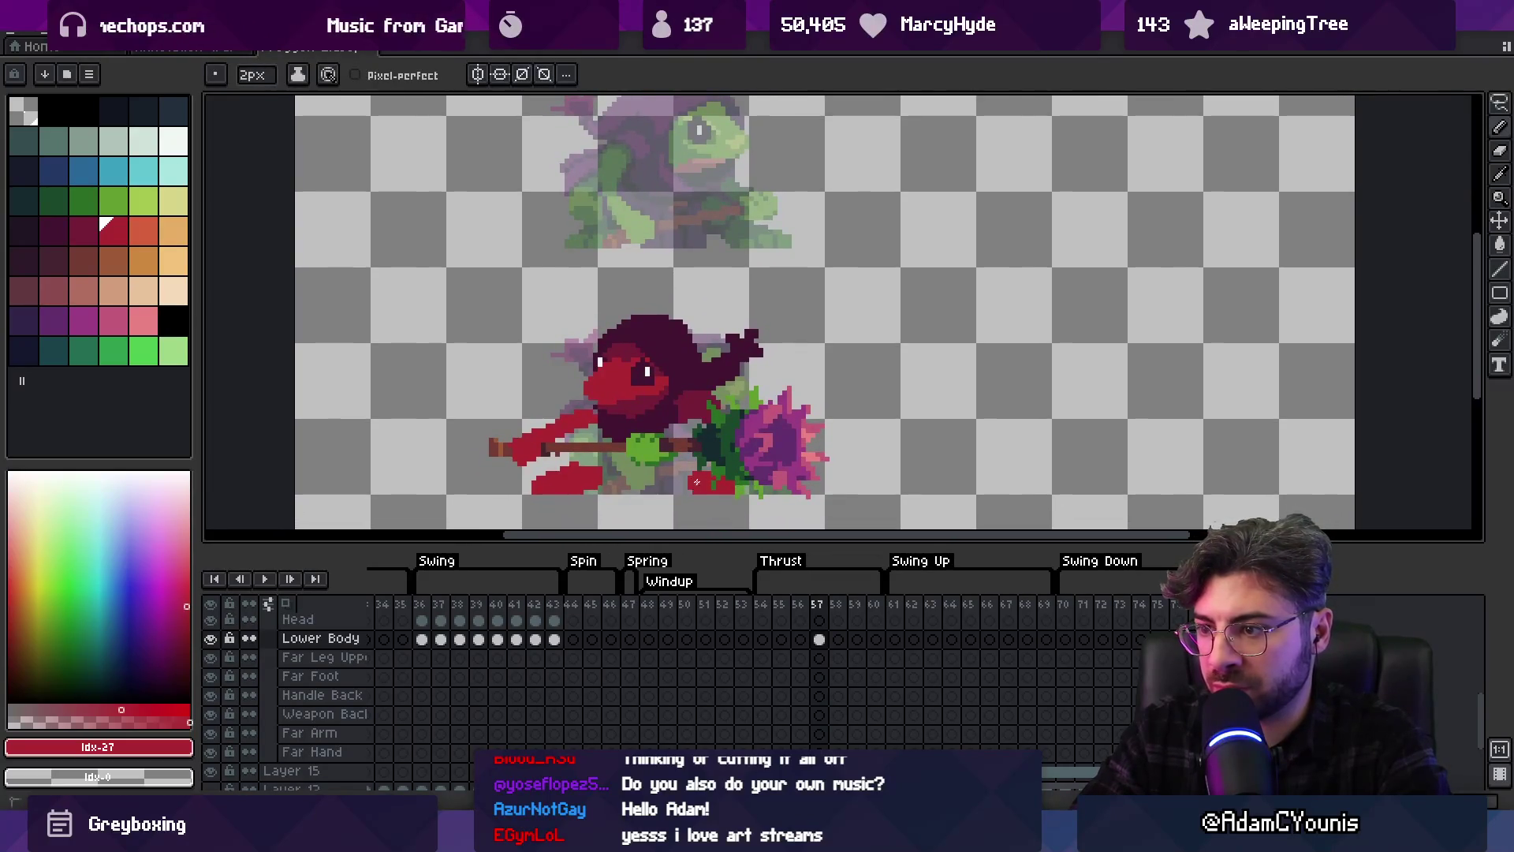
pyautogui.press('[')
pyautogui.press('[')
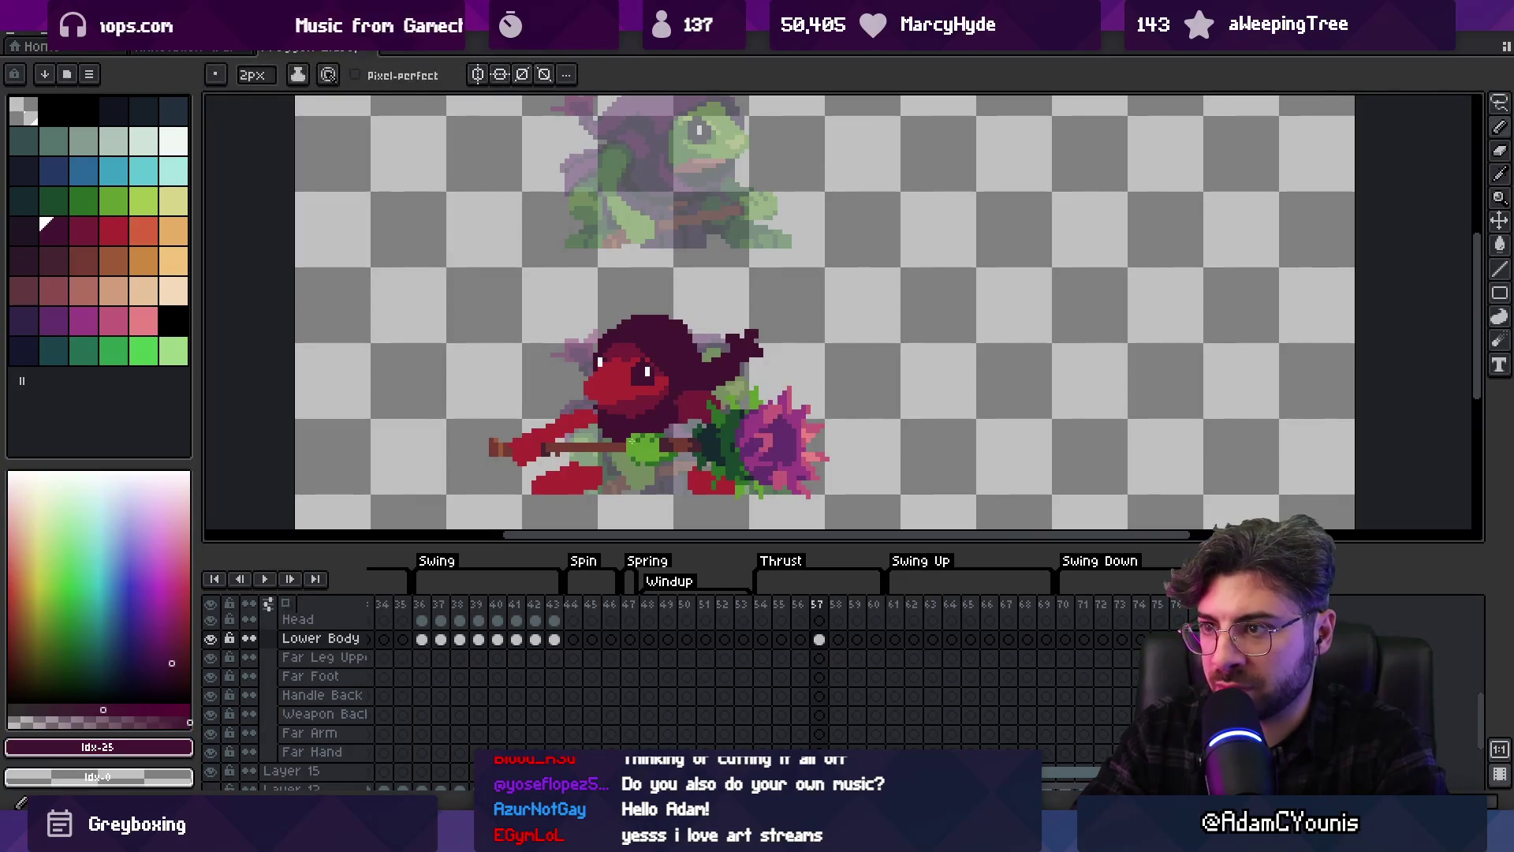
pyautogui.moveTo(597, 448); pyautogui.dragTo(671, 476)
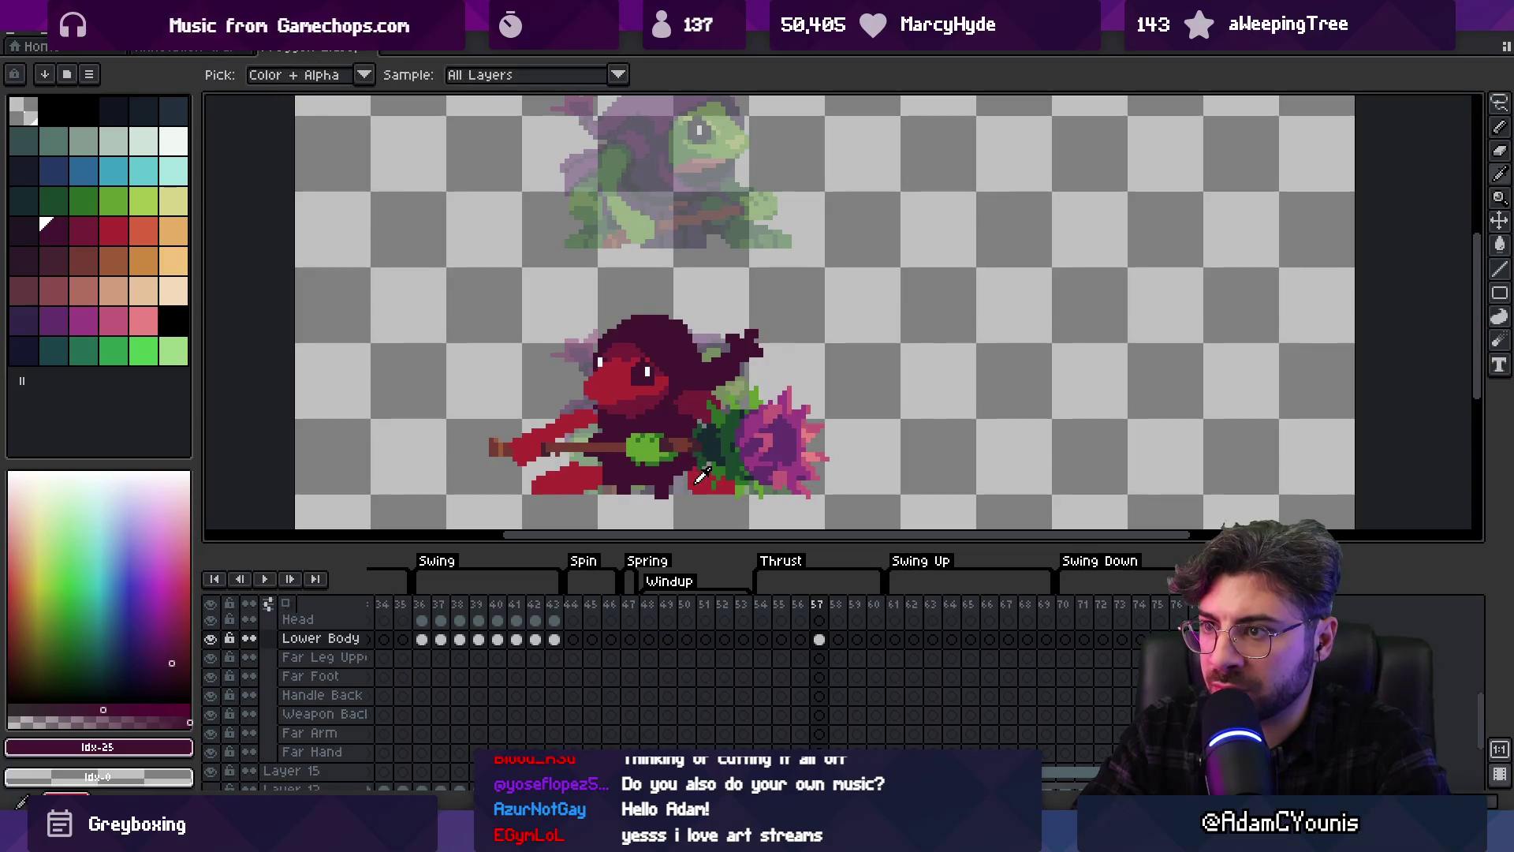
# Eyedrop the red and the darker red from the frog's leg
pyautogui.keyDown('alt'); pyautogui.click(587, 469); pyautogui.keyUp('alt')
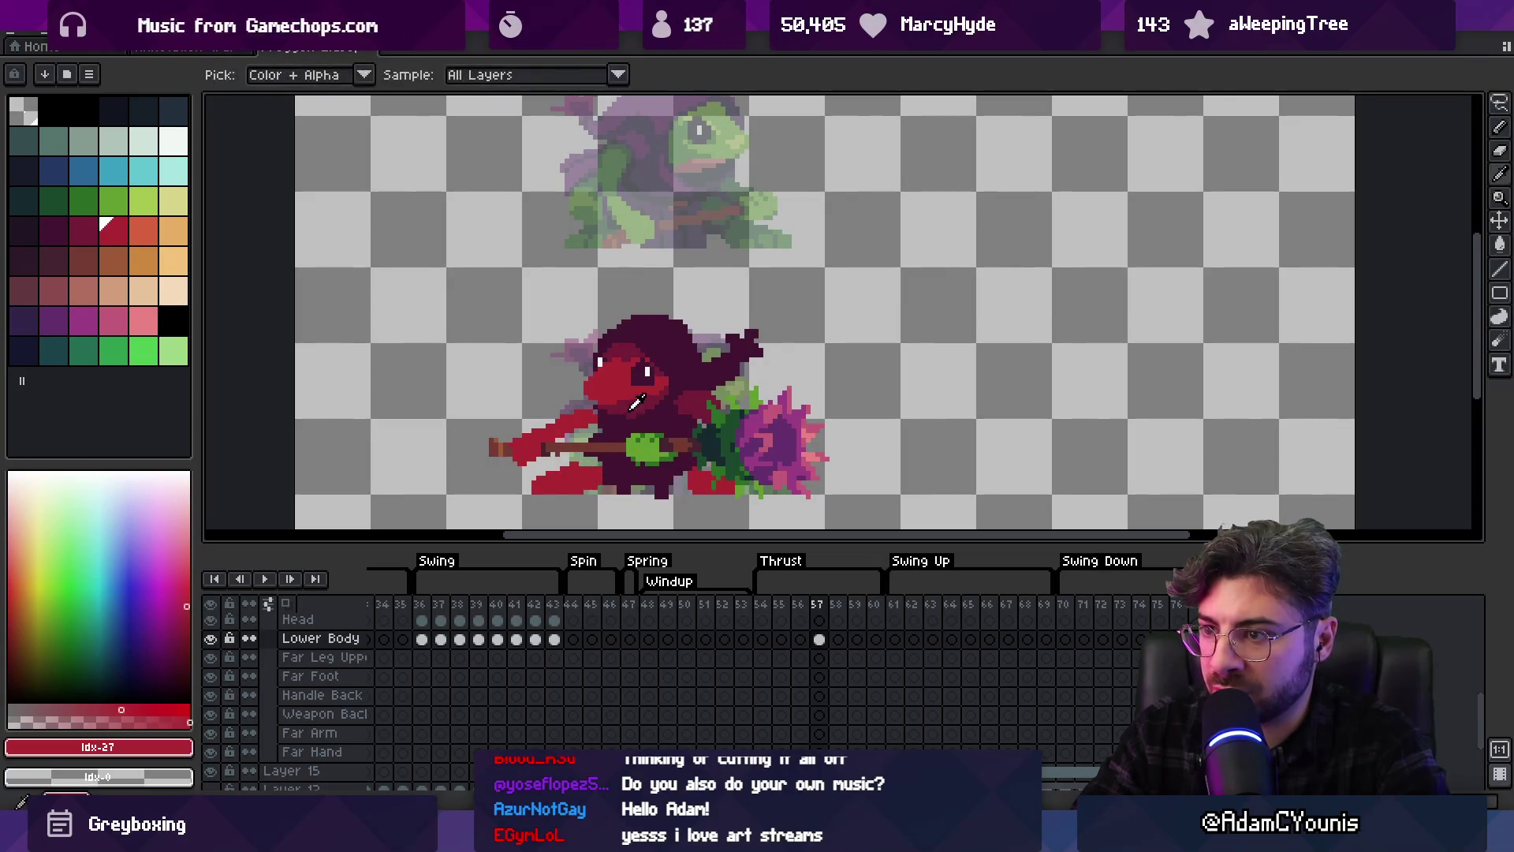
pyautogui.keyDown('alt'); pyautogui.click(578, 462); pyautogui.keyUp('alt')
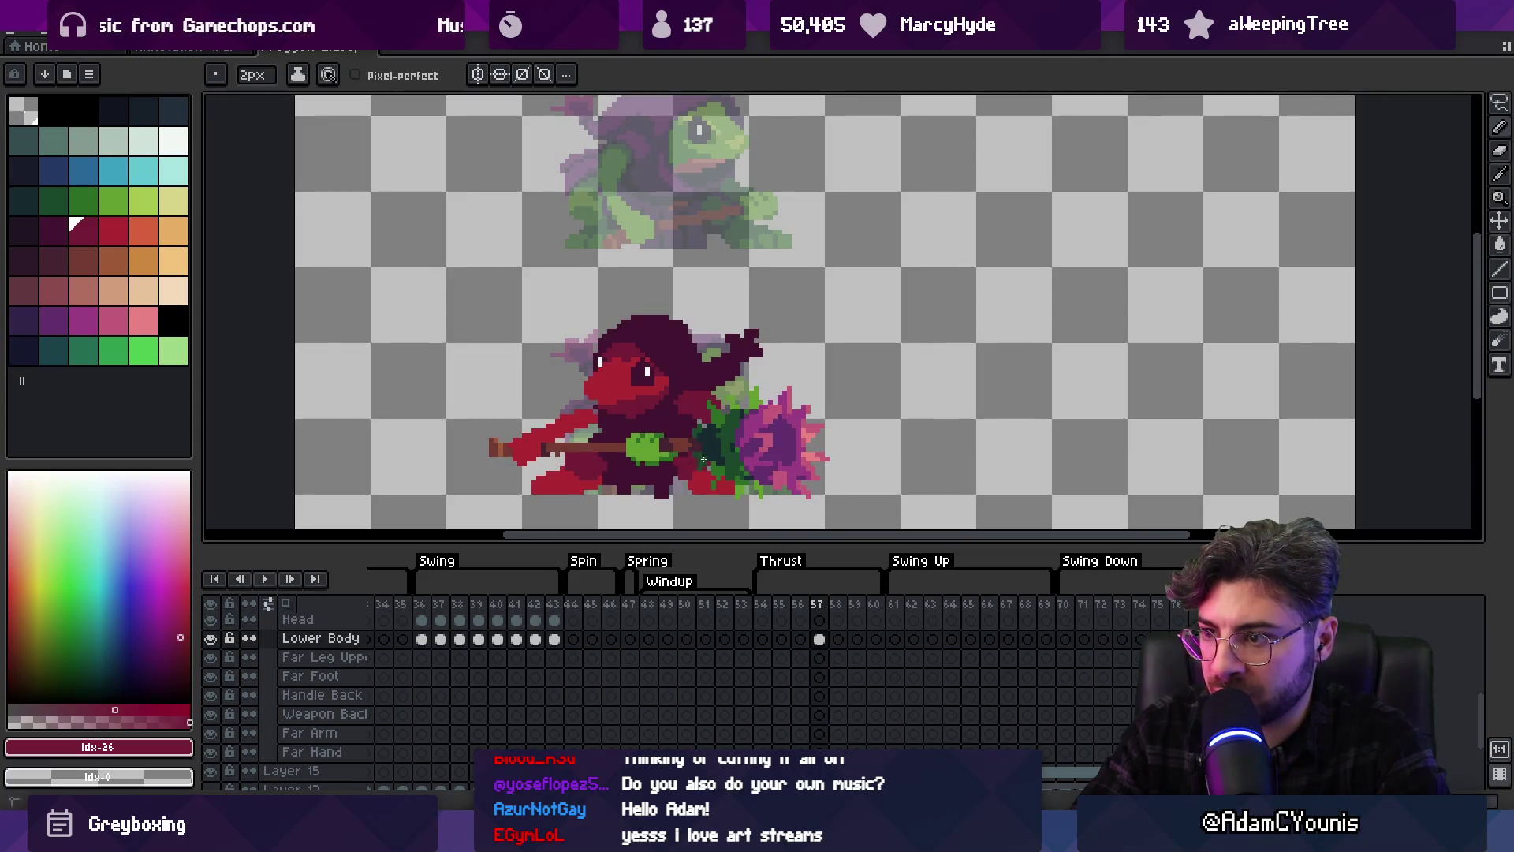
pyautogui.scroll(-2, 706, 468)
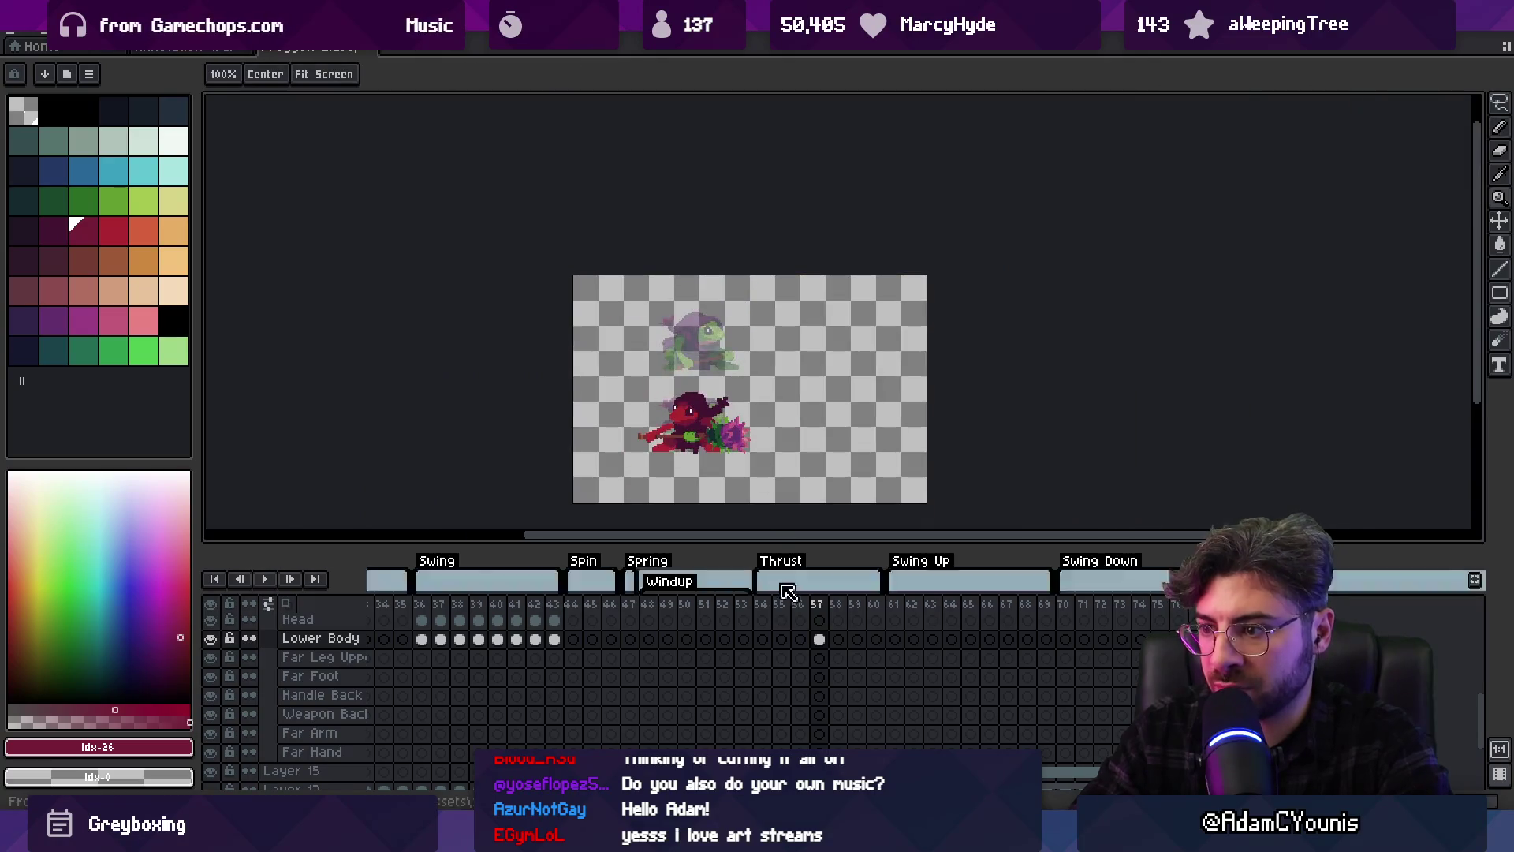
# Flip through the Thrust frames to compare the poses
pyautogui.click(773, 612)
pyautogui.moveTo(772, 612); pyautogui.dragTo(825, 611)
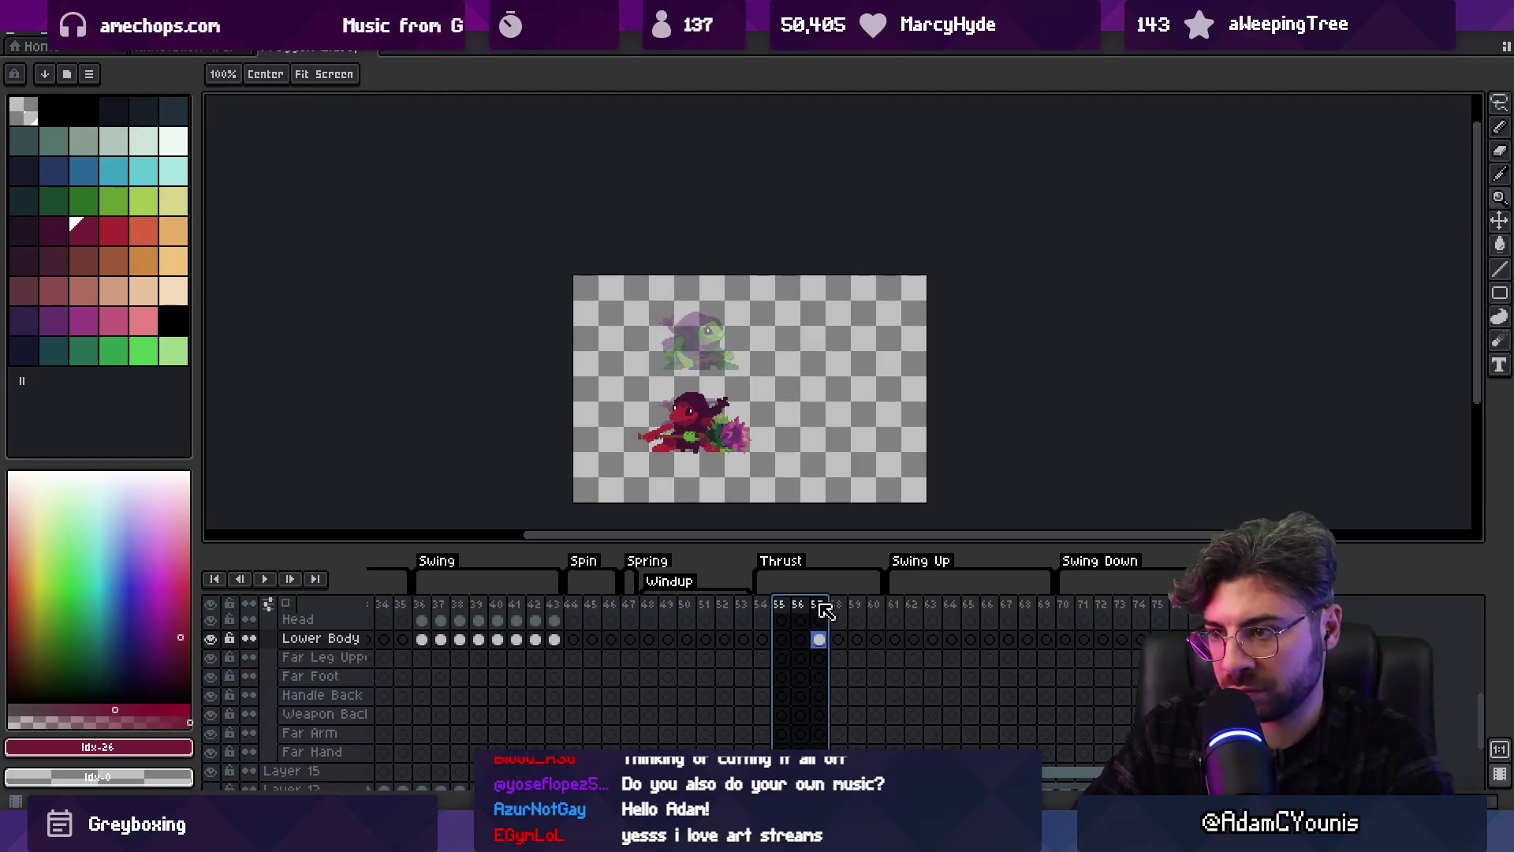
pyautogui.scroll(3, 690, 426)
# Return to the pencil and pick the red from the frog's arm
pyautogui.press('b')
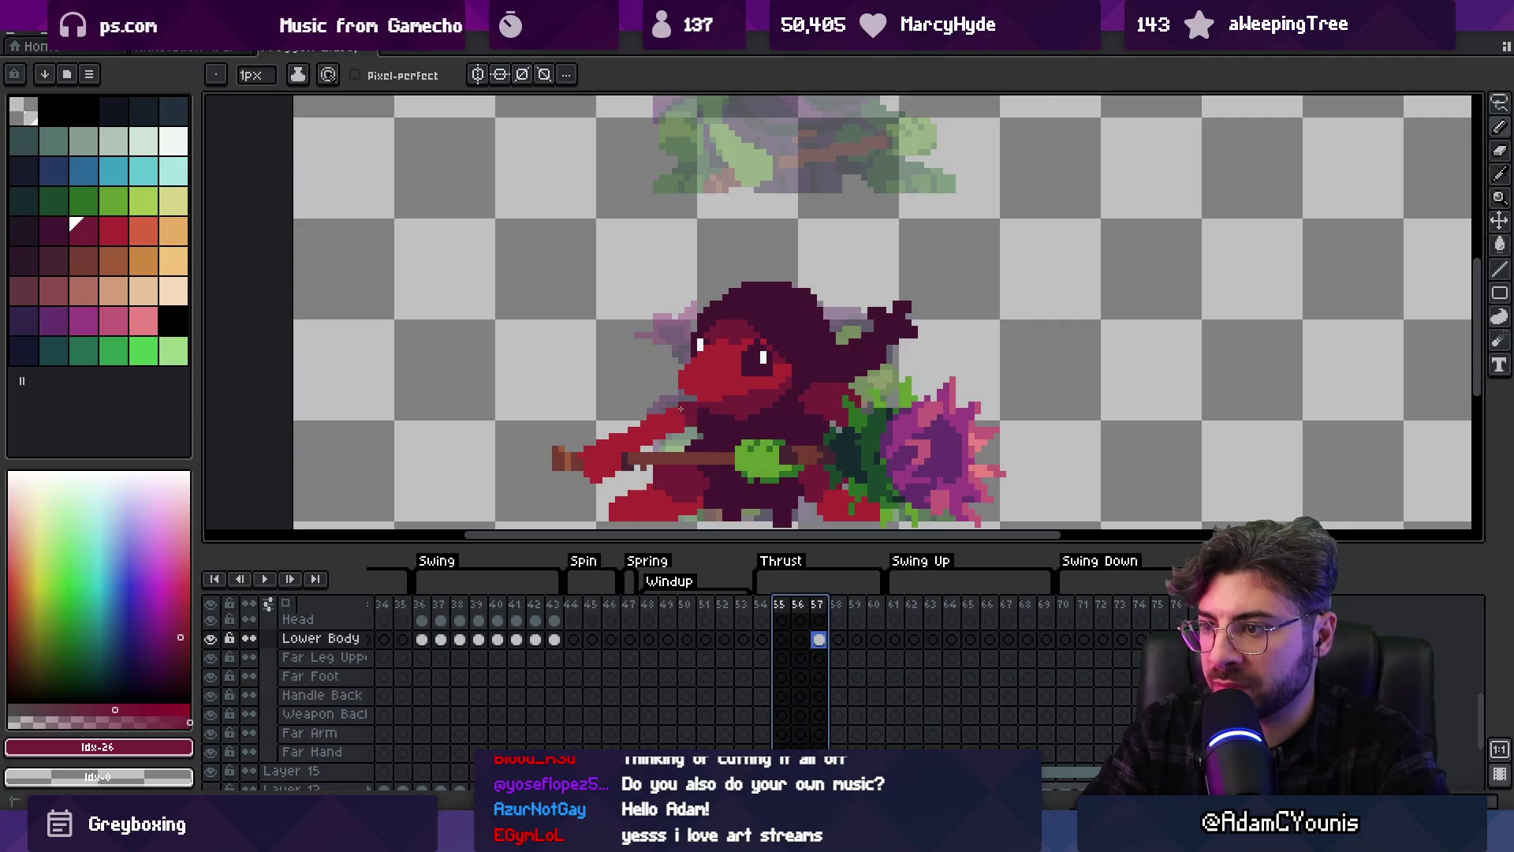
pyautogui.press('Escape')
pyautogui.press('9')
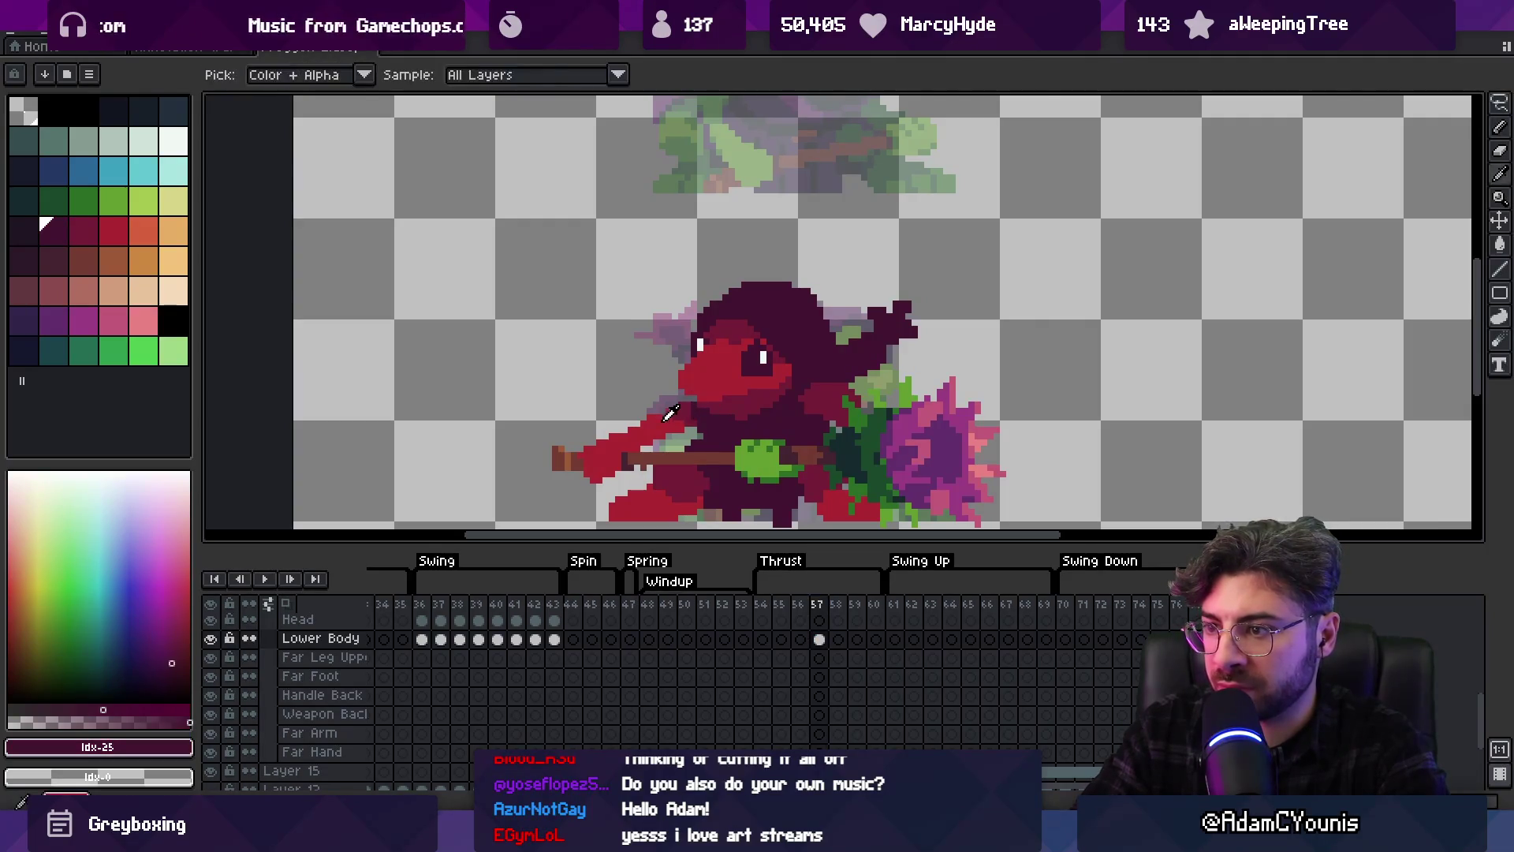
pyautogui.keyDown('alt'); pyautogui.click(693, 407); pyautogui.keyUp('alt')
pyautogui.press('e')
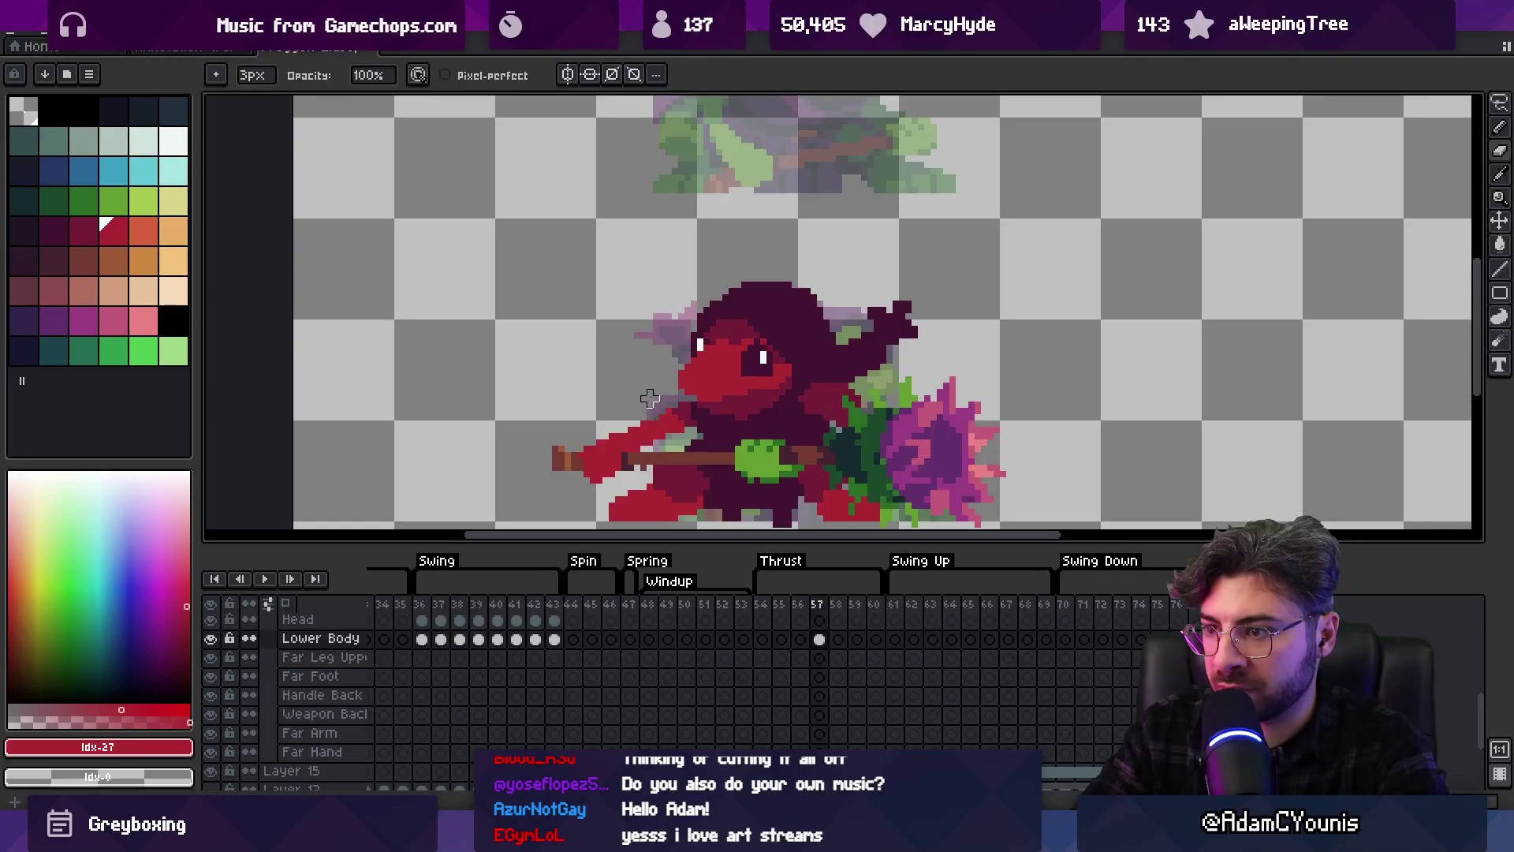
pyautogui.press('z')
pyautogui.scroll(-5, 649, 399)
pyautogui.scroll(4, 655, 391)
pyautogui.scroll(-1, 659, 380)
pyautogui.scroll(-3, 661, 380)
pyautogui.scroll(2, 756, 418)
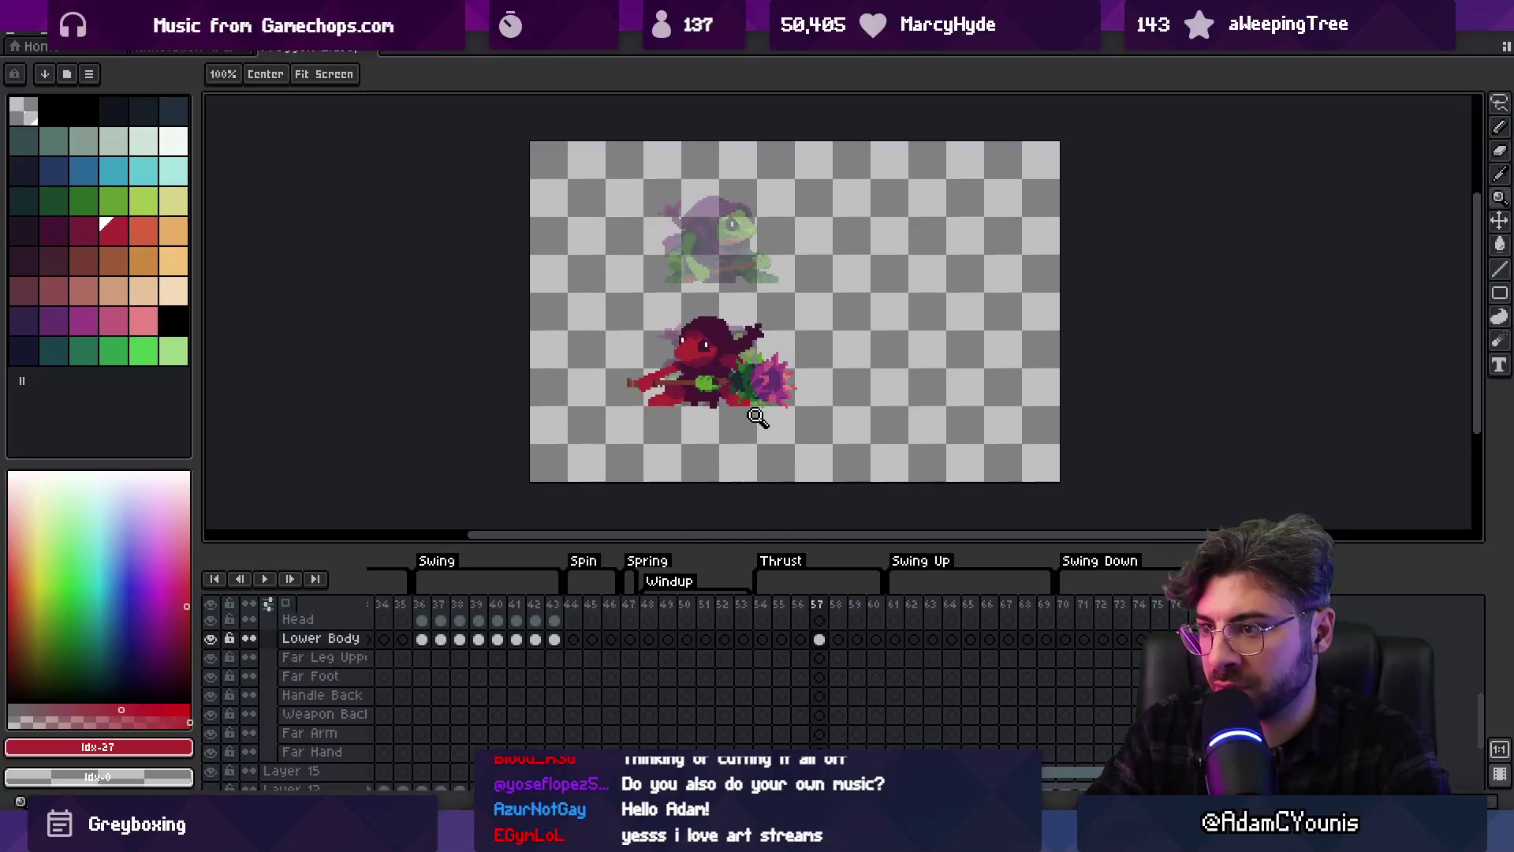
# Compare the poses on frames 54, 56 and 57, ending on frame 55
pyautogui.click(819, 612)
pyautogui.click(836, 614)
pyautogui.click(823, 613)
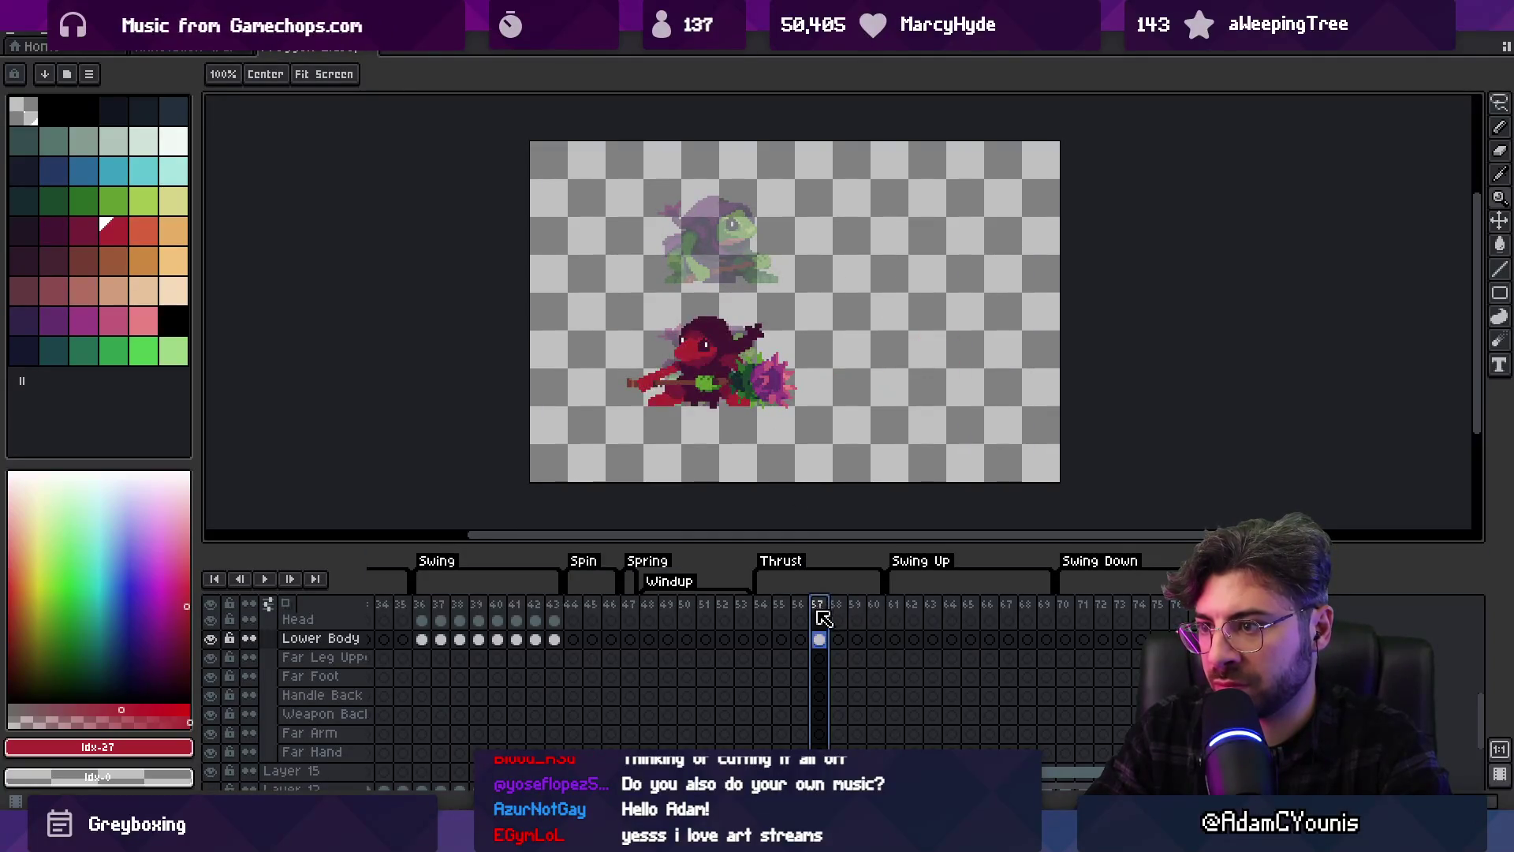
pyautogui.click(801, 640)
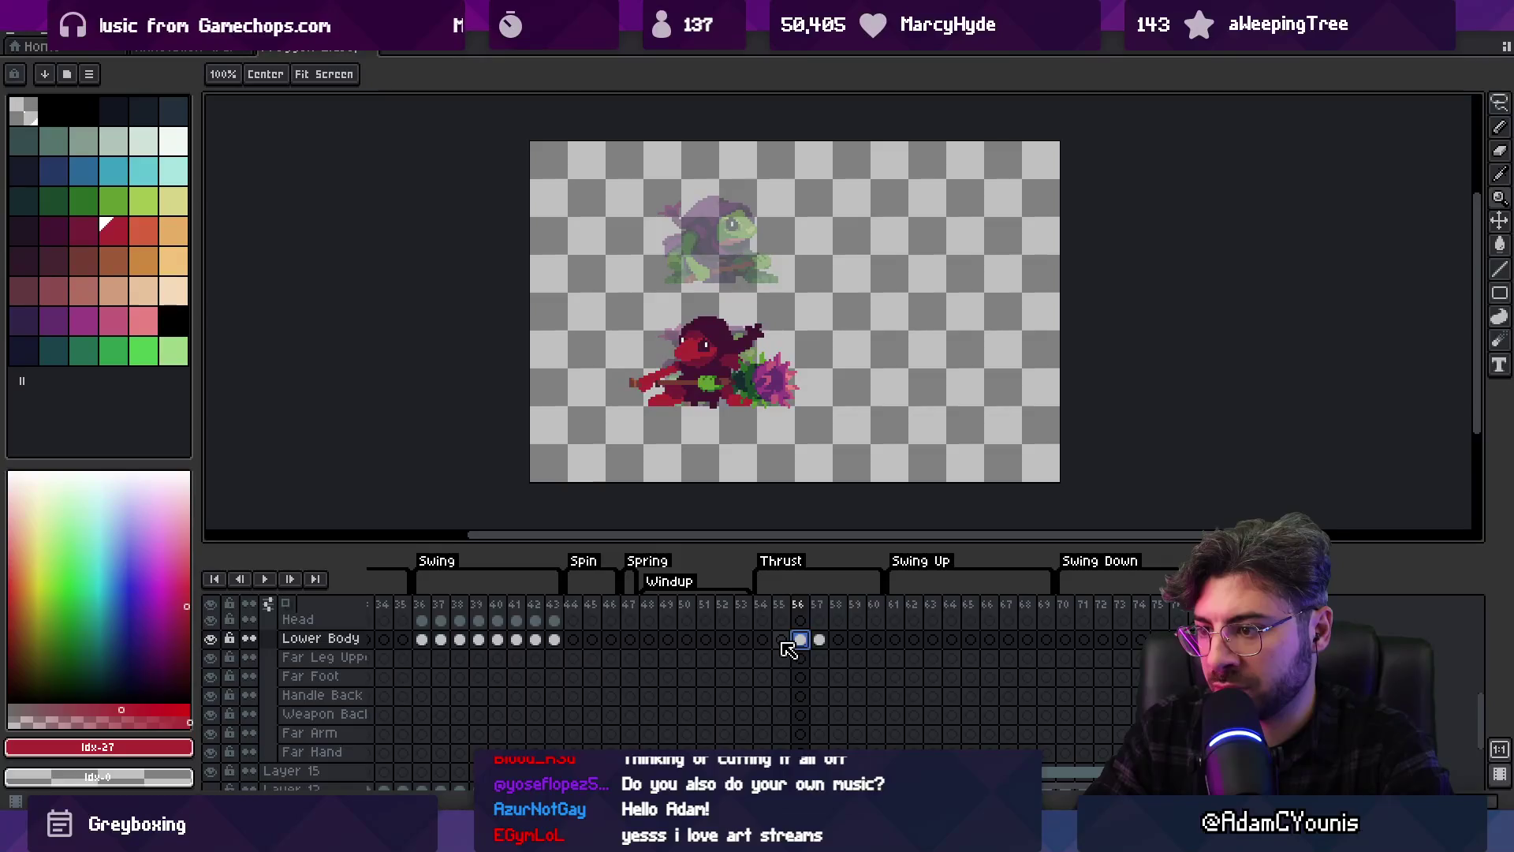
pyautogui.click(781, 639)
pyautogui.click(762, 612)
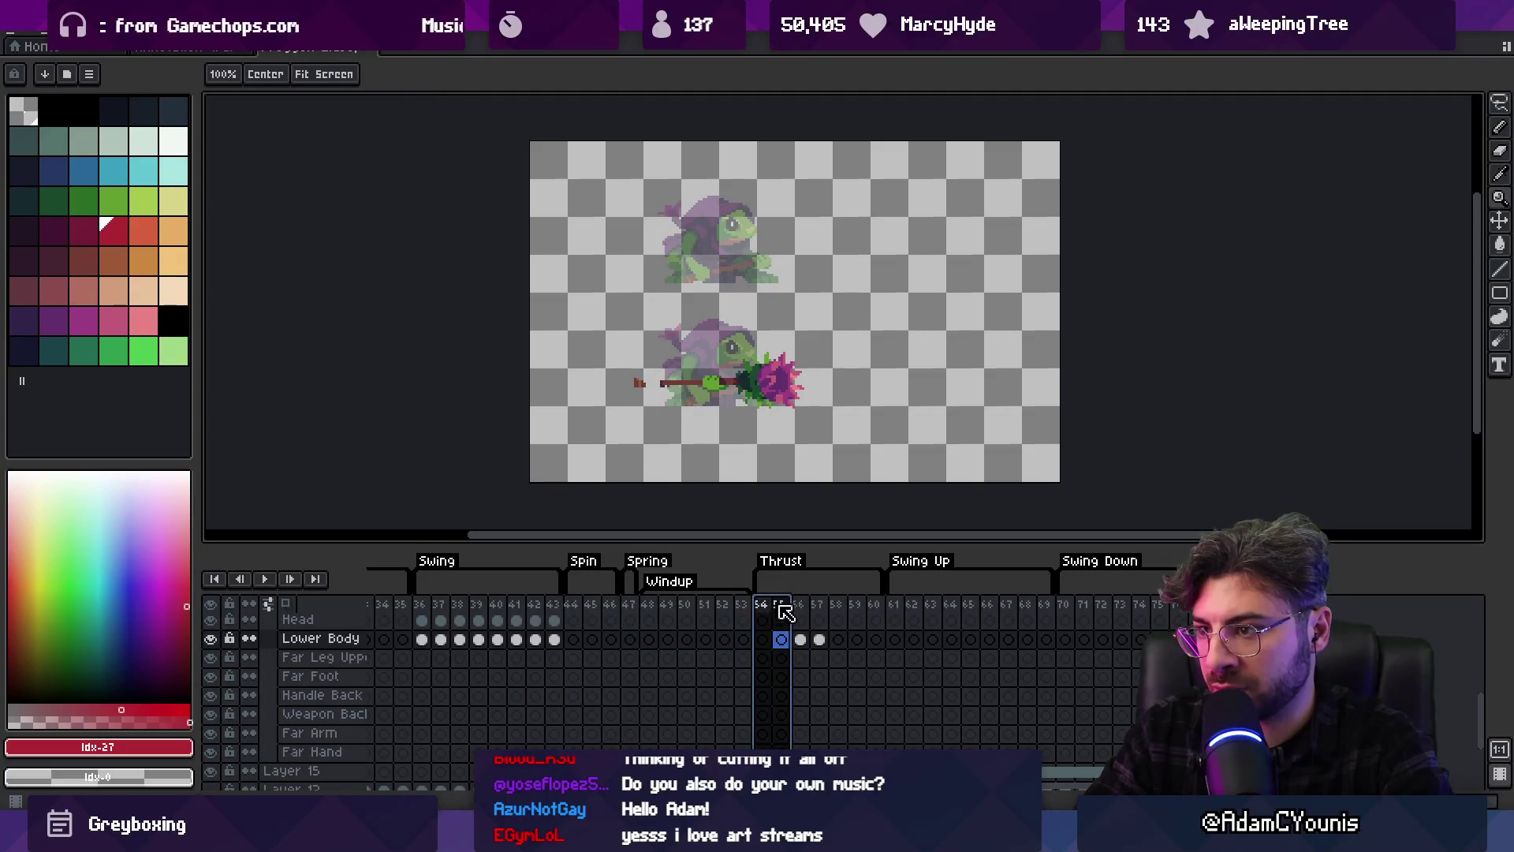
pyautogui.click(798, 640)
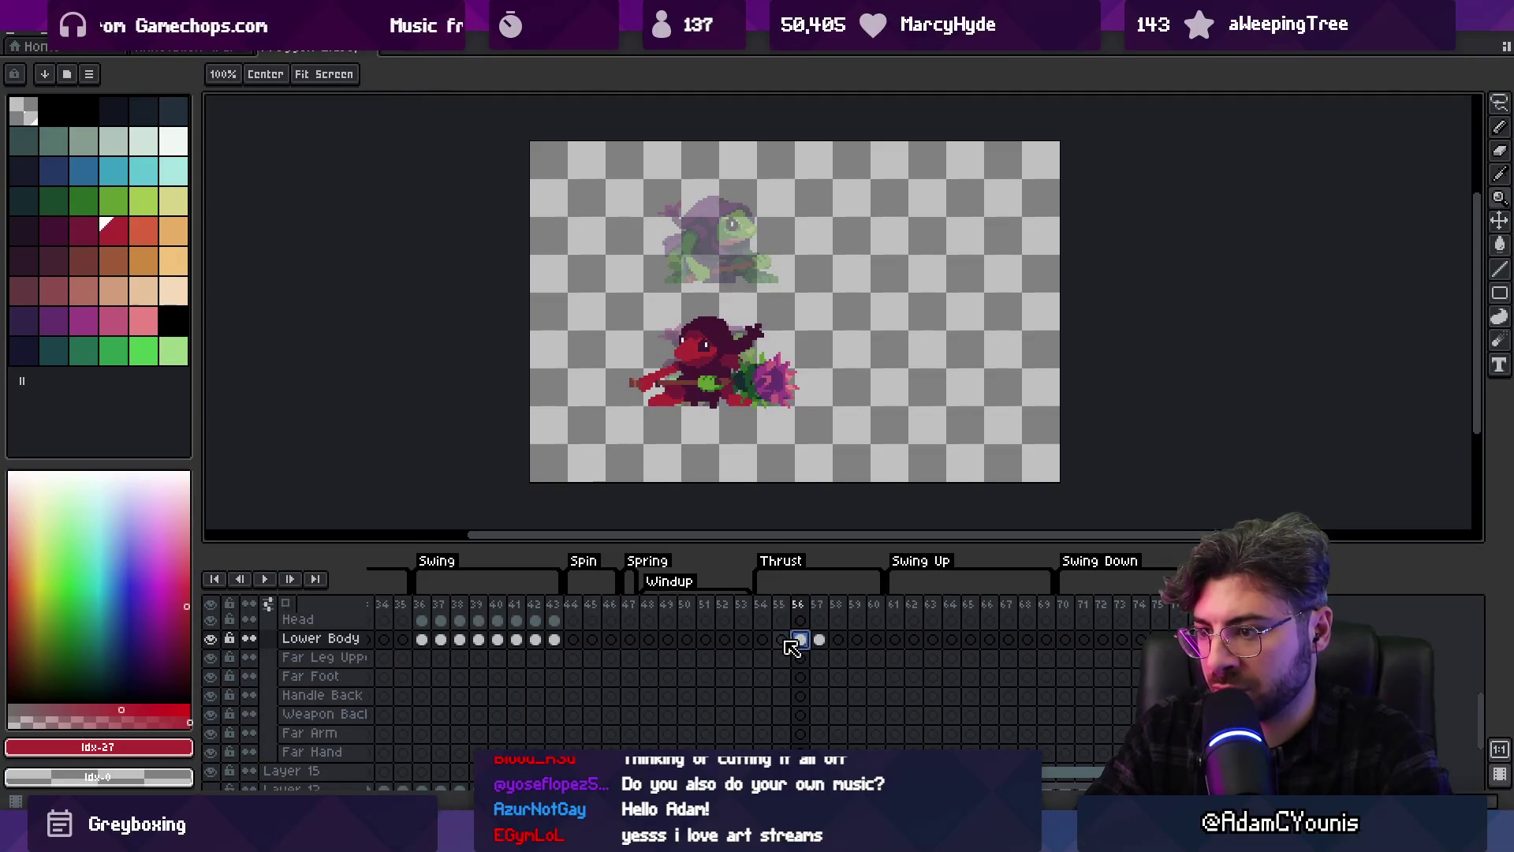
pyautogui.click(781, 640)
# Move the head and hood one pixel left on frame 55
pyautogui.scroll(3, 722, 316)
pyautogui.press('v')
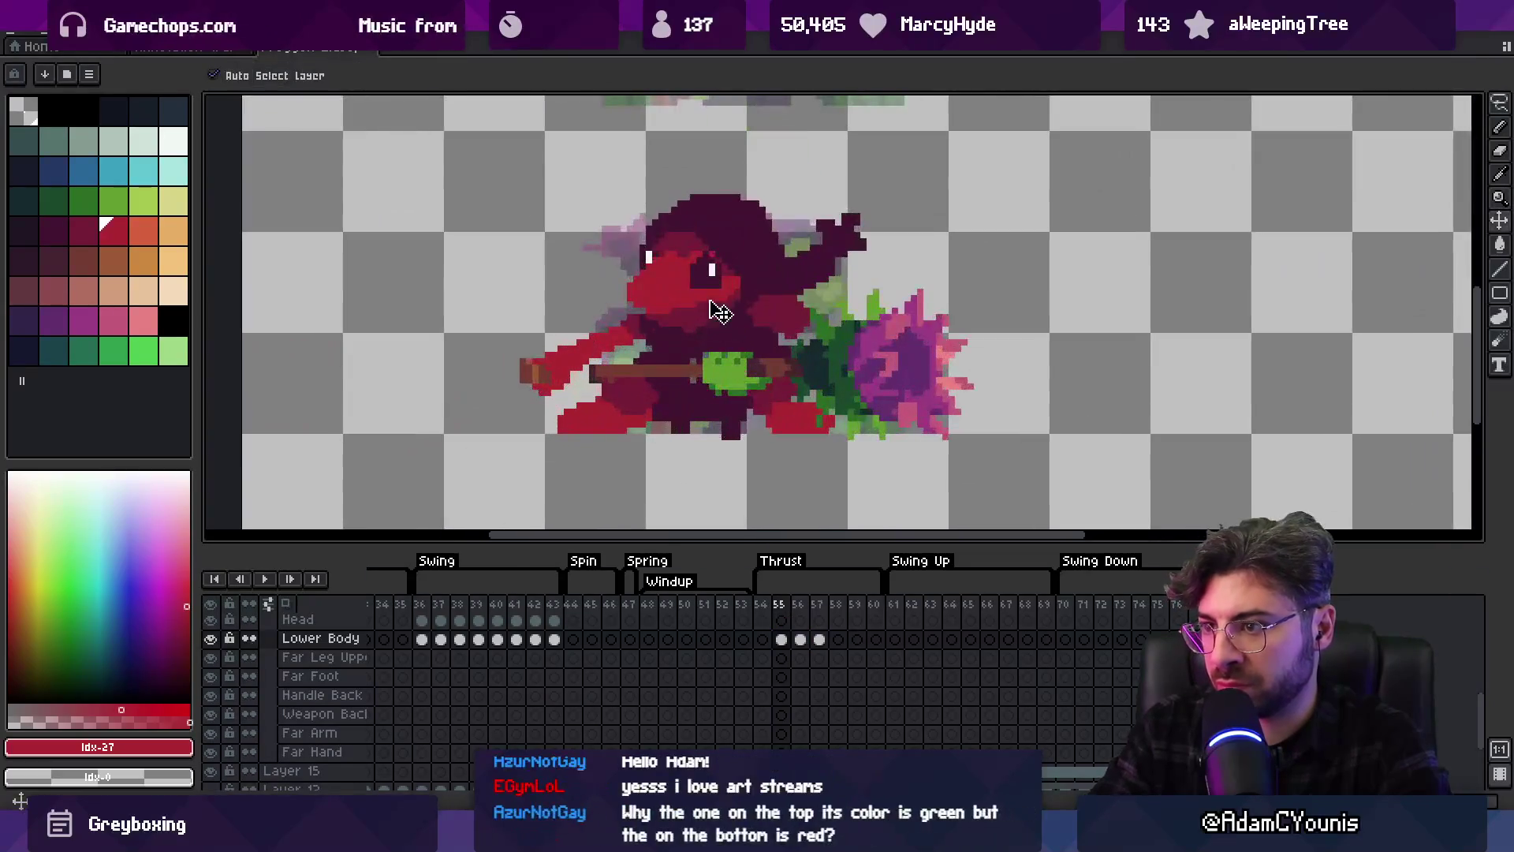
pyautogui.moveTo(732, 302); pyautogui.dragTo(720, 331)
# Play through the Thrust frames and frame 58 to check the head alignment
pyautogui.click(806, 608)
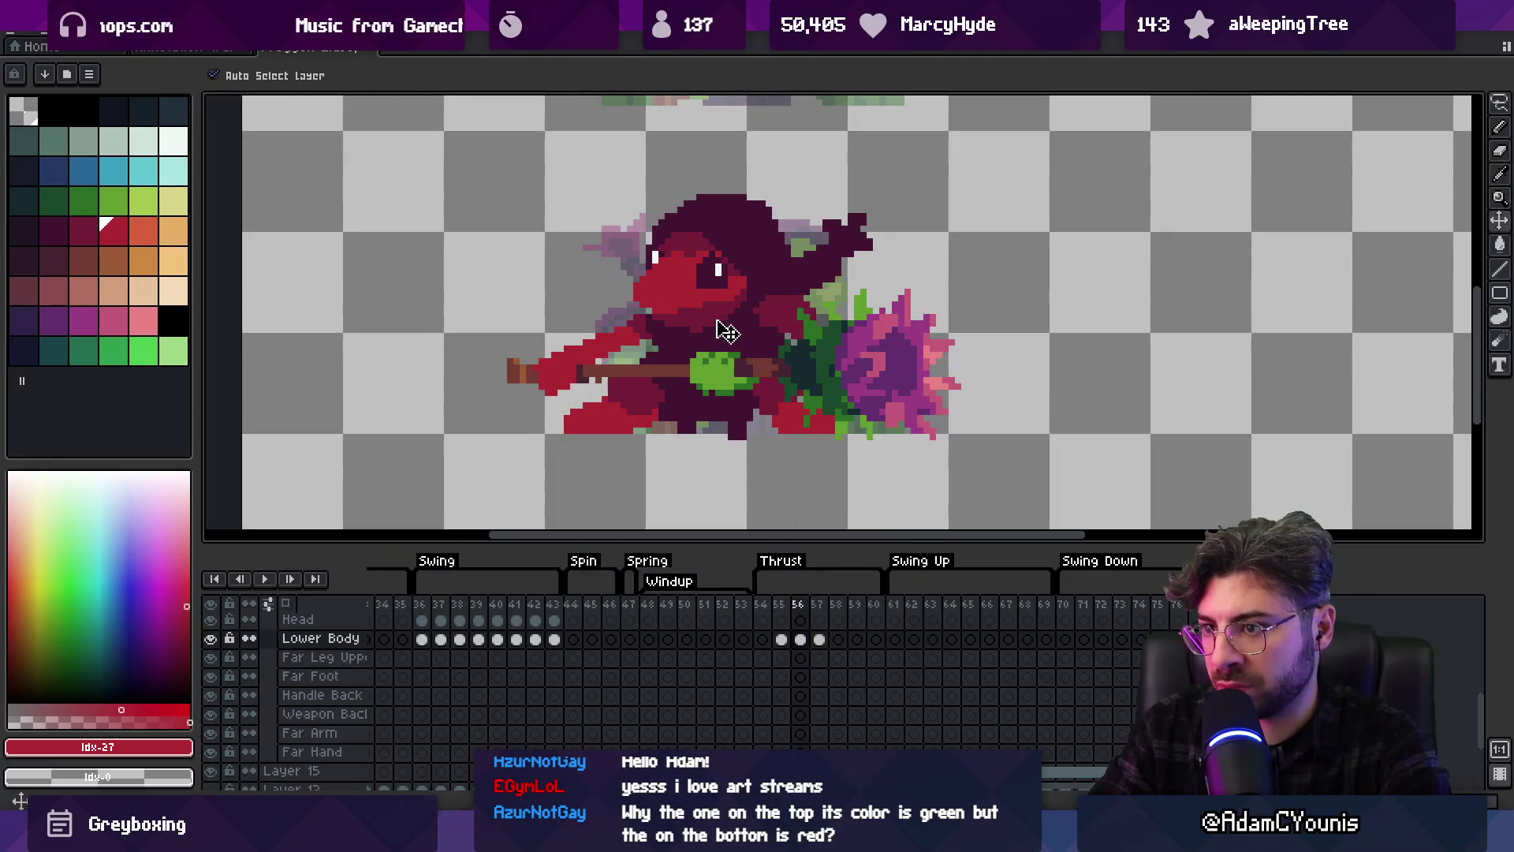
pyautogui.moveTo(762, 606)
pyautogui.mouseDown()
pyautogui.moveTo(834, 618)
pyautogui.moveTo(791, 616)
pyautogui.mouseUp()
pyautogui.click(837, 605)
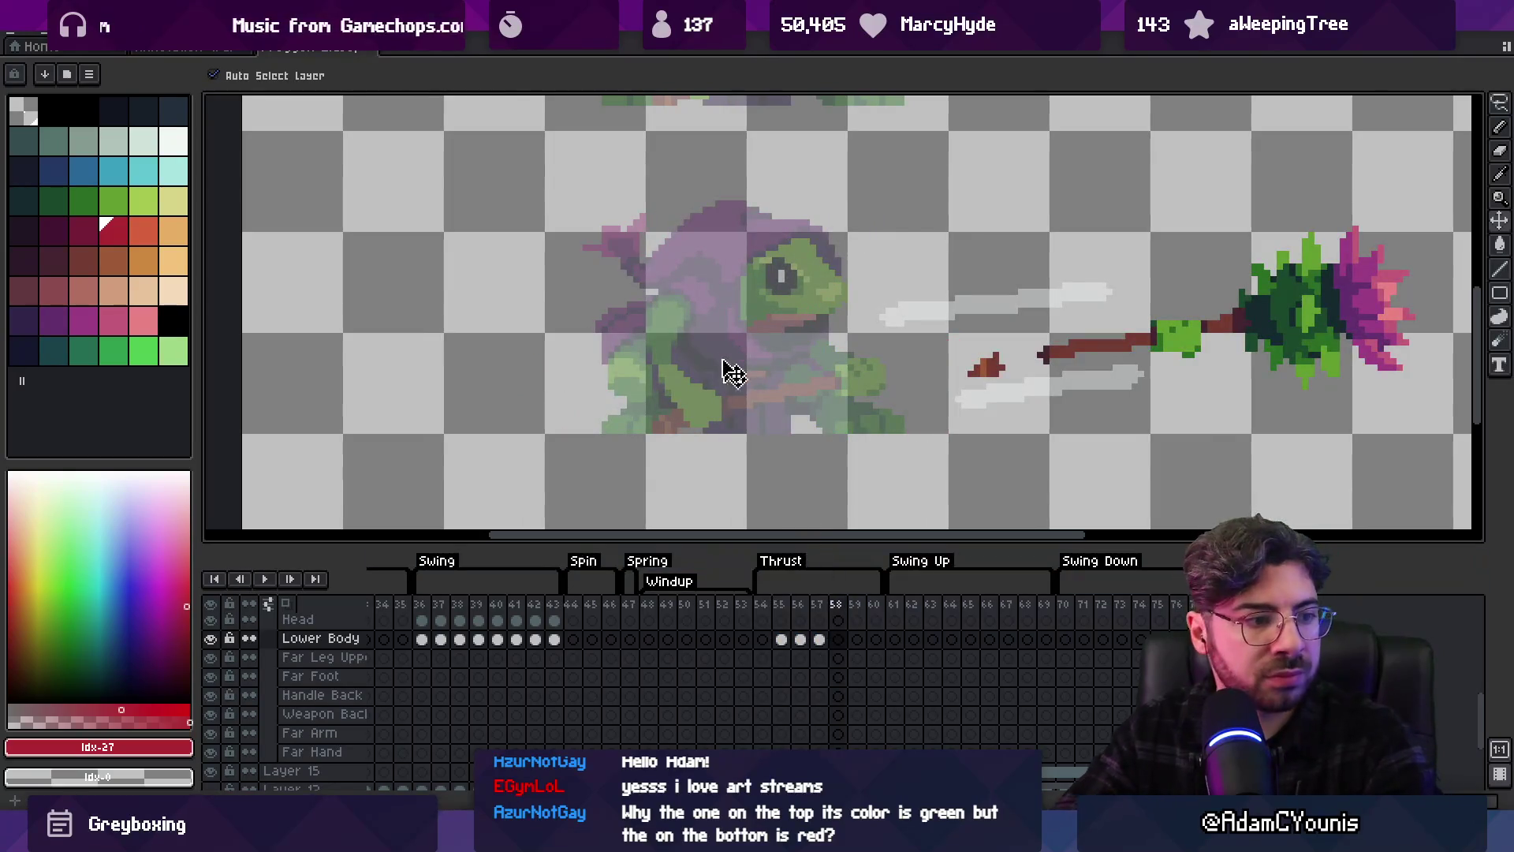
pyautogui.moveTo(727, 382); pyautogui.dragTo(711, 344)
pyautogui.press('v')
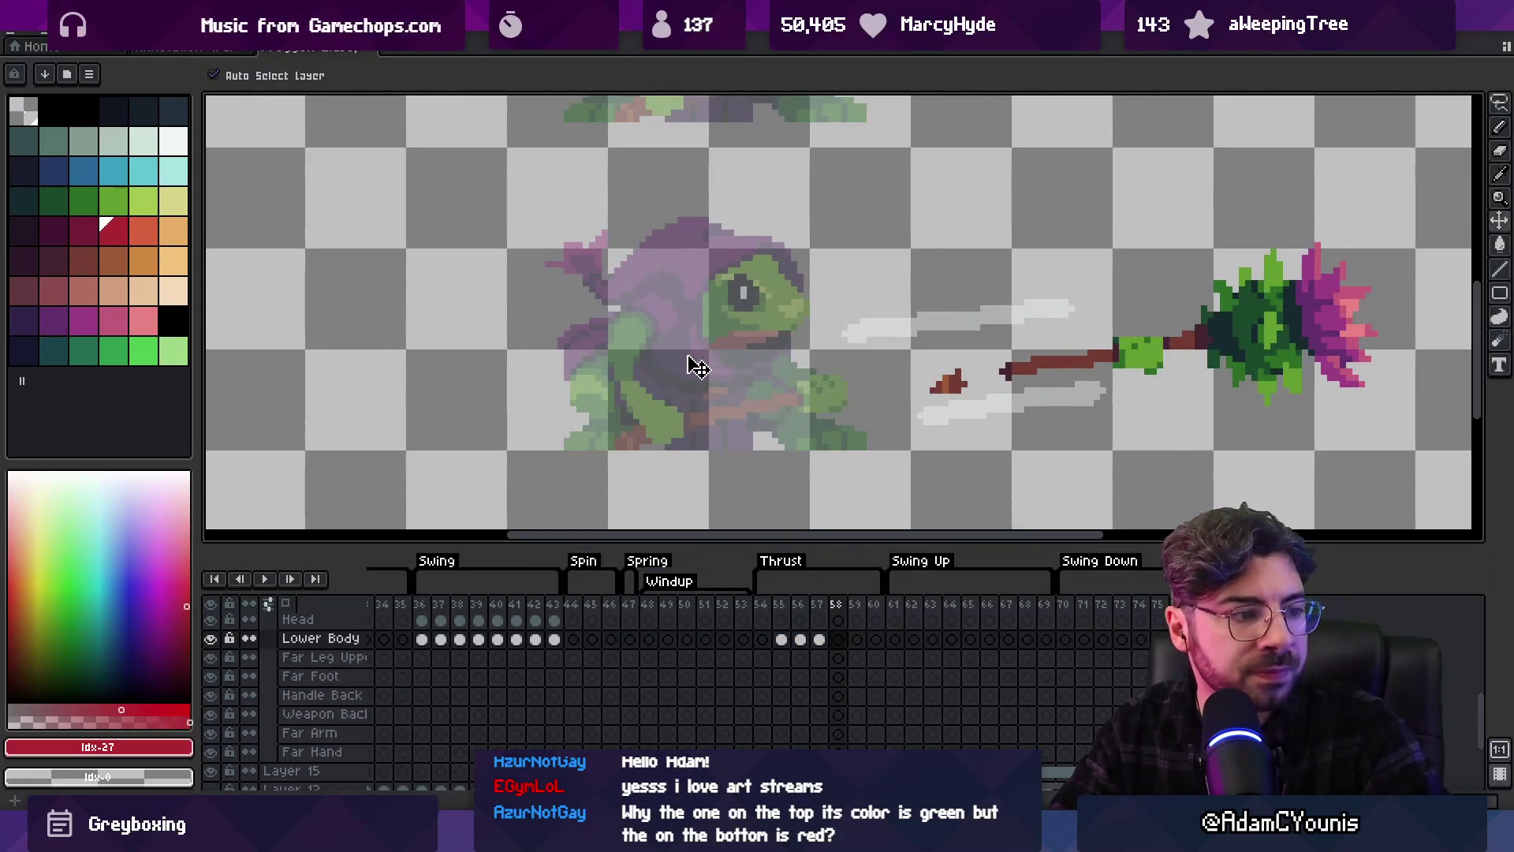
pyautogui.moveTo(700, 362); pyautogui.dragTo(671, 372)
pyautogui.moveTo(783, 617)
pyautogui.mouseDown()
pyautogui.moveTo(838, 625)
pyautogui.moveTo(771, 623)
pyautogui.moveTo(802, 632)
pyautogui.mouseUp()
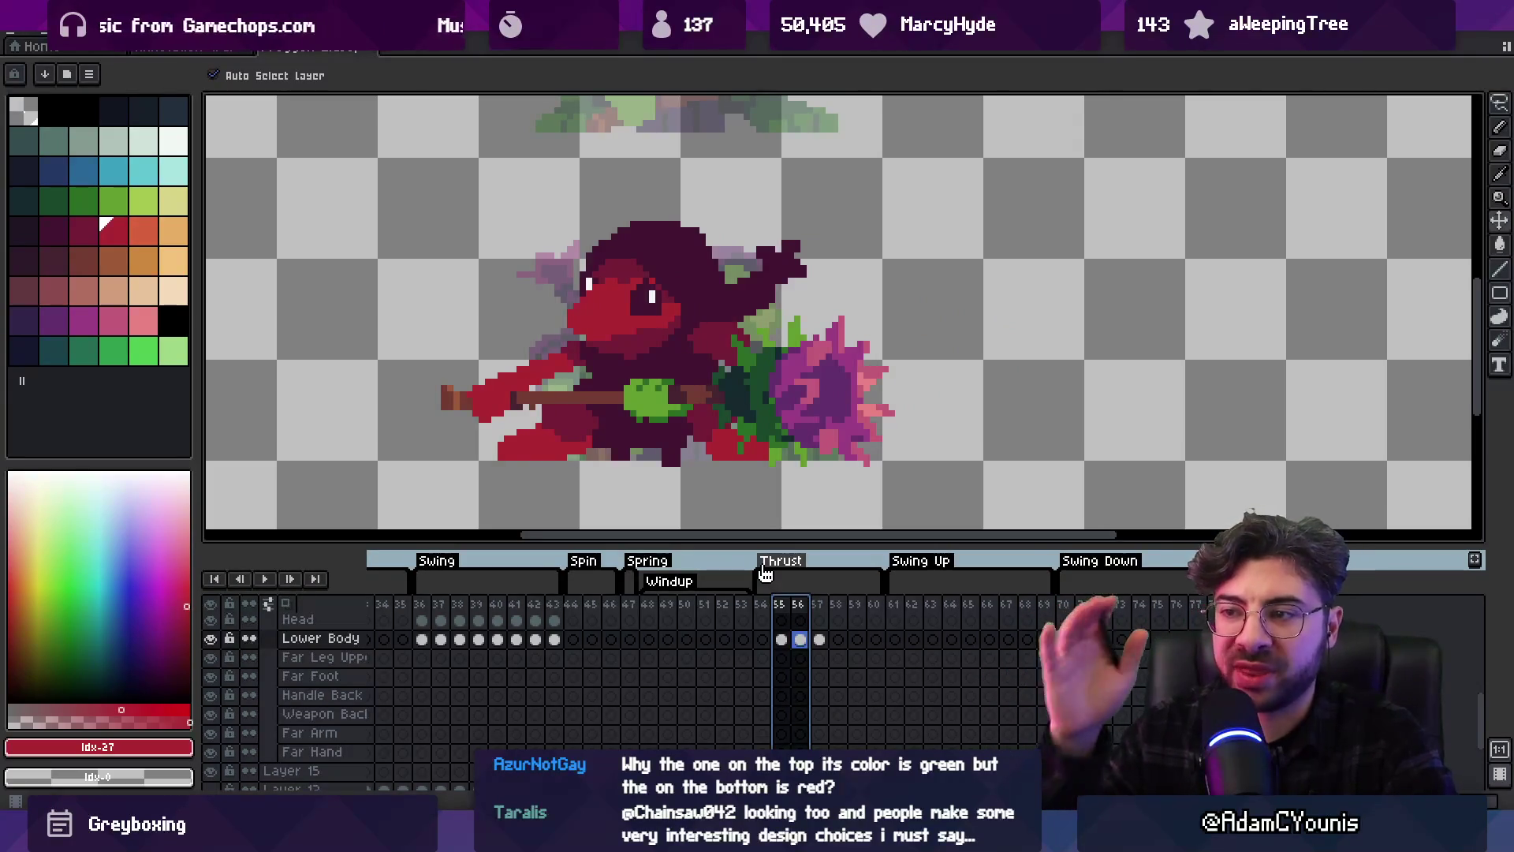
pyautogui.scroll(5, 655, 363)
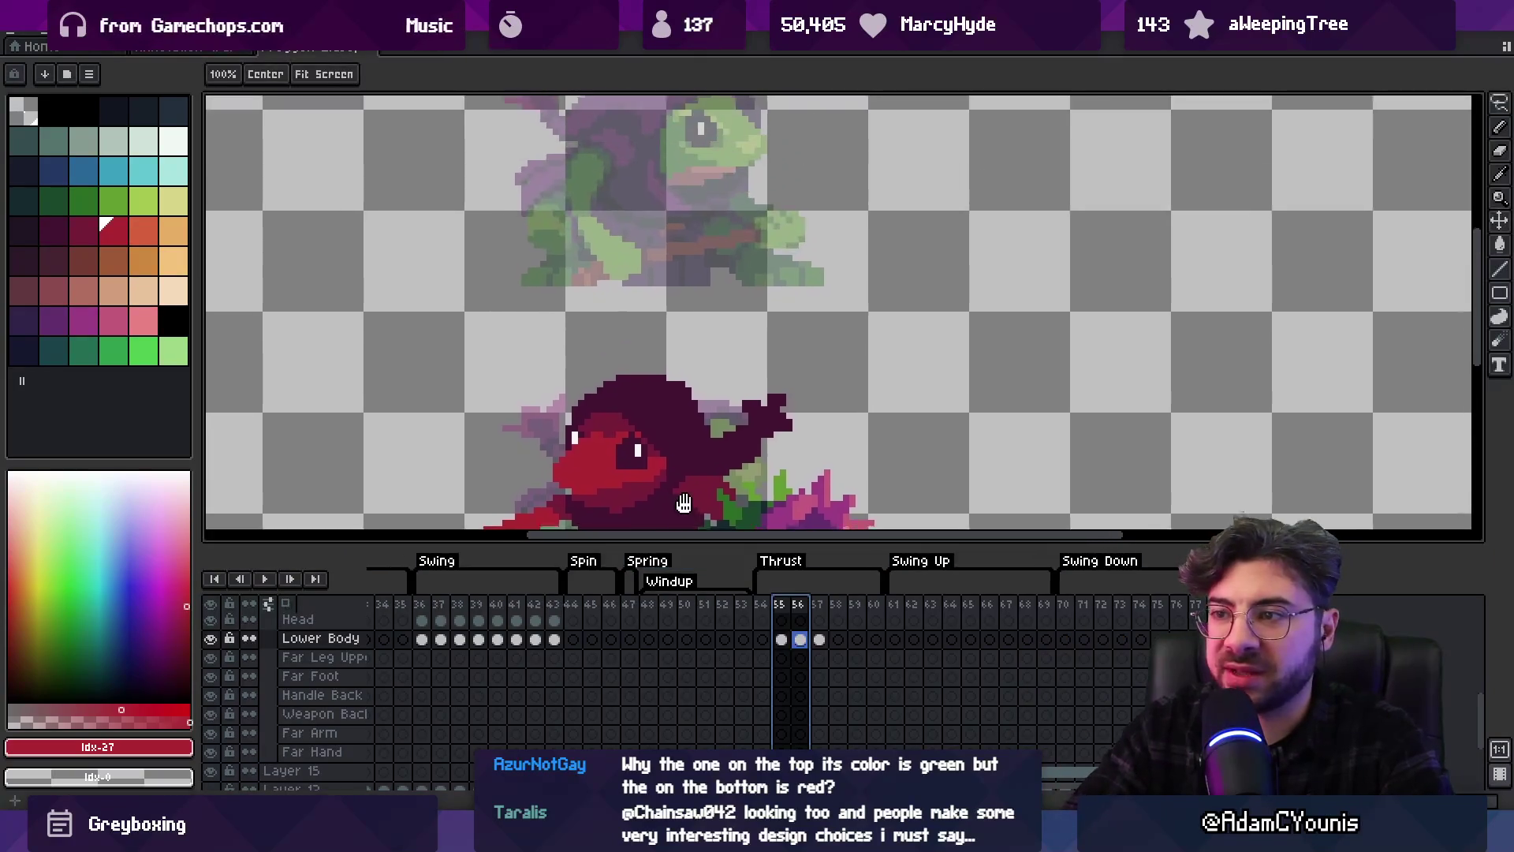
# Erase the stray dark pixels on top of the hood
pyautogui.scroll(-3, 654, 363)
pyautogui.press('i')
pyautogui.click(628, 288)
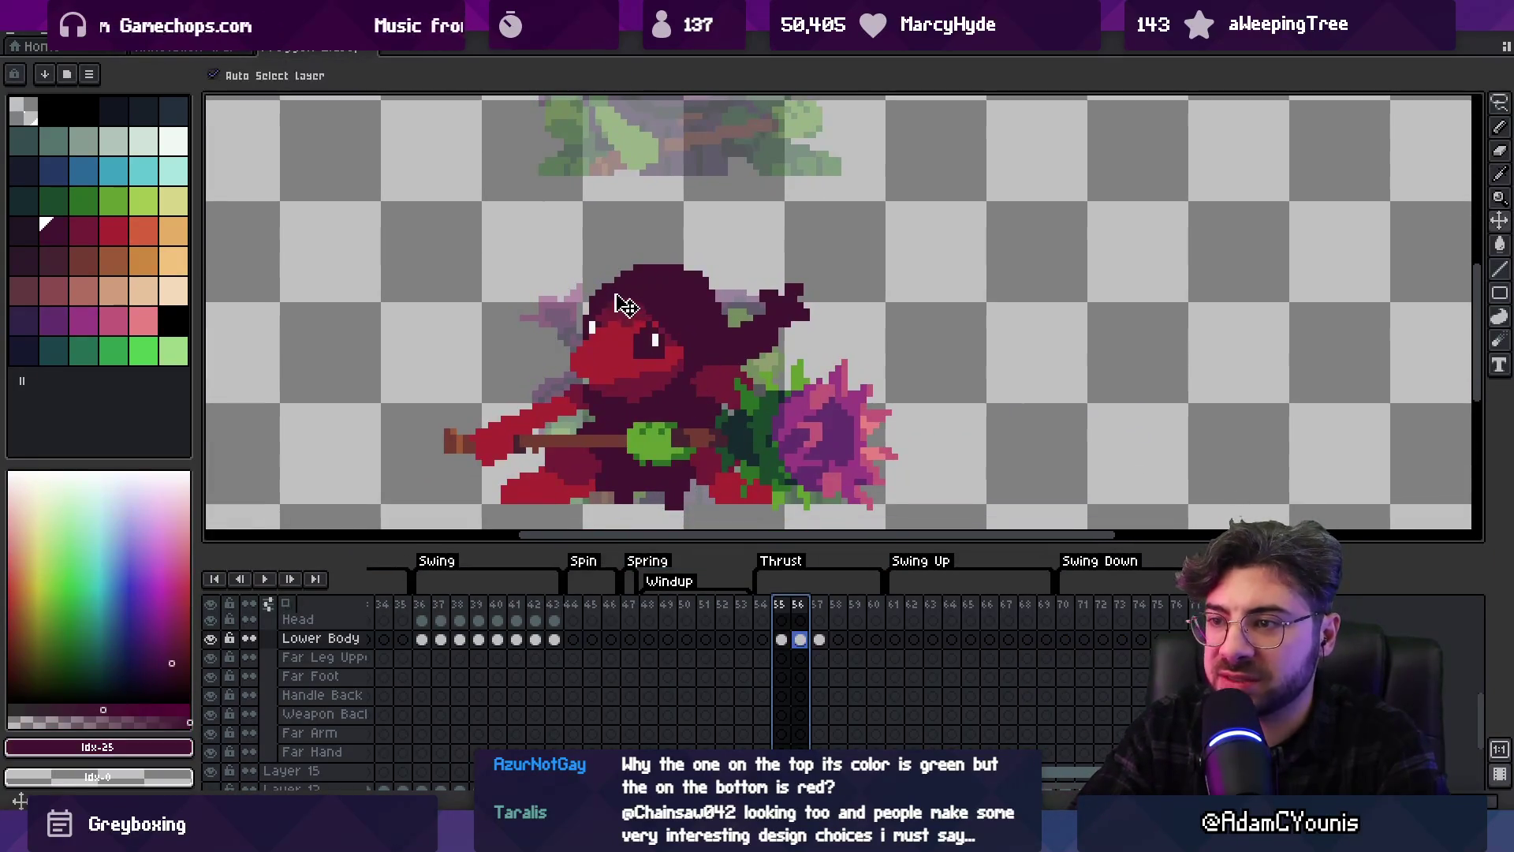
pyautogui.press('b')
pyautogui.press('e')
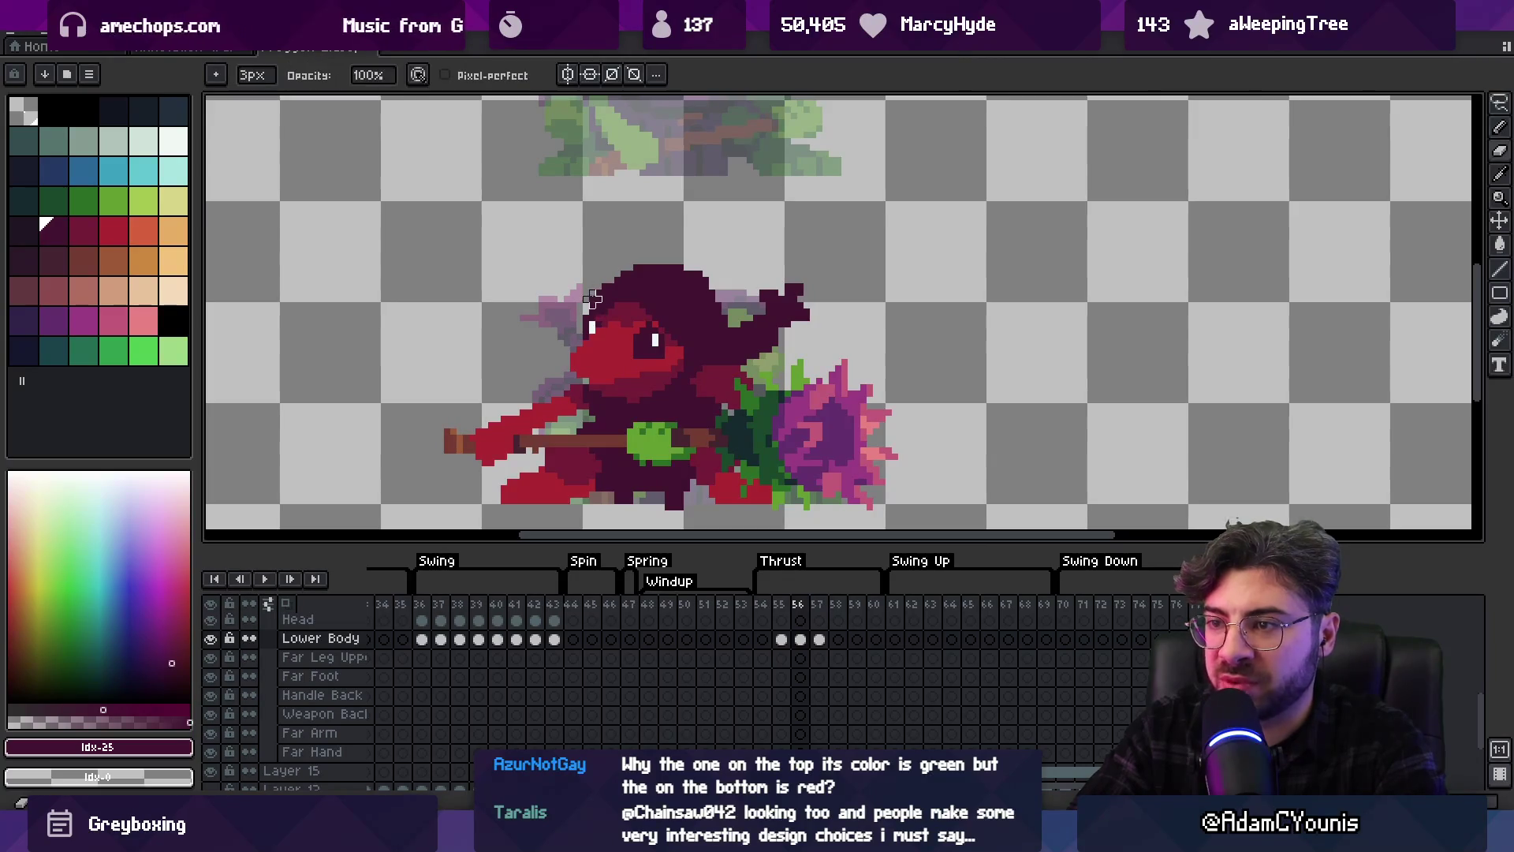
pyautogui.press('z')
pyautogui.scroll(-2, 624, 273)
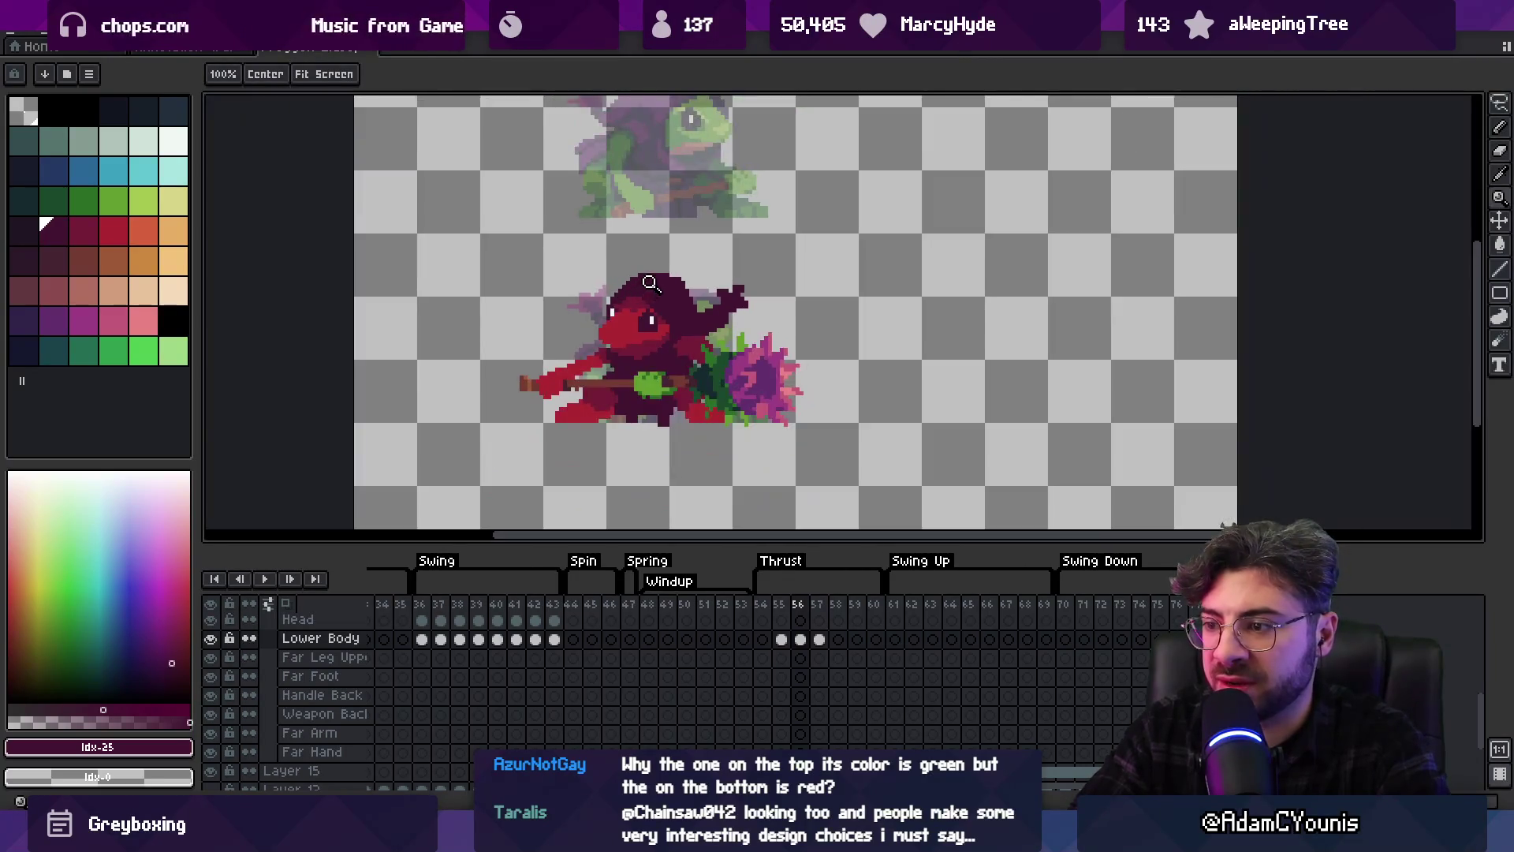
pyautogui.scroll(4, 632, 363)
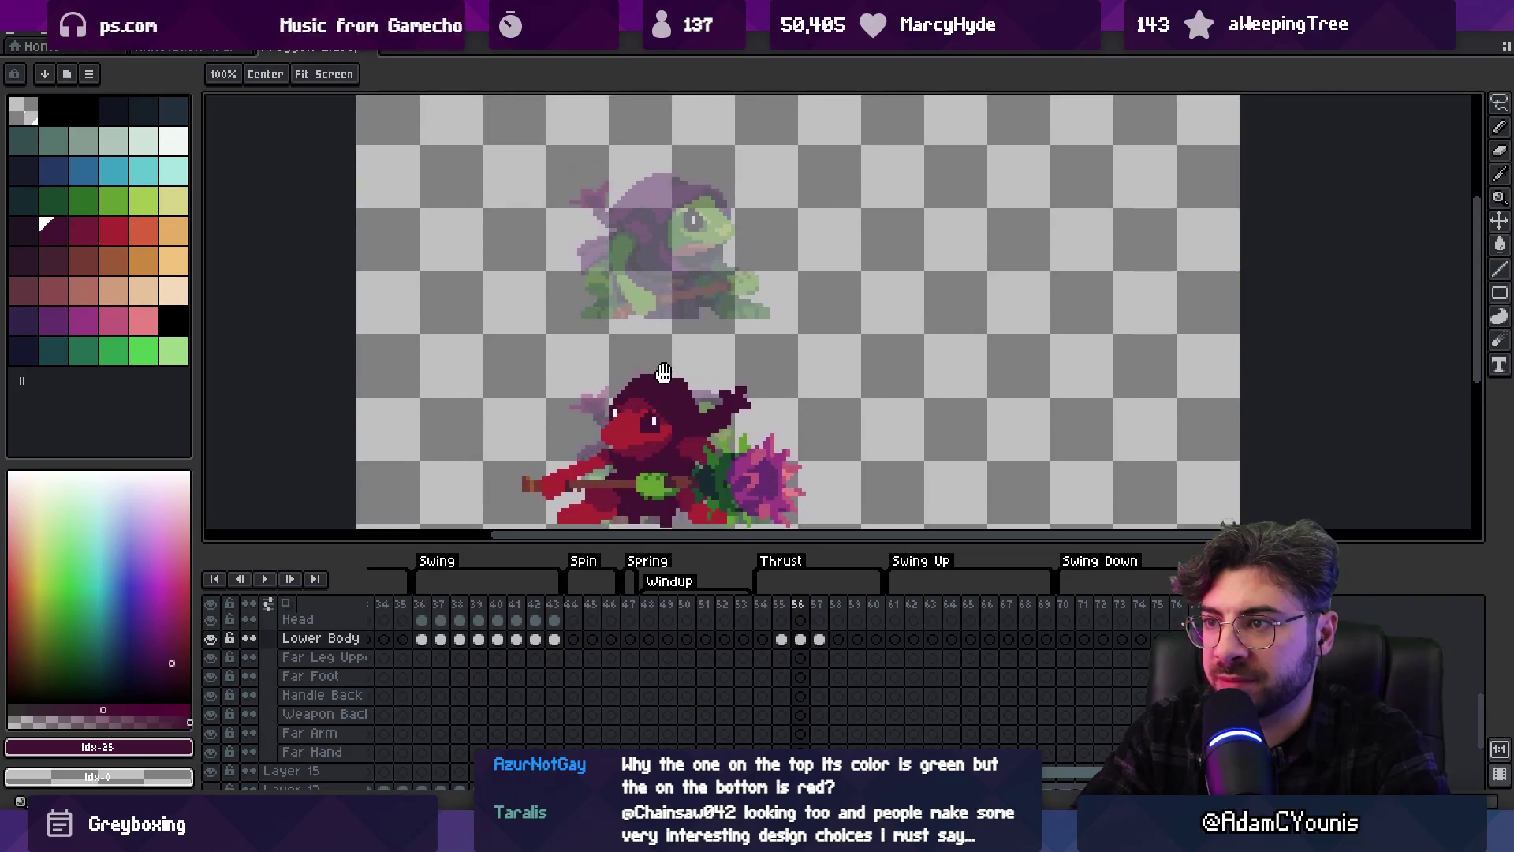
pyautogui.moveTo(632, 363); pyautogui.dragTo(660, 344)
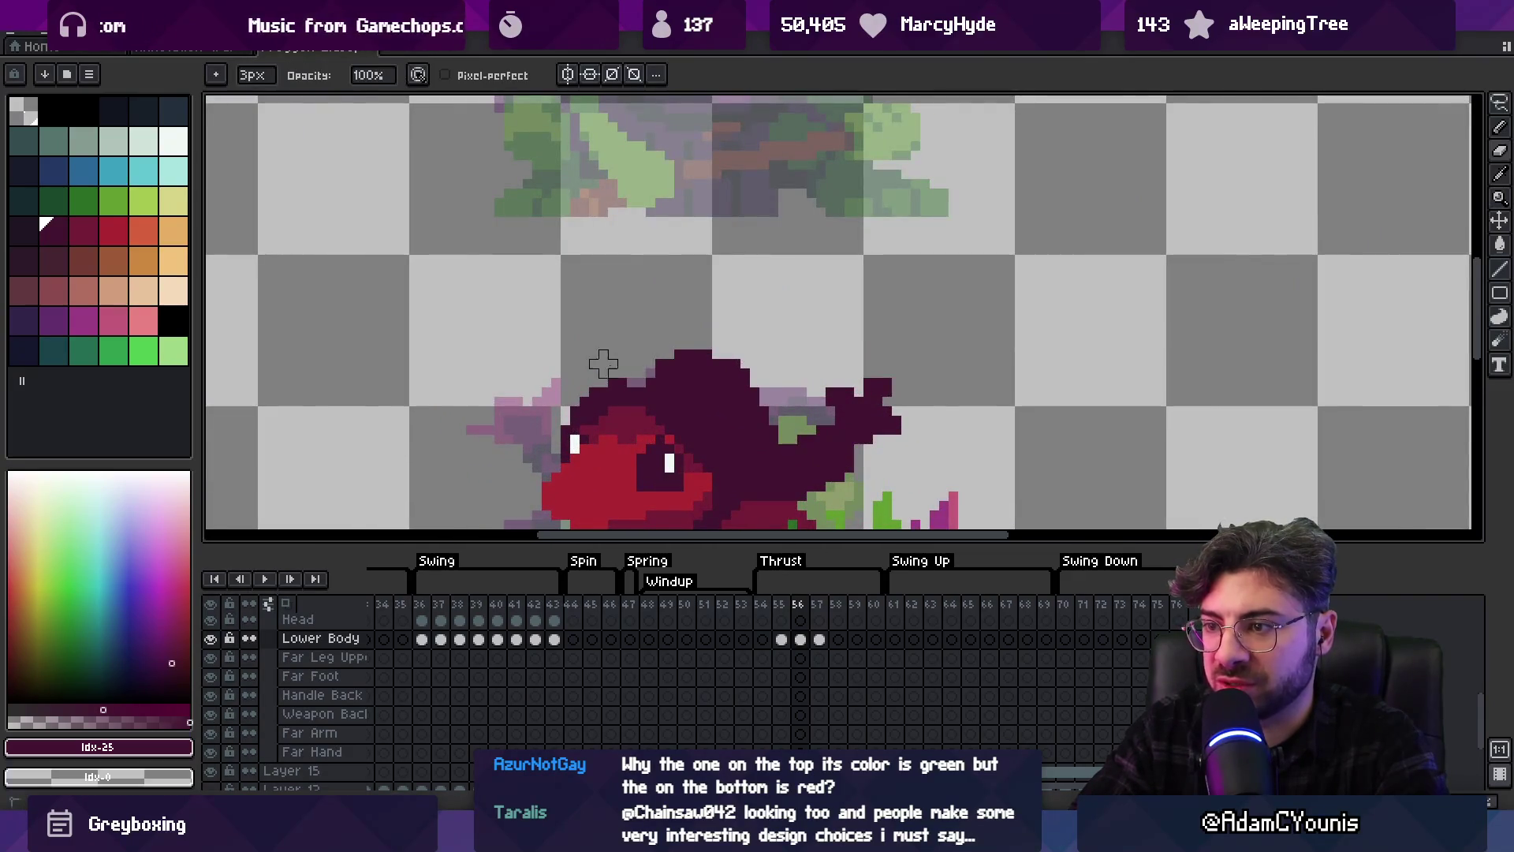
# Switch to the lighter hood purple and pick the dark purple from the hood
pyautogui.press('b')
pyautogui.scroll(-4, 650, 379)
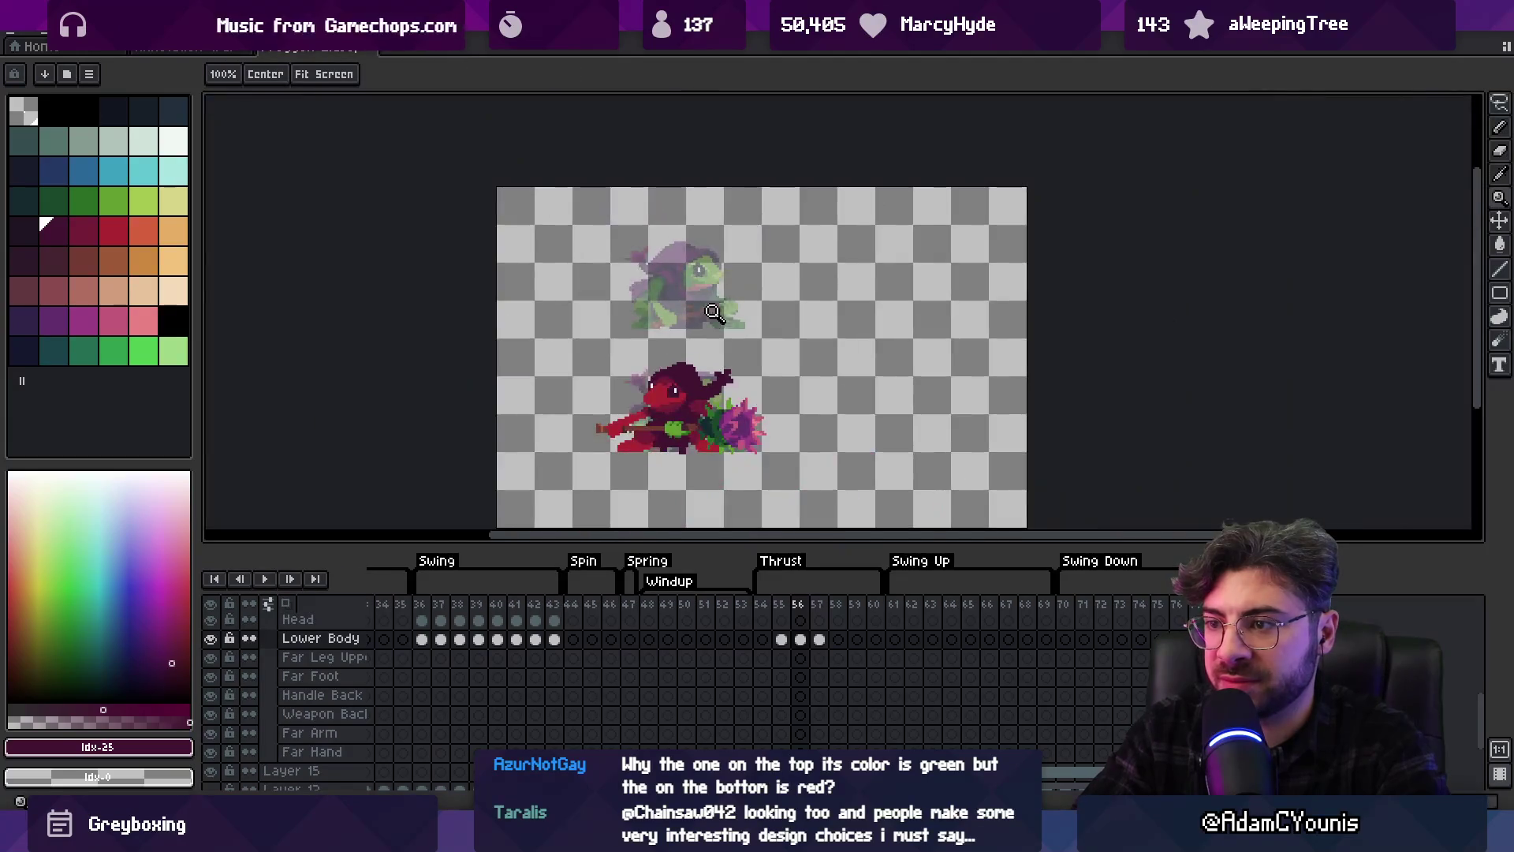
pyautogui.scroll(1, 686, 363)
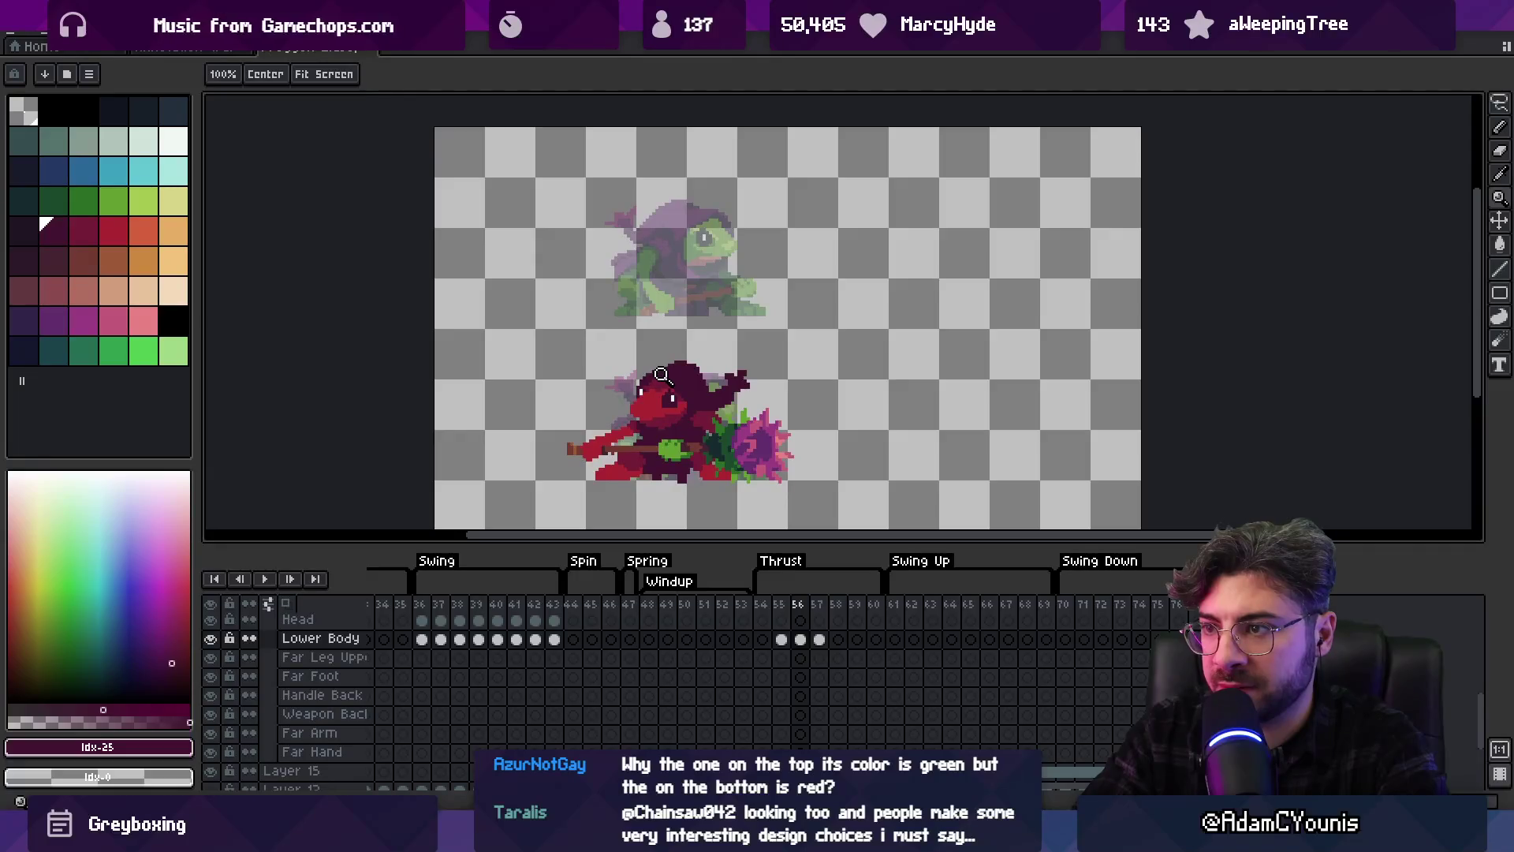
pyautogui.scroll(2, 694, 343)
pyautogui.press('b')
pyautogui.press(']')
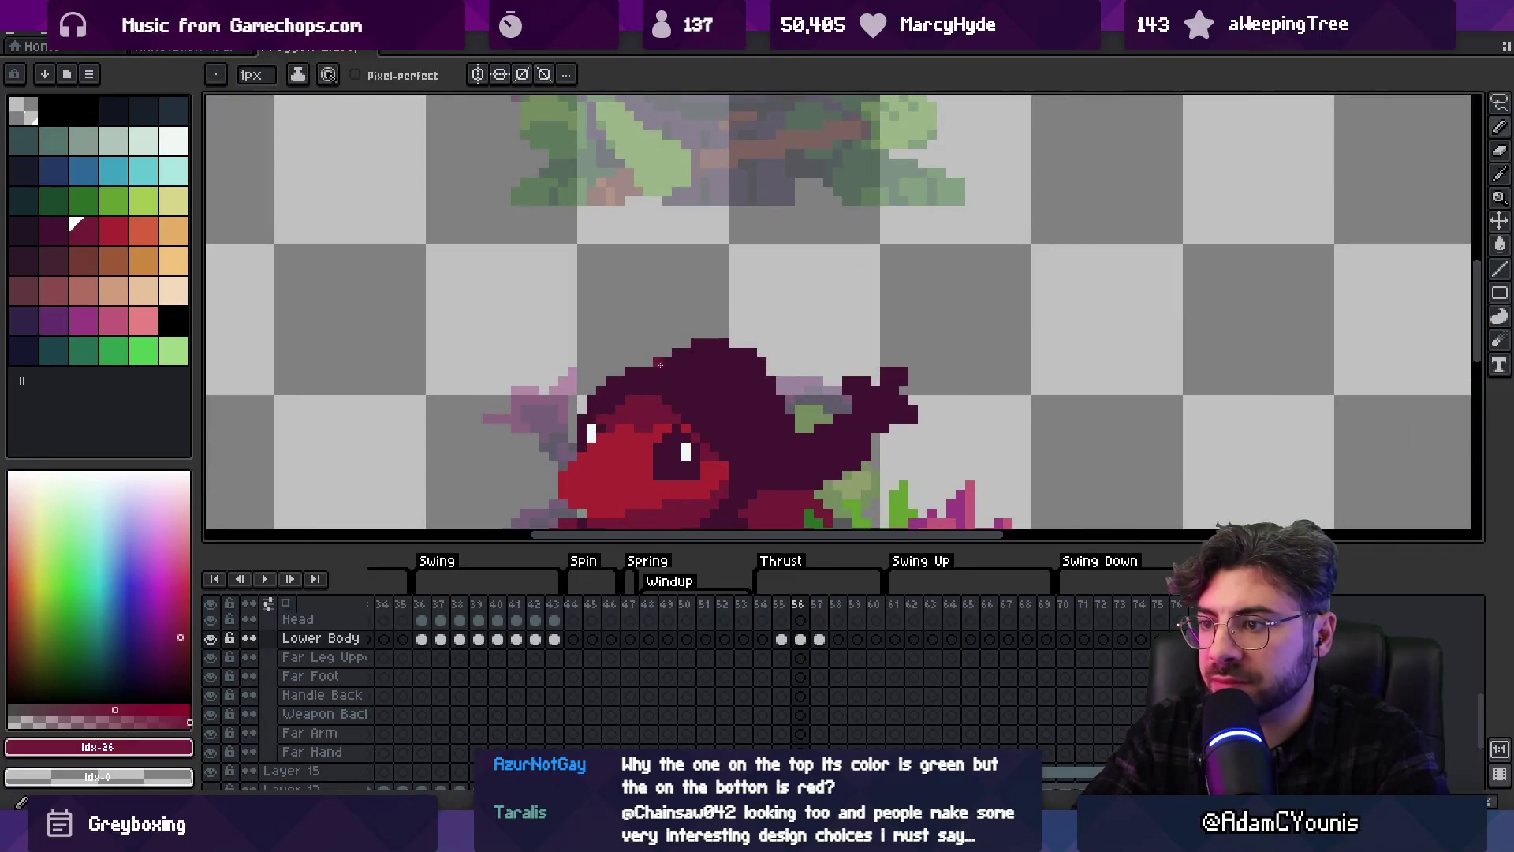
pyautogui.scroll(-3, 654, 339)
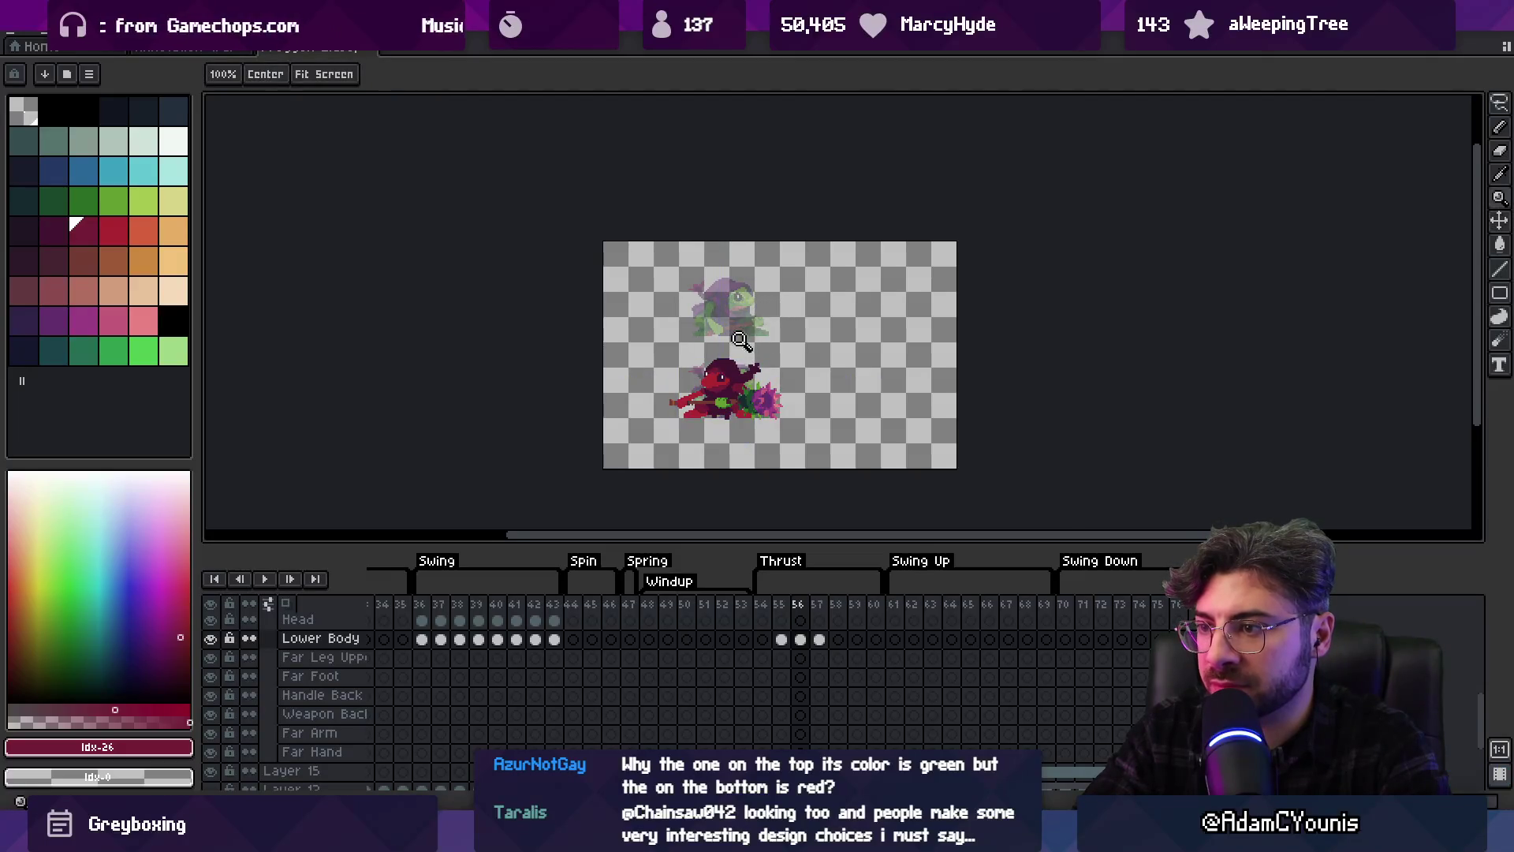
pyautogui.scroll(4, 749, 355)
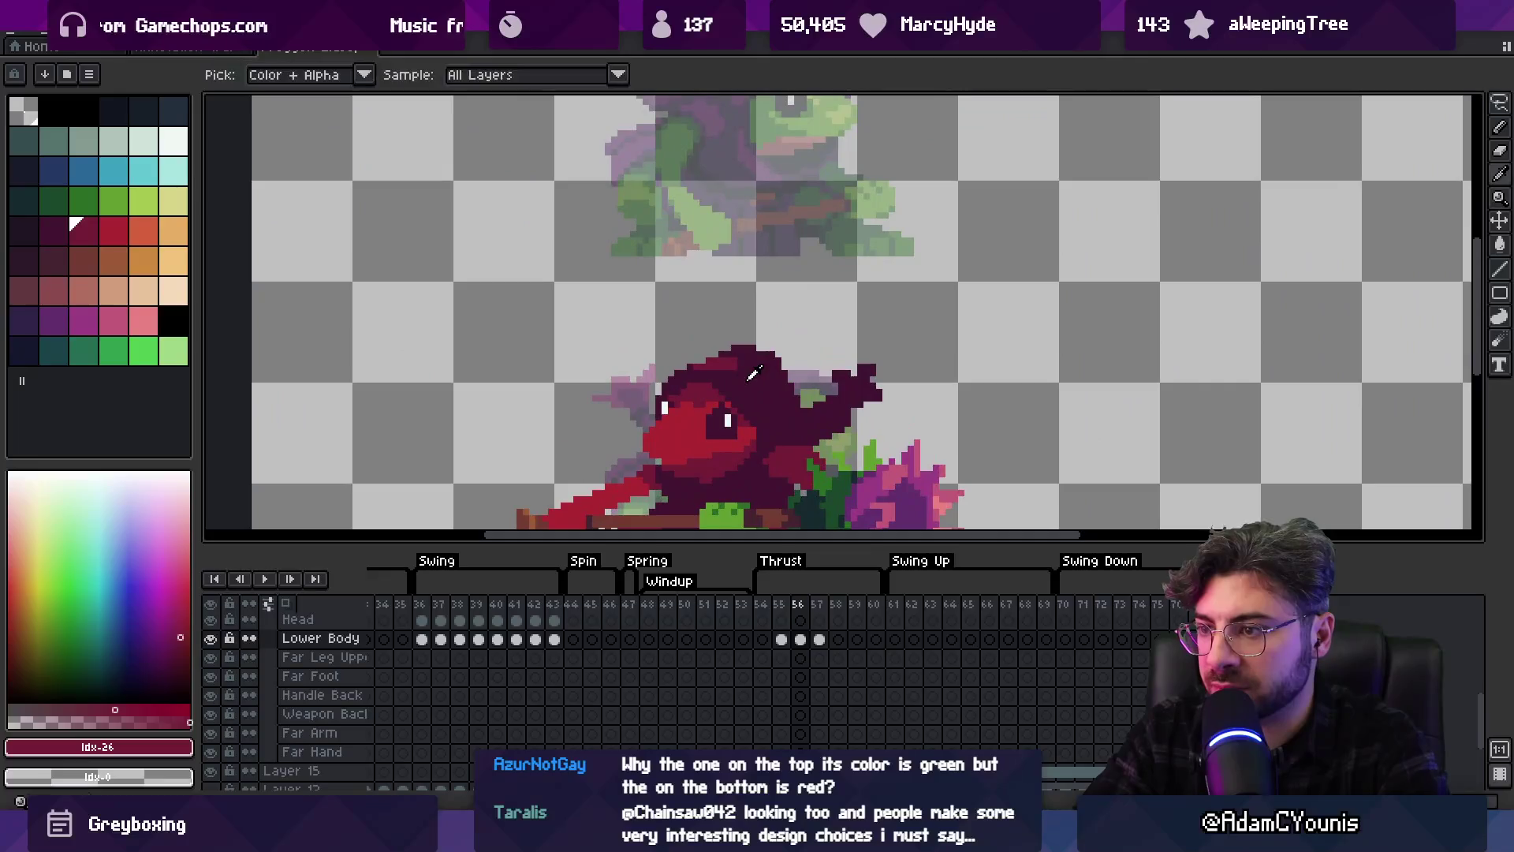
pyautogui.keyDown('alt'); pyautogui.click(749, 375); pyautogui.keyUp('alt')
# Lasso the top of the hood, compare with frame 57, and commit the repositioned pixels
pyautogui.press('q')
pyautogui.moveTo(694, 371)
pyautogui.mouseDown()
pyautogui.moveTo(686, 347)
pyautogui.moveTo(741, 377)
pyautogui.mouseUp()
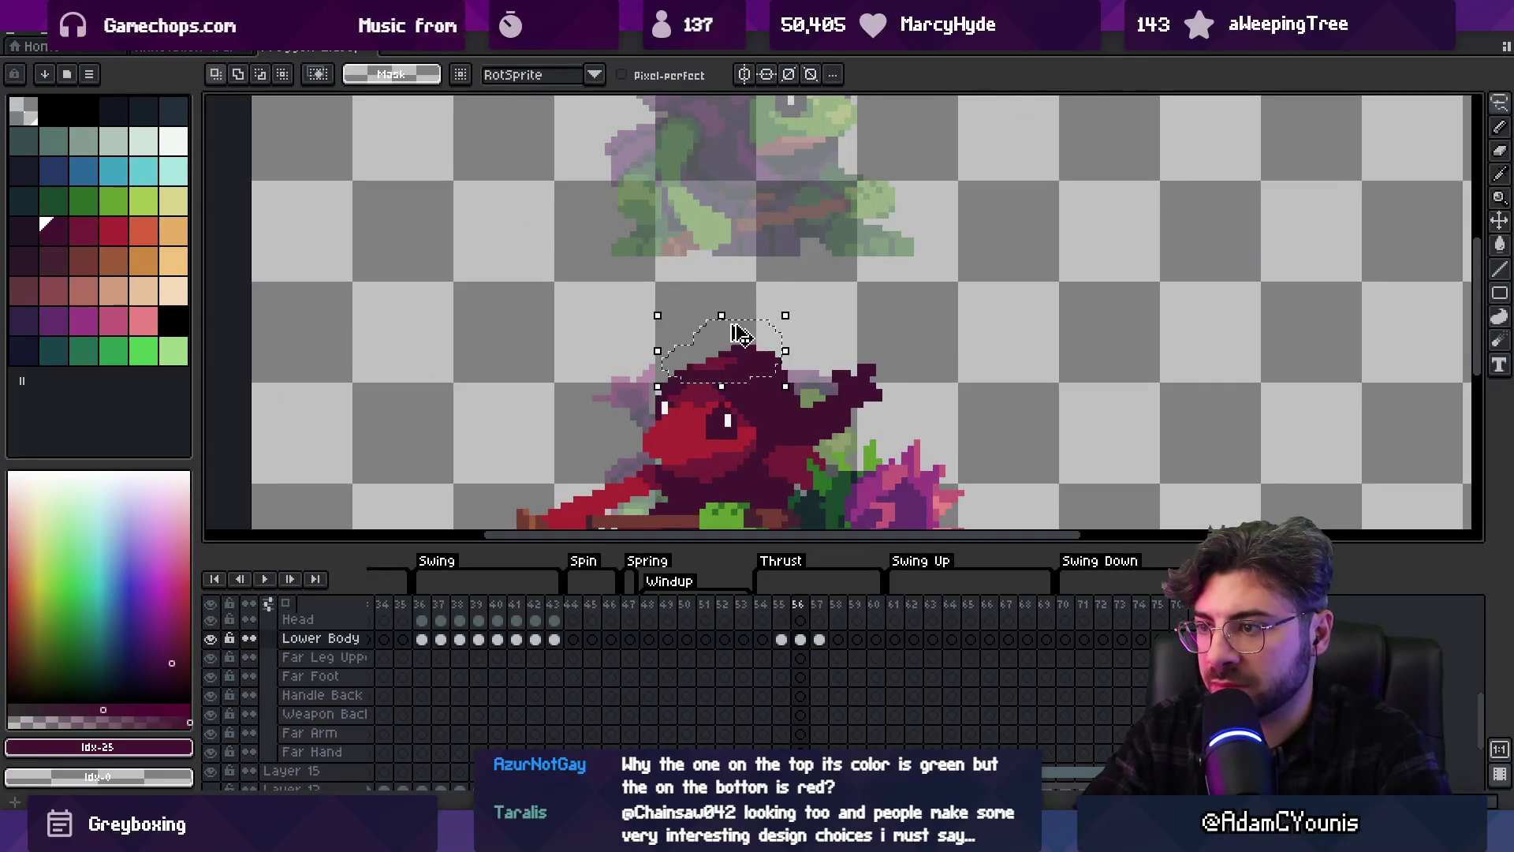
pyautogui.click(819, 639)
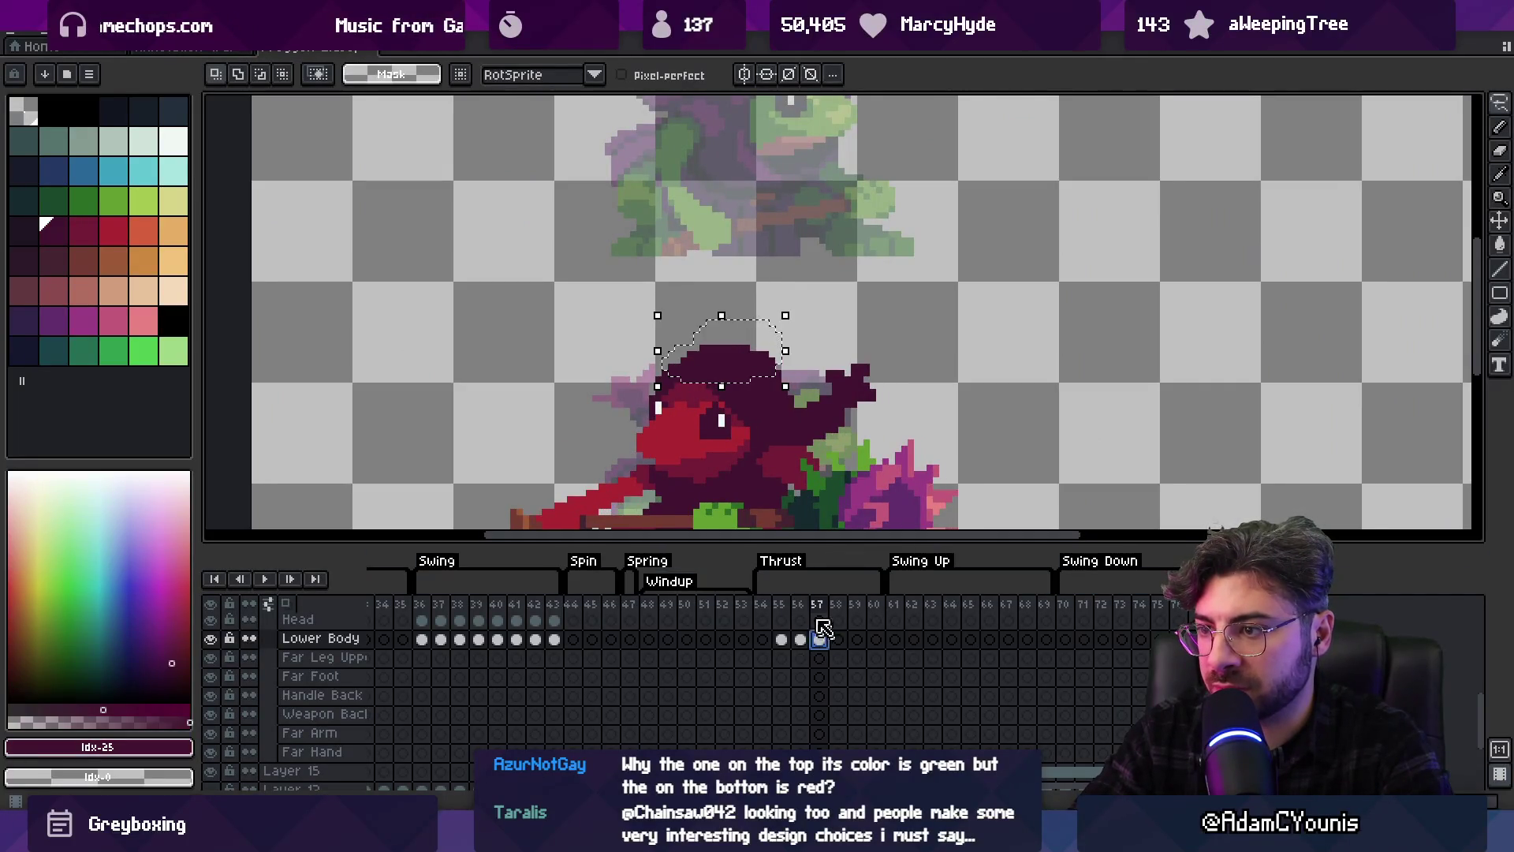
pyautogui.click(753, 388)
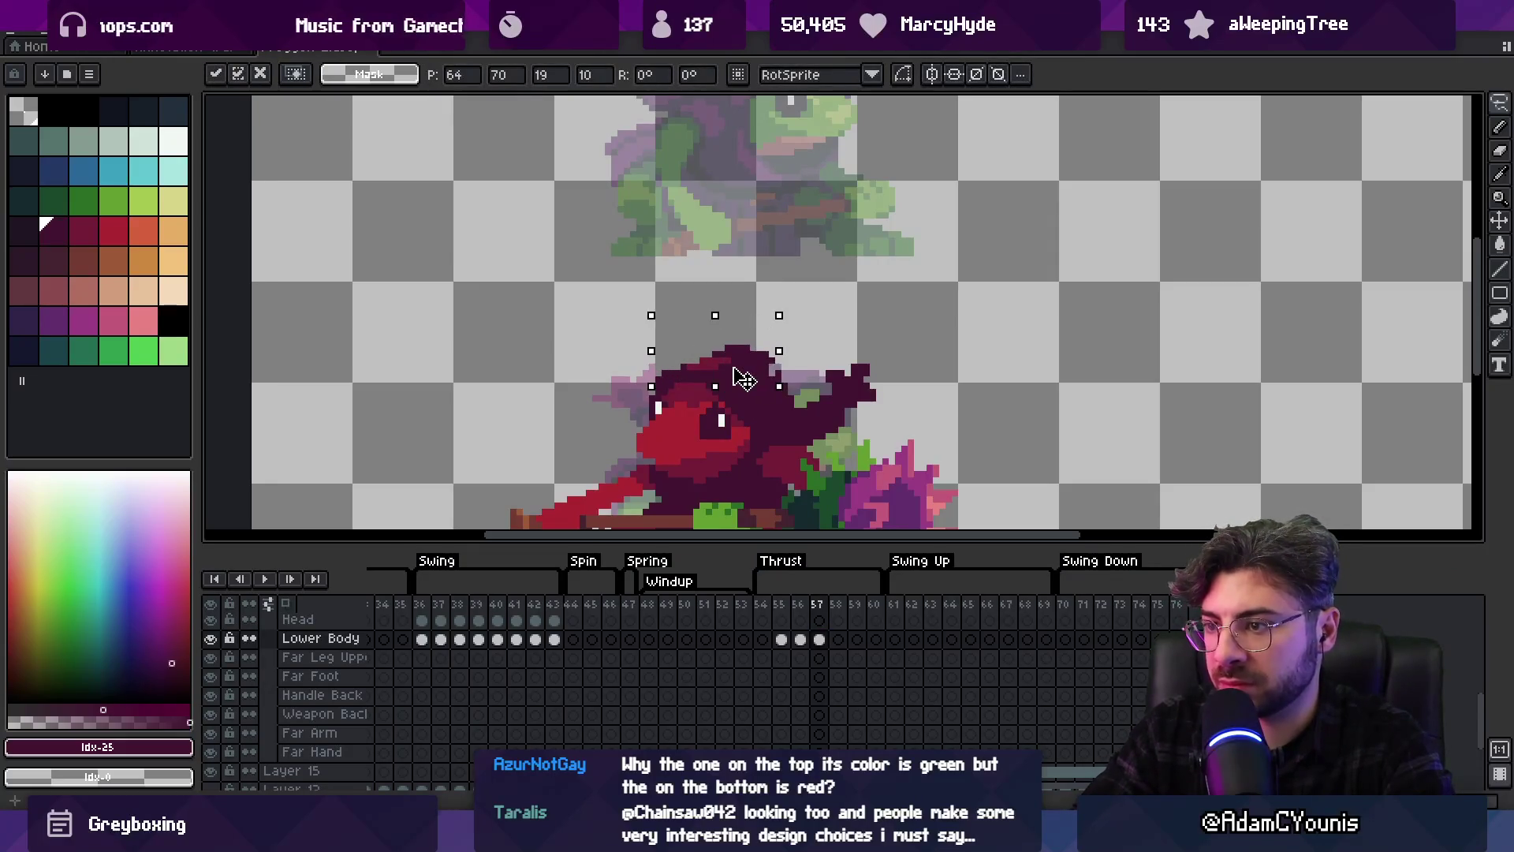
pyautogui.press('Return')
pyautogui.press('b')
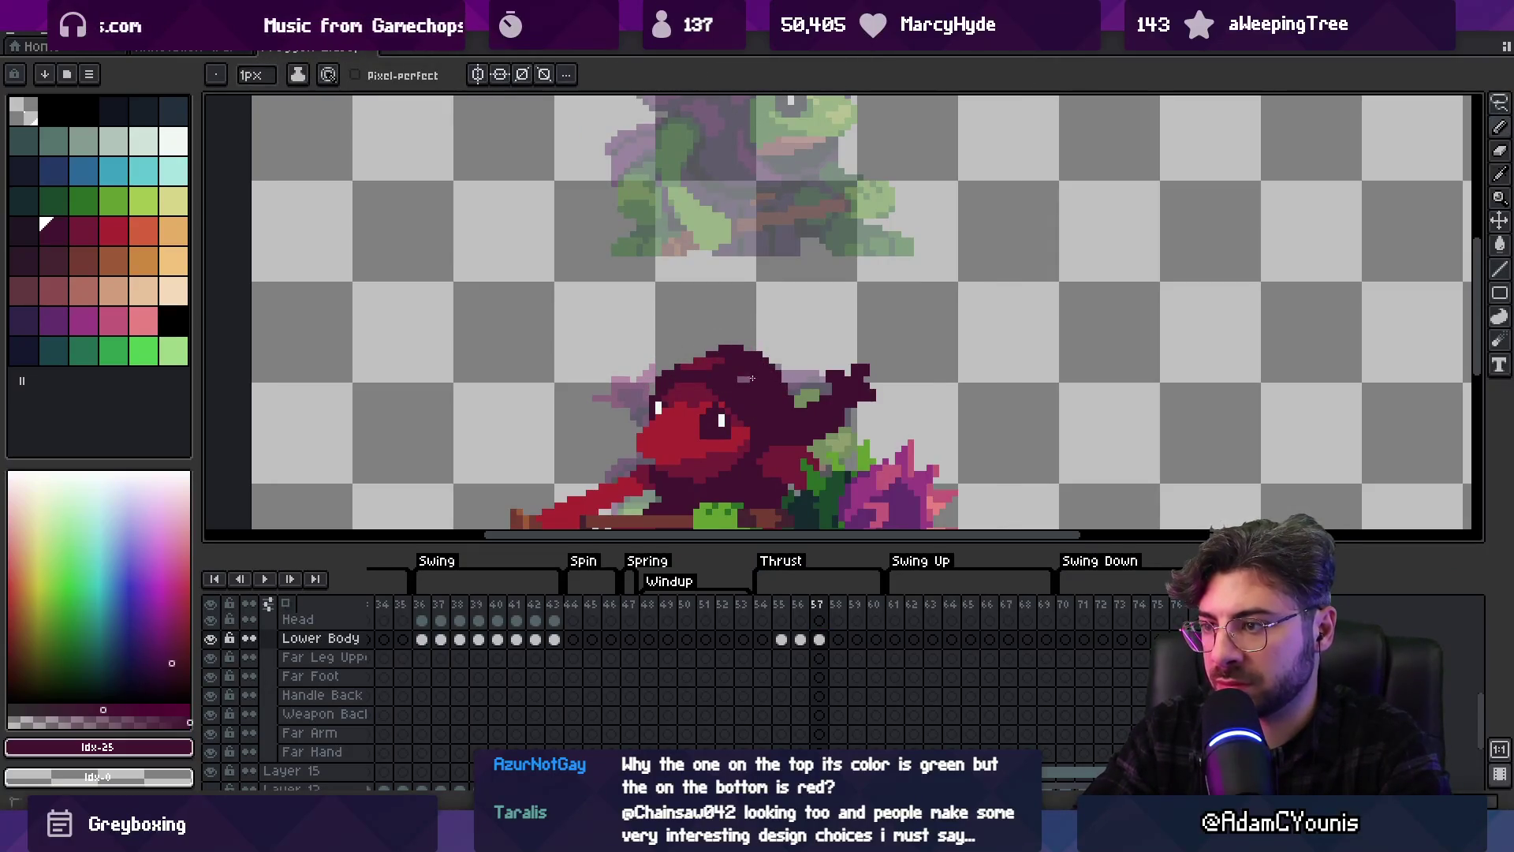
# Lasso the hood and nudge it two pixels right on frame 55
pyautogui.click(795, 607)
pyautogui.click(800, 608)
pyautogui.click(817, 606)
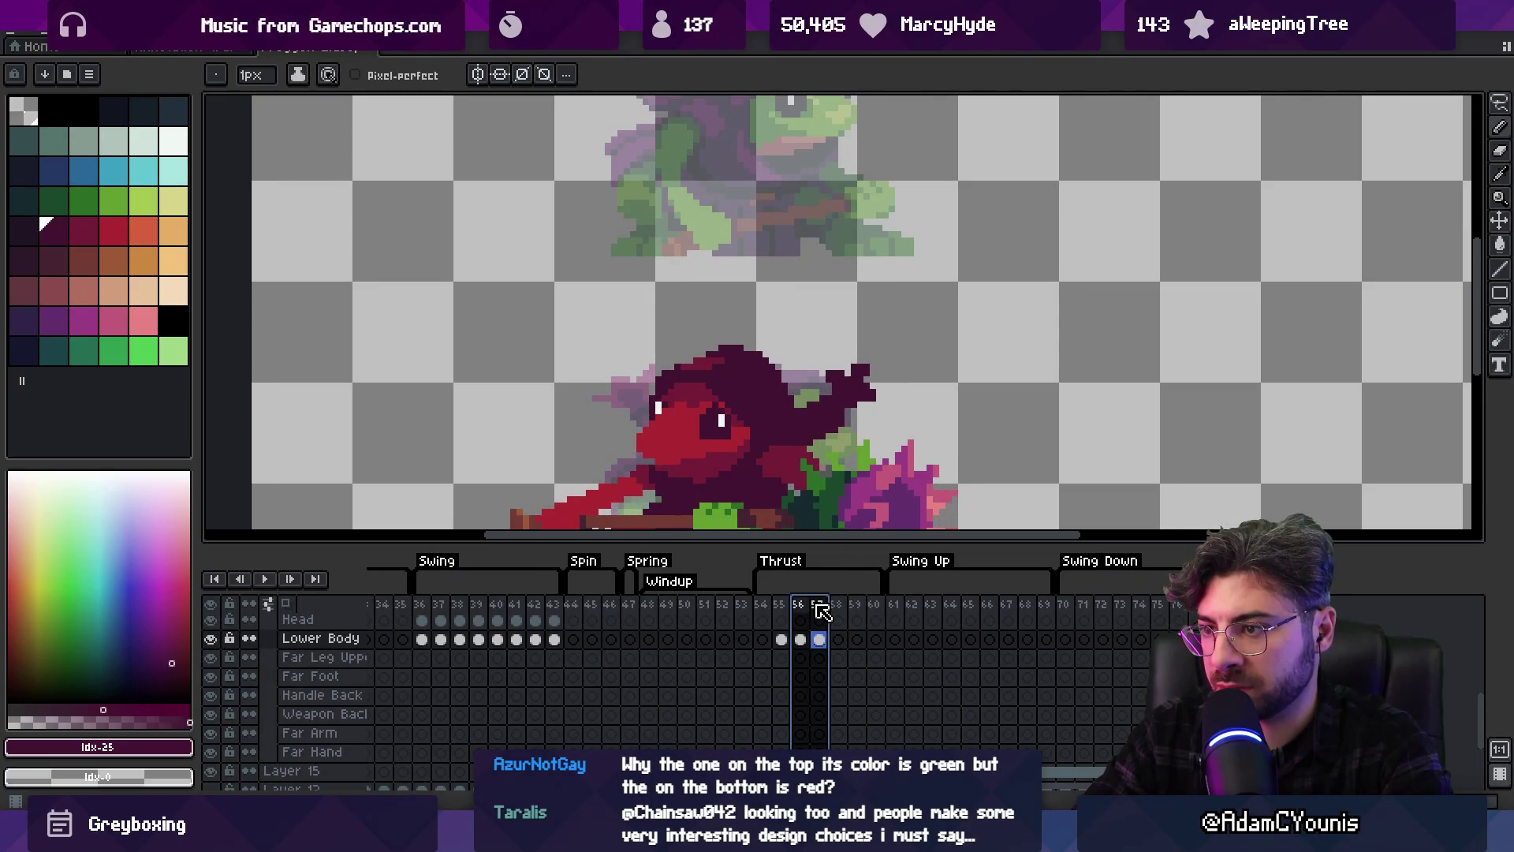
pyautogui.press('q')
pyautogui.moveTo(661, 327)
pyautogui.mouseDown()
pyautogui.moveTo(657, 378)
pyautogui.moveTo(694, 395)
pyautogui.moveTo(712, 383)
pyautogui.mouseUp()
pyautogui.click(800, 639)
pyautogui.click(717, 395)
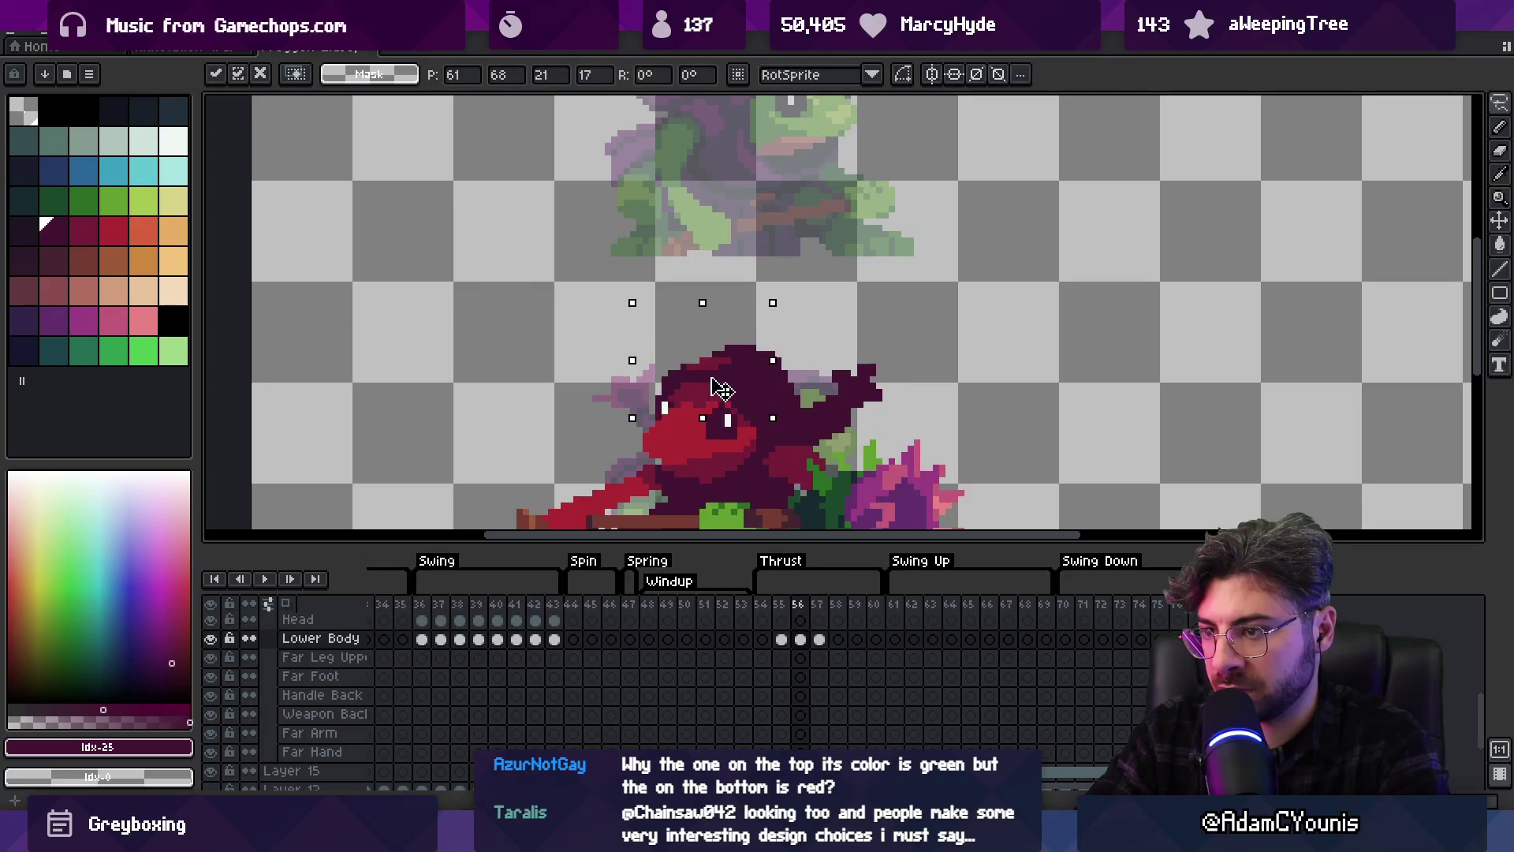
pyautogui.click(781, 639)
pyautogui.moveTo(714, 391); pyautogui.dragTo(732, 378)
pyautogui.press('b')
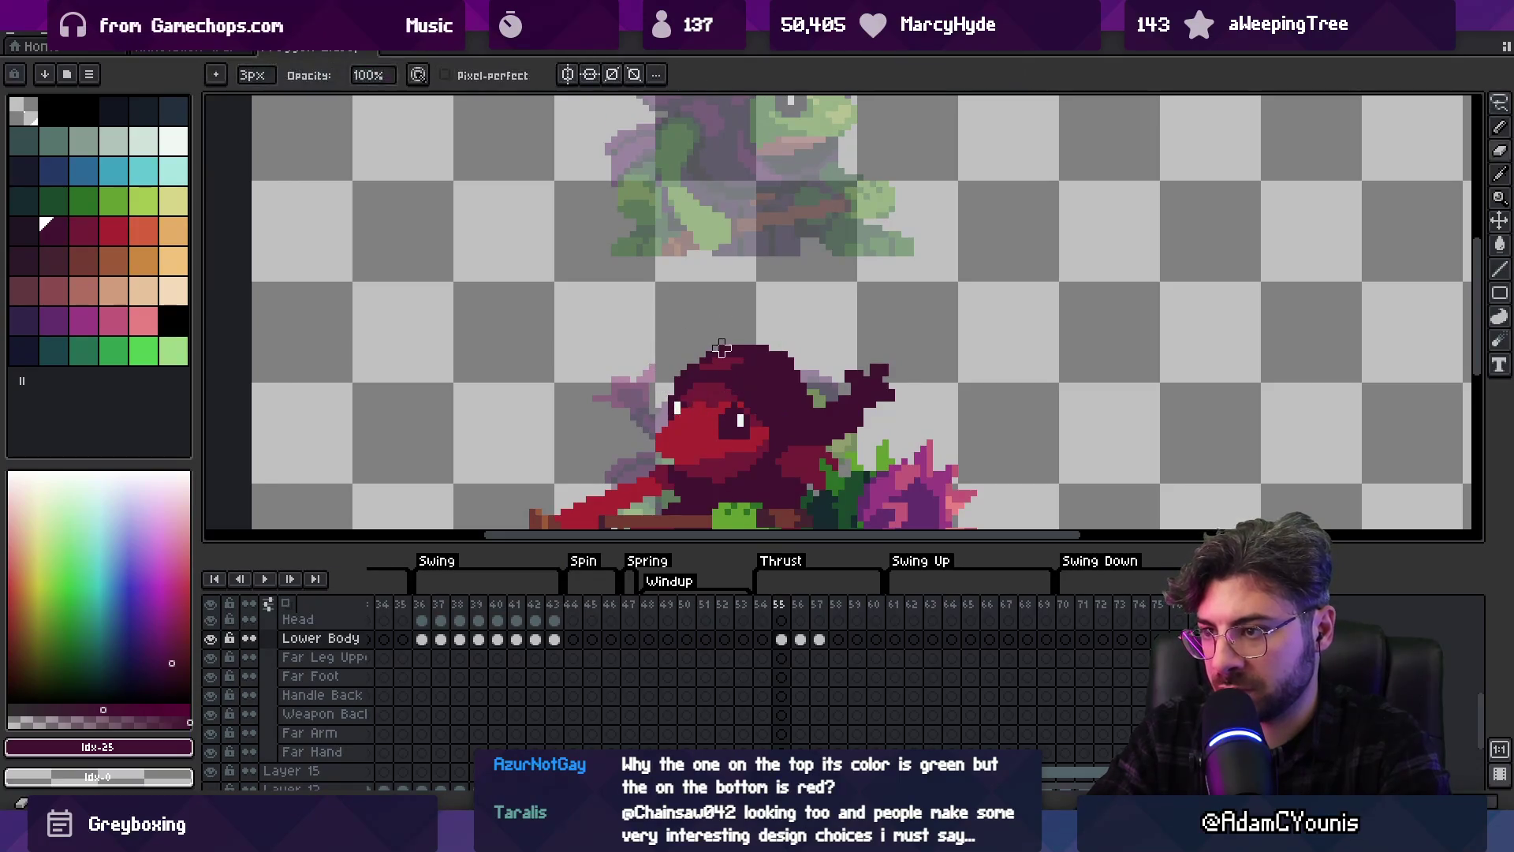
# Retry outlining the hood, then select frames 55–57 and play the preview
pyautogui.moveTo(765, 608)
pyautogui.mouseDown()
pyautogui.moveTo(822, 609)
pyautogui.moveTo(799, 613)
pyautogui.mouseUp()
pyautogui.press('q')
pyautogui.moveTo(684, 310)
pyautogui.mouseDown()
pyautogui.moveTo(640, 395)
pyautogui.moveTo(659, 406)
pyautogui.mouseUp()
pyautogui.click(657, 408)
pyautogui.click(659, 407)
pyautogui.moveTo(686, 335); pyautogui.dragTo(671, 398)
pyautogui.click(677, 392)
pyautogui.moveTo(781, 619); pyautogui.dragTo(818, 619)
pyautogui.press('h')
pyautogui.scroll(-3, 789, 393)
pyautogui.moveTo(789, 392); pyautogui.dragTo(744, 383)
pyautogui.press('Return')
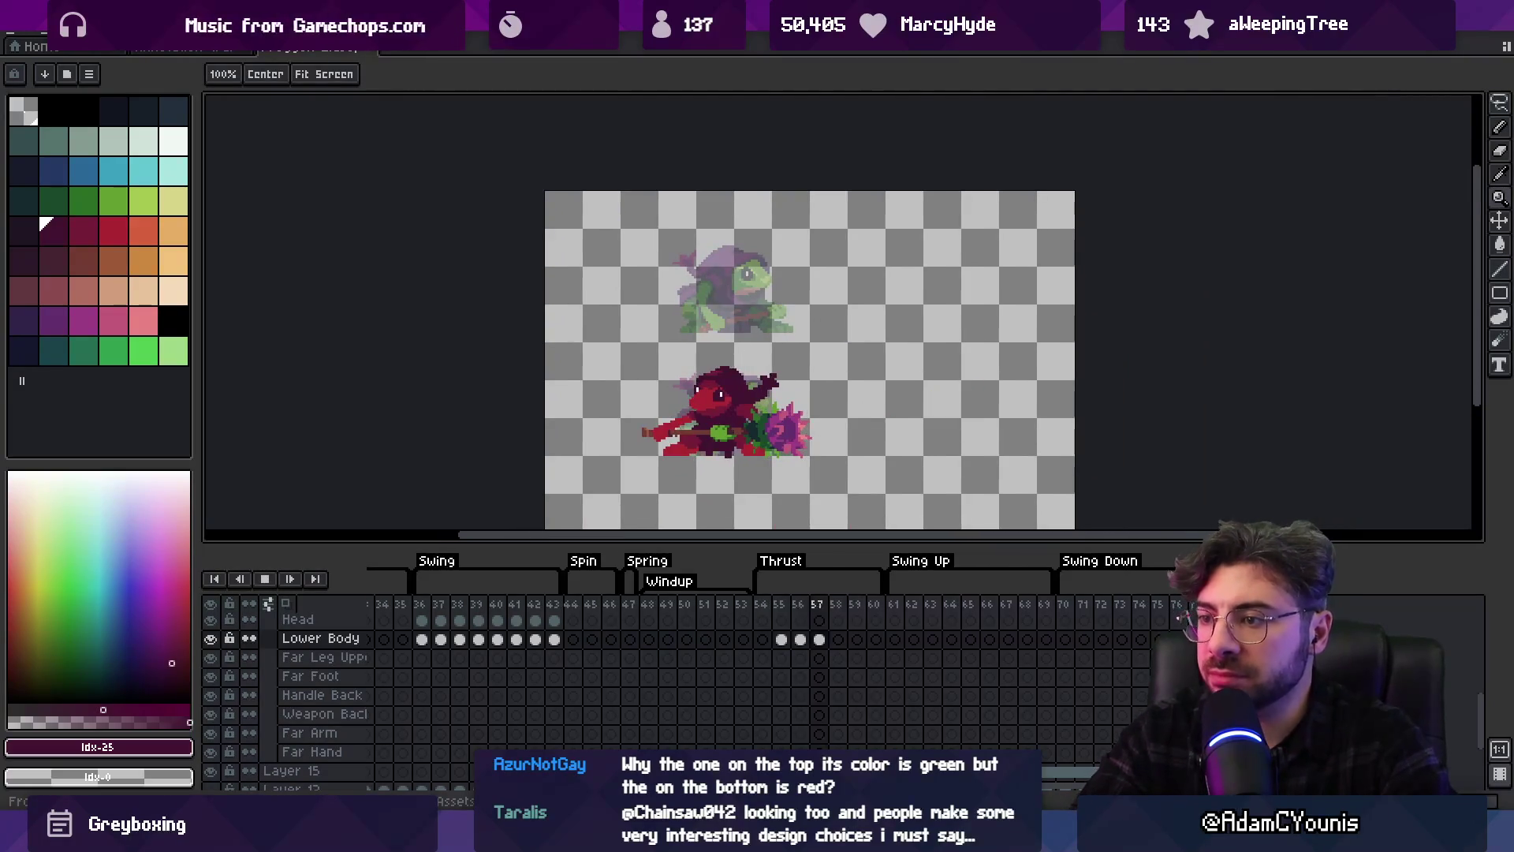
# Stop playback on frame 58 and zoom in on the centred frog
pyautogui.press('Return')
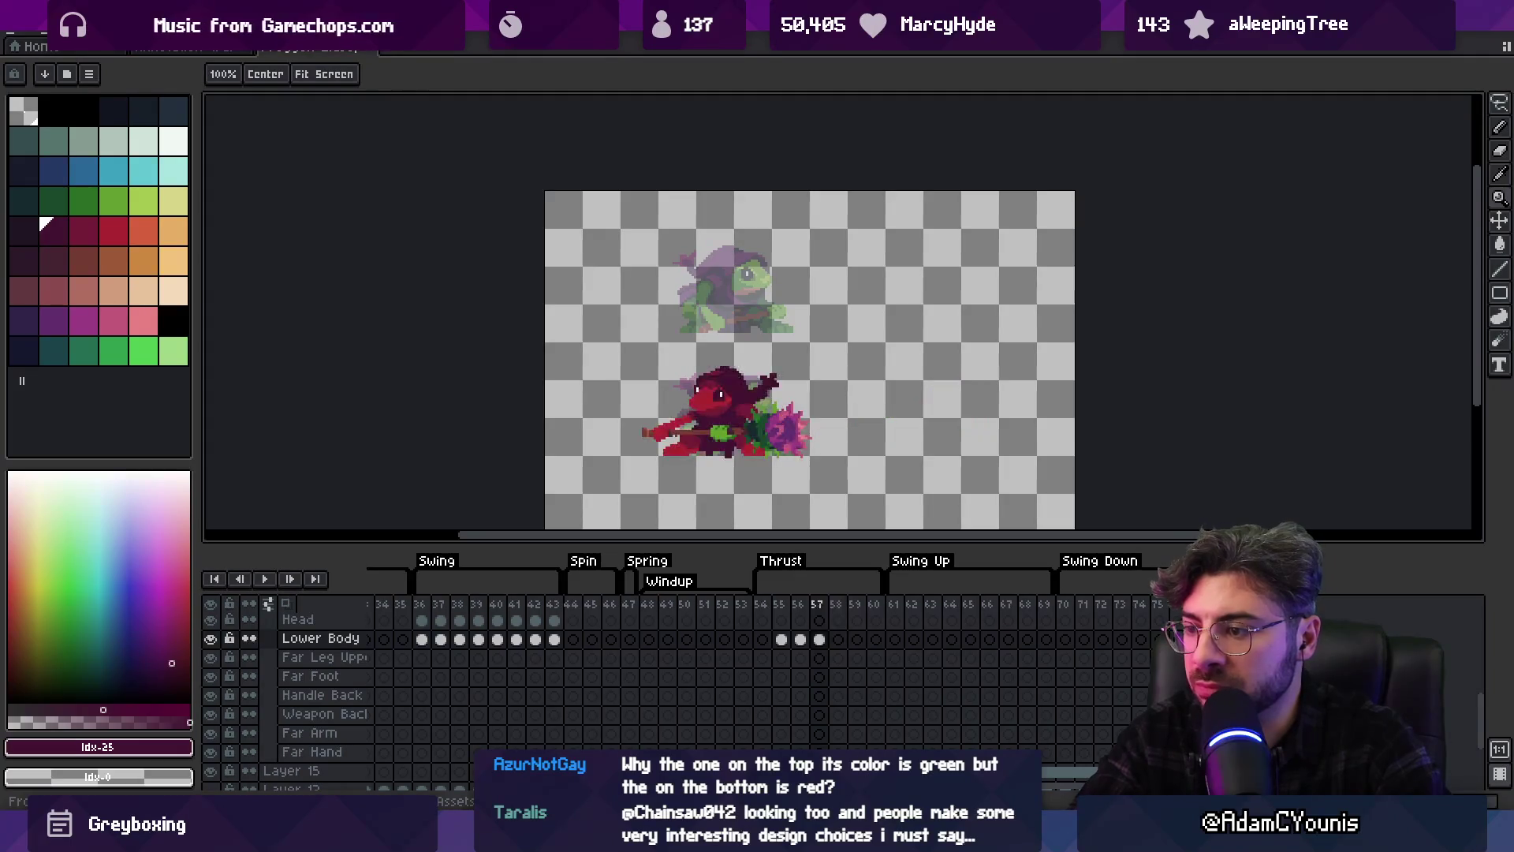
pyautogui.moveTo(742, 420); pyautogui.dragTo(675, 440)
pyautogui.scroll(1, 710, 426)
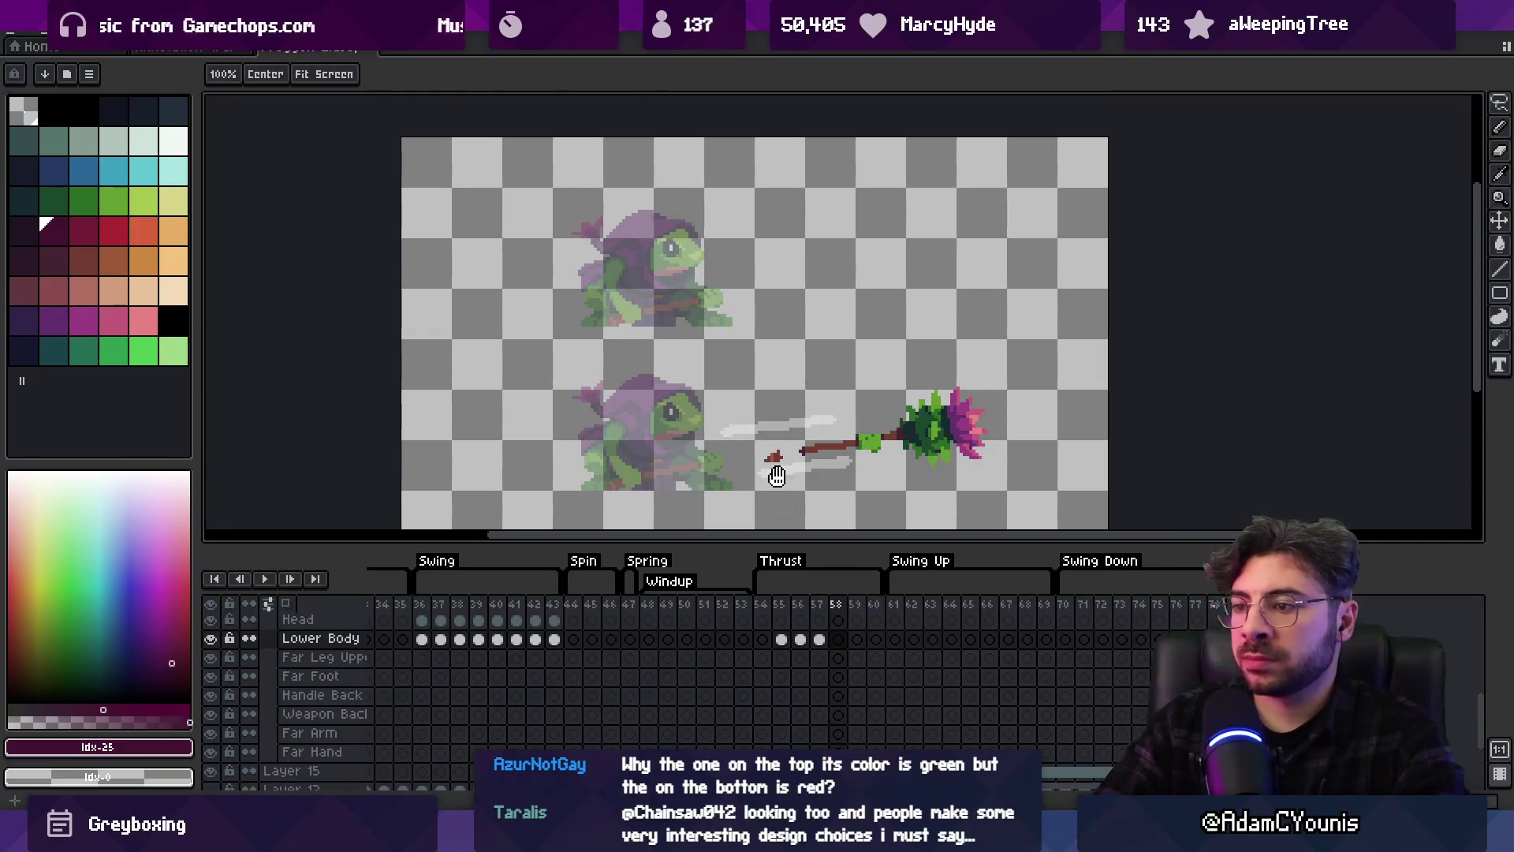
# Paint red from the swatch along the spear shaft, then compare frames 55–57
pyautogui.moveTo(777, 487); pyautogui.dragTo(768, 392)
pyautogui.scroll(1, 751, 328)
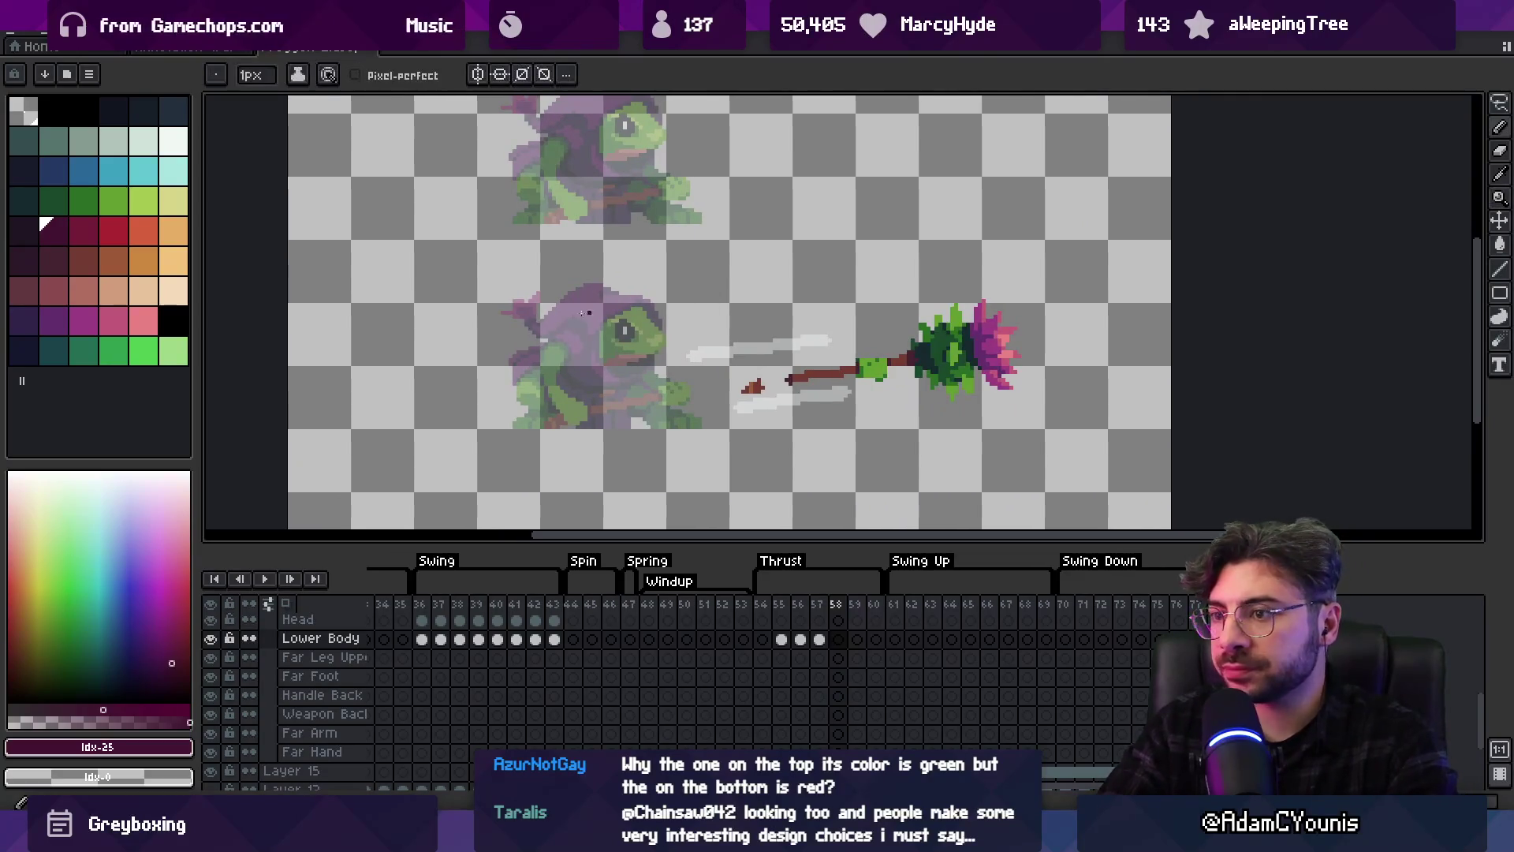
pyautogui.click(113, 230)
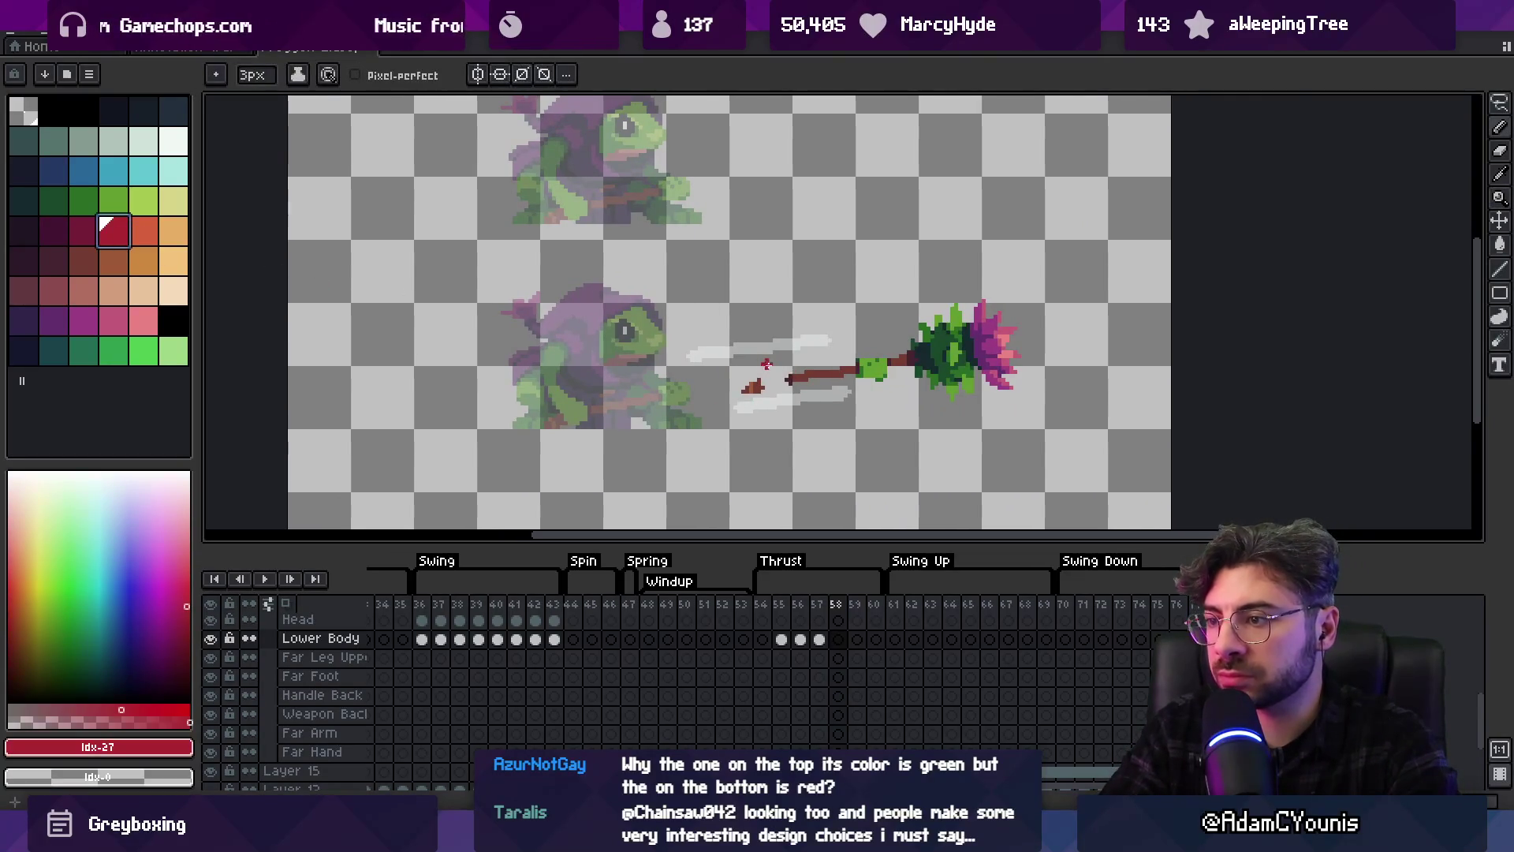
pyautogui.moveTo(802, 347); pyautogui.dragTo(837, 357)
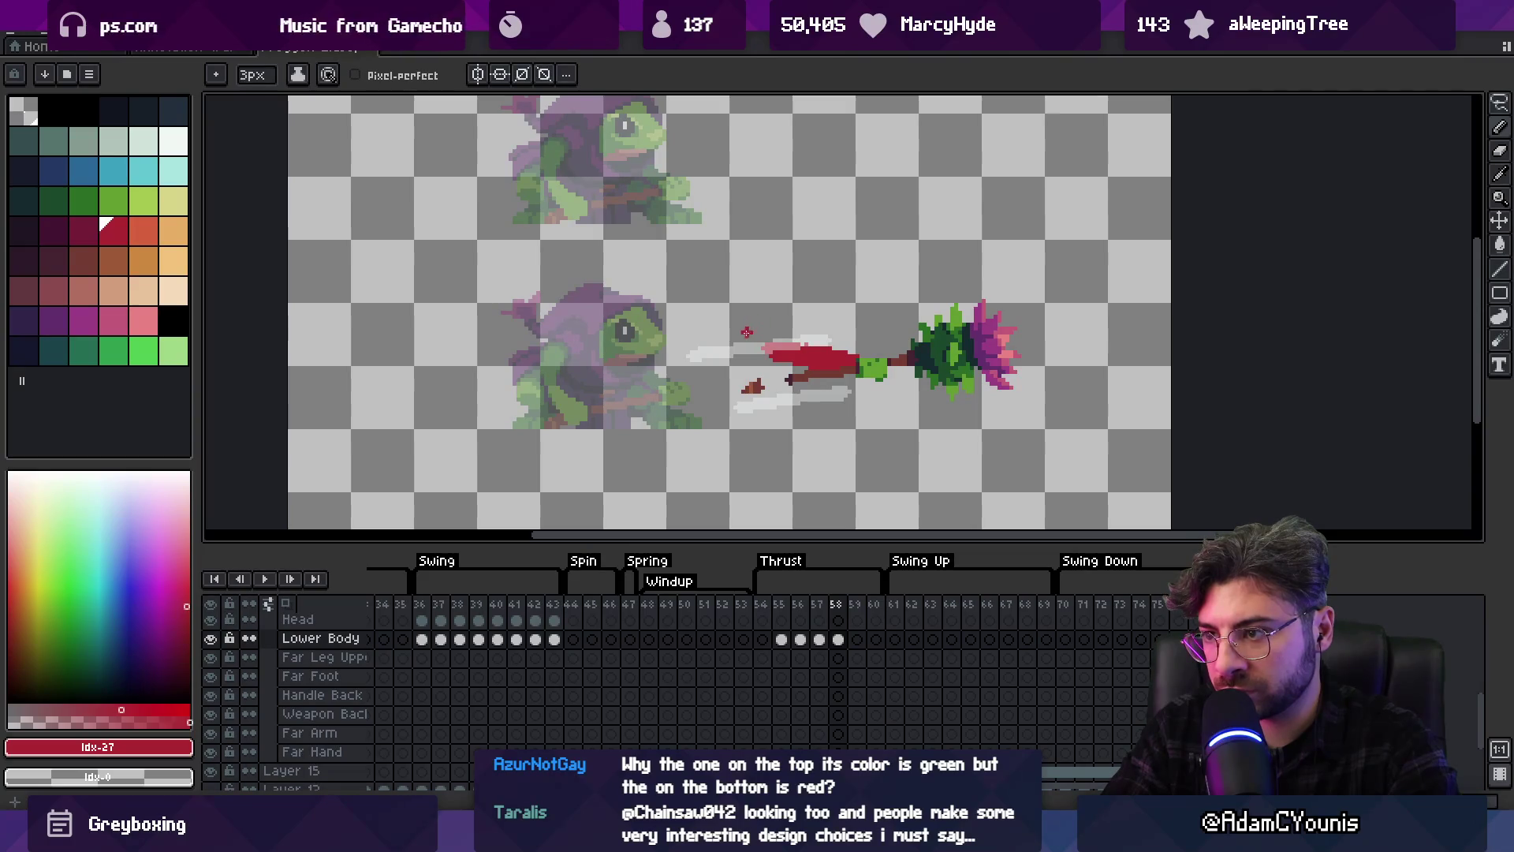
pyautogui.moveTo(780, 605); pyautogui.dragTo(841, 605)
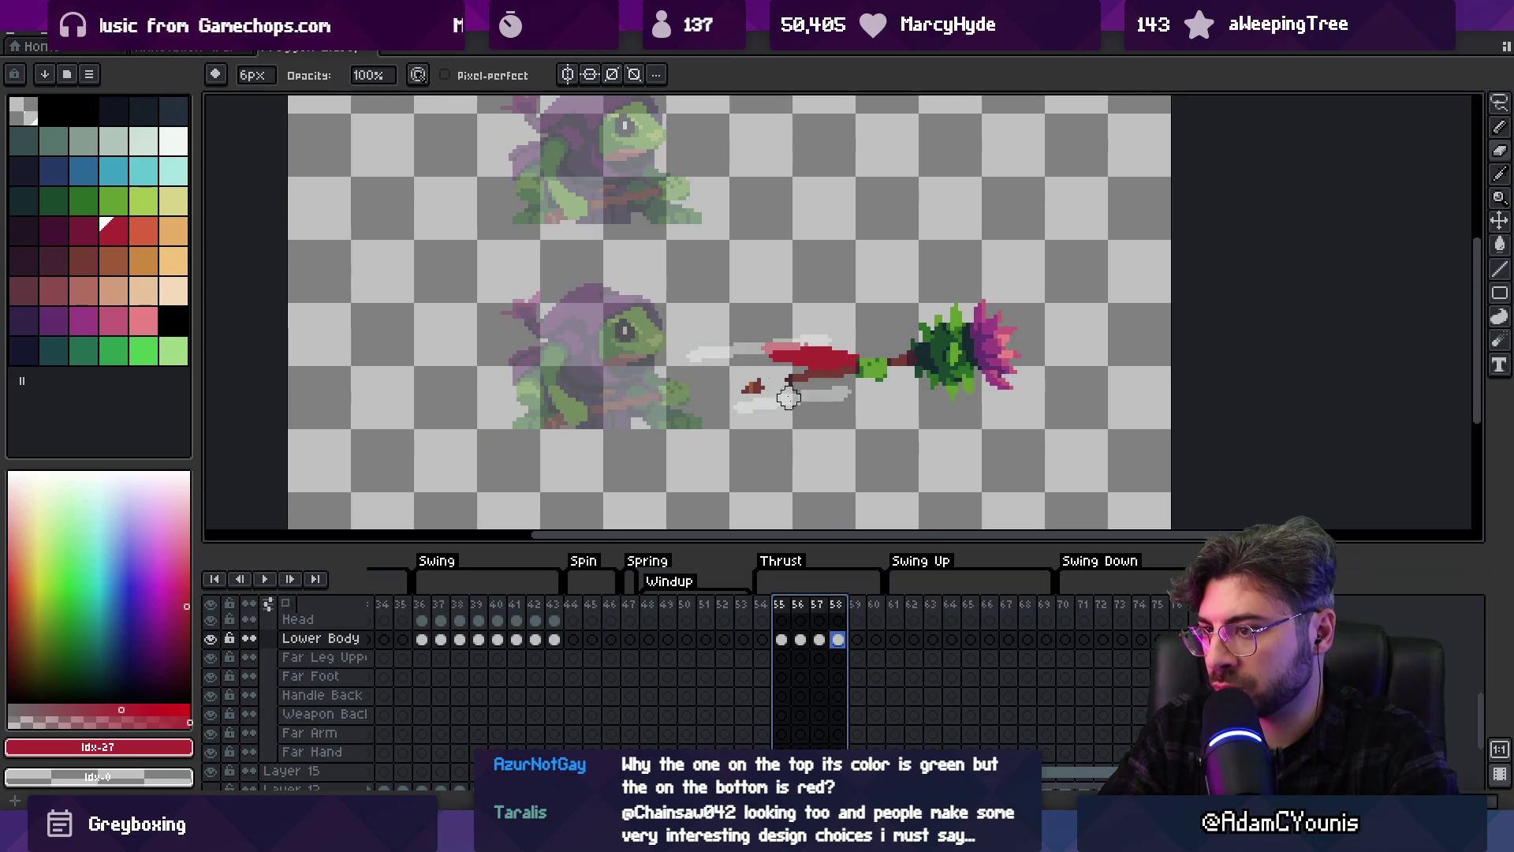
# Redraw the red sleeve stroke along the shaft and erase the stray red
pyautogui.press('b')
pyautogui.moveTo(716, 357)
pyautogui.mouseDown()
pyautogui.moveTo(778, 380)
pyautogui.moveTo(812, 364)
pyautogui.mouseUp()
pyautogui.press('e')
pyautogui.moveTo(779, 605)
pyautogui.mouseDown()
pyautogui.moveTo(843, 605)
pyautogui.moveTo(830, 605)
pyautogui.mouseUp()
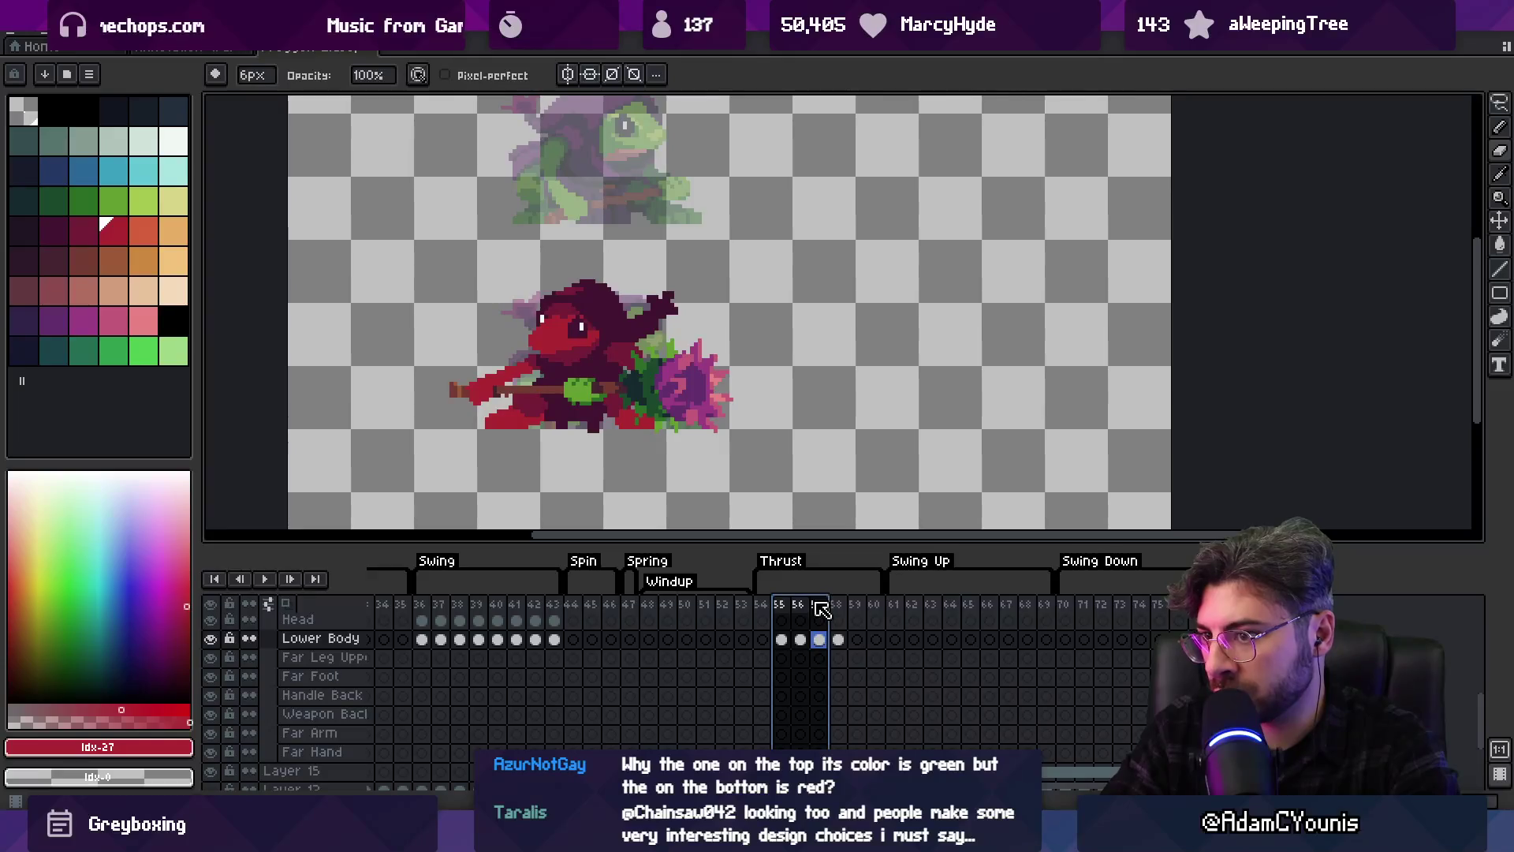
pyautogui.press('v')
pyautogui.scroll(1, 485, 391)
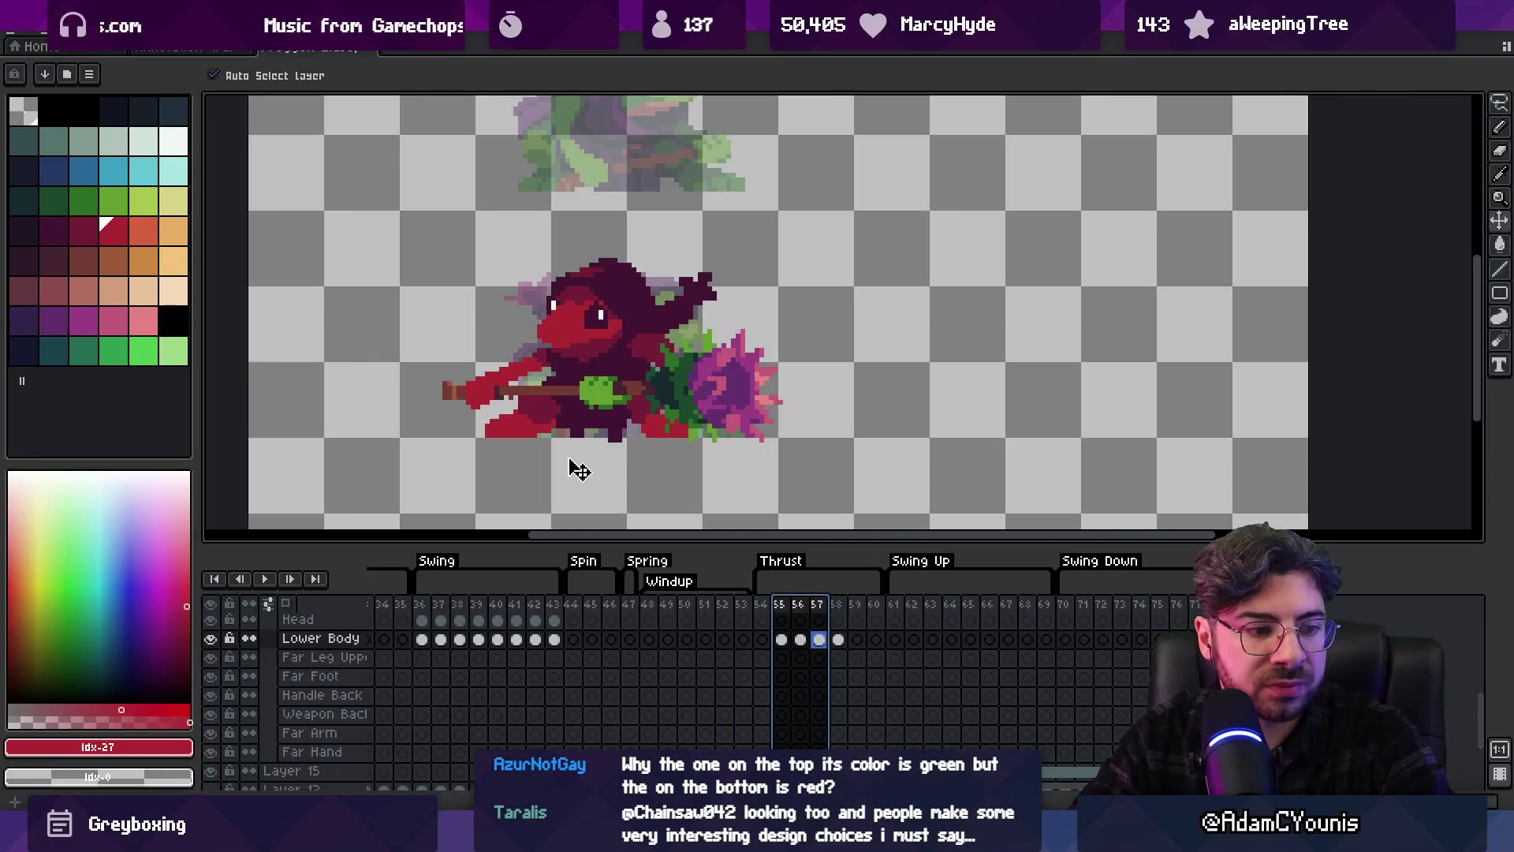
# Compare frames 54 and 55 and zoom in on the frog's arm
pyautogui.click(764, 605)
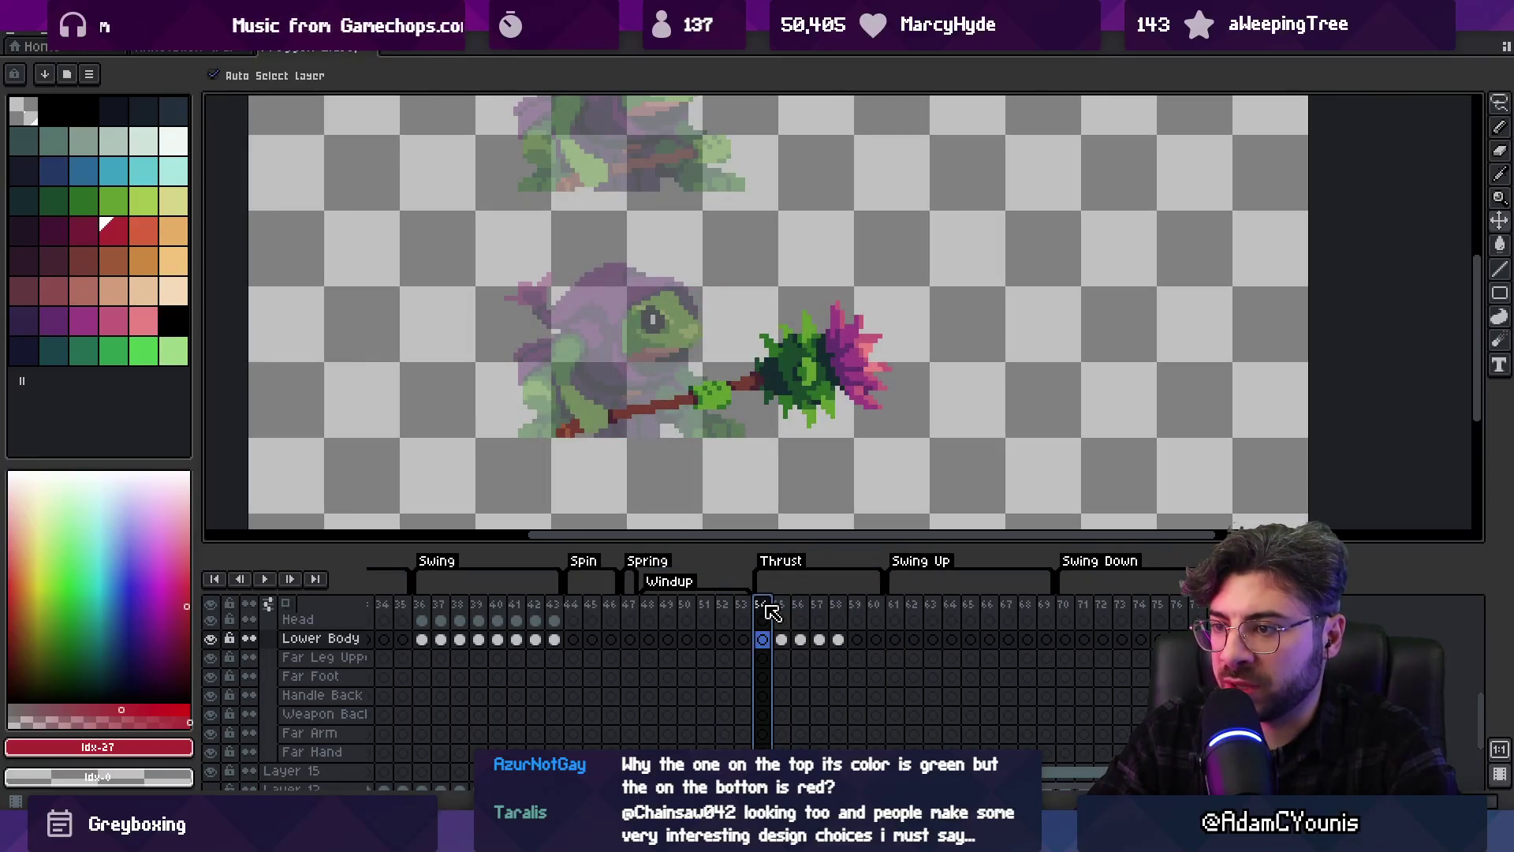
pyautogui.click(780, 605)
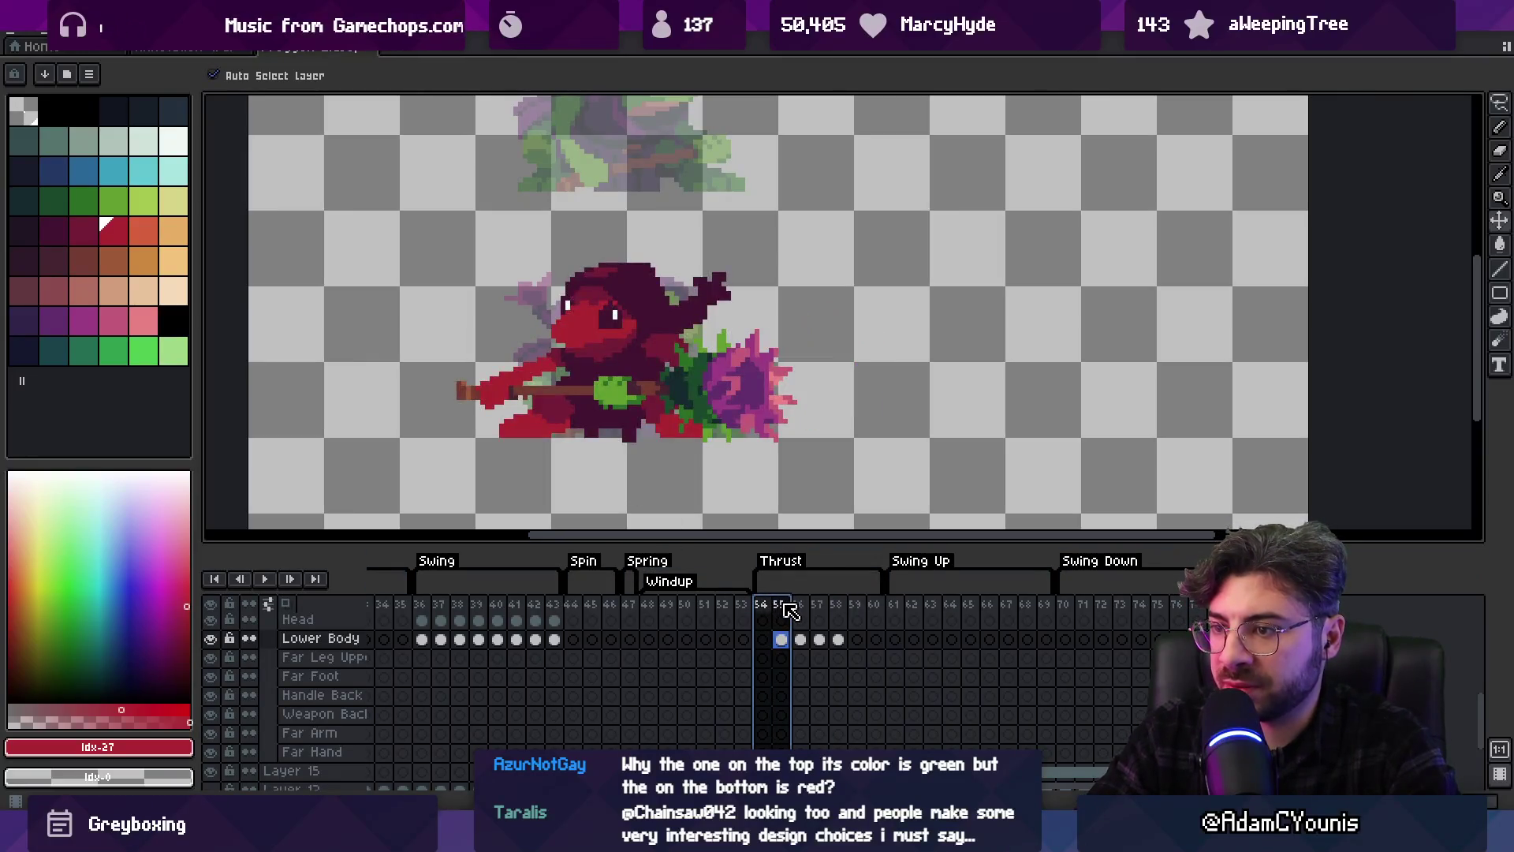
pyautogui.press('z')
pyautogui.click(563, 404)
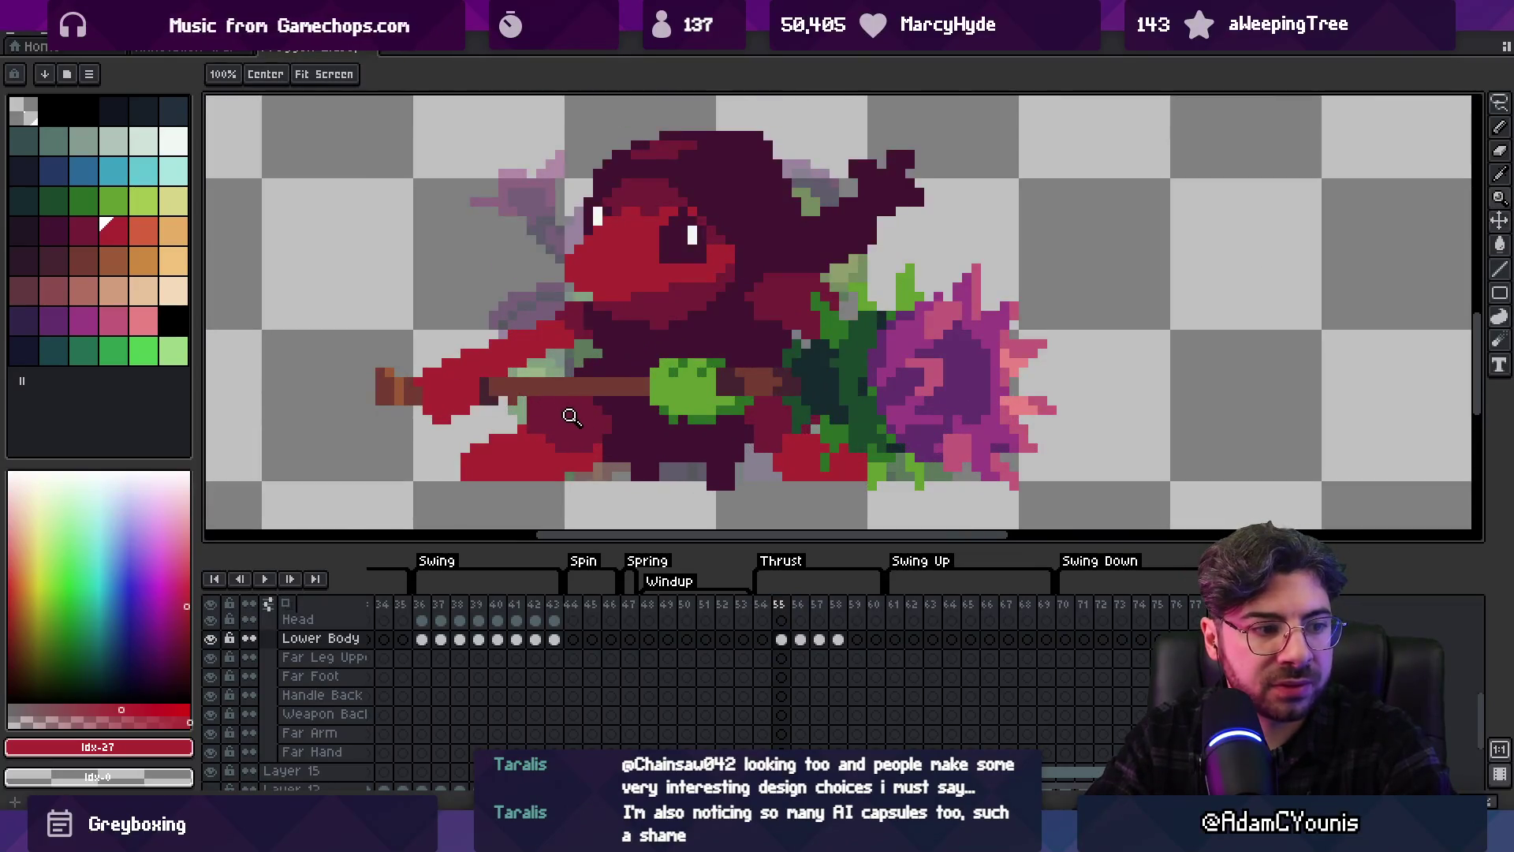
# On the Lower Body layer, touch up the arm with the 3px pencil and erase the red arm left of the body
pyautogui.press('v')
pyautogui.click(608, 404)
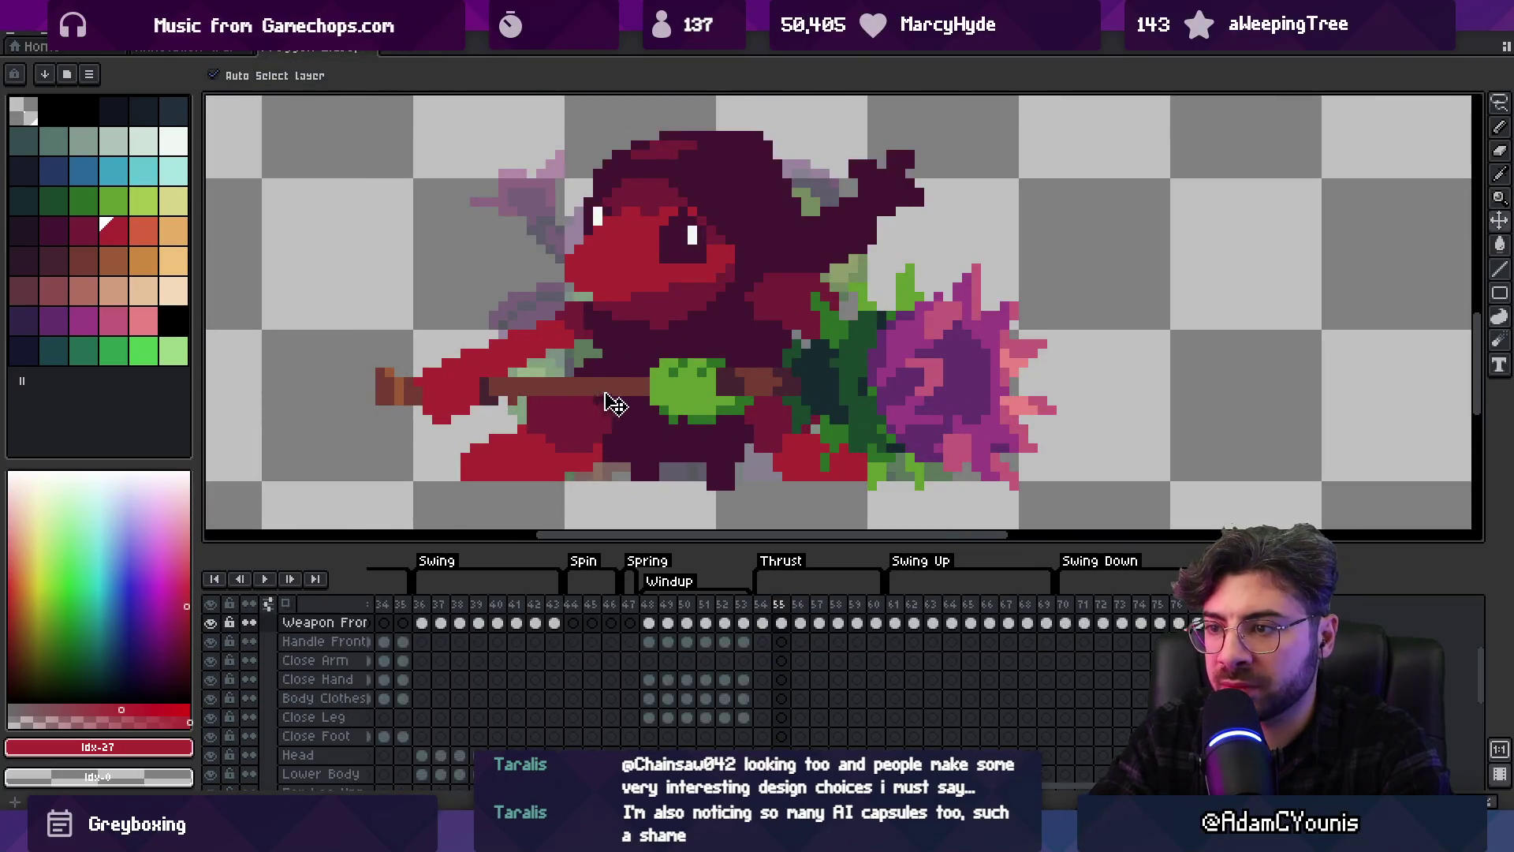
pyautogui.click(527, 365)
pyautogui.press('b')
pyautogui.moveTo(584, 406)
pyautogui.mouseDown()
pyautogui.moveTo(611, 390)
pyautogui.moveTo(600, 362)
pyautogui.mouseUp()
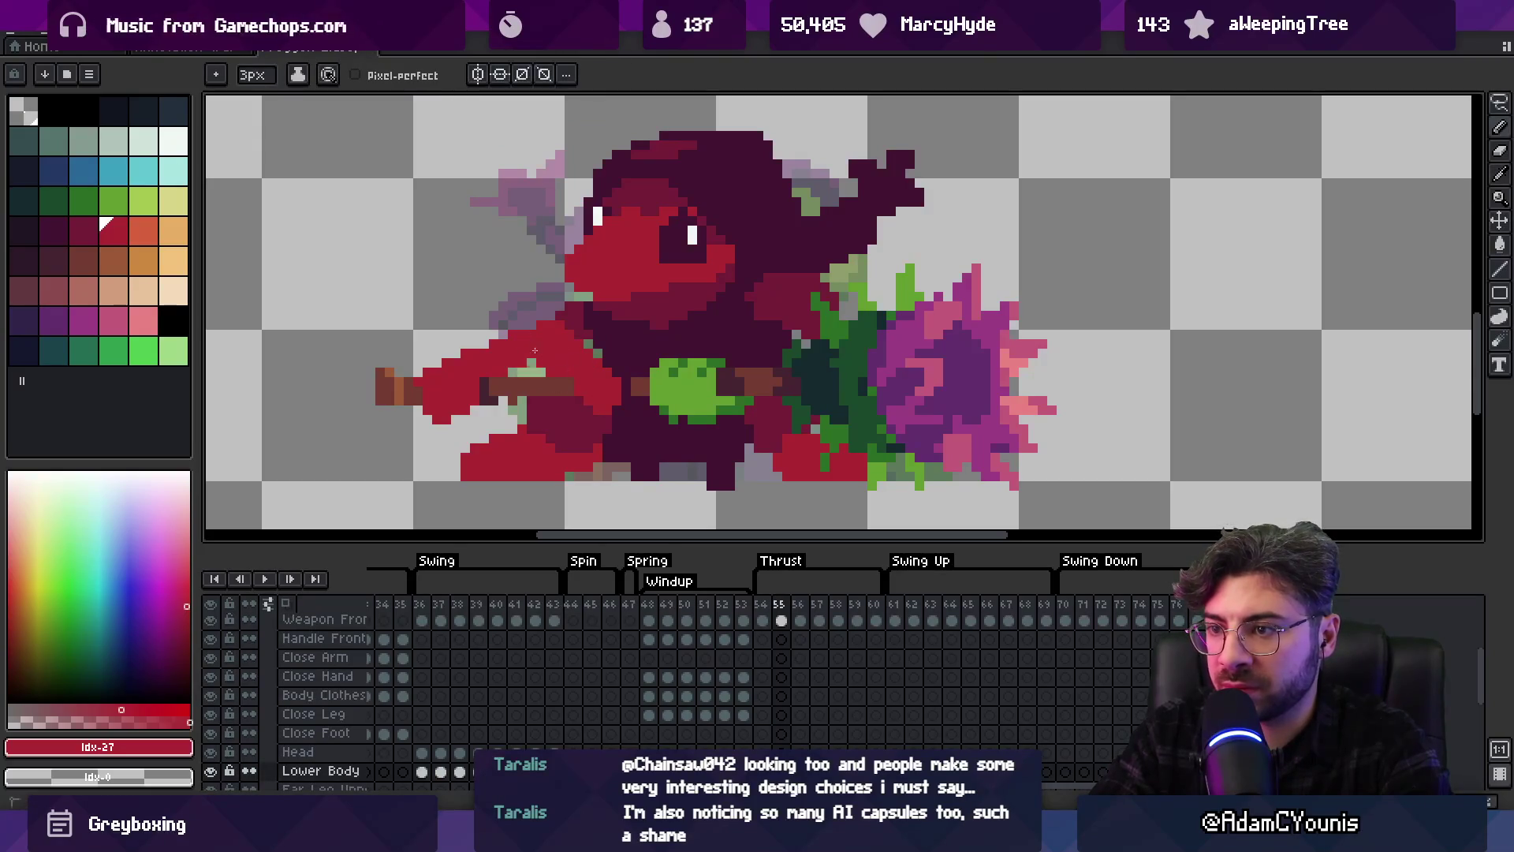
pyautogui.press('e')
pyautogui.moveTo(445, 390); pyautogui.dragTo(499, 368)
# Check frames 56 and 55, then select frames 54–56 together
pyautogui.press('z')
pyautogui.scroll(-5, 498, 368)
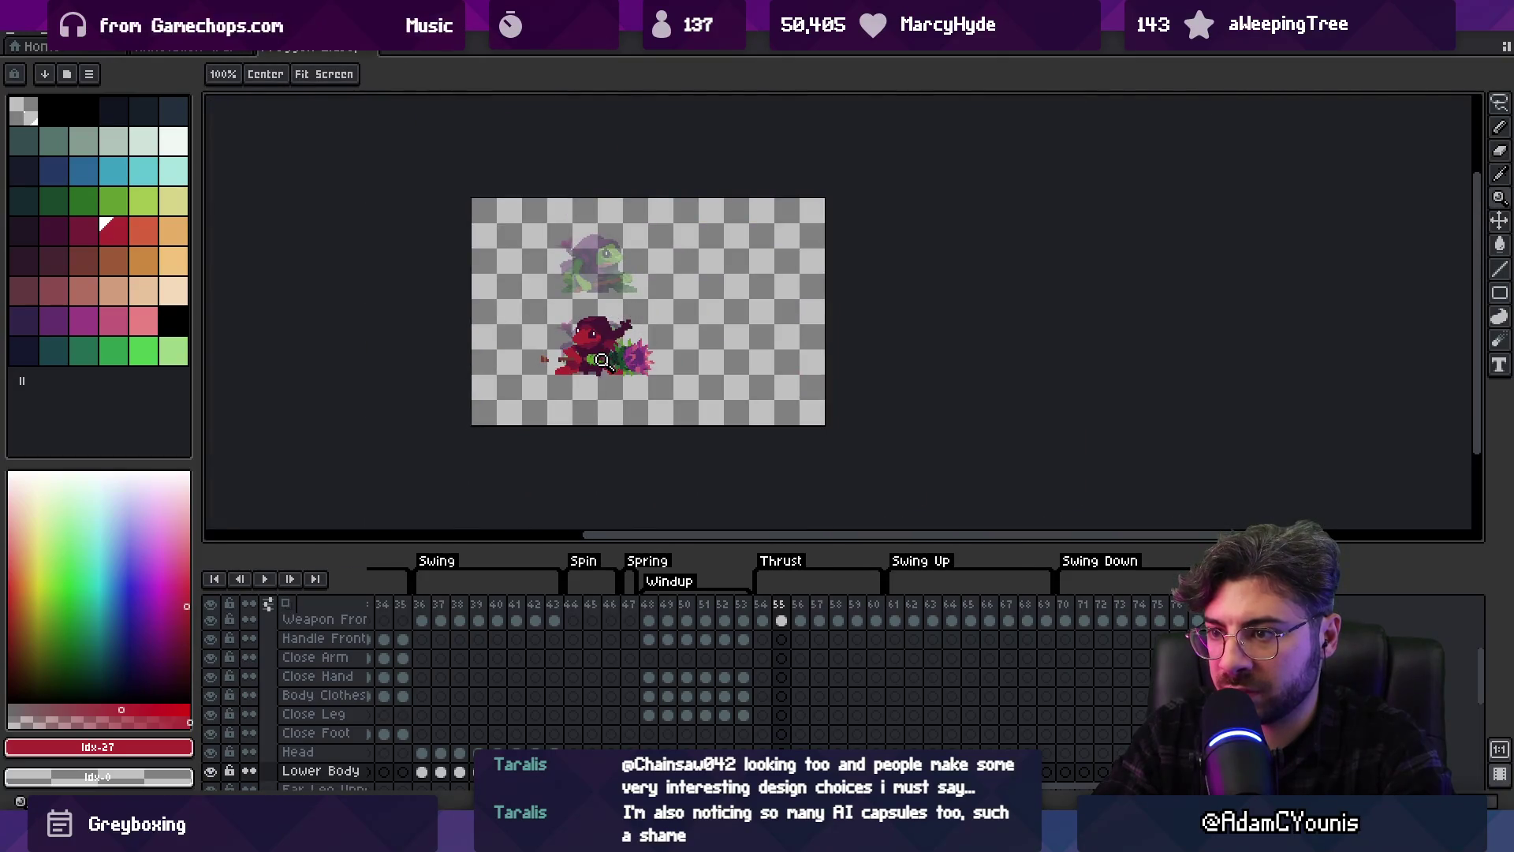
pyautogui.scroll(1, 622, 358)
pyautogui.scroll(2, 631, 357)
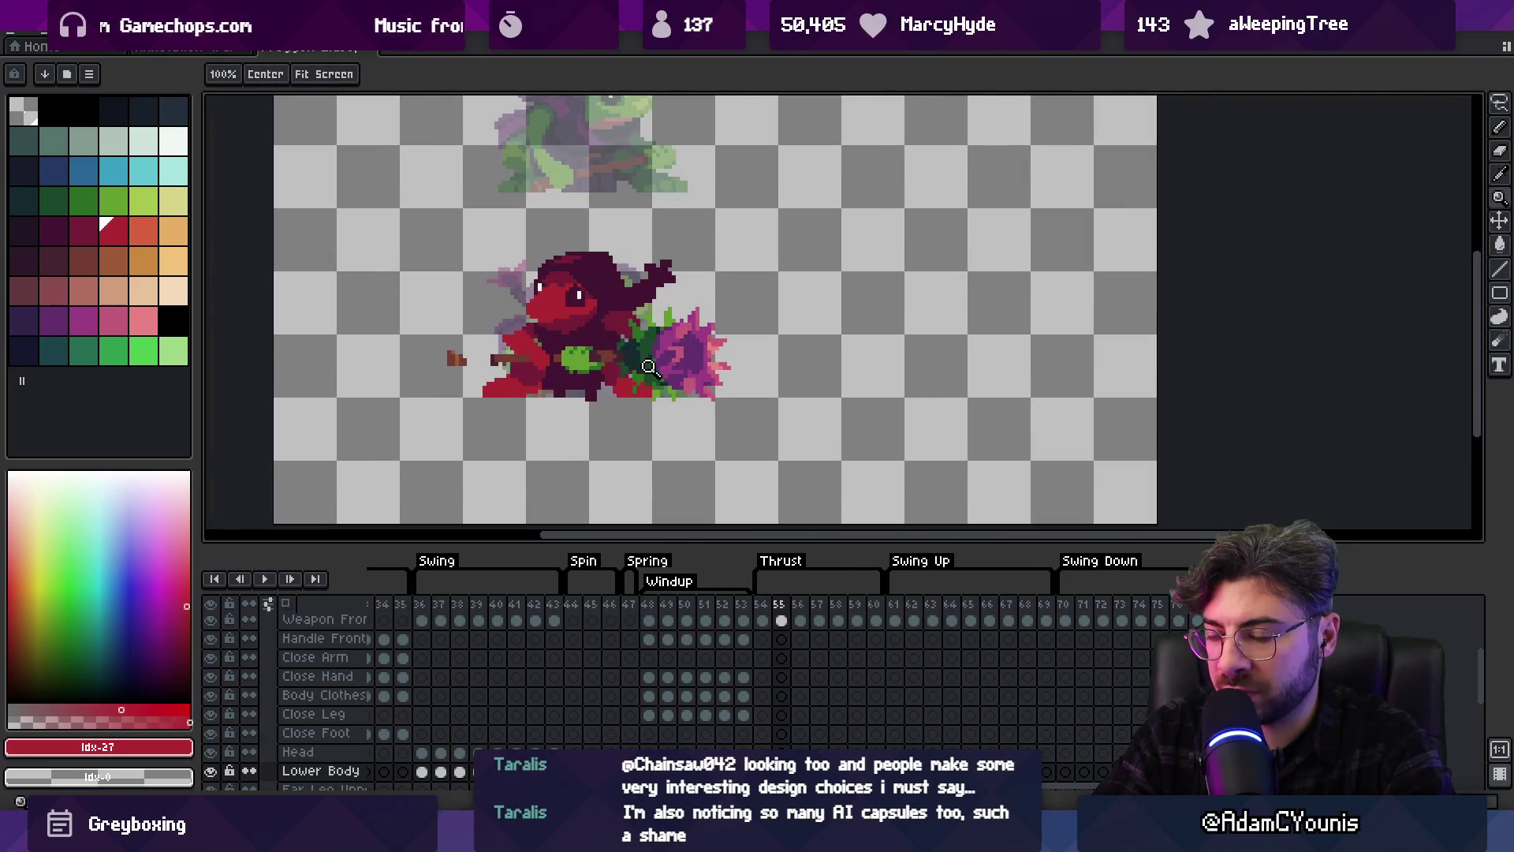
pyautogui.click(803, 619)
pyautogui.click(765, 619)
pyautogui.click(782, 619)
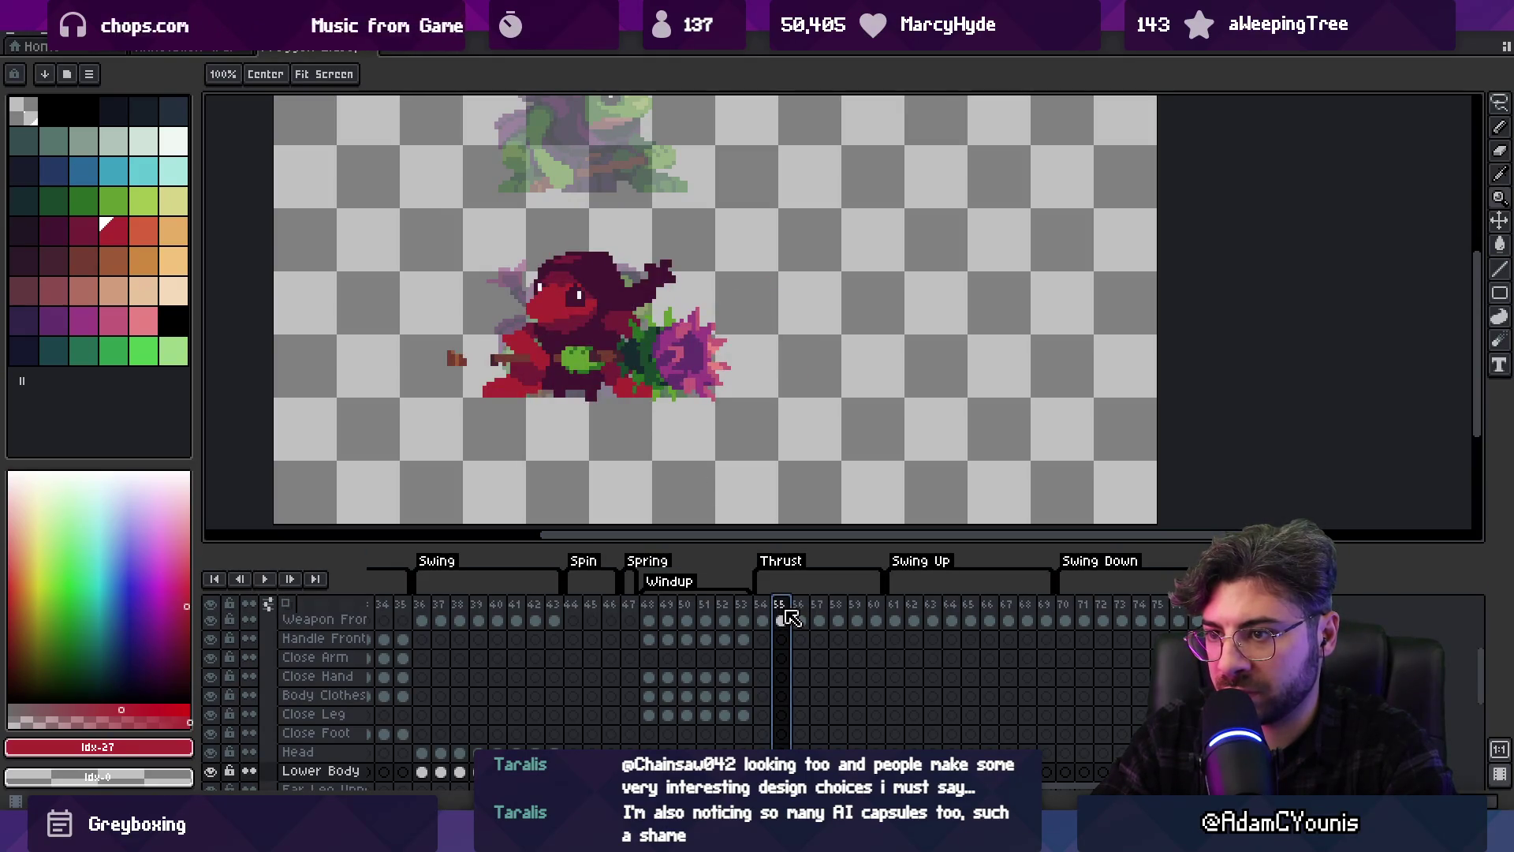
pyautogui.moveTo(769, 613); pyautogui.dragTo(850, 610)
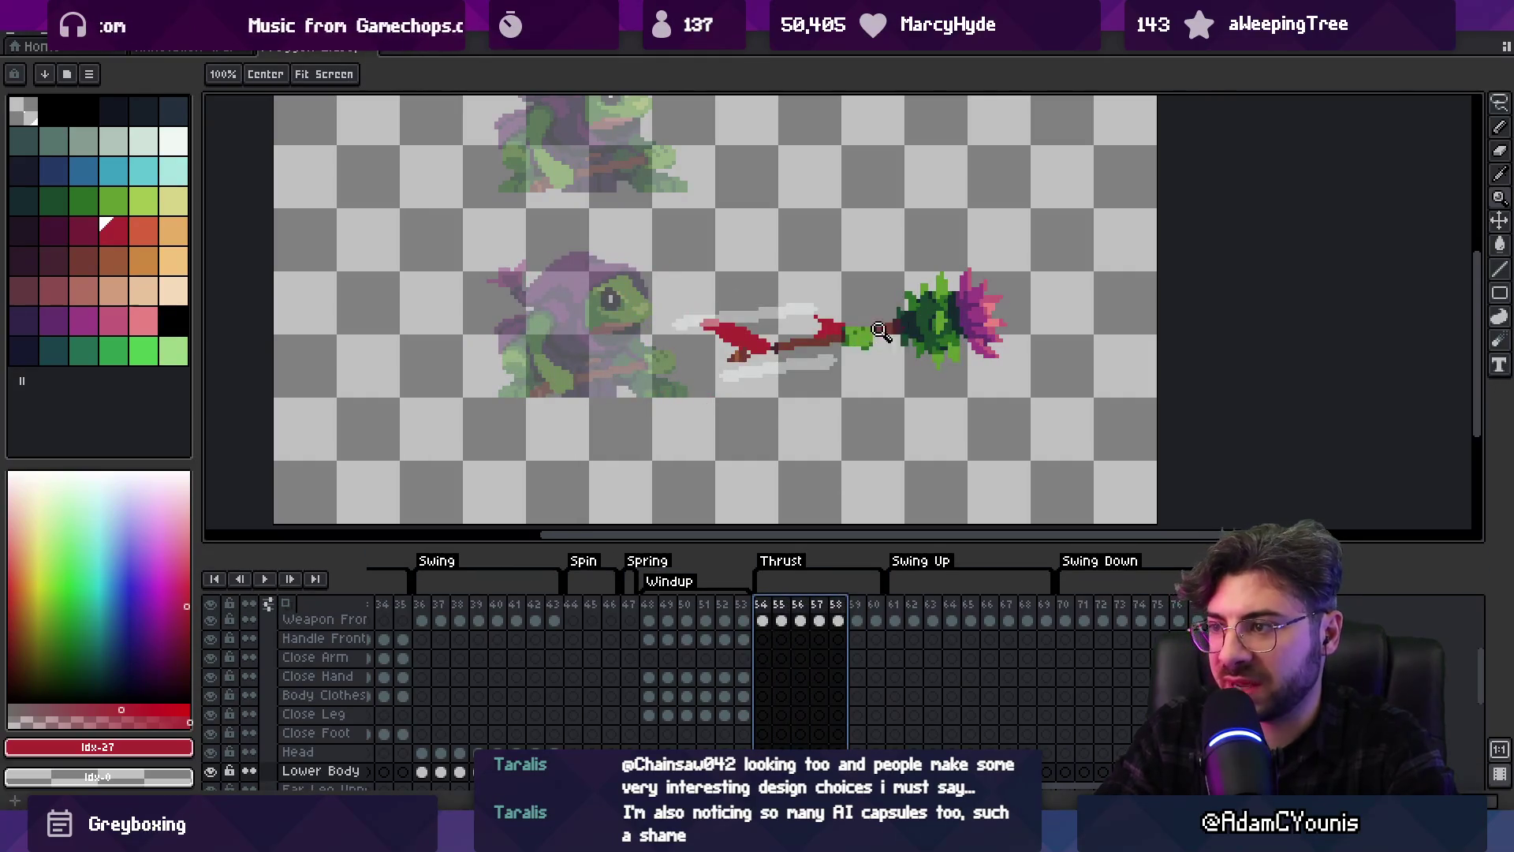
# Bring the extended spear into view on frame 58 and remove the red pixels at its tip
pyautogui.press('h')
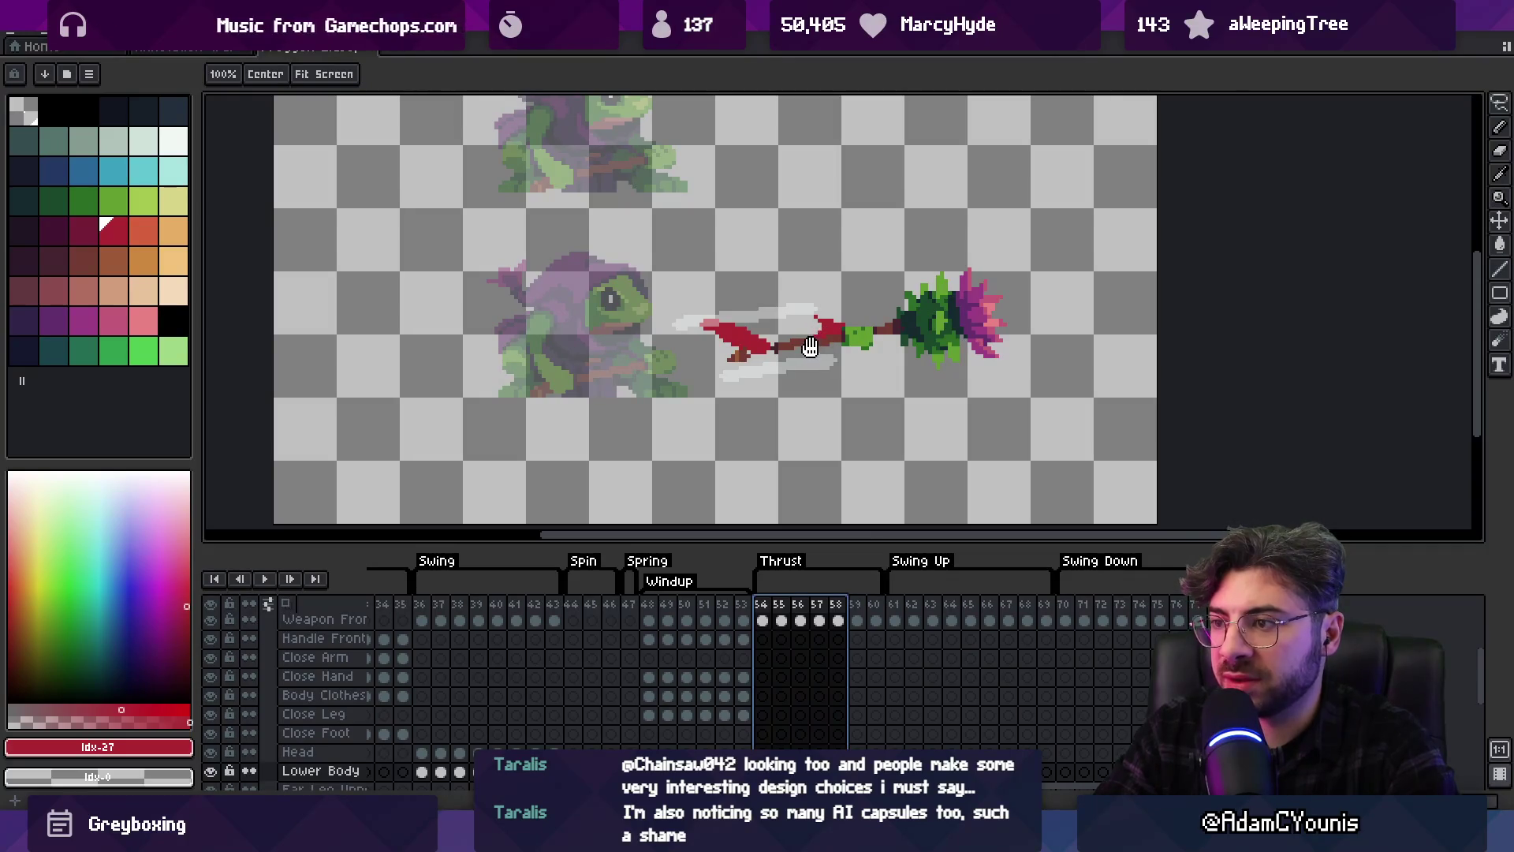
pyautogui.moveTo(810, 347); pyautogui.dragTo(793, 399)
pyautogui.scroll(1, 796, 388)
pyautogui.press('v')
pyautogui.click(855, 398)
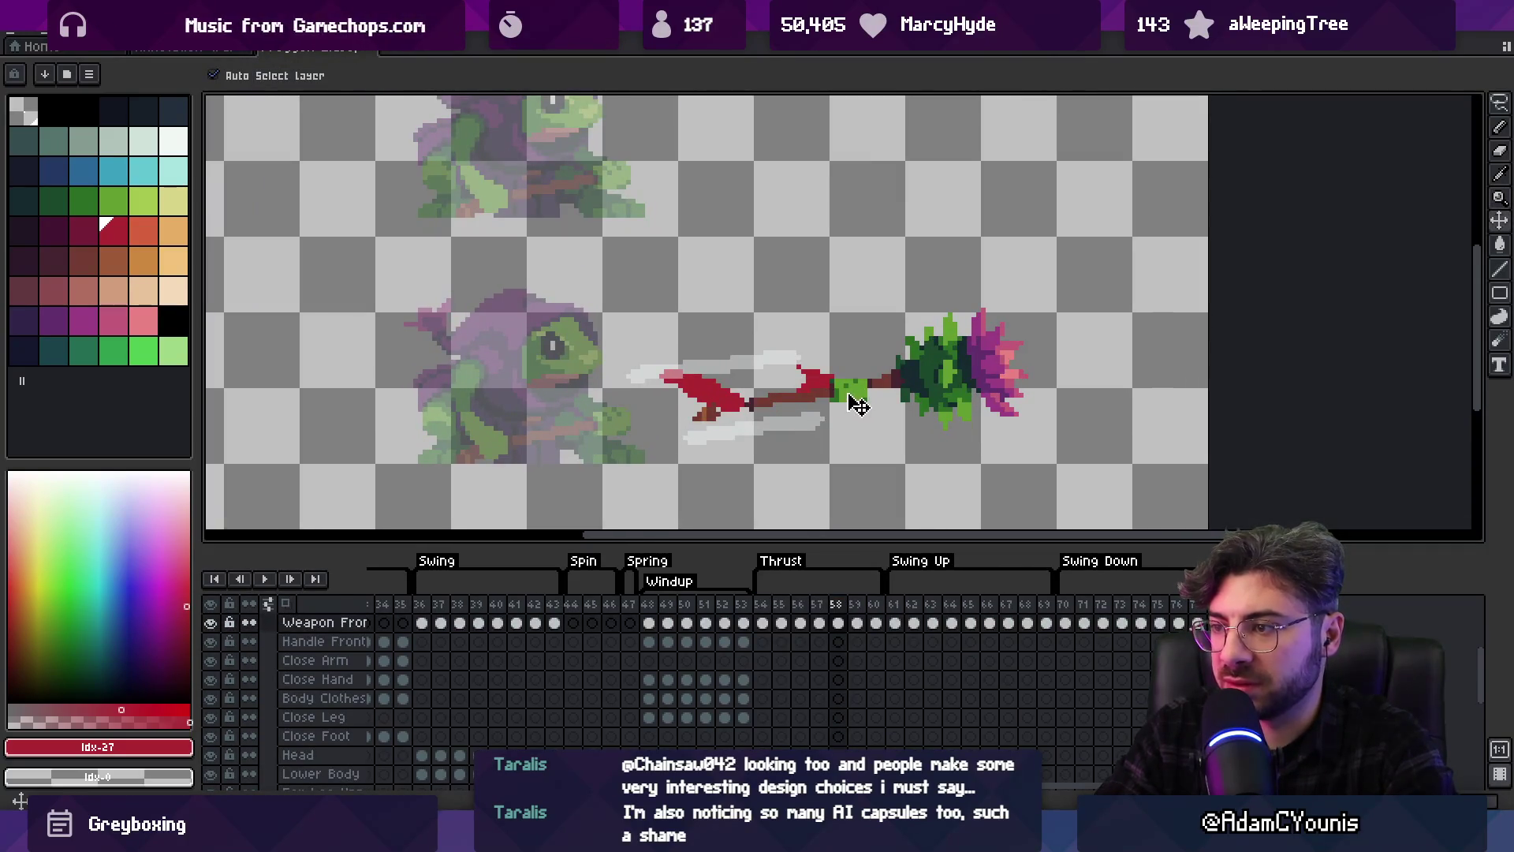
pyautogui.press('b')
pyautogui.rightClick(828, 385)
# Fill red along the spear shaft with the 3px brush and sample the spear's brown colour
pyautogui.press('e')
pyautogui.moveTo(730, 393); pyautogui.dragTo(781, 391)
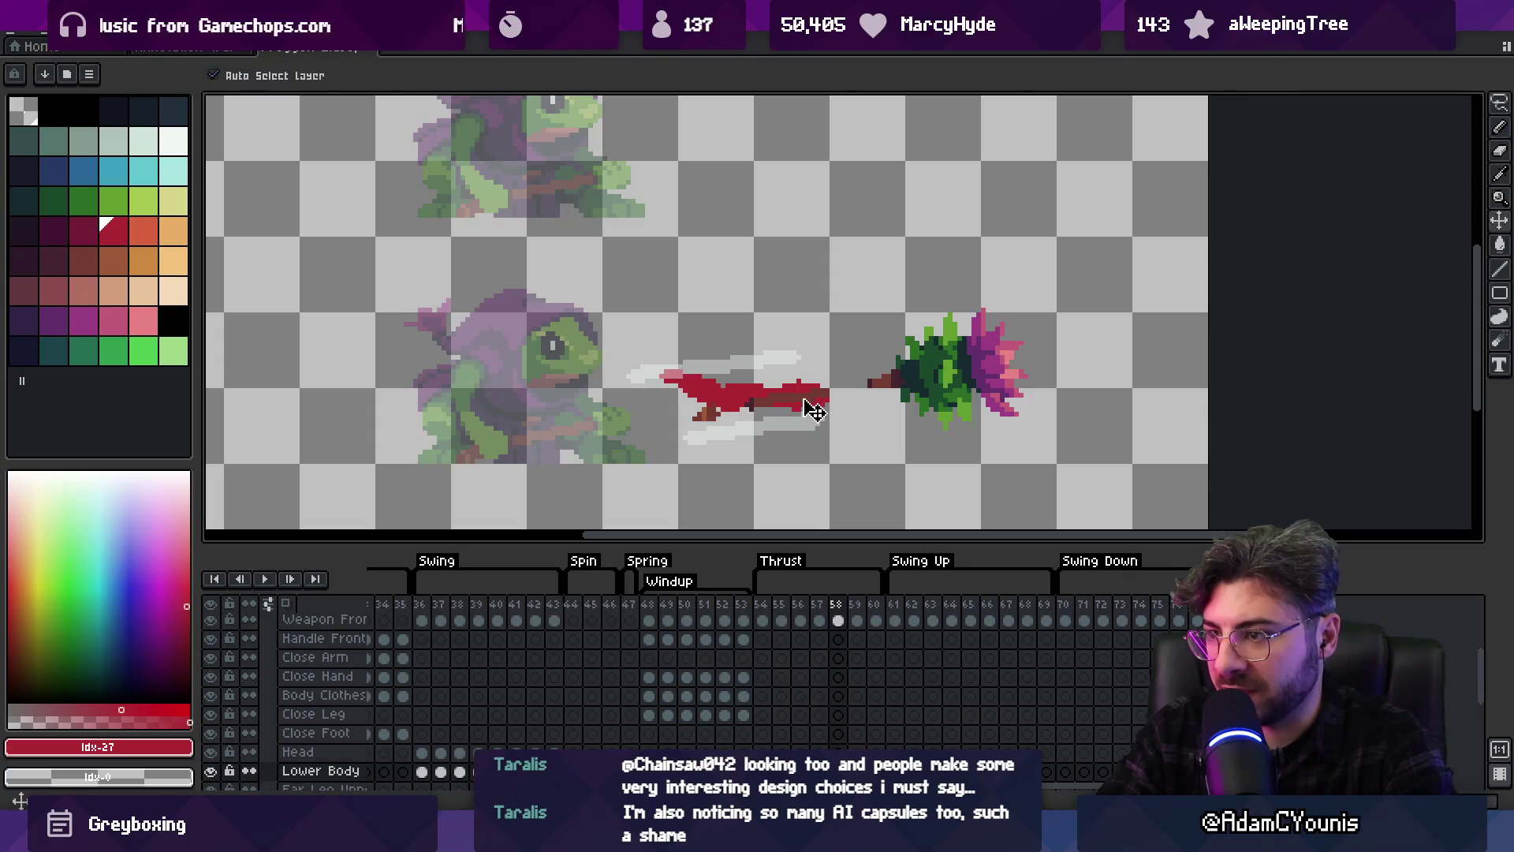
pyautogui.keyDown('ctrl'); pyautogui.click(809, 399); pyautogui.keyUp('ctrl')
pyautogui.keyDown('alt'); pyautogui.click(776, 397); pyautogui.keyUp('alt')
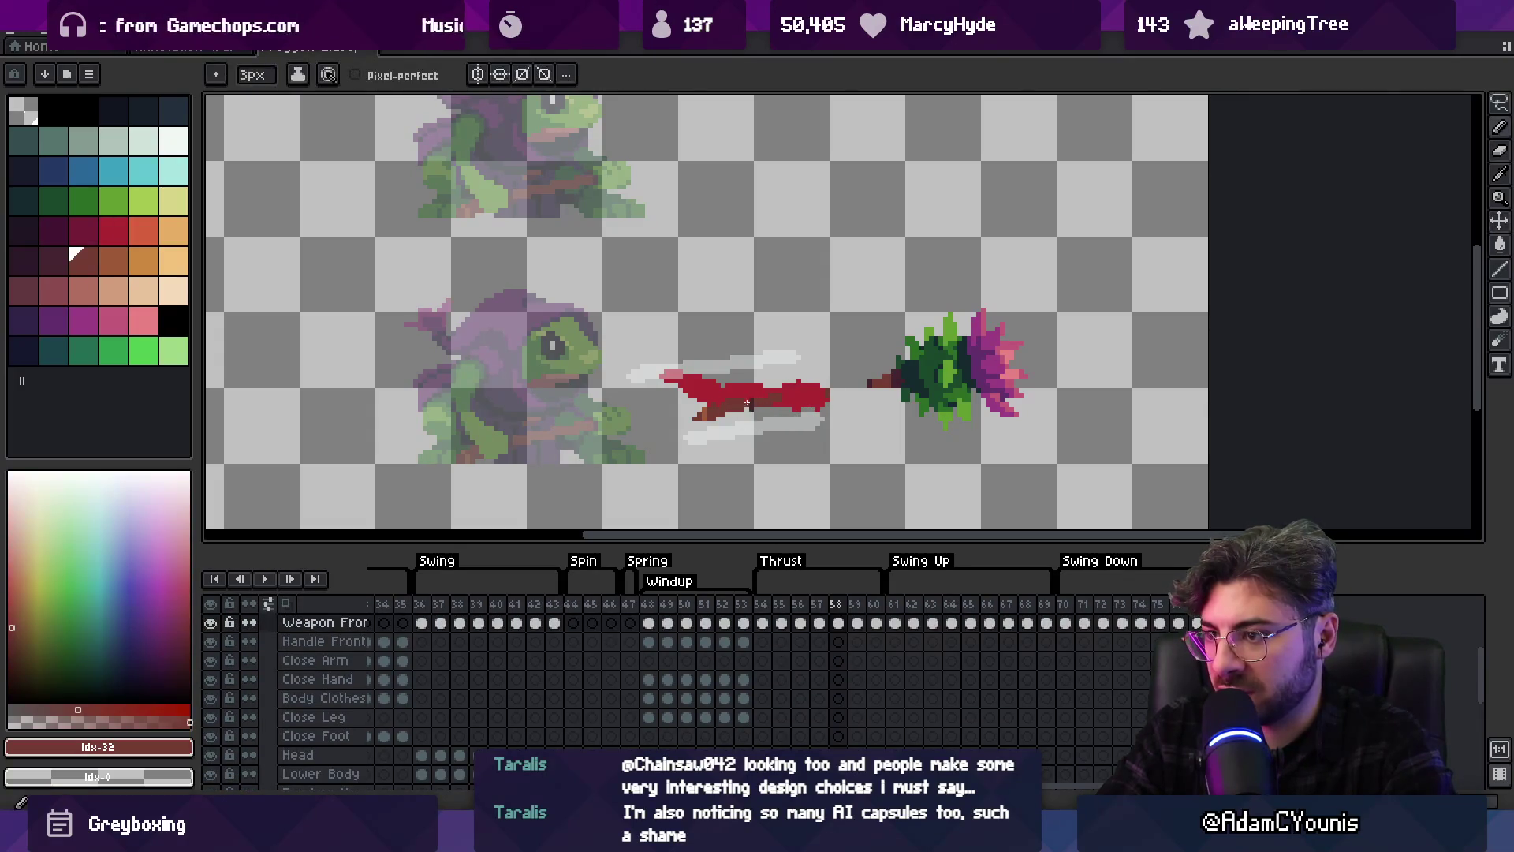
# Sample the red sleeve on Lower Body and erase the left end of the red stroke
pyautogui.press('e')
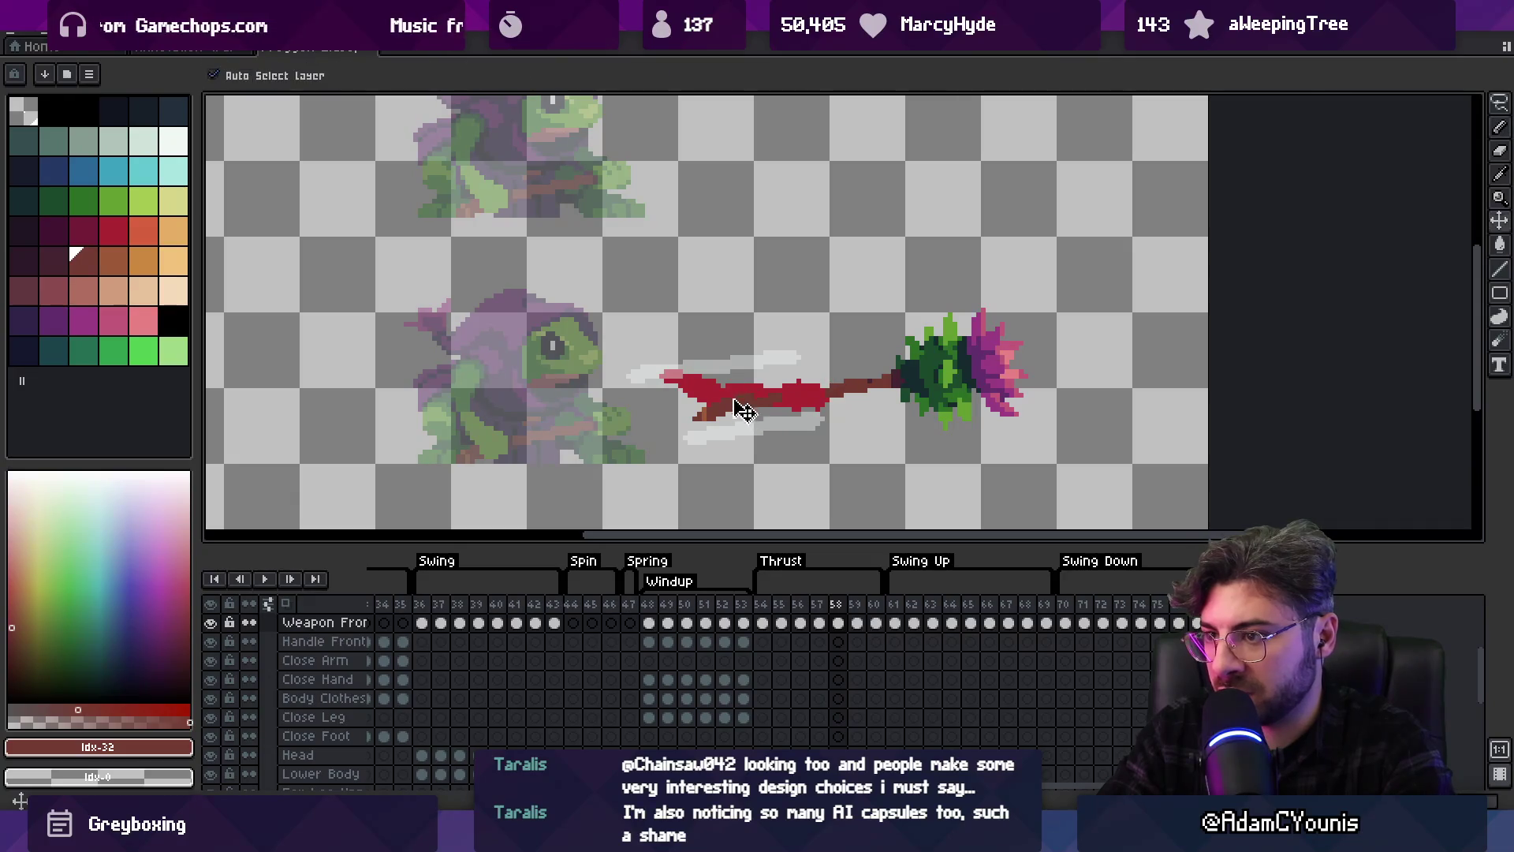
pyautogui.press('z')
pyautogui.scroll(-3, 777, 341)
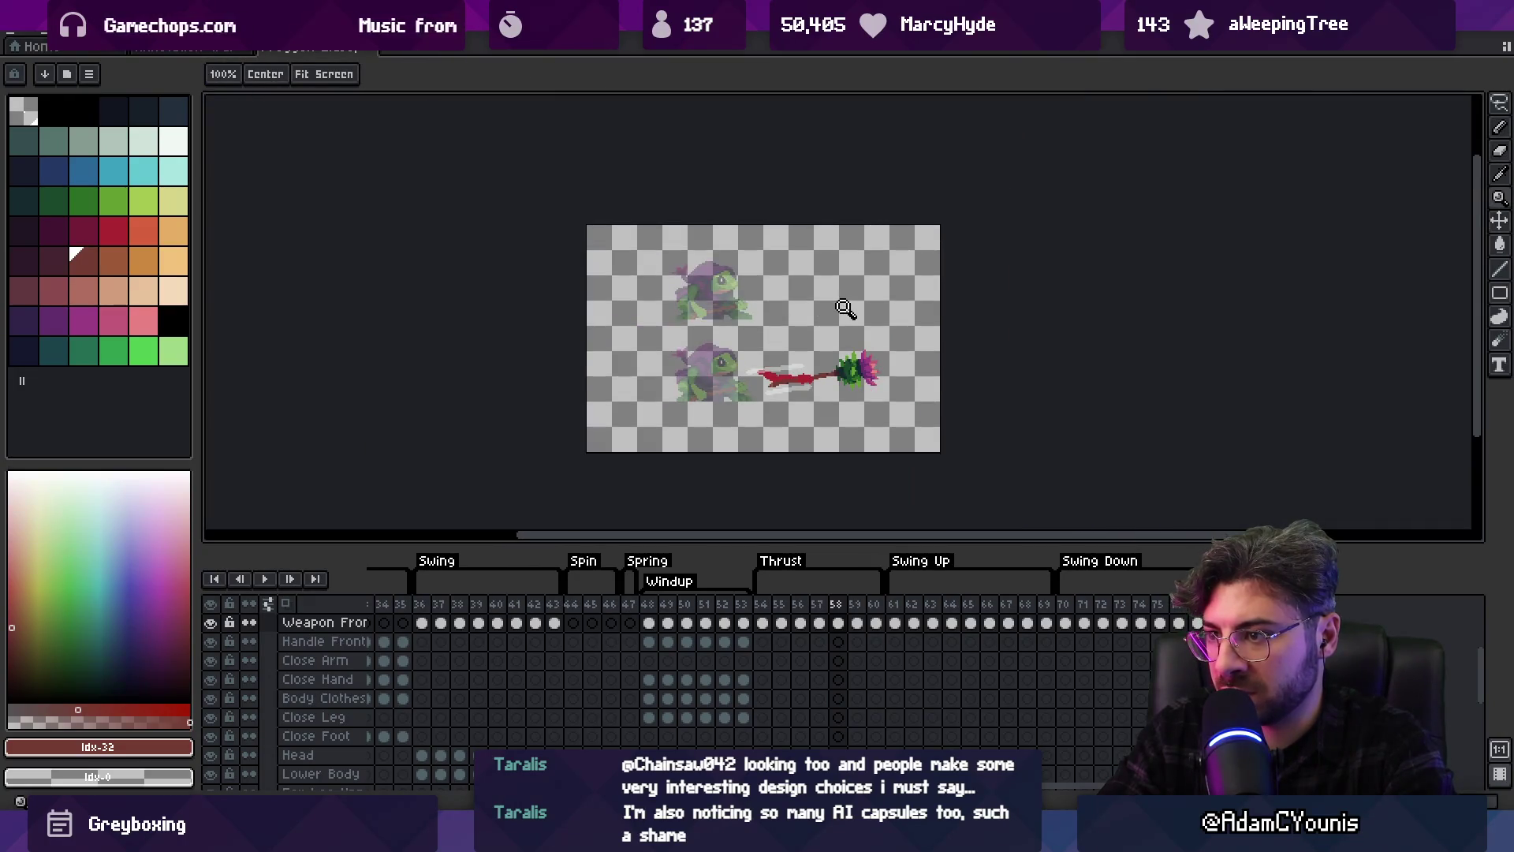
pyautogui.scroll(3, 818, 345)
pyautogui.keyDown('alt'); pyautogui.click(764, 383); pyautogui.keyUp('alt')
pyautogui.press('b')
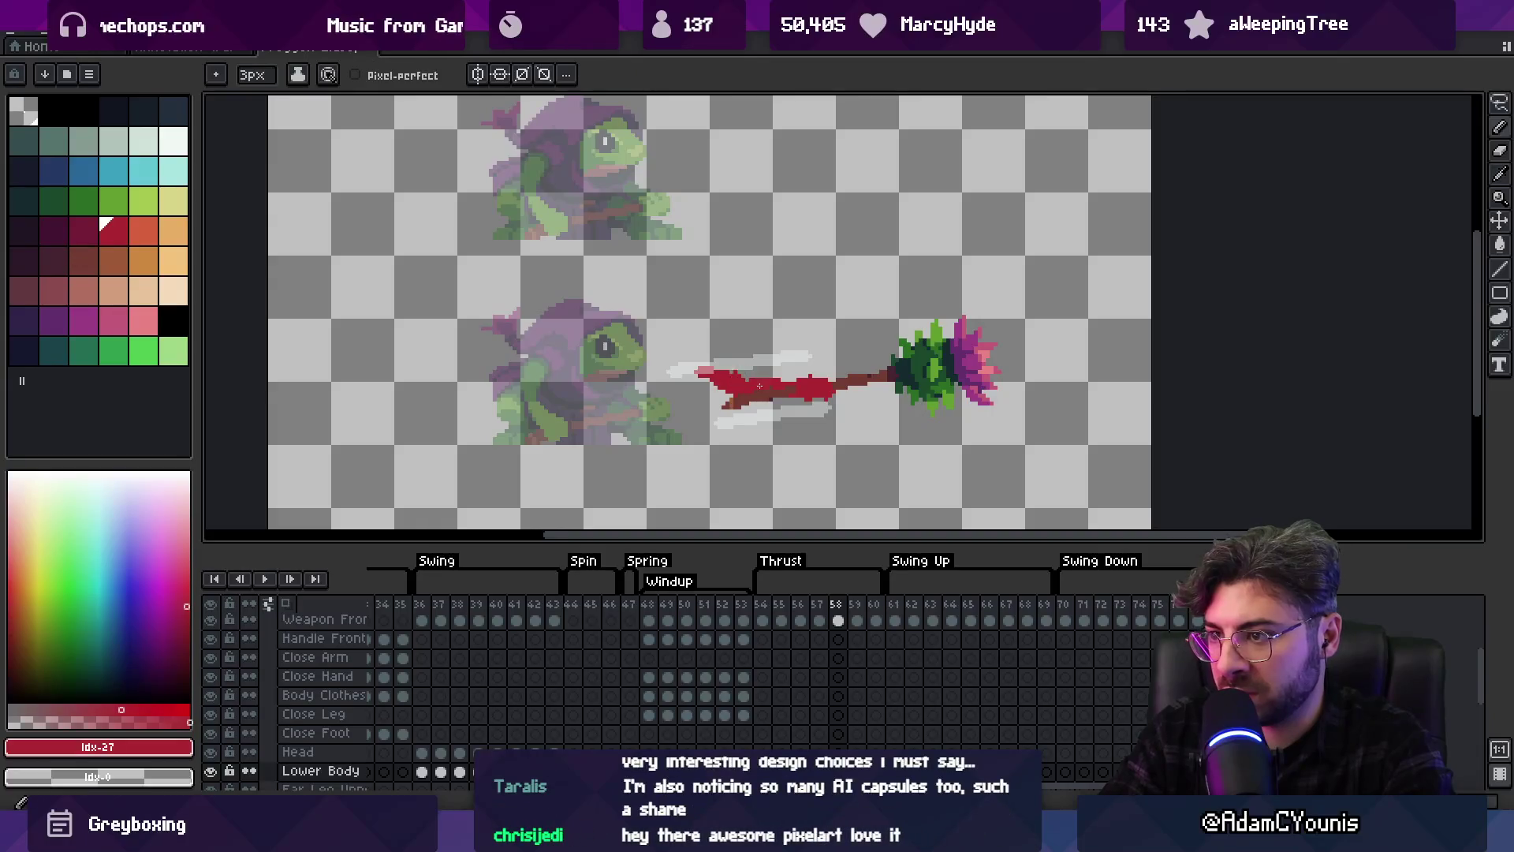
pyautogui.press('e')
pyautogui.moveTo(753, 395); pyautogui.dragTo(710, 378)
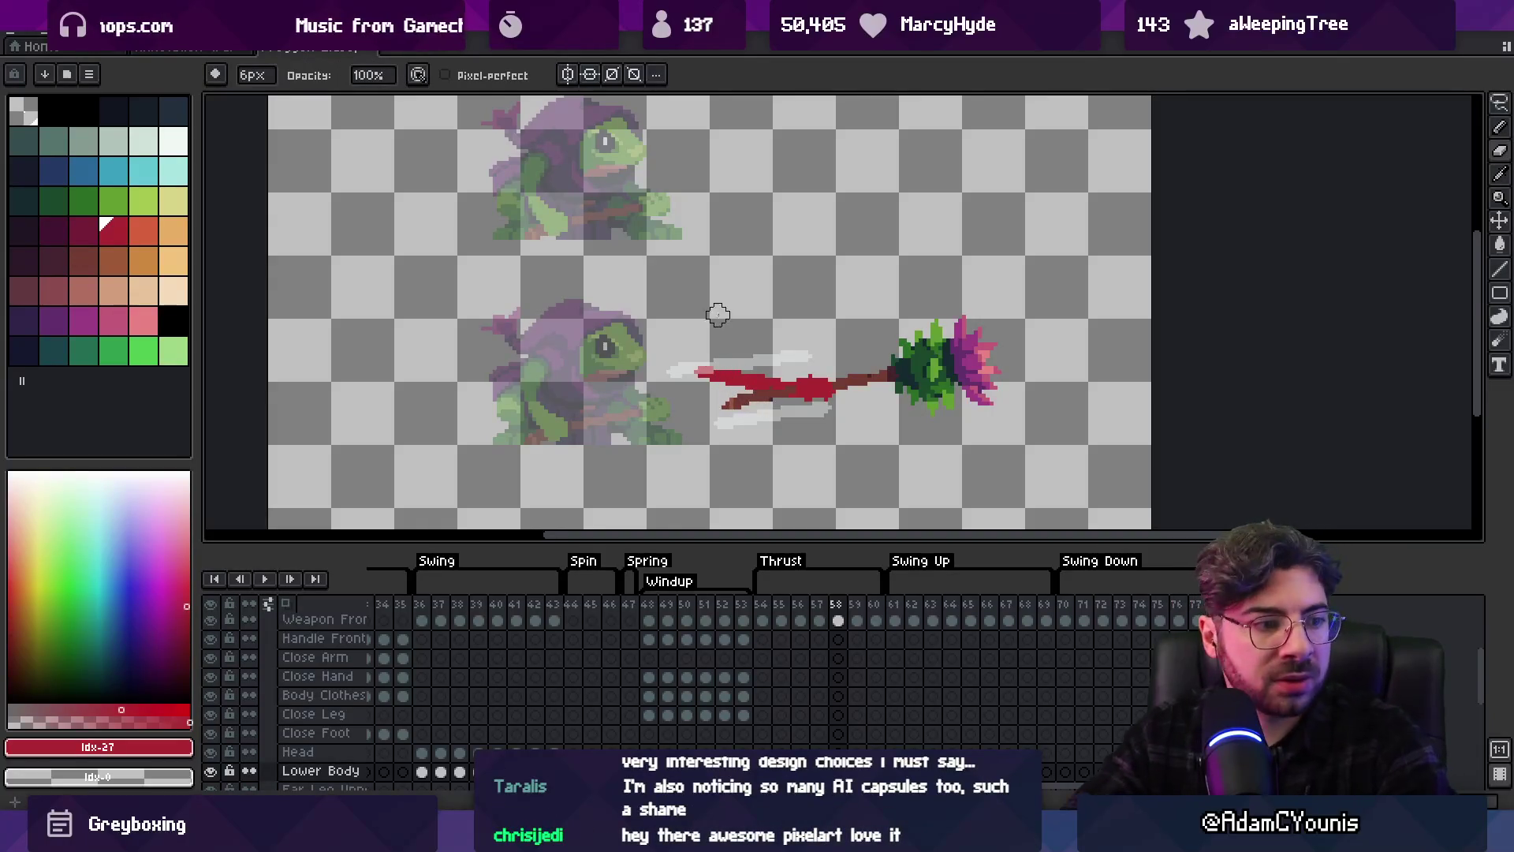
pyautogui.moveTo(766, 314); pyautogui.dragTo(762, 362)
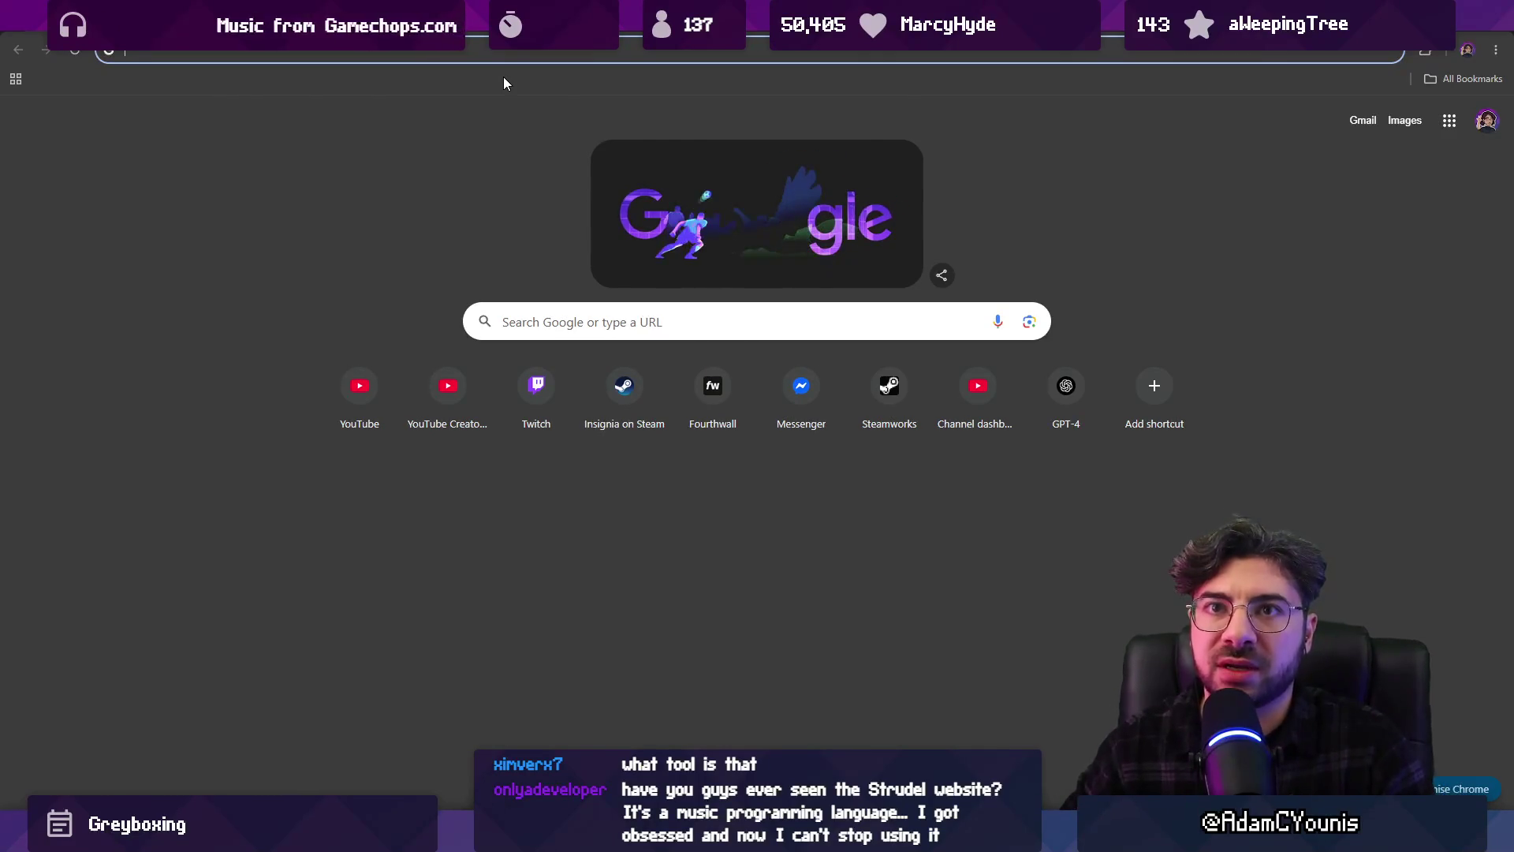
# Search Google for 'AsEPRITE' and open the official aseprite.org result
pyautogui.write('AsEPRITE')
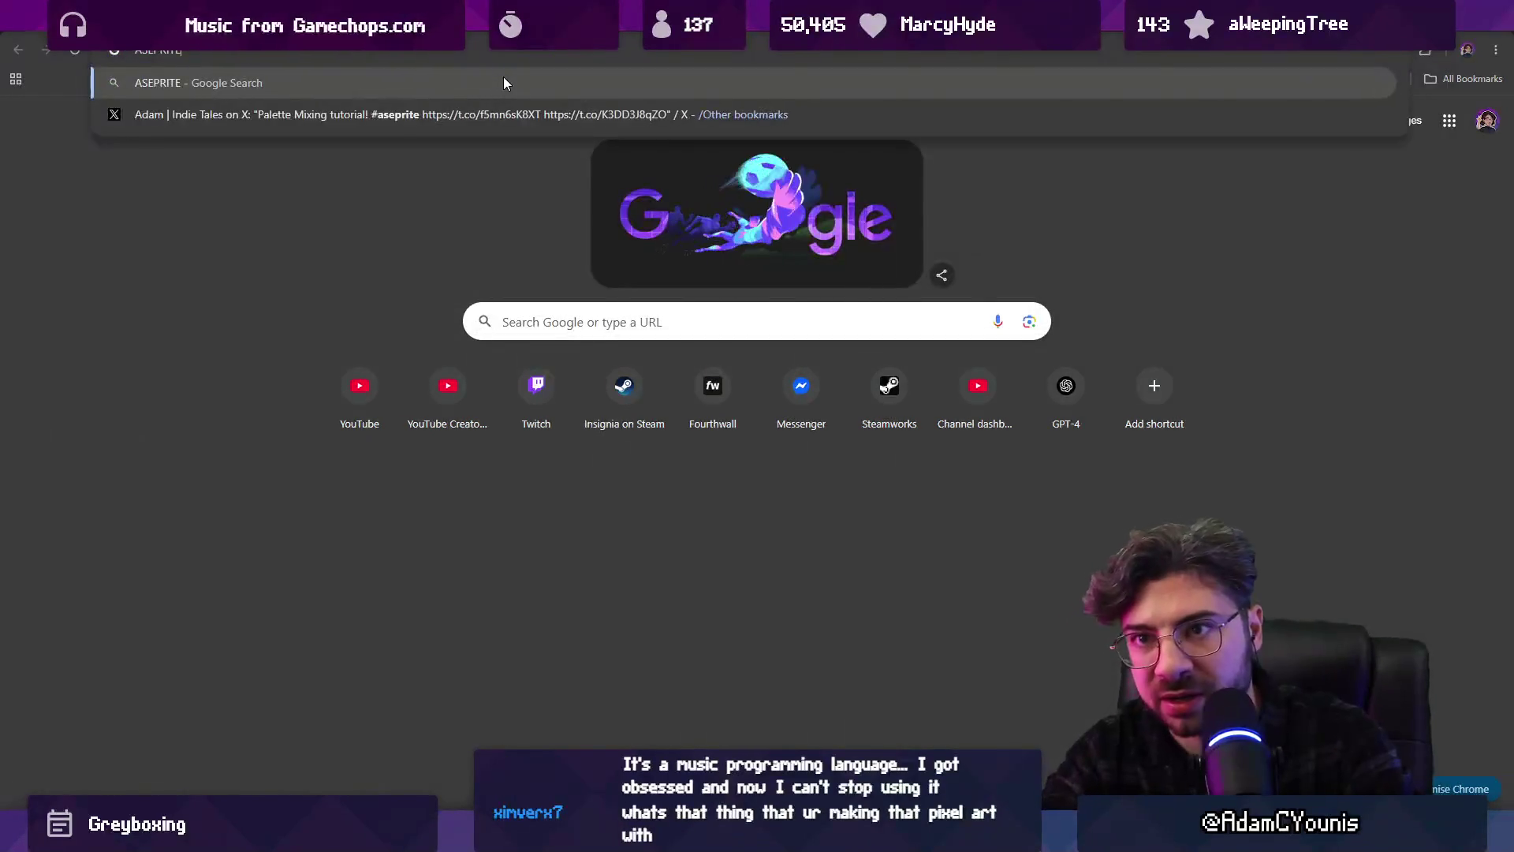
pyautogui.press('Return')
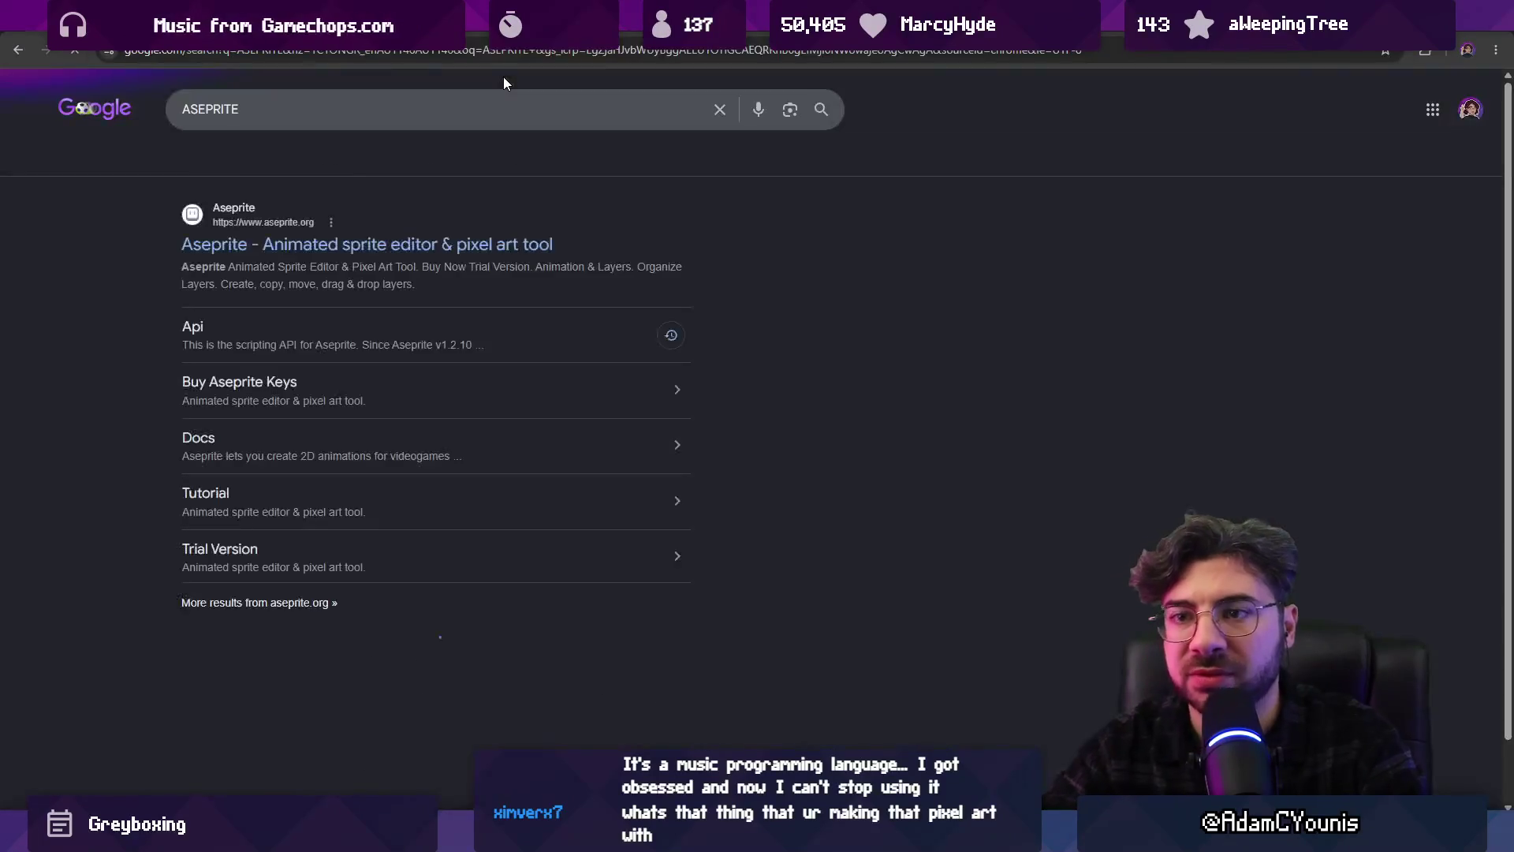
pyautogui.click(433, 244)
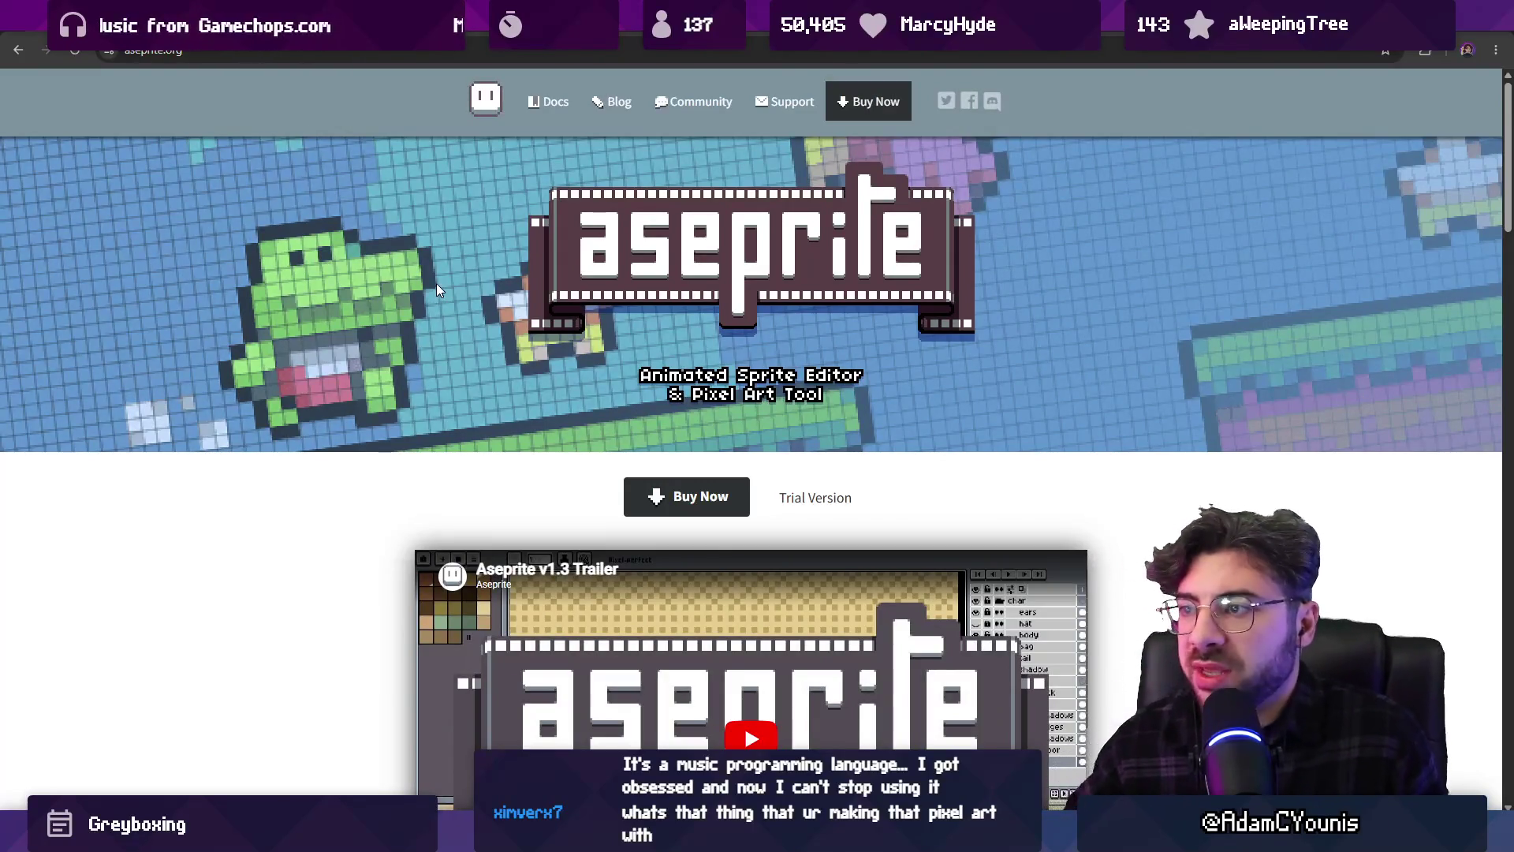
# Scroll through the Aseprite home page features, return to the top, and open the documentation pages
pyautogui.scroll(-10, 433, 275)
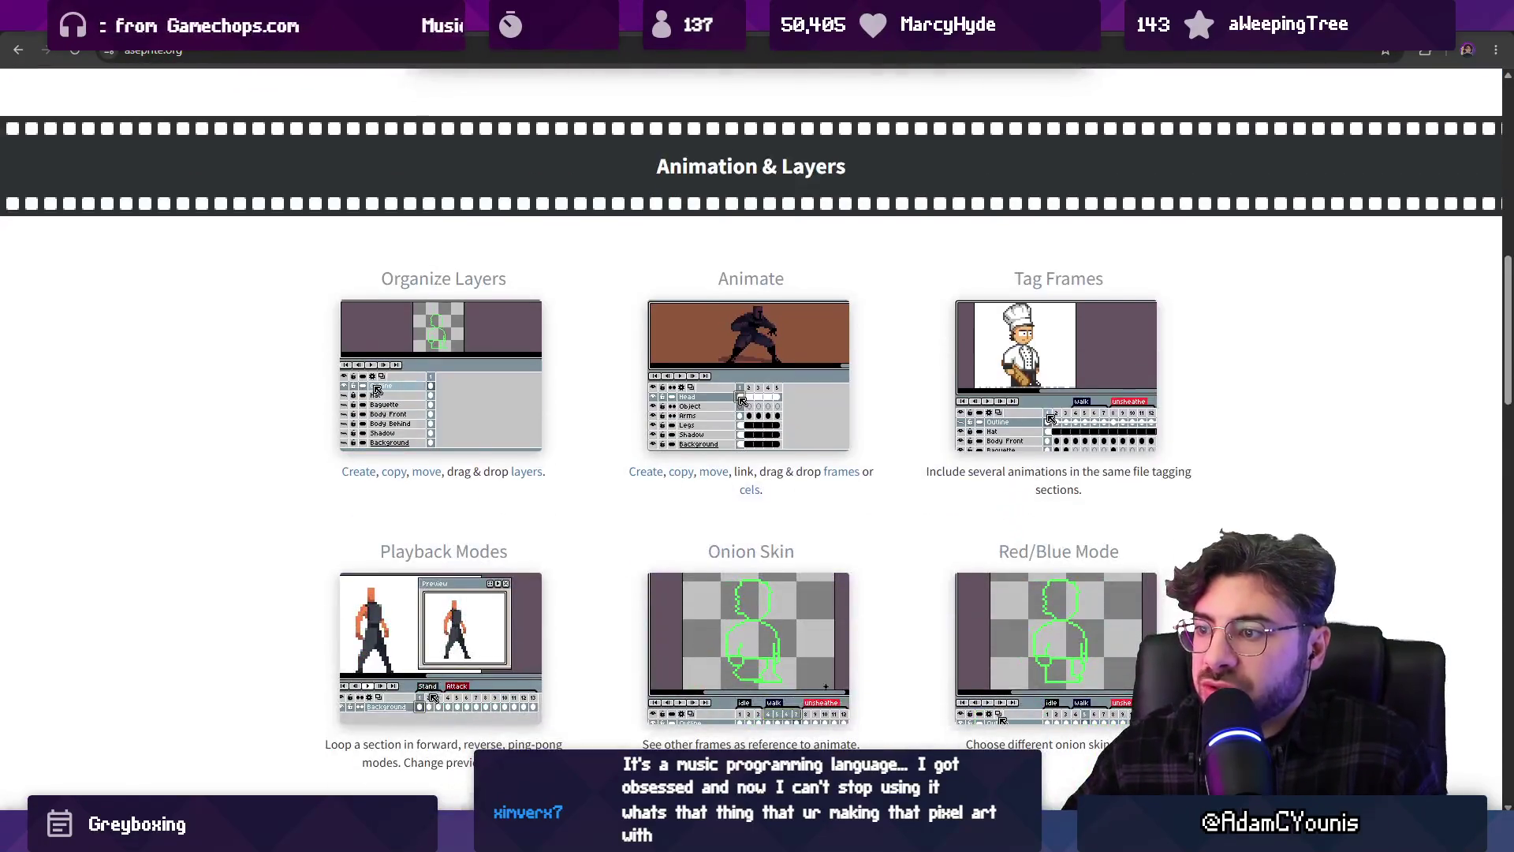
pyautogui.scroll(-13, 437, 282)
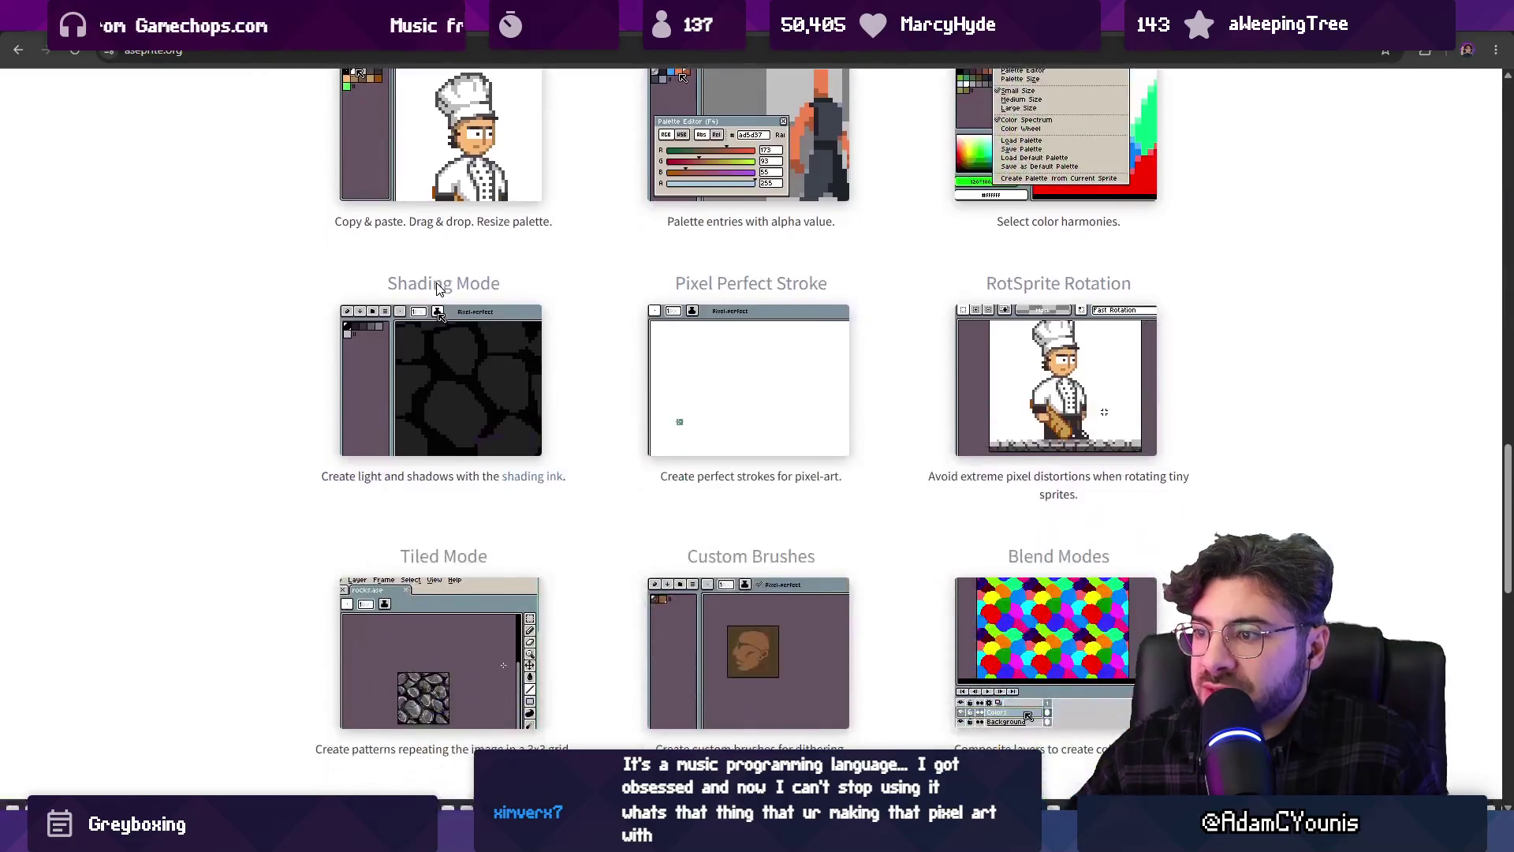
pyautogui.scroll(-5, 438, 282)
pyautogui.scroll(-5, 456, 304)
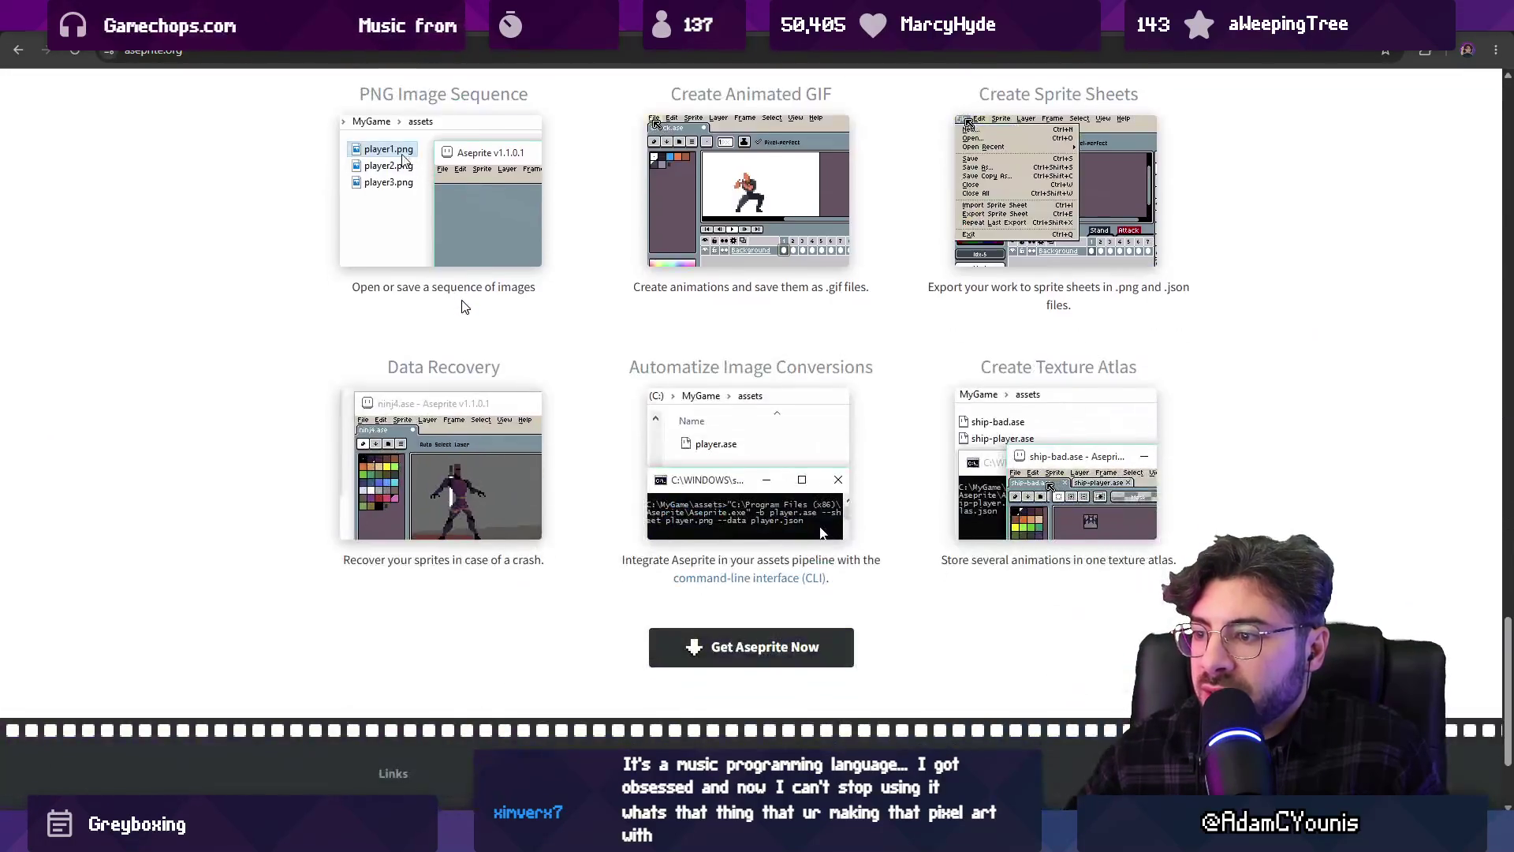
pyautogui.scroll(-2, 465, 306)
pyautogui.press('Home')
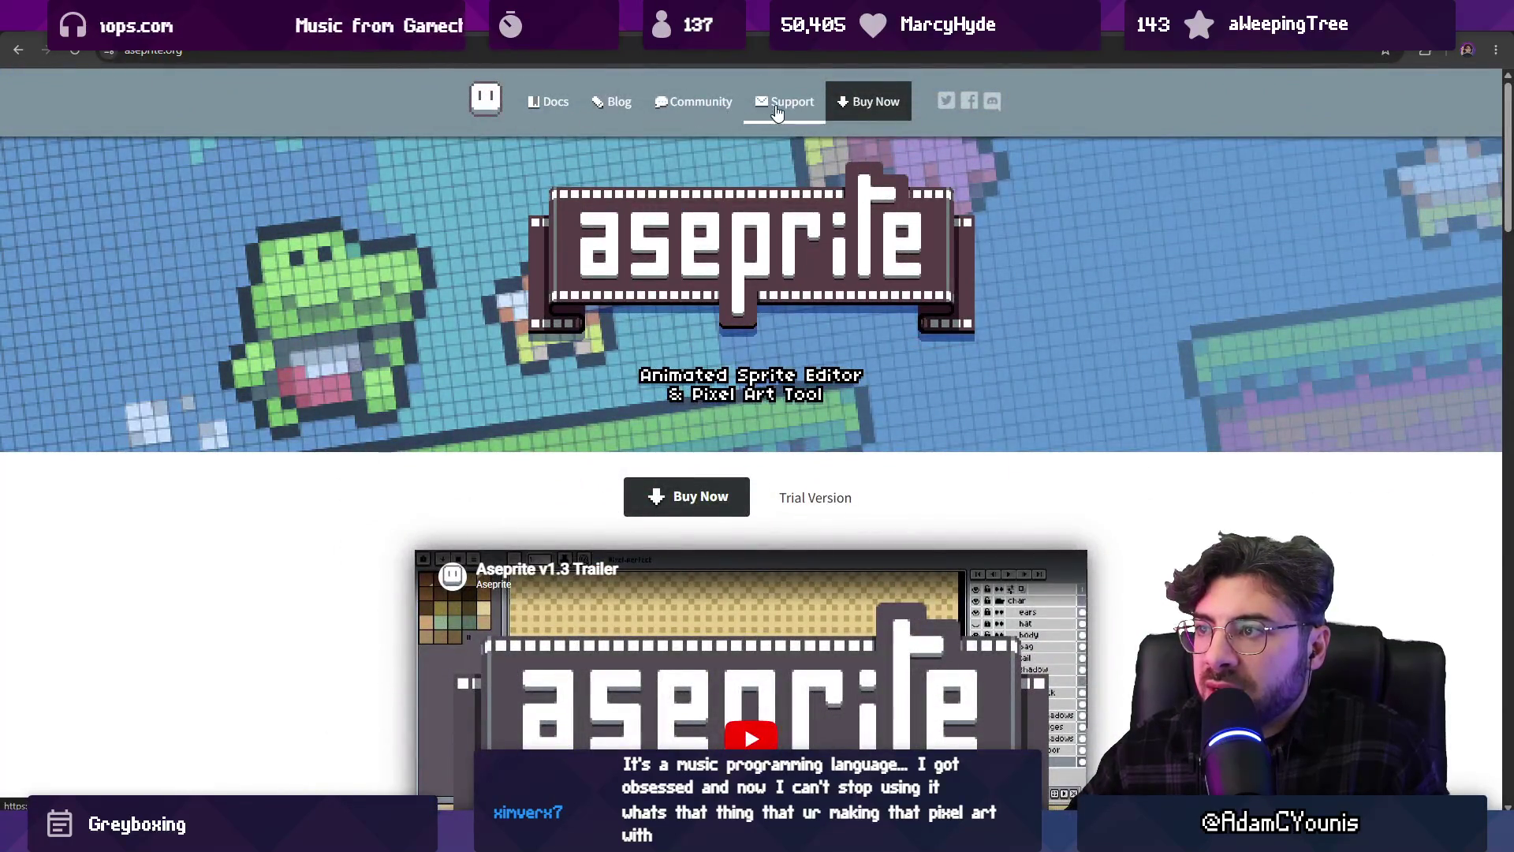
pyautogui.click(565, 110)
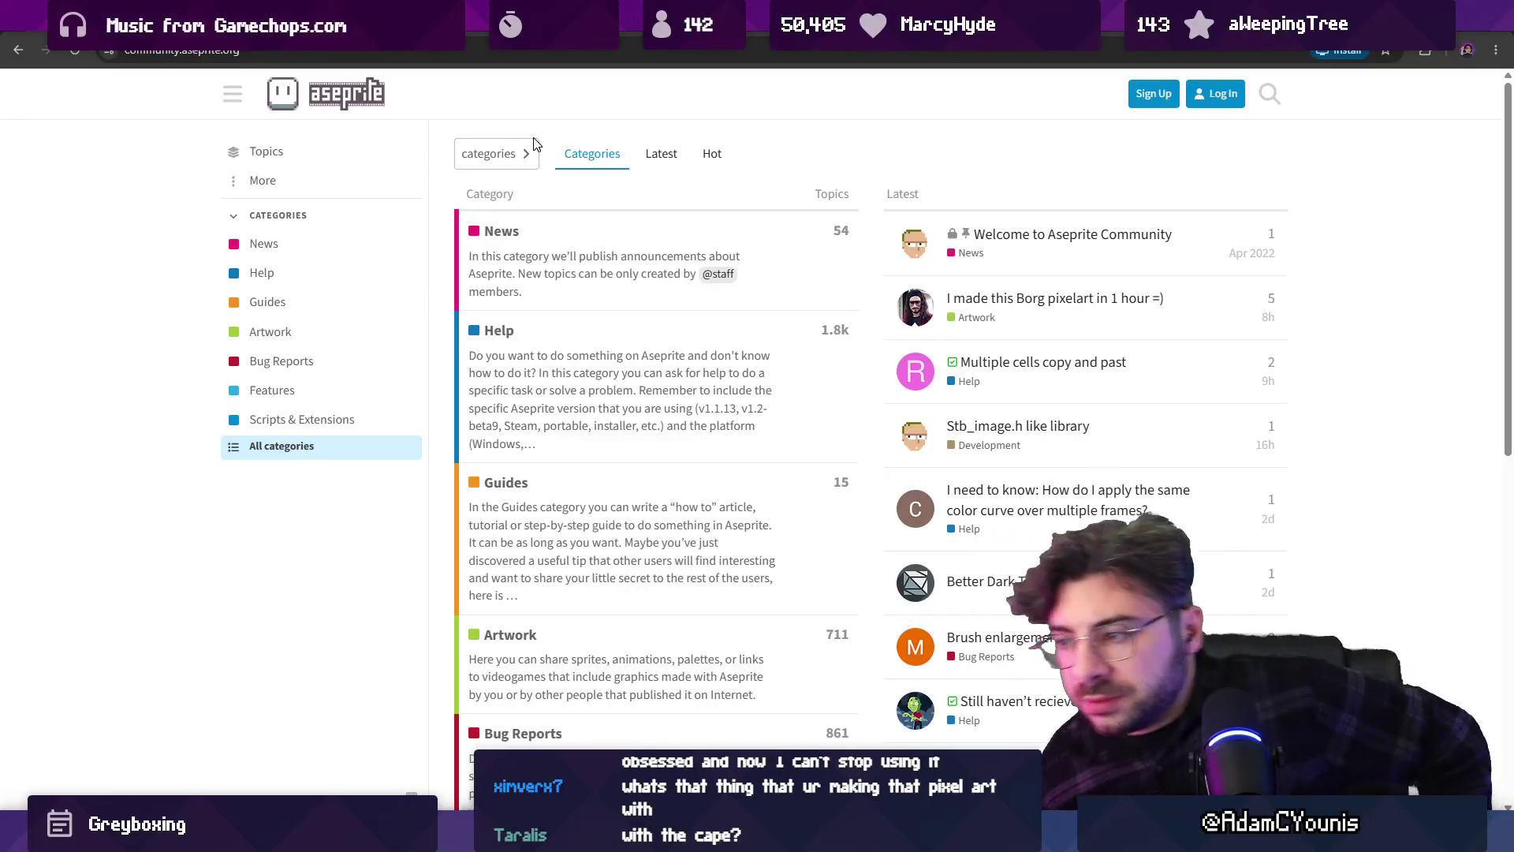
# Open and read the Better Dark Theme topic on the Aseprite community forum
pyautogui.scroll(-5, 588, 356)
pyautogui.scroll(1, 789, 316)
pyautogui.click(915, 266)
pyautogui.scroll(-10, 682, 328)
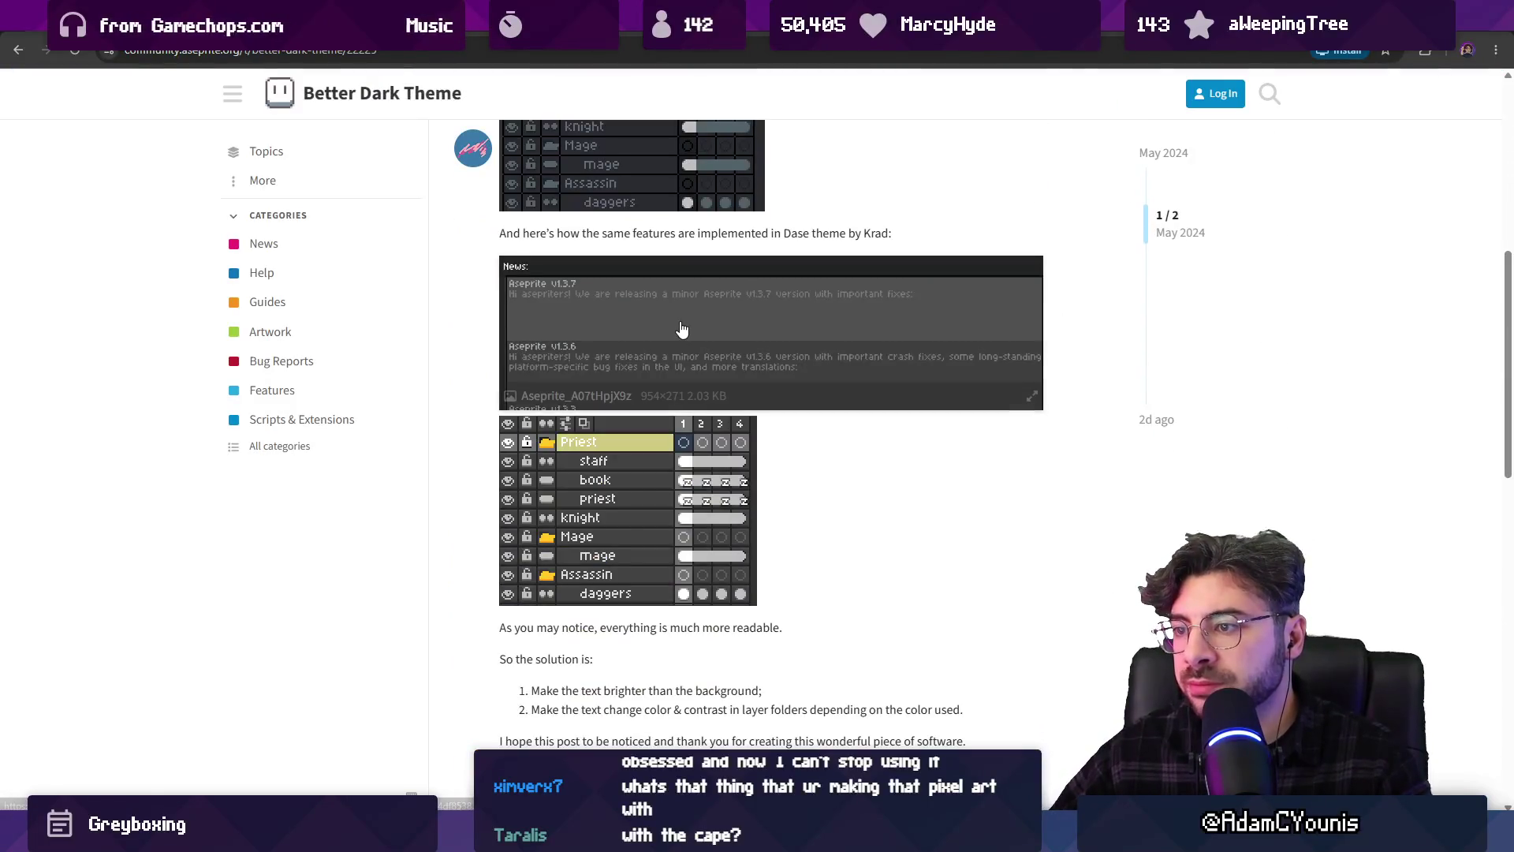
pyautogui.scroll(-2, 683, 328)
pyautogui.scroll(5, 683, 328)
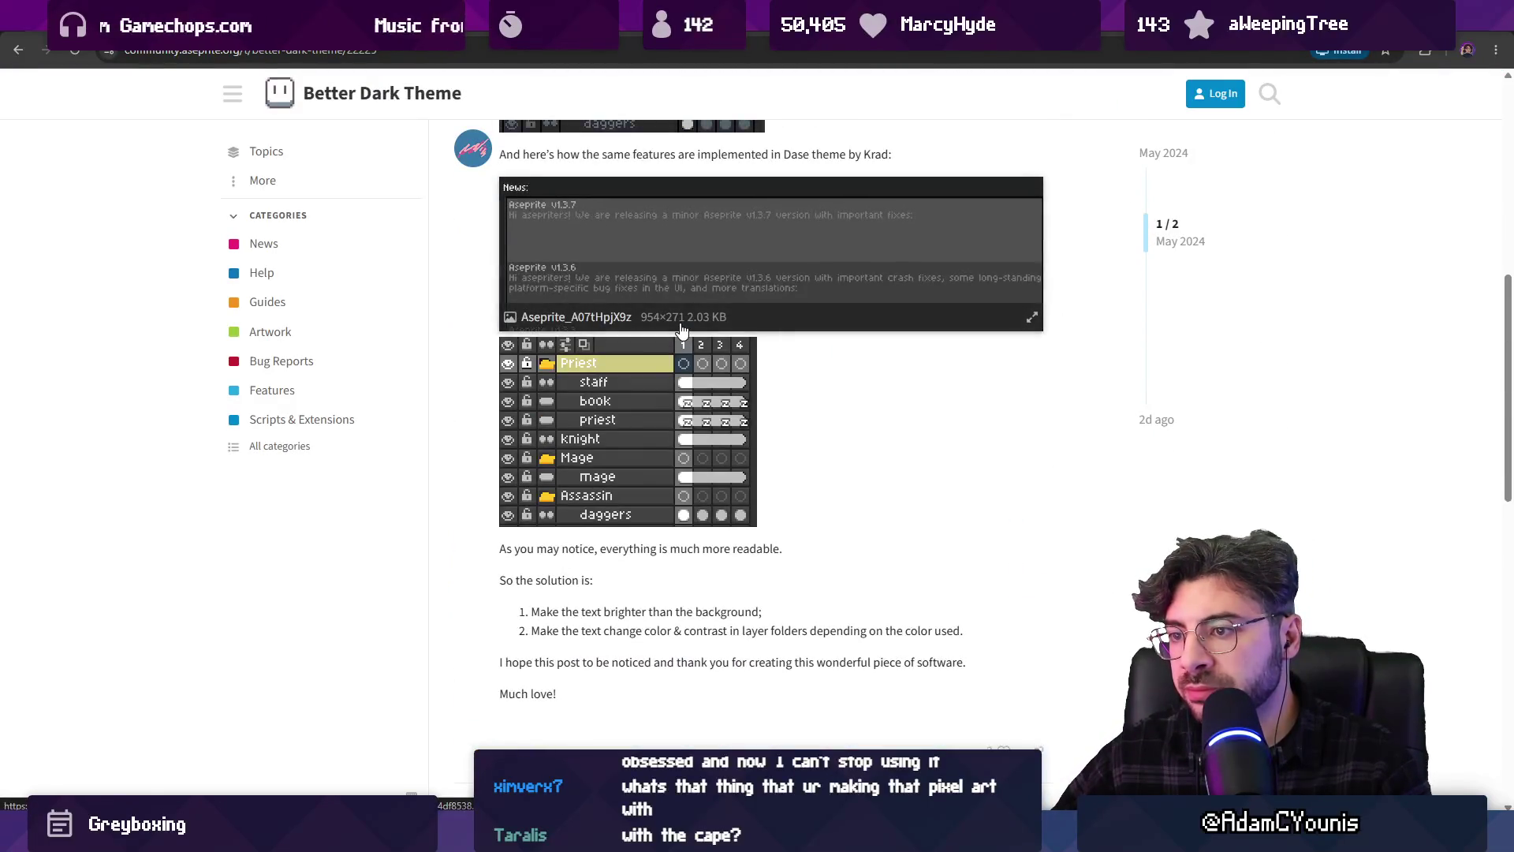
# Go back to the forum's category list, glance at the Aseprite editor, and return to the browser
pyautogui.click(17, 50)
pyautogui.scroll(-5, 394, 331)
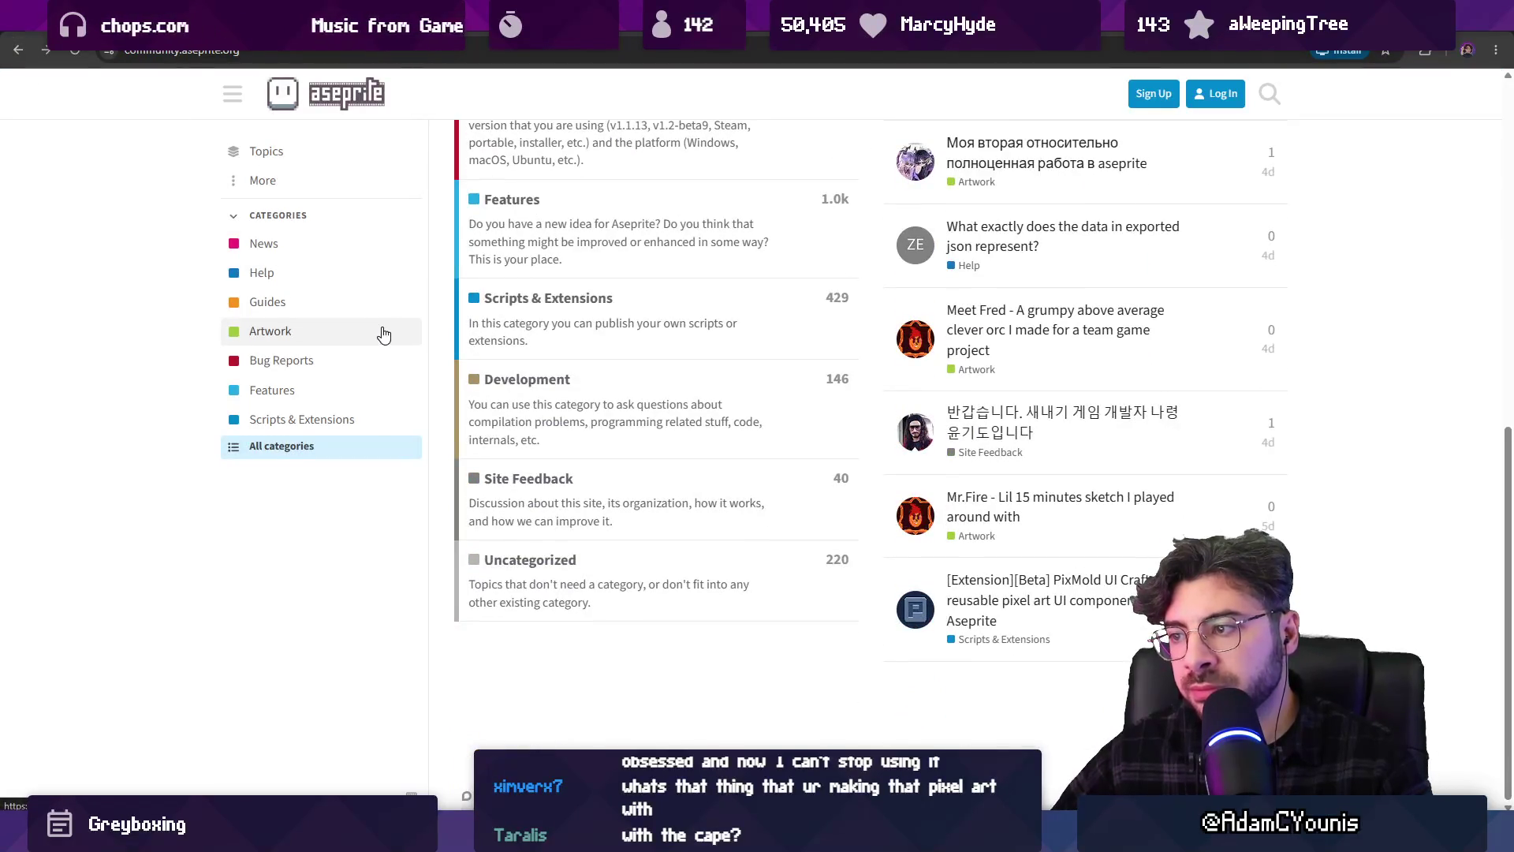
pyautogui.hotkey('alt', 'Tab')
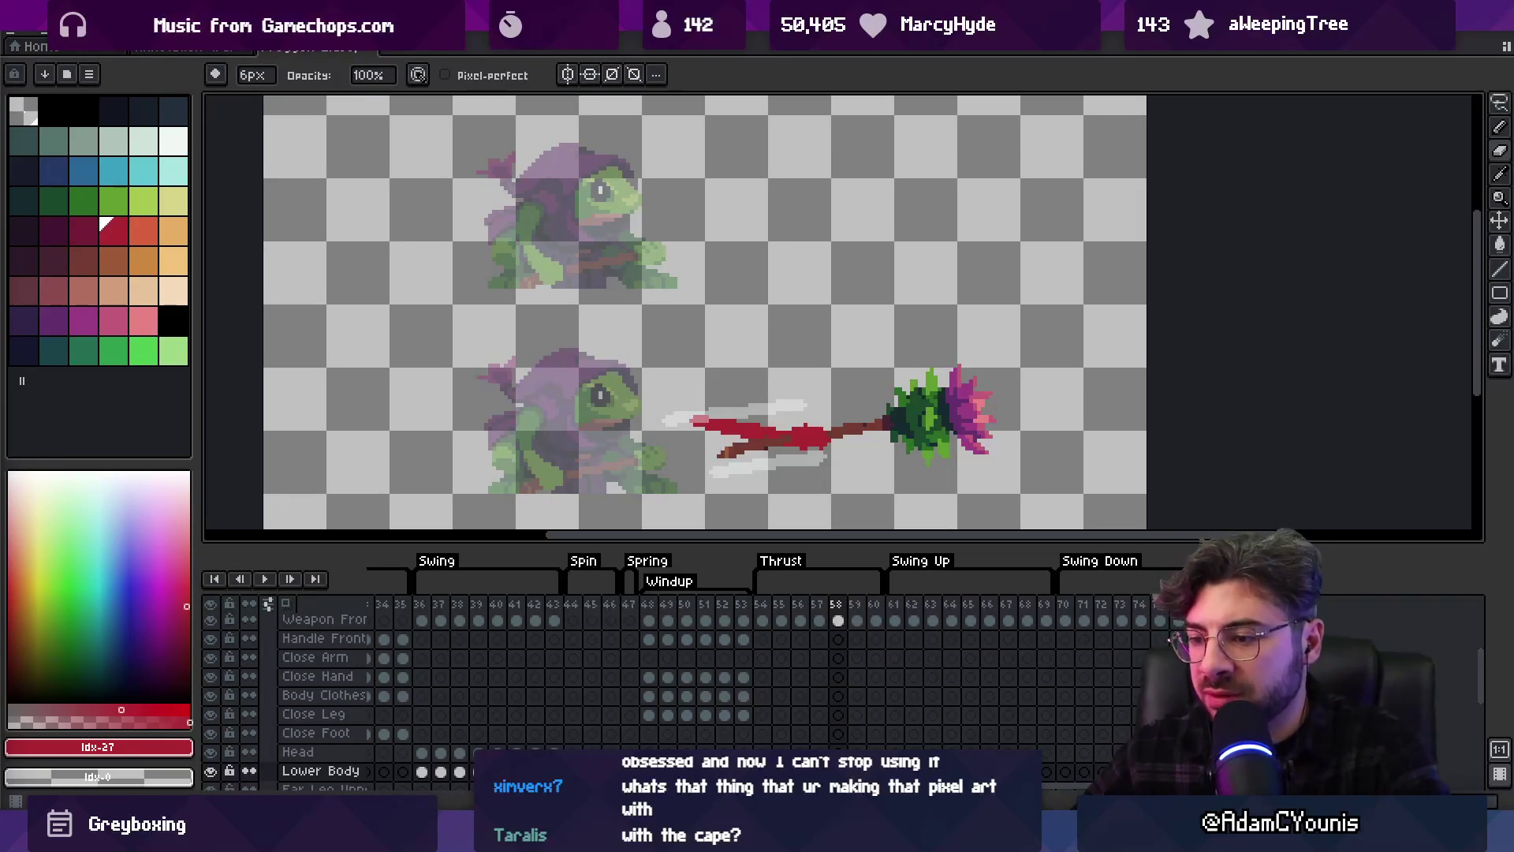
pyautogui.hotkey('alt', 'Tab')
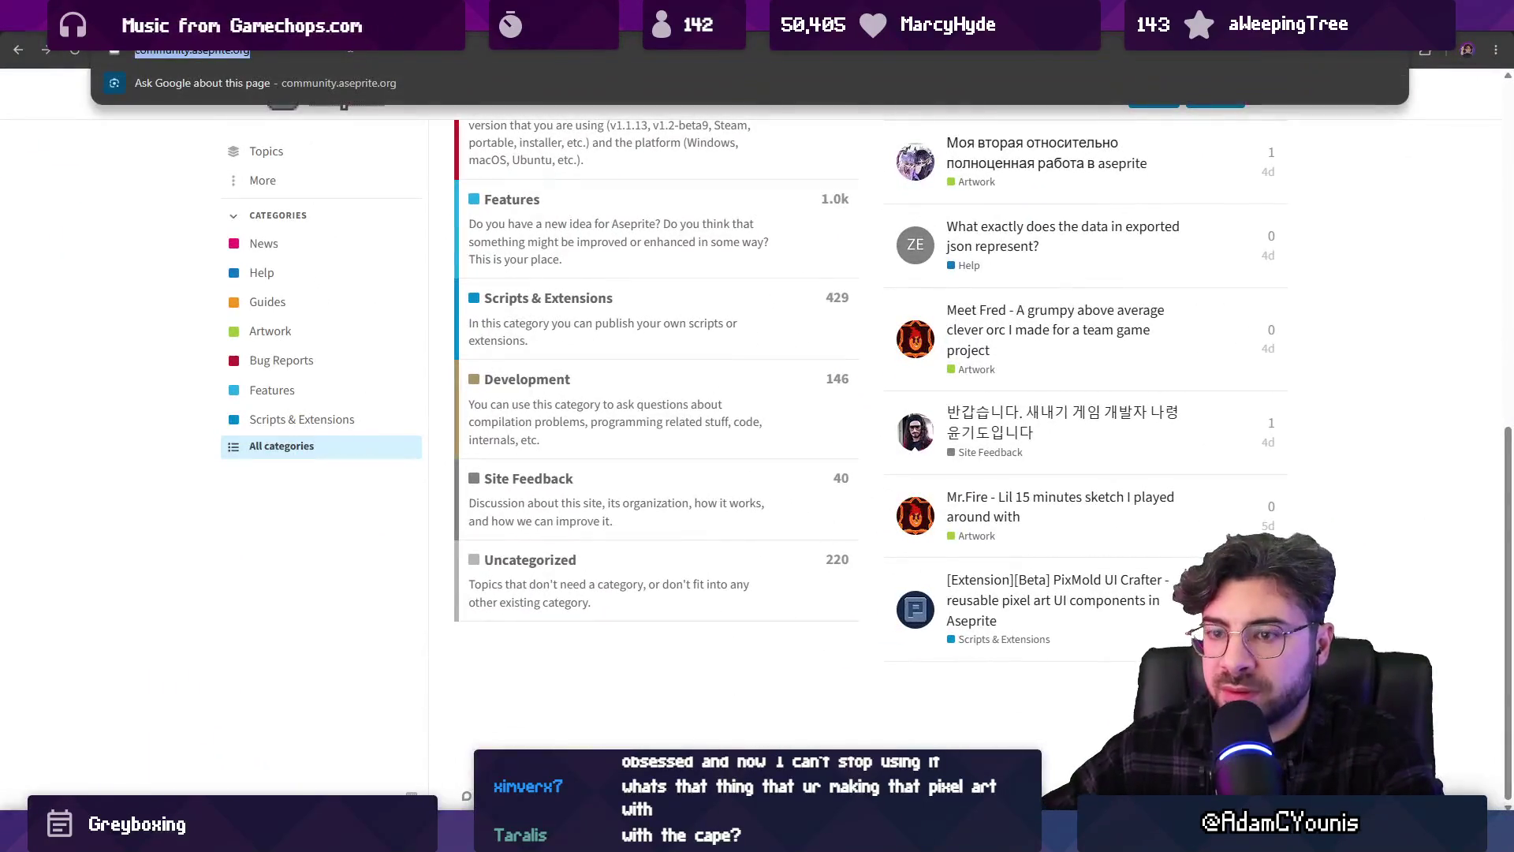
# Search Google for 'pixel art knight cape thrusting spear' and show the image results
pyautogui.write('pixel art knight cape thrusting sw')
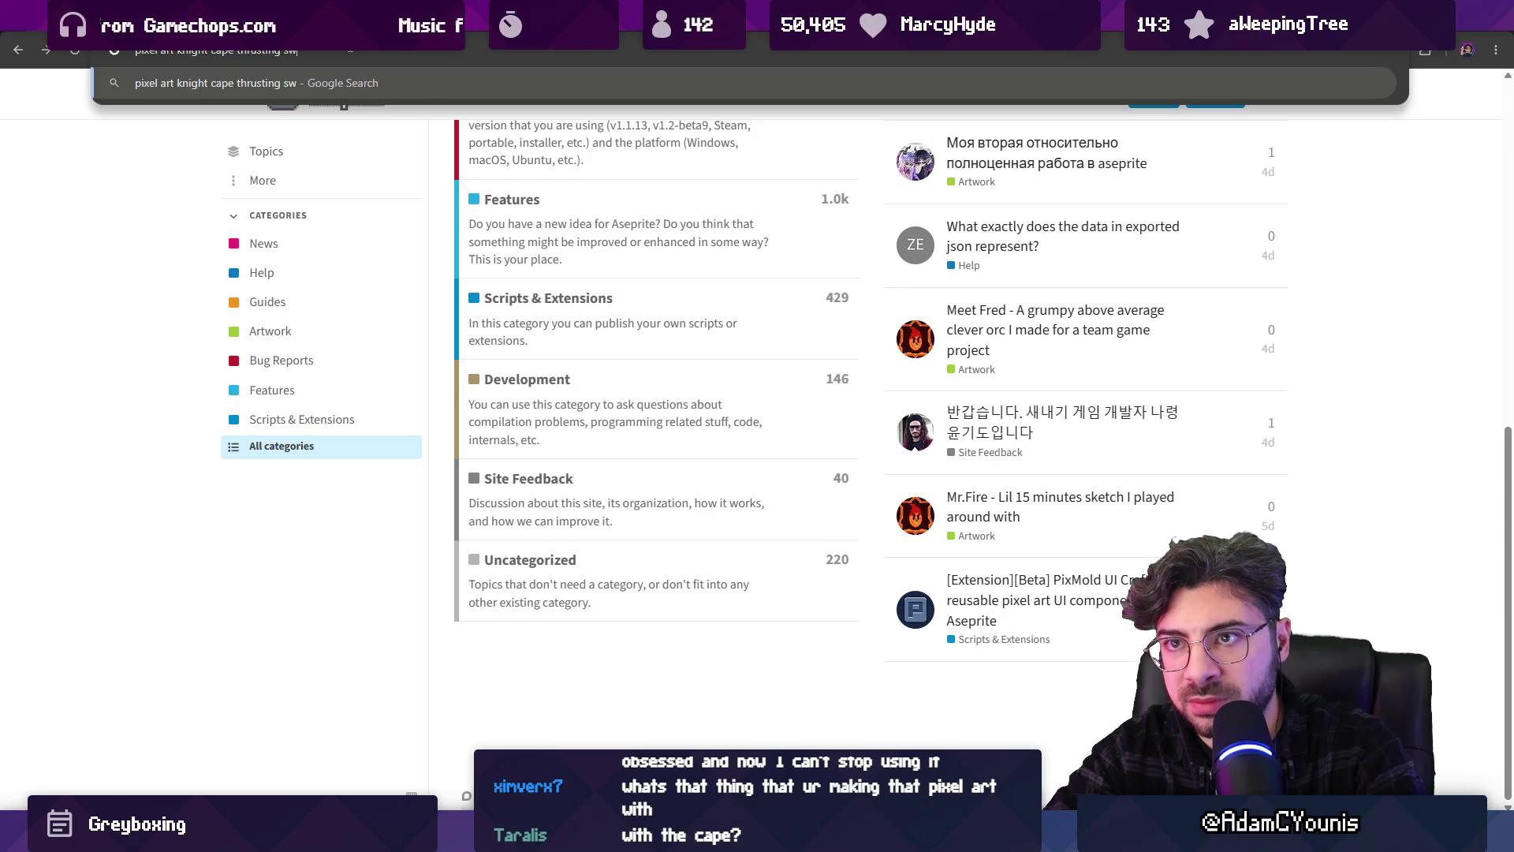
pyautogui.press('BackSpace')
pyautogui.write('o')
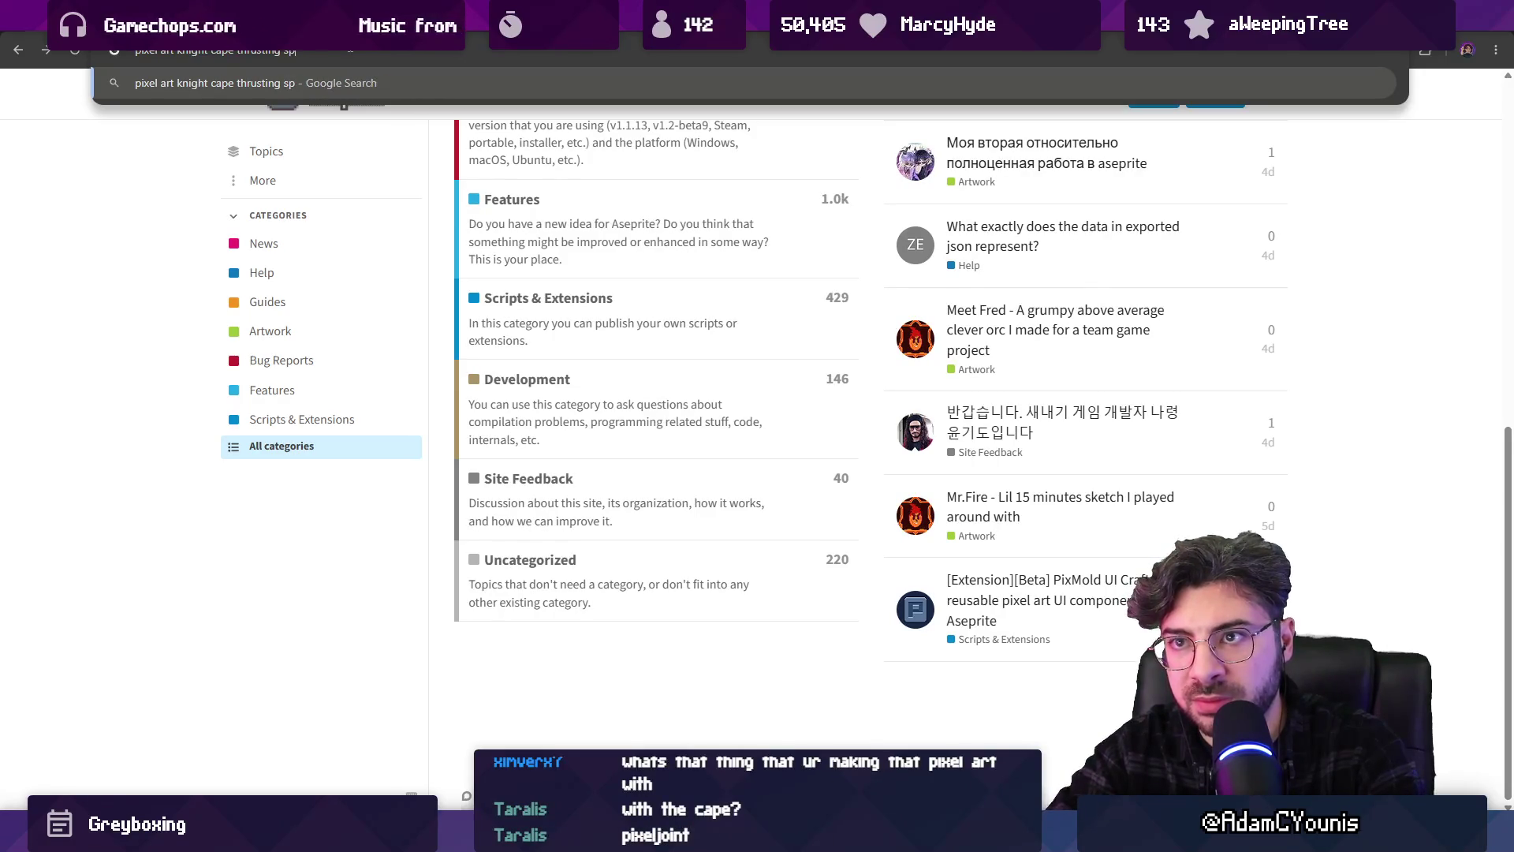
pyautogui.press('Return')
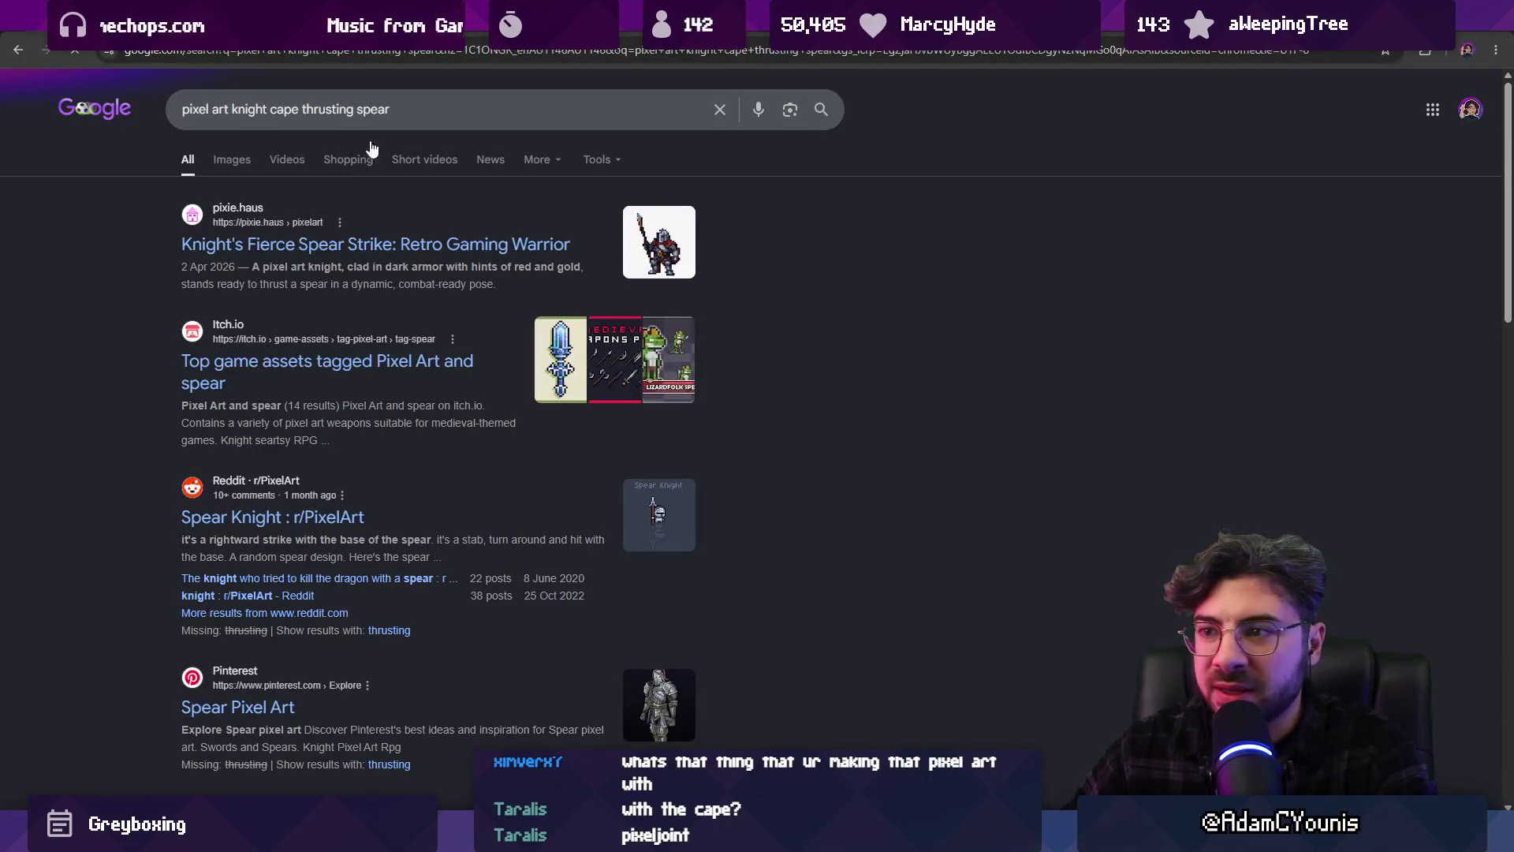
pyautogui.click(230, 158)
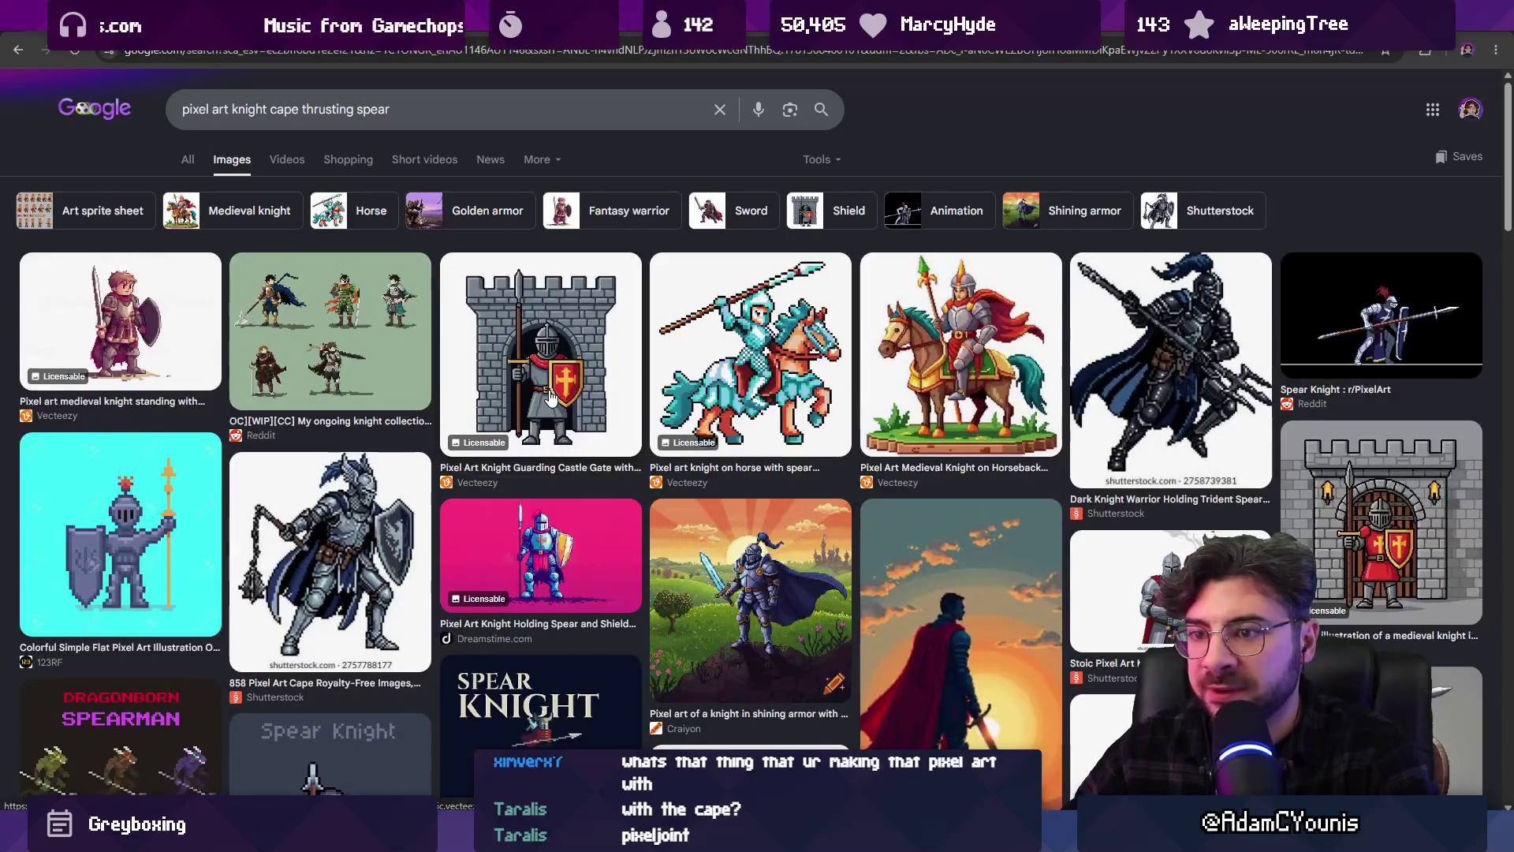
# Scroll through the knight image results for cape and spear reference
pyautogui.scroll(-5, 549, 397)
pyautogui.scroll(-1, 550, 396)
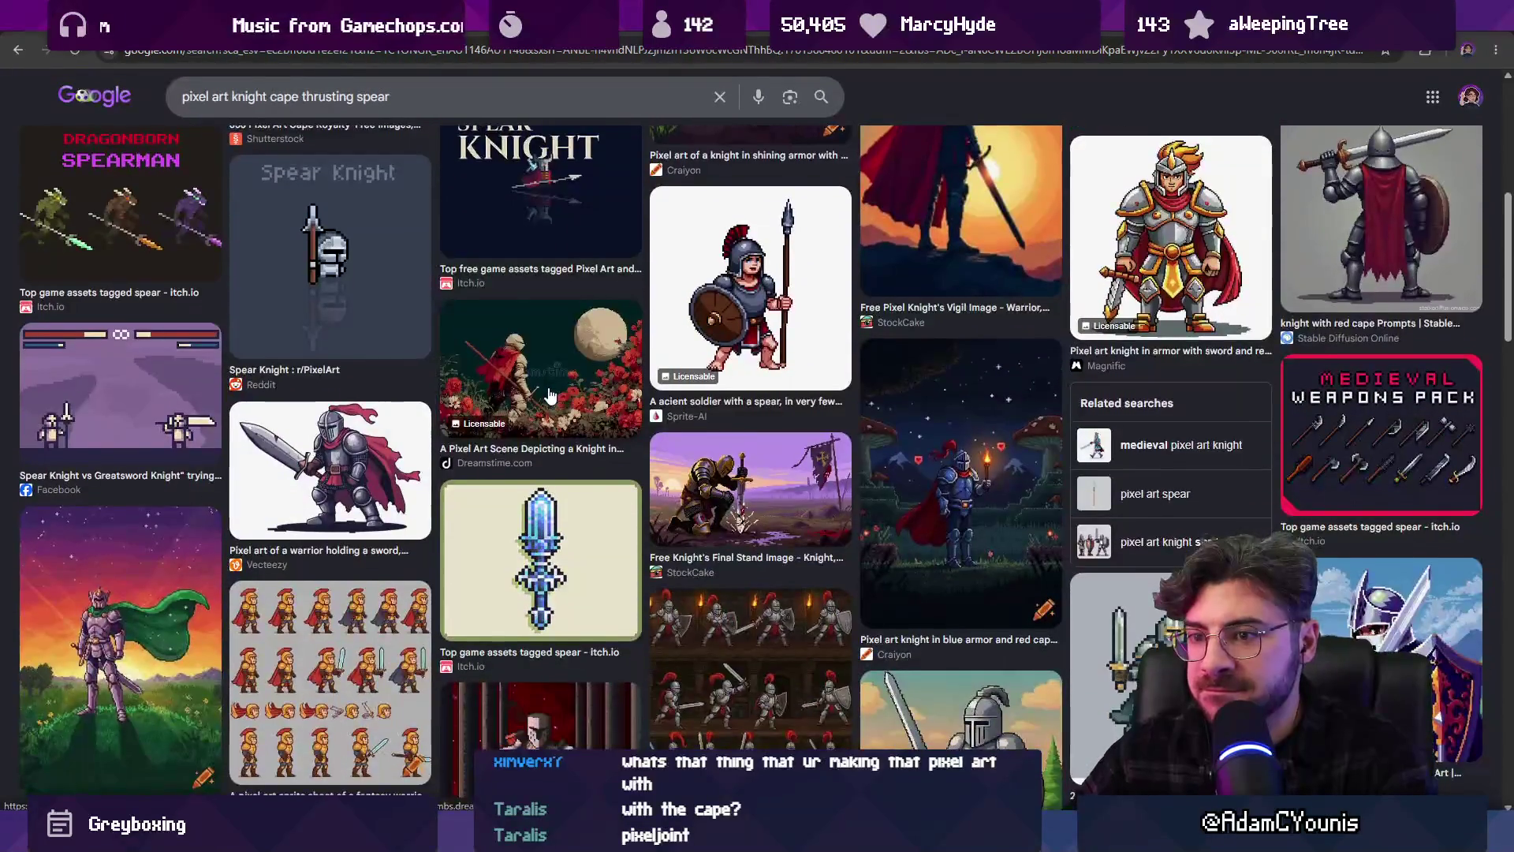
pyautogui.scroll(-5, 550, 397)
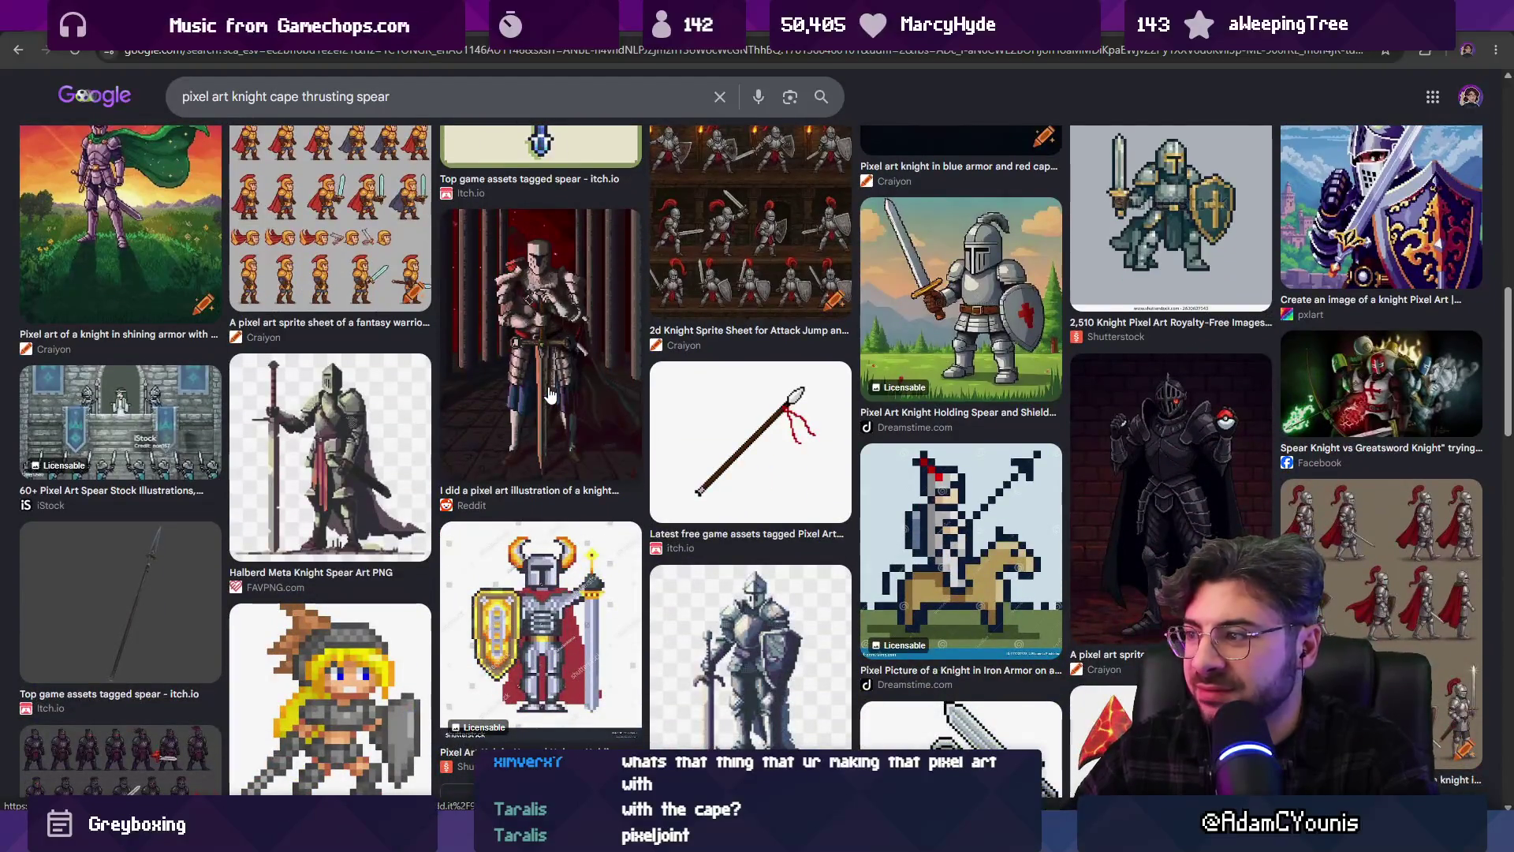
pyautogui.scroll(-5, 550, 394)
pyautogui.scroll(-3, 550, 386)
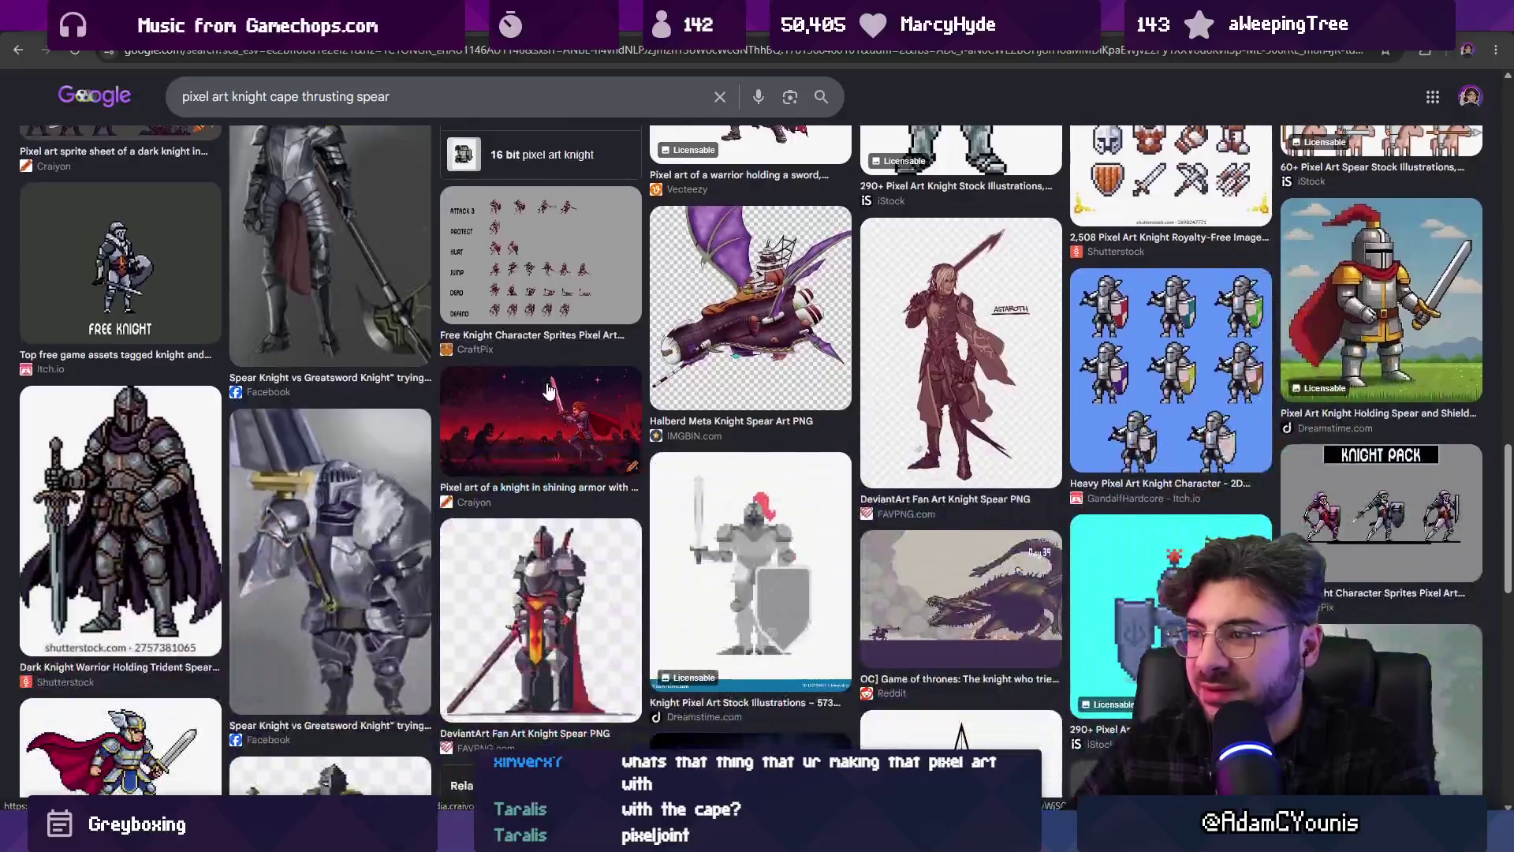
pyautogui.scroll(-4, 610, 450)
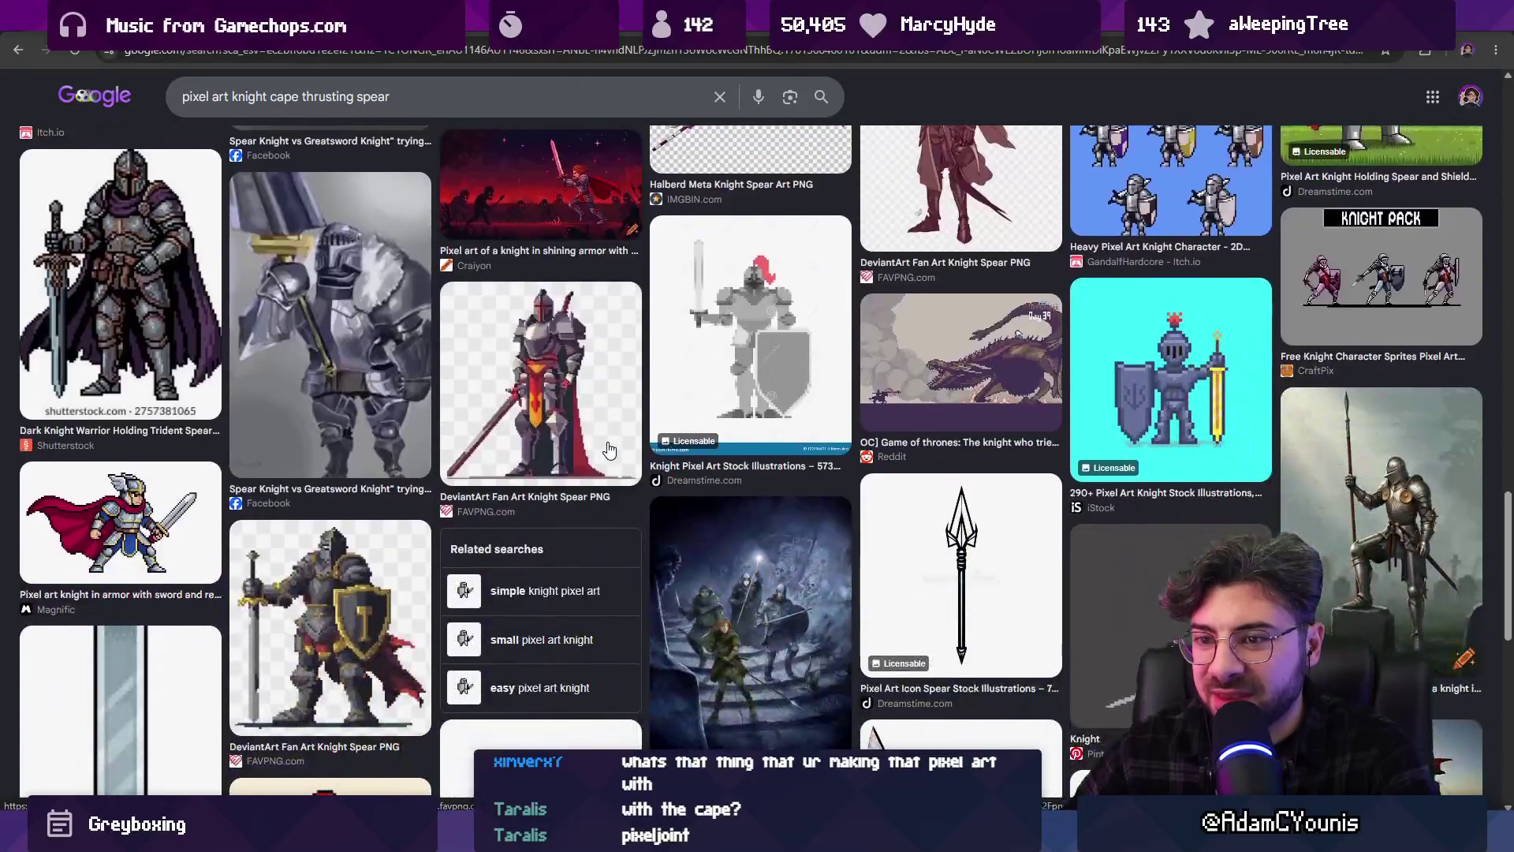
pyautogui.scroll(-3, 609, 449)
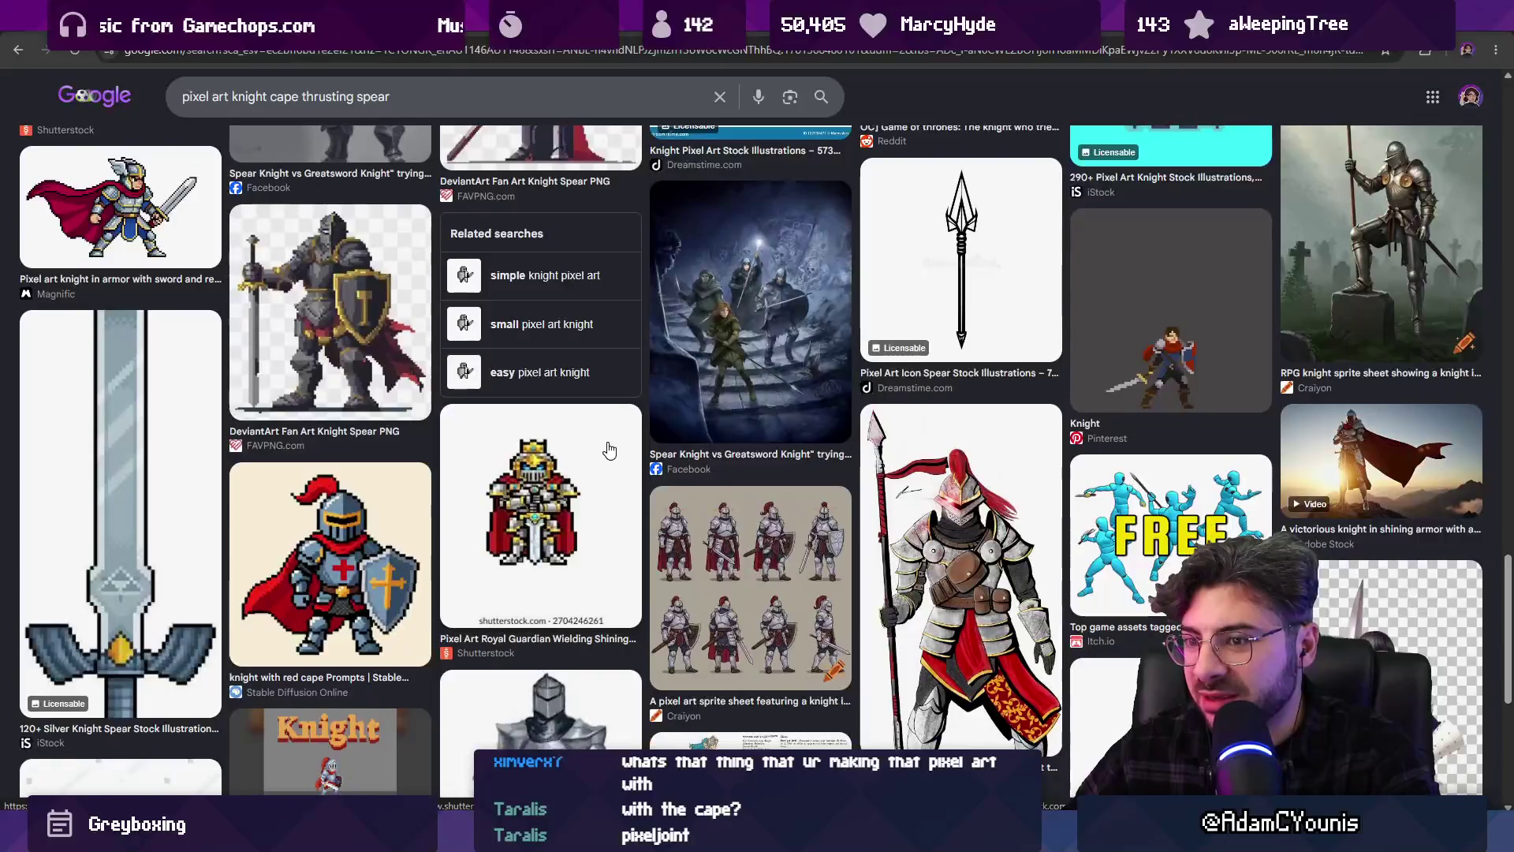
pyautogui.scroll(-1, 610, 449)
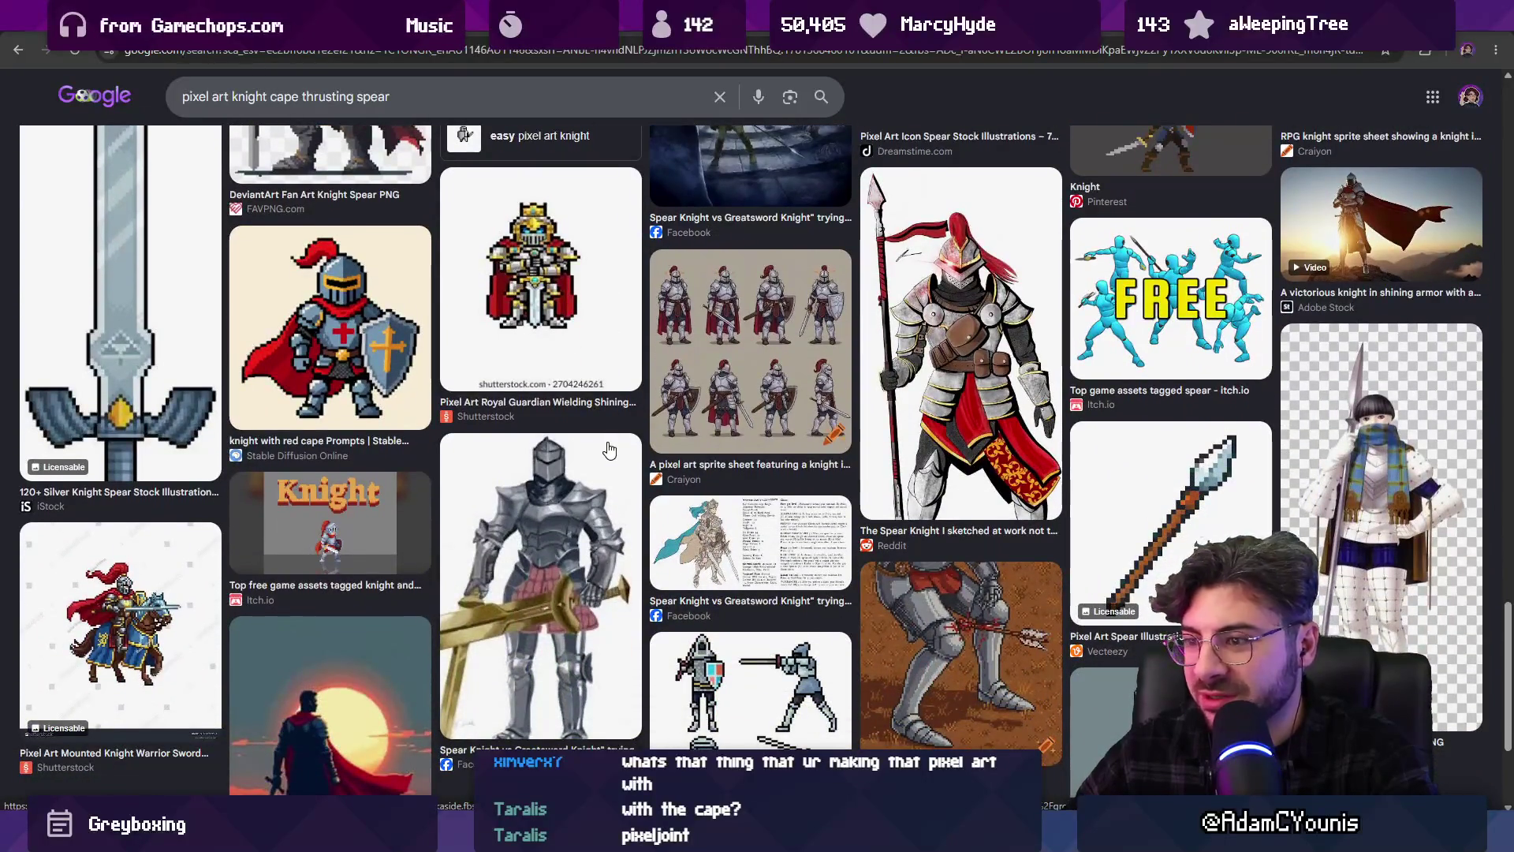
pyautogui.scroll(-3, 604, 448)
pyautogui.scroll(4, 578, 435)
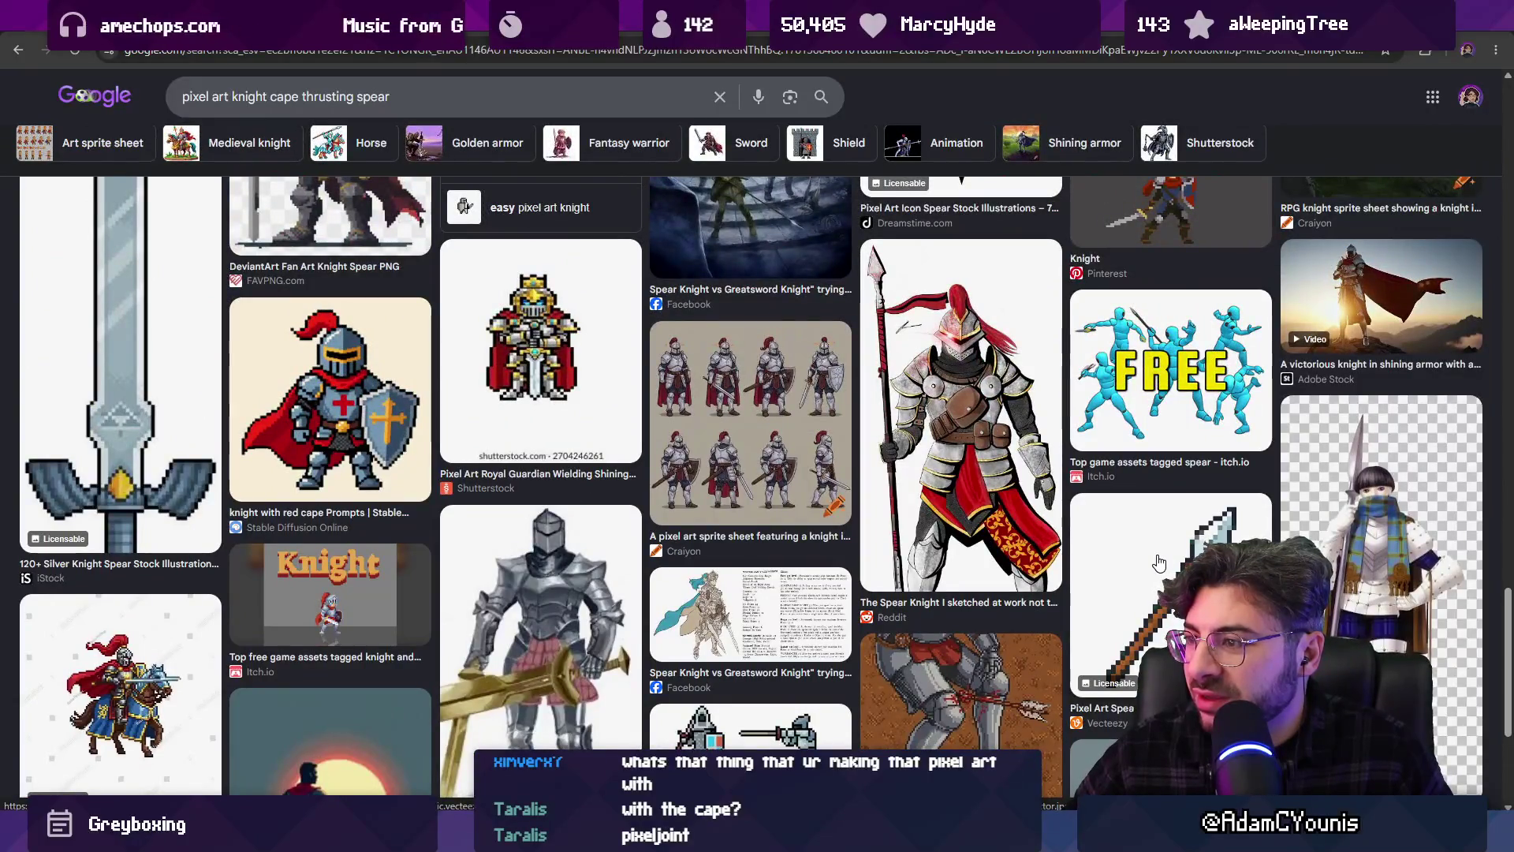
pyautogui.scroll(2, 408, 494)
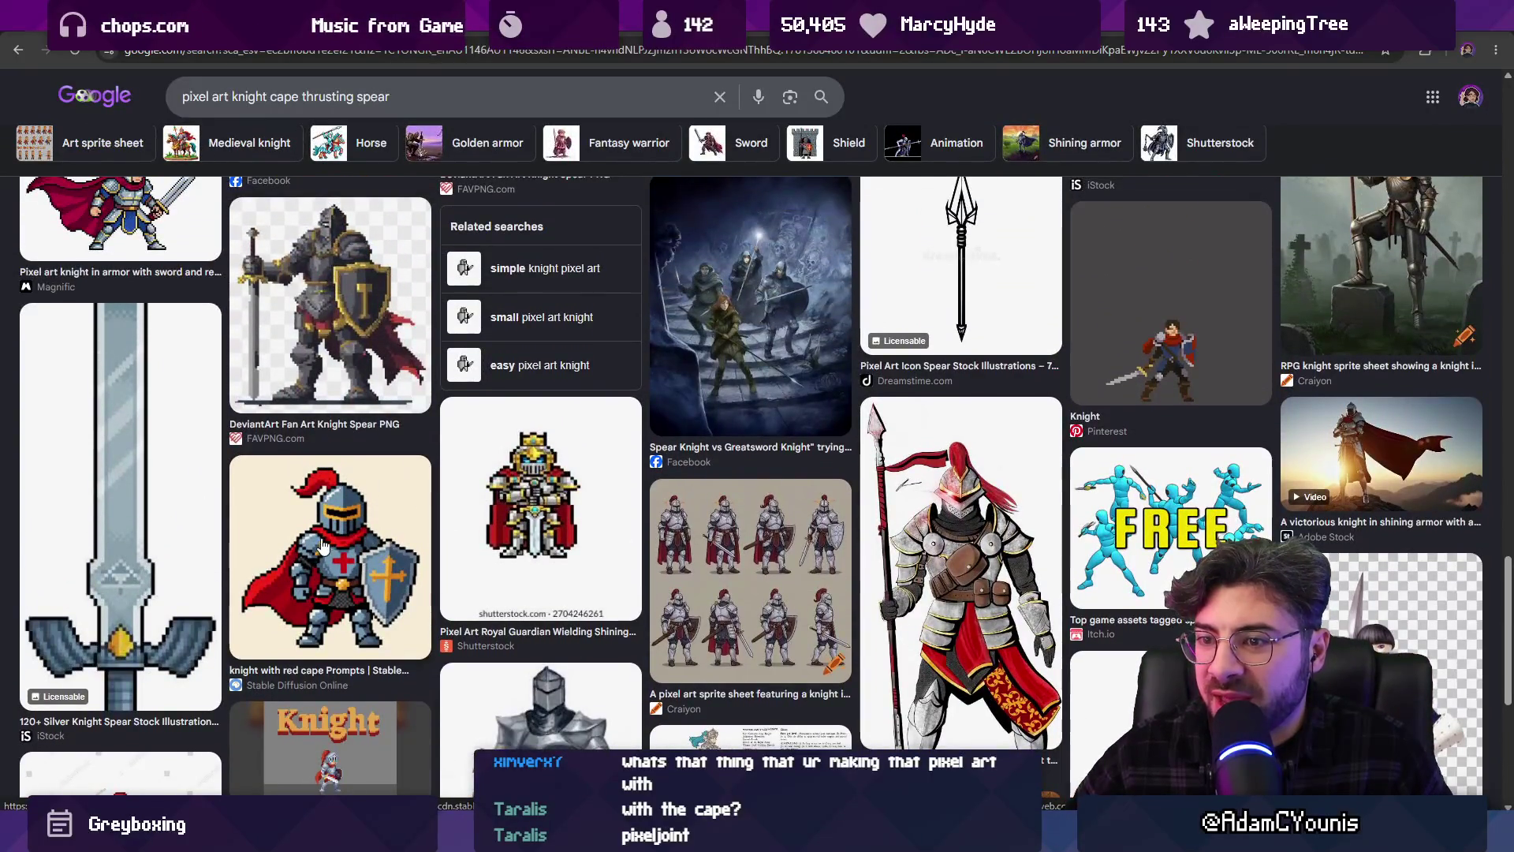
pyautogui.scroll(2, 321, 544)
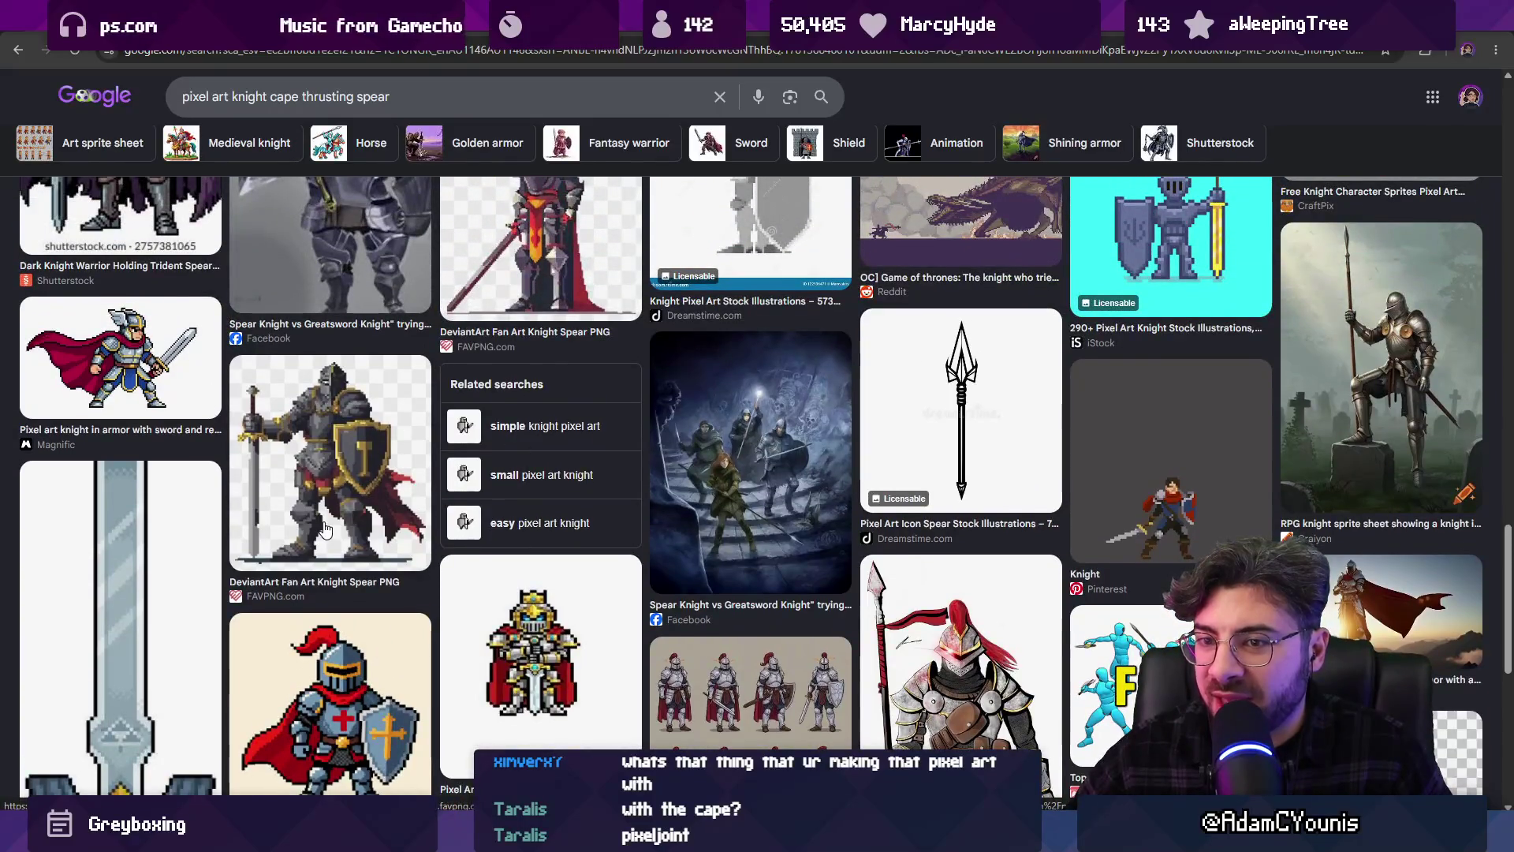
pyautogui.scroll(3, 1450, 374)
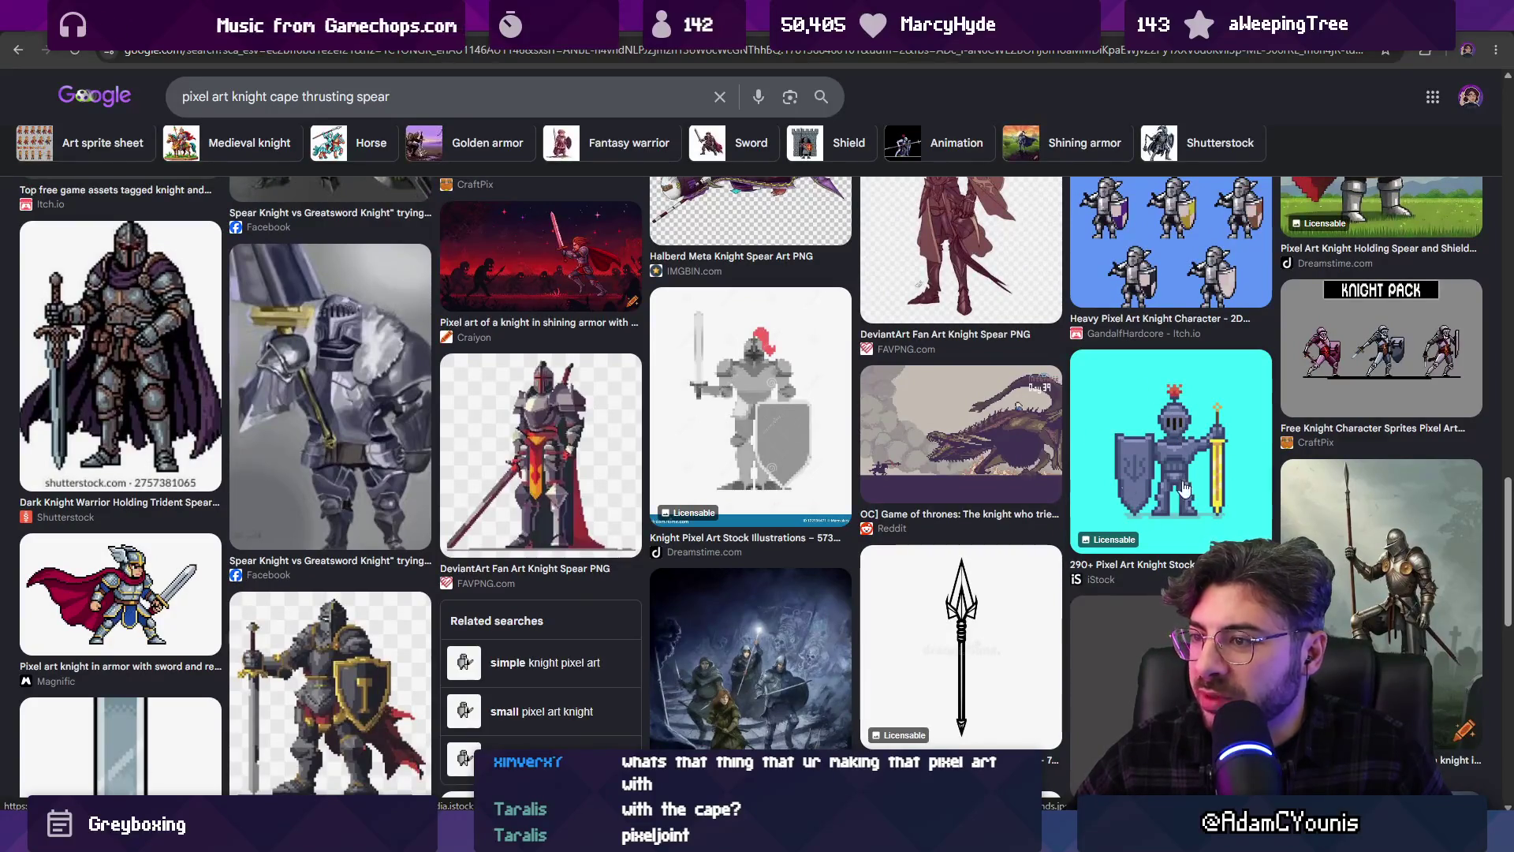
pyautogui.scroll(3, 600, 428)
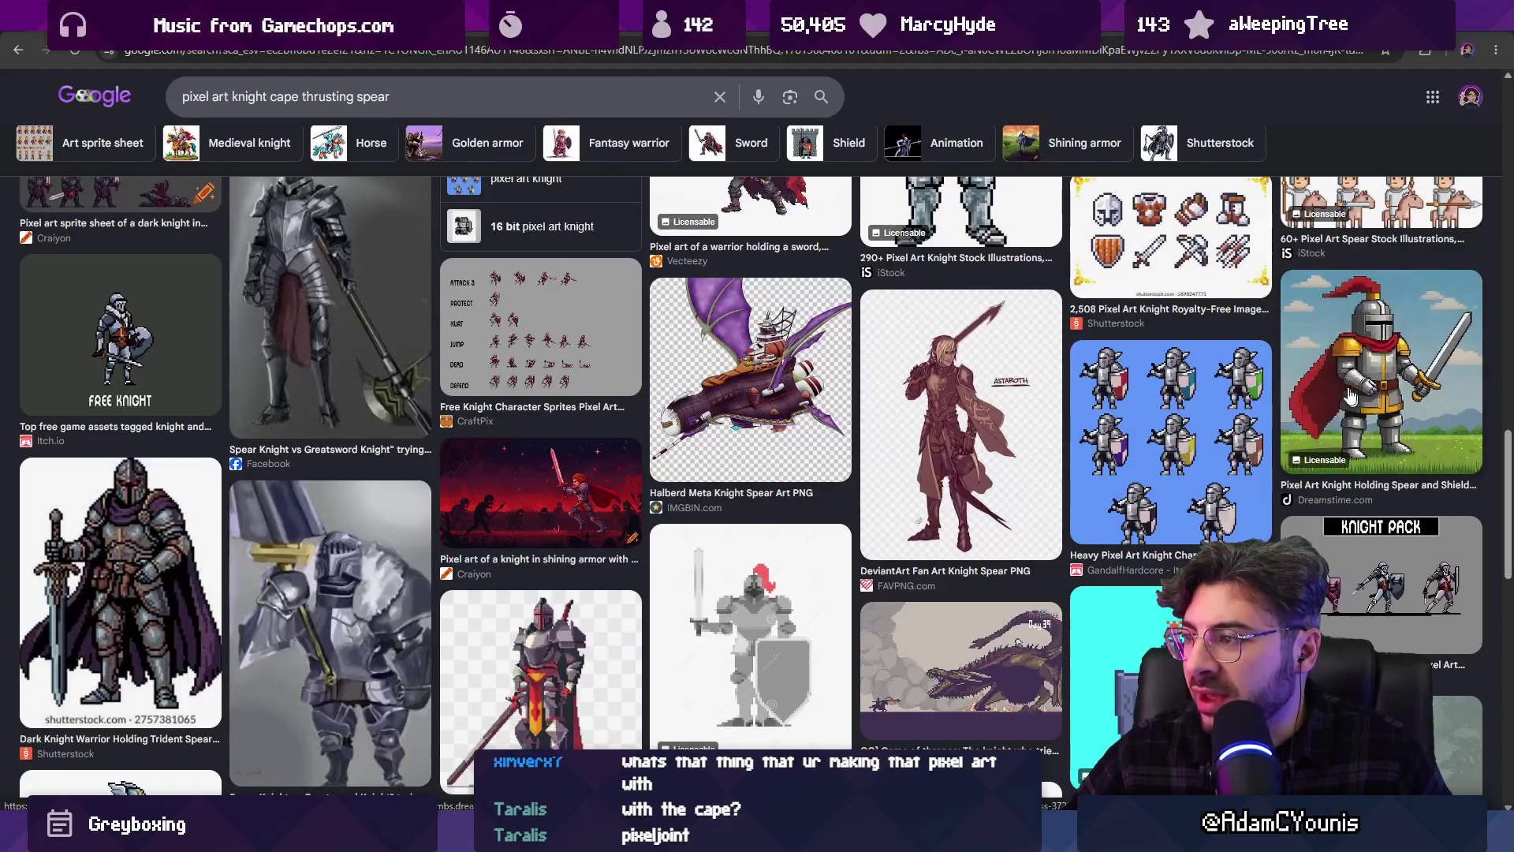
pyautogui.scroll(3, 208, 536)
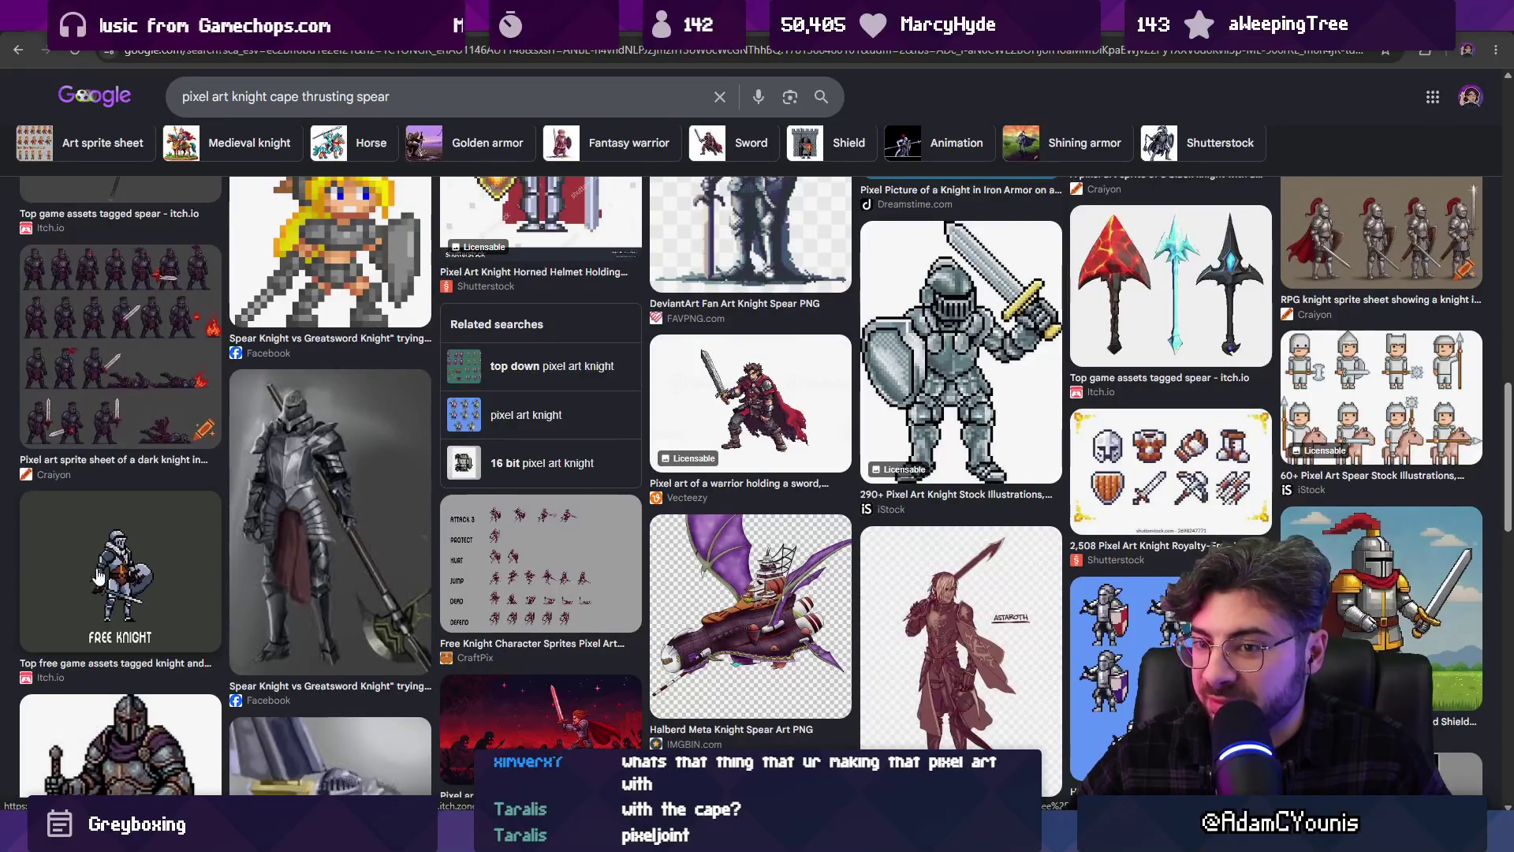
pyautogui.scroll(1, 665, 497)
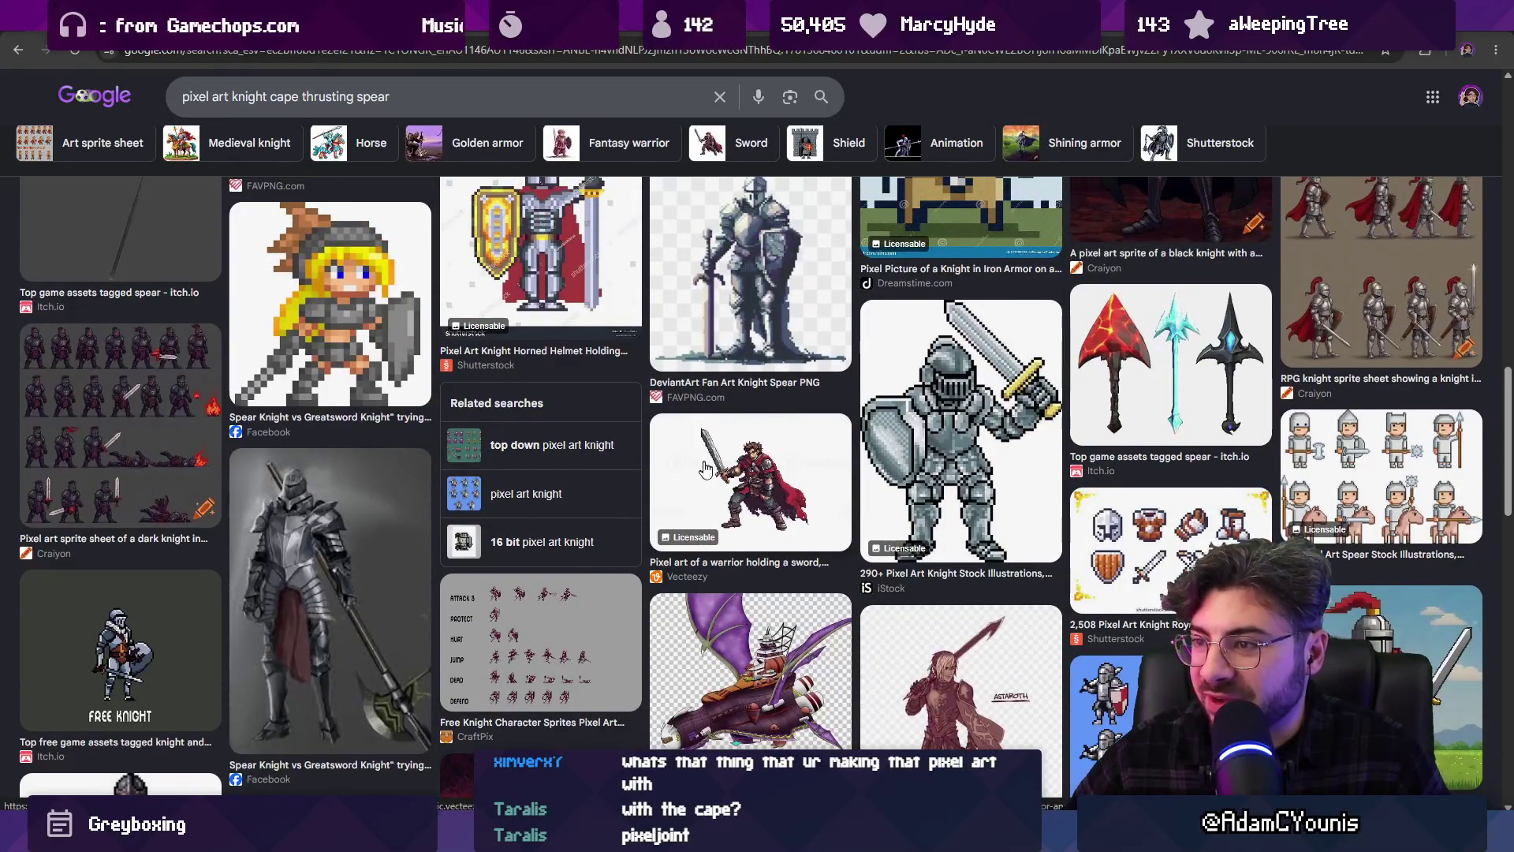
pyautogui.scroll(3, 705, 469)
pyautogui.scroll(1, 722, 511)
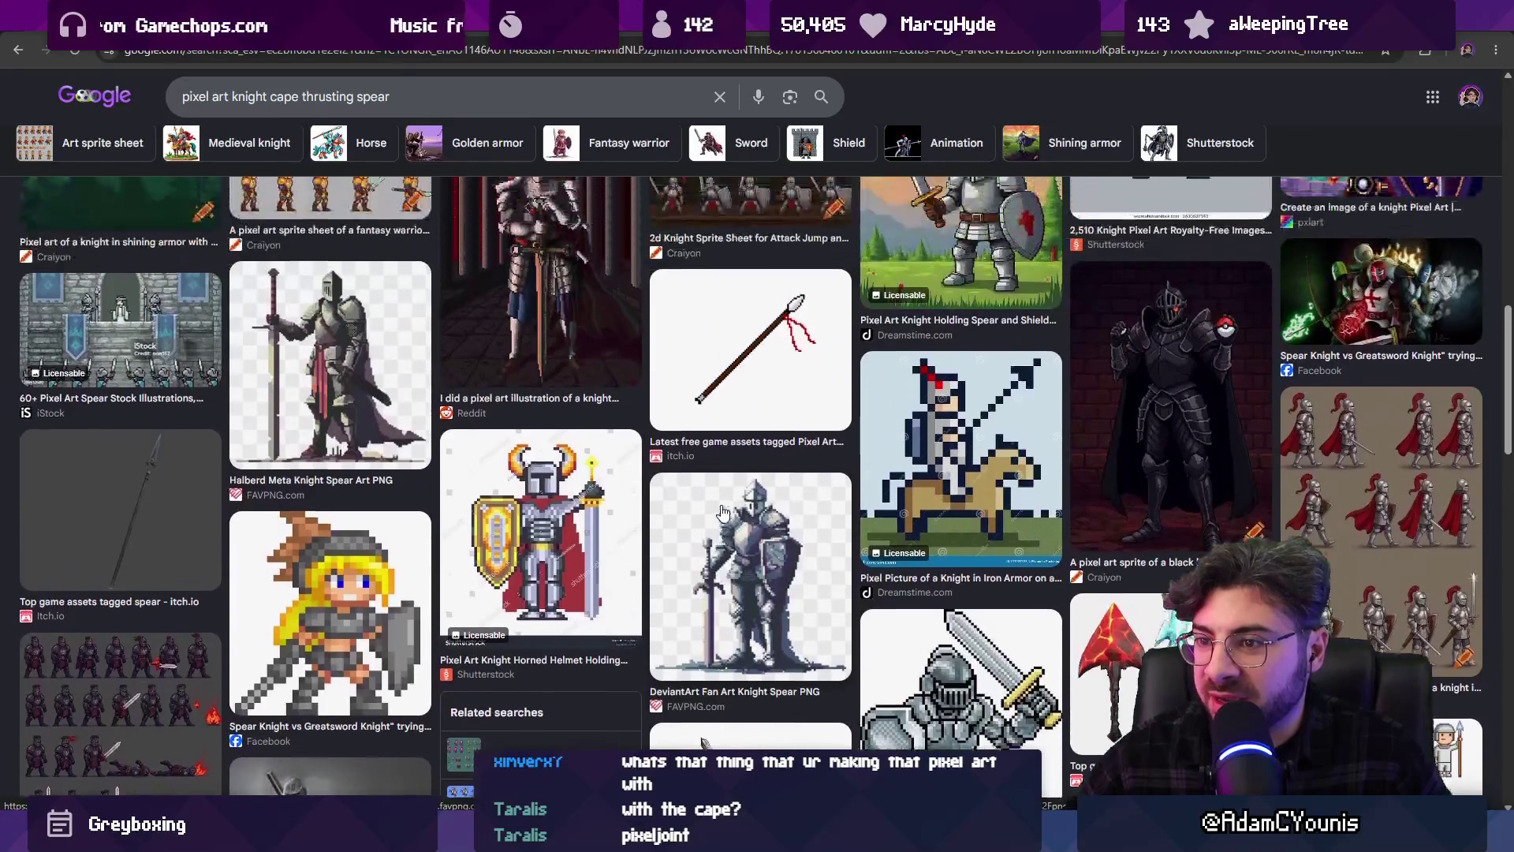
pyautogui.scroll(1, 761, 543)
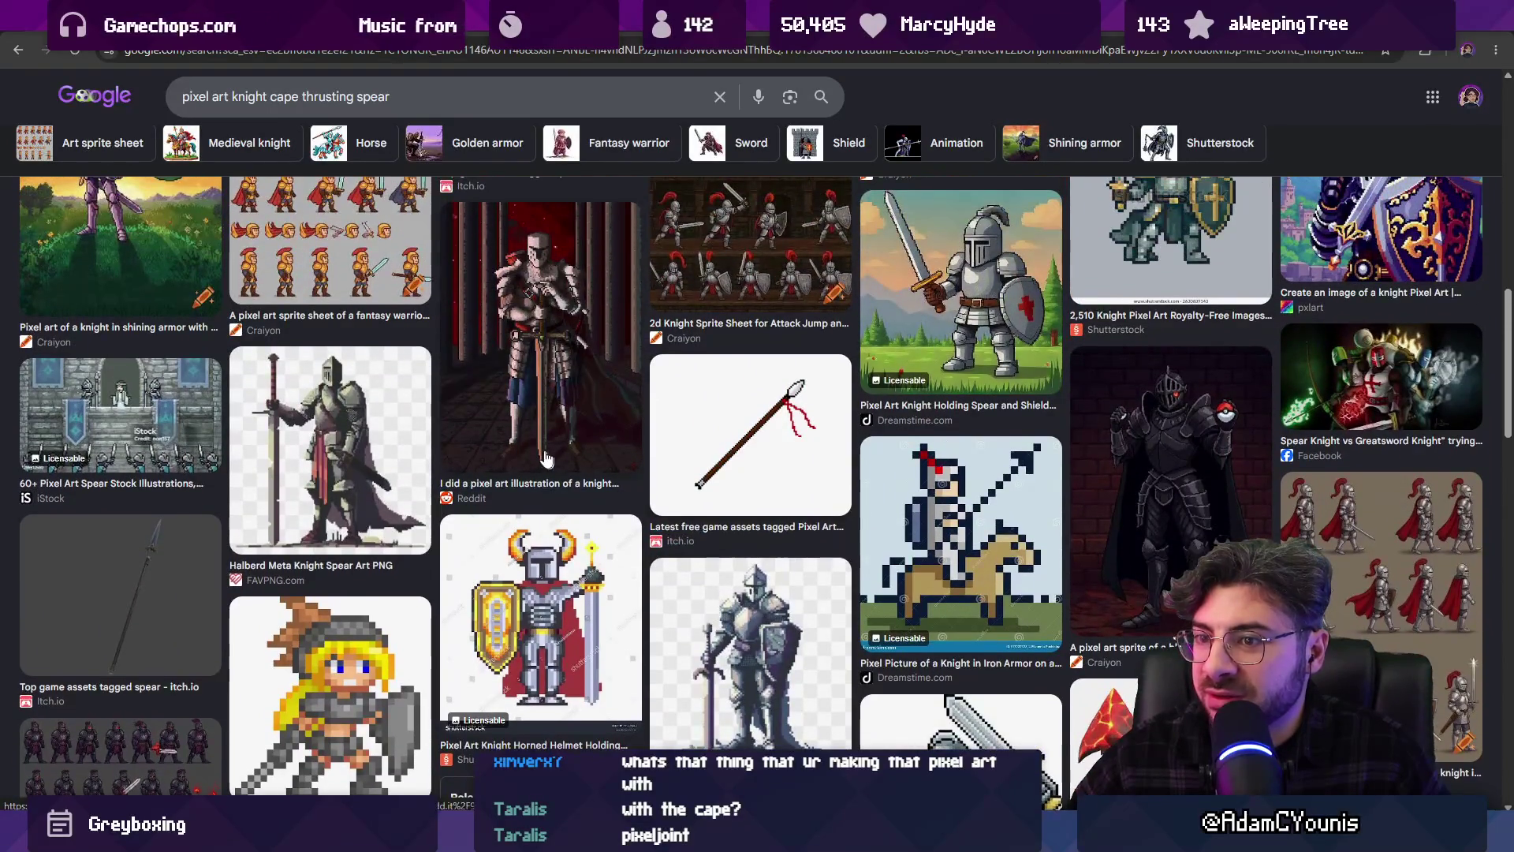
pyautogui.scroll(1, 544, 456)
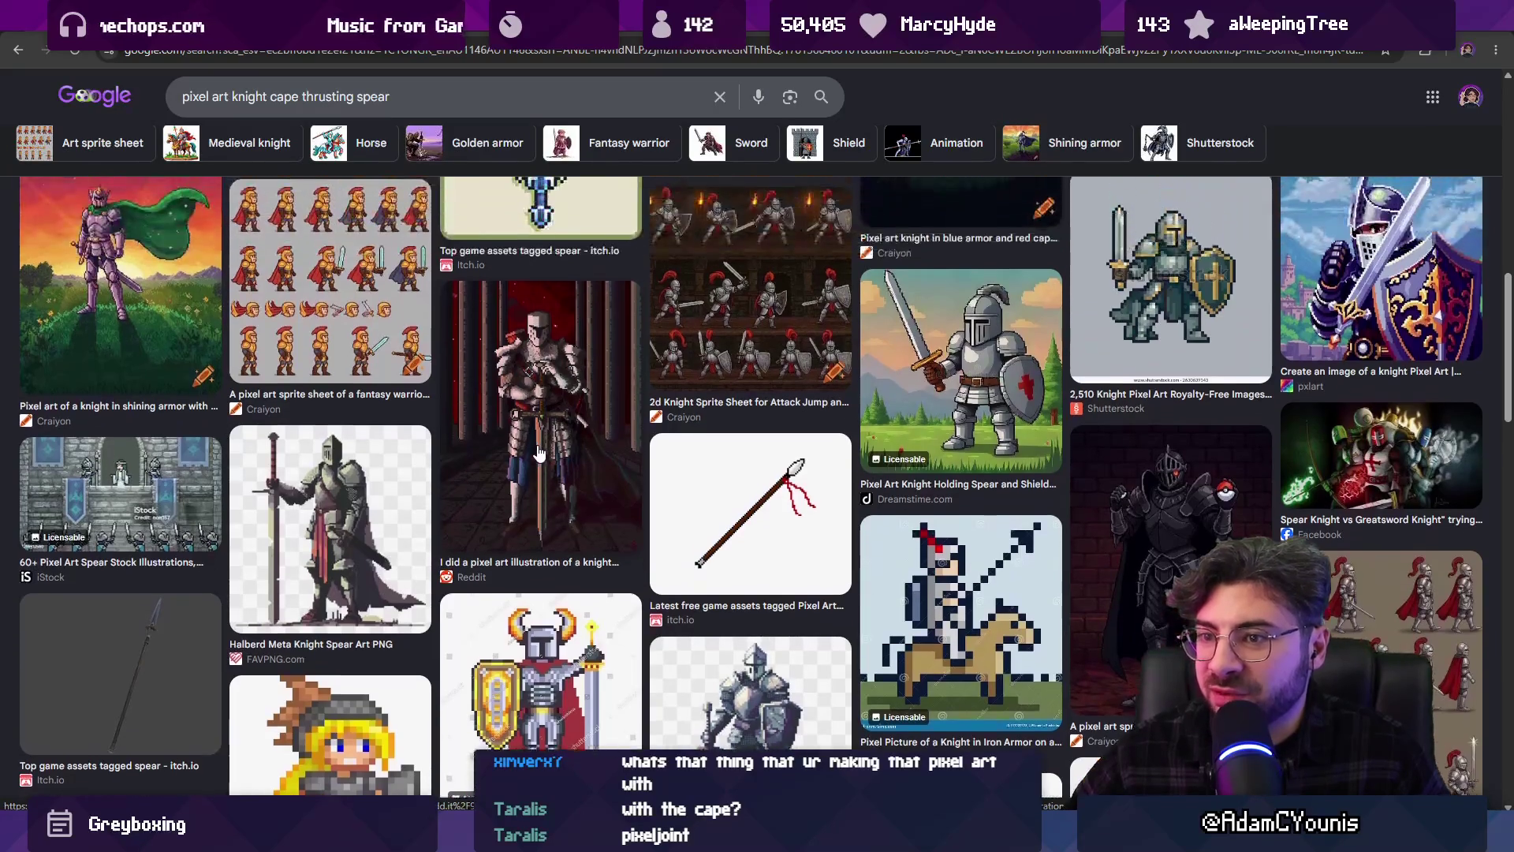
pyautogui.scroll(5, 539, 452)
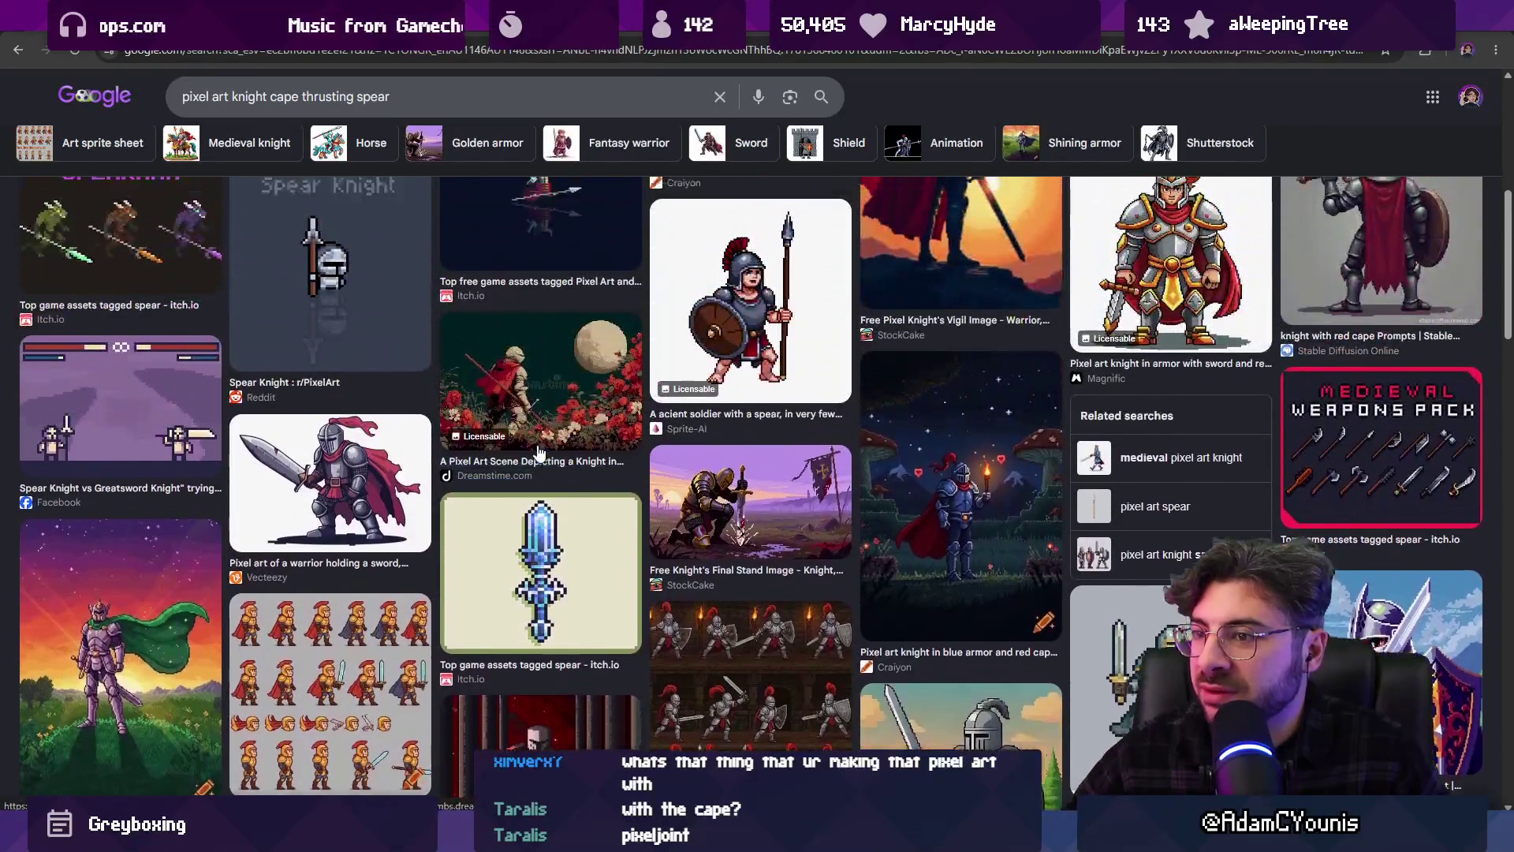
pyautogui.scroll(5, 539, 451)
# Add 'gif' to the knight spear query and search again
pyautogui.click(420, 97)
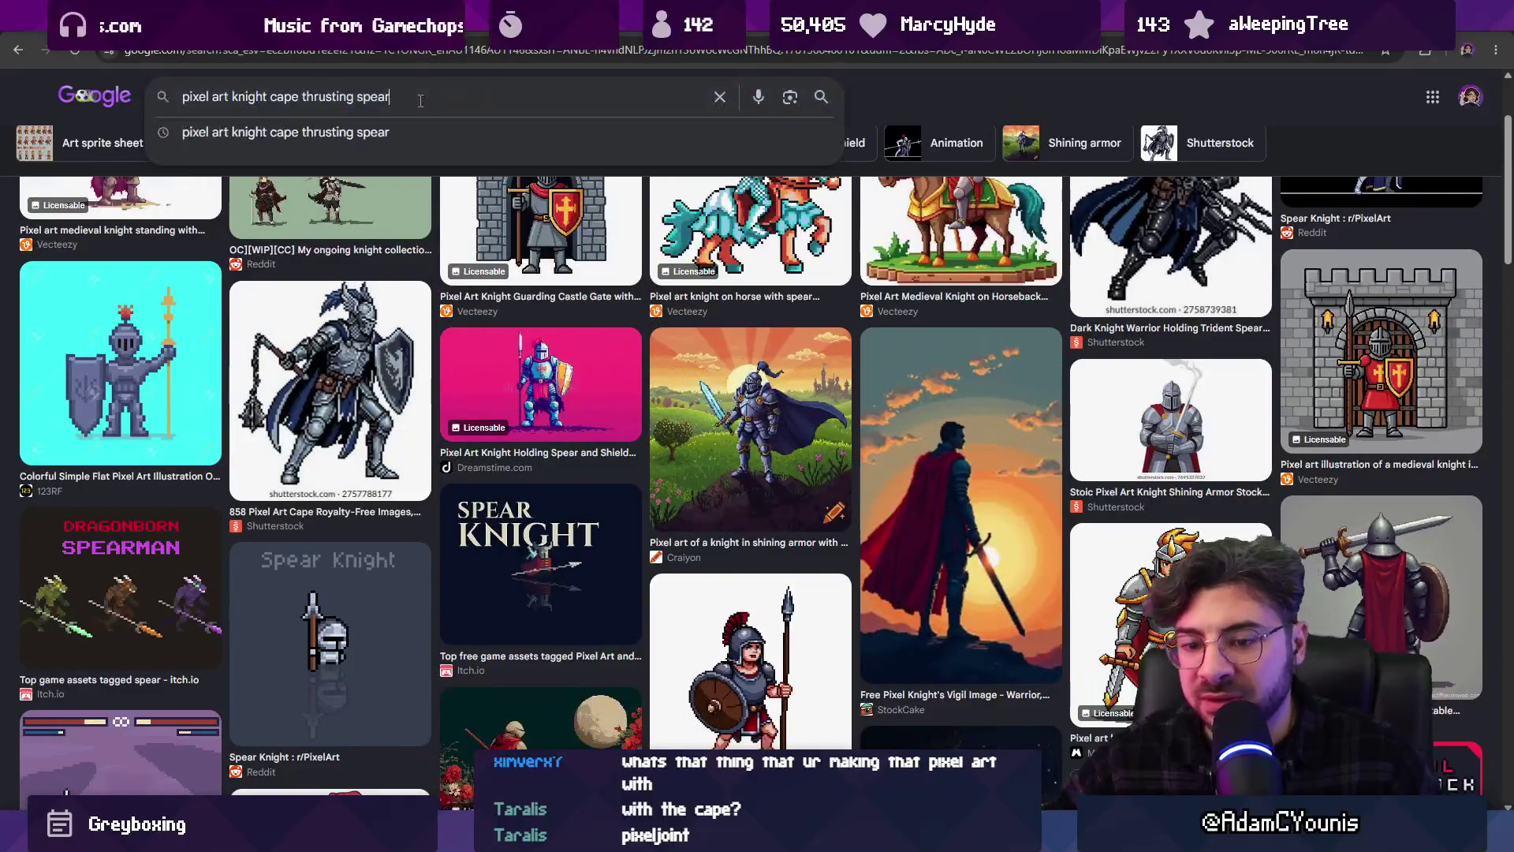
pyautogui.write('gif')
pyautogui.press('Return')
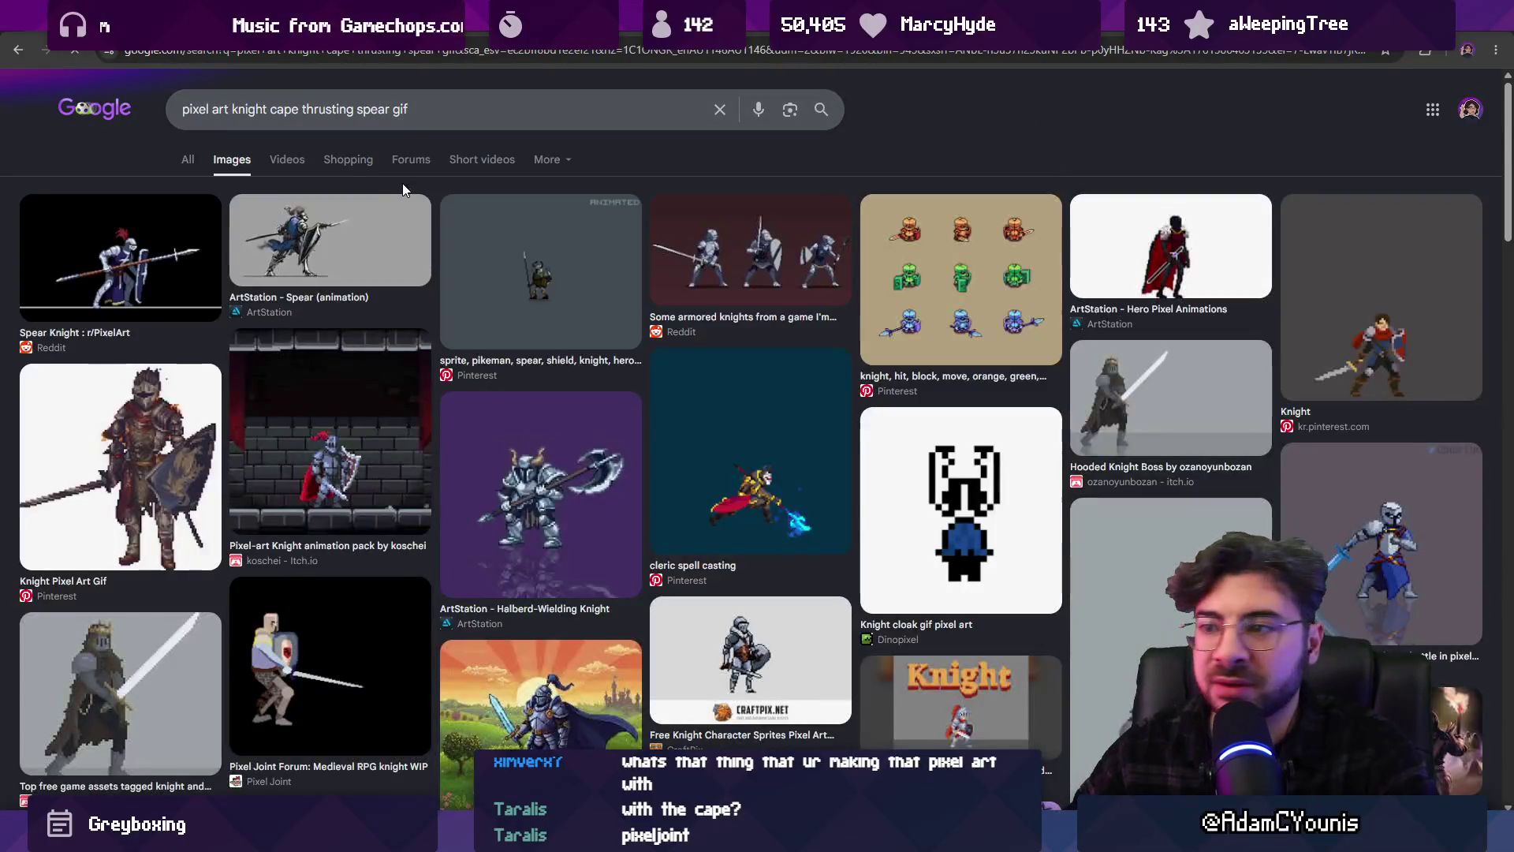
# Preview the Spear (animation) result and scroll through the GIF image grid
pyautogui.click(347, 270)
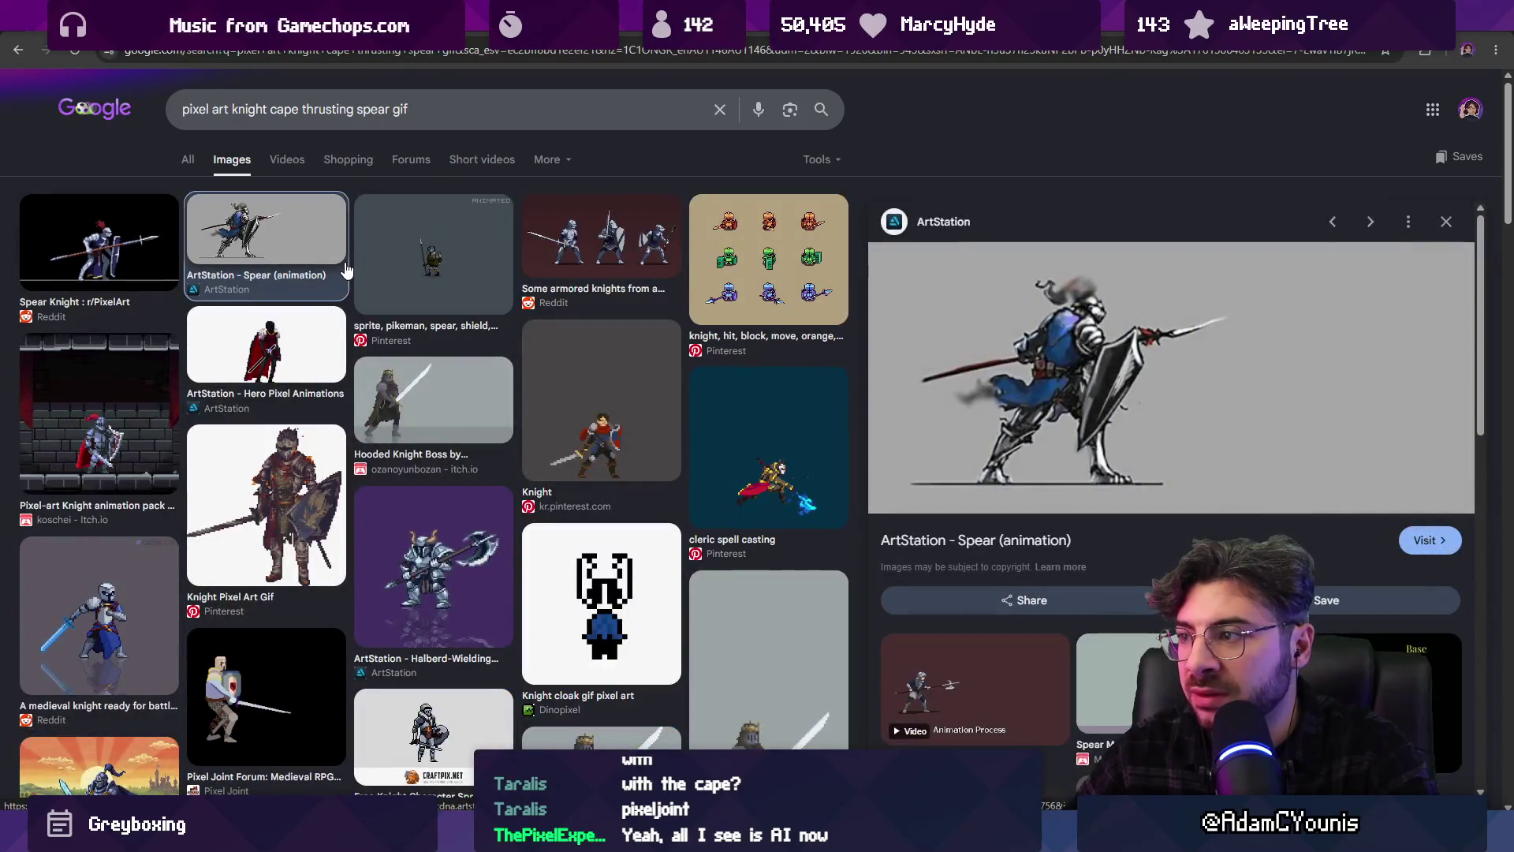
pyautogui.scroll(-3, 433, 332)
pyautogui.scroll(-2, 433, 332)
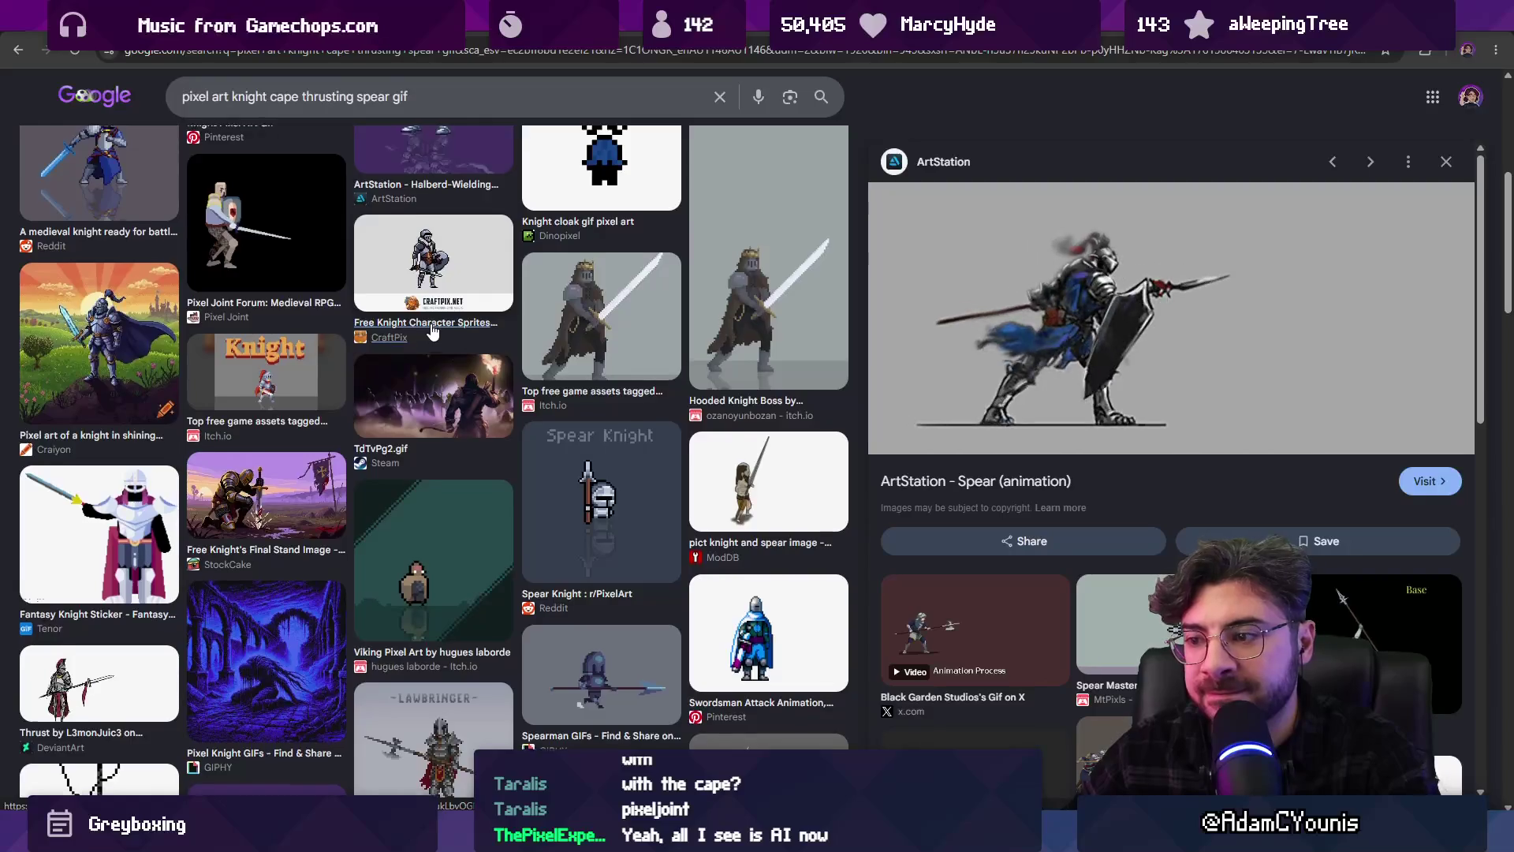
pyautogui.scroll(-2, 433, 332)
pyautogui.scroll(-10, 433, 332)
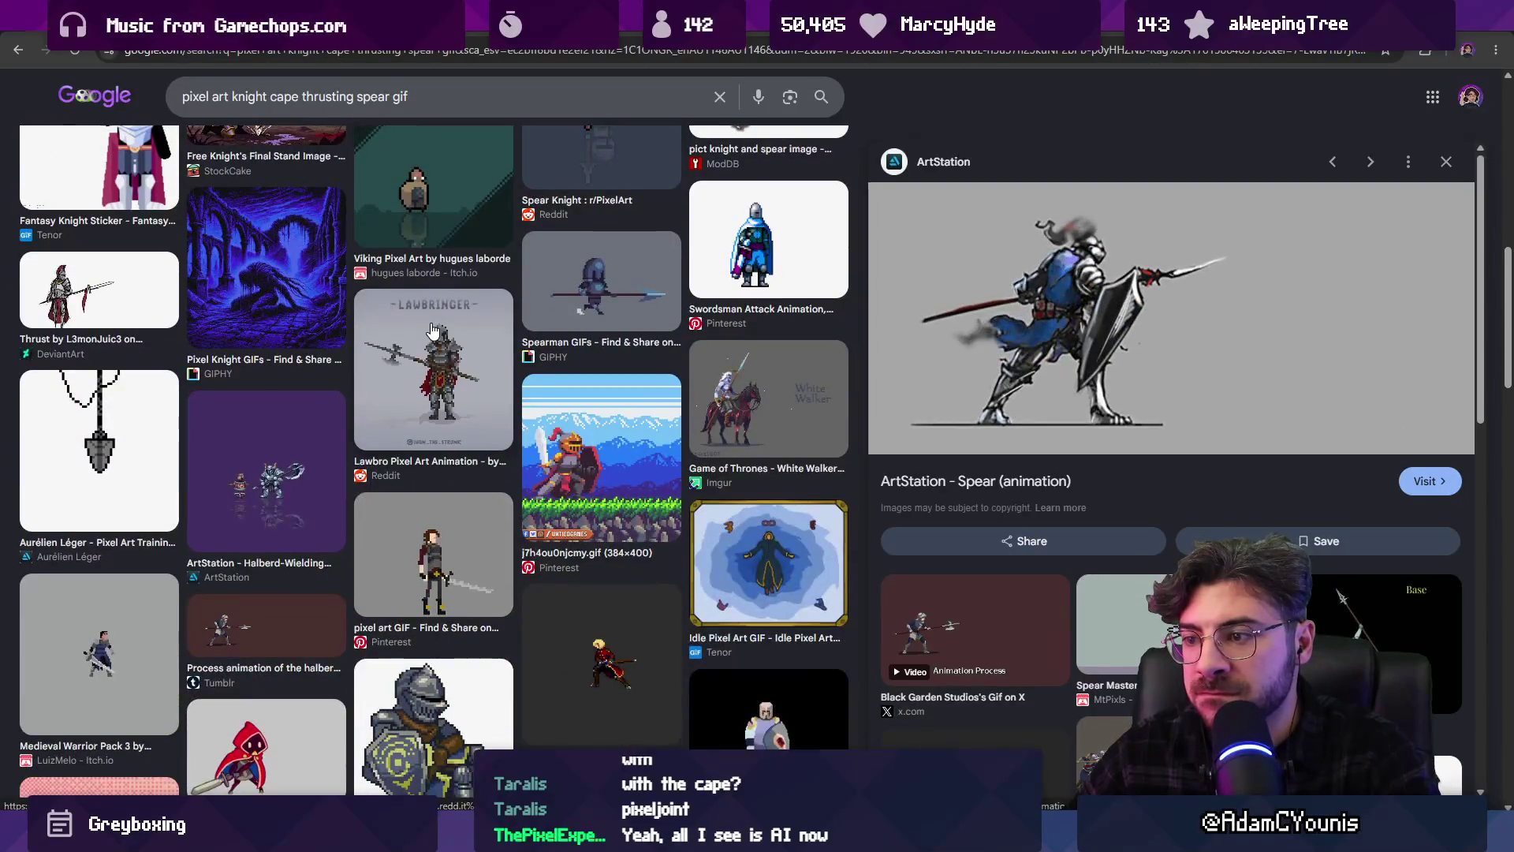
pyautogui.scroll(-10, 433, 332)
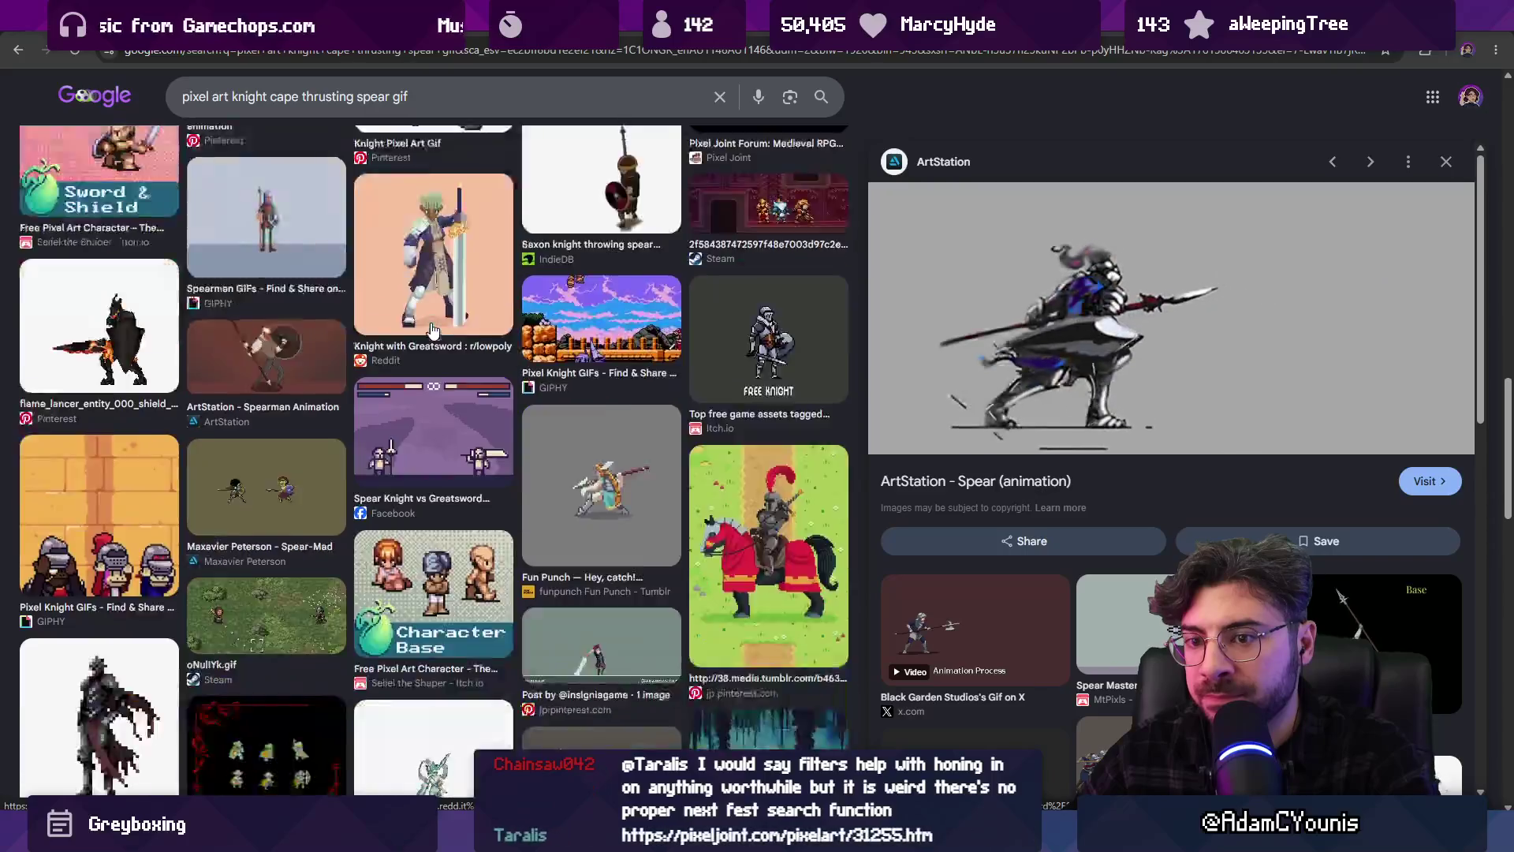
pyautogui.scroll(-2, 433, 332)
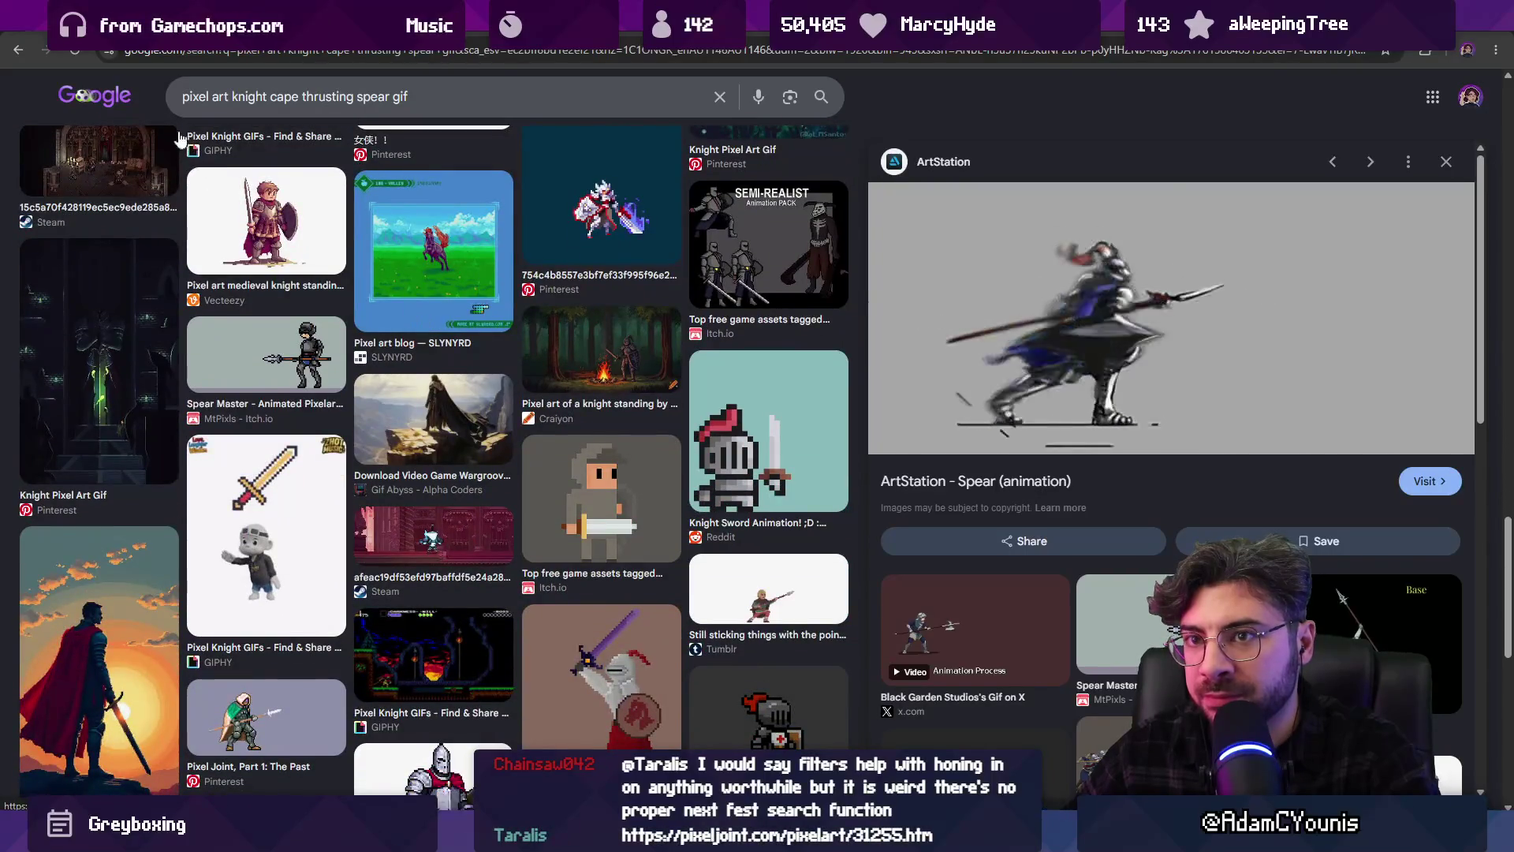
pyautogui.scroll(-5, 323, 252)
pyautogui.scroll(20, 324, 252)
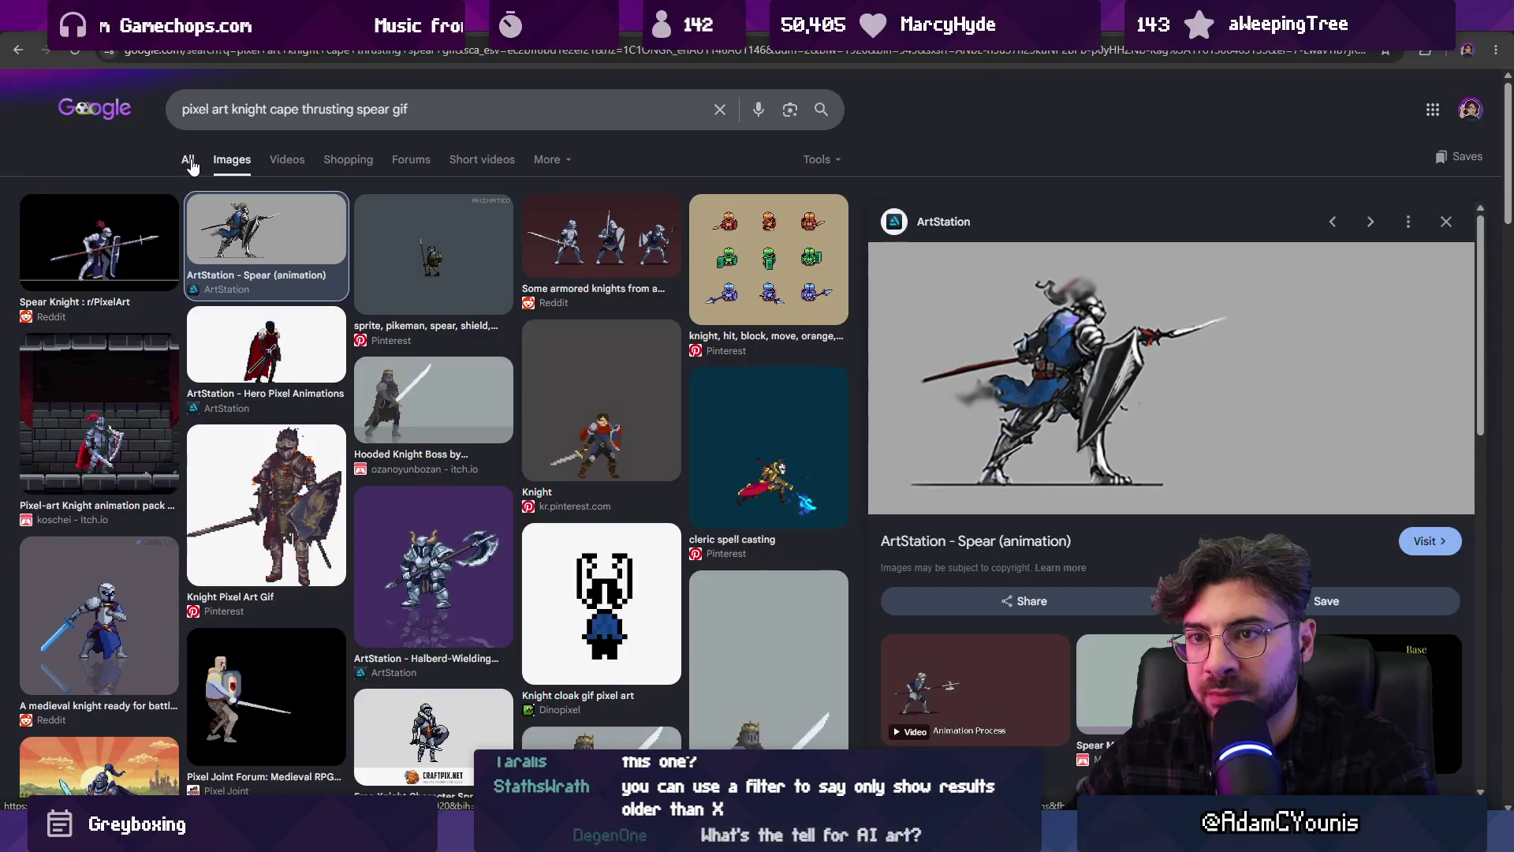
# Switch to the All results for the knight spear gif search and scroll through them
pyautogui.click(189, 159)
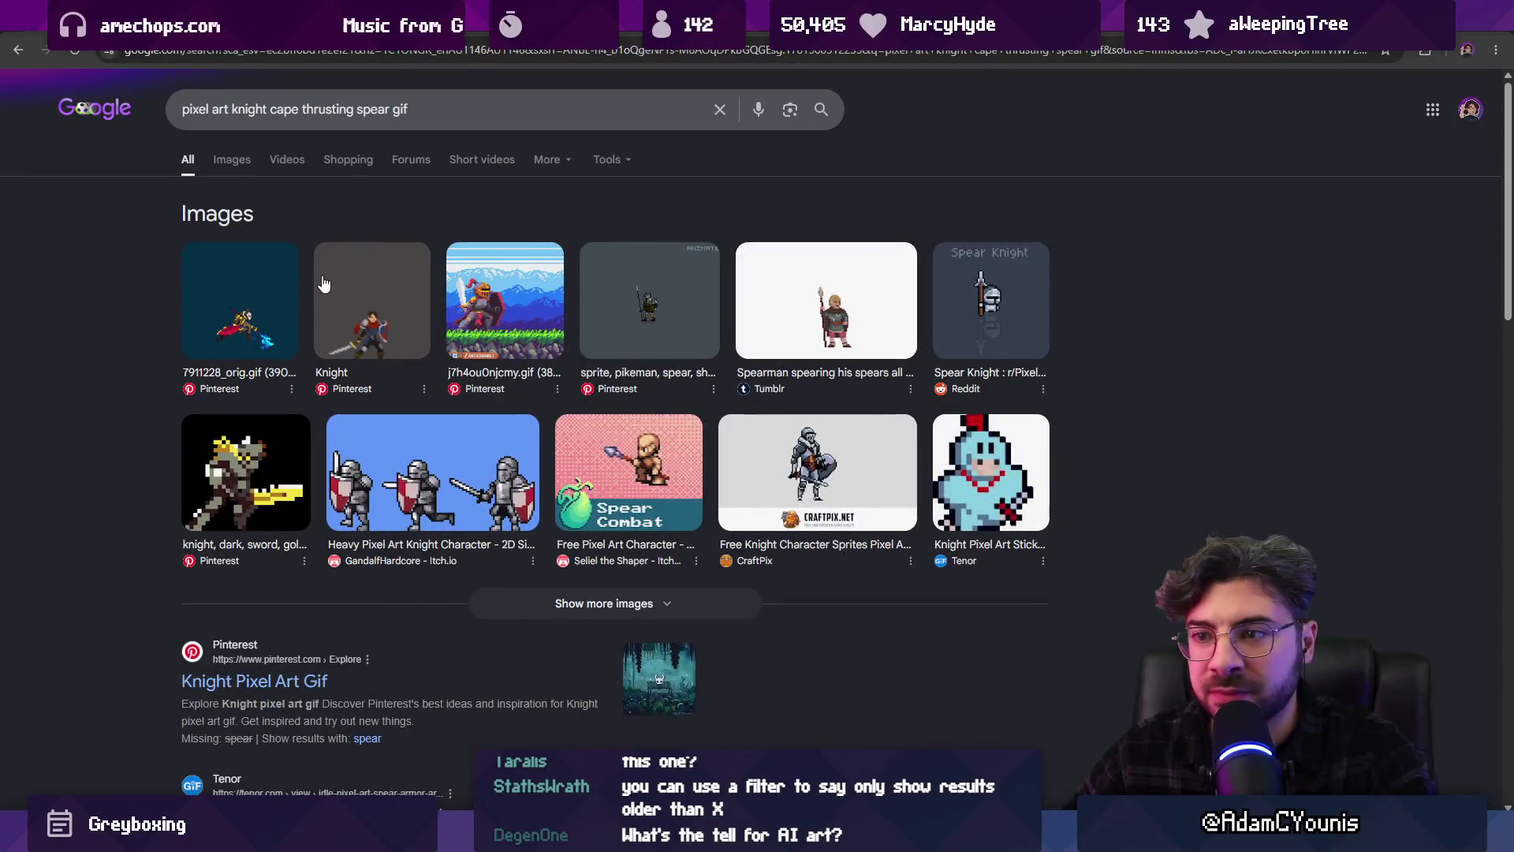
pyautogui.scroll(-4, 262, 487)
pyautogui.scroll(-9, 141, 465)
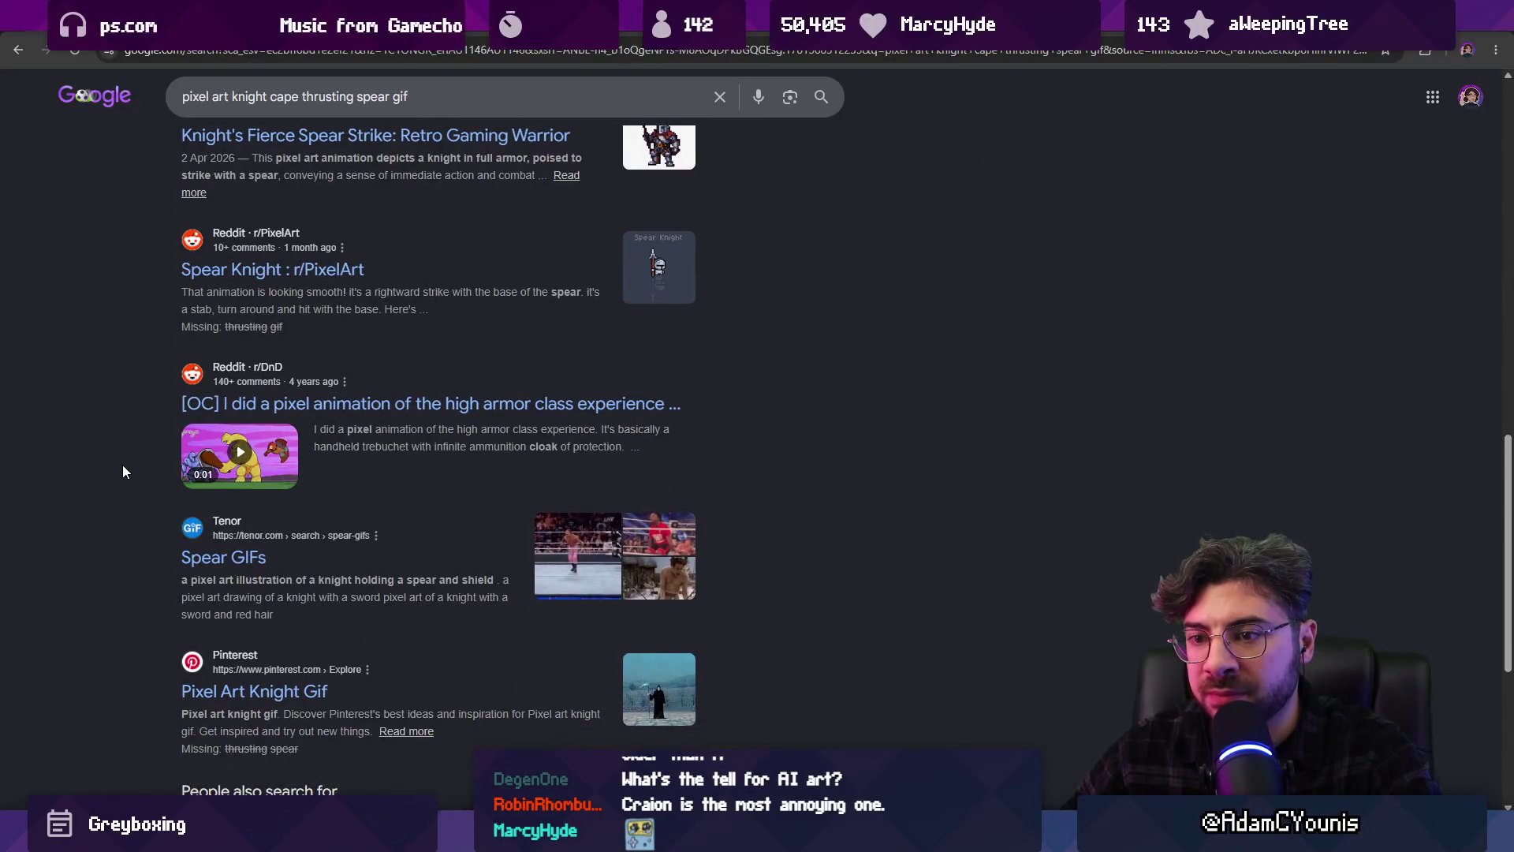
pyautogui.scroll(13, 119, 463)
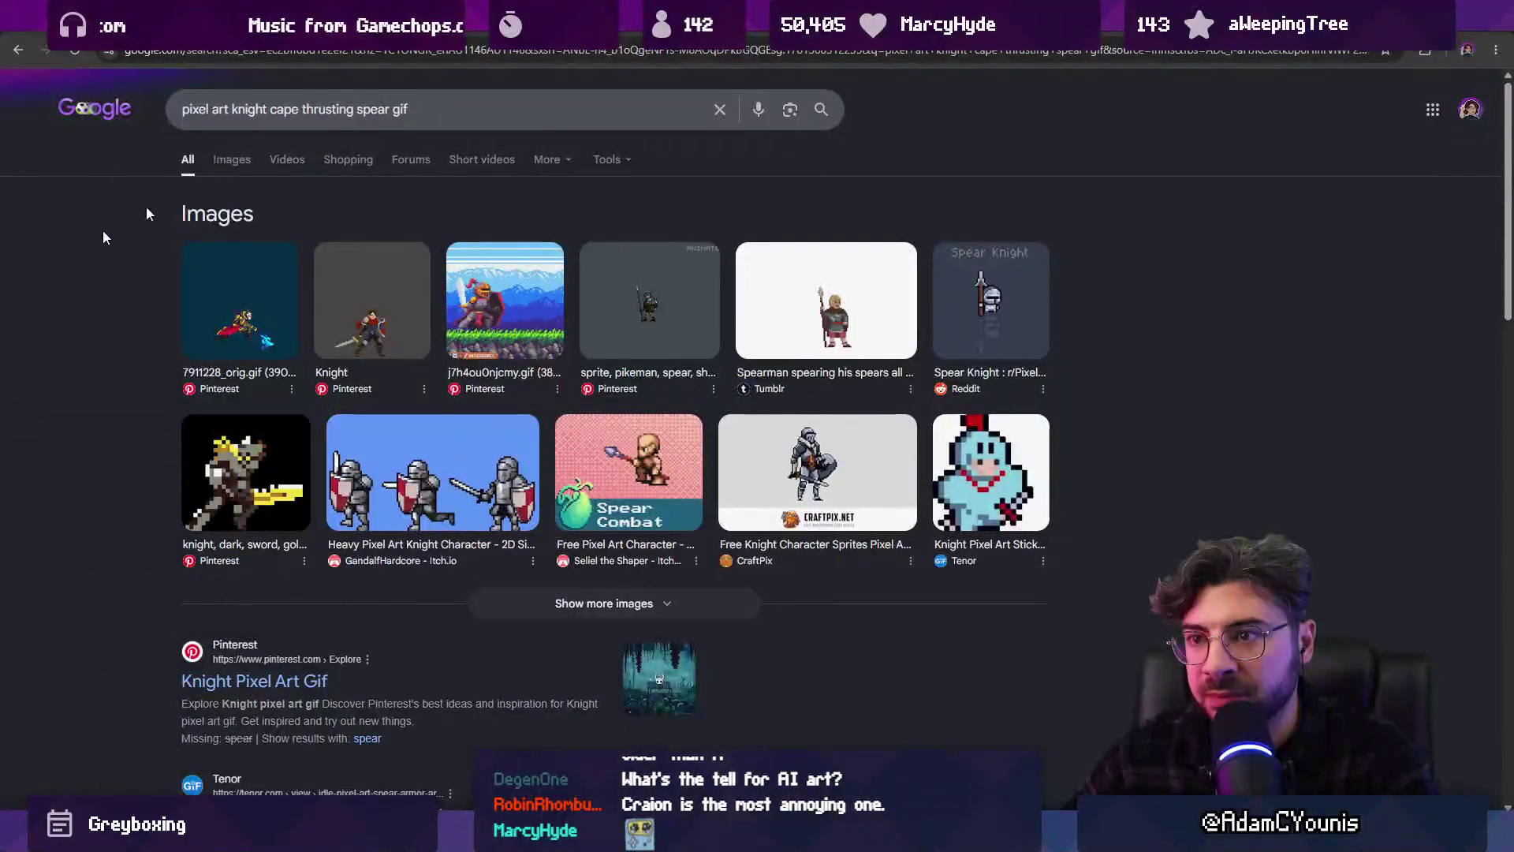
pyautogui.click(261, 115)
# Search Google for 'pixel joint forums knight animation'
pyautogui.hotkey('ctrl', 'a')
pyautogui.write('picx')
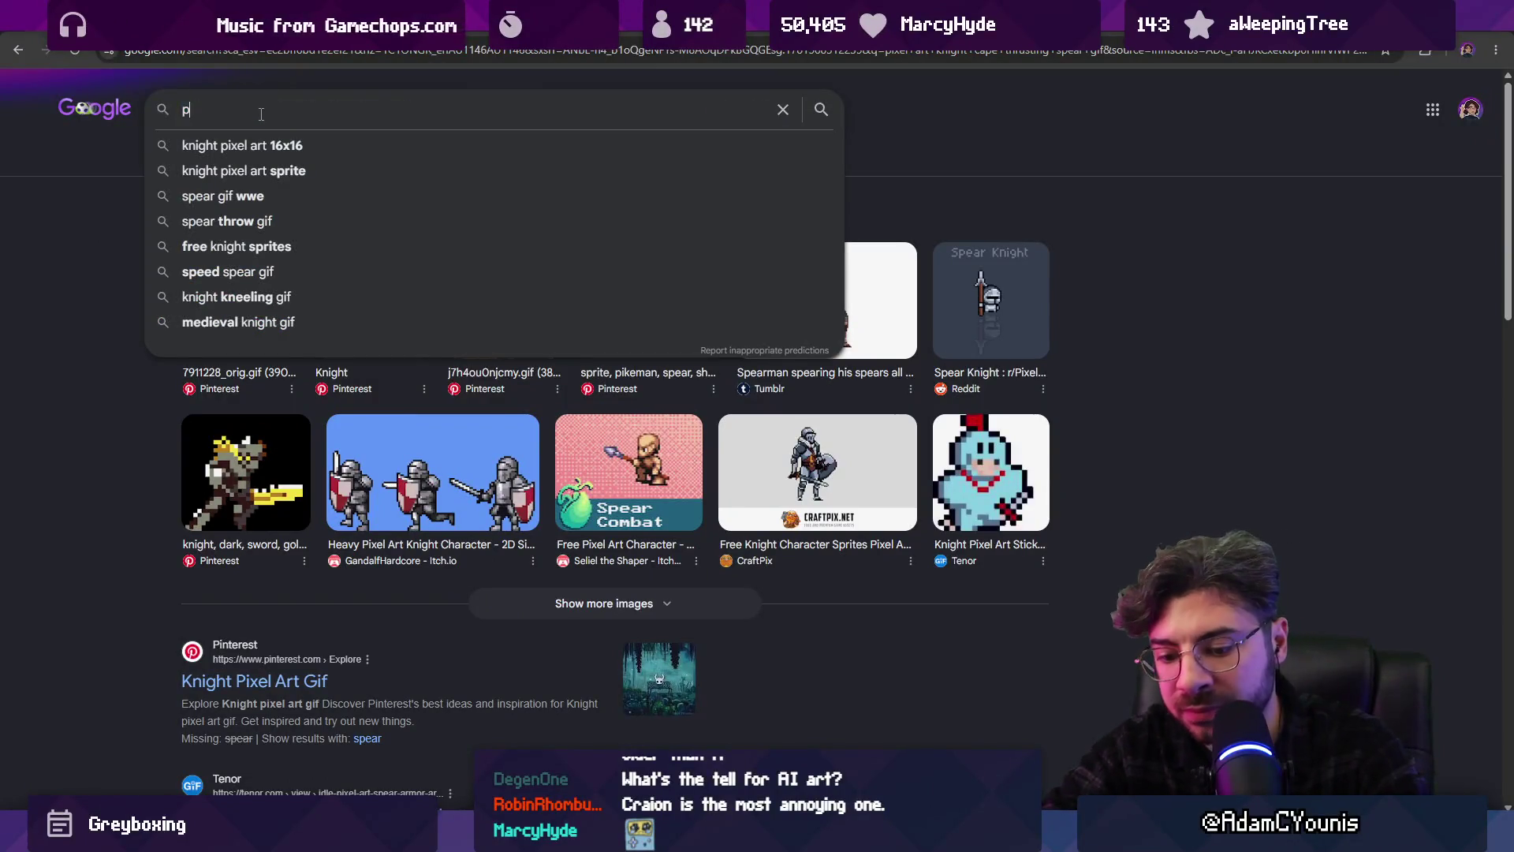
pyautogui.press('BackSpace')
pyautogui.press('BackSpace')
pyautogui.write('xel joint ')
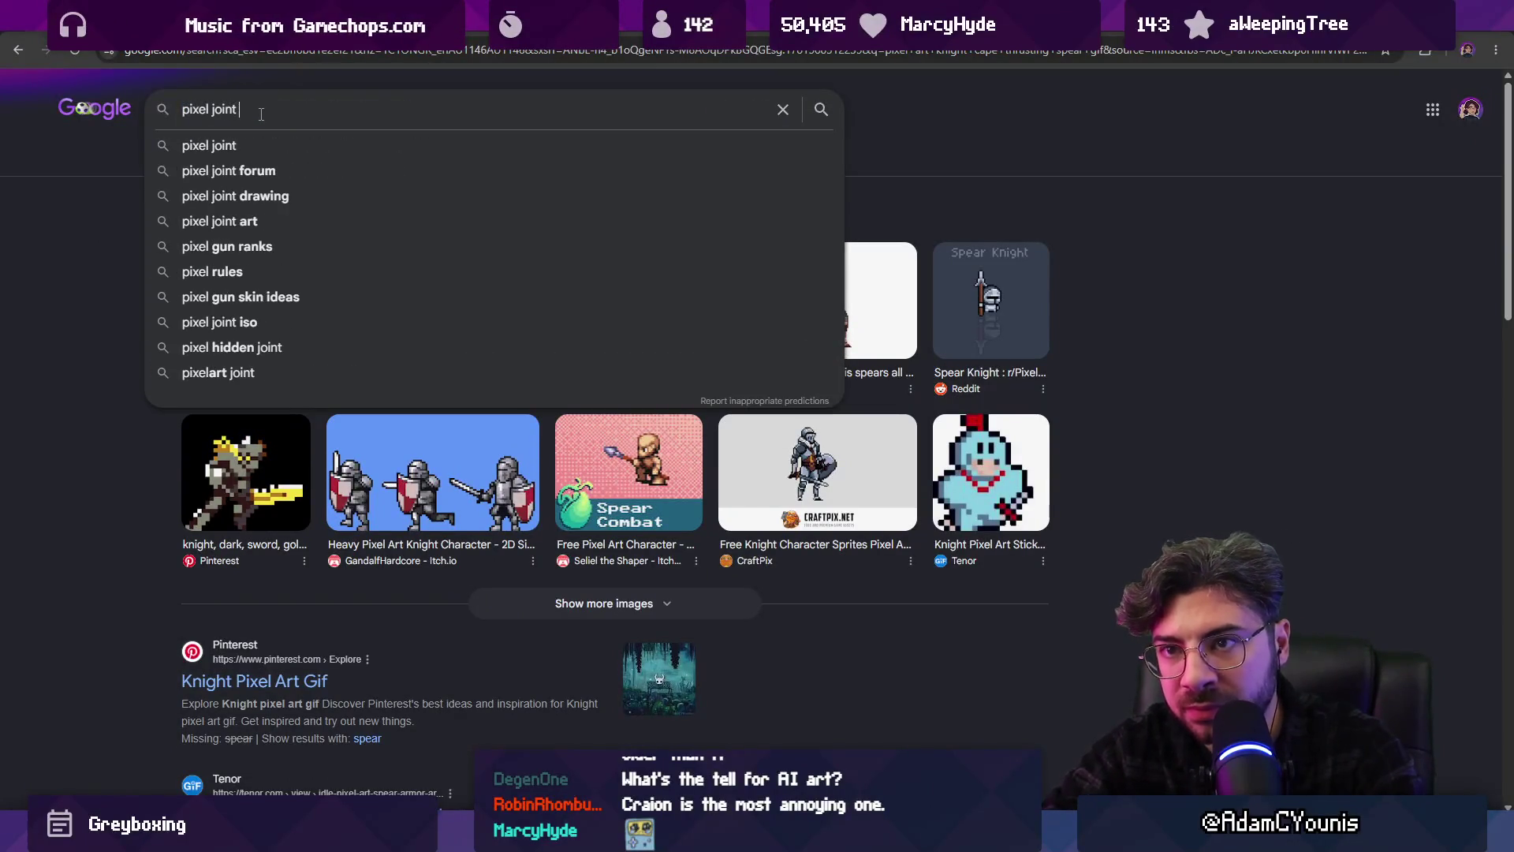
pyautogui.write('forums ')
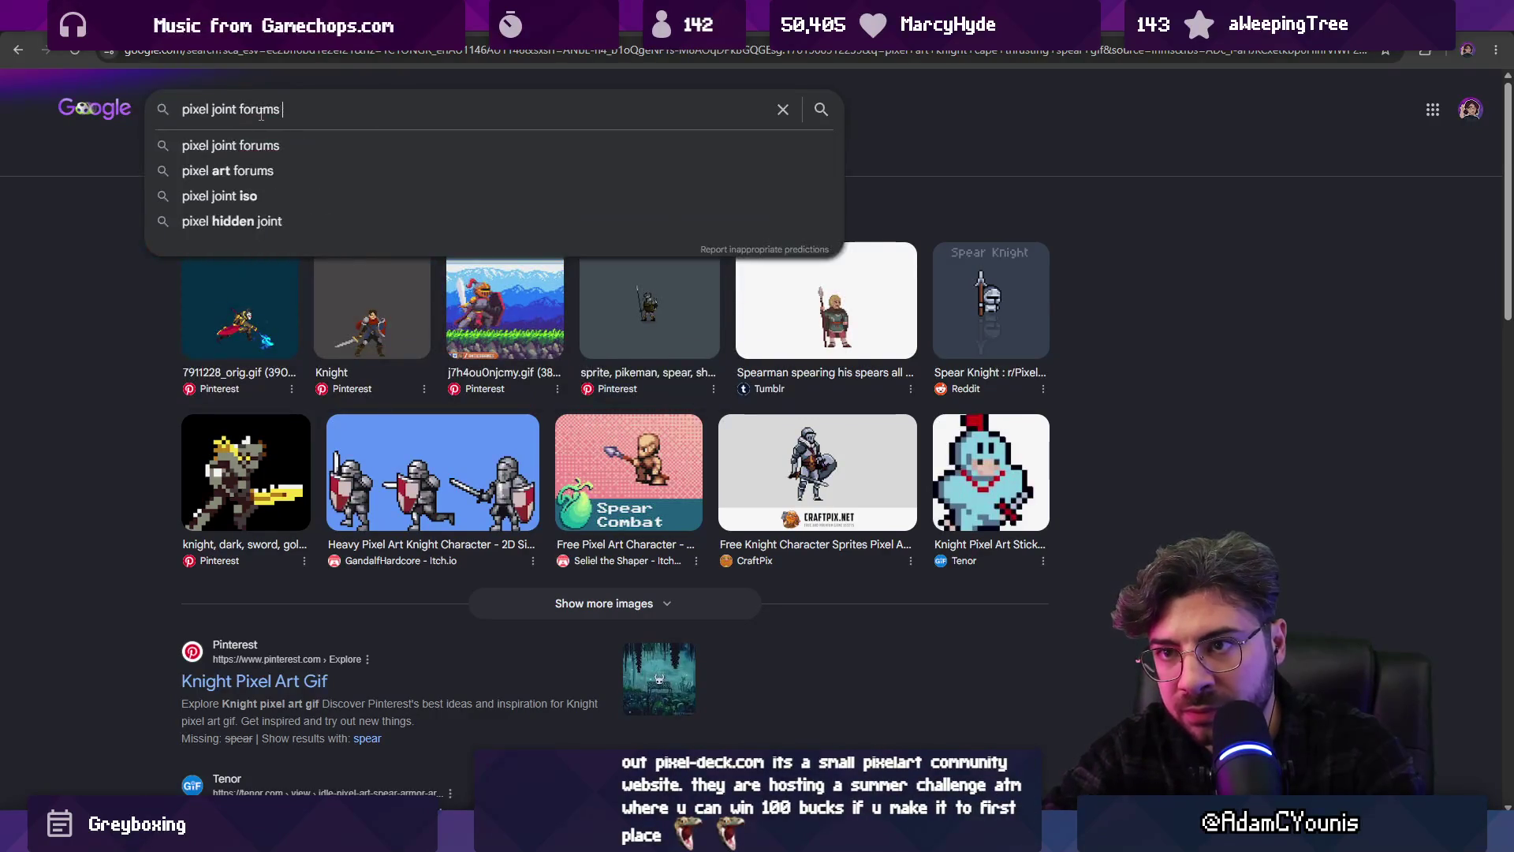
pyautogui.write('knight animation')
pyautogui.press('Return')
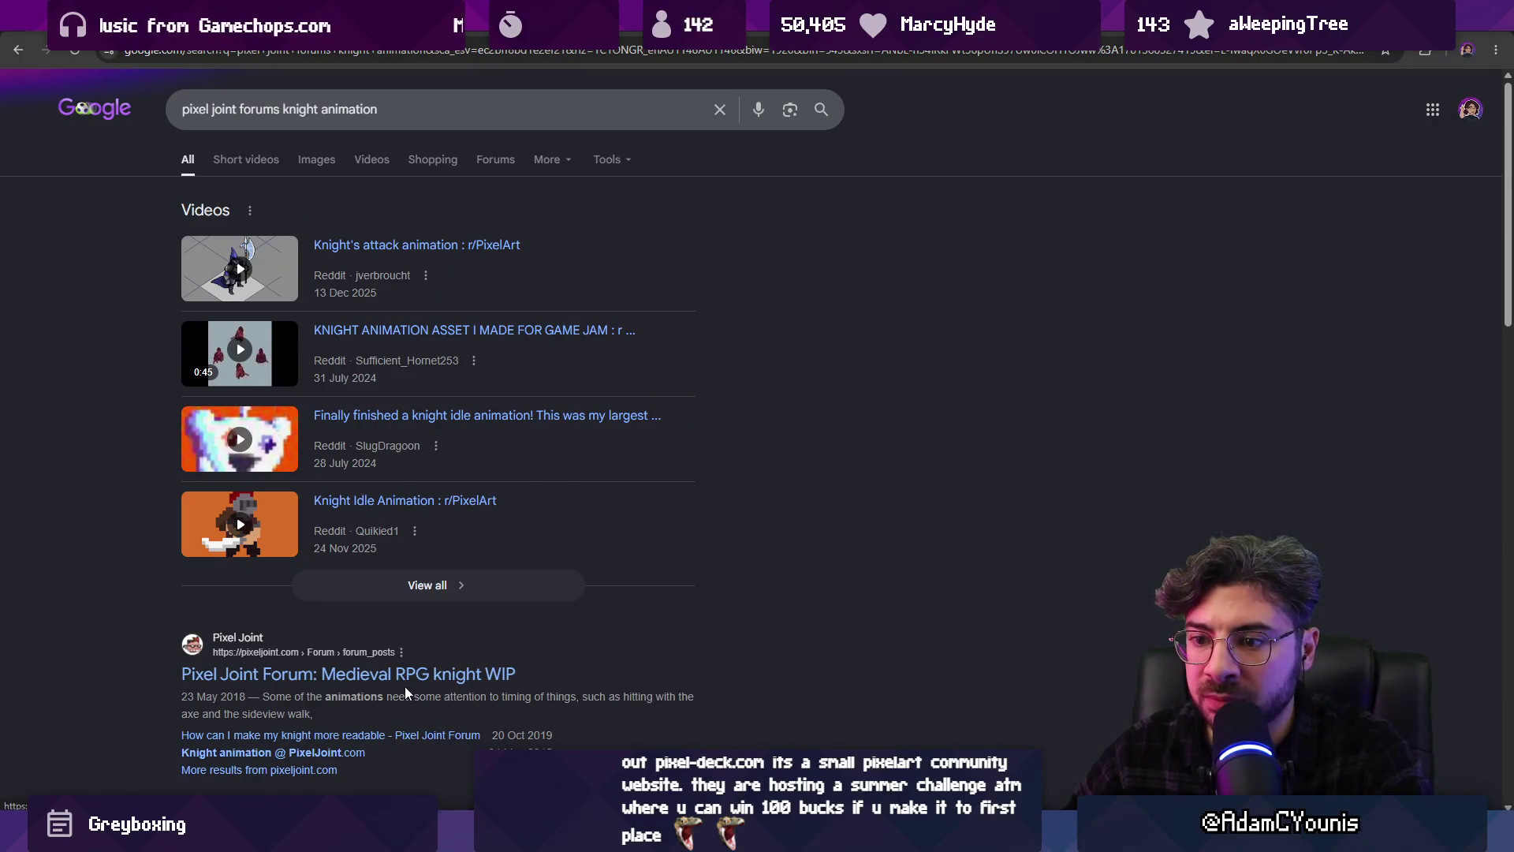
# Open the Pixel Joint forum thread and the Reddit Knight Animarion post in new tabs
pyautogui.rightClick(404, 688)
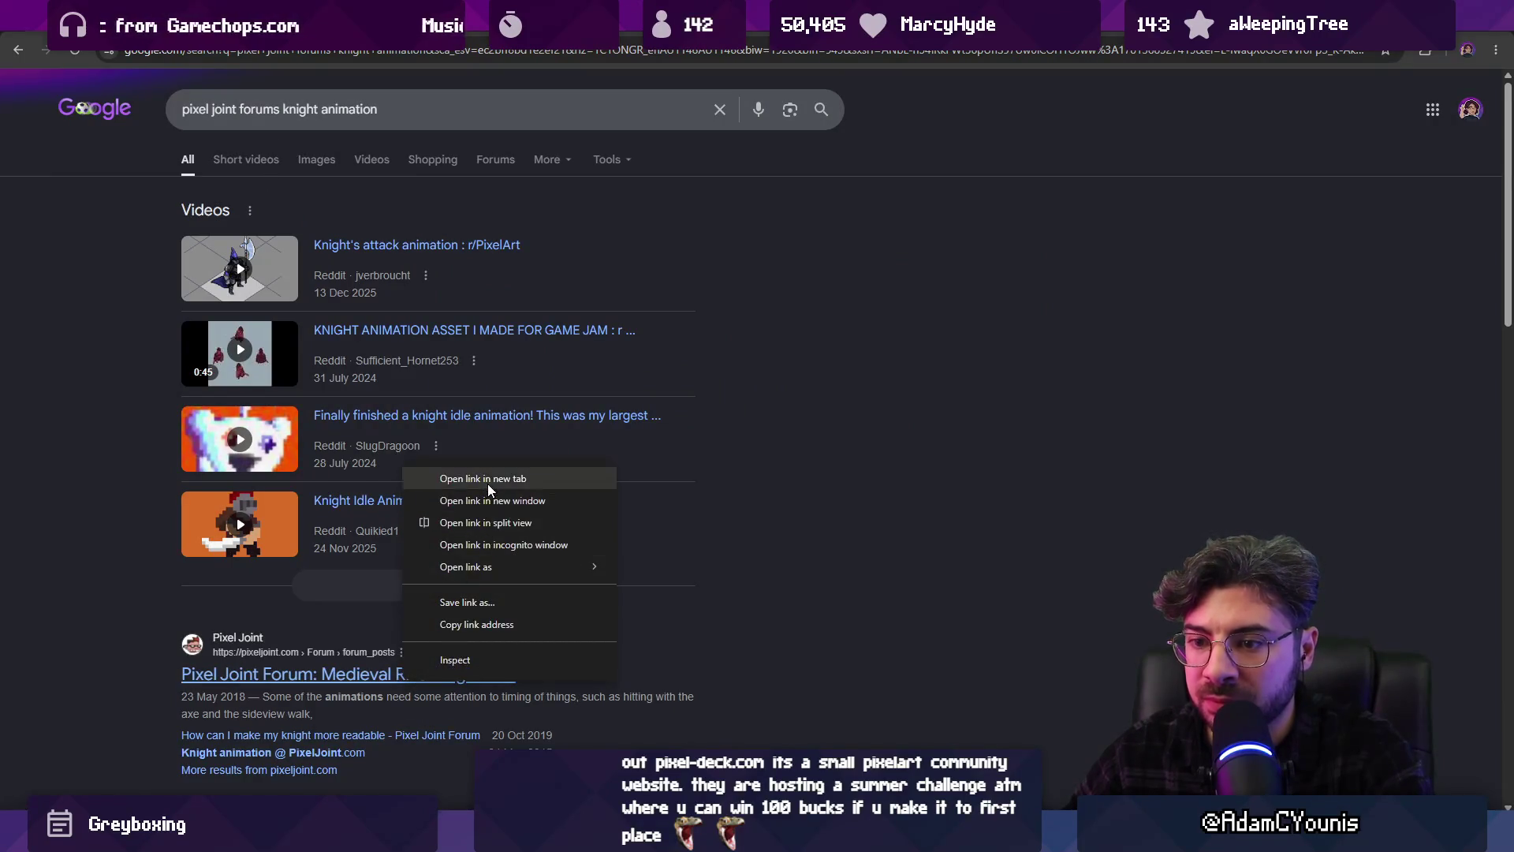
pyautogui.click(473, 501)
pyautogui.scroll(-2, 350, 517)
pyautogui.scroll(-1, 349, 516)
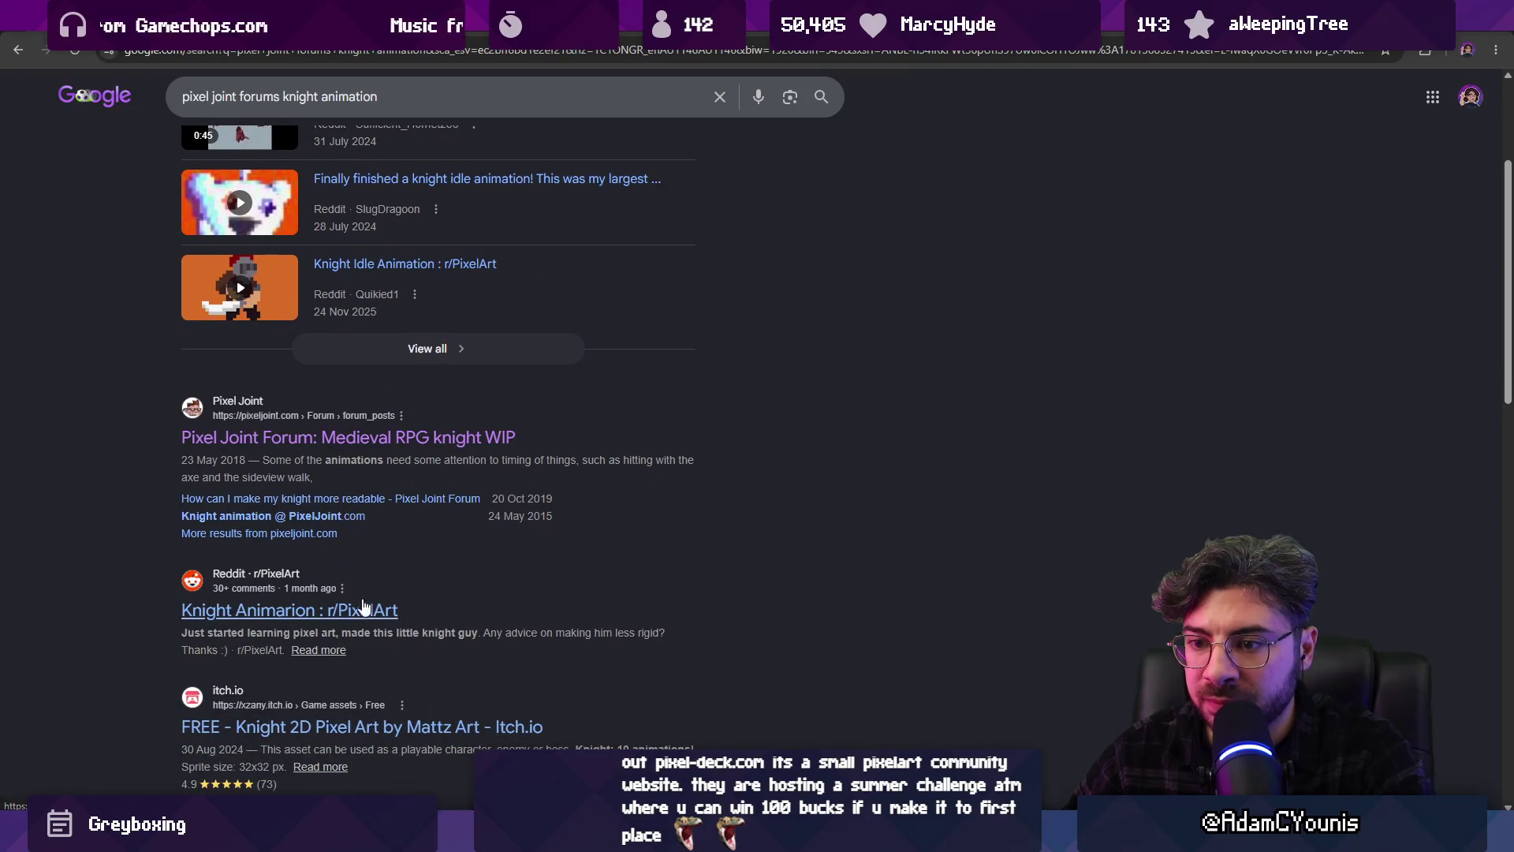
pyautogui.rightClick(394, 610)
pyautogui.click(423, 406)
pyautogui.scroll(3, 423, 405)
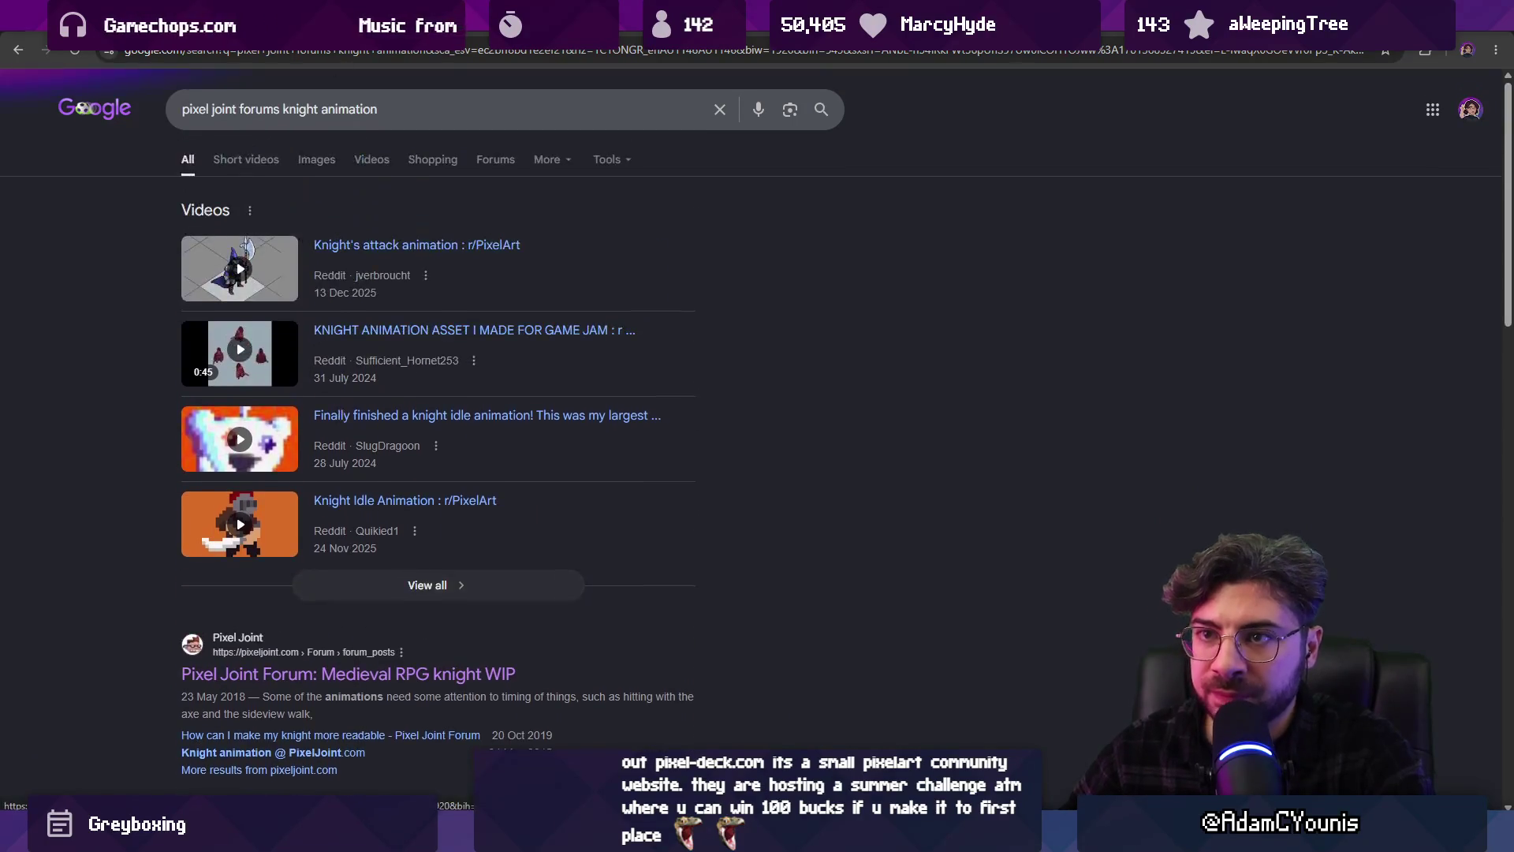
# Look through the Pixel Joint thread and Reddit post, then return to the Google results
pyautogui.hotkey('ctrl', 'Tab')
pyautogui.scroll(-10, 428, 428)
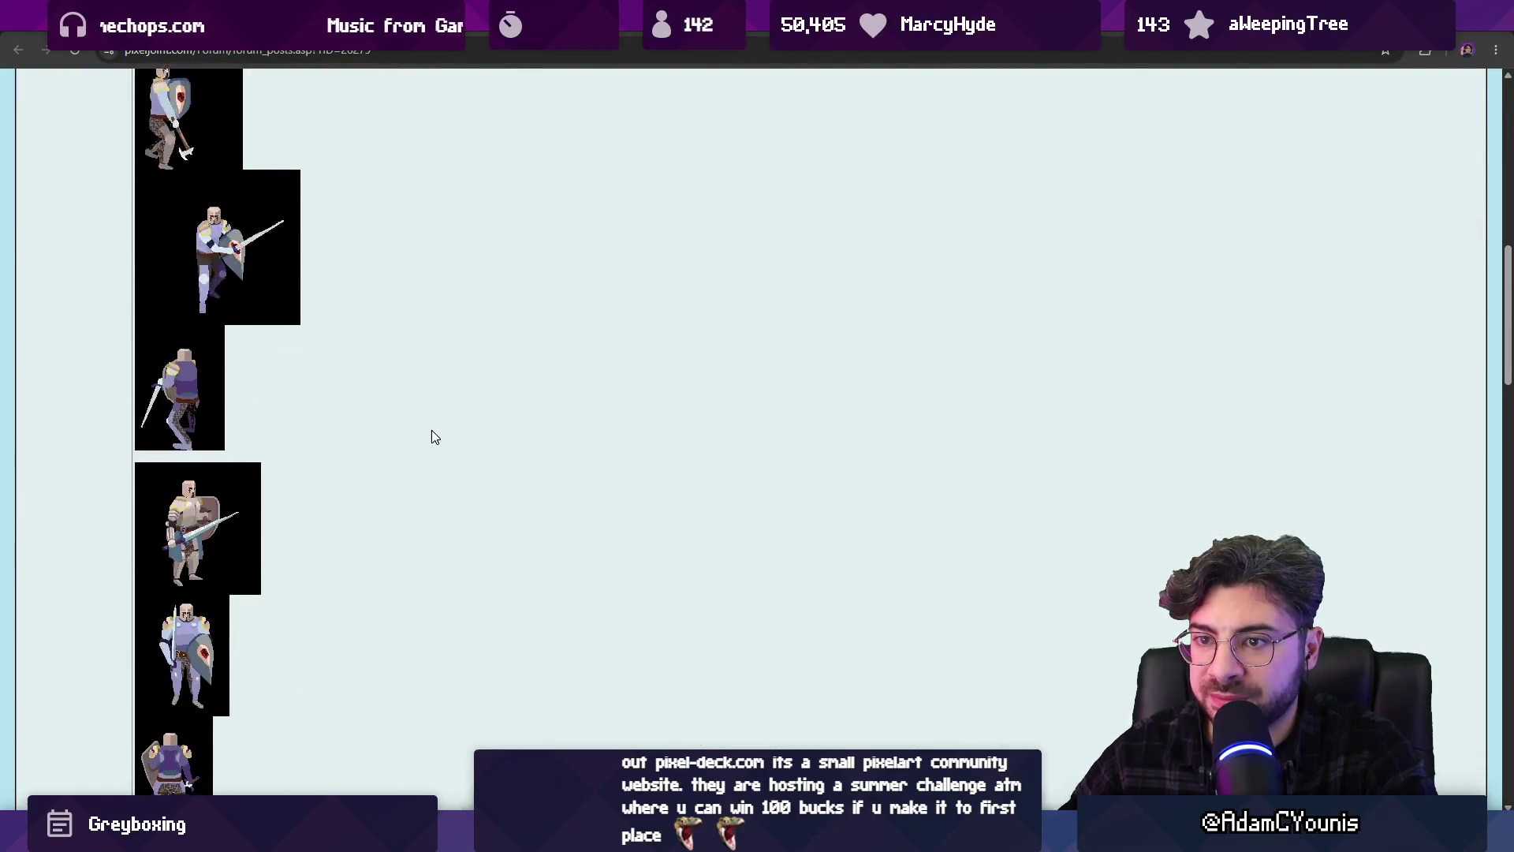
pyautogui.scroll(-10, 432, 431)
pyautogui.hotkey('ctrl', 'Tab')
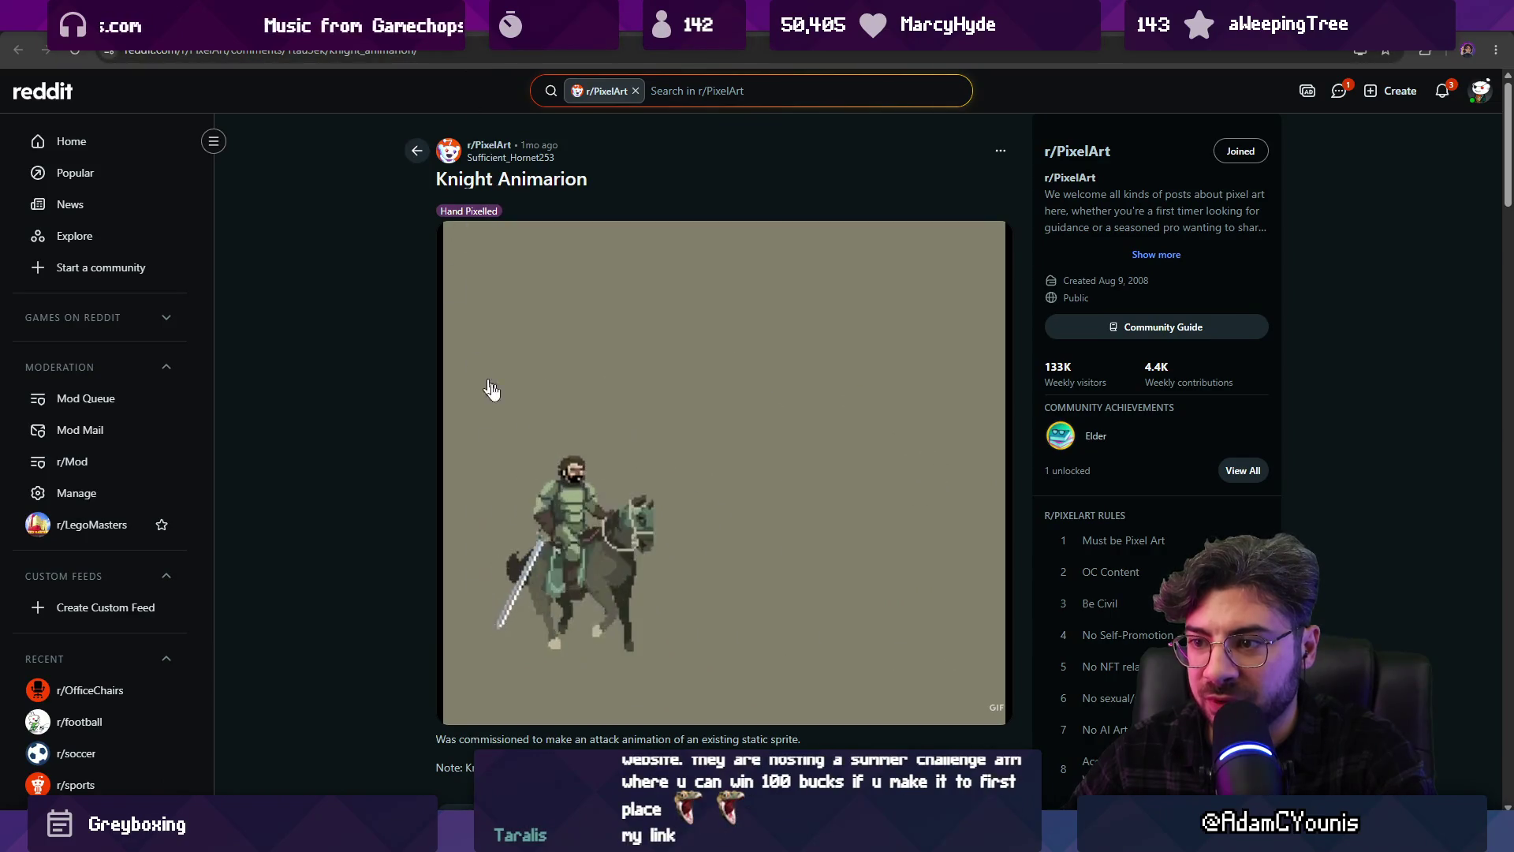
pyautogui.hotkey('ctrl', 'shift', 'Tab')
pyautogui.hotkey('ctrl', 'shift', 'Tab')
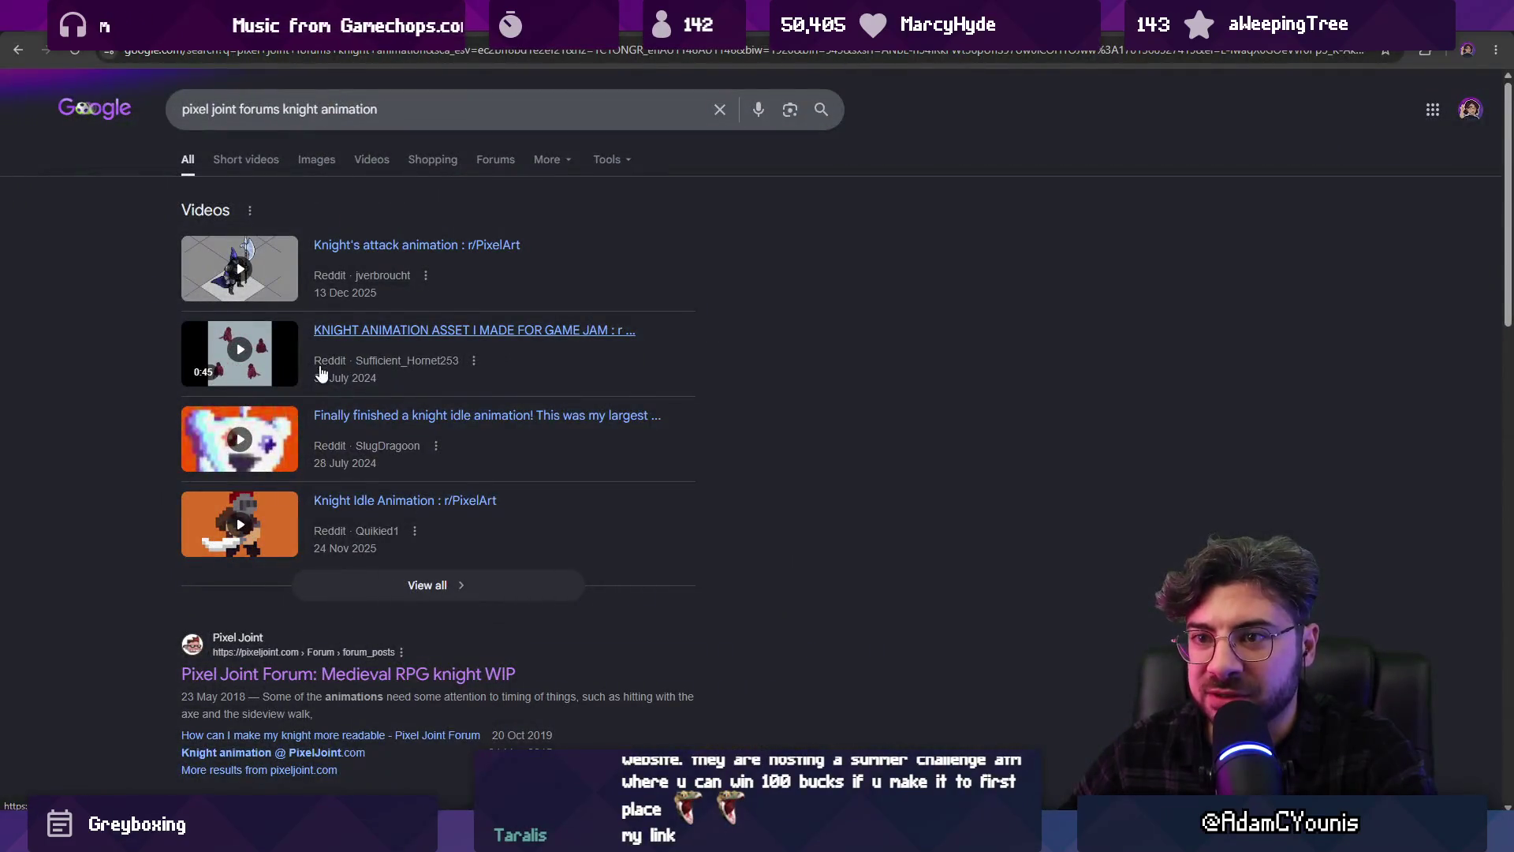
pyautogui.scroll(-4, 482, 427)
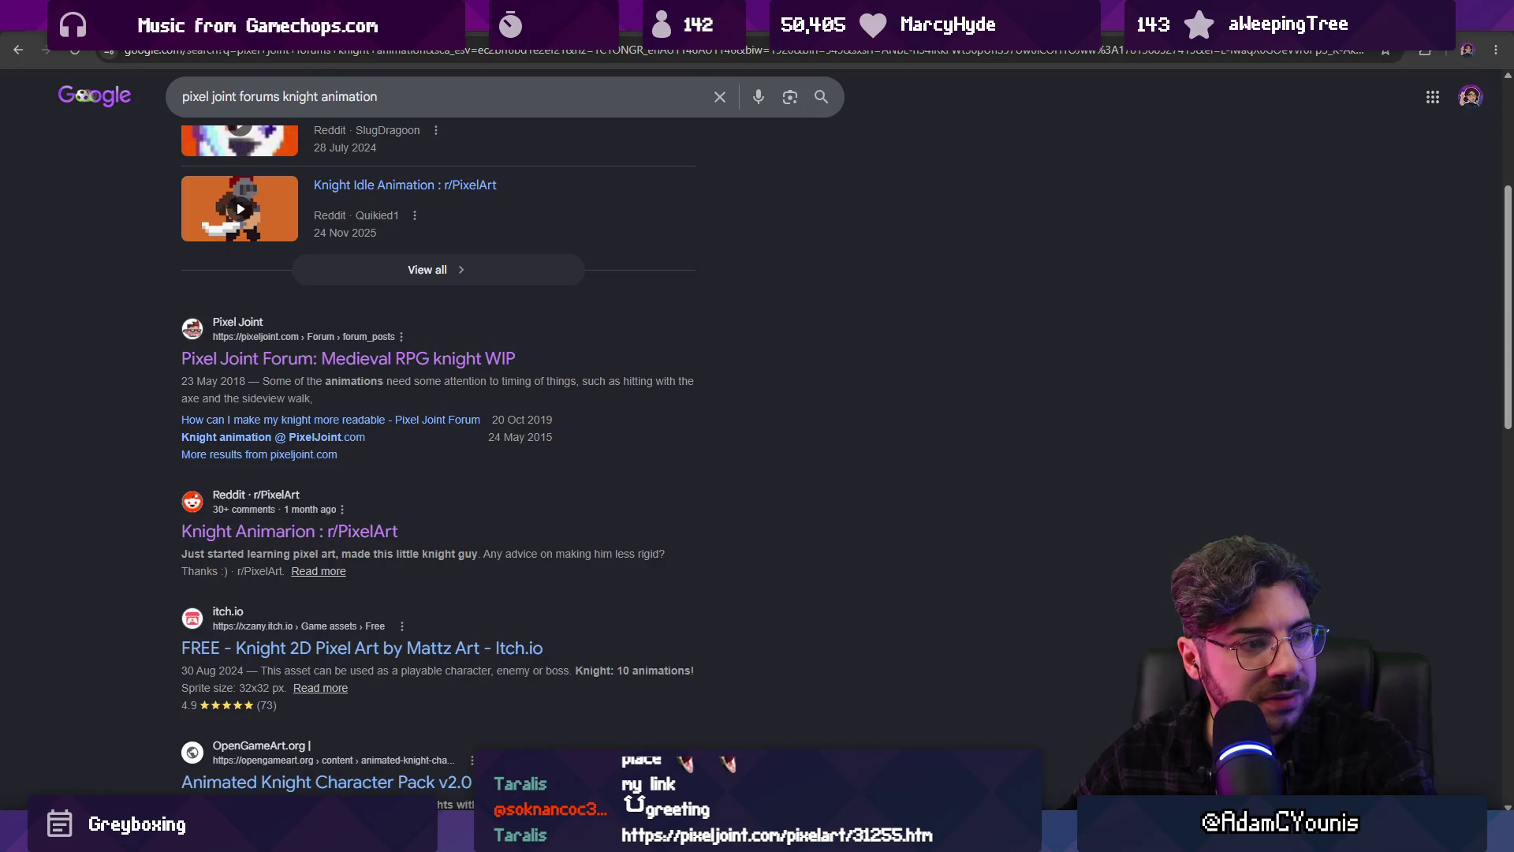
# Load the pasted Pixel Joint protecteur artwork page, pixeljoint.com/pixelart/31255.htm
pyautogui.hotkey('ctrl', 'l')
pyautogui.hotkey('ctrl', 'v')
pyautogui.press('Return')
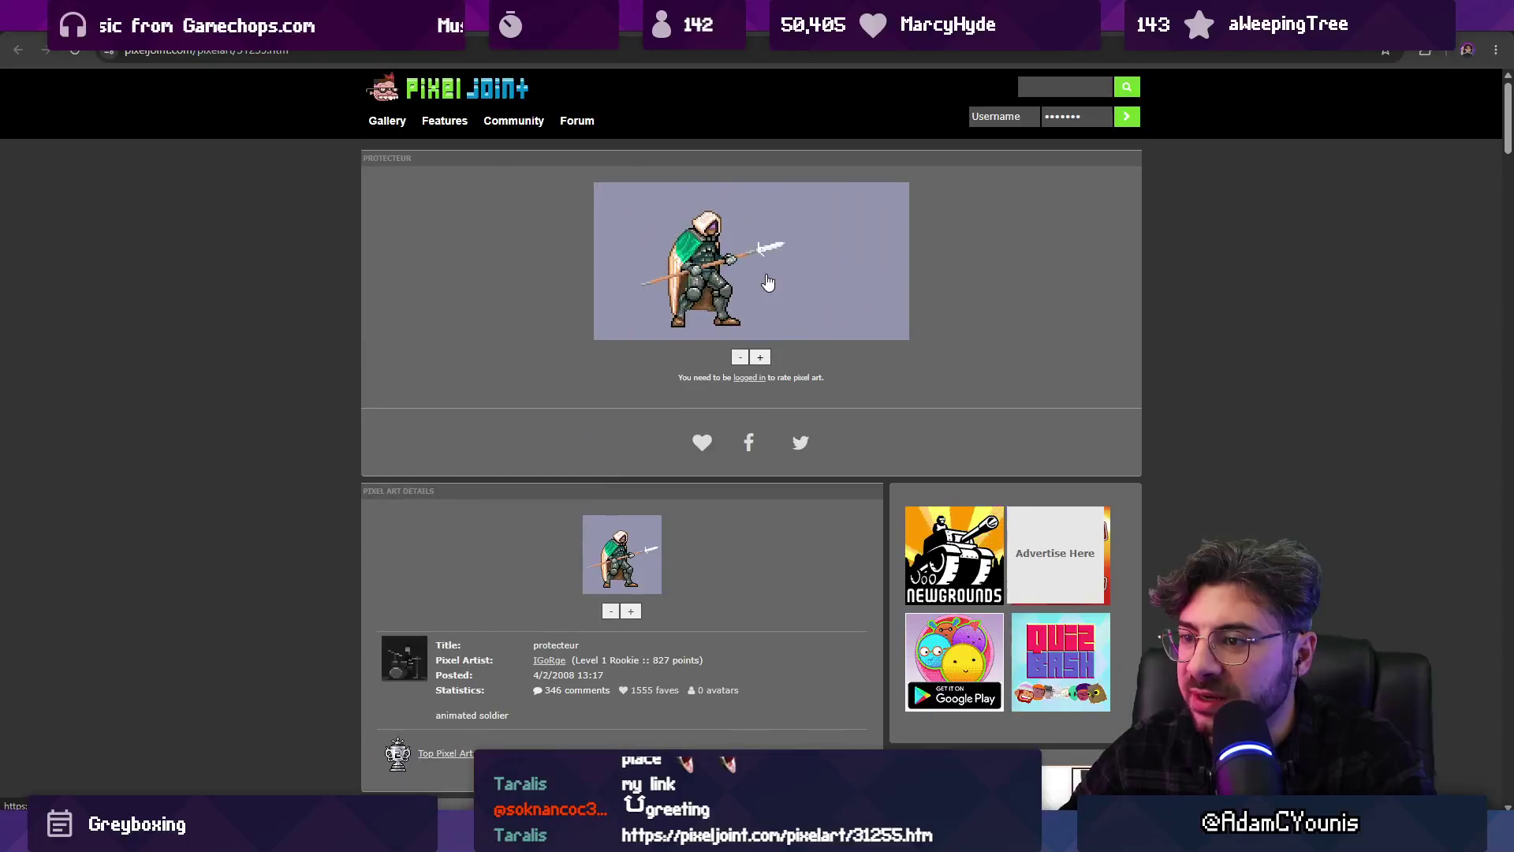
# View the protecteur spear sprite at double size, then go back and return to Aseprite
pyautogui.click(765, 316)
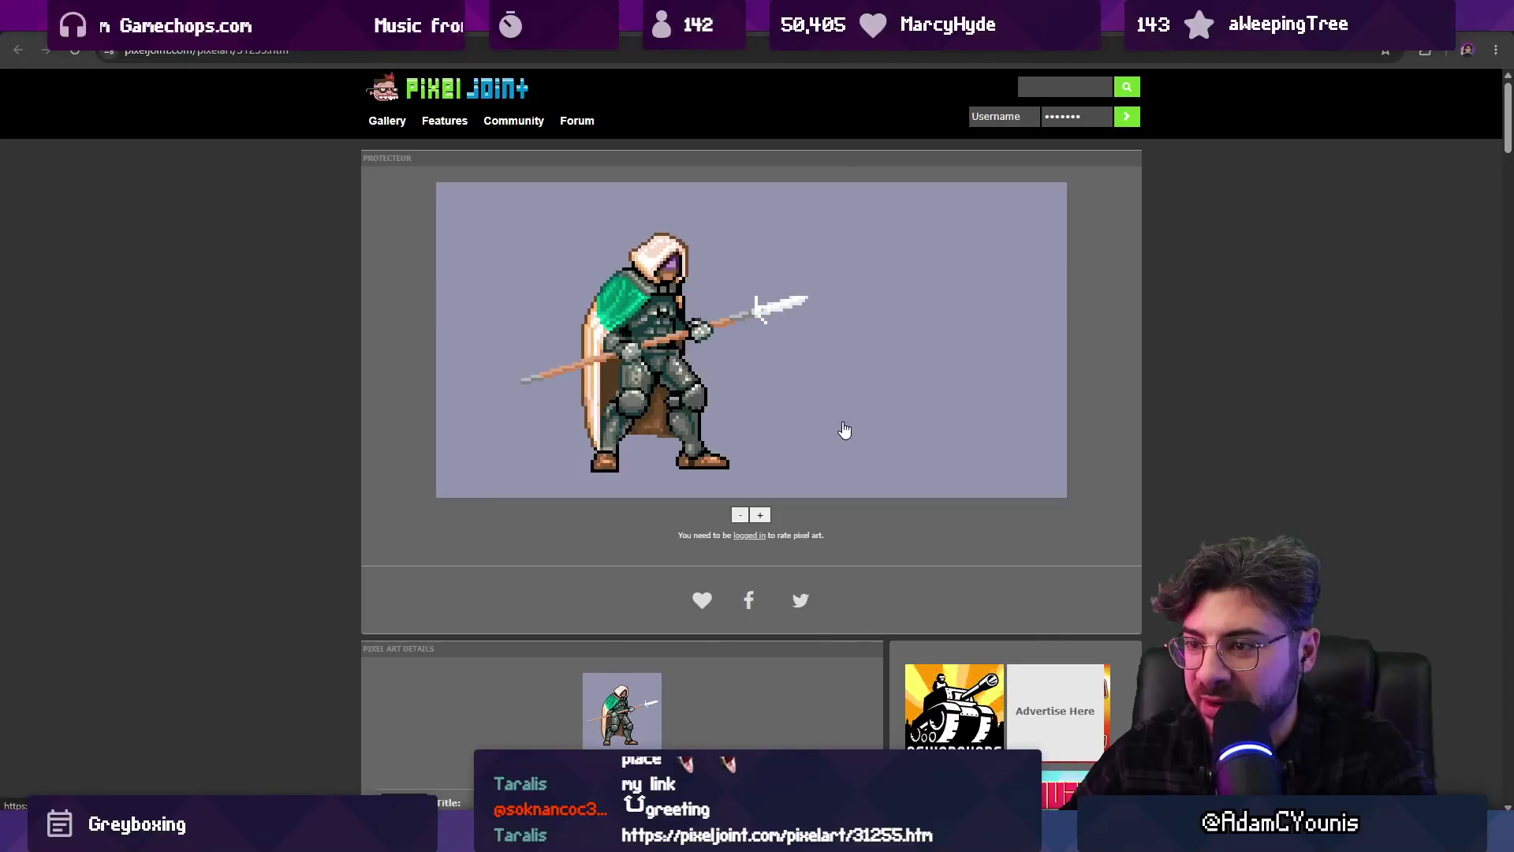
pyautogui.scroll(-1, 844, 429)
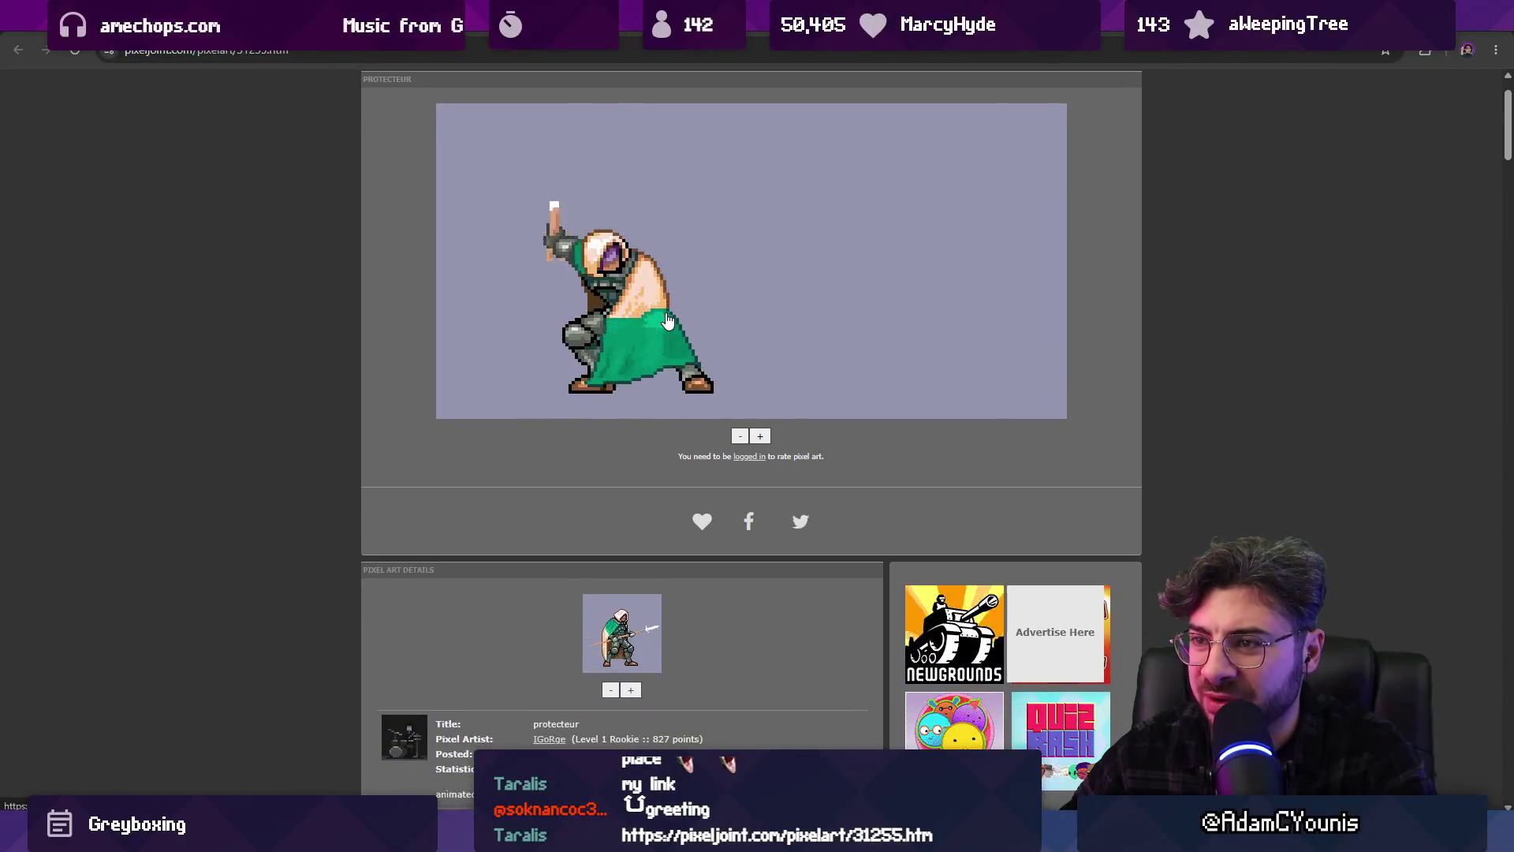
pyautogui.scroll(-5, 667, 322)
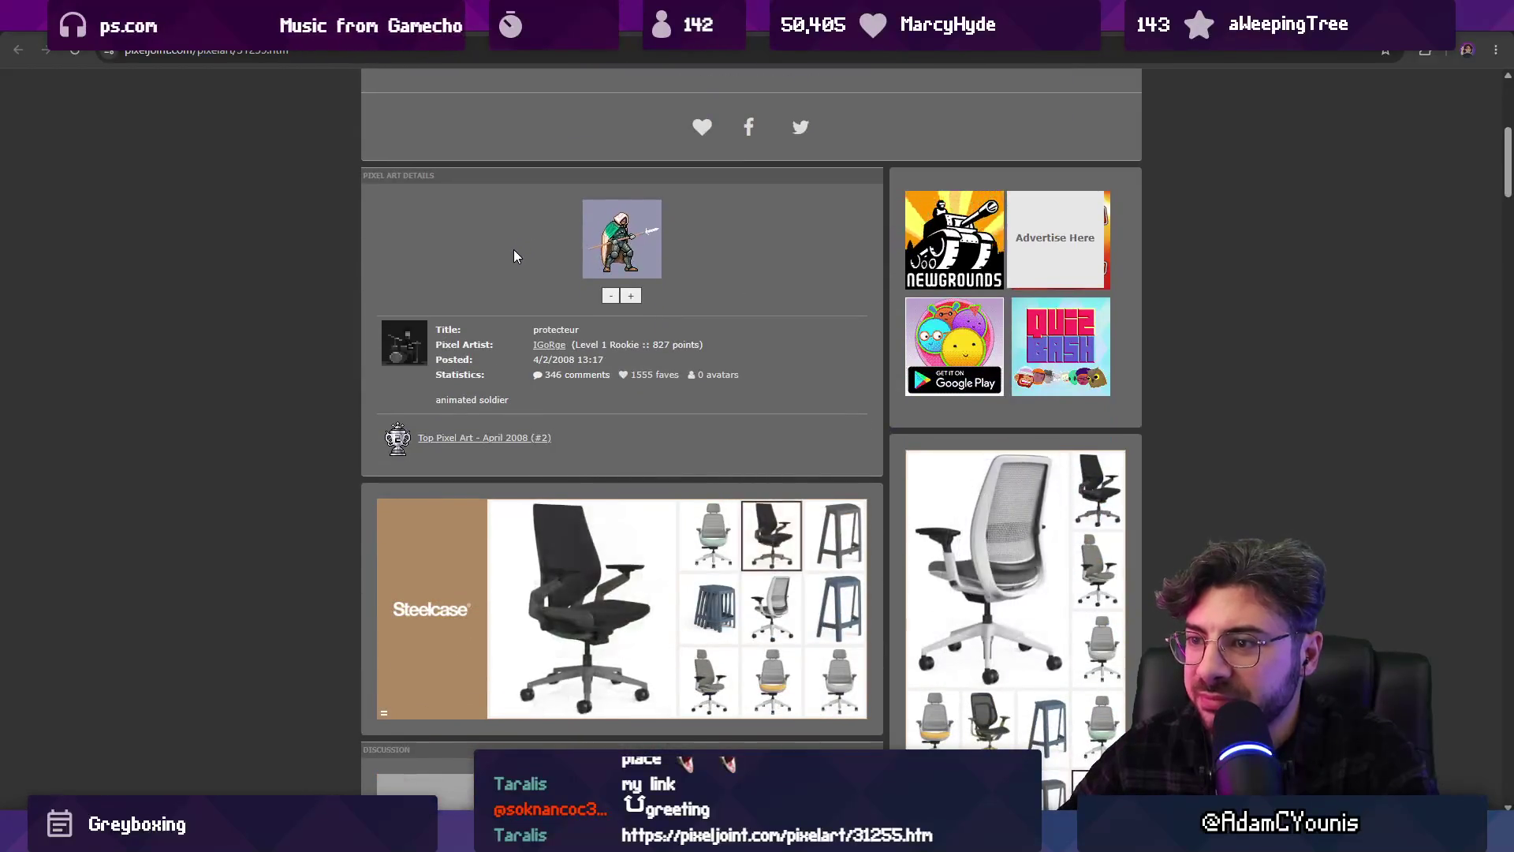
pyautogui.scroll(6, 513, 249)
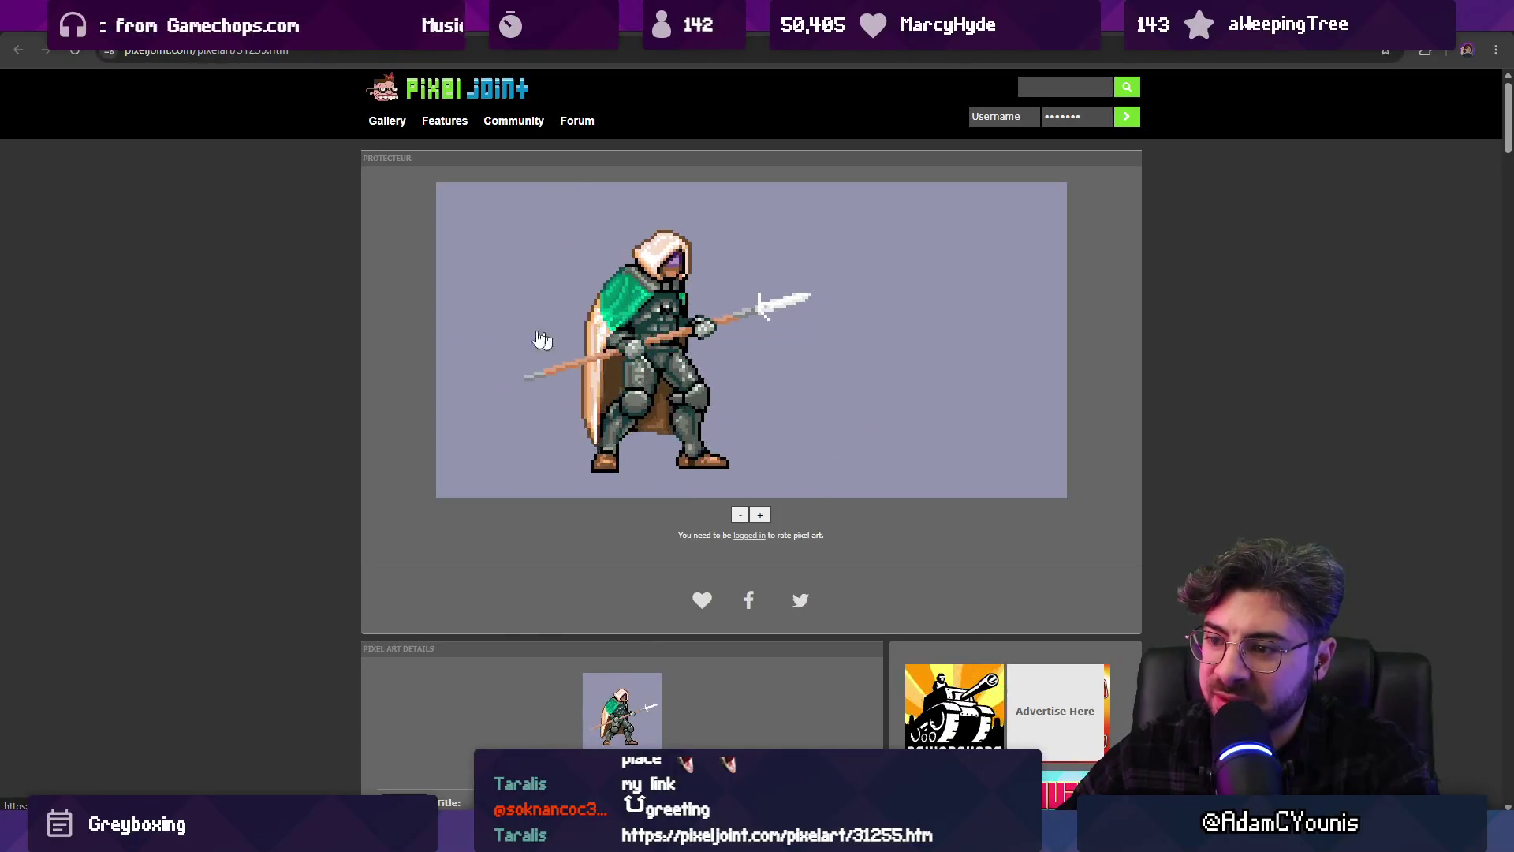
pyautogui.scroll(-10, 342, 344)
pyautogui.hotkey('alt', 'Left')
pyautogui.hotkey('alt', 'Left')
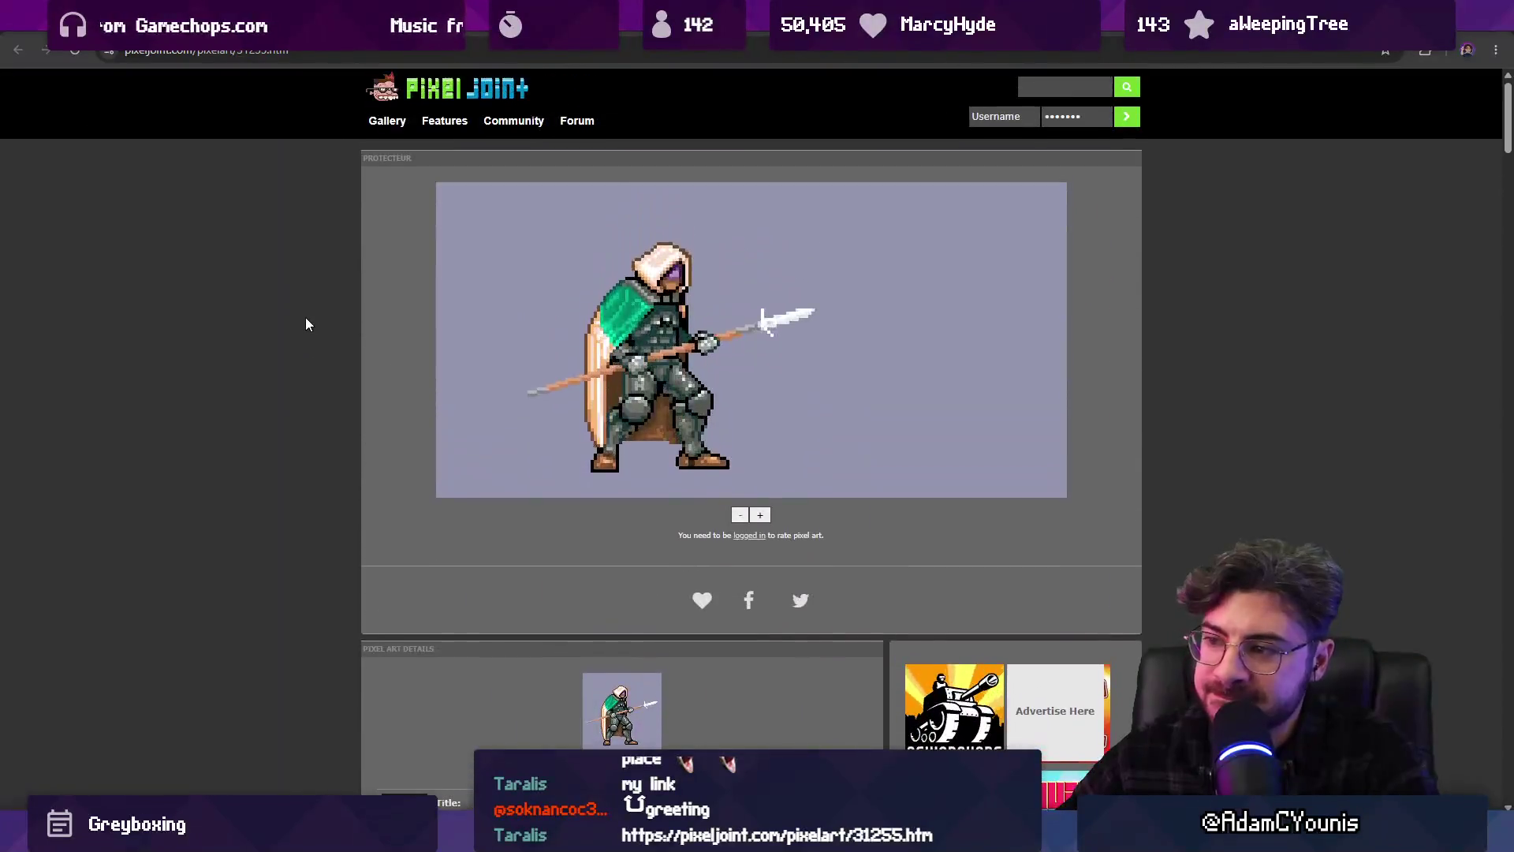
pyautogui.hotkey('alt', 'Tab')
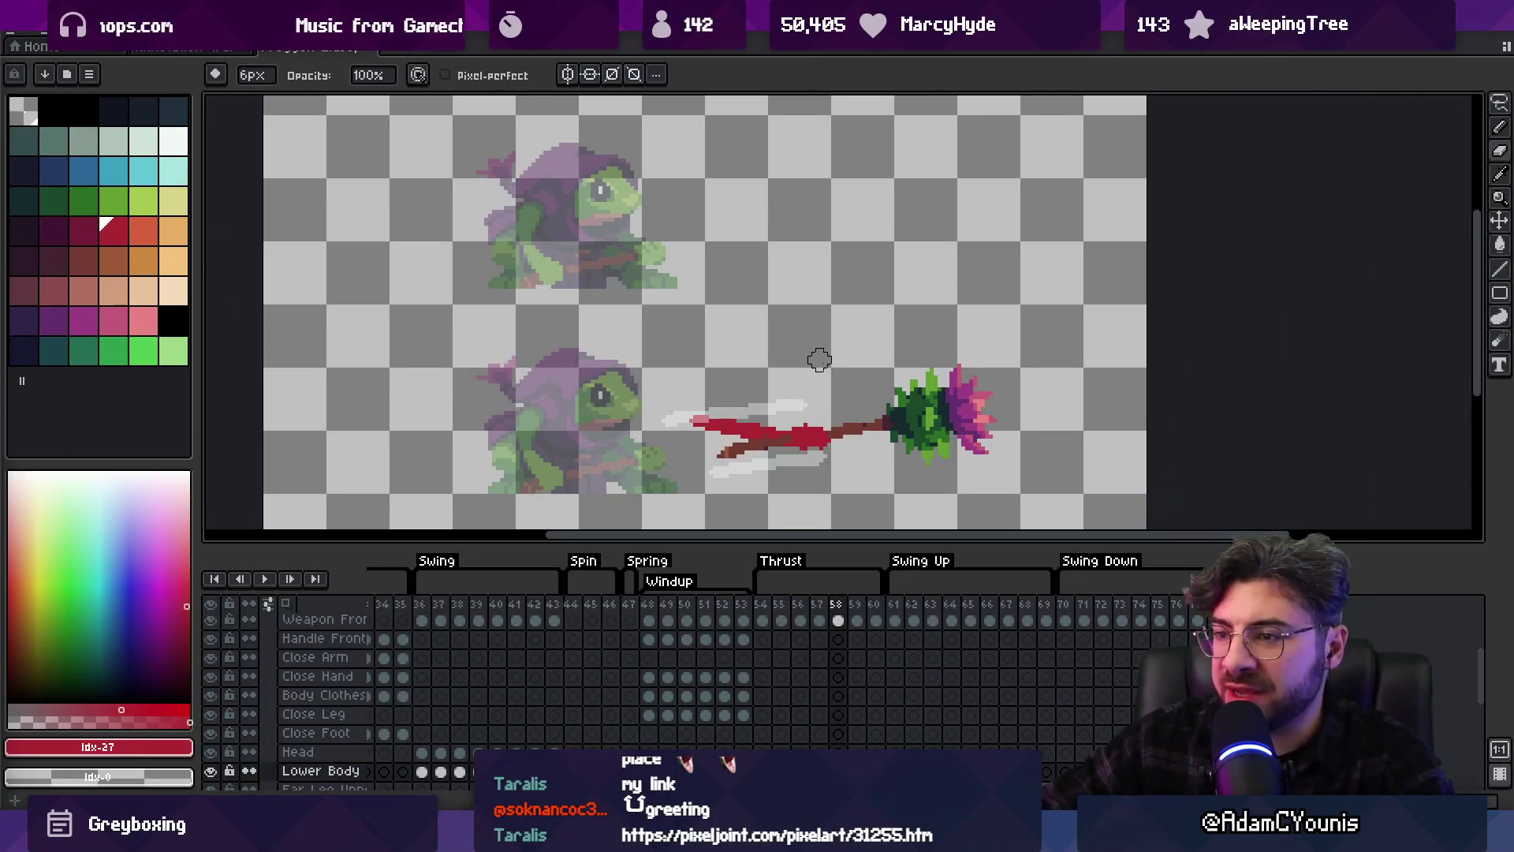
# Lasso the spear on thrust frames 54–57 and tilt it about 4 degrees
pyautogui.moveTo(820, 360); pyautogui.dragTo(721, 294)
pyautogui.moveTo(760, 609); pyautogui.dragTo(838, 609)
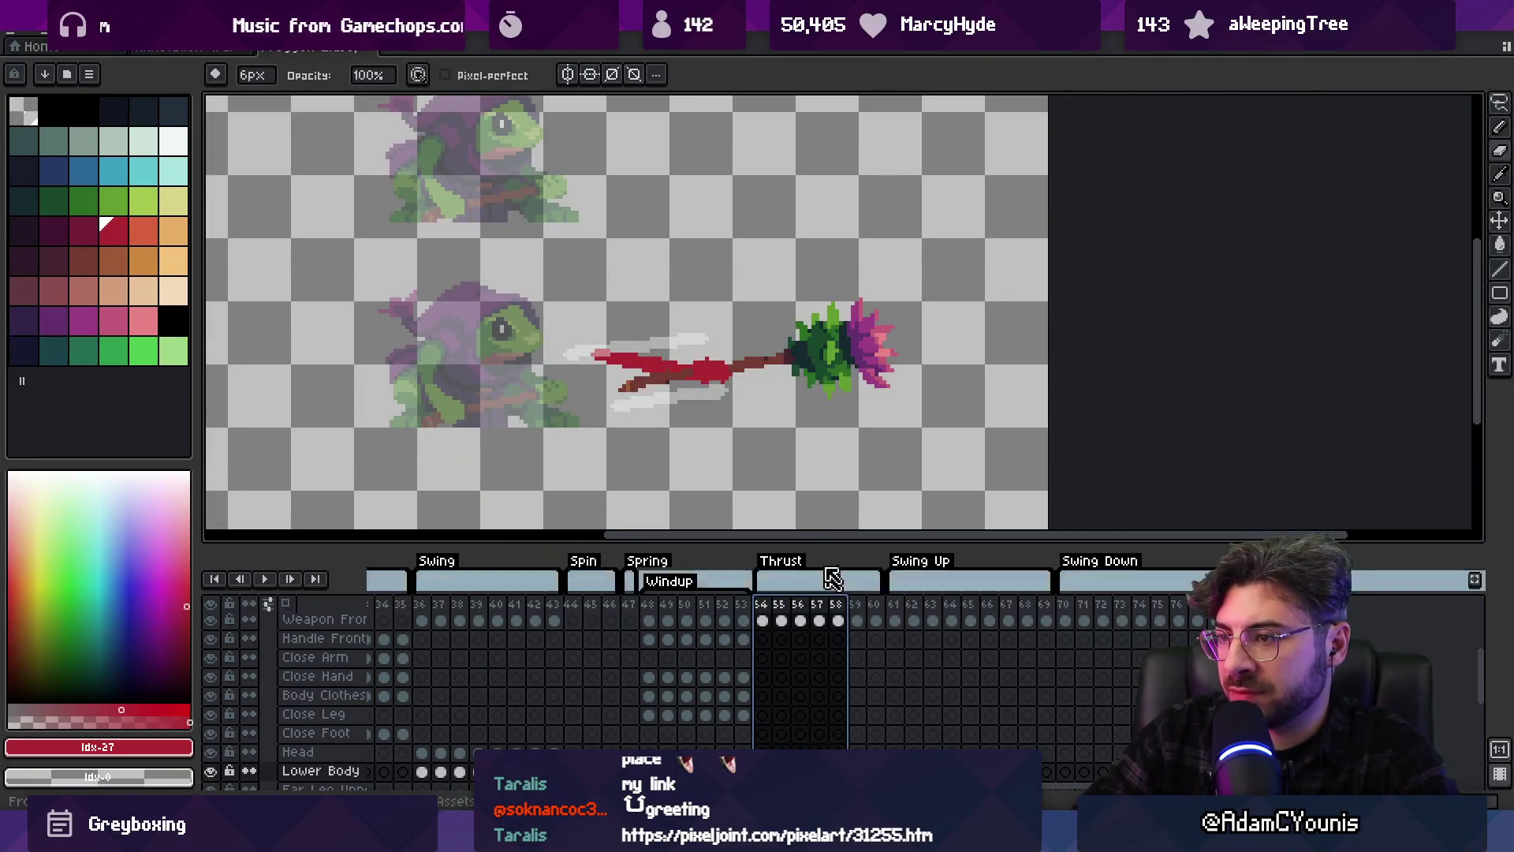
pyautogui.scroll(1, 726, 319)
pyautogui.press('m')
pyautogui.moveTo(1017, 236)
pyautogui.mouseDown()
pyautogui.moveTo(537, 442)
pyautogui.moveTo(552, 458)
pyautogui.mouseUp()
pyautogui.moveTo(1048, 203); pyautogui.dragTo(1070, 229)
pyautogui.press('Return')
# Box-select the spear and rotate it about -5.6 degrees
pyautogui.press('v')
pyautogui.press('m')
pyautogui.moveTo(876, 247); pyautogui.dragTo(802, 463)
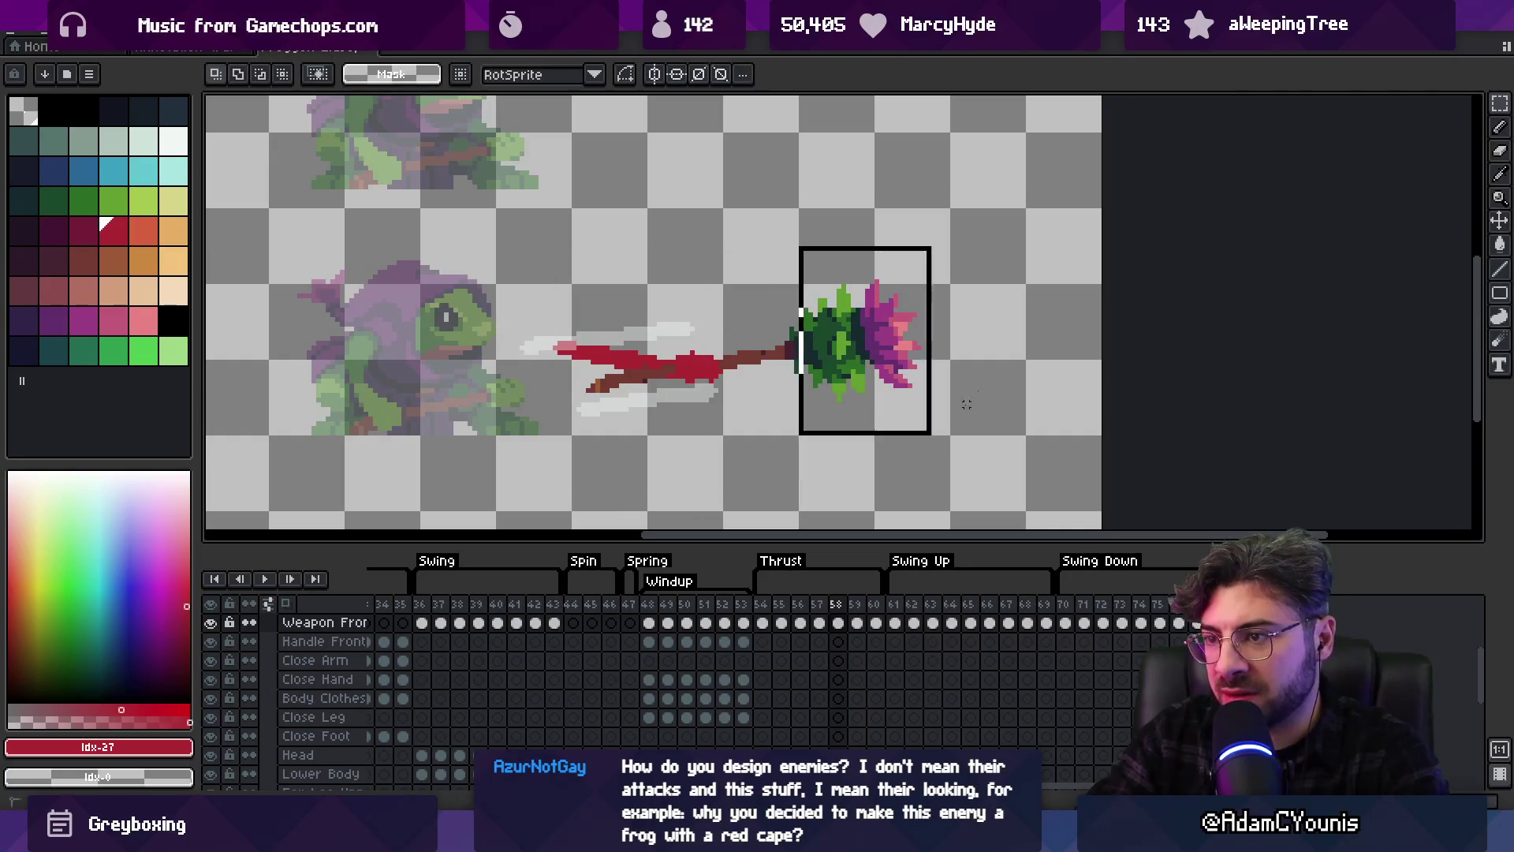
pyautogui.moveTo(498, 282); pyautogui.dragTo(1033, 404)
pyautogui.moveTo(1043, 282); pyautogui.dragTo(1058, 310)
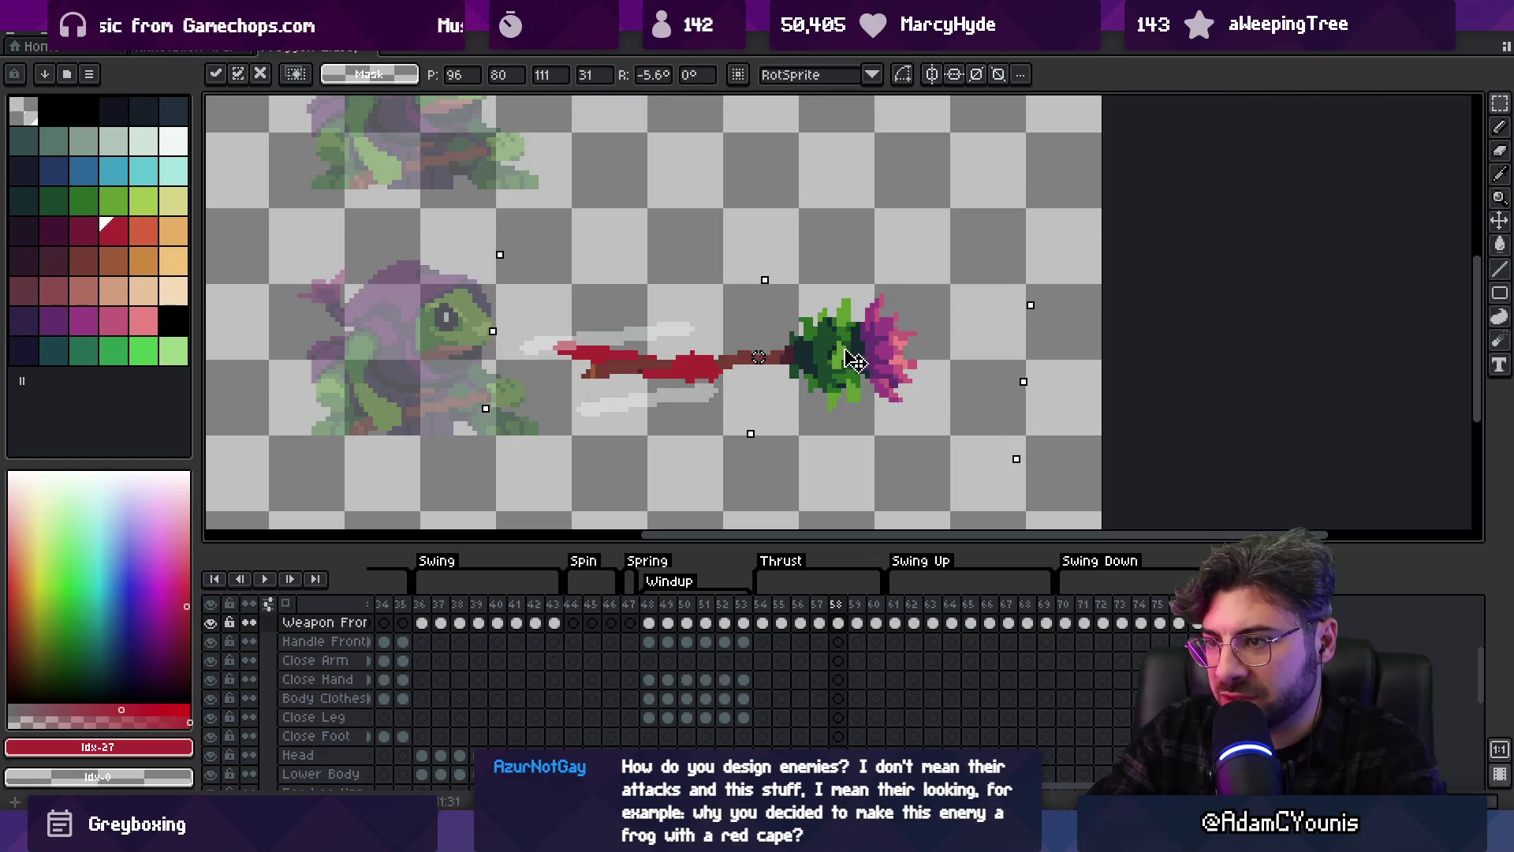
pyautogui.press('Return')
# Select frames 57–59 and tilt the spear slightly on frame 59
pyautogui.click(820, 622)
pyautogui.moveTo(835, 613); pyautogui.dragTo(857, 614)
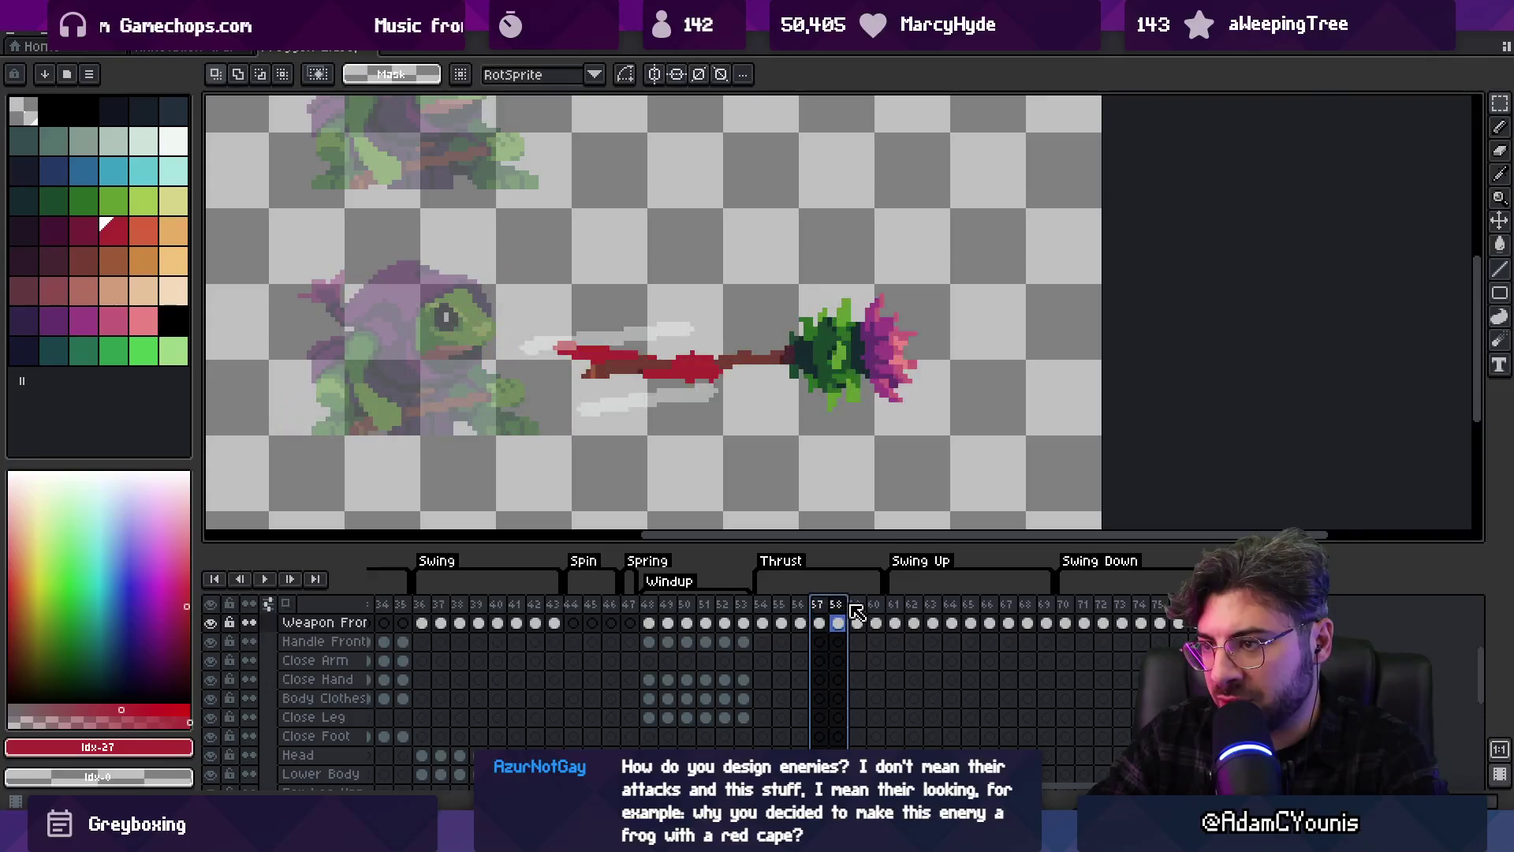
pyautogui.click(856, 613)
pyautogui.press('v')
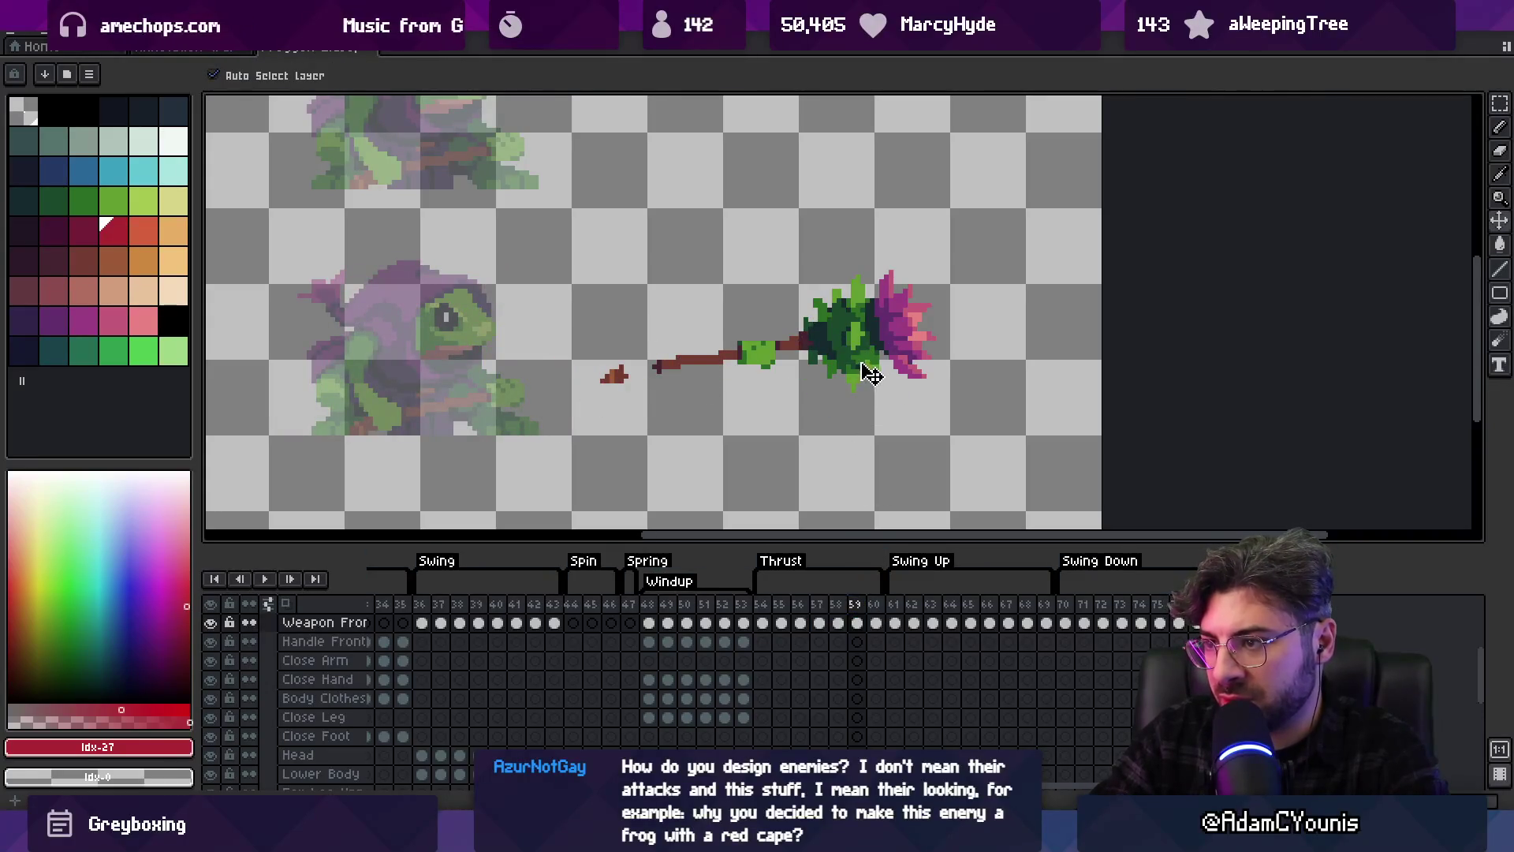
pyautogui.press('q')
pyautogui.moveTo(694, 399)
pyautogui.mouseDown()
pyautogui.moveTo(642, 446)
pyautogui.moveTo(1017, 355)
pyautogui.mouseUp()
pyautogui.moveTo(1035, 251); pyautogui.dragTo(1045, 260)
pyautogui.press('Return')
# Compare the neighbouring frames, then shift the spear about 30 px left on frame 60
pyautogui.click(842, 623)
pyautogui.click(858, 623)
pyautogui.click(875, 623)
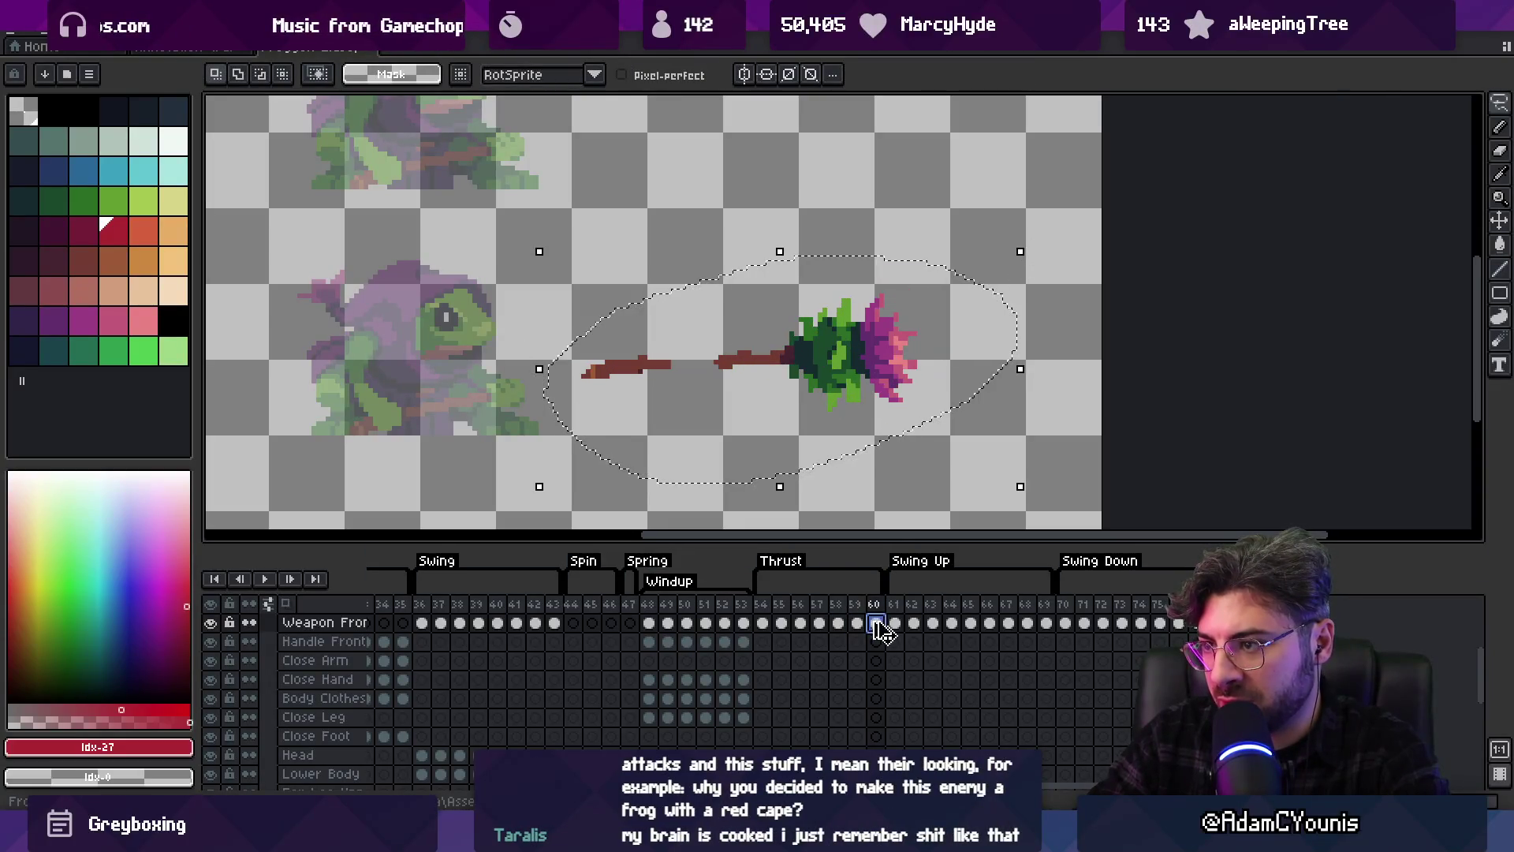
pyautogui.click(800, 609)
pyautogui.click(871, 609)
pyautogui.click(840, 609)
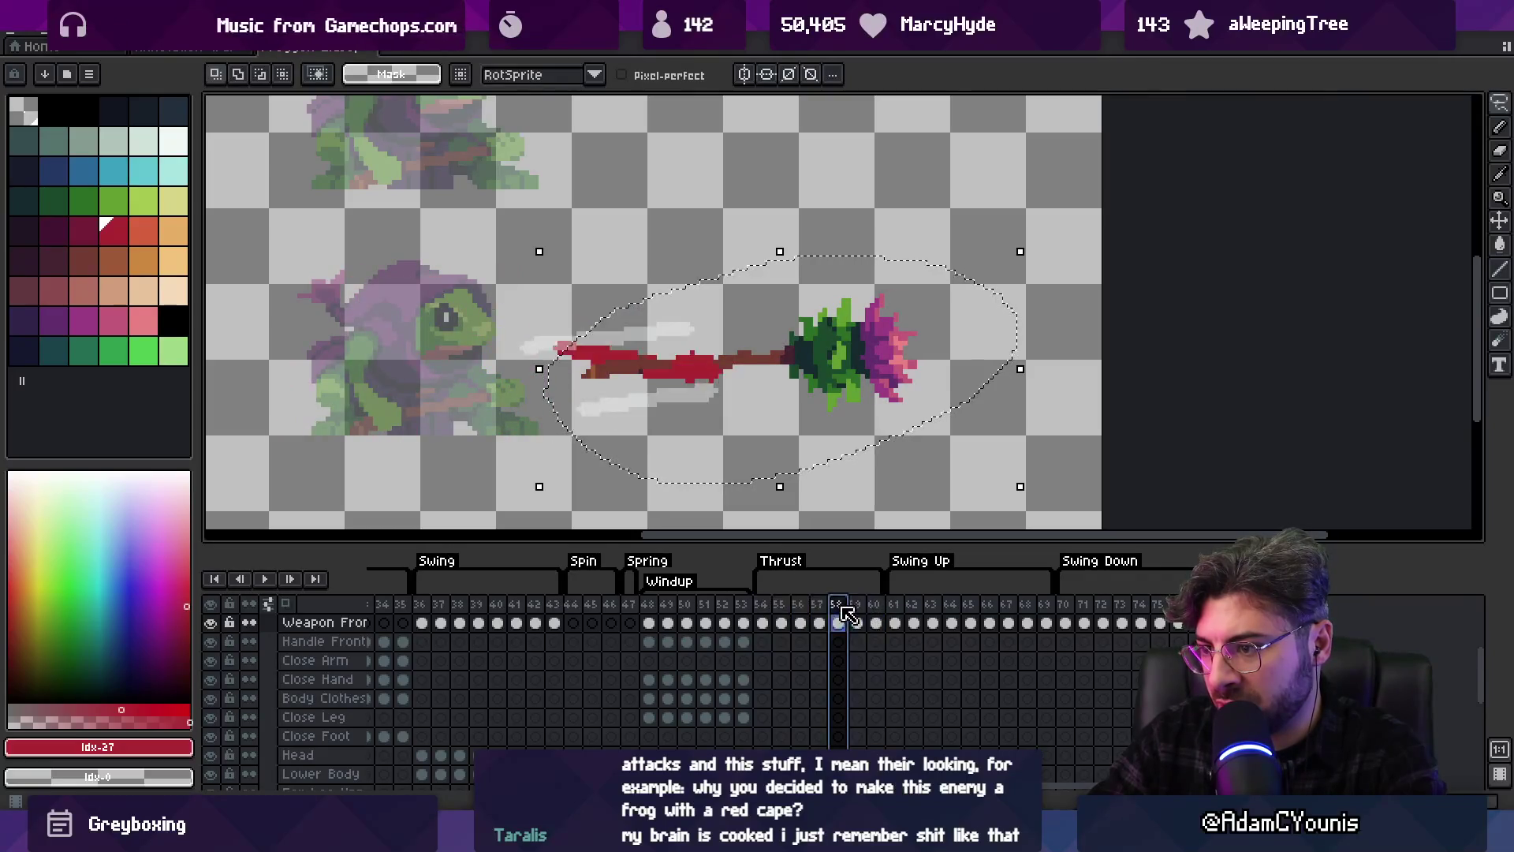
pyautogui.click(856, 614)
pyautogui.hotkey('ctrl', 'd')
pyautogui.press('v')
pyautogui.click(875, 623)
pyautogui.moveTo(852, 381); pyautogui.dragTo(824, 388)
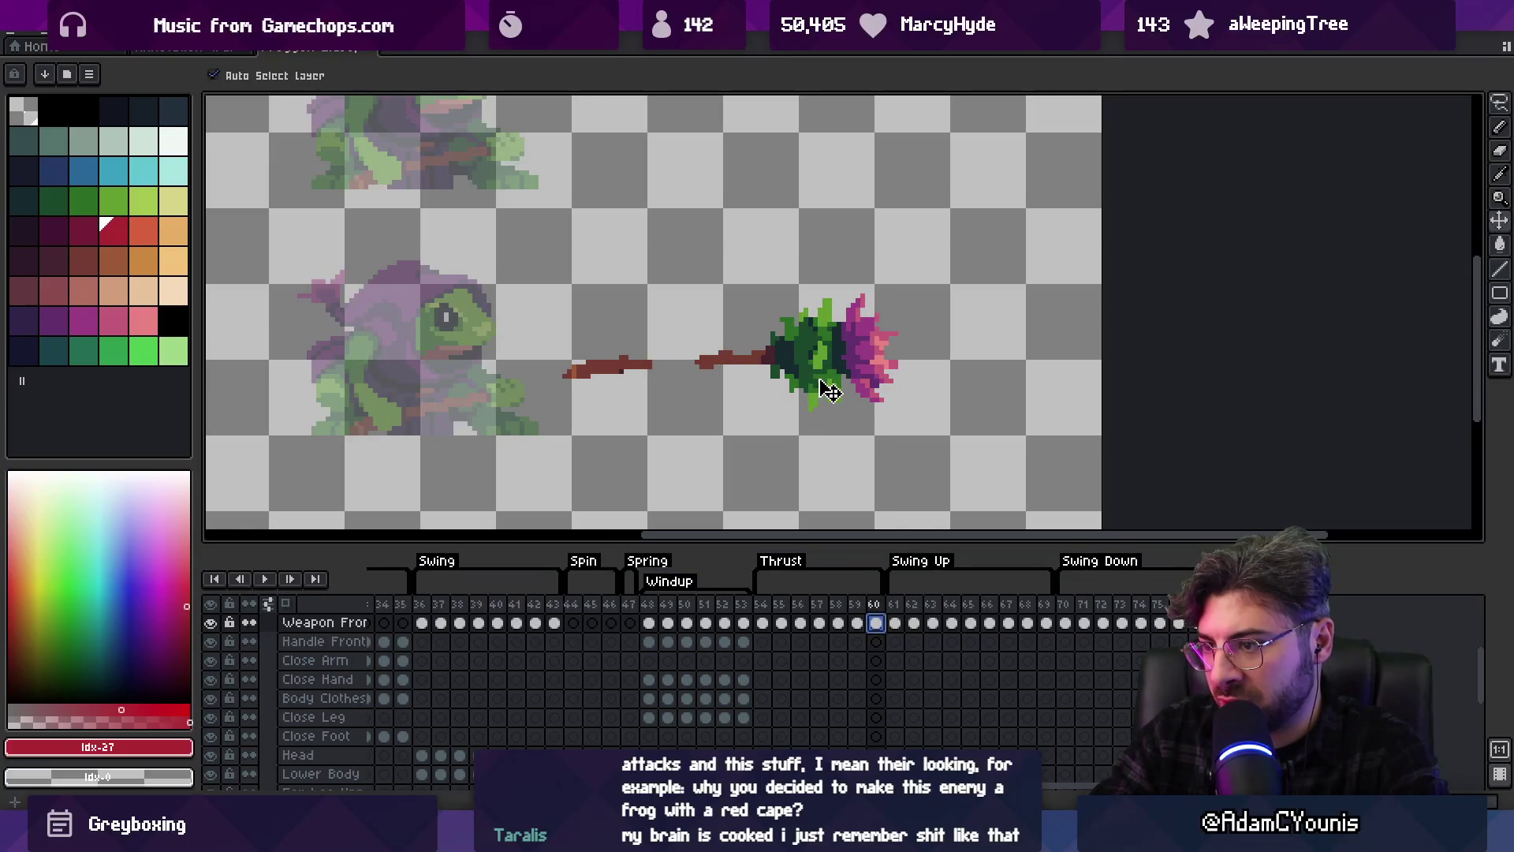
# Add new empty Layer 17 and step back to frame 58
pyautogui.hotkey('shift', 'n')
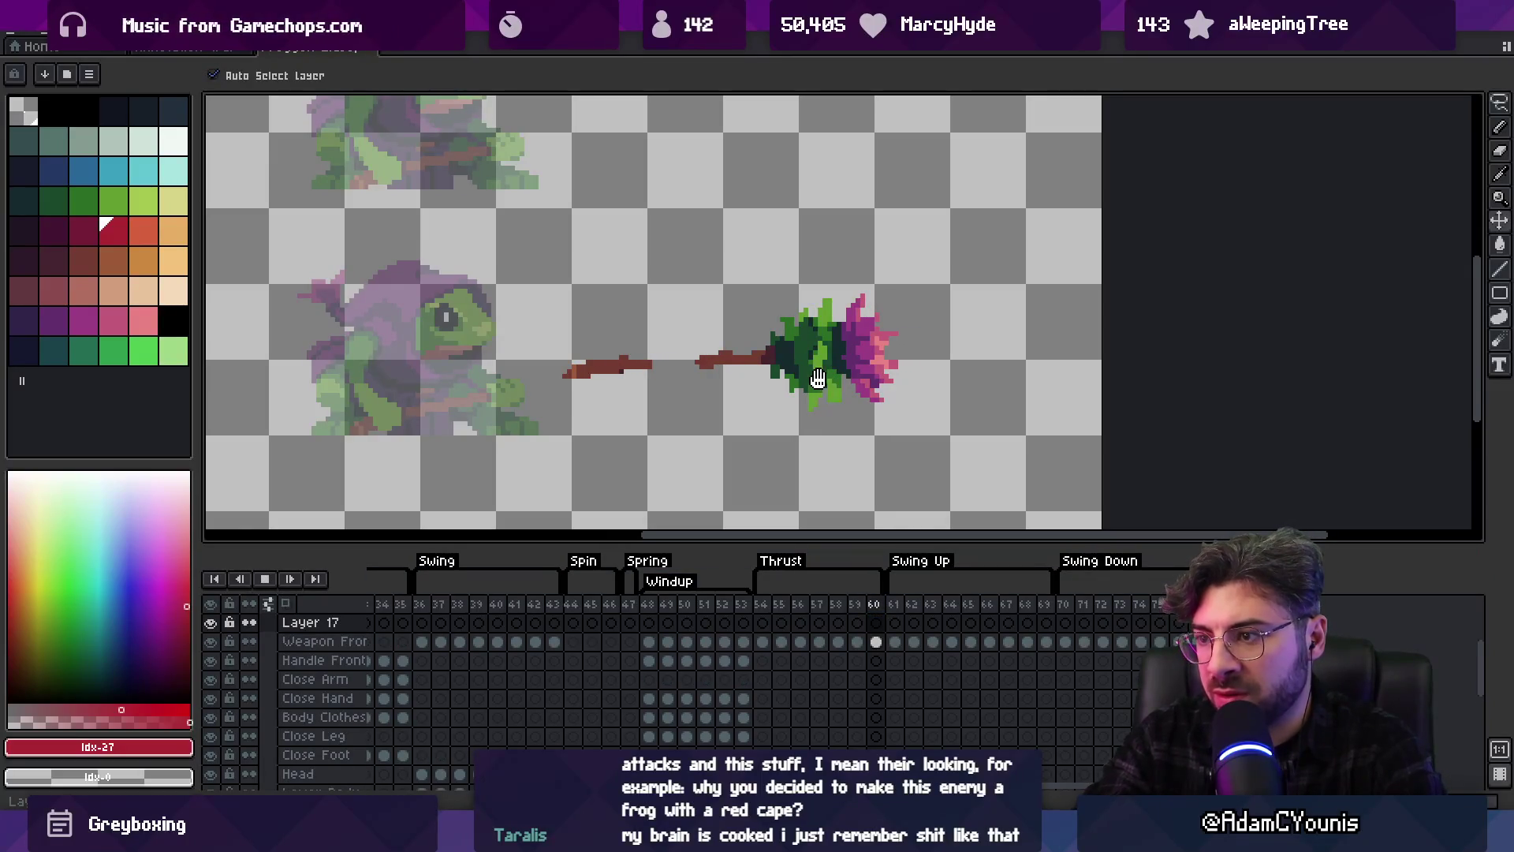
pyautogui.press('Right')
pyautogui.press('Left')
pyautogui.press('Right')
pyautogui.press('Left')
pyautogui.press('Left')
pyautogui.press('Right')
pyautogui.press('Left')
pyautogui.press('Right')
pyautogui.press('Left')
pyautogui.press('Left')
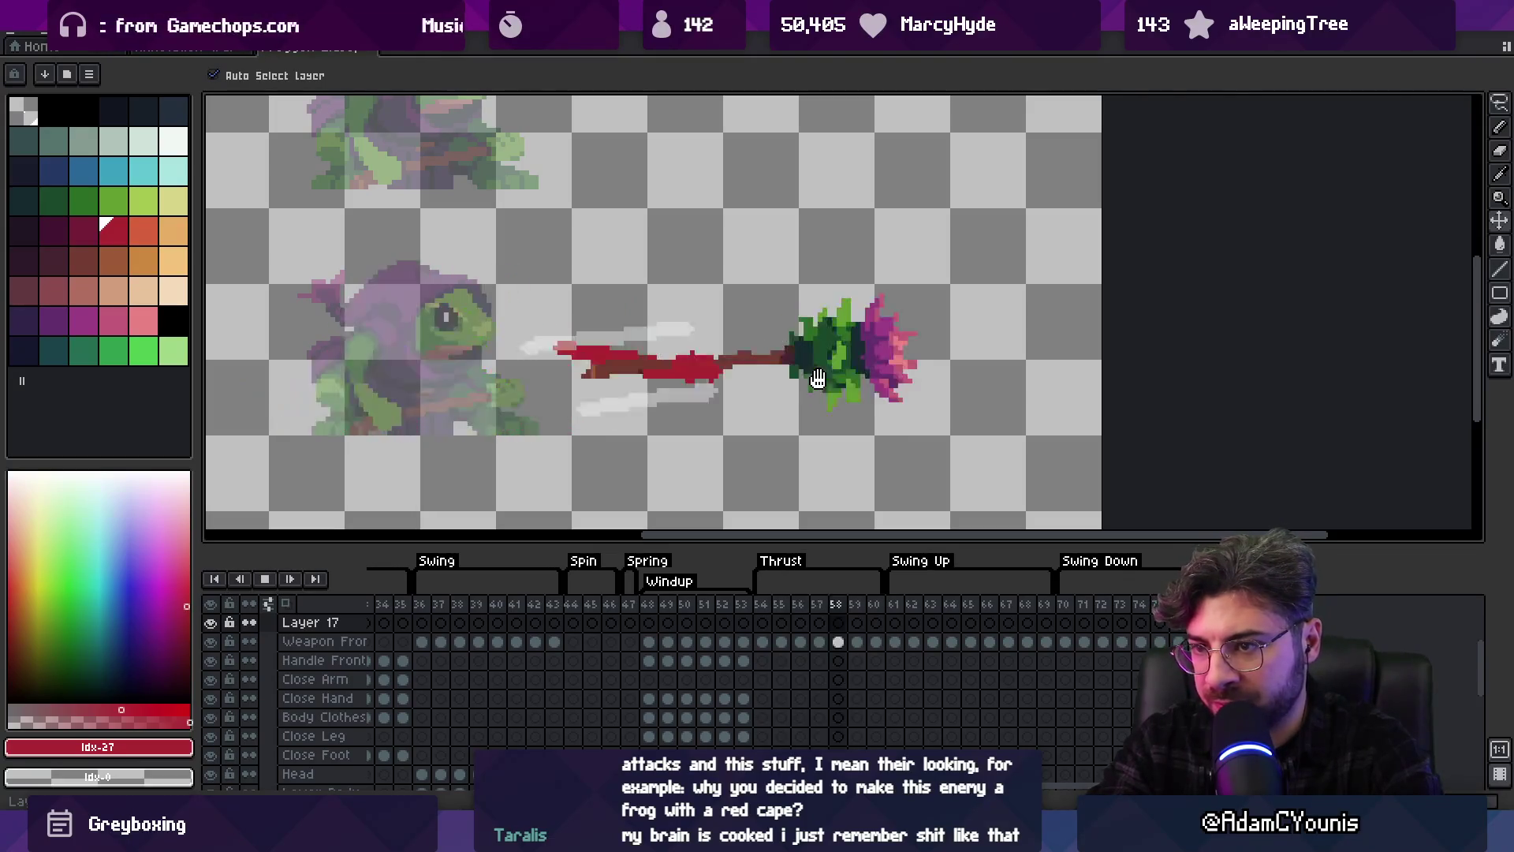
pyautogui.press('Left')
pyautogui.press('Right')
# Zoom in and reshape the red swipe's tip with pink pixels on frame 58
pyautogui.press('z')
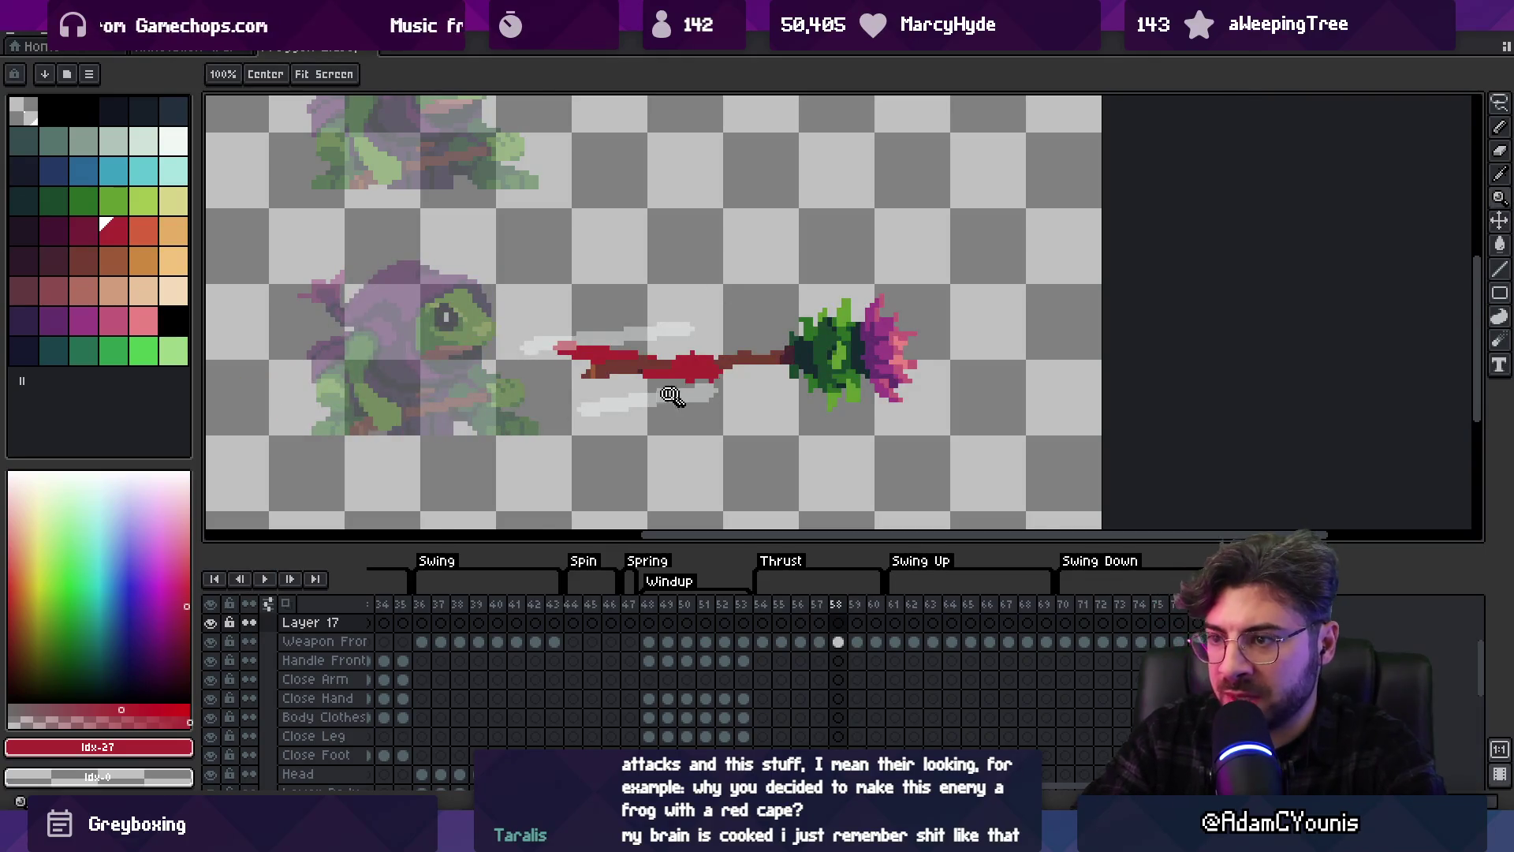
pyautogui.click(680, 394)
pyautogui.press('i')
pyautogui.press('b')
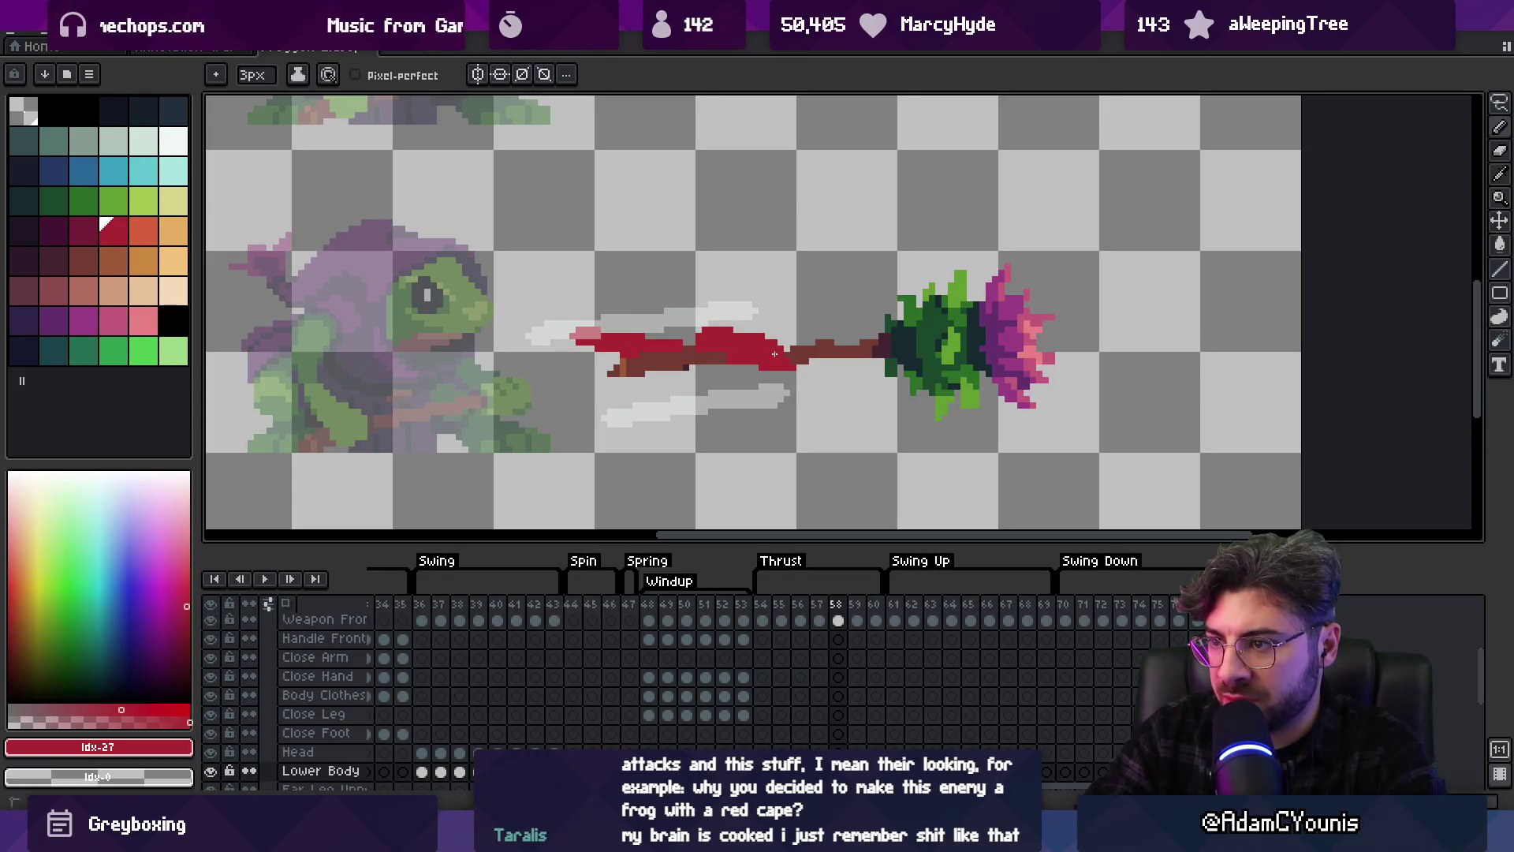
pyautogui.press('e')
pyautogui.press('b')
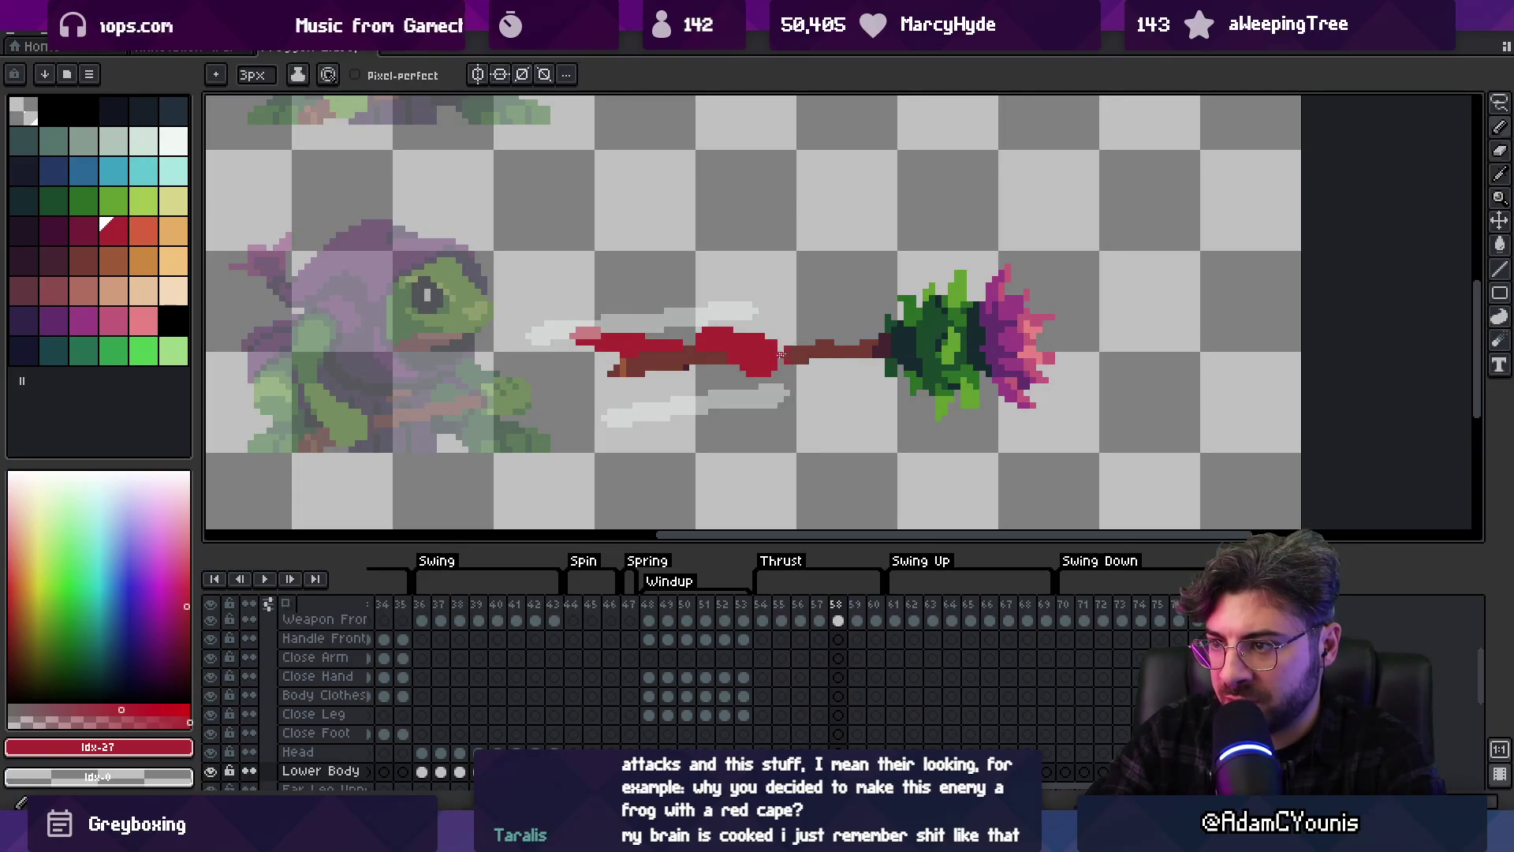
pyautogui.moveTo(654, 341)
pyautogui.mouseDown()
pyautogui.moveTo(599, 363)
pyautogui.moveTo(657, 331)
pyautogui.mouseUp()
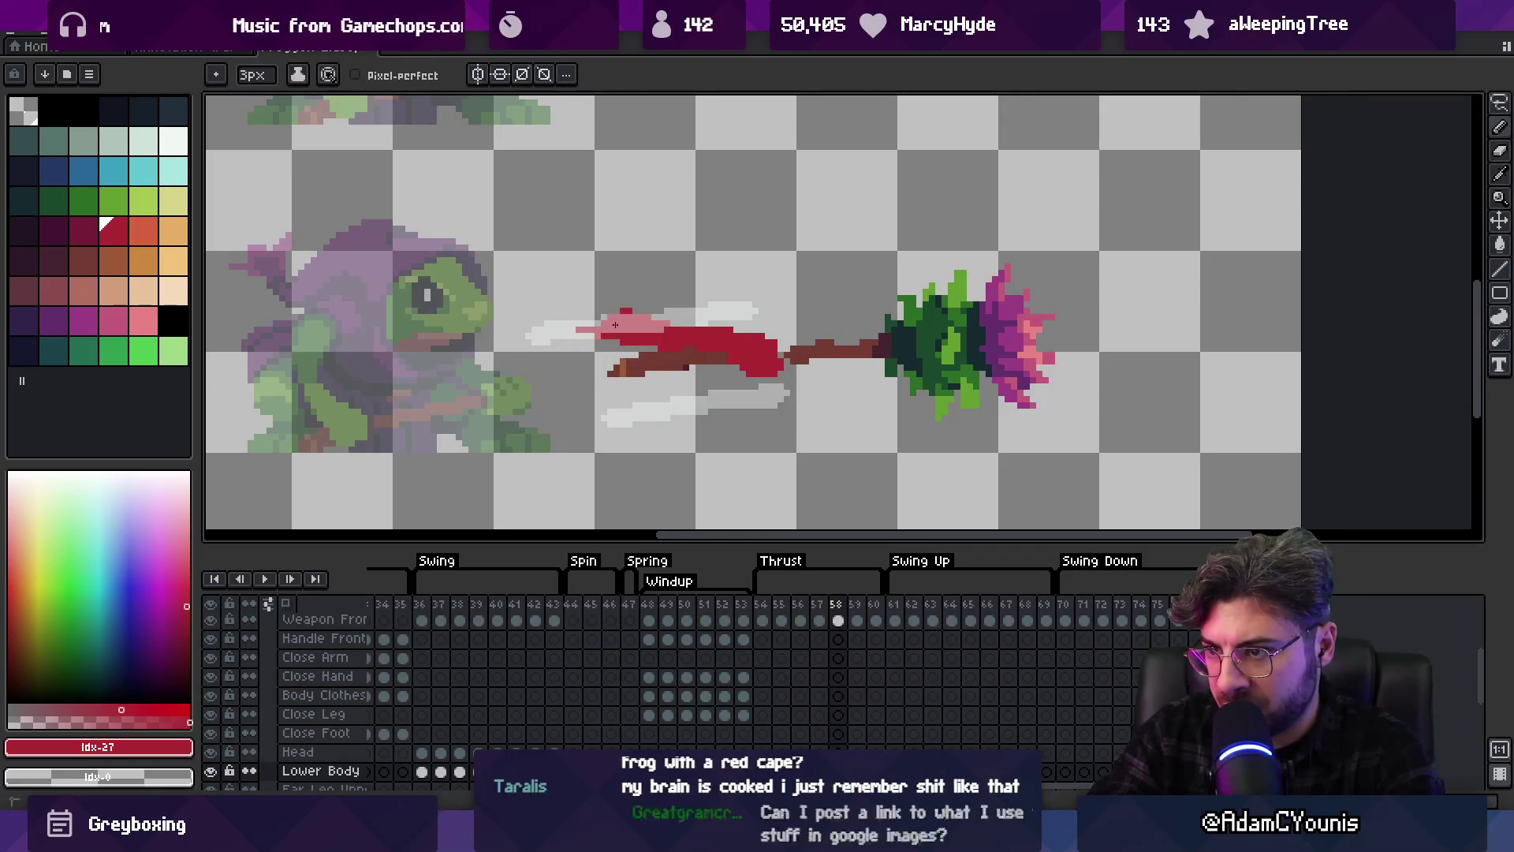
# Zoom back out, return to frame 1, and switch to the Figma window
pyautogui.press('z')
pyautogui.scroll(-2, 753, 365)
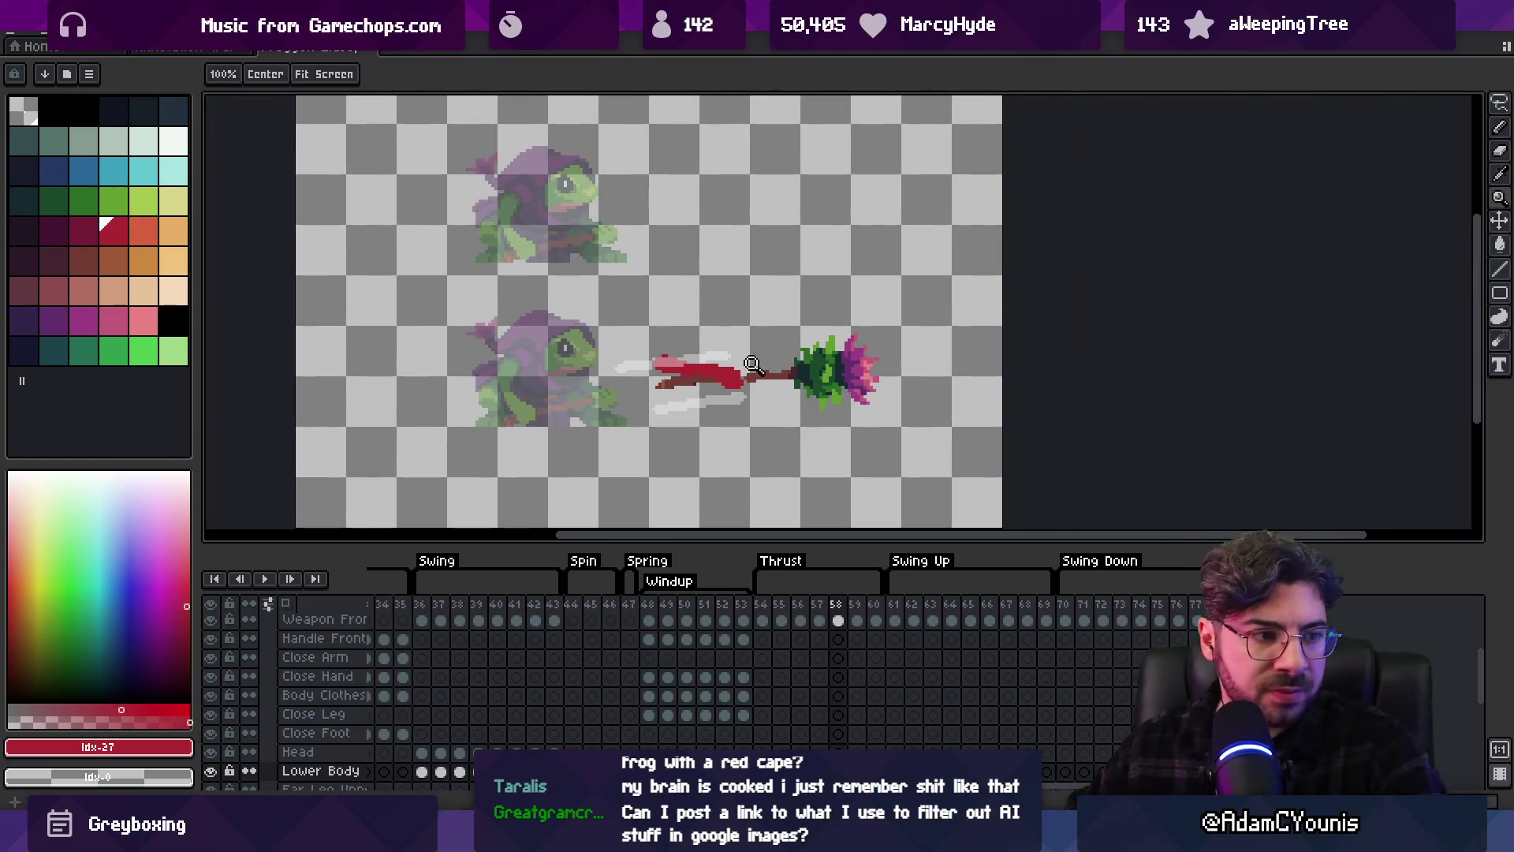
pyautogui.moveTo(723, 392)
pyautogui.mouseDown()
pyautogui.moveTo(767, 435)
pyautogui.moveTo(761, 392)
pyautogui.mouseUp()
pyautogui.scroll(1, 767, 436)
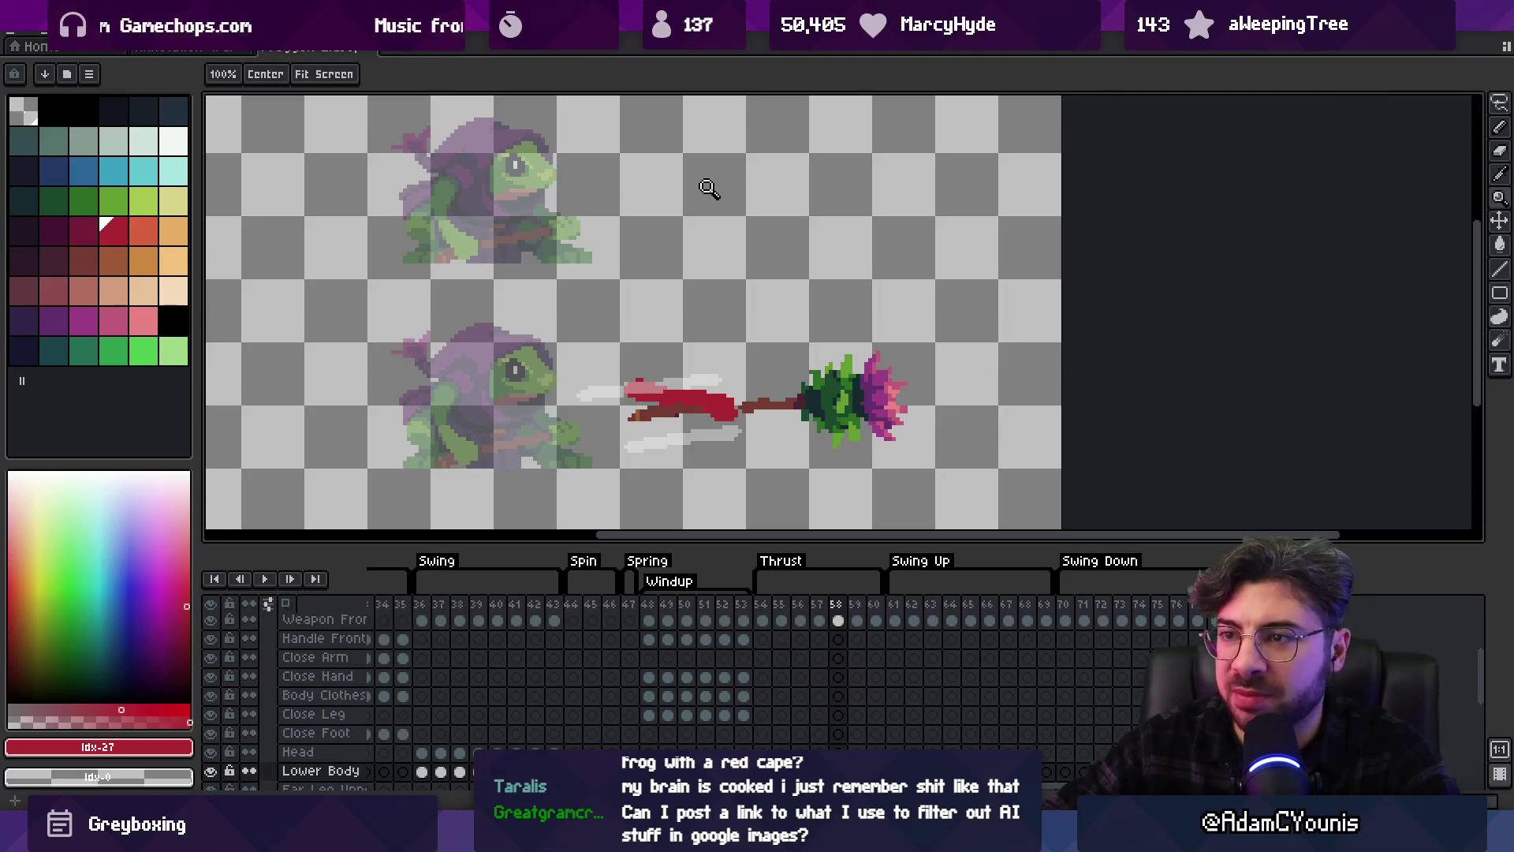
pyautogui.scroll(-1, 629, 245)
pyautogui.press('v')
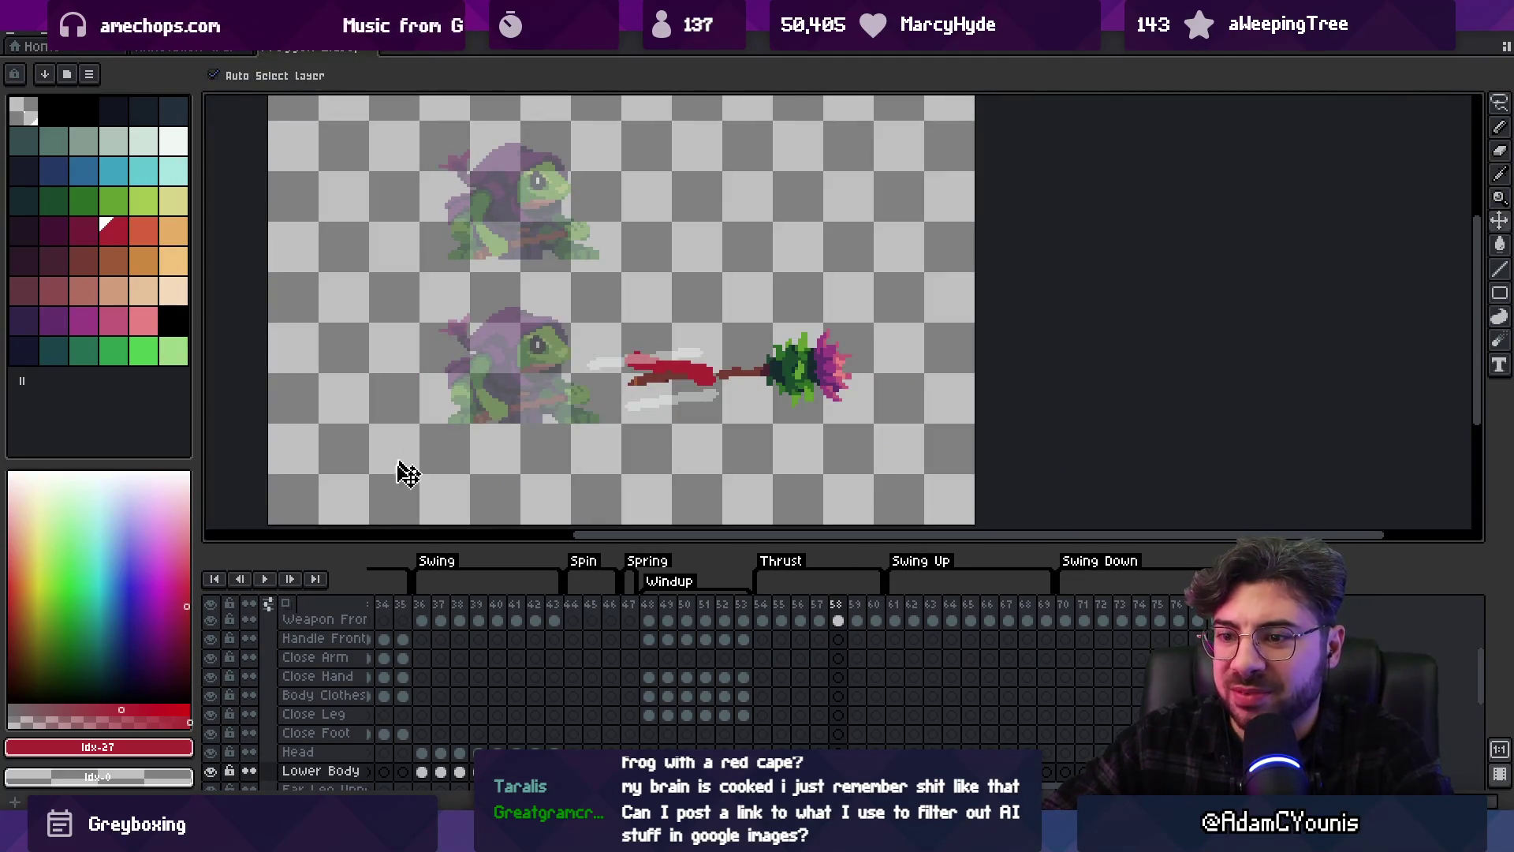
pyautogui.press('Home')
pyautogui.scroll(2, 509, 379)
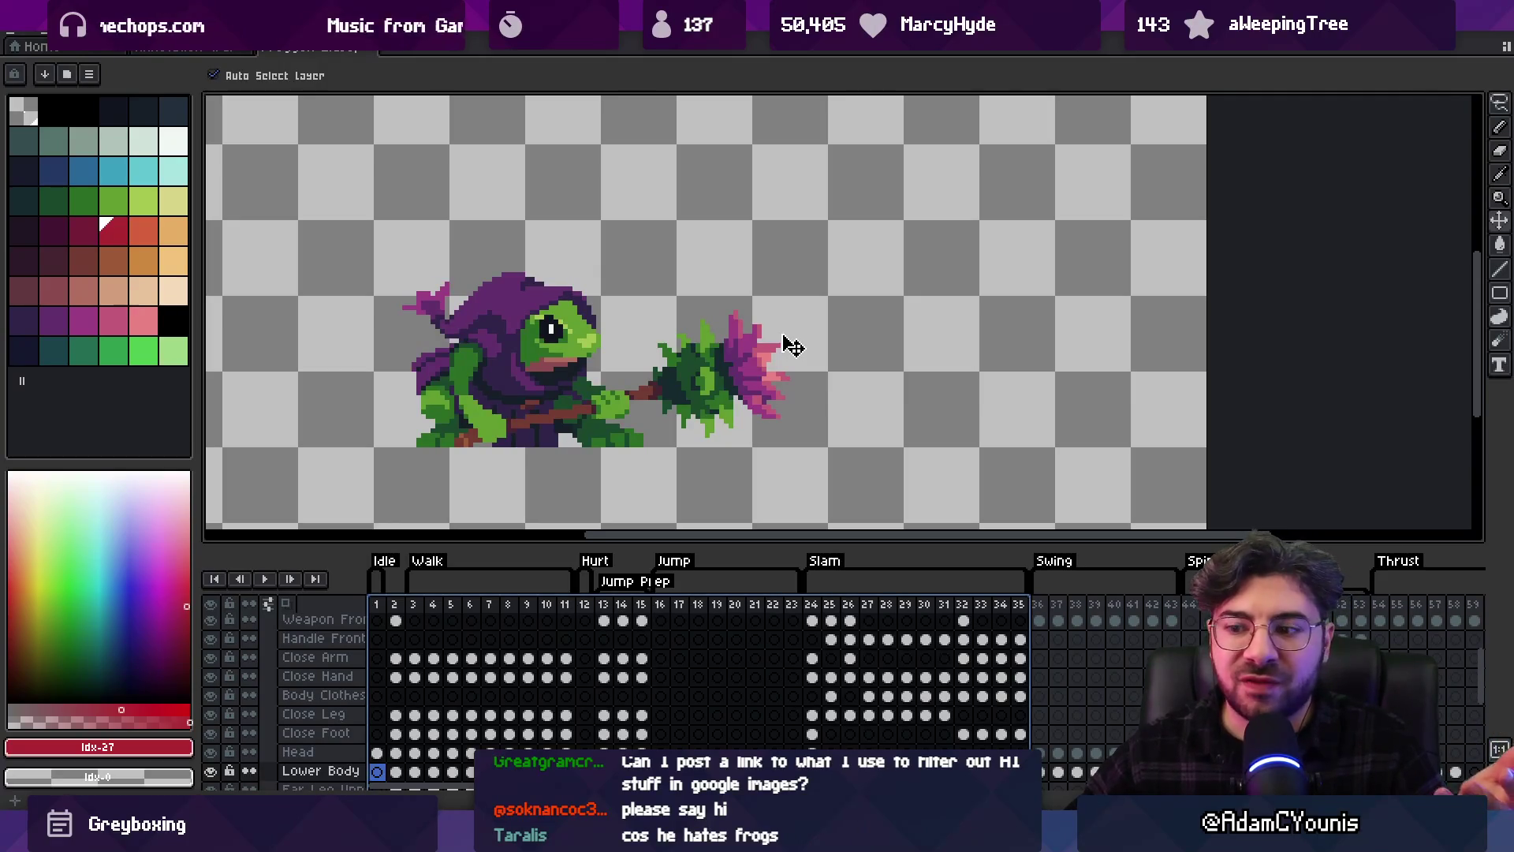
pyautogui.moveTo(654, 838)
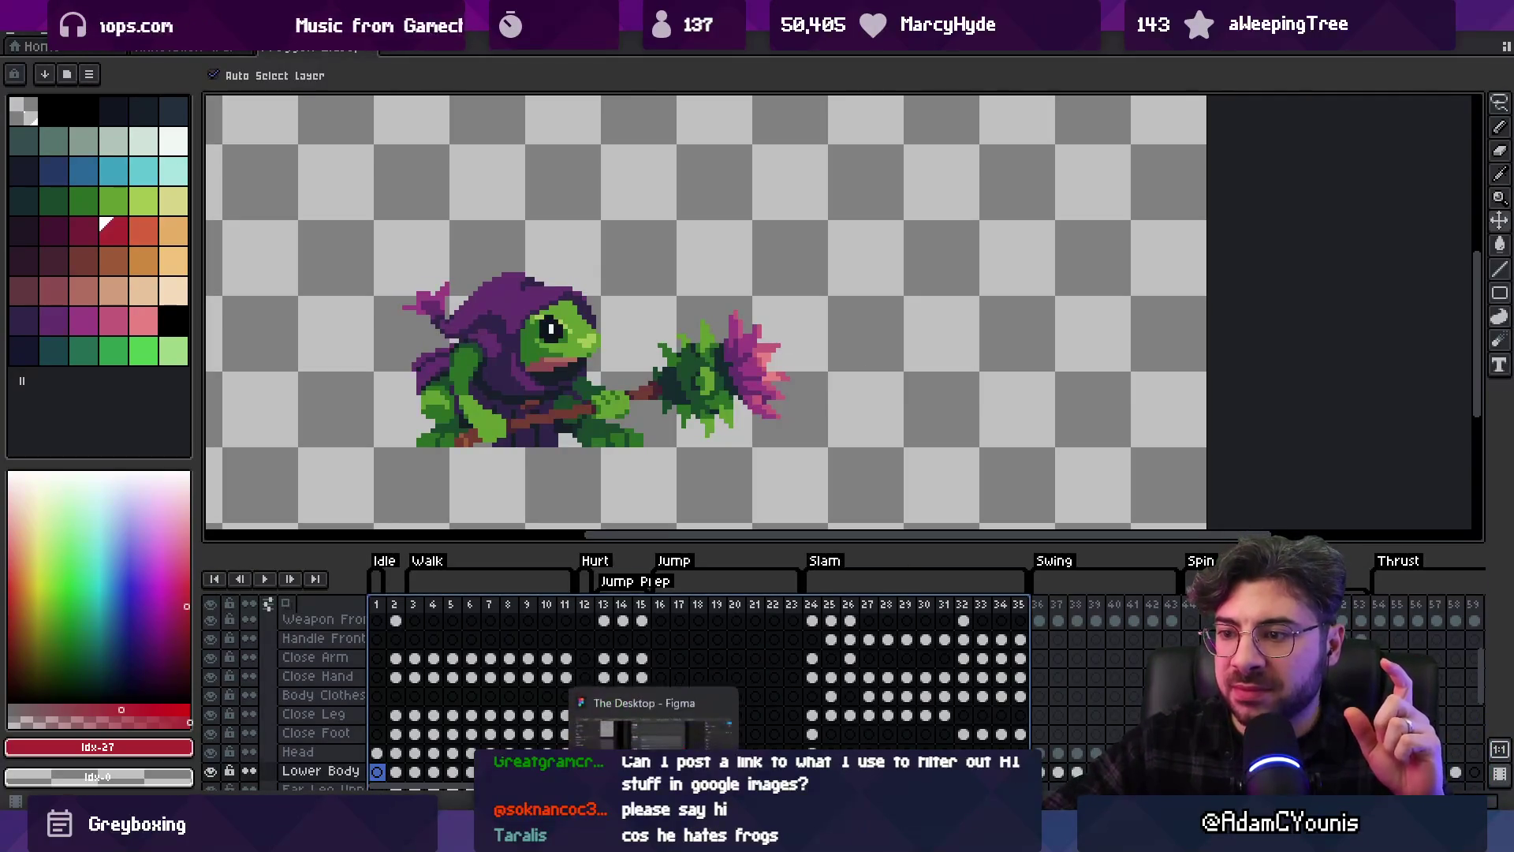
pyautogui.click(655, 722)
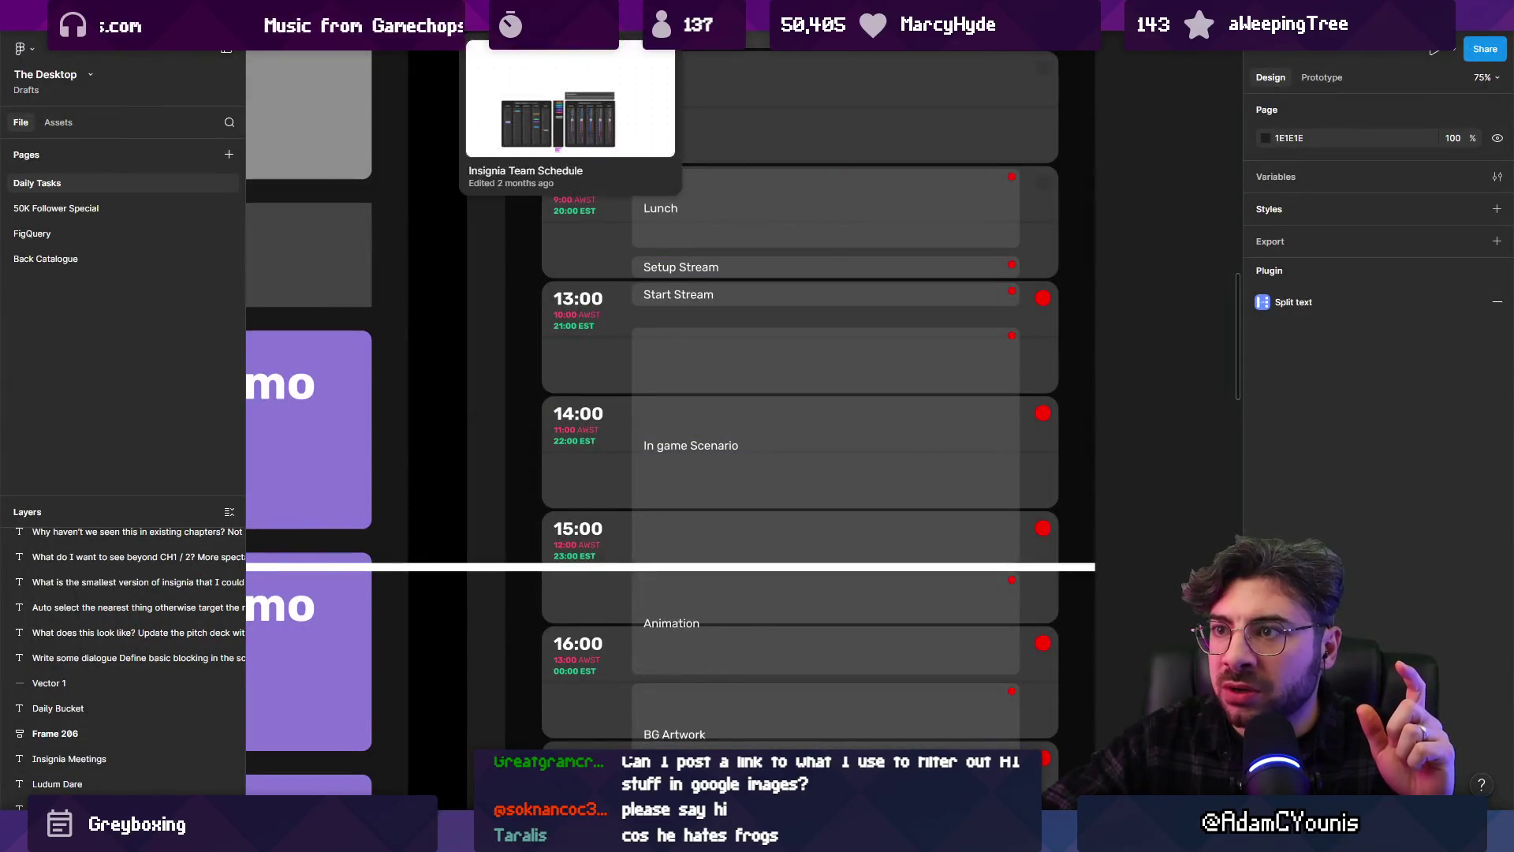
pyautogui.click(694, 19)
pyautogui.scroll(-3, 106, 190)
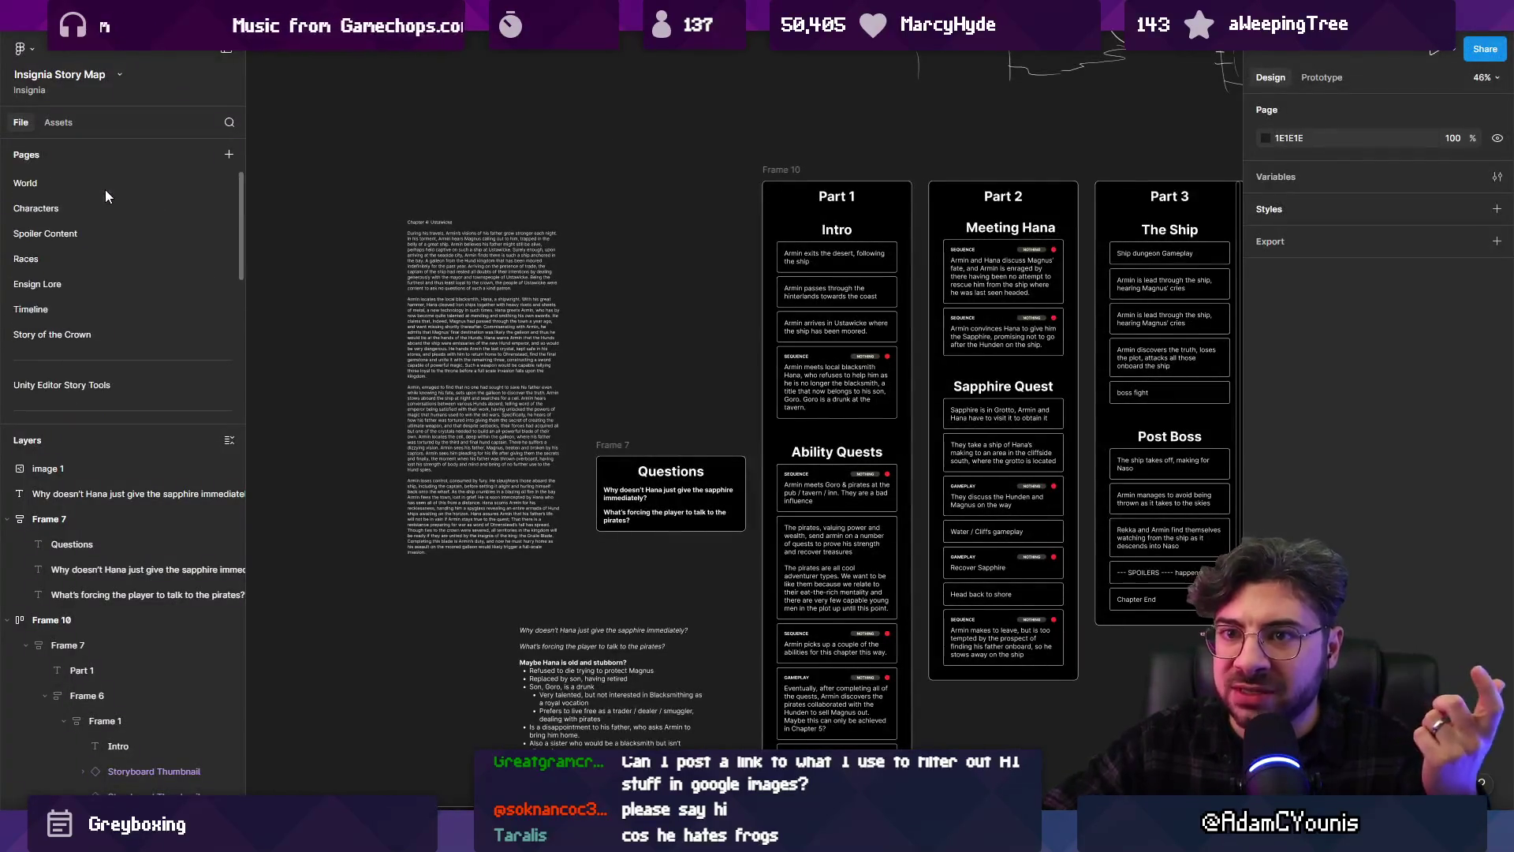
pyautogui.click(97, 256)
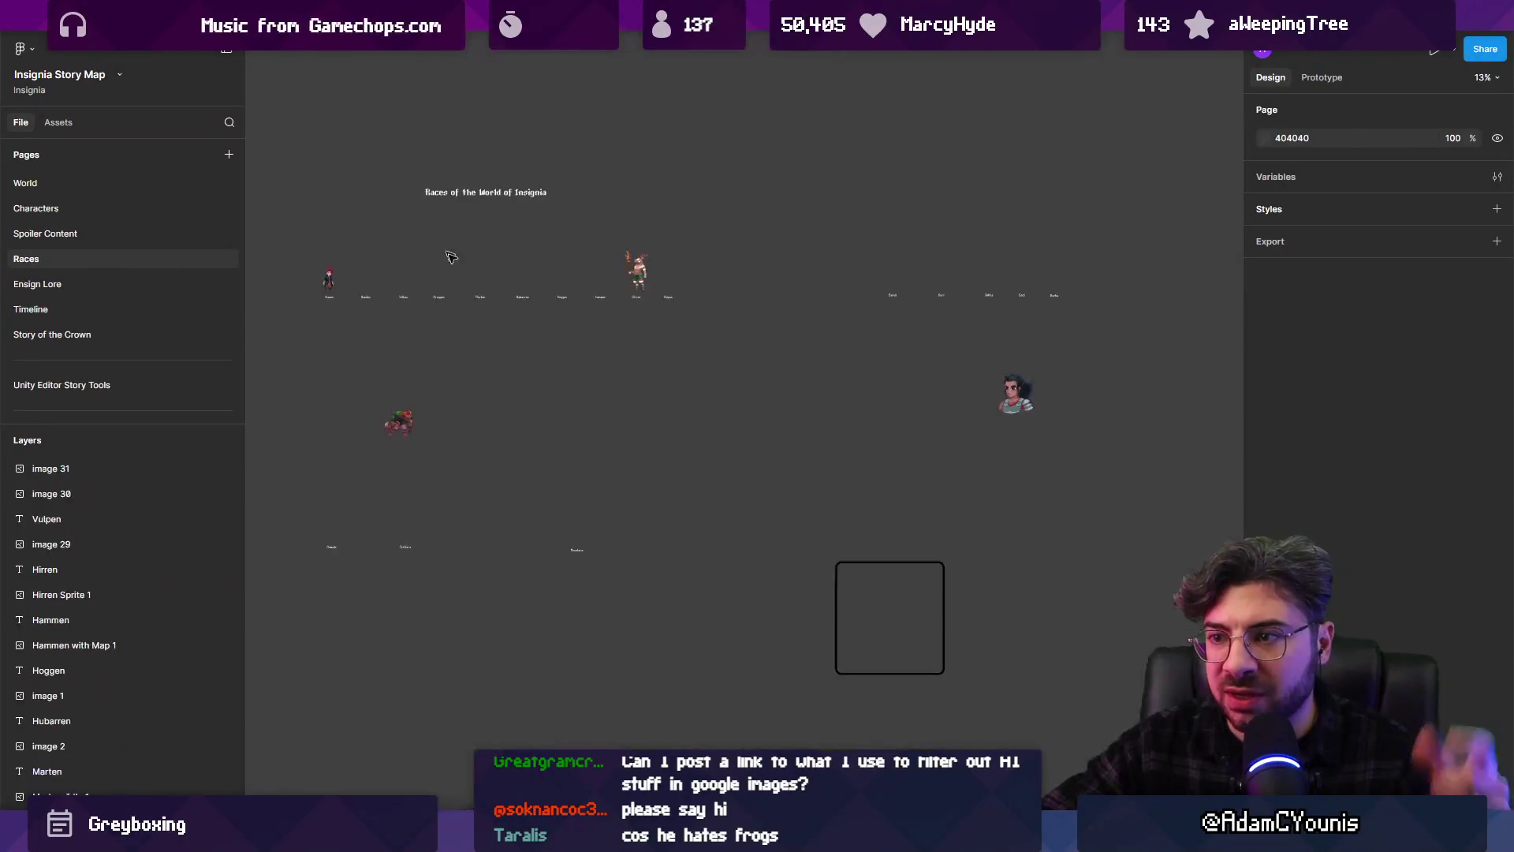
pyautogui.scroll(5, 671, 315)
pyautogui.moveTo(699, 202); pyautogui.dragTo(701, 301)
pyautogui.scroll(5, 709, 394)
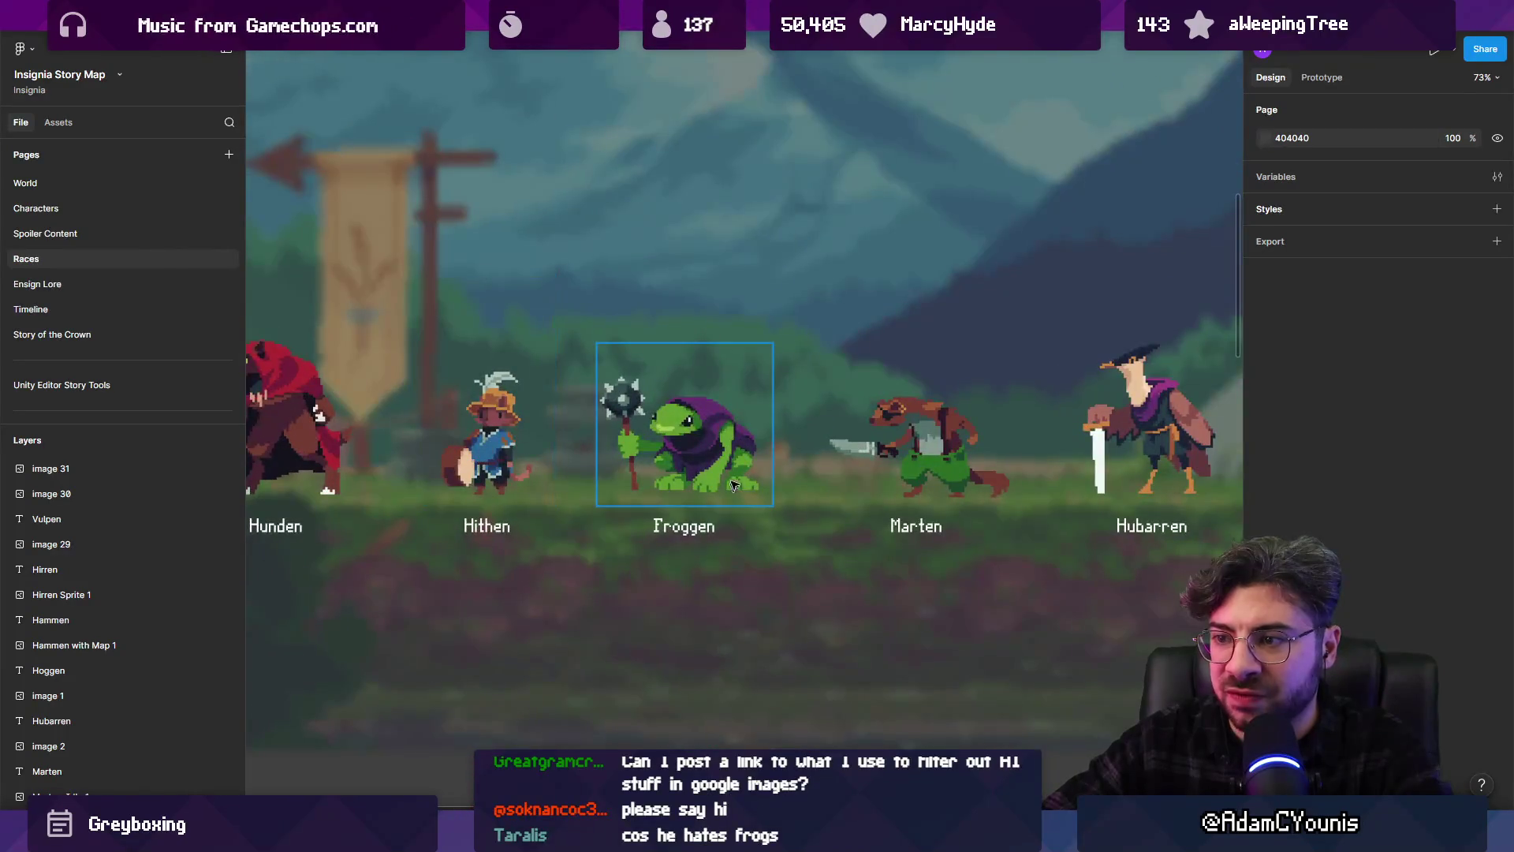
pyautogui.scroll(-5, 662, 410)
pyautogui.scroll(2, 913, 361)
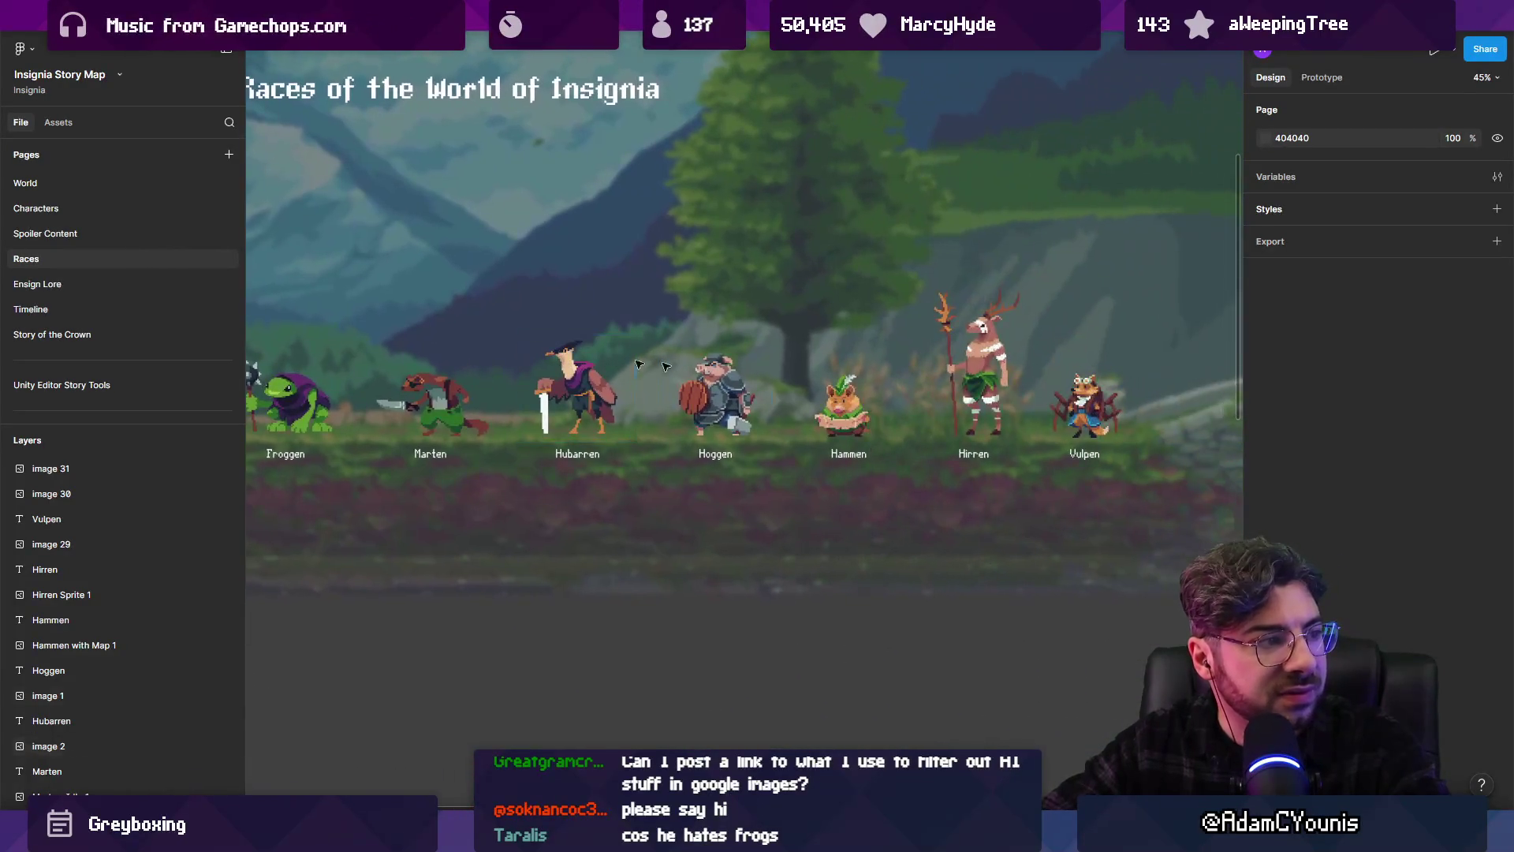
pyautogui.scroll(-3, 1083, 363)
pyautogui.scroll(-5, 909, 425)
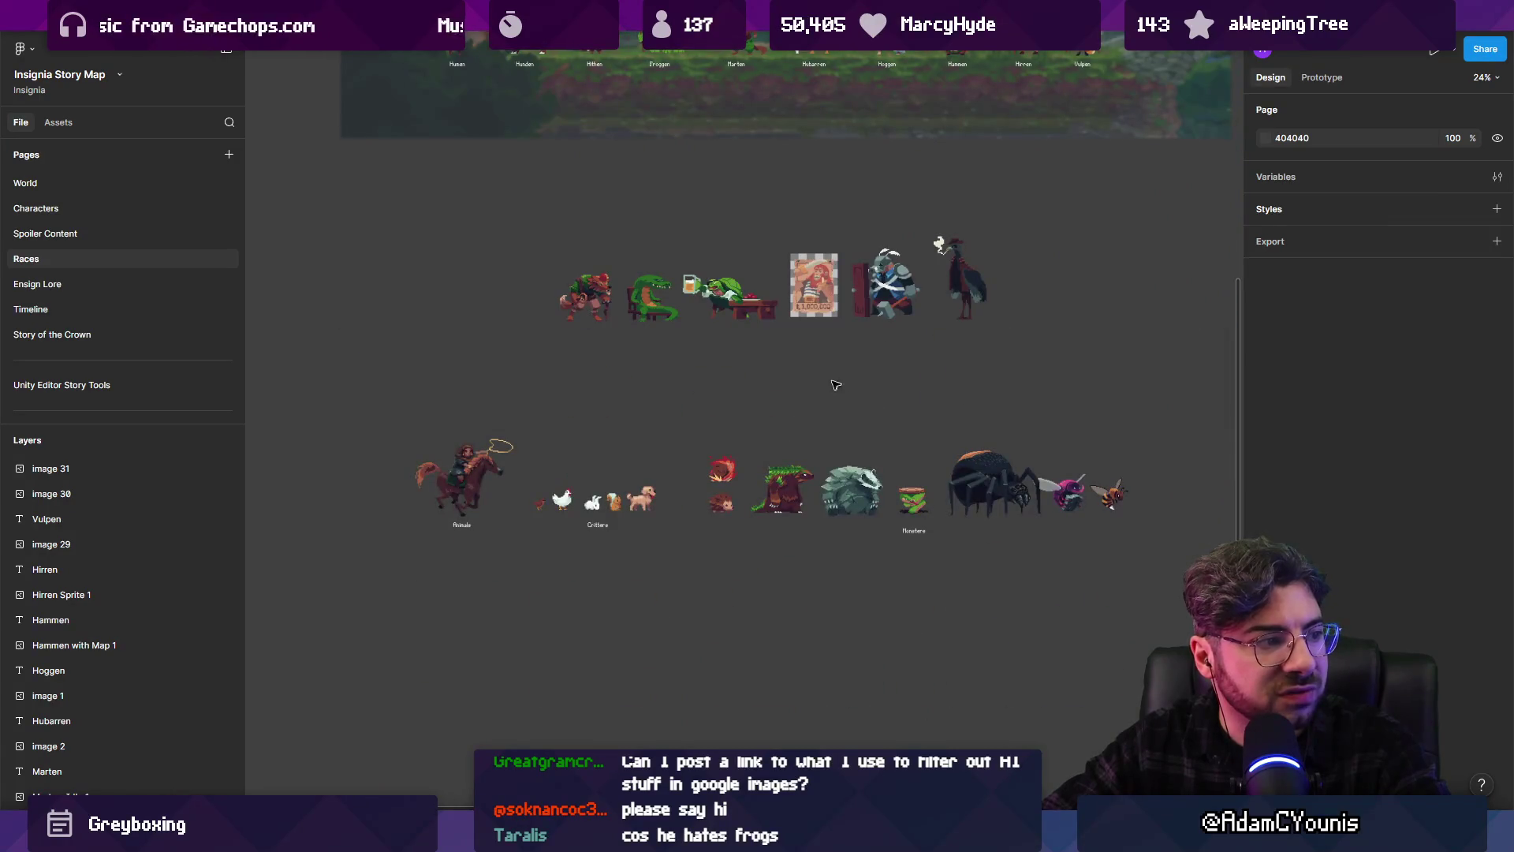
pyautogui.scroll(5, 836, 385)
pyautogui.scroll(10, 661, 453)
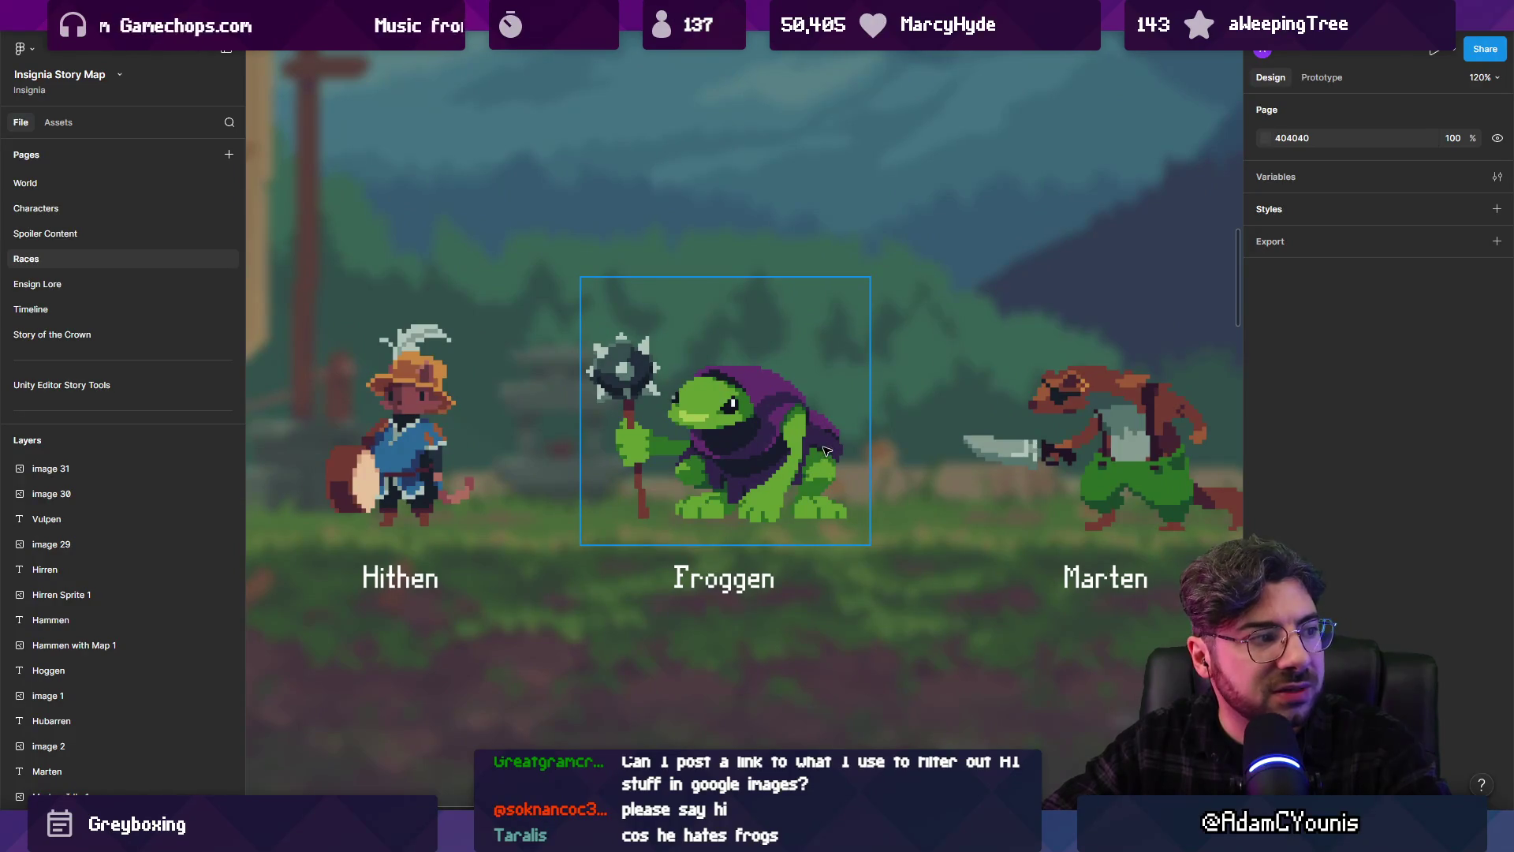
pyautogui.scroll(-5, 785, 436)
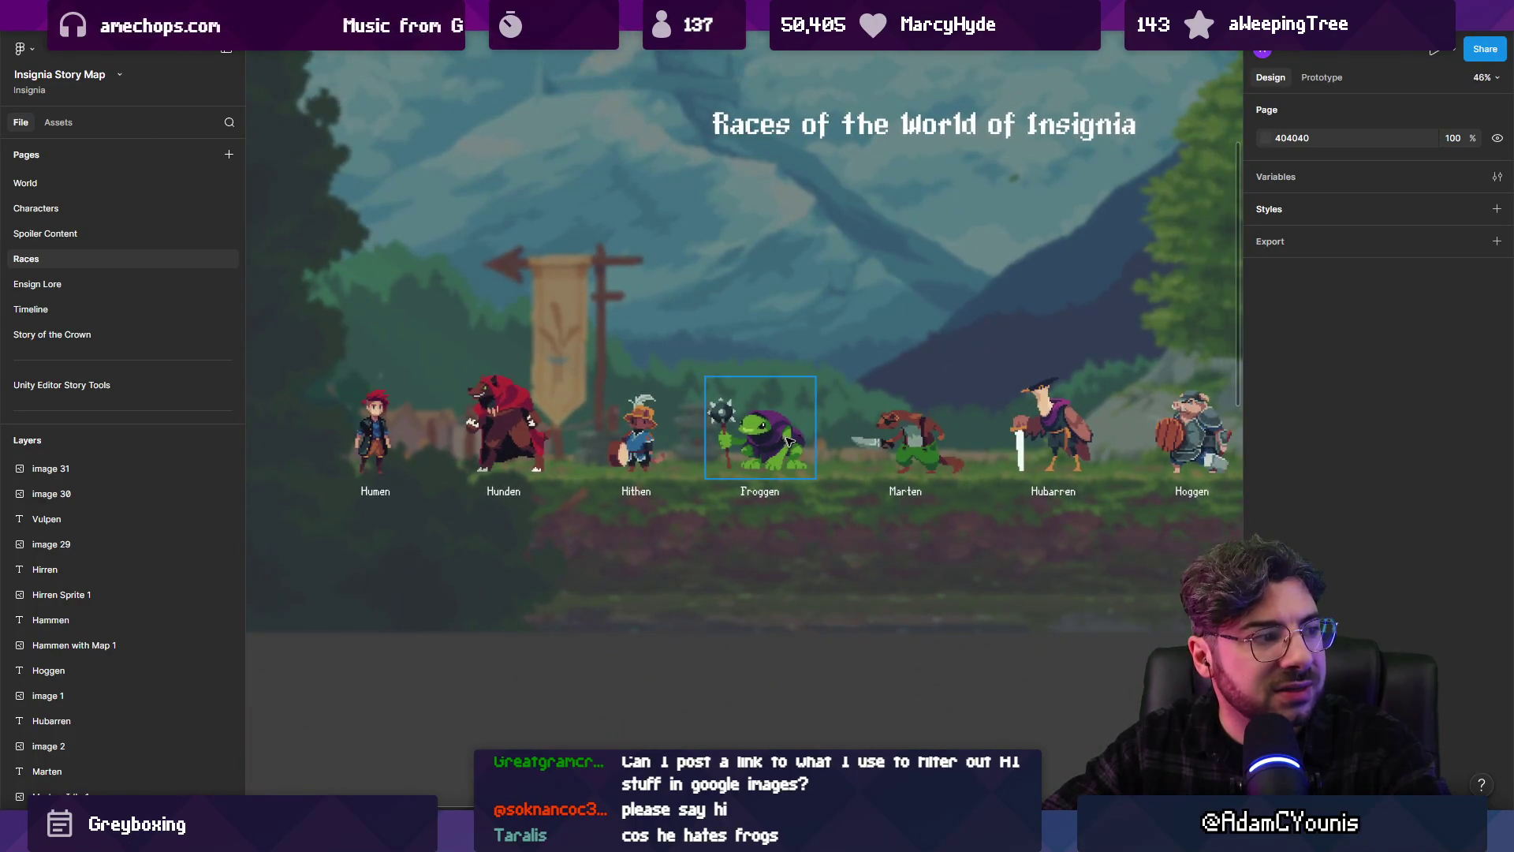
pyautogui.scroll(5, 787, 439)
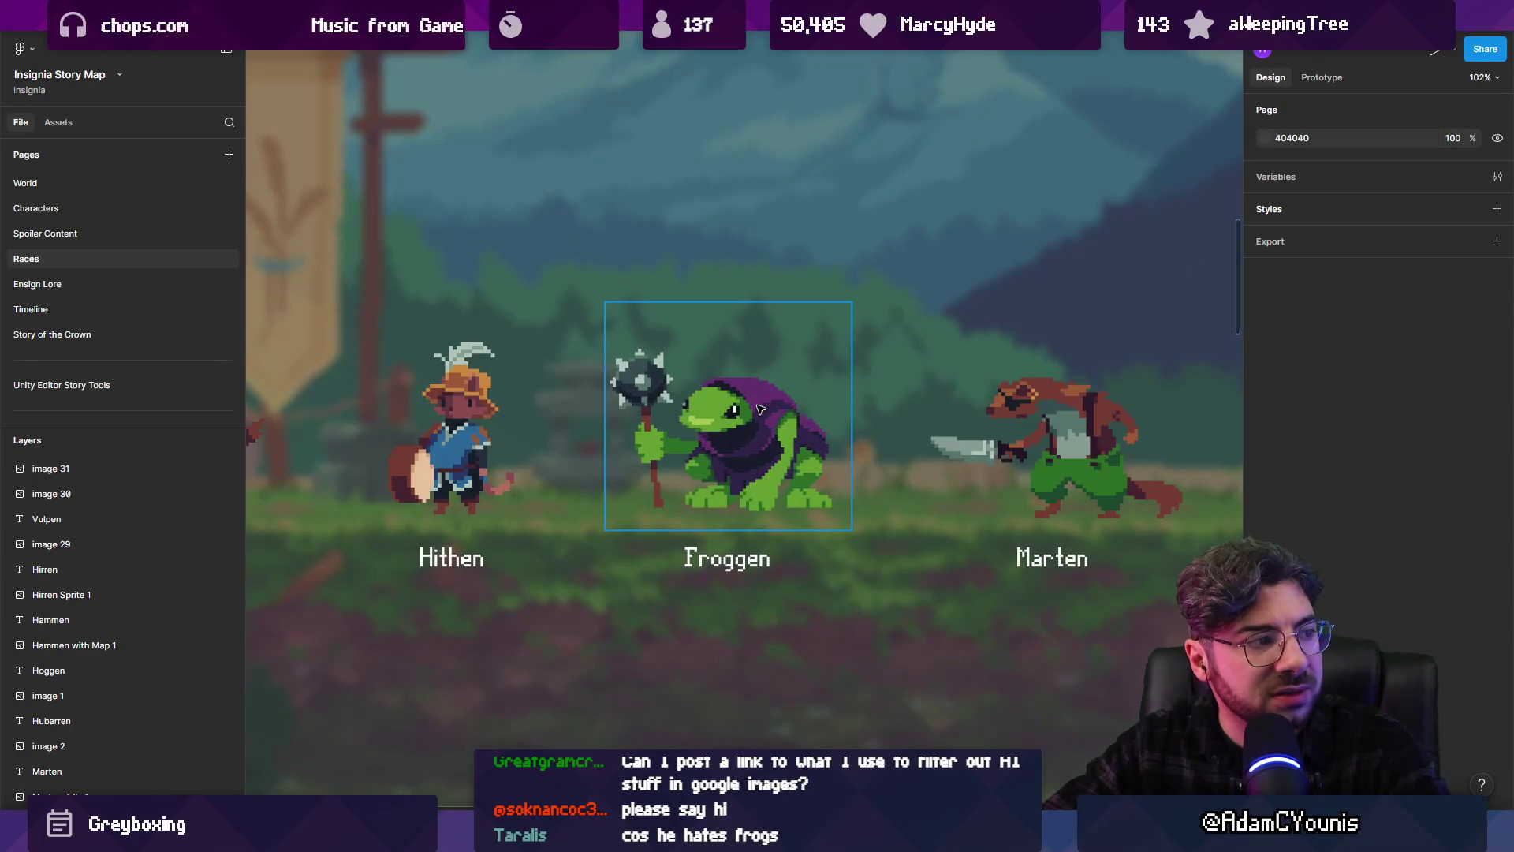
pyautogui.scroll(5, 645, 373)
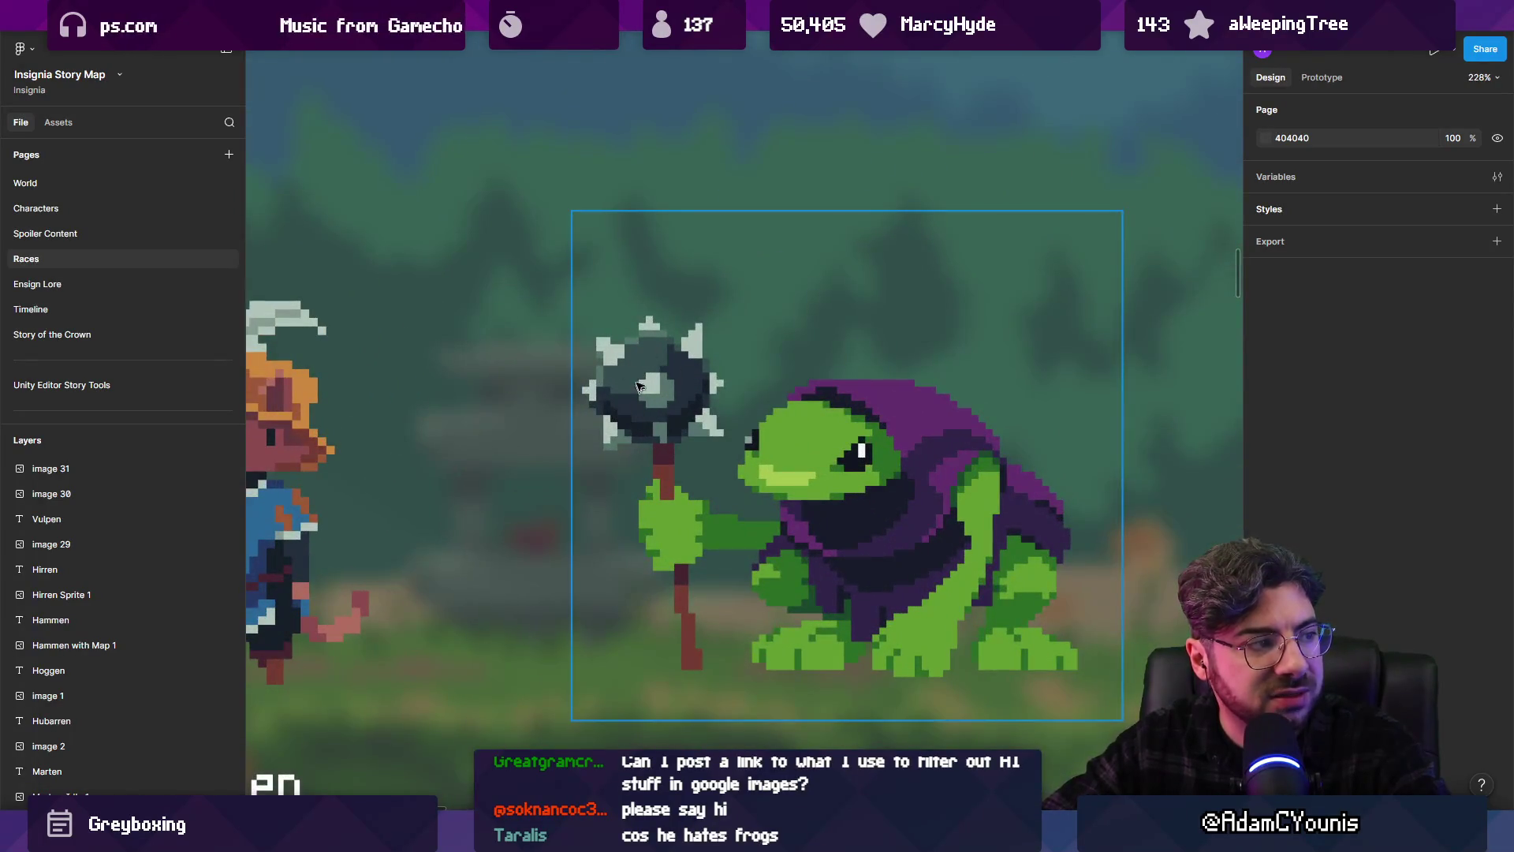
pyautogui.scroll(-5, 667, 544)
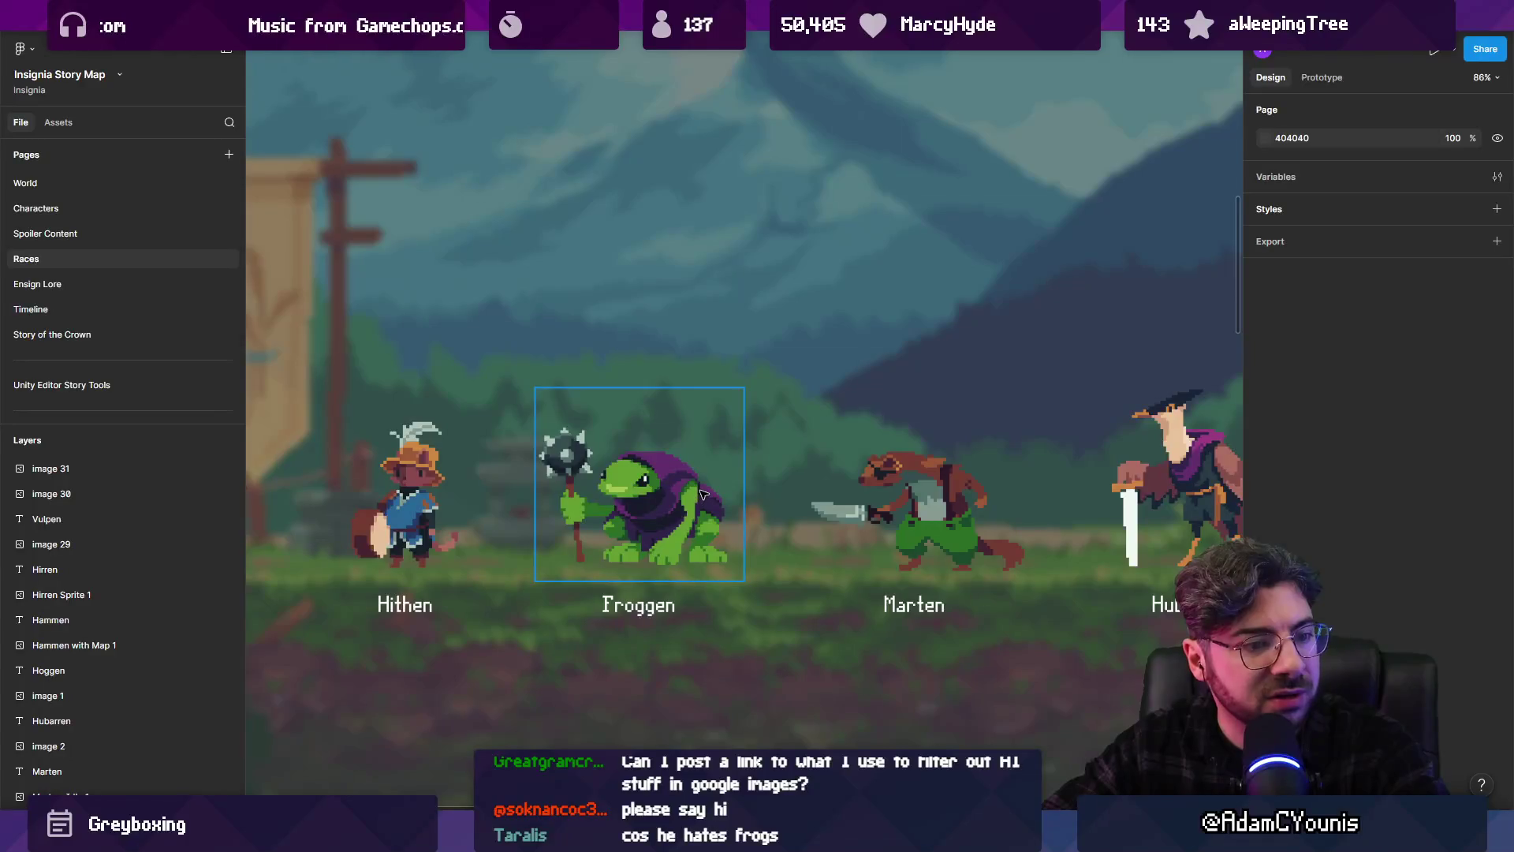
pyautogui.scroll(-5, 704, 495)
pyautogui.moveTo(694, 470)
pyautogui.mouseDown()
pyautogui.moveTo(484, 447)
pyautogui.moveTo(536, 443)
pyautogui.mouseUp()
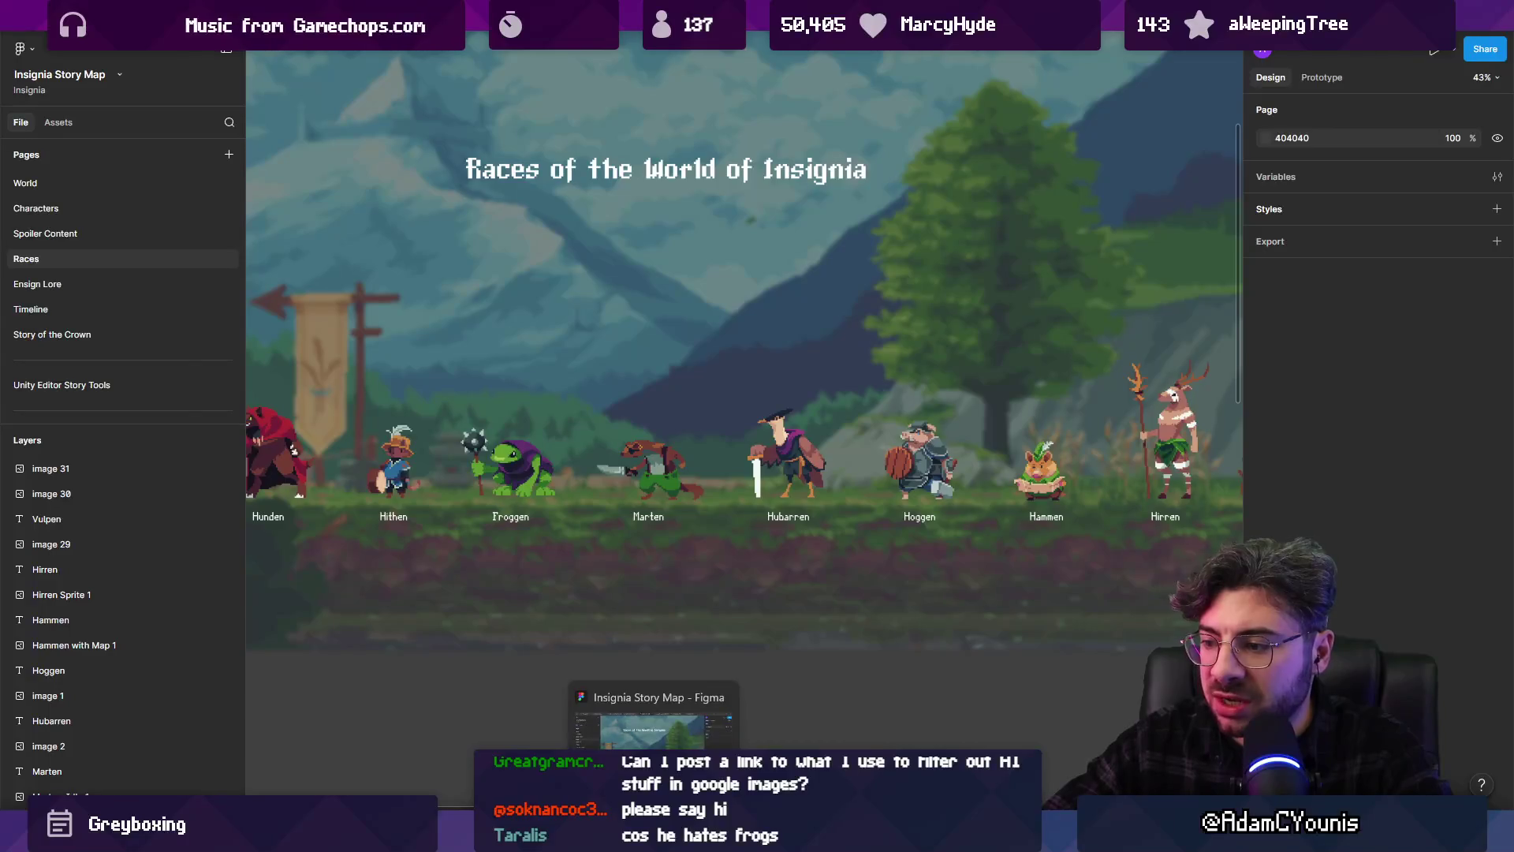
pyautogui.click(967, 781)
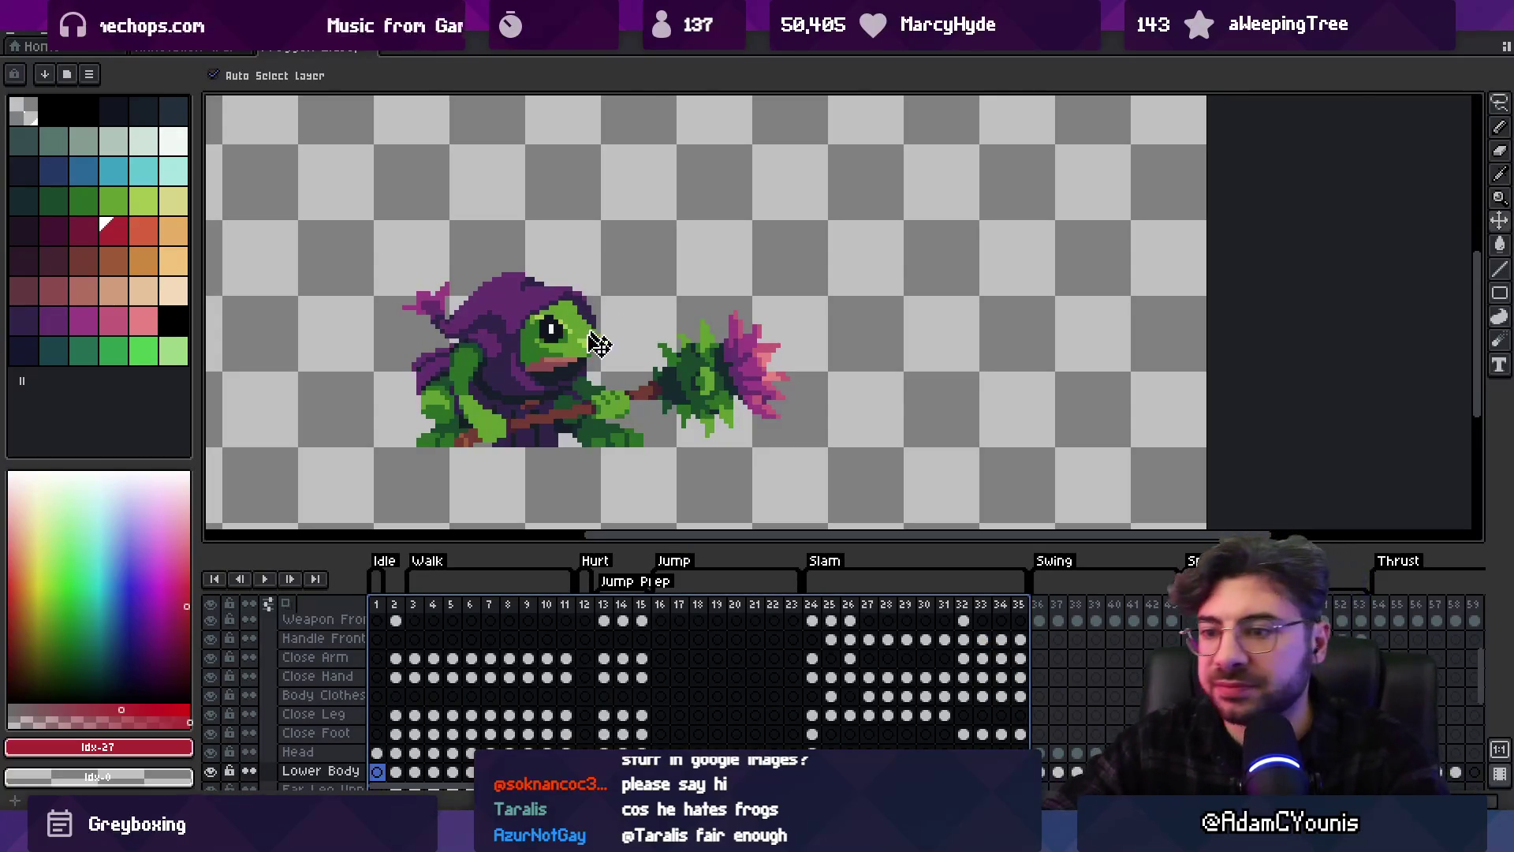
pyautogui.click(394, 605)
pyautogui.click(376, 605)
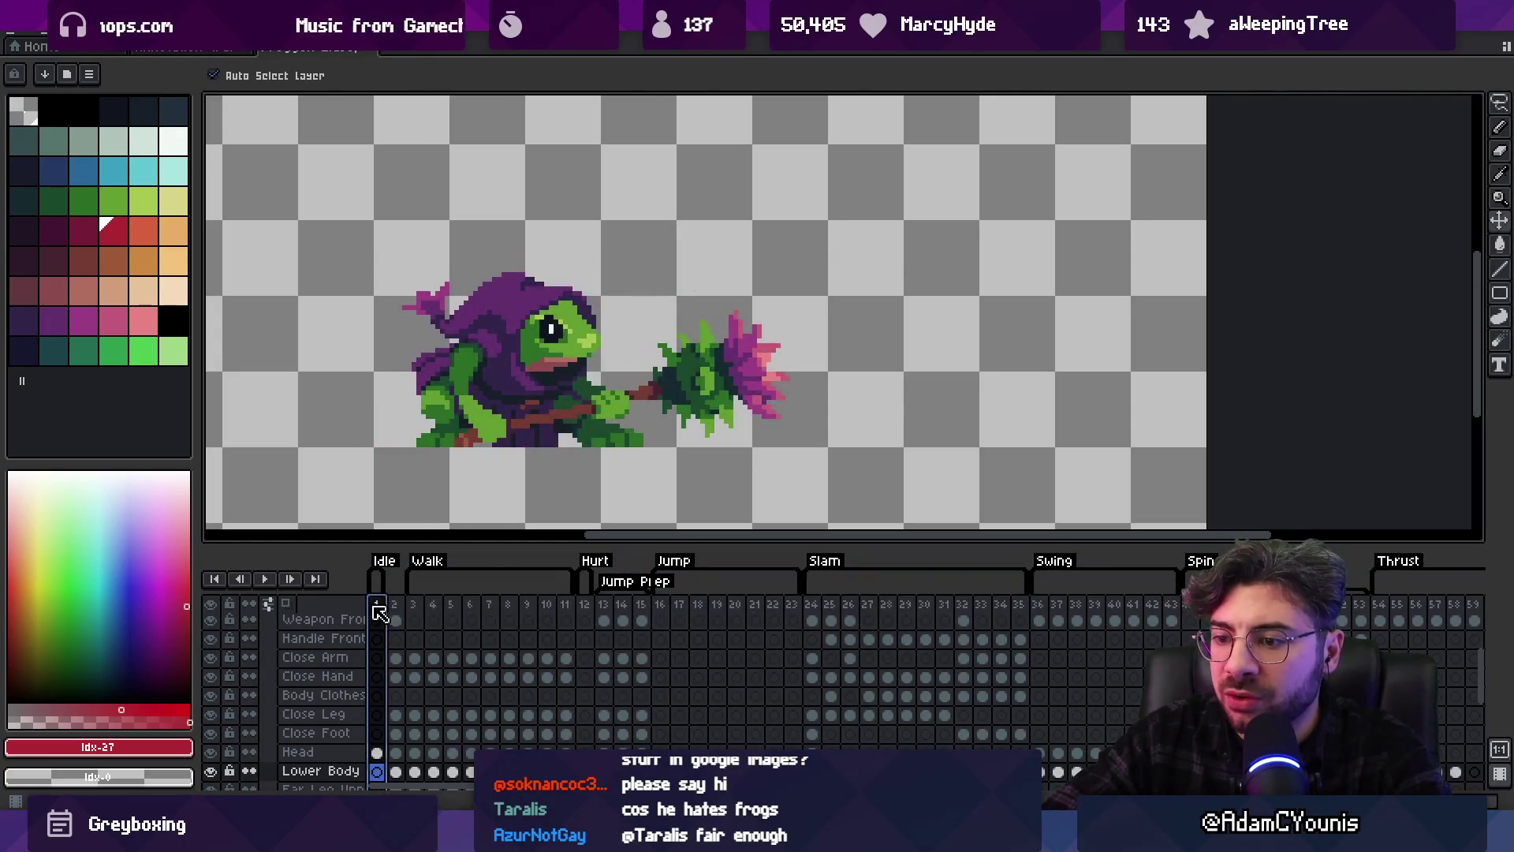
pyautogui.hotkey('alt', 'Tab')
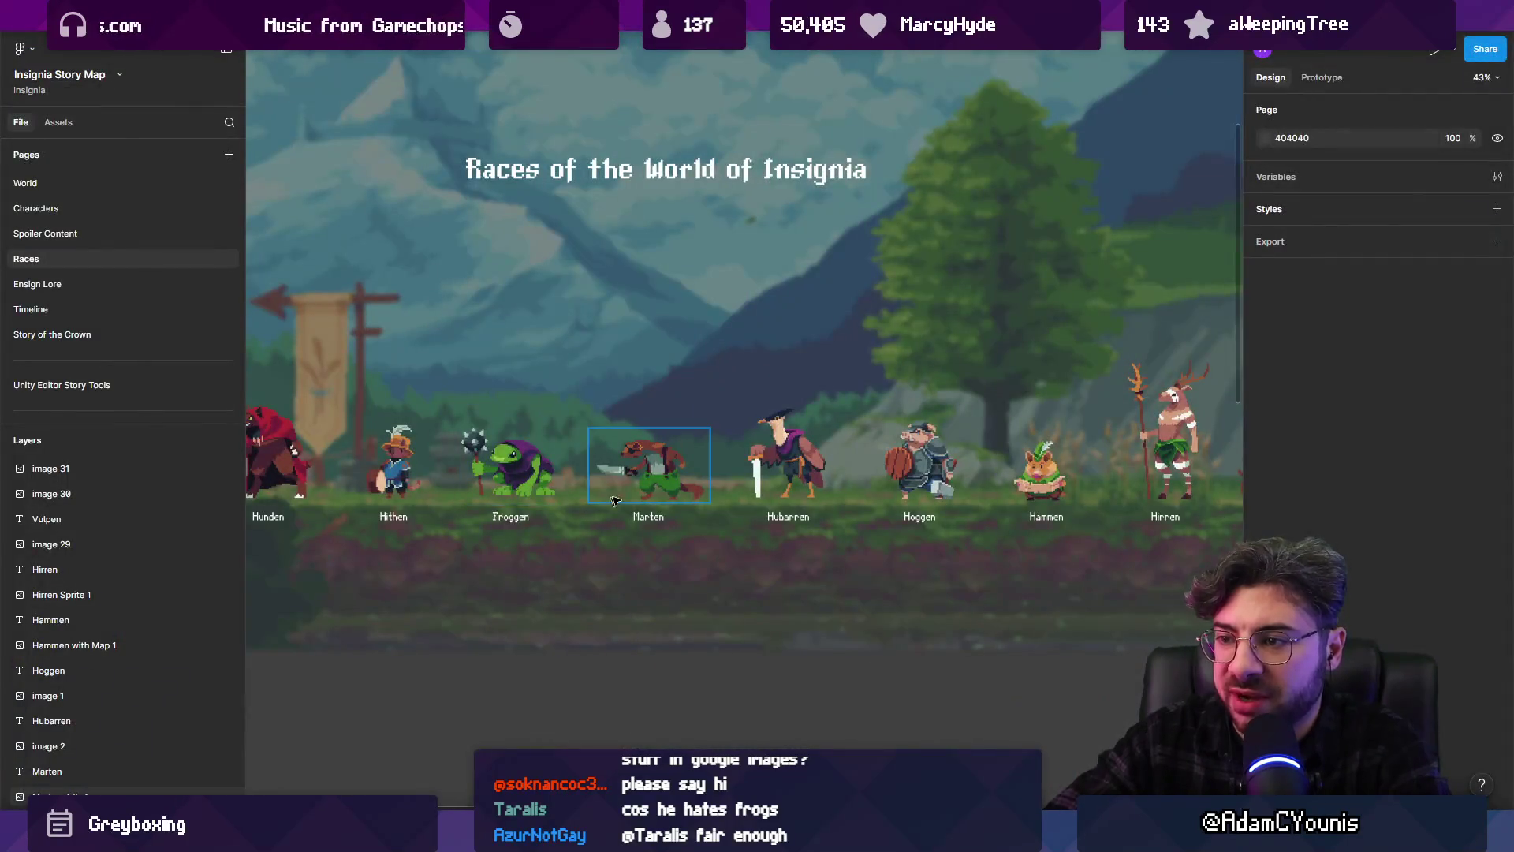
pyautogui.scroll(5, 682, 439)
pyautogui.moveTo(682, 440)
pyautogui.mouseDown()
pyautogui.moveTo(1024, 481)
pyautogui.moveTo(740, 483)
pyautogui.mouseUp()
pyautogui.scroll(-5, 733, 485)
pyautogui.scroll(-3, 730, 489)
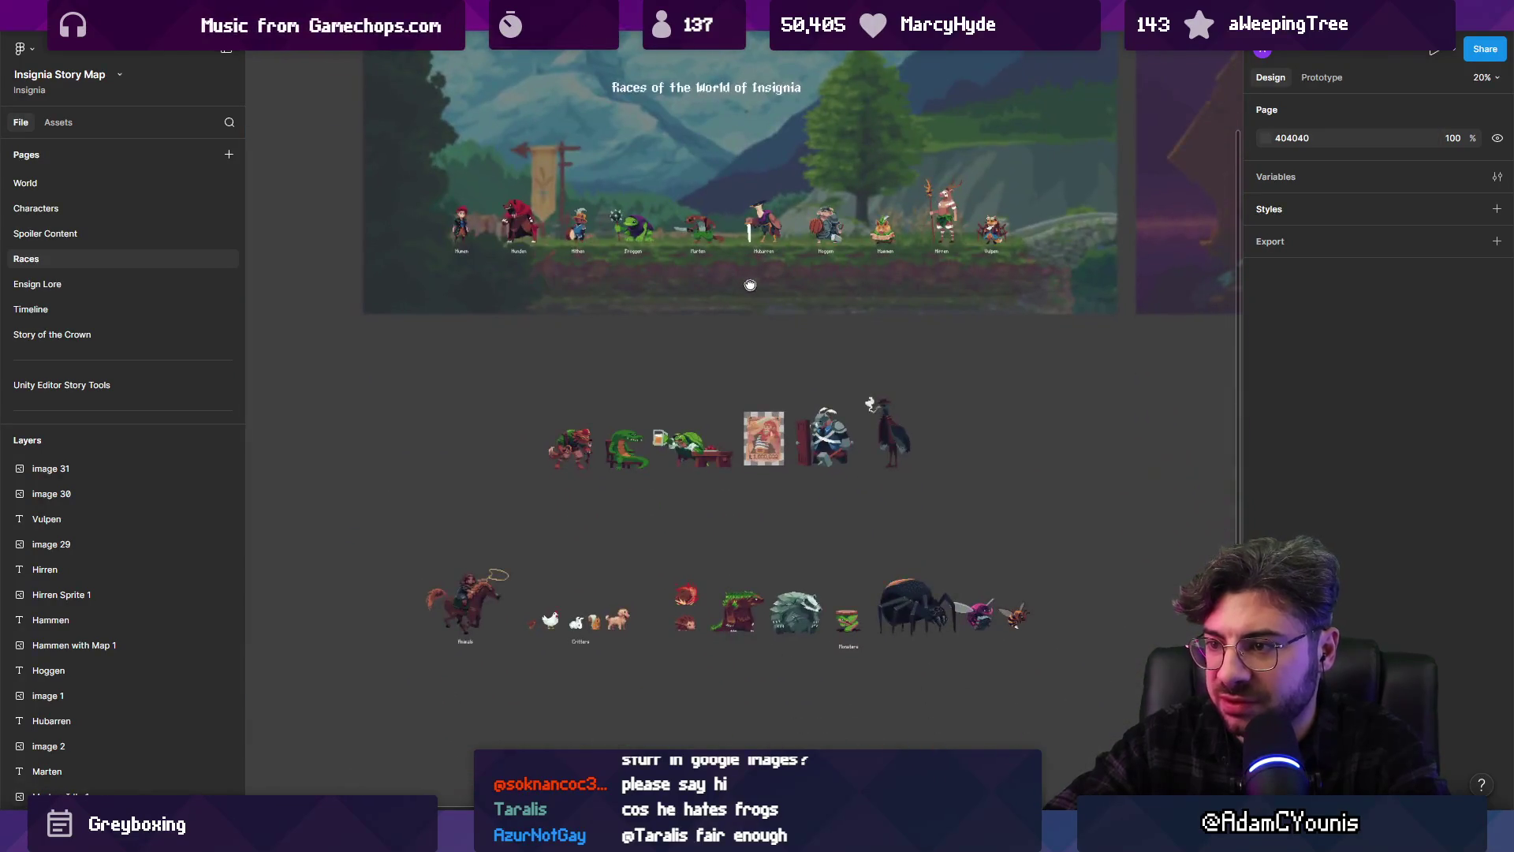
pyautogui.scroll(2, 729, 489)
pyautogui.scroll(5, 741, 326)
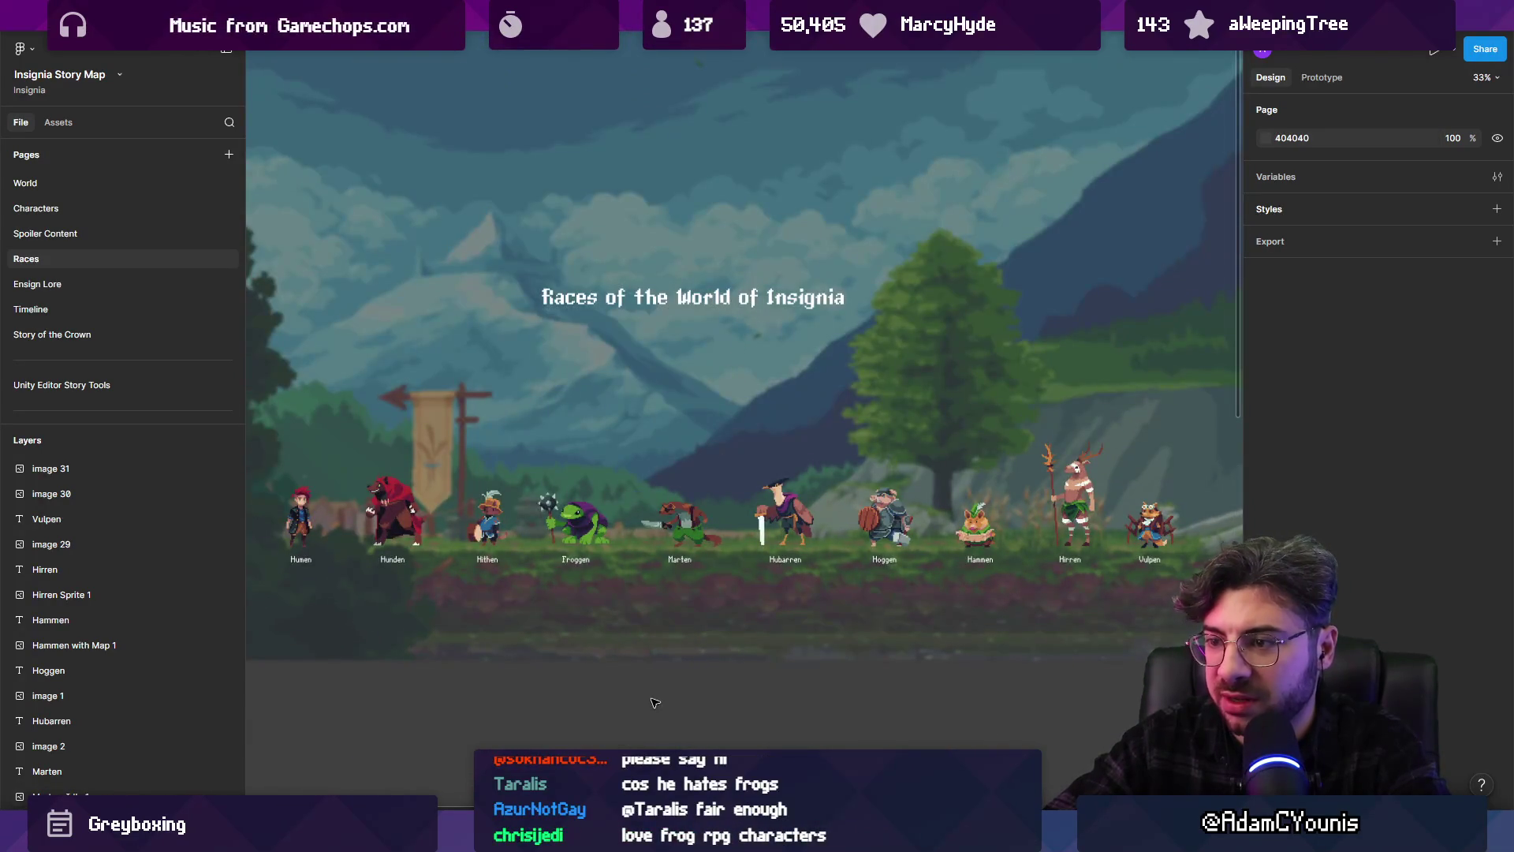
pyautogui.moveTo(514, 834)
pyautogui.click(514, 749)
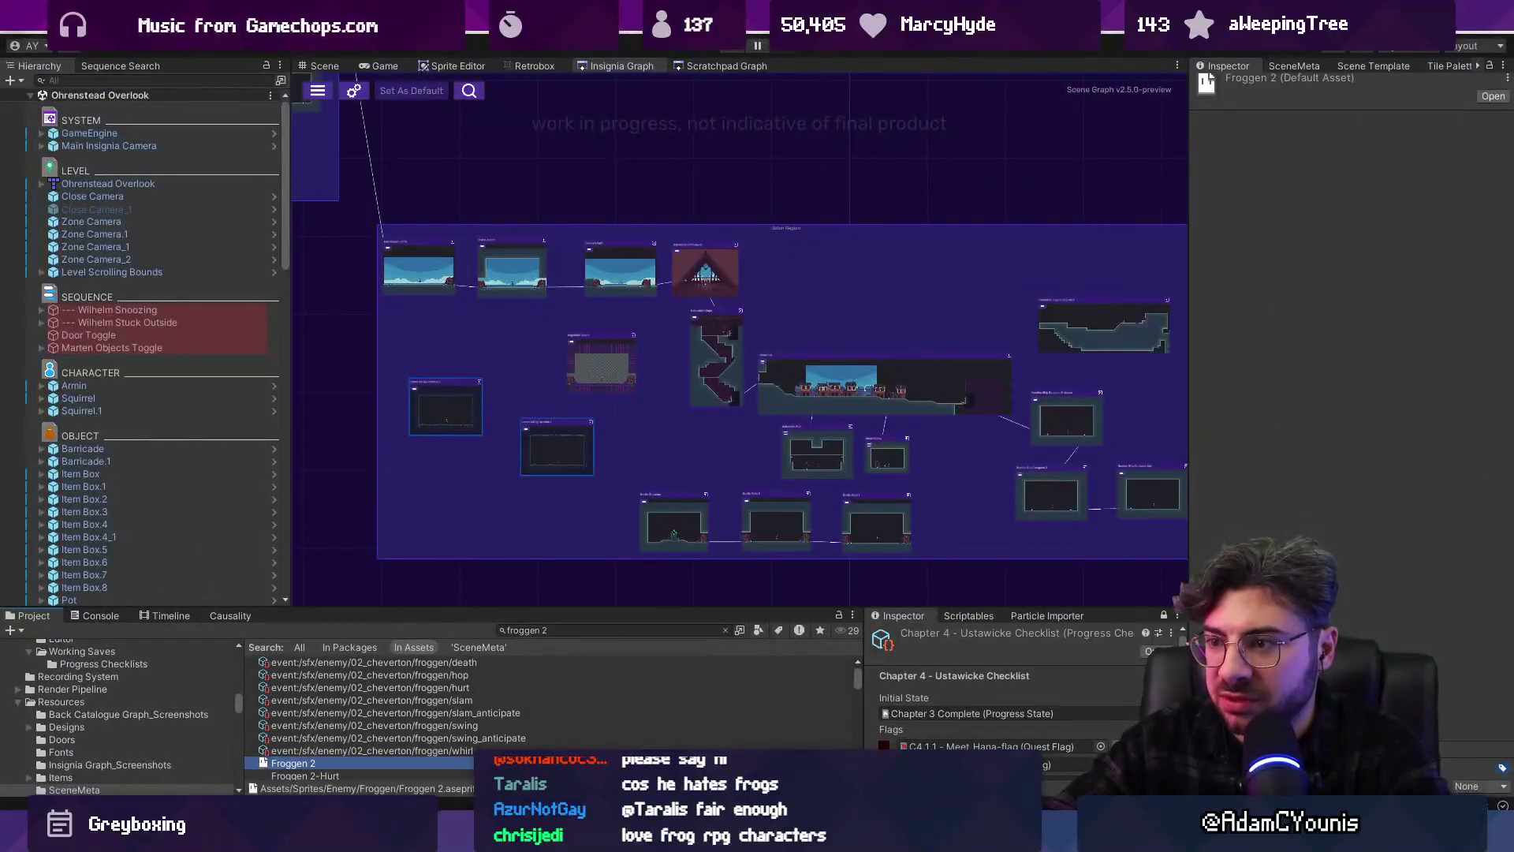
pyautogui.hotkey('alt', 'Tab')
pyautogui.hotkey('alt', 'Tab')
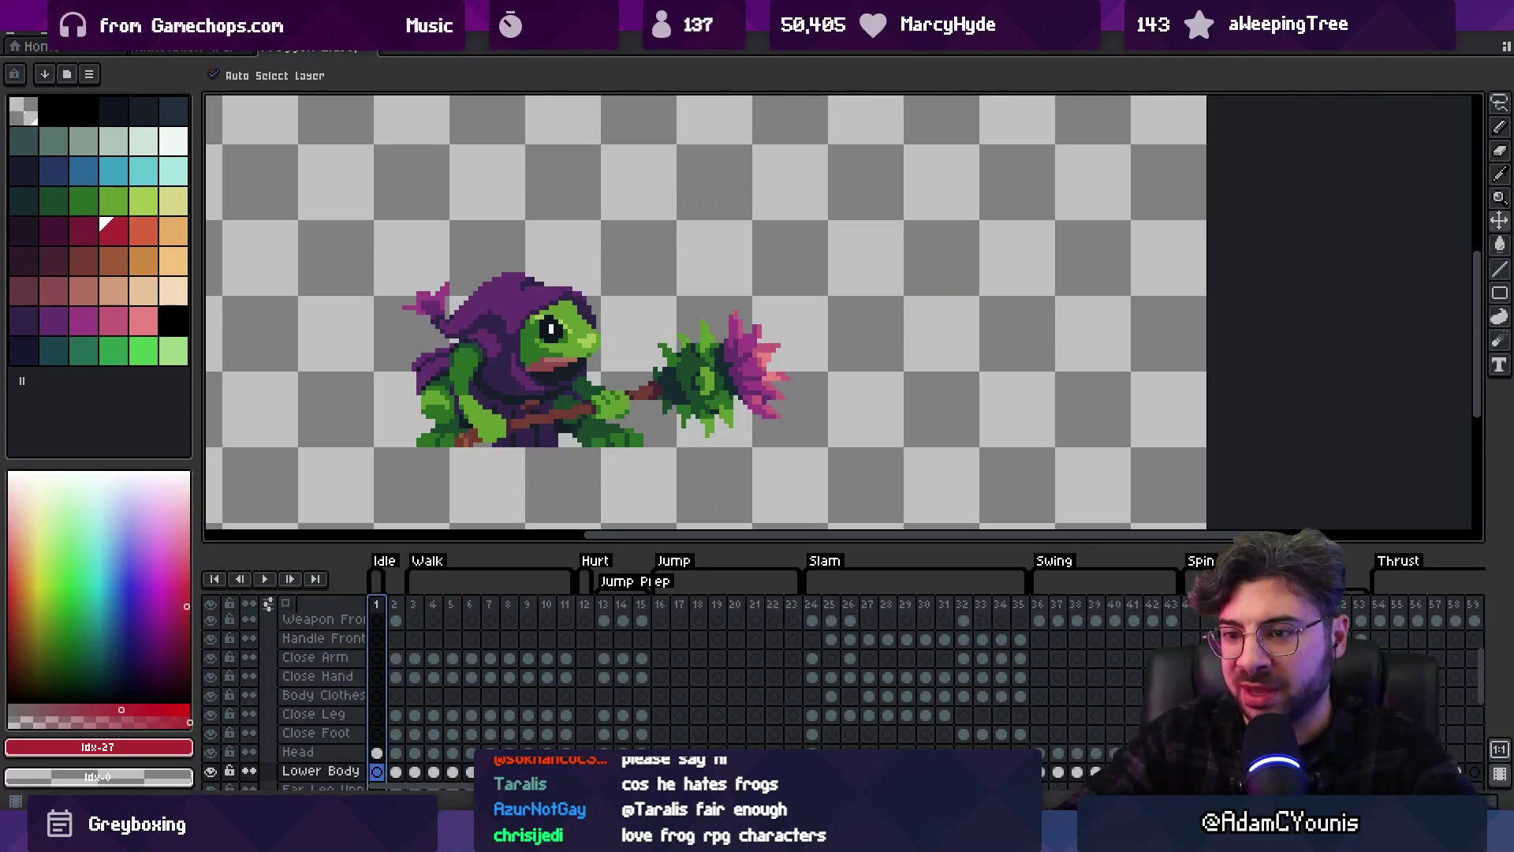
pyautogui.moveTo(578, 389); pyautogui.dragTo(626, 406)
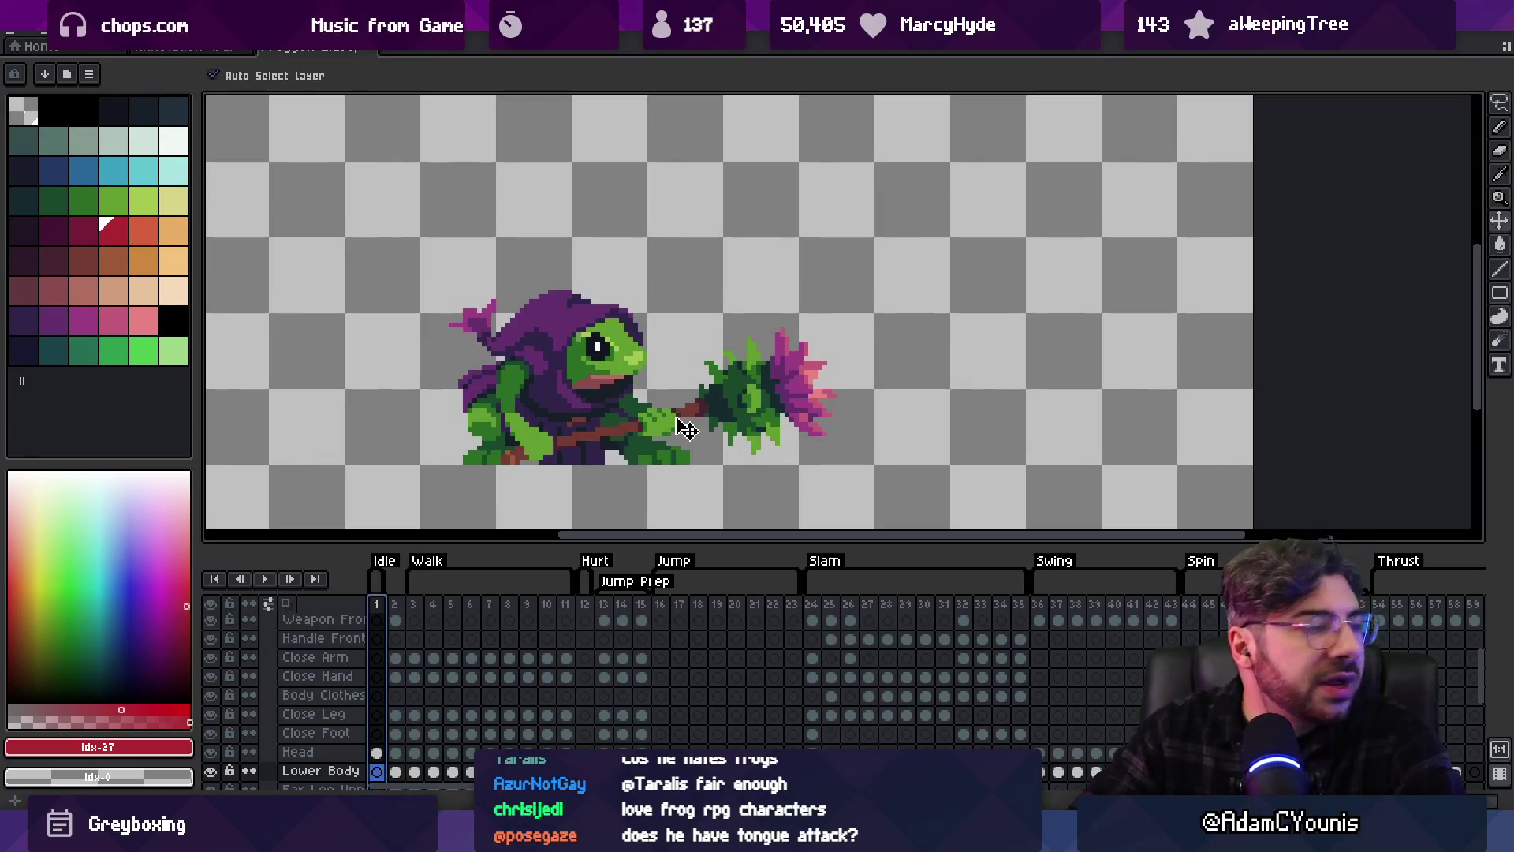
# Scroll the timeline to the Thrust tag and select its frames
pyautogui.scroll(-1, 812, 394)
pyautogui.hscroll(10, 834, 649)
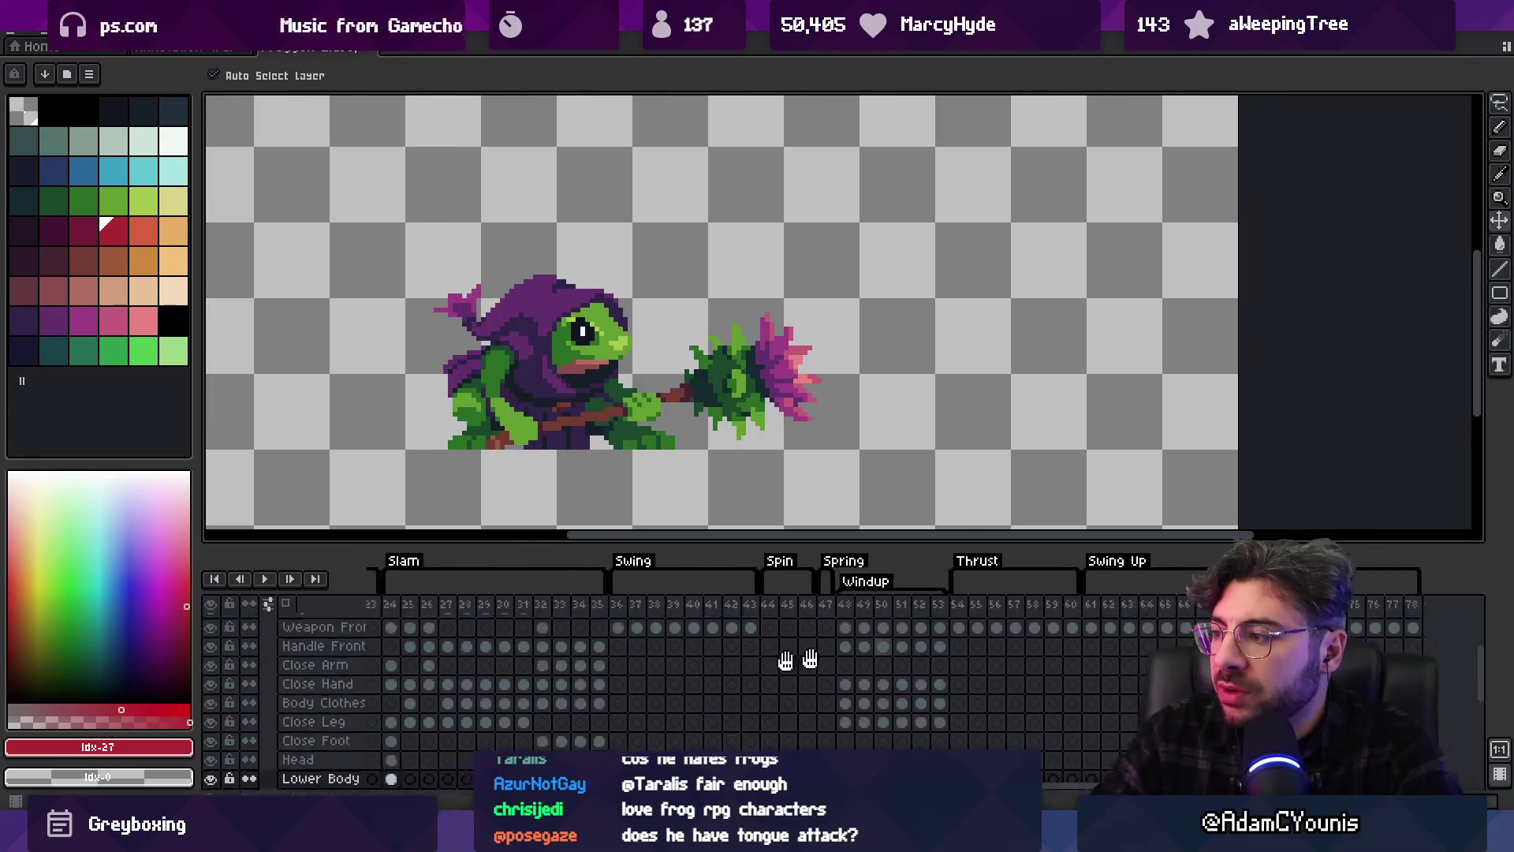
pyautogui.moveTo(677, 604)
pyautogui.mouseDown()
pyautogui.moveTo(769, 619)
pyautogui.moveTo(706, 625)
pyautogui.moveTo(761, 618)
pyautogui.mouseUp()
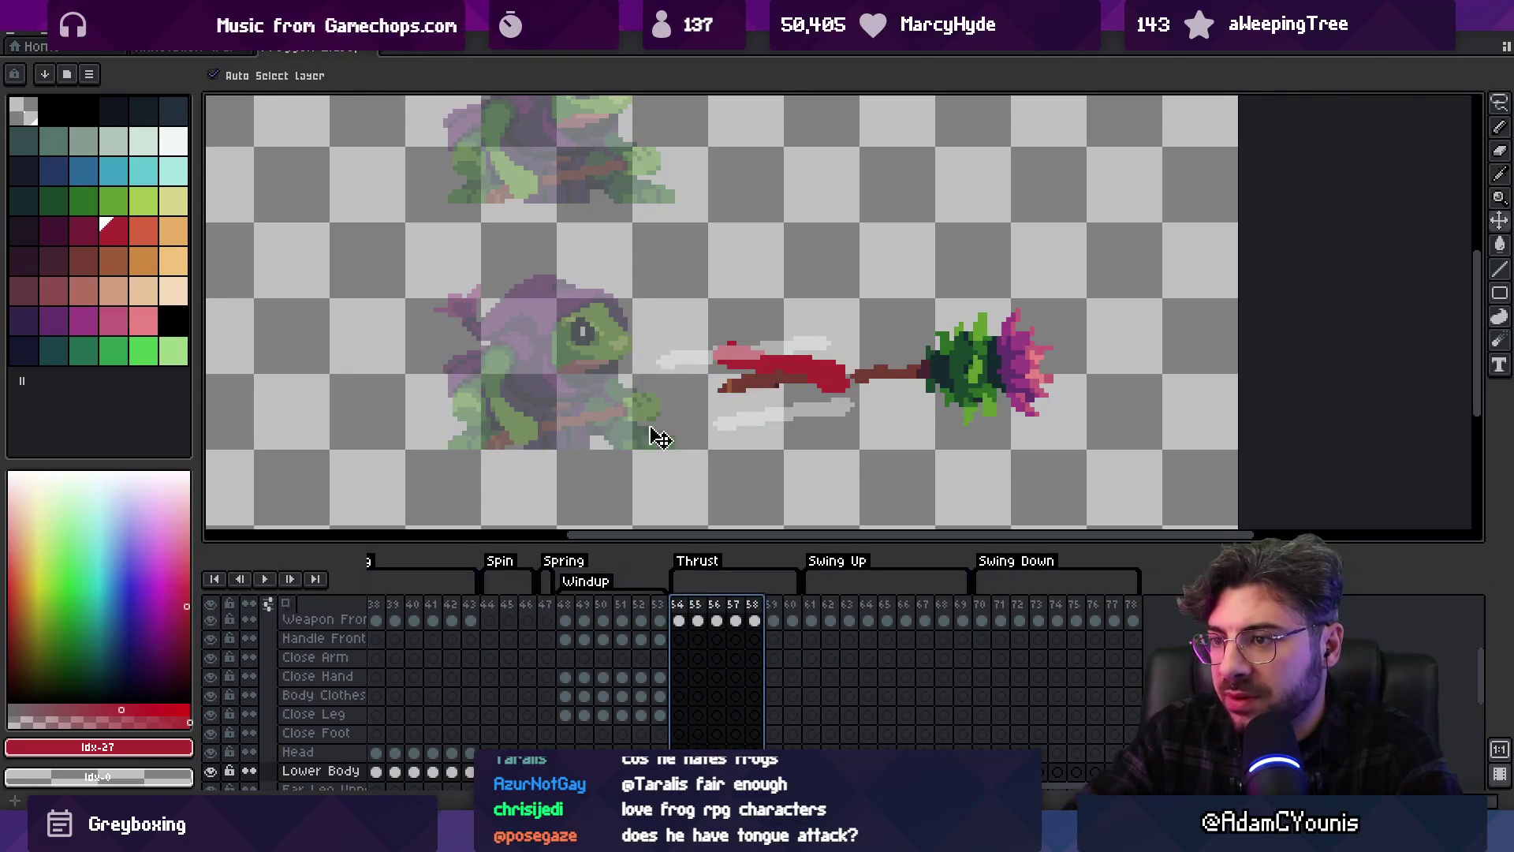
# Choose a dark purple, then dark maroon swatch with the pencil active
pyautogui.moveTo(676, 330); pyautogui.dragTo(652, 344)
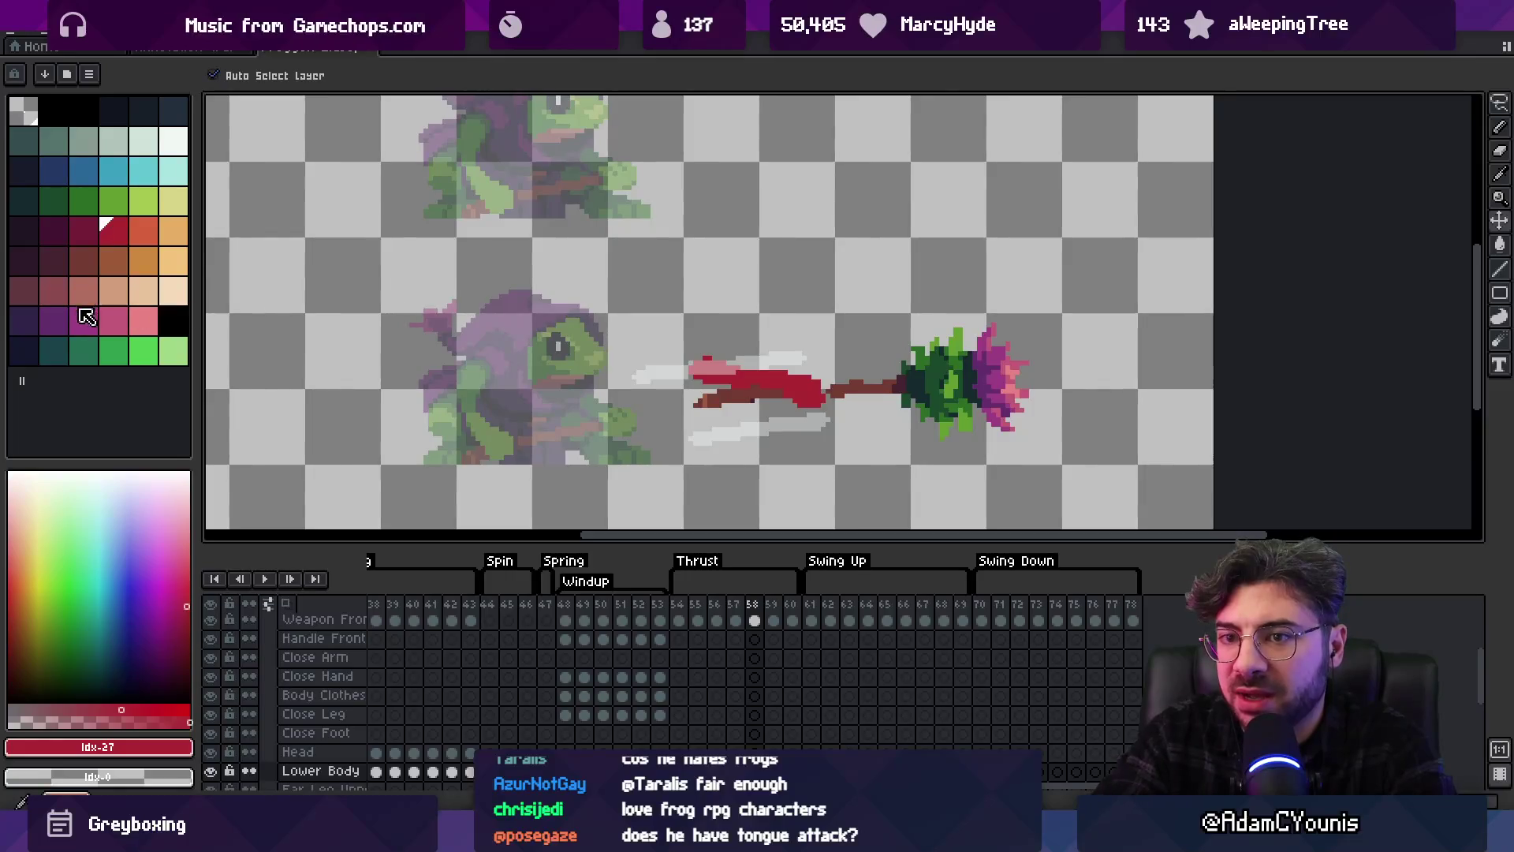
pyautogui.click(33, 325)
pyautogui.press('b')
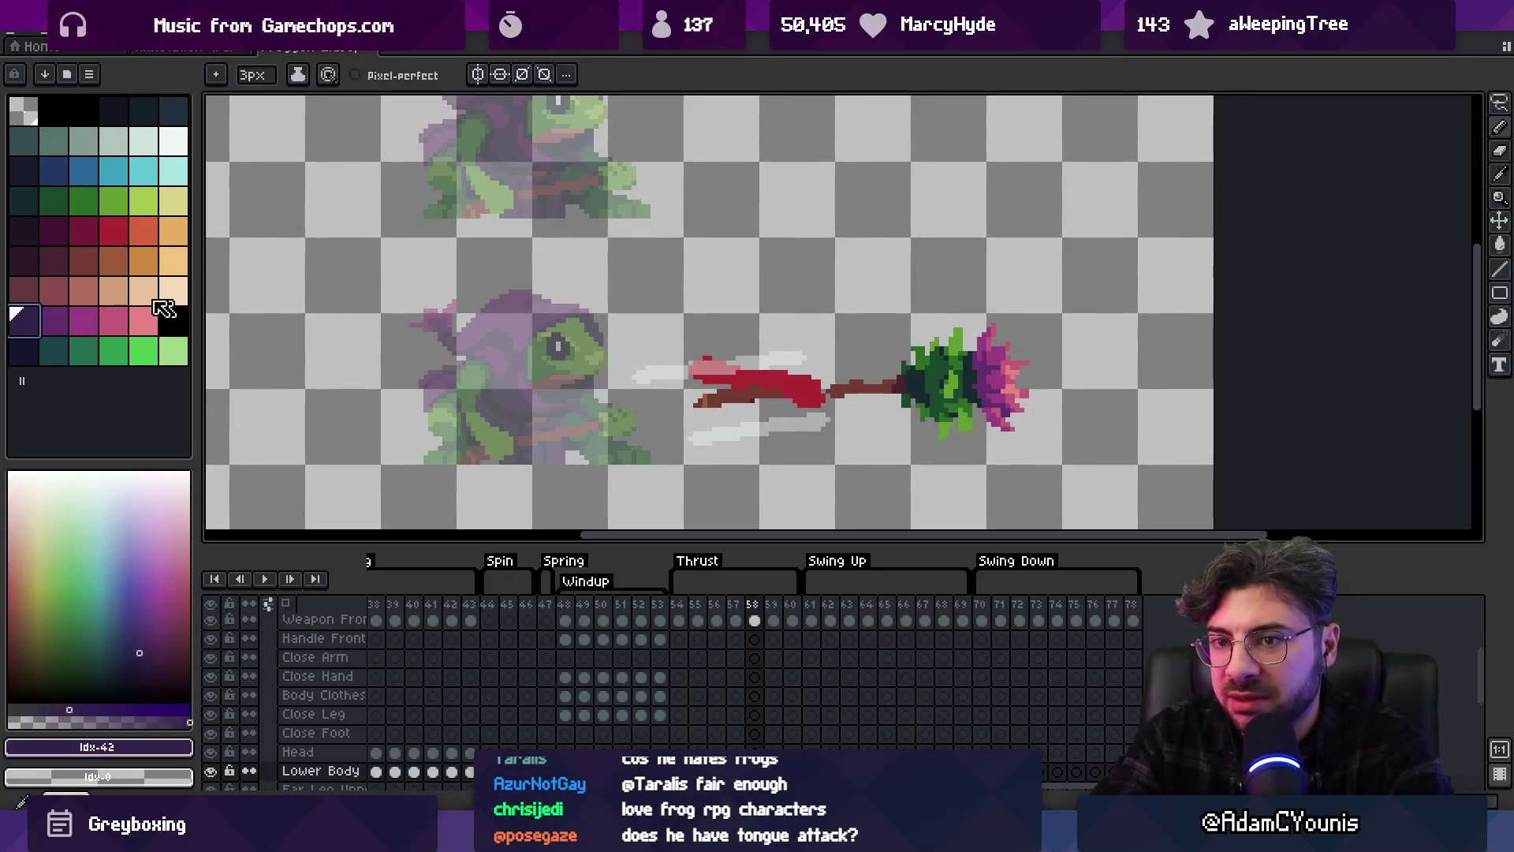
pyautogui.click(55, 231)
# Block in the dark maroon hood beside the frog's head and trim its edges
pyautogui.moveTo(605, 310)
pyautogui.mouseDown()
pyautogui.moveTo(623, 359)
pyautogui.moveTo(723, 343)
pyautogui.mouseUp()
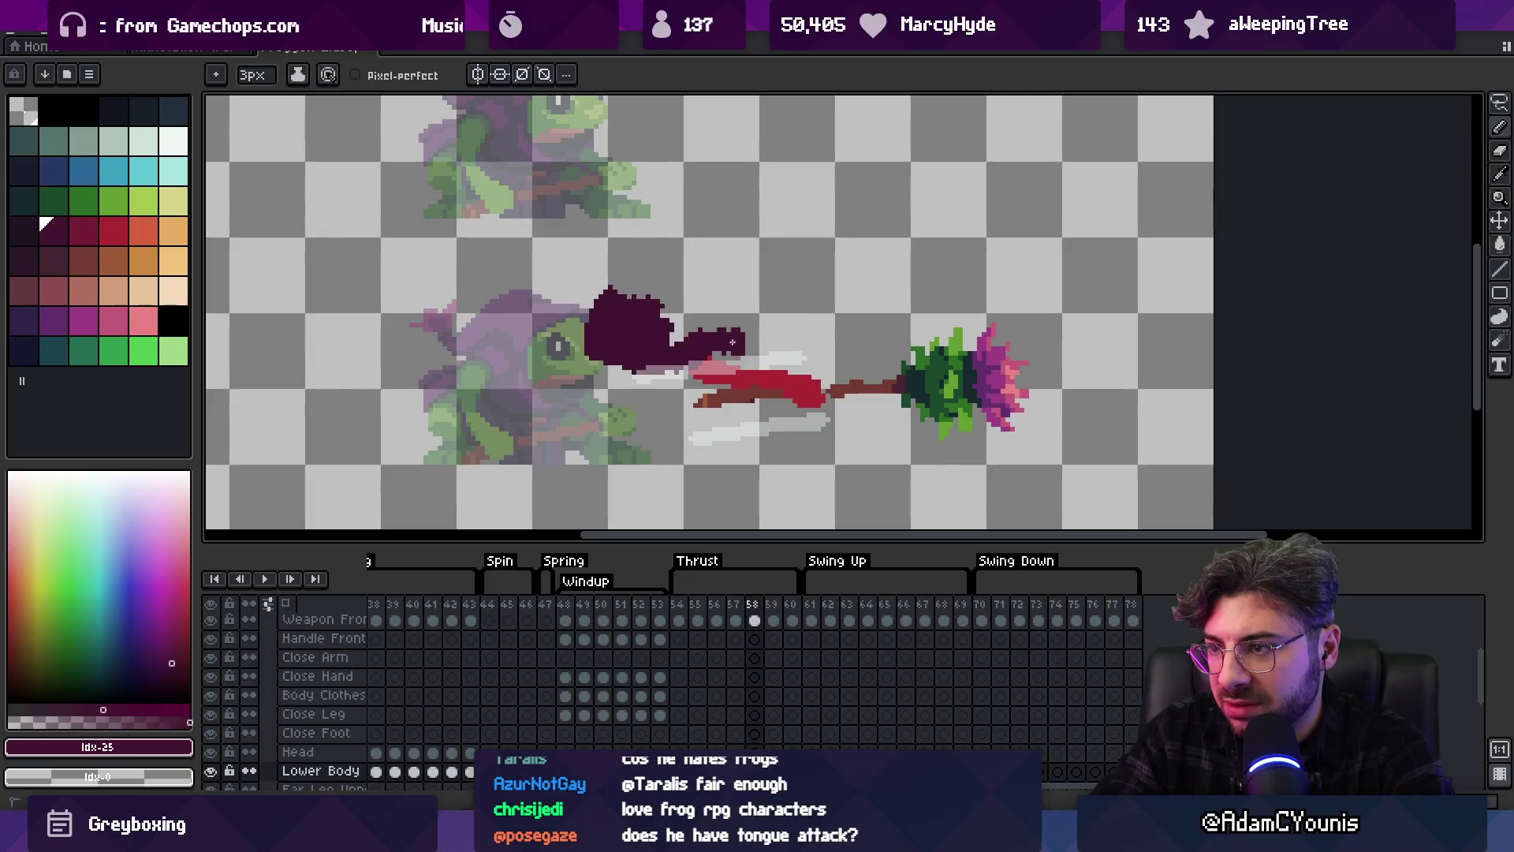
pyautogui.scroll(1, 710, 323)
pyautogui.press('e')
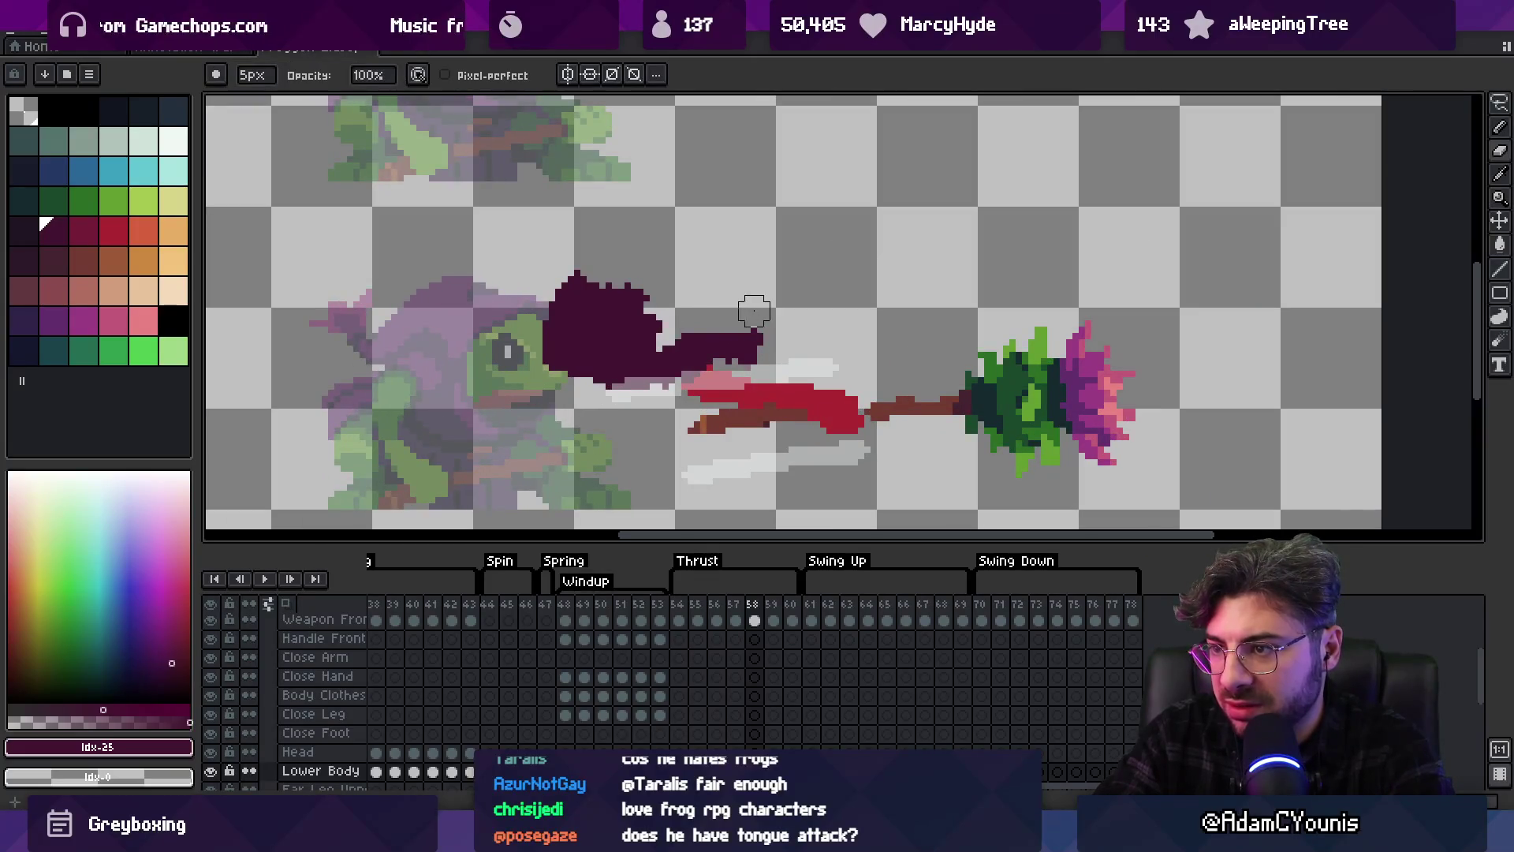
pyautogui.press('b')
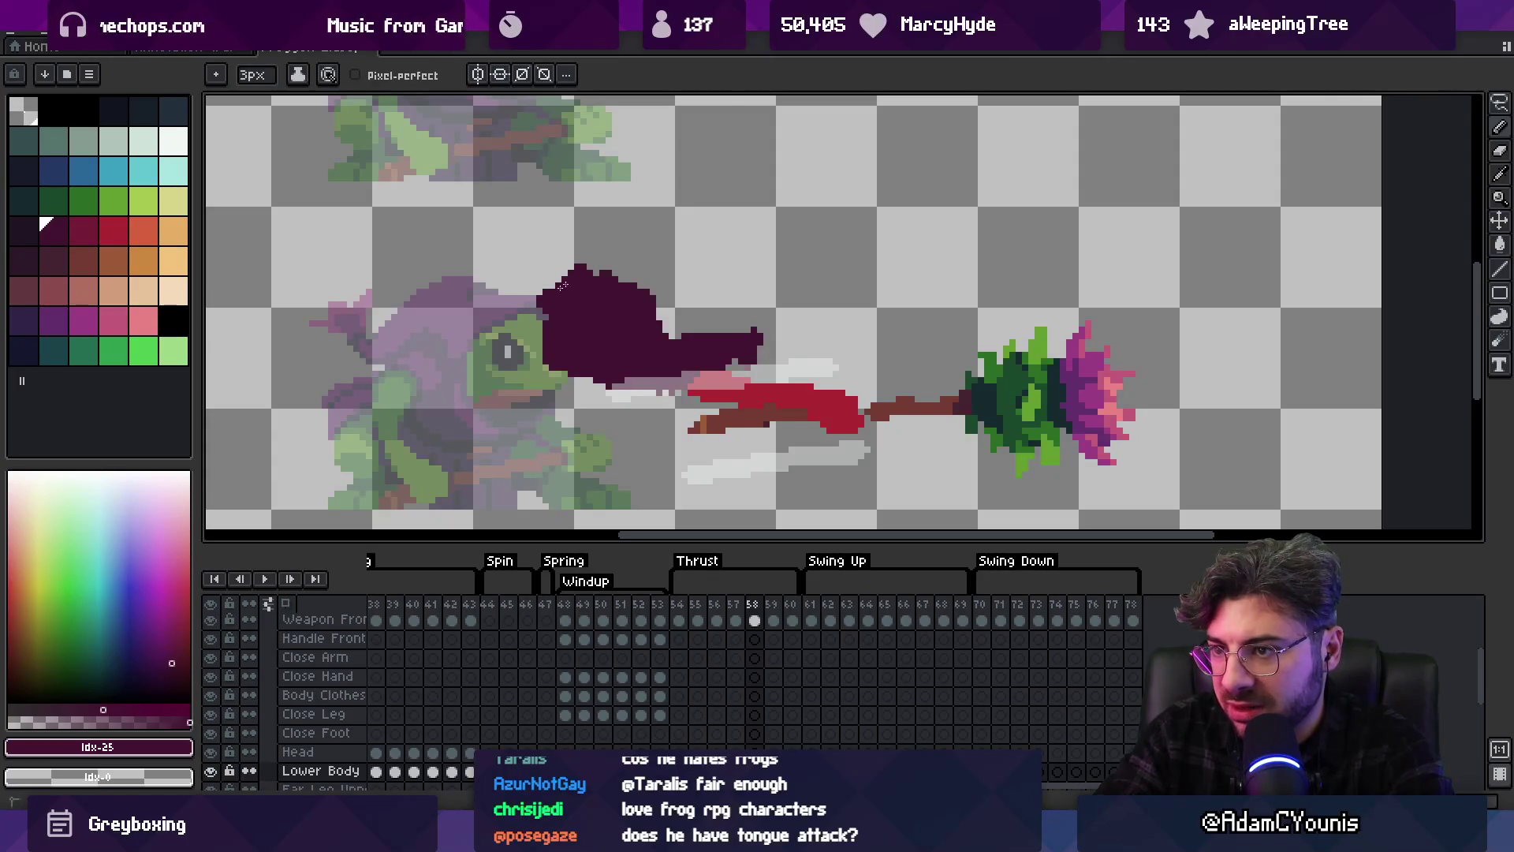
pyautogui.press('e')
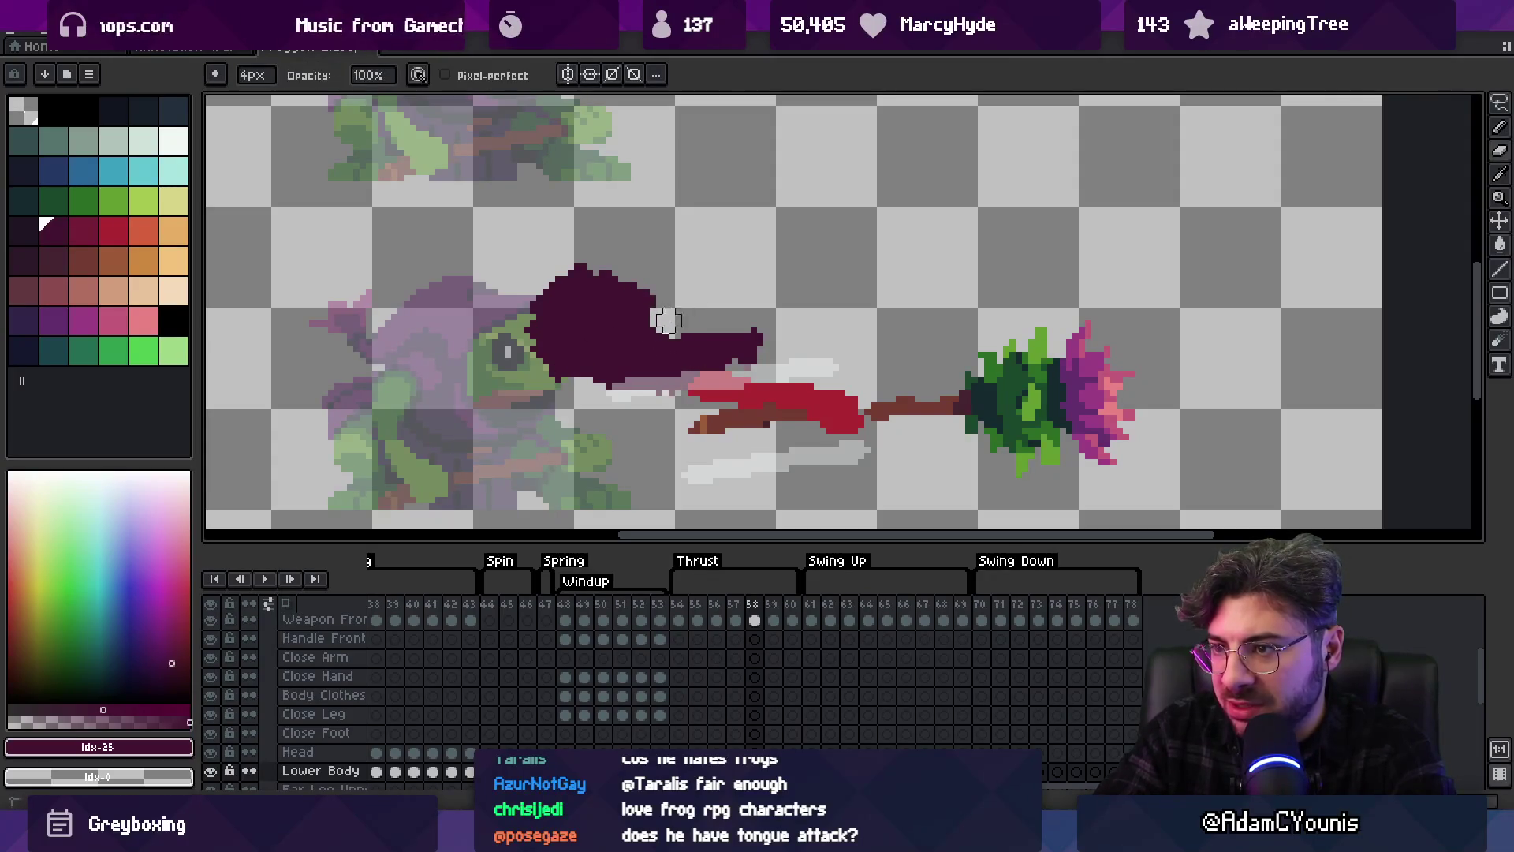
# Eyedrop the hood's maroon and fill in the top of its pointed tip
pyautogui.keyDown('alt'); pyautogui.click(770, 387); pyautogui.keyUp('alt')
pyautogui.press('b')
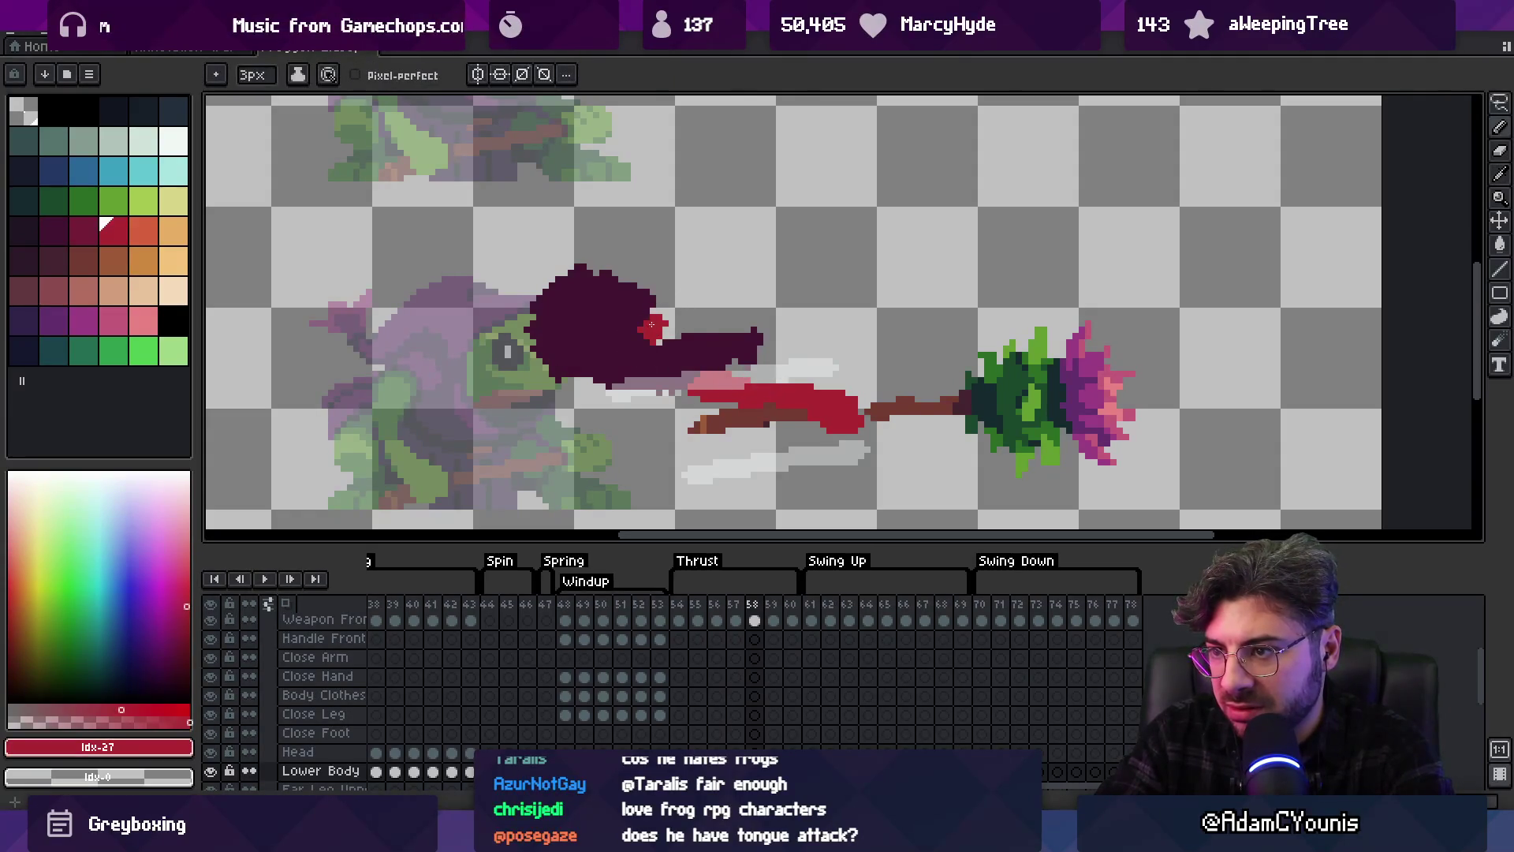
pyautogui.press('e')
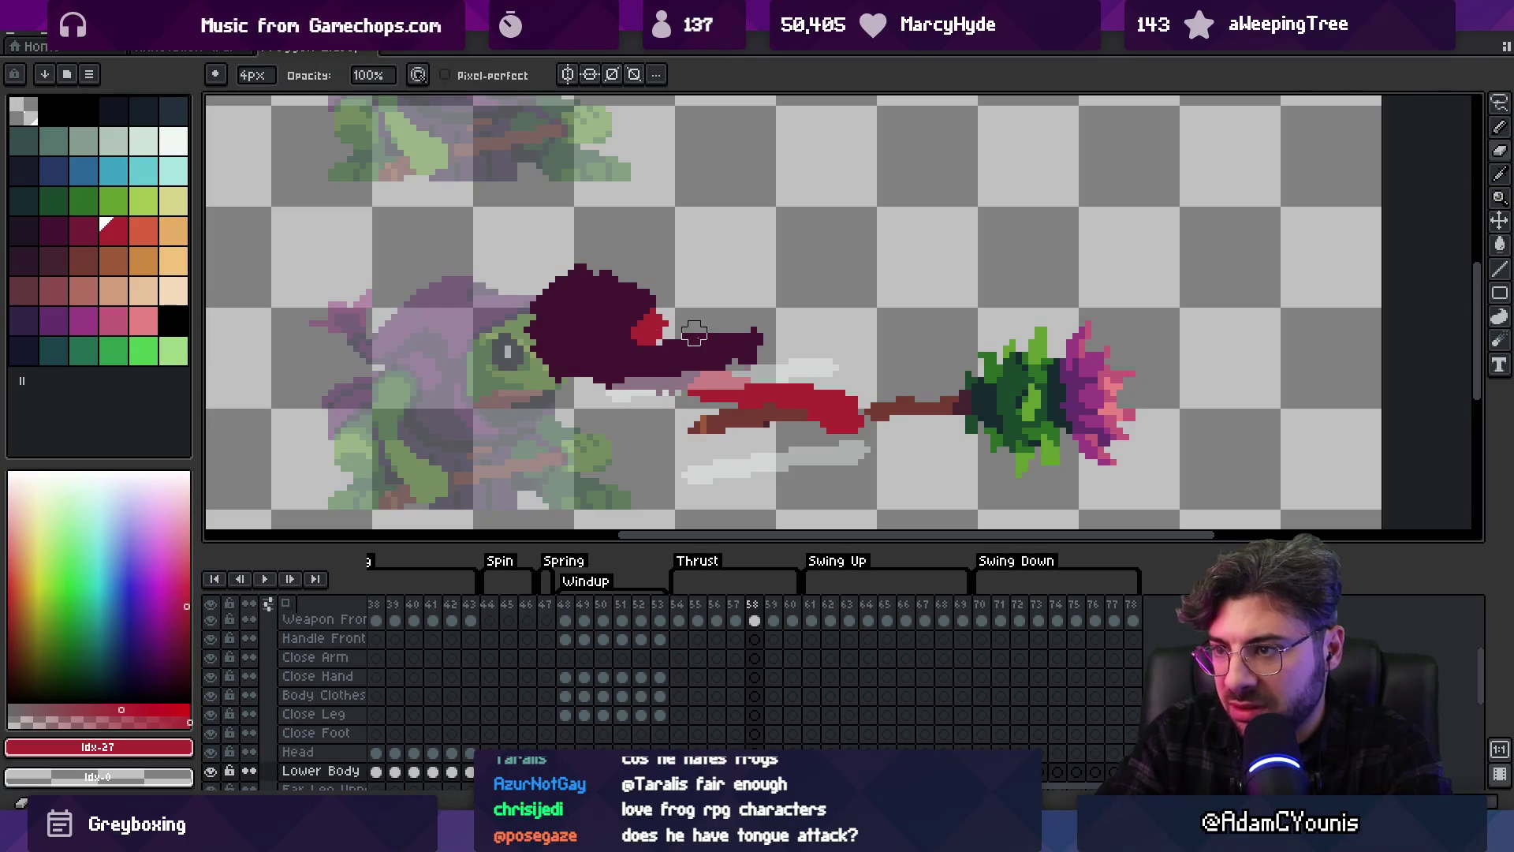
pyautogui.press('alt')
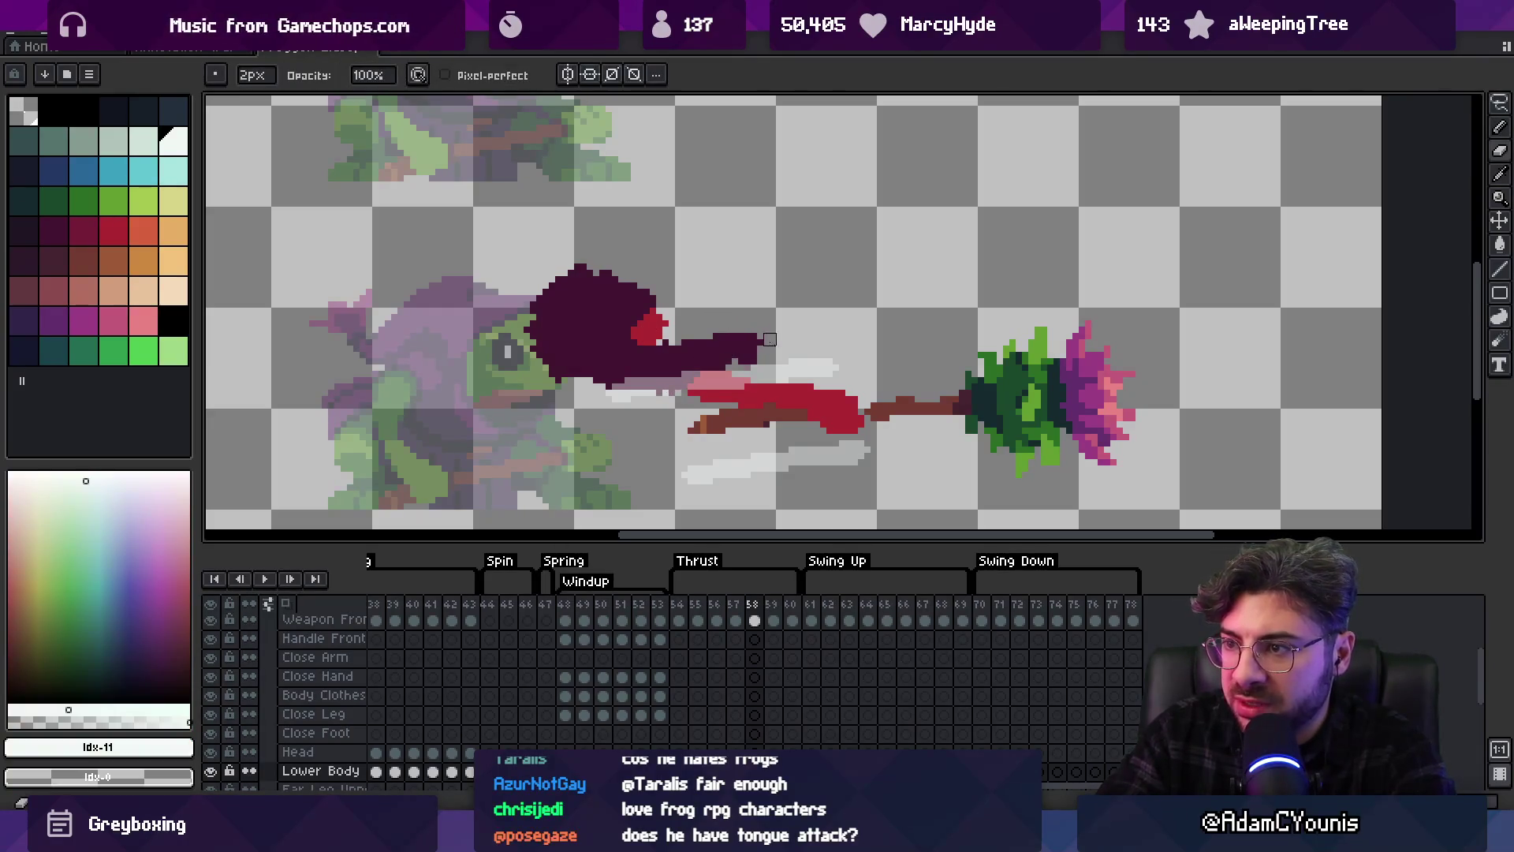
pyautogui.keyDown('alt'); pyautogui.click(717, 360); pyautogui.keyUp('alt')
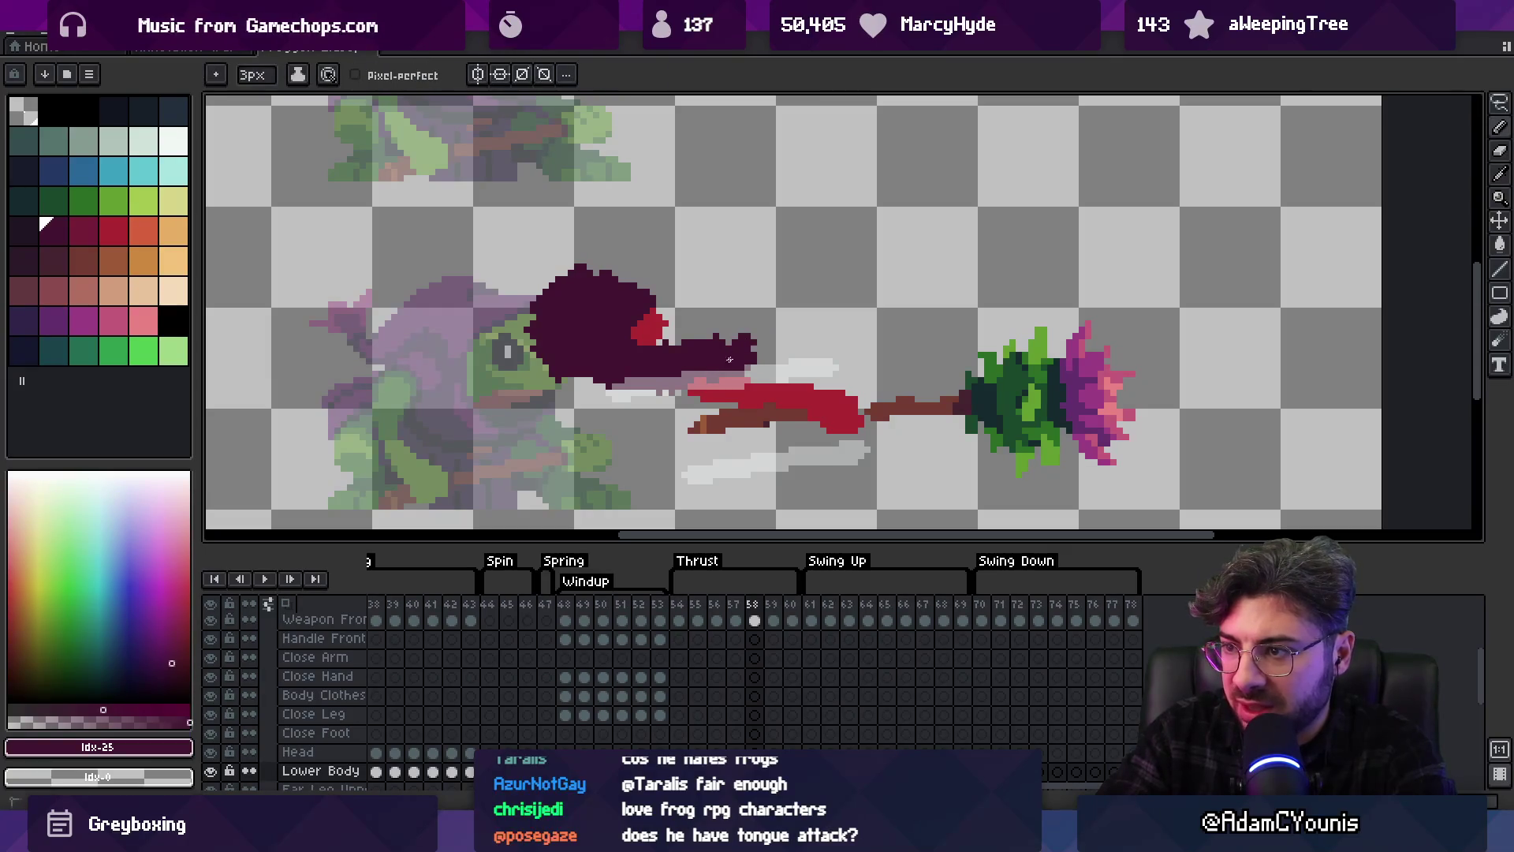
pyautogui.moveTo(745, 341); pyautogui.dragTo(720, 328)
# Redraw the red patch under the hood and detail the tip with a 1-pixel eraser
pyautogui.press('e')
pyautogui.press('b')
pyautogui.keyDown('alt'); pyautogui.click(781, 391); pyautogui.keyUp('alt')
pyautogui.moveTo(708, 398); pyautogui.dragTo(681, 404)
pyautogui.keyDown('alt'); pyautogui.click(750, 352); pyautogui.keyUp('alt')
pyautogui.press('e')
pyautogui.press('-')
pyautogui.moveTo(719, 342); pyautogui.dragTo(734, 324)
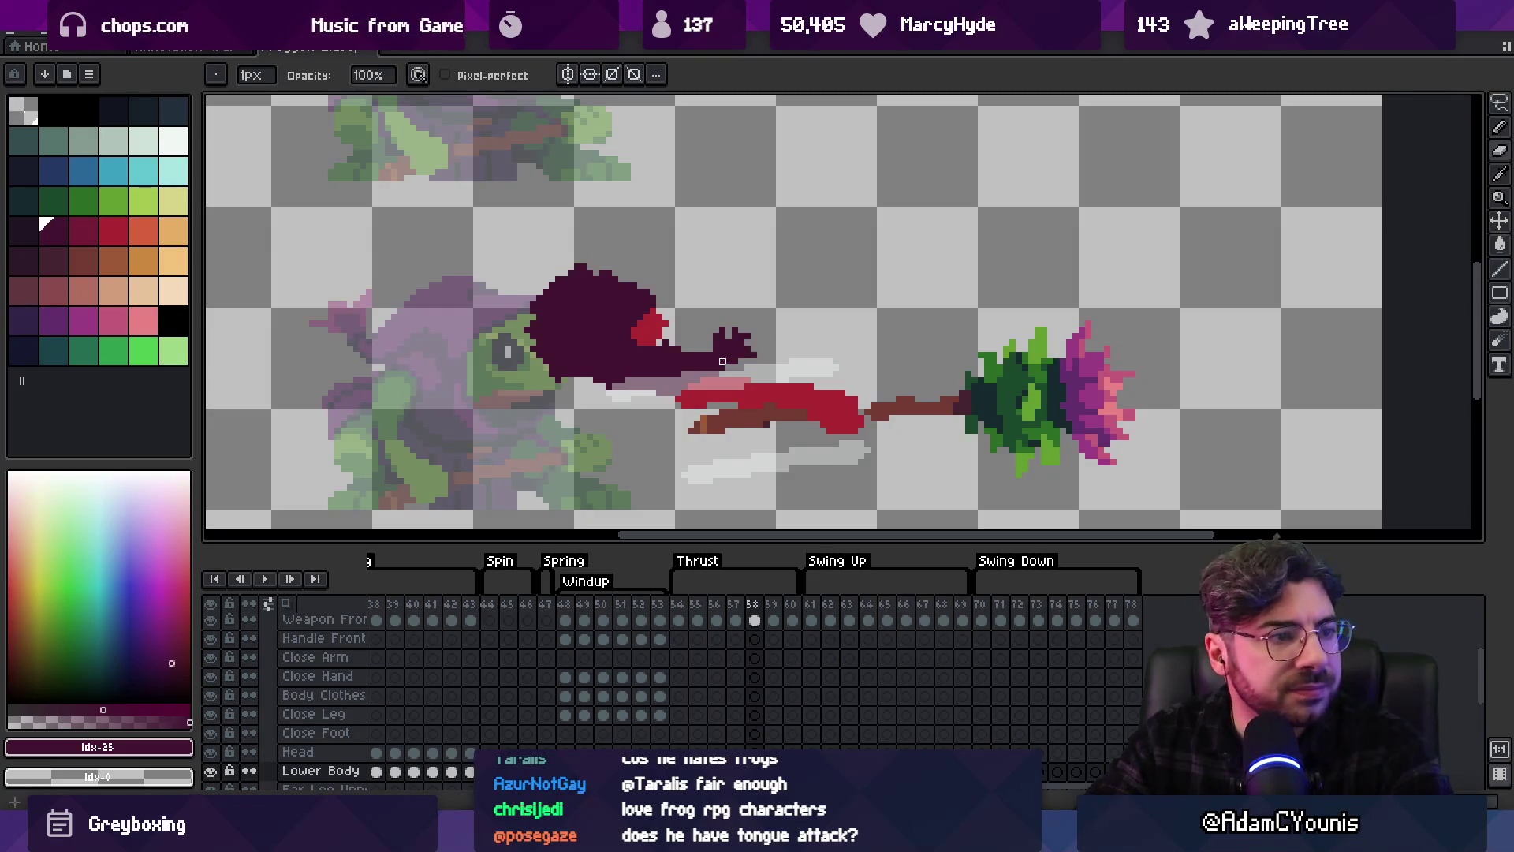
# Zoom out and recentre the view on the hooded frog
pyautogui.press('z')
pyautogui.scroll(-1, 773, 347)
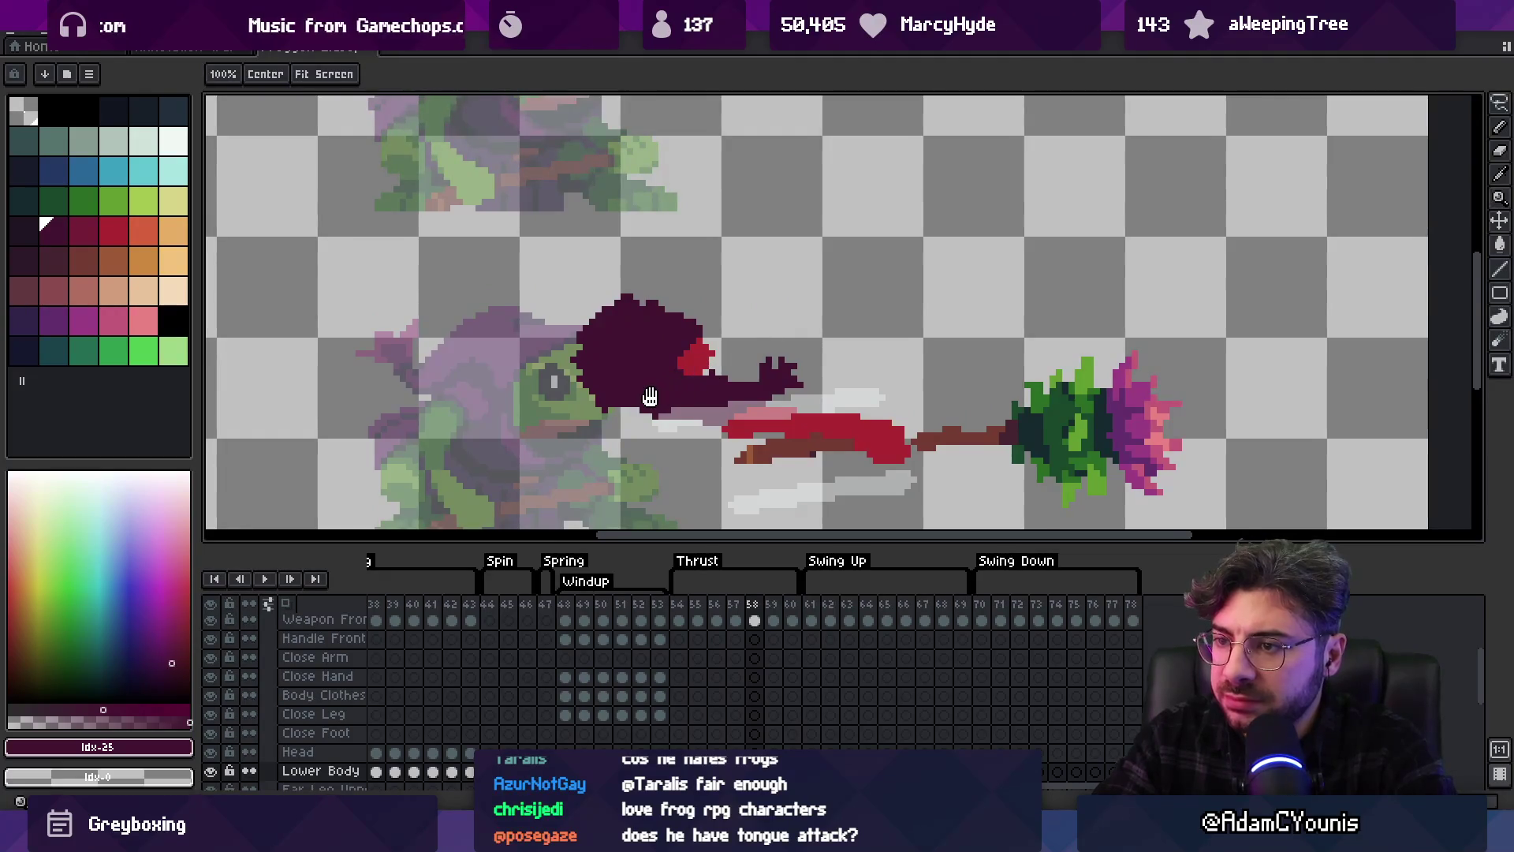
pyautogui.scroll(1, 663, 390)
pyautogui.moveTo(627, 392); pyautogui.dragTo(661, 331)
# With a 1-pixel pencil in sampled red, draw the cape's upper edge across the head
pyautogui.press('b')
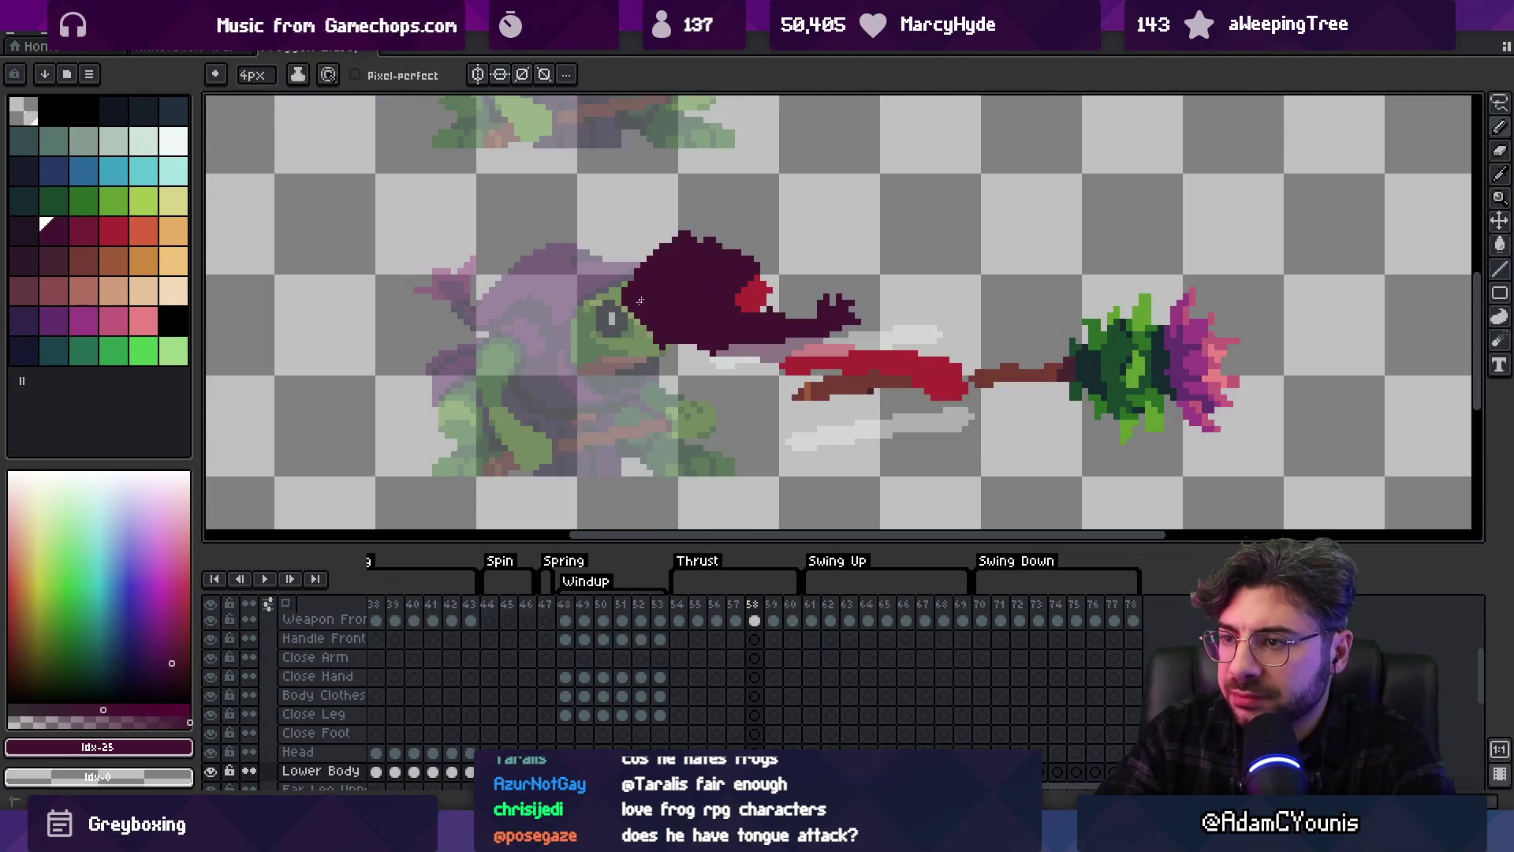
pyautogui.press('-')
pyautogui.press('-')
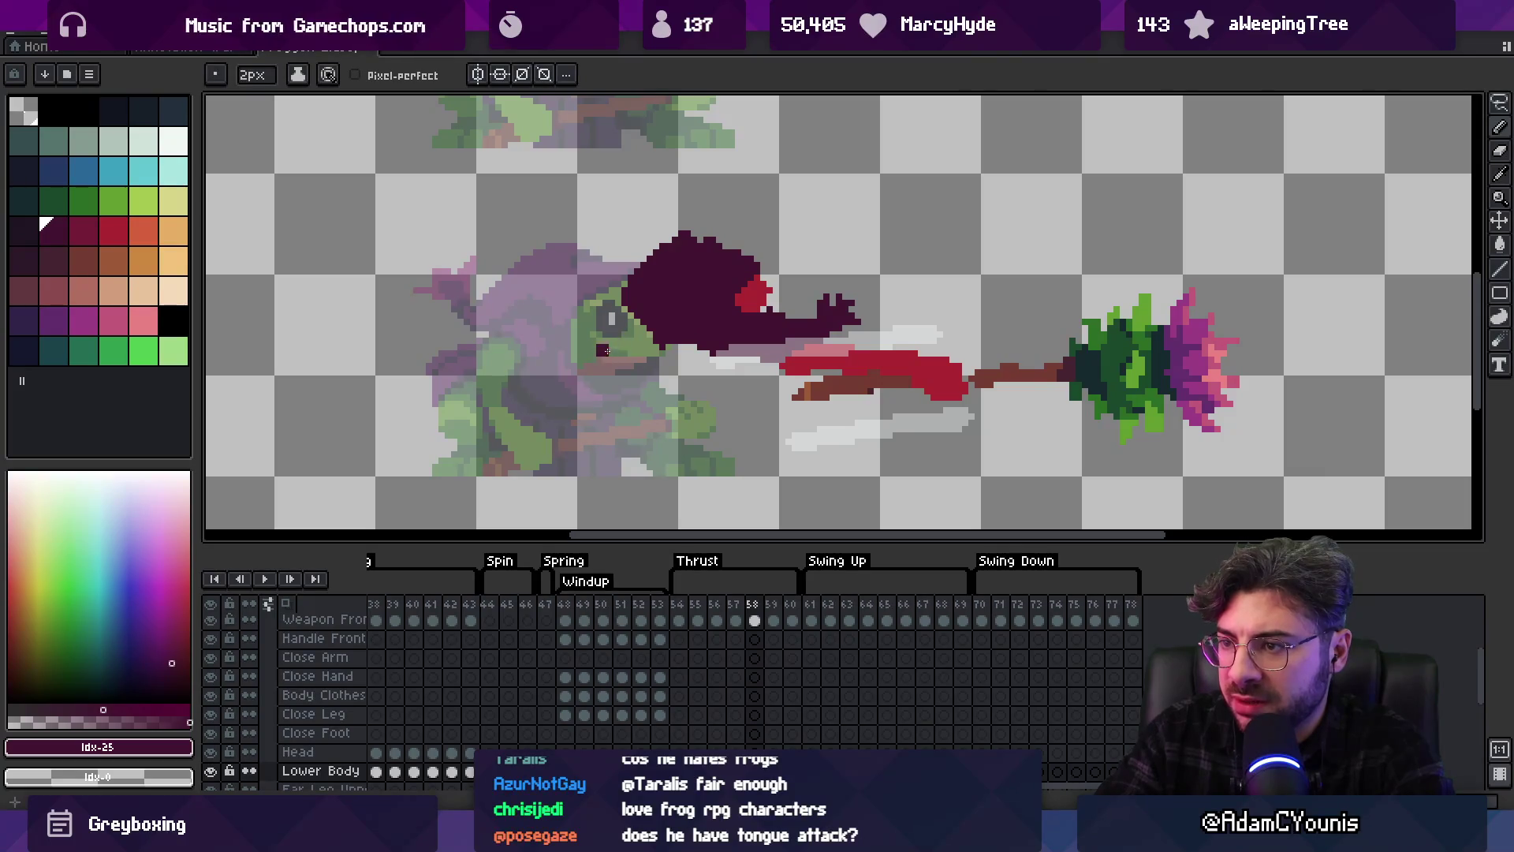
pyautogui.keyDown('alt'); pyautogui.click(804, 347); pyautogui.keyUp('alt')
pyautogui.press('-')
pyautogui.moveTo(621, 303)
pyautogui.mouseDown()
pyautogui.moveTo(565, 289)
pyautogui.moveTo(485, 334)
pyautogui.mouseUp()
pyautogui.moveTo(578, 298)
pyautogui.mouseDown()
pyautogui.moveTo(596, 288)
pyautogui.moveTo(608, 304)
pyautogui.moveTo(553, 284)
pyautogui.moveTo(510, 318)
pyautogui.mouseUp()
pyautogui.hotkey('ctrl', 'z')
pyautogui.hotkey('ctrl', 'z')
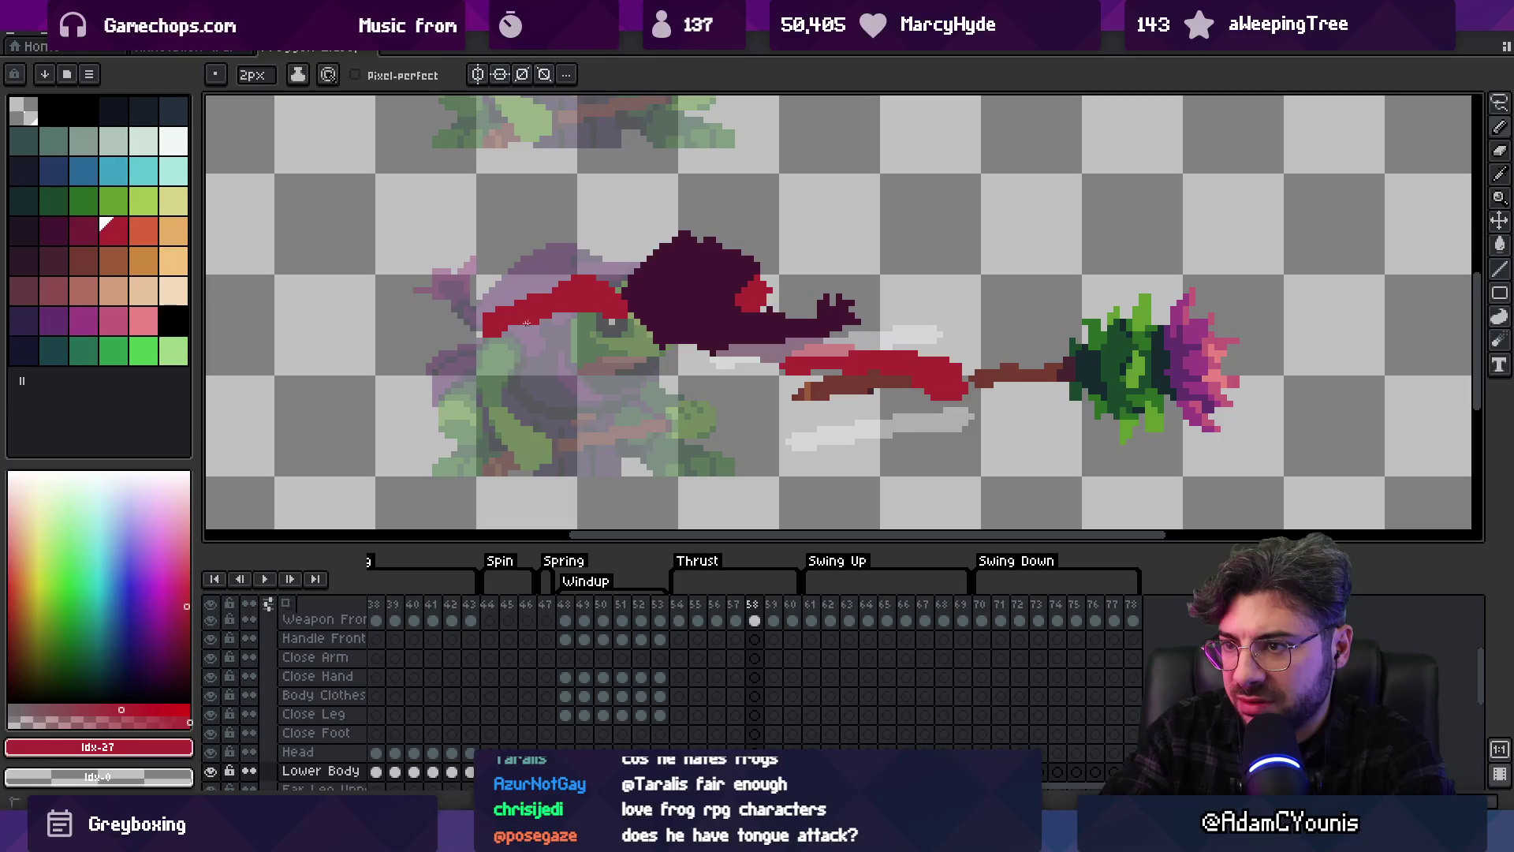
# Fill the red cape over the body, trim its lower edge, and re-sample the hood's maroon
pyautogui.moveTo(544, 302)
pyautogui.mouseDown()
pyautogui.moveTo(552, 286)
pyautogui.moveTo(610, 298)
pyautogui.moveTo(627, 426)
pyautogui.moveTo(698, 347)
pyautogui.moveTo(666, 355)
pyautogui.mouseUp()
pyautogui.press('-')
pyautogui.press('alt')
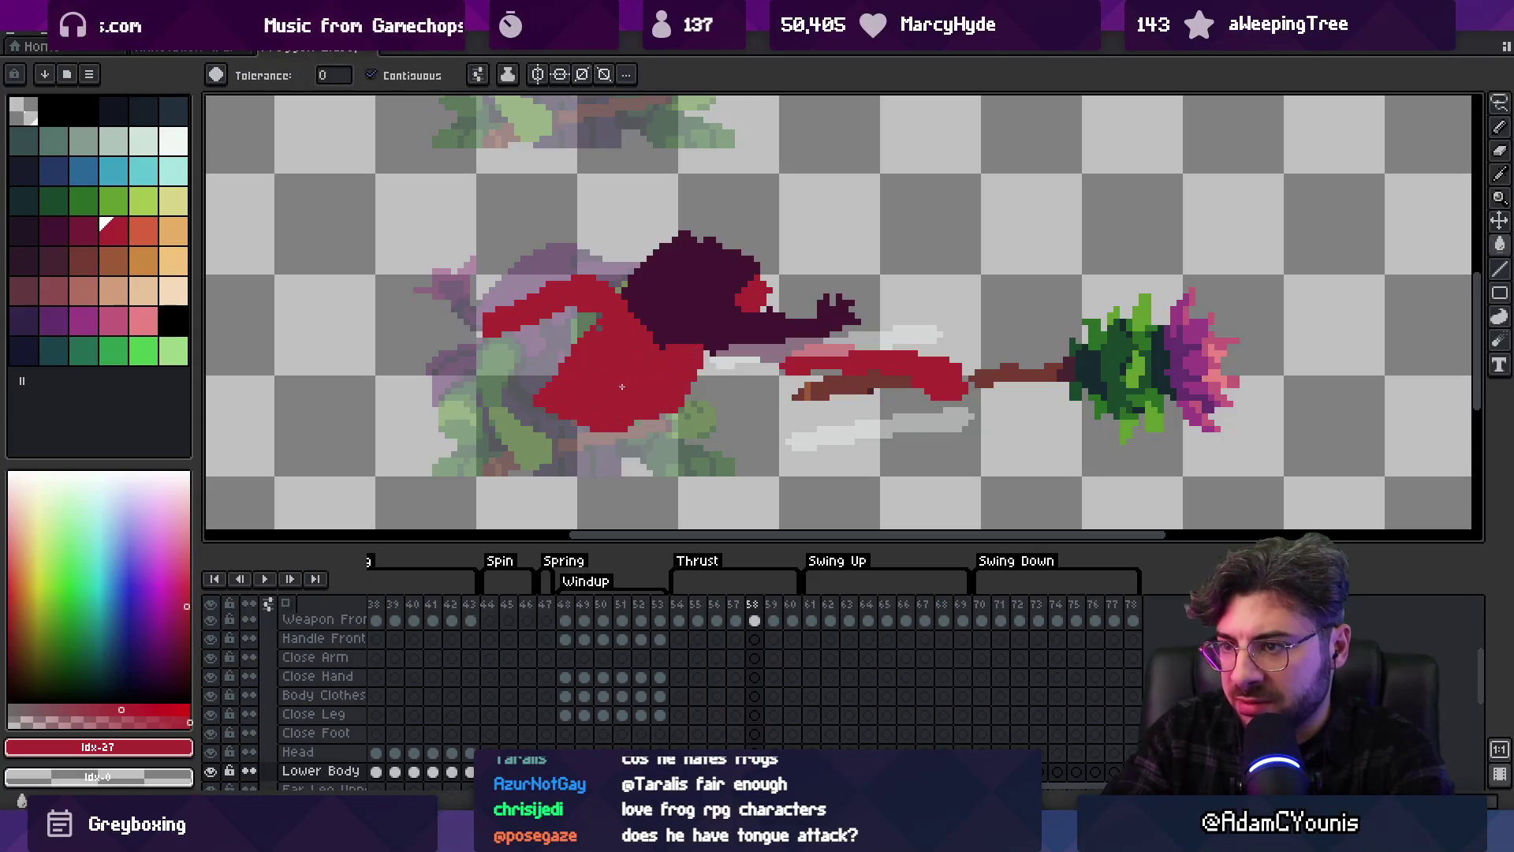
pyautogui.press('e')
pyautogui.moveTo(663, 418)
pyautogui.mouseDown()
pyautogui.moveTo(623, 430)
pyautogui.moveTo(521, 390)
pyautogui.moveTo(591, 316)
pyautogui.mouseUp()
pyautogui.press('b')
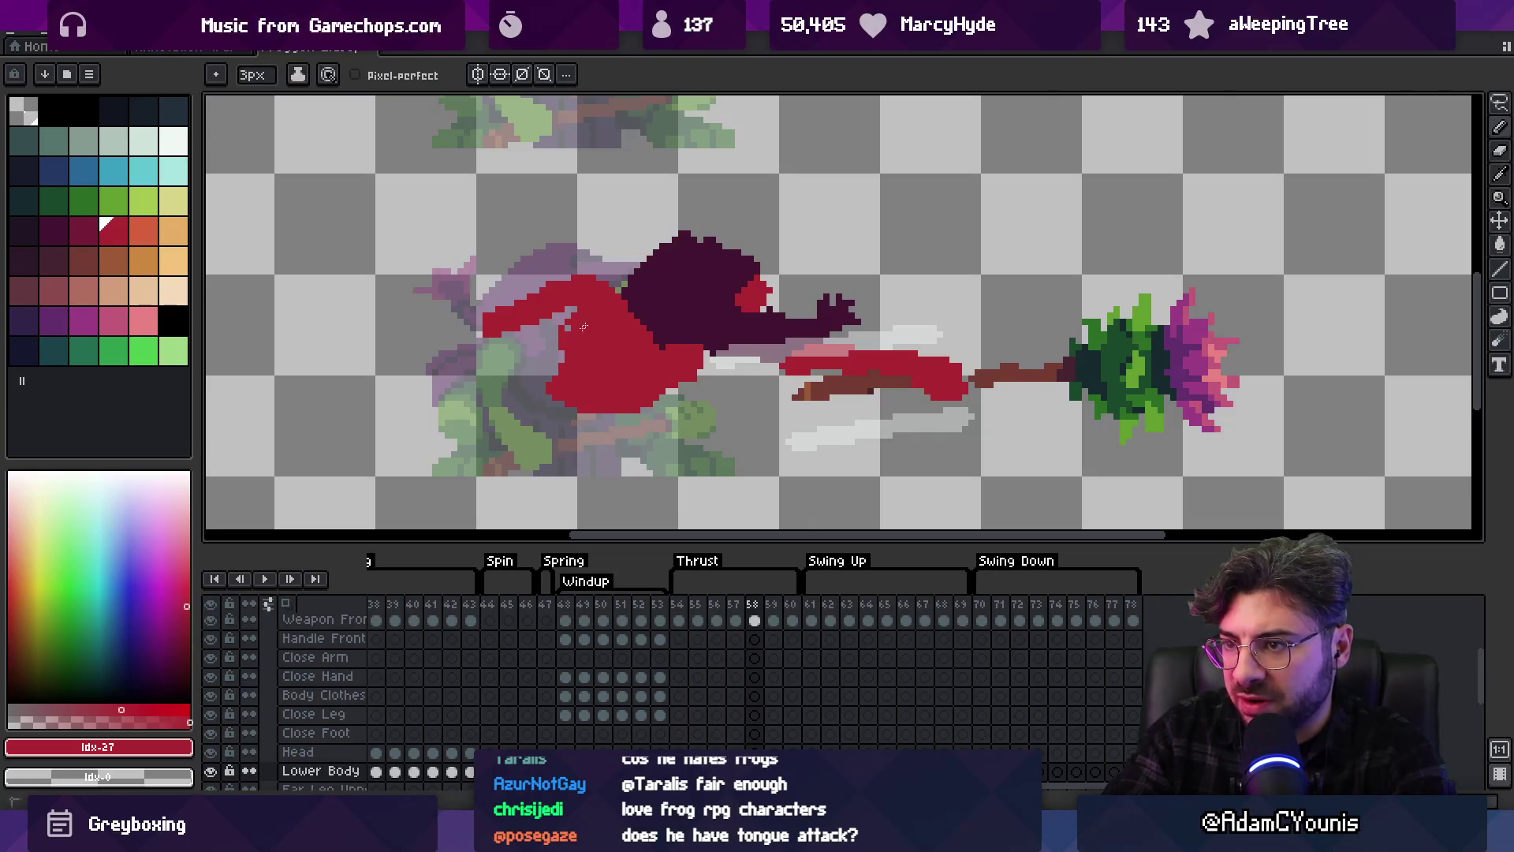
pyautogui.keyDown('alt'); pyautogui.click(627, 280); pyautogui.keyUp('alt')
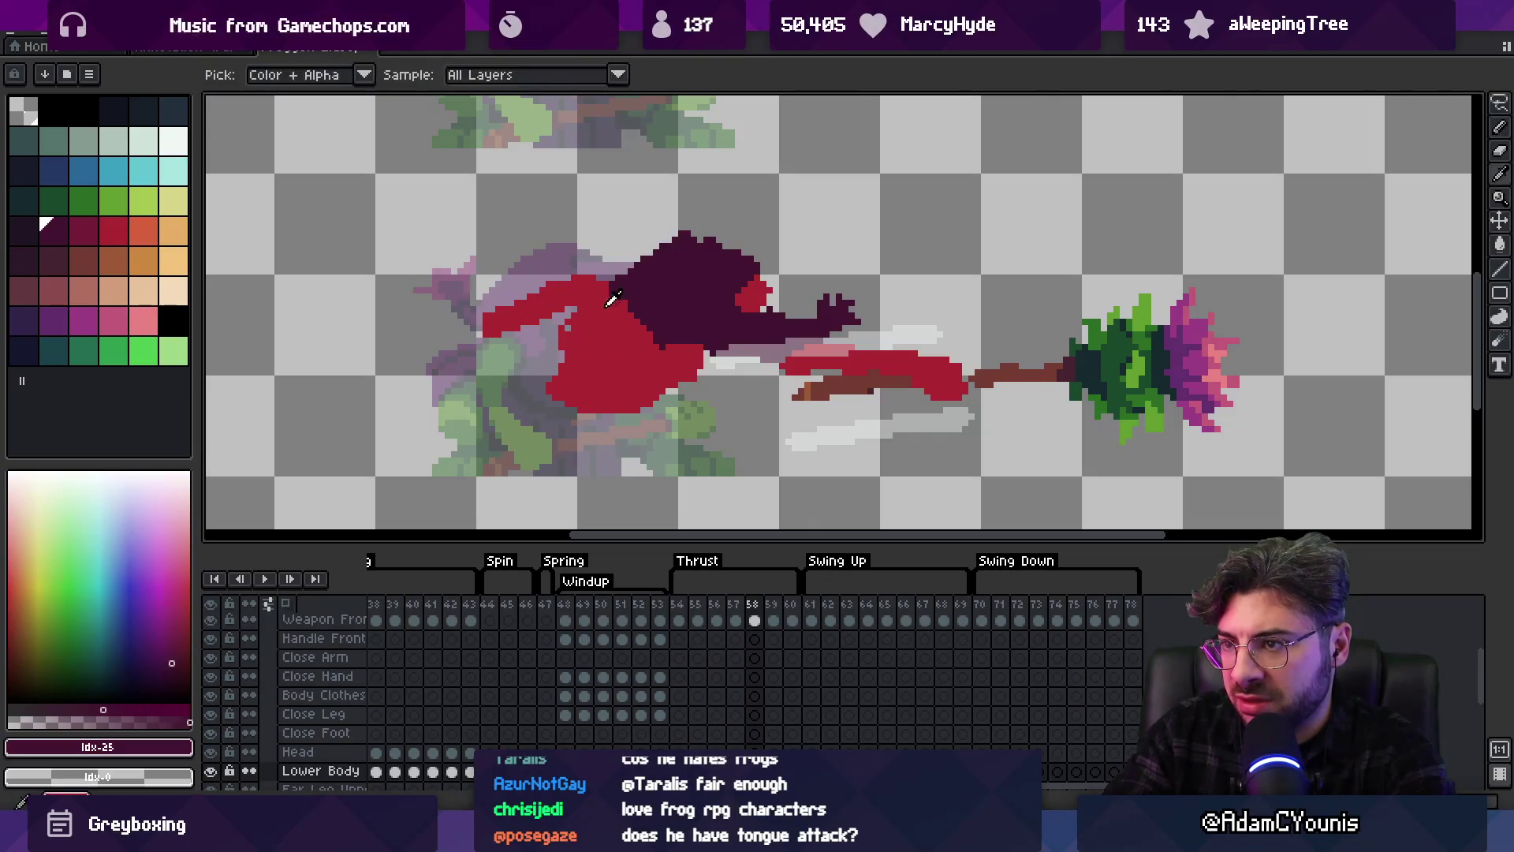